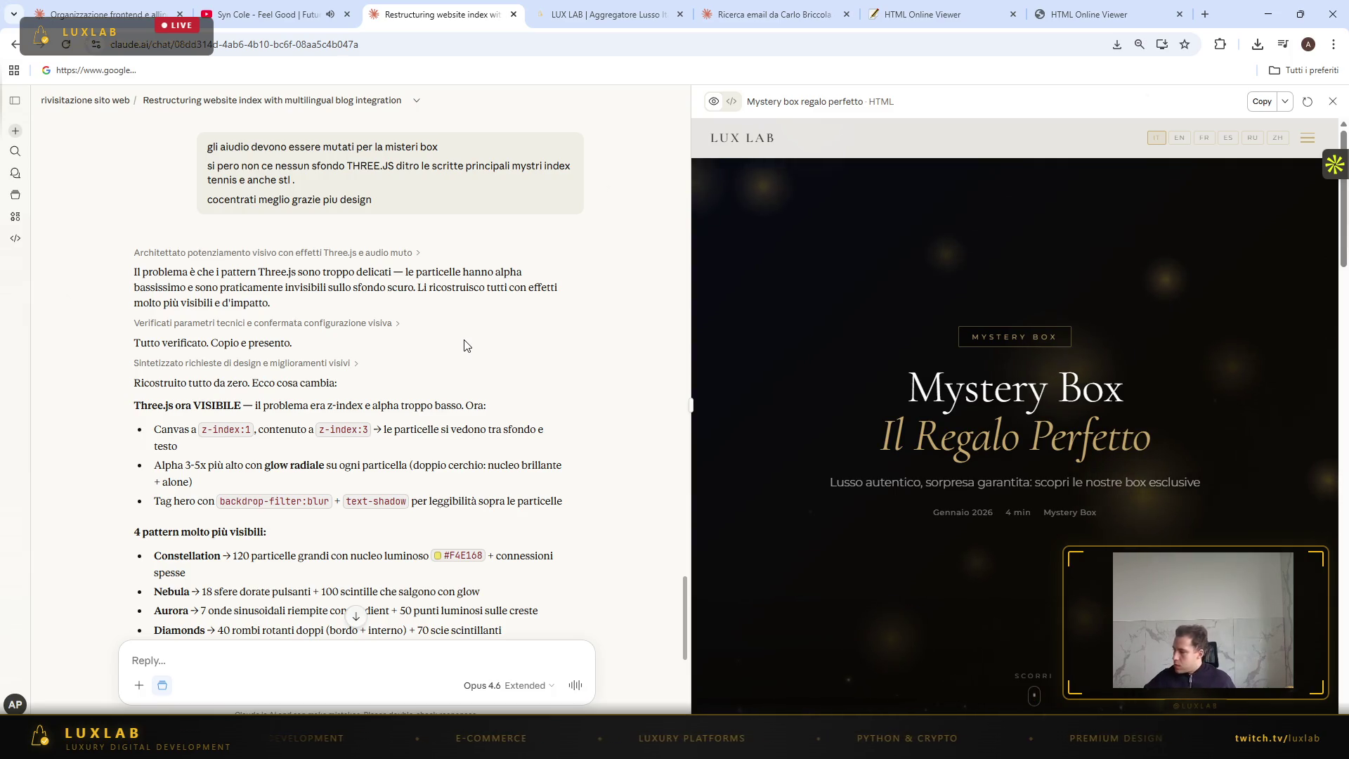
- Preview the generated Index, Tennis club 50th anniversary and STL fashion logistics blog pages
{"action": "scroll", "coordinate": [464, 344], "scroll_direction": "down", "scroll_amount": 5}
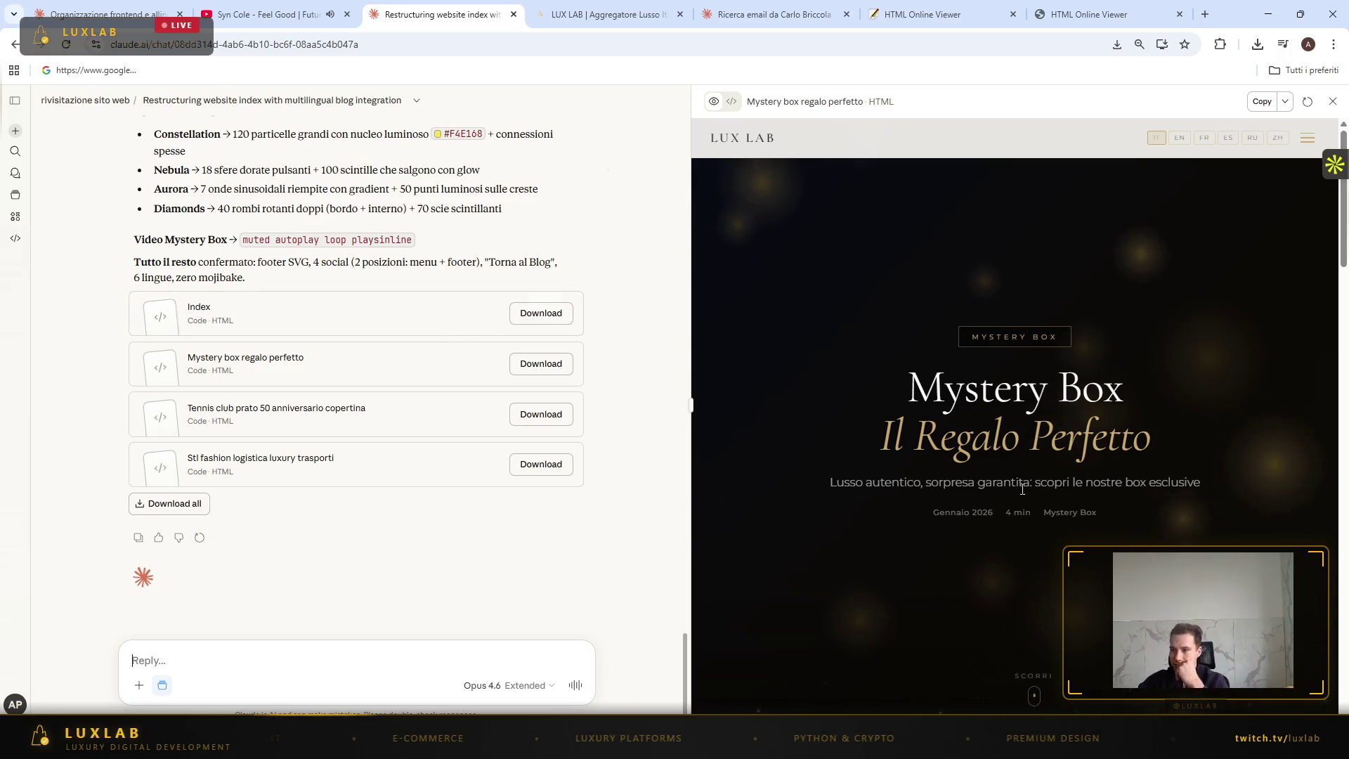
{"action": "scroll", "coordinate": [1026, 485], "scroll_direction": "down", "scroll_amount": 3}
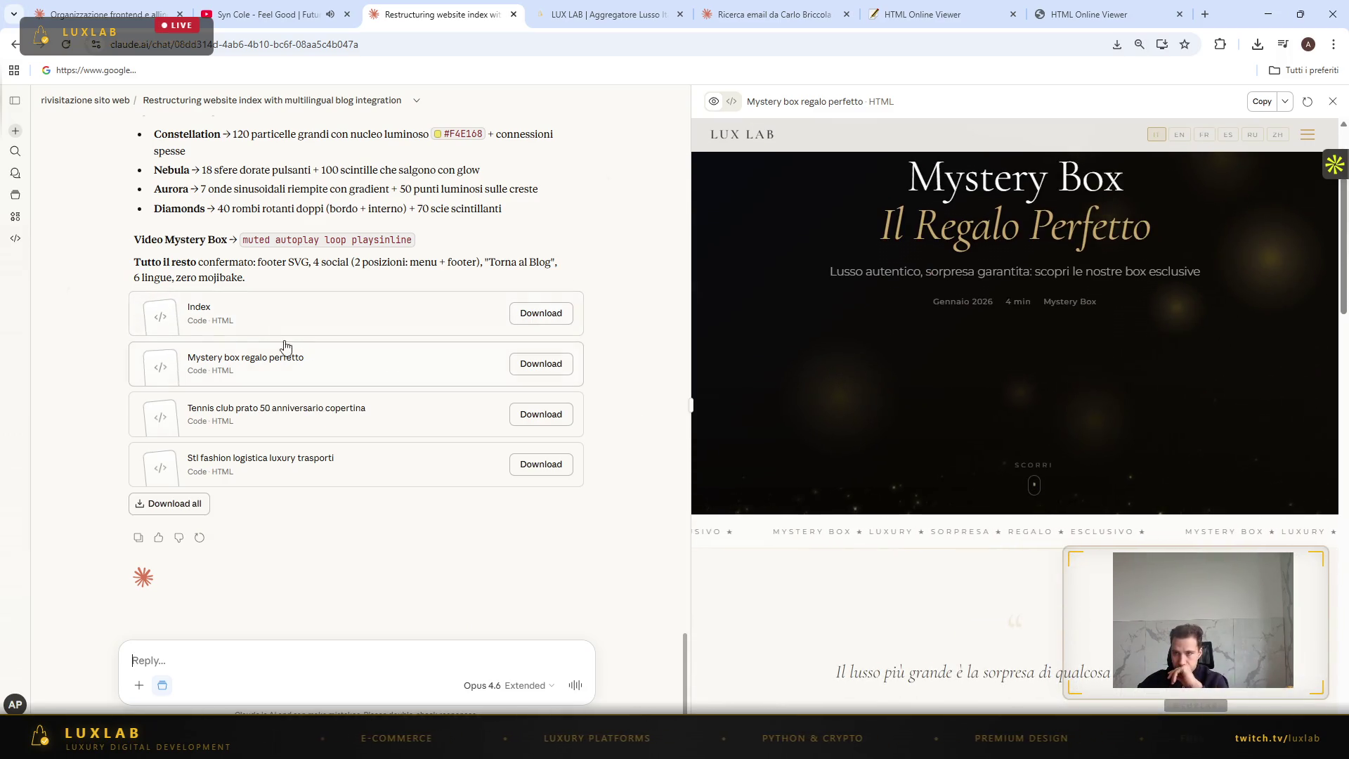
{"action": "left_click", "coordinate": [337, 315]}
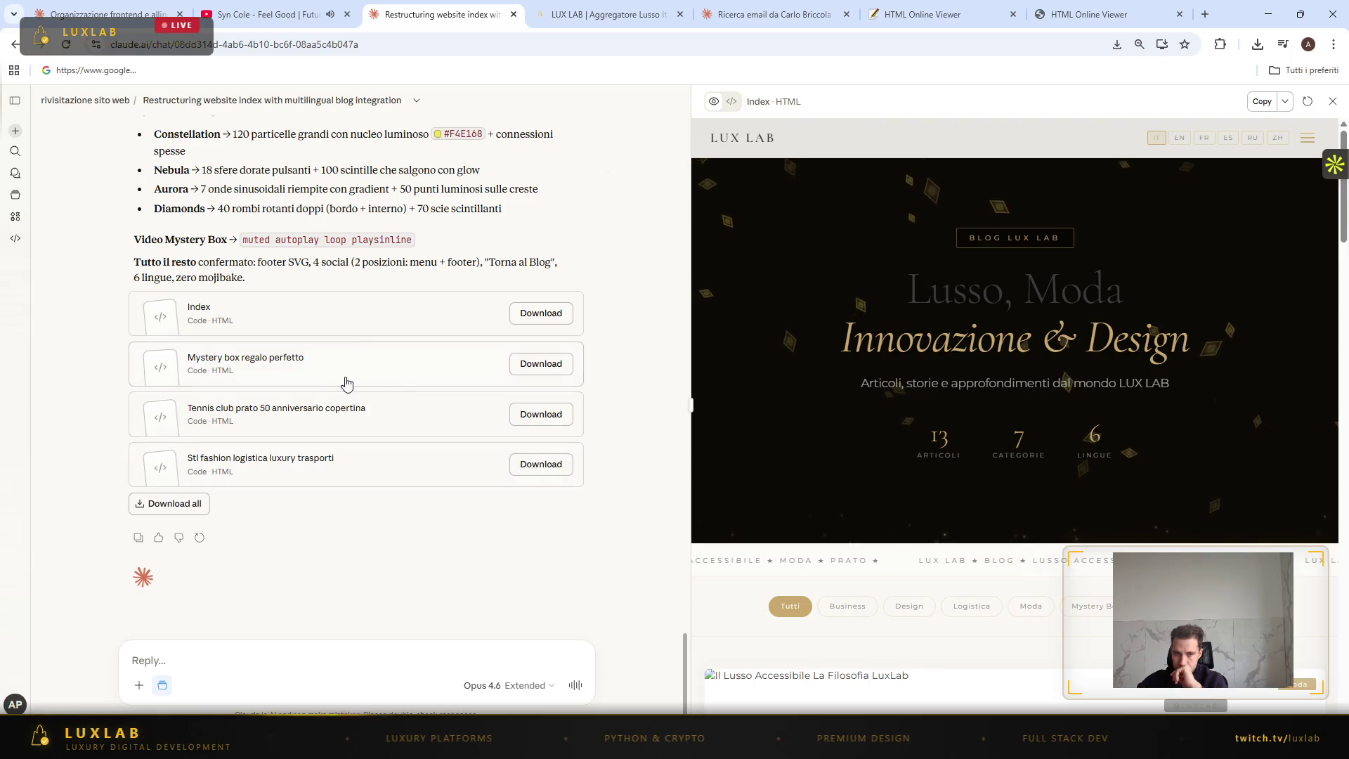
{"action": "left_click", "coordinate": [324, 415]}
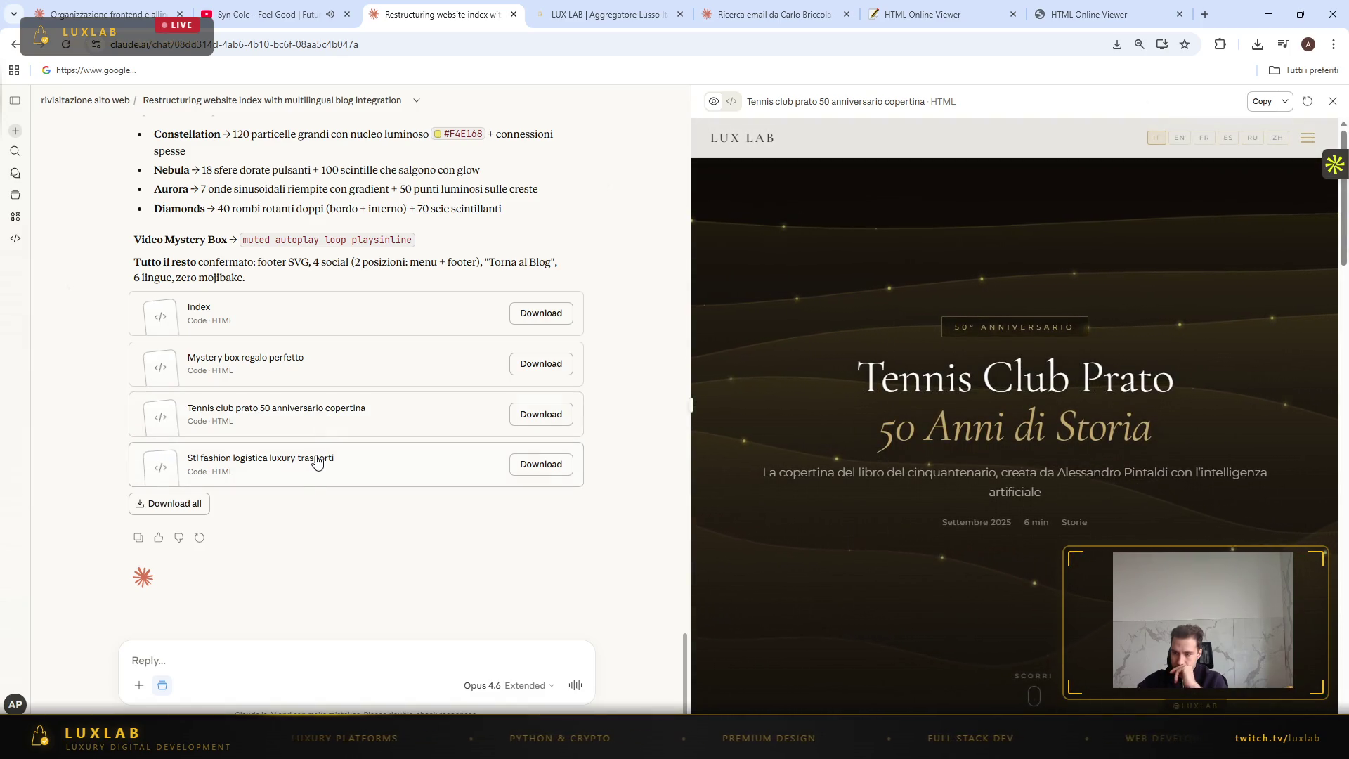
{"action": "left_click", "coordinate": [307, 467]}
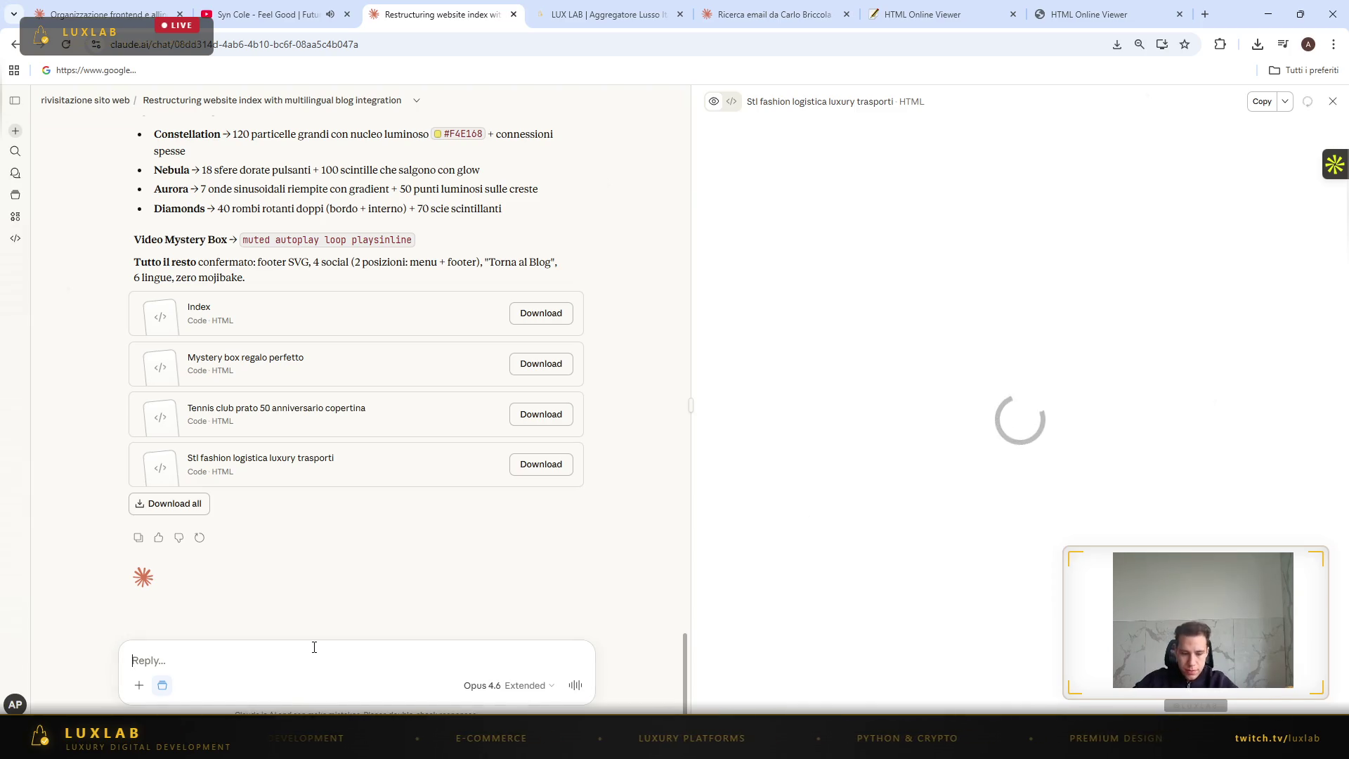
- Send Claude a request to redo the missing files with THREE.JS, each with a different effect
{"action": "type", "text": "bellissim"}
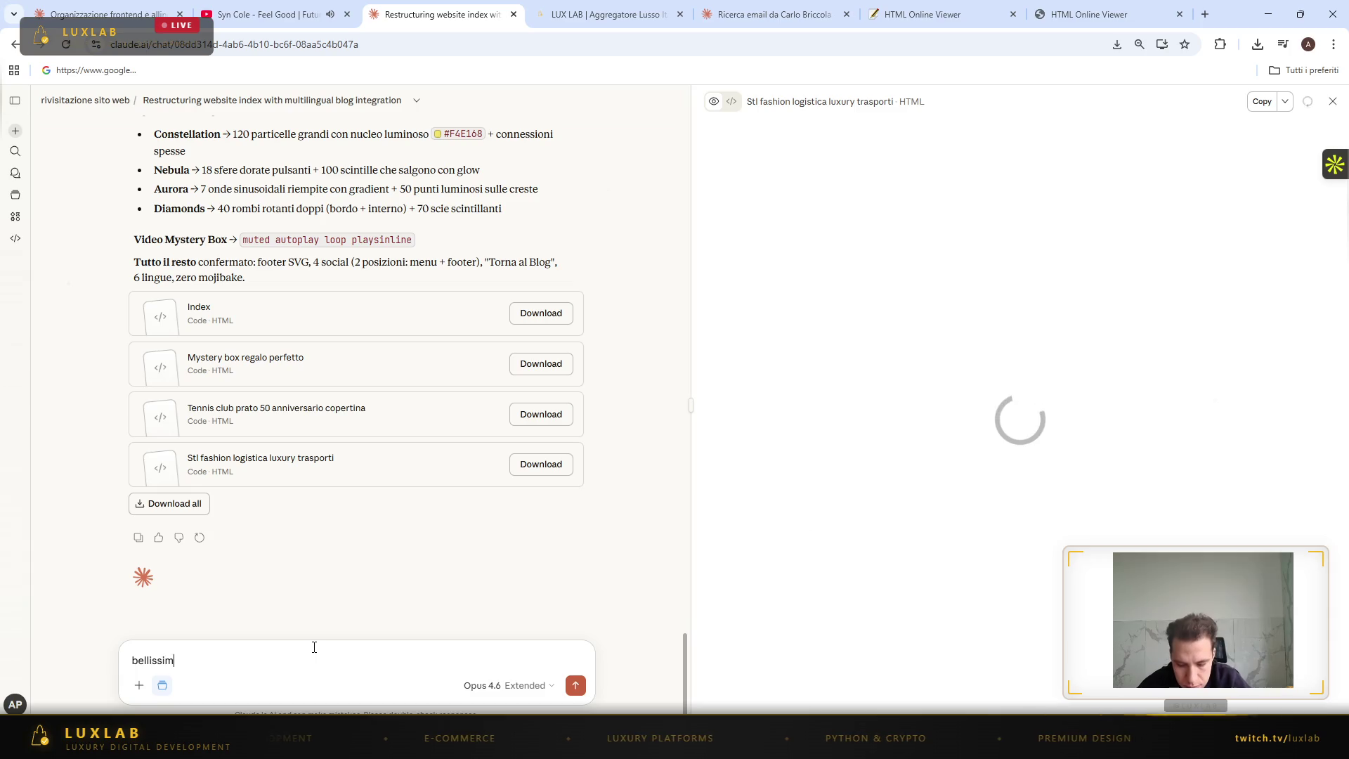
{"action": "type", "text": "ra si vedono"}
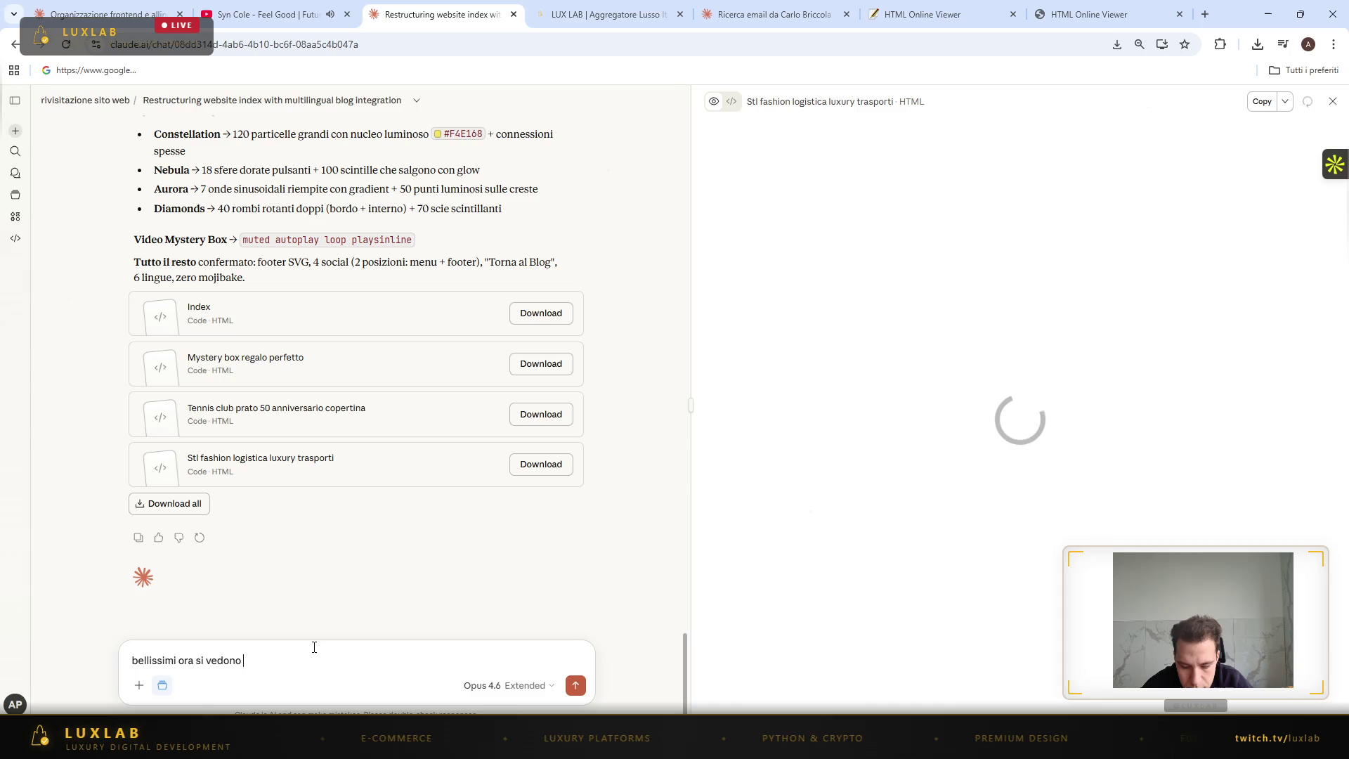
{"action": "type", "text": "do di rifar"}
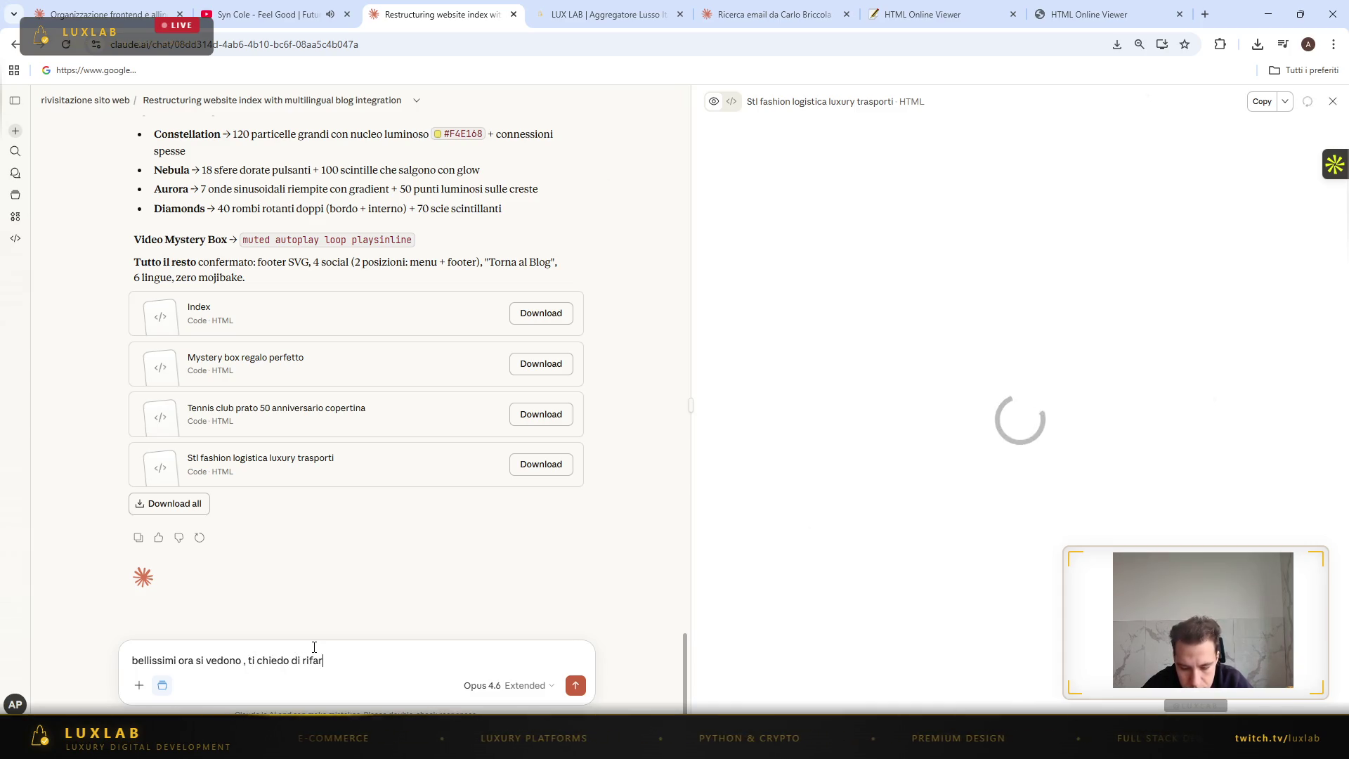
{"action": "type", "text": "le man"}
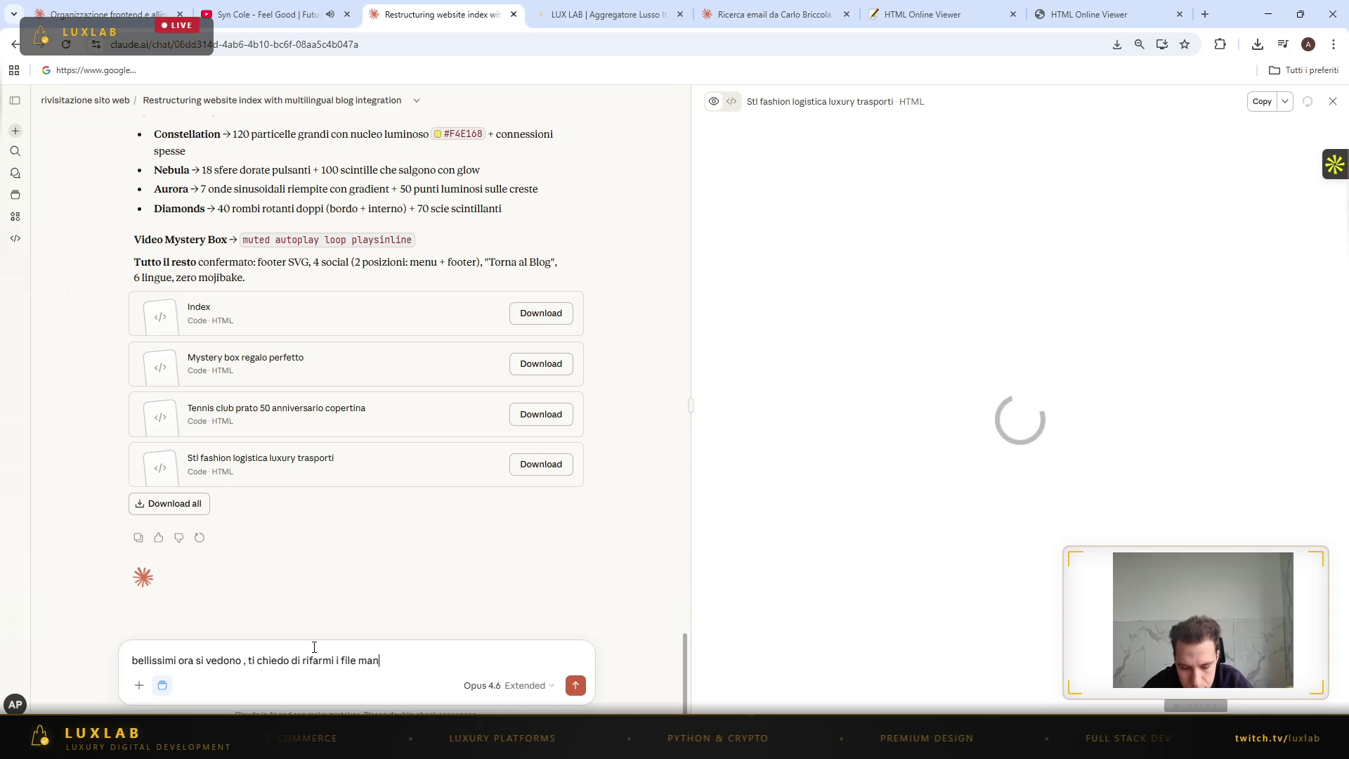
{"action": "type", "text": "ti"}
{"action": "type", "text": "th"}
{"action": "key", "text": "BackSpace"}
{"action": "type", "text": "THREE"}
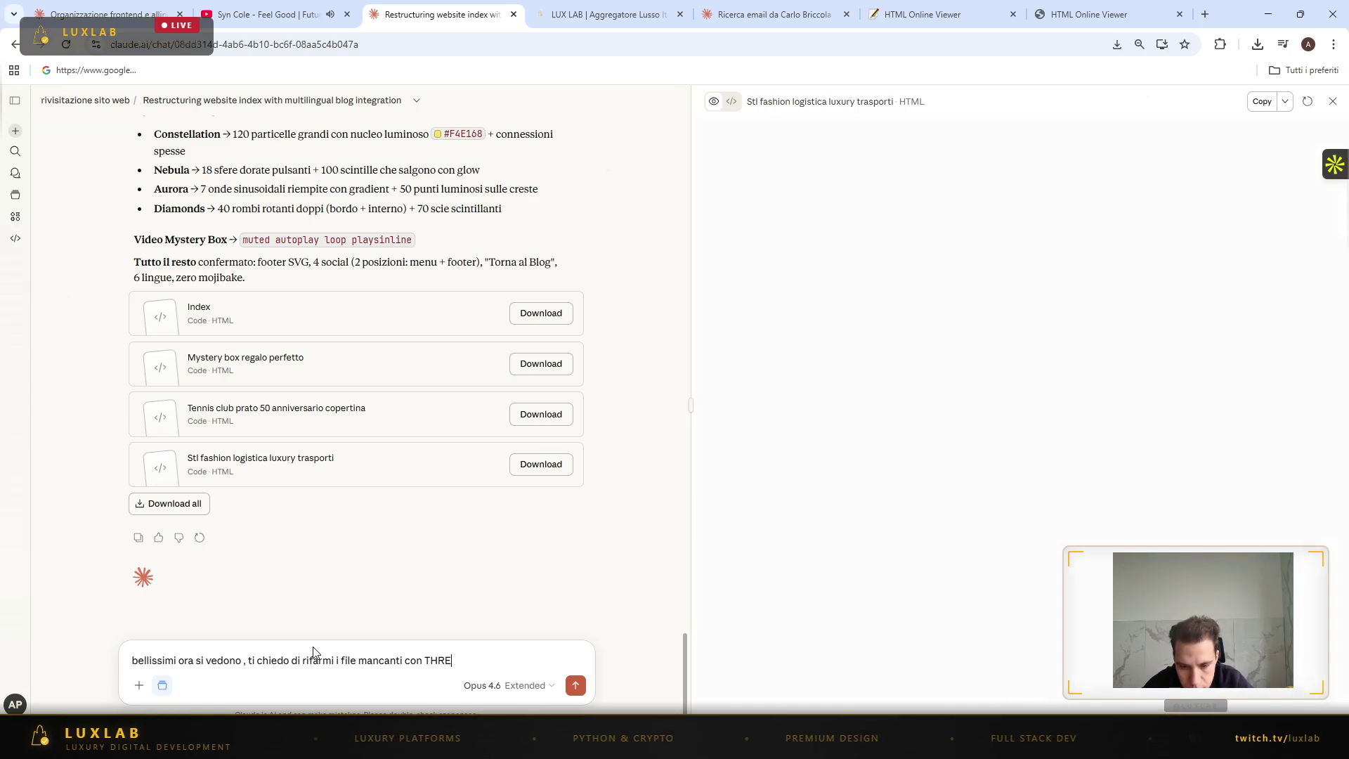
{"action": "type", "text": "."}
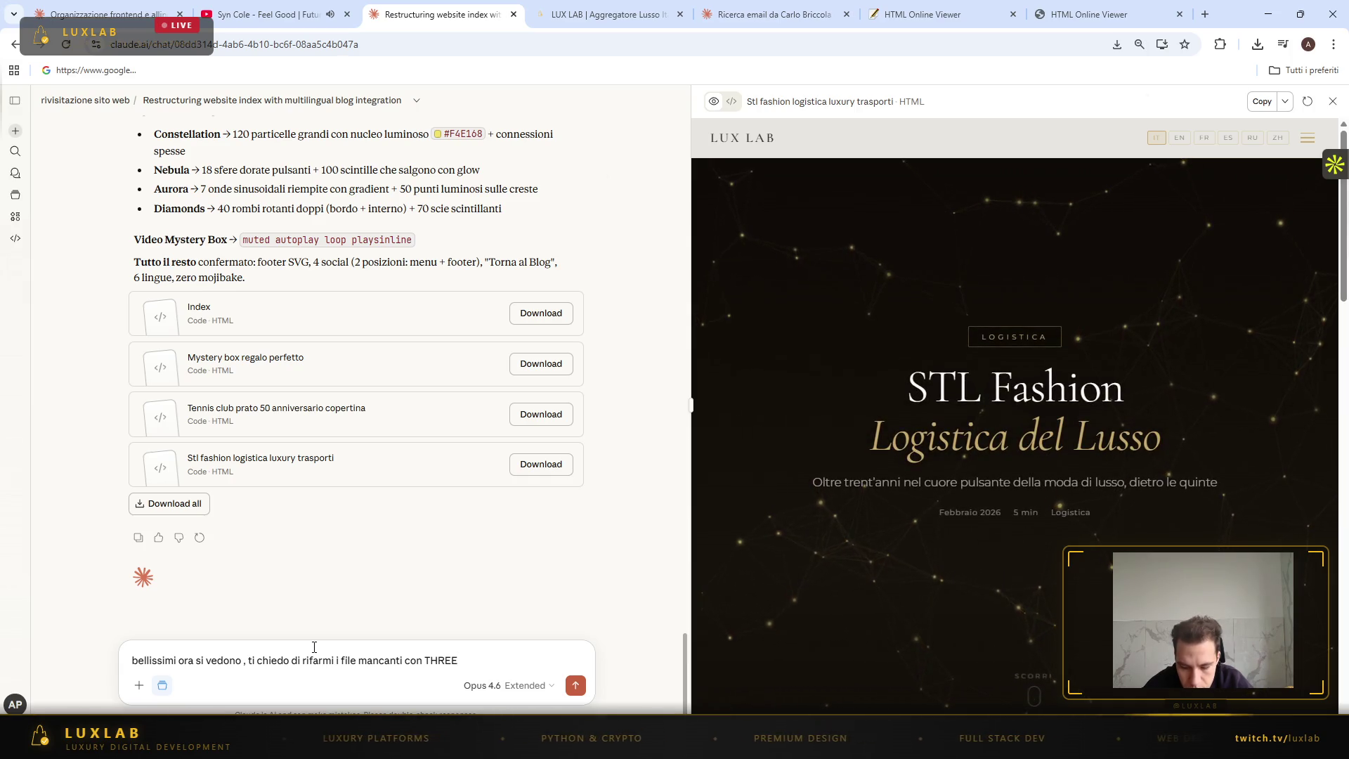
{"action": "type", "text": "JS "}
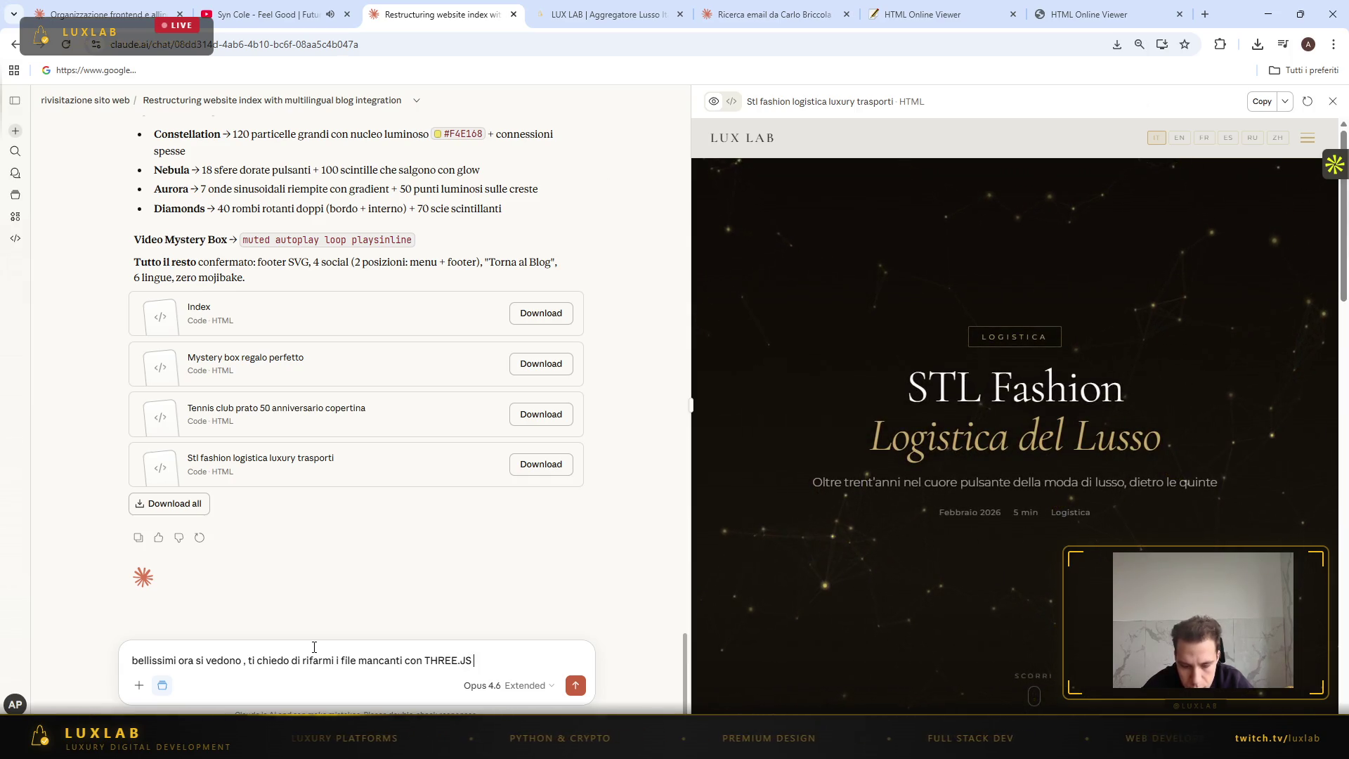
{"action": "type", "text": "tutti diversi sono bellis"}
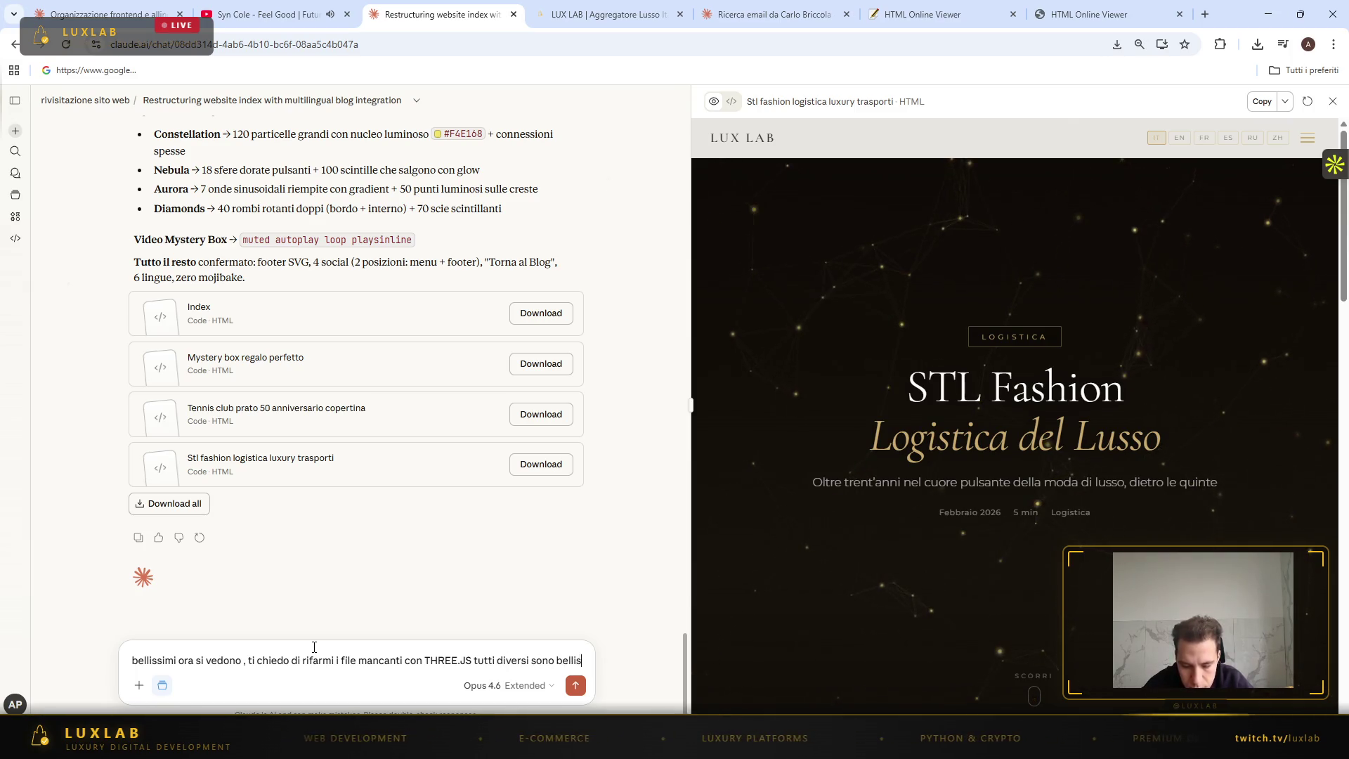
{"action": "type", "text": "simi ahahha"}
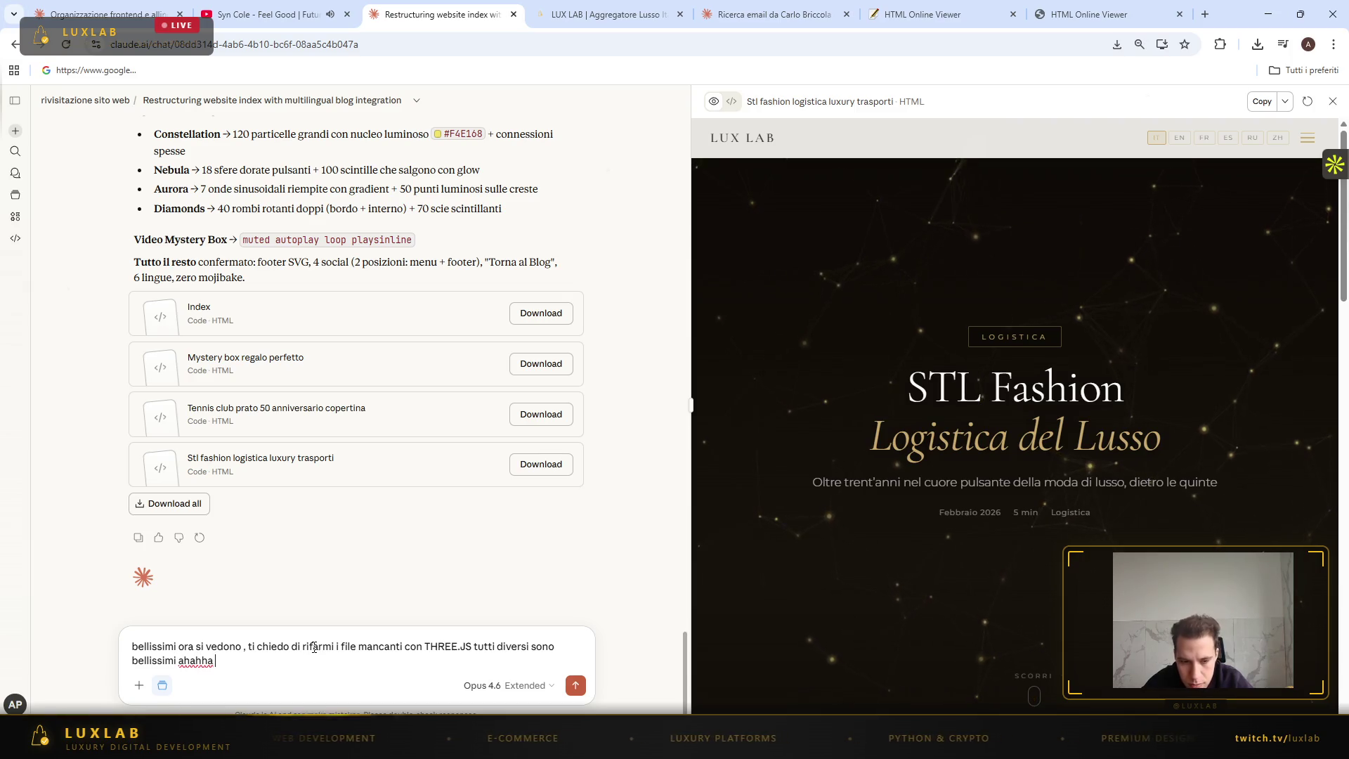
{"action": "key", "text": "Return"}
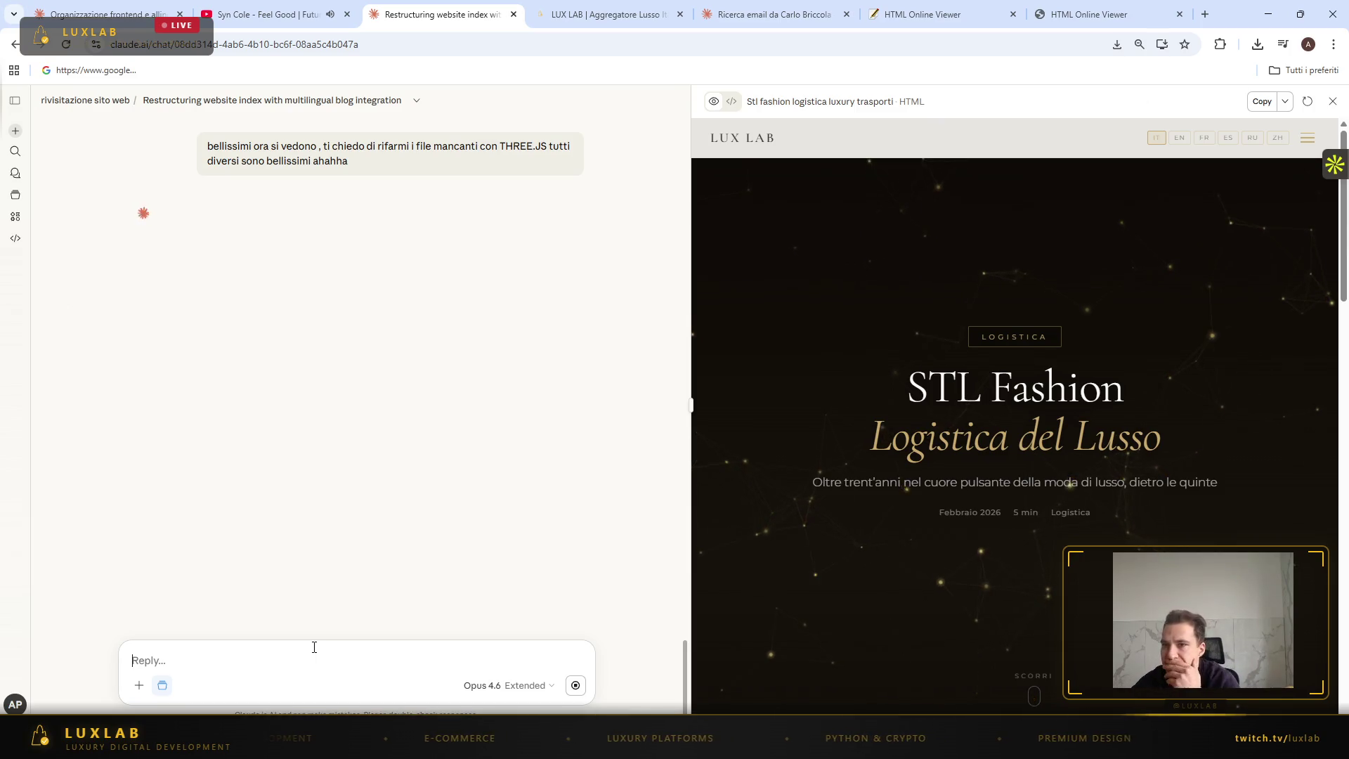
- Scroll through the Il lusso accessibile filosofia luxlab page preview
{"action": "scroll", "coordinate": [789, 508], "scroll_direction": "down", "scroll_amount": 20}
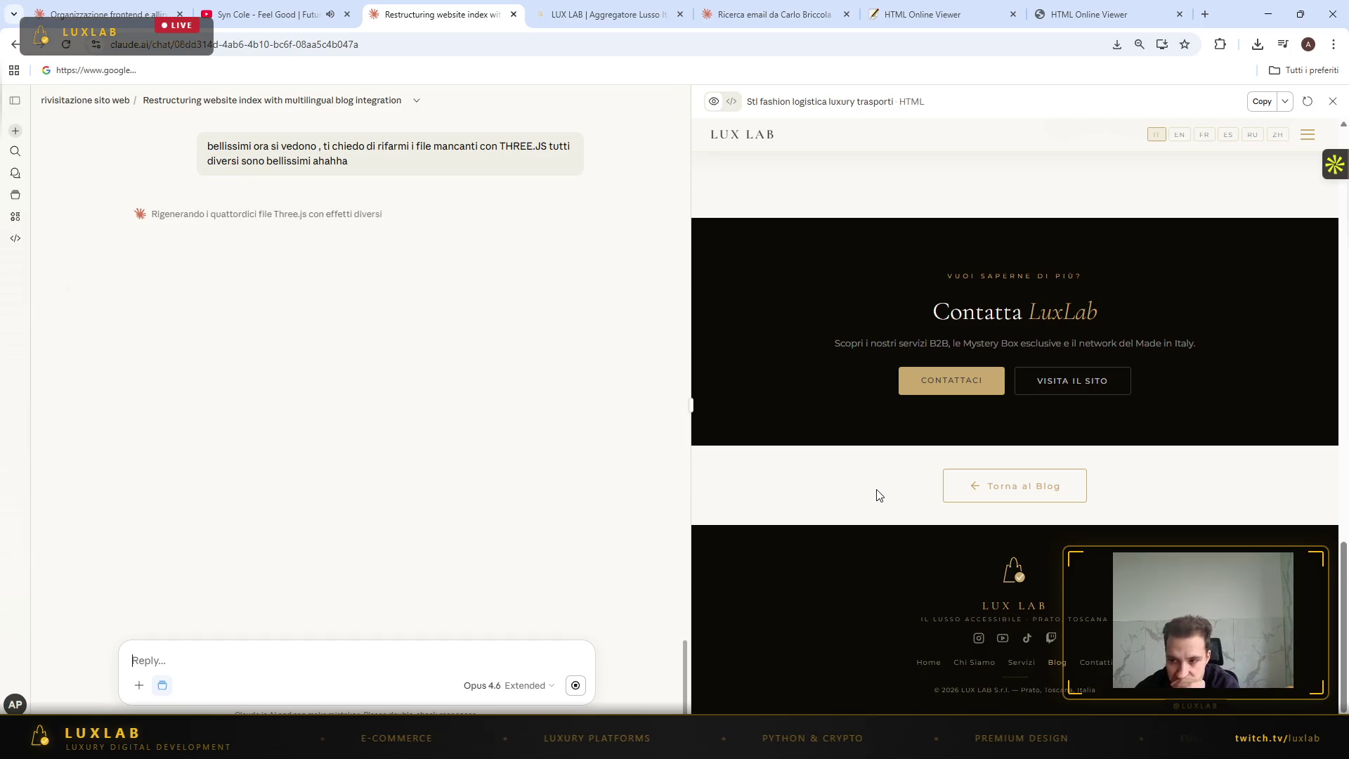
{"action": "scroll", "coordinate": [861, 492], "scroll_direction": "up", "scroll_amount": 2}
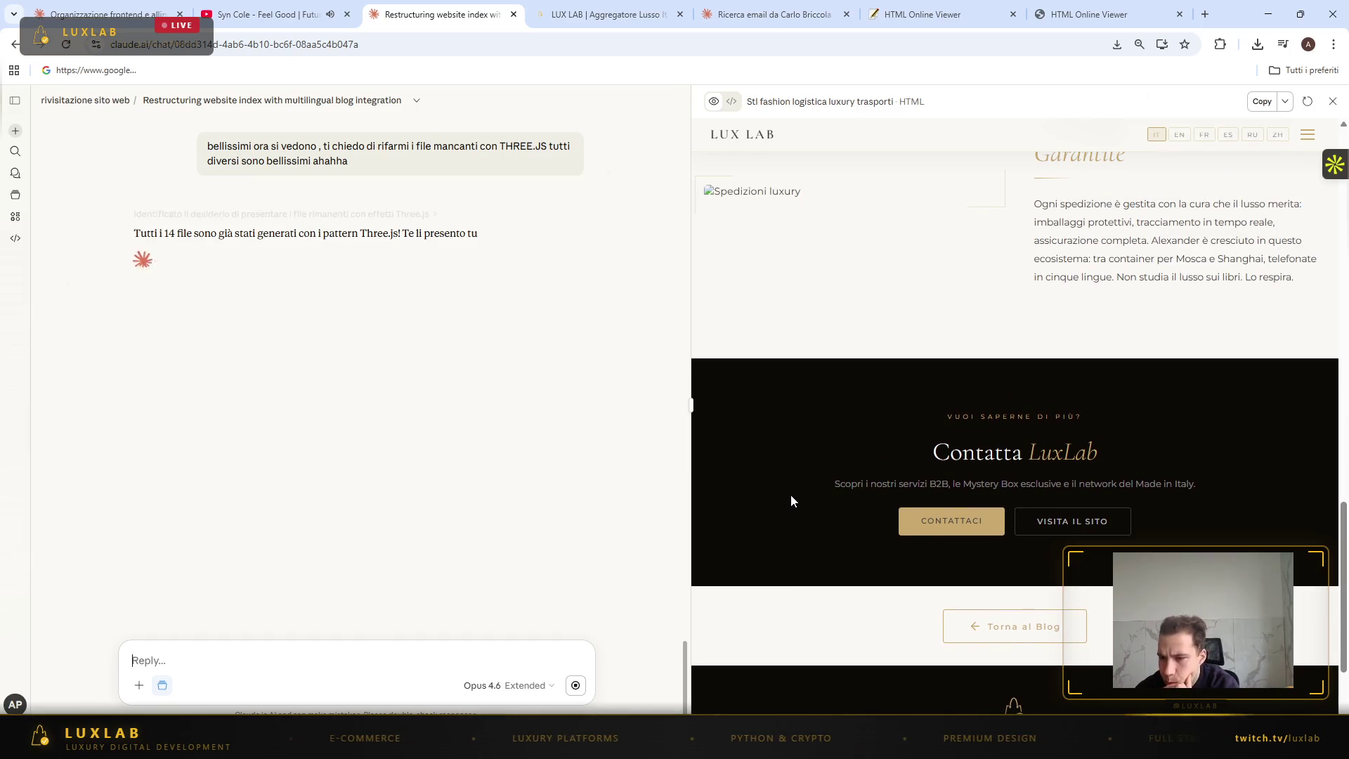
{"action": "scroll", "coordinate": [792, 499], "scroll_direction": "up", "scroll_amount": 2}
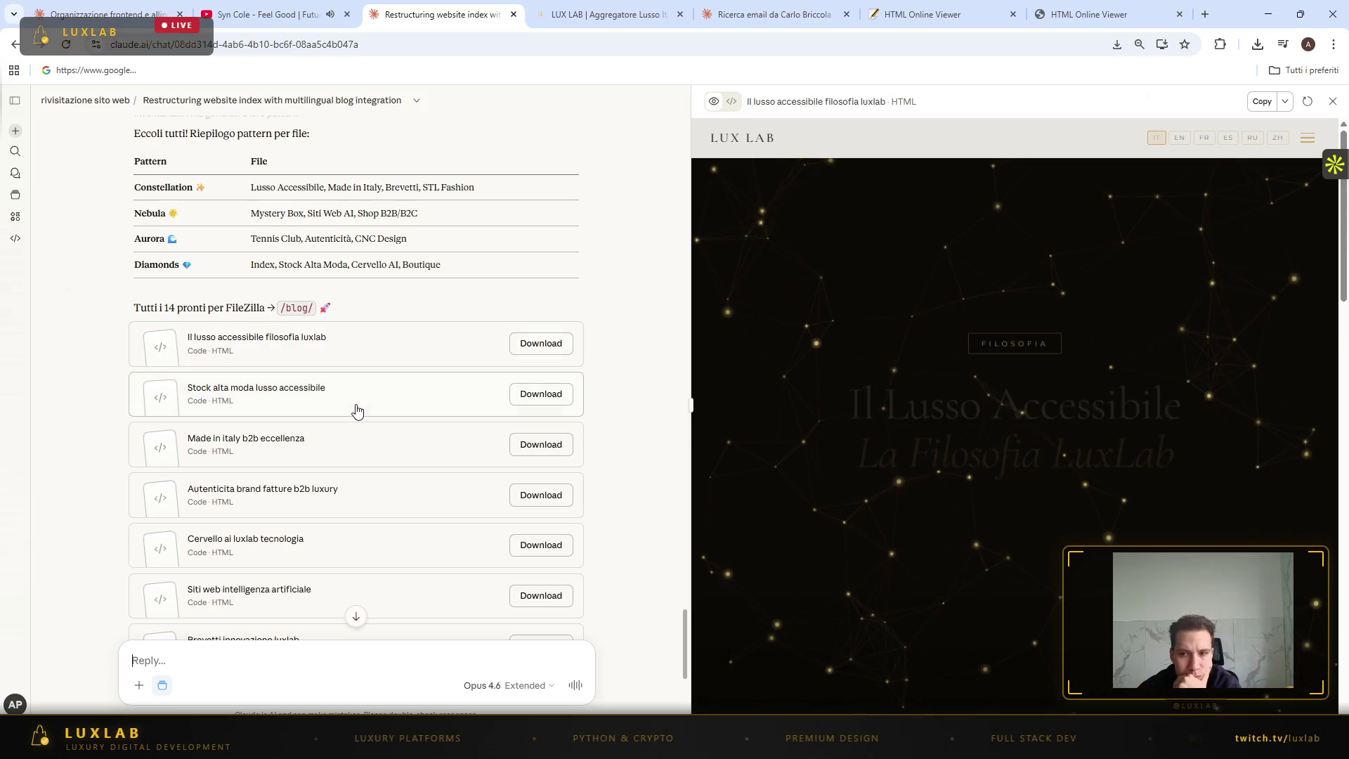
{"action": "scroll", "coordinate": [777, 486], "scroll_direction": "down", "scroll_amount": 2}
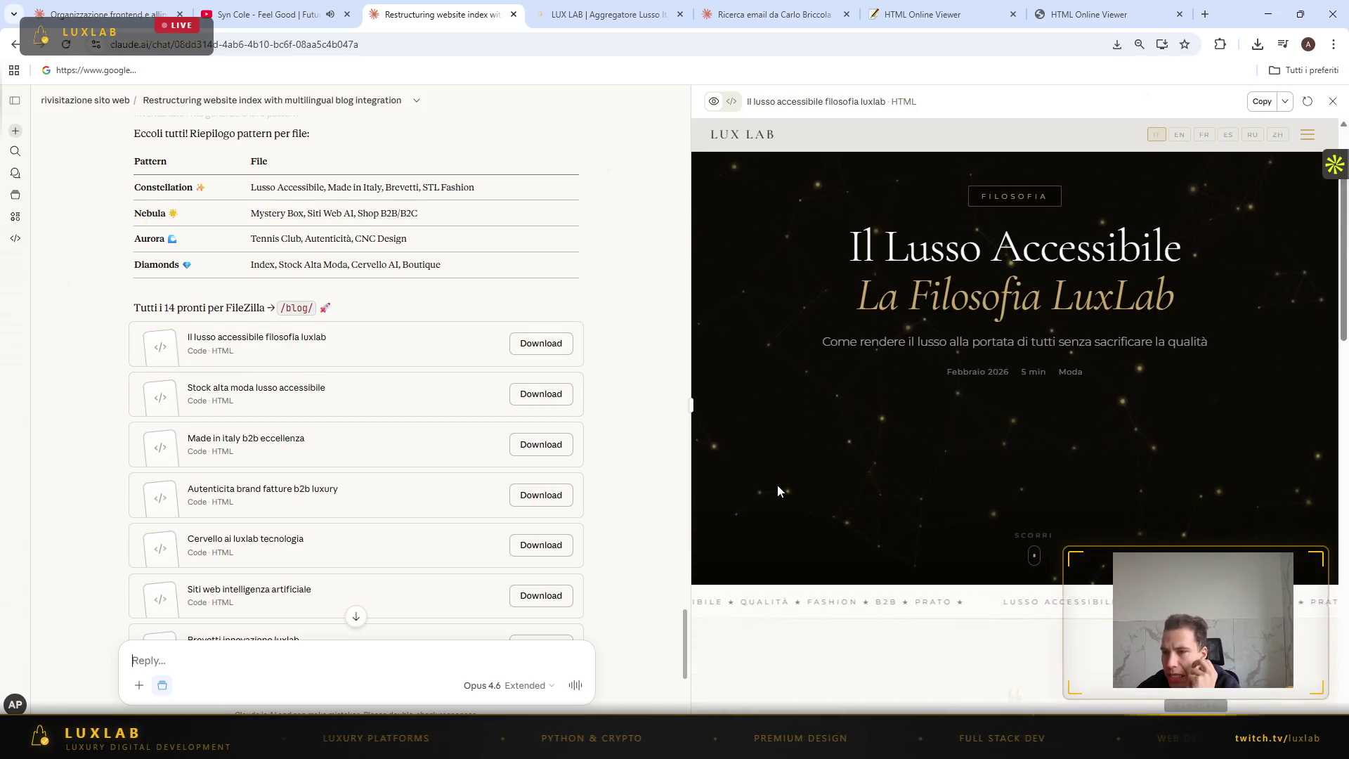
{"action": "scroll", "coordinate": [777, 485], "scroll_direction": "down", "scroll_amount": 10}
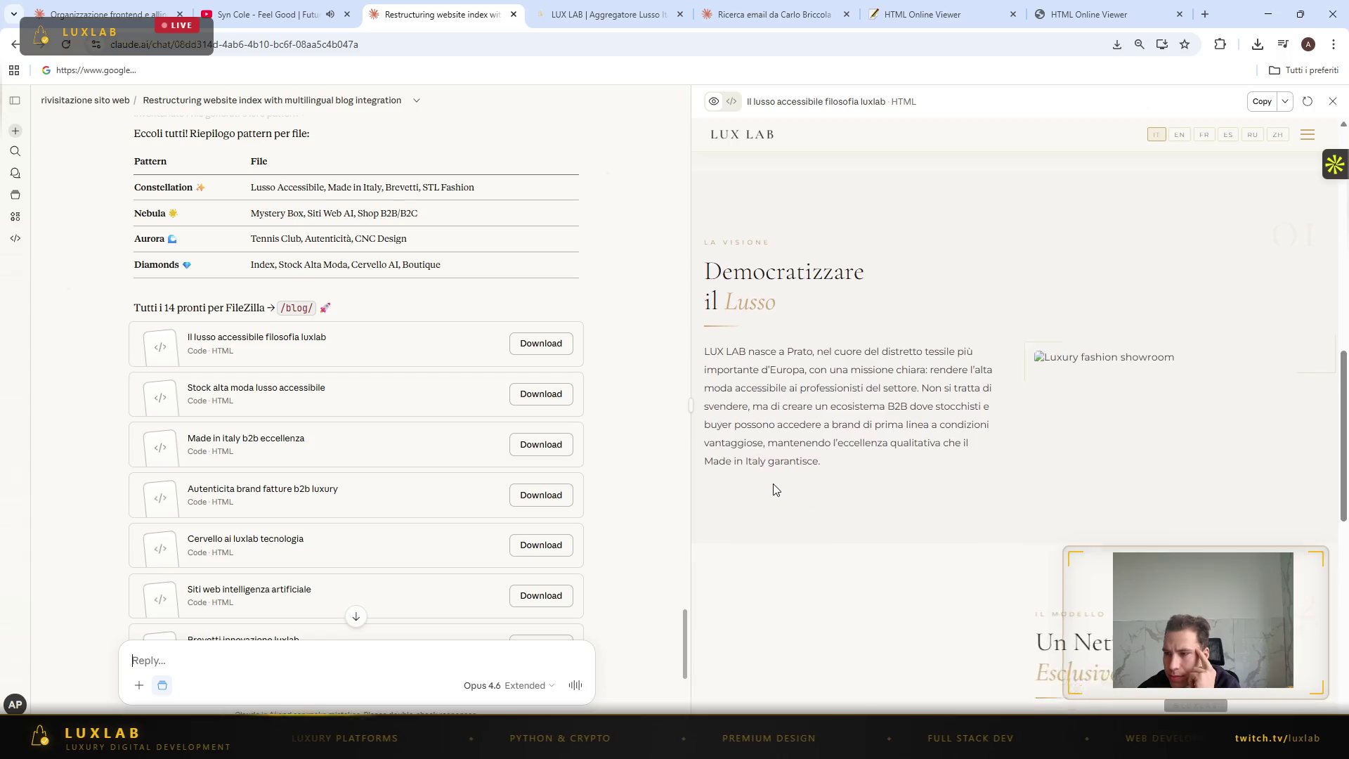
{"action": "scroll", "coordinate": [776, 490], "scroll_direction": "down", "scroll_amount": 5}
{"action": "scroll", "coordinate": [323, 452], "scroll_direction": "down", "scroll_amount": 4}
{"action": "scroll", "coordinate": [817, 516], "scroll_direction": "down", "scroll_amount": 3}
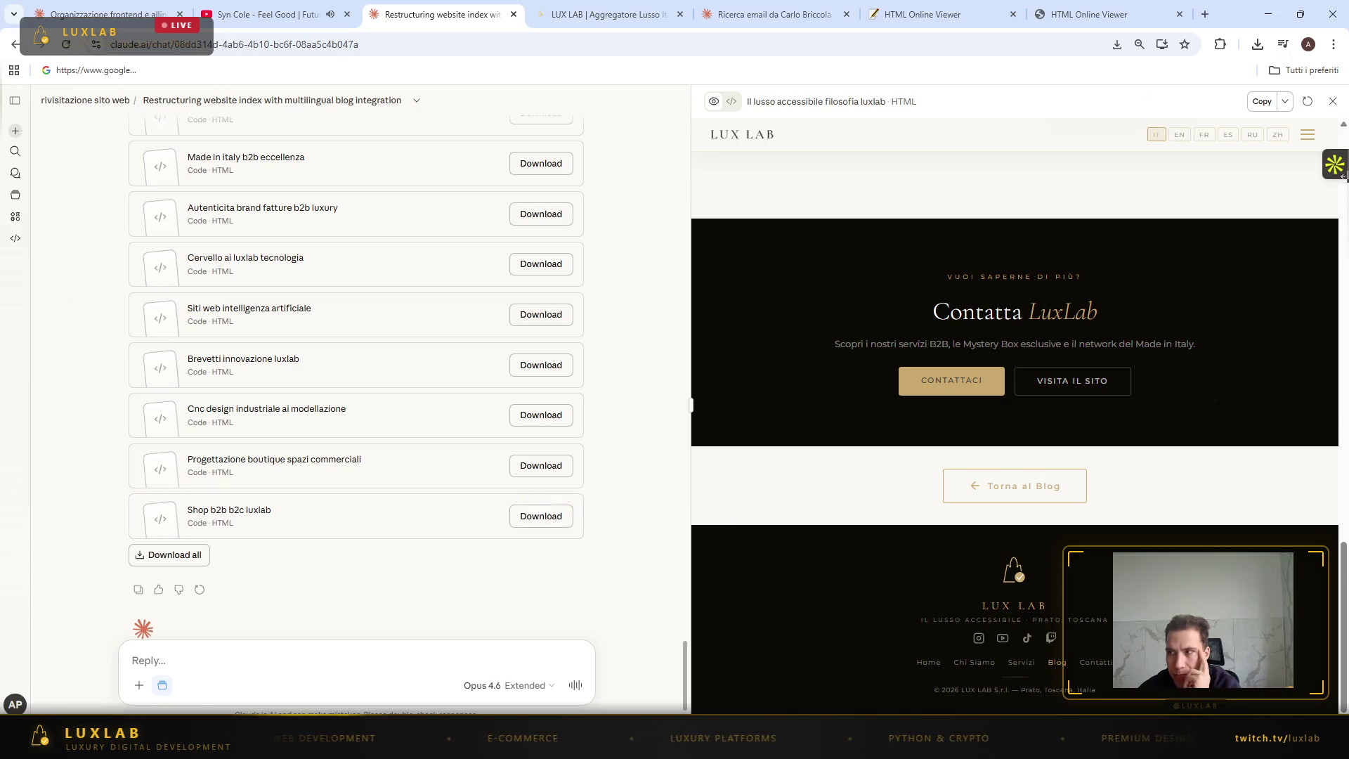
- Open and close the preview's side navigation, then switch to the frontend organization chat
{"action": "left_click", "coordinate": [1316, 137]}
{"action": "left_click", "coordinate": [1117, 202]}
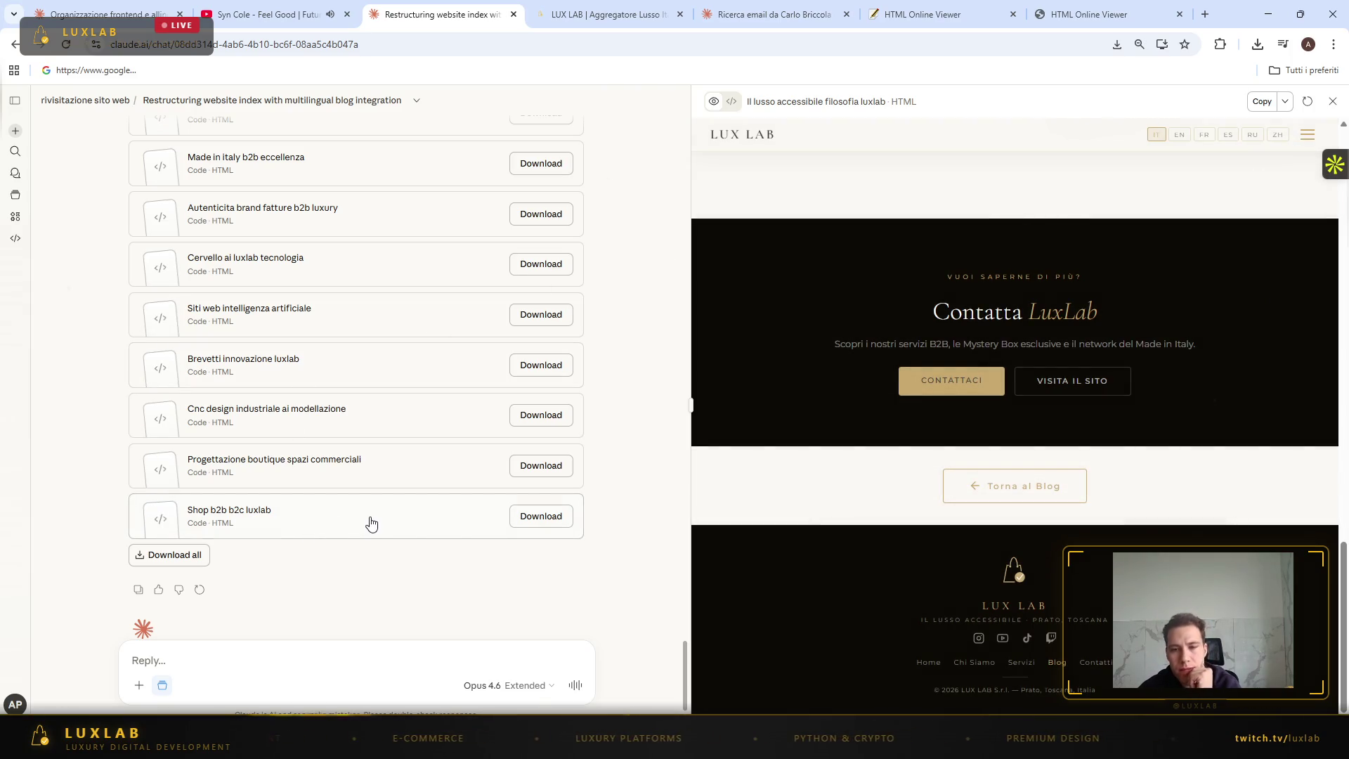
{"action": "scroll", "coordinate": [355, 513], "scroll_direction": "up", "scroll_amount": 1}
{"action": "left_click", "coordinate": [111, 14]}
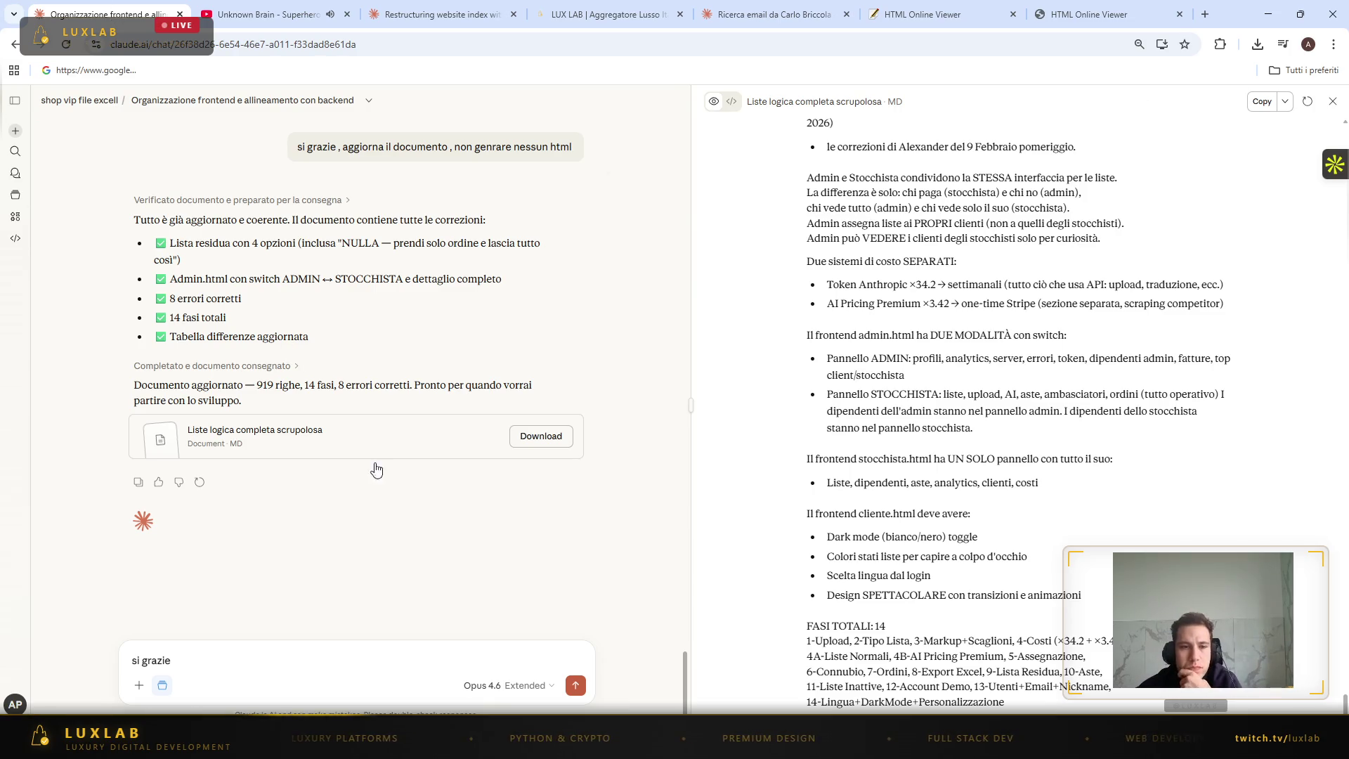
- Download the Liste logica completa scrupolosa document and open the shop vip file excell project
{"action": "left_click", "coordinate": [535, 437]}
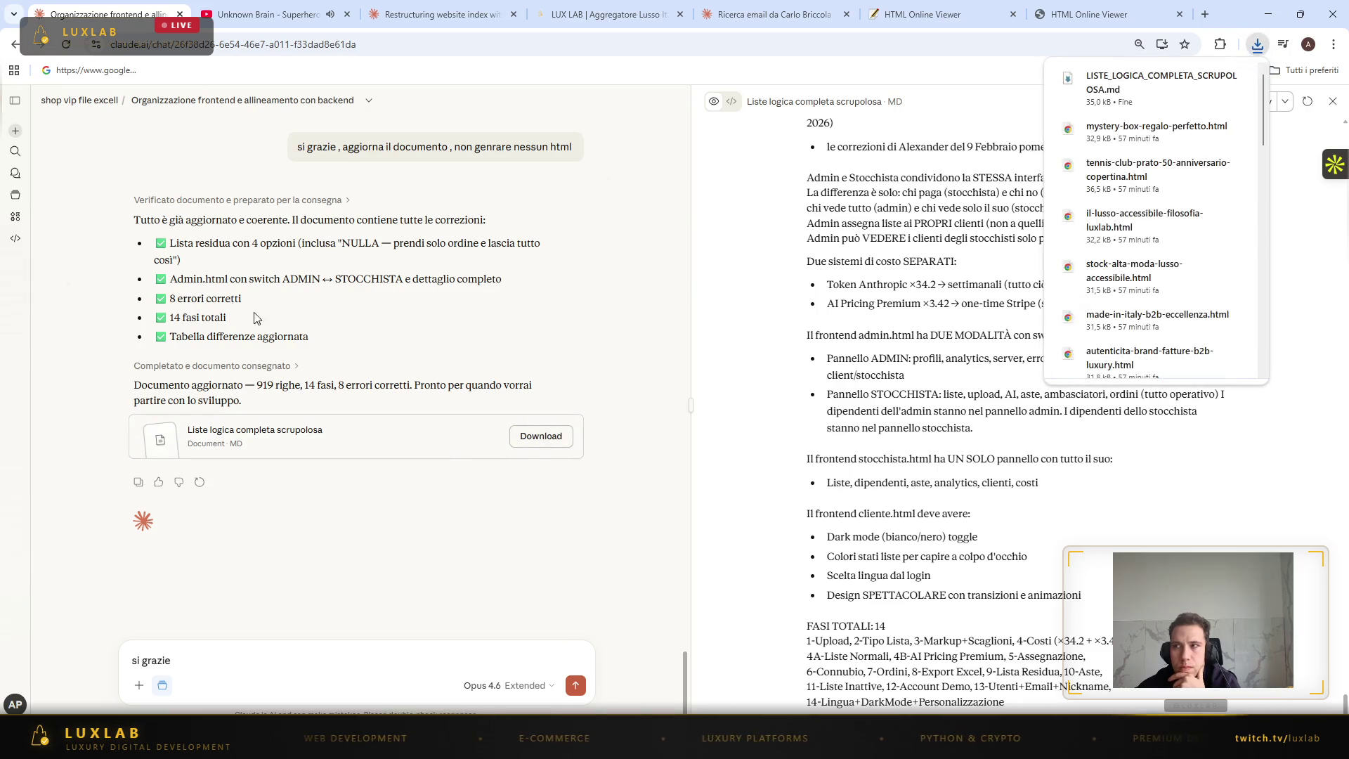
{"action": "left_click", "coordinate": [15, 103]}
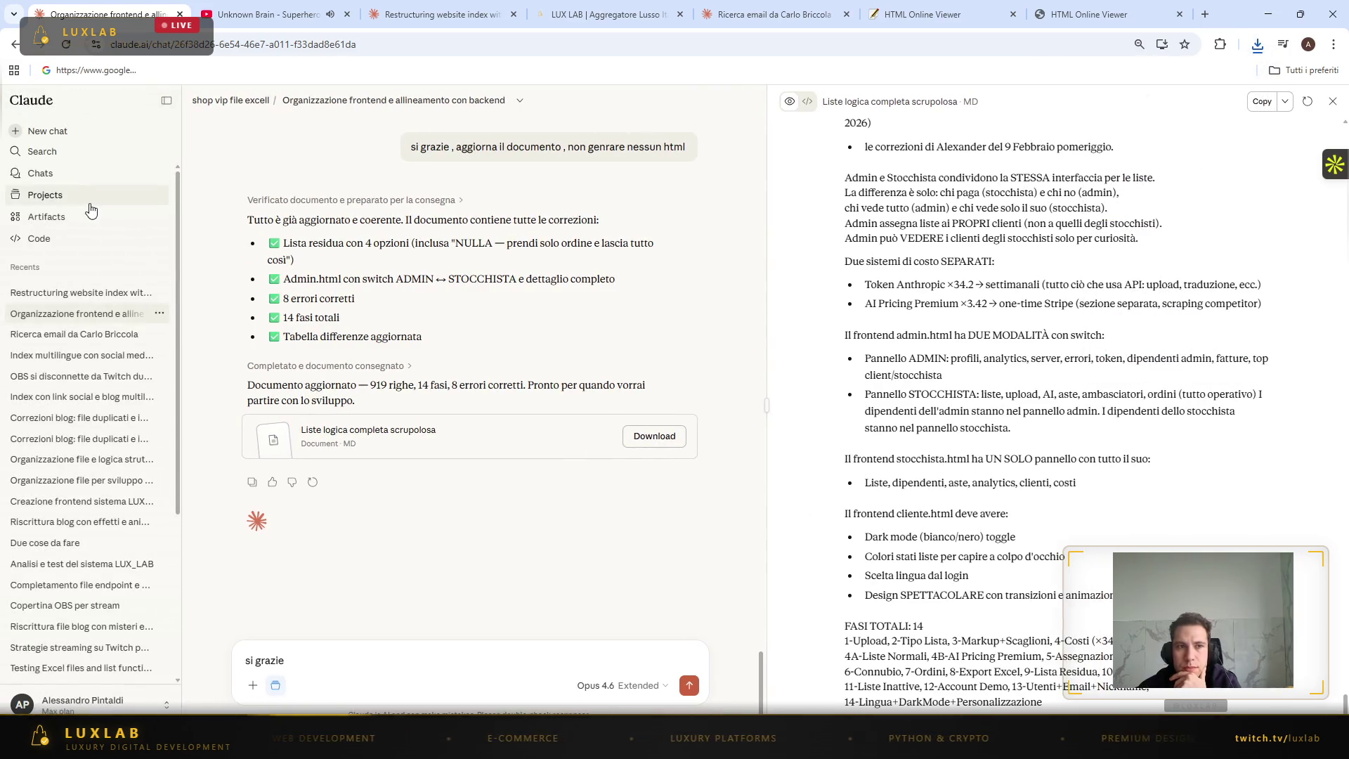
{"action": "left_click", "coordinate": [91, 209]}
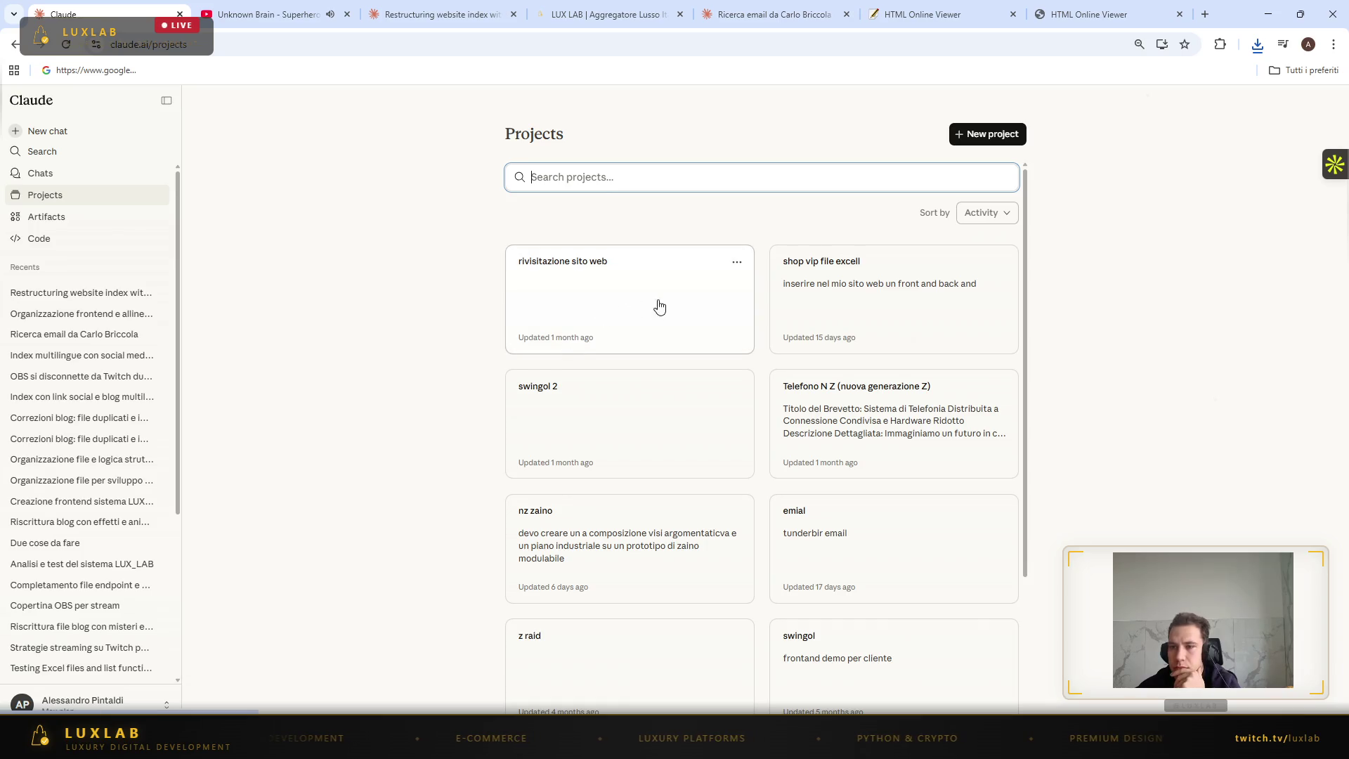
{"action": "left_click", "coordinate": [880, 309]}
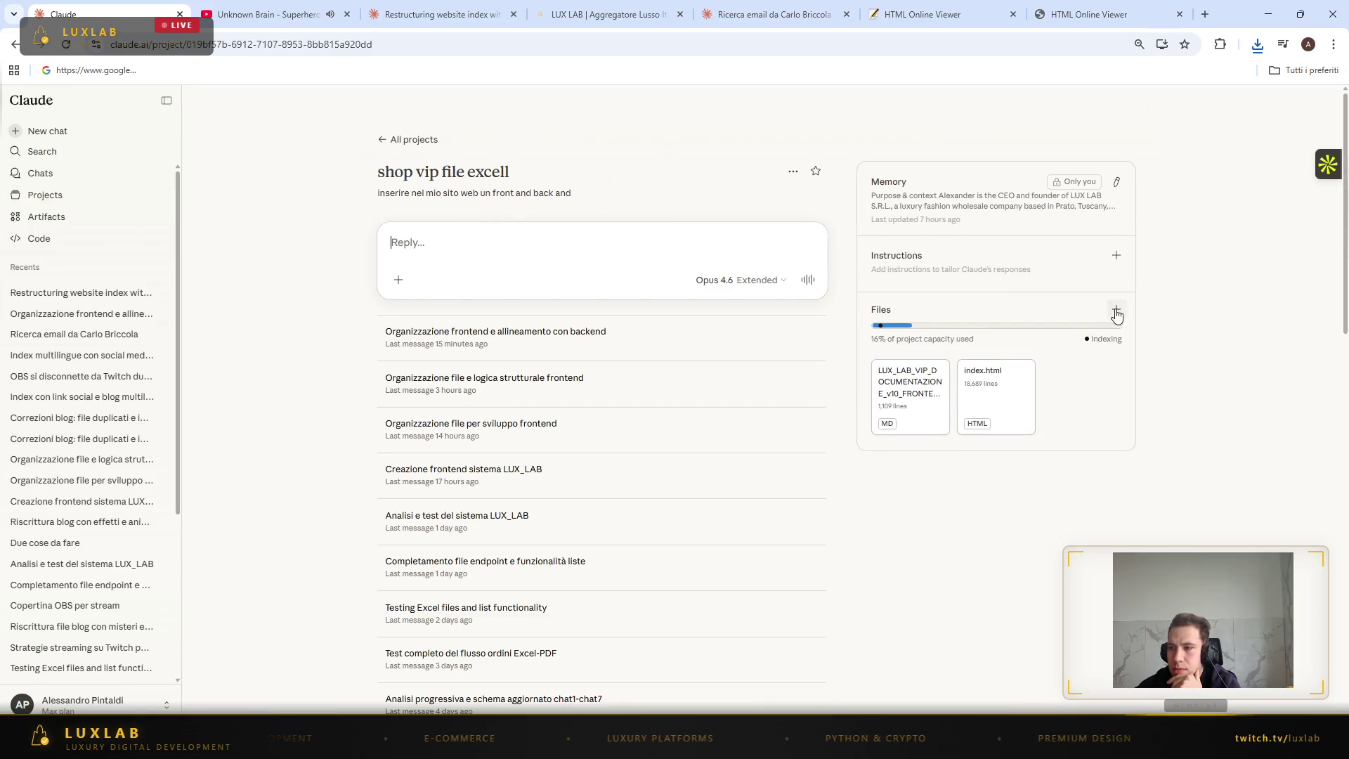
{"action": "left_click", "coordinate": [1117, 311]}
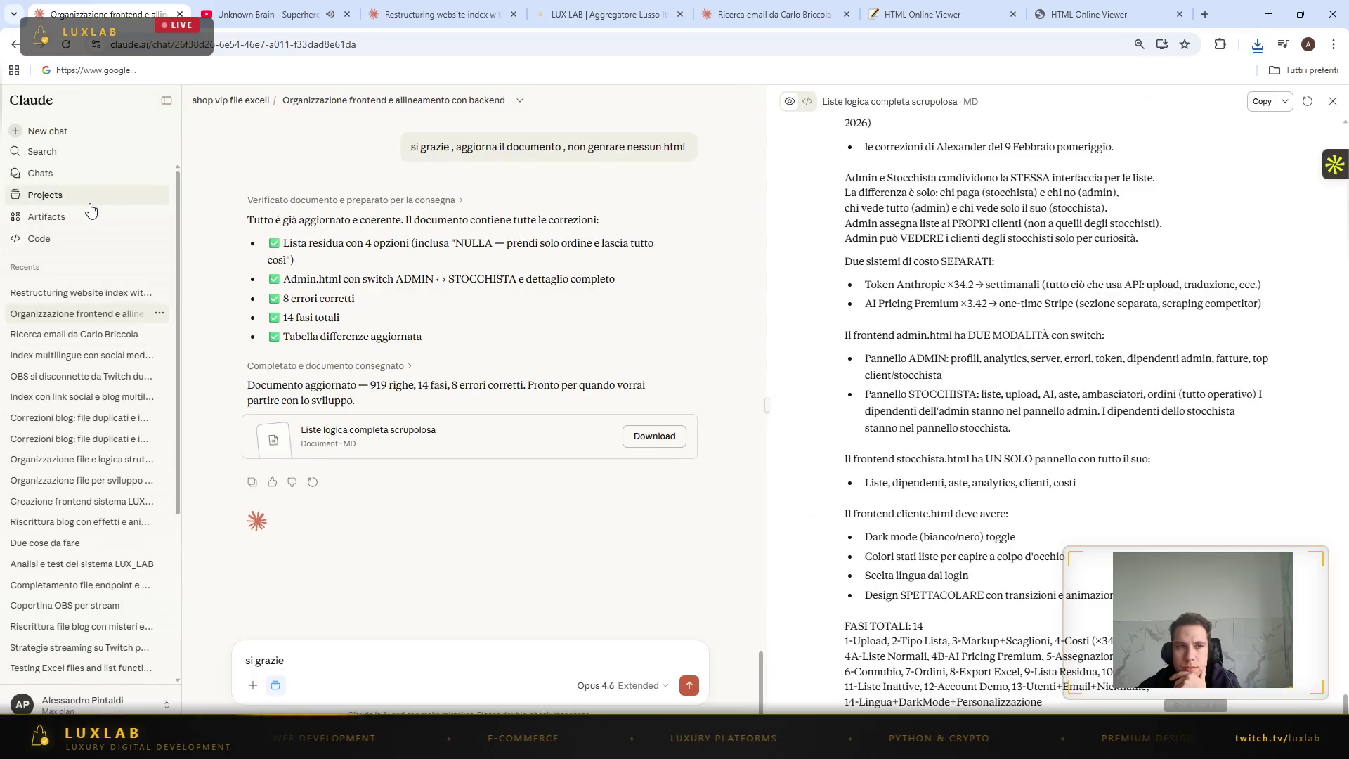
- Reopen the shop vip file excell project and show its options for adding a file
{"action": "left_click", "coordinate": [90, 203]}
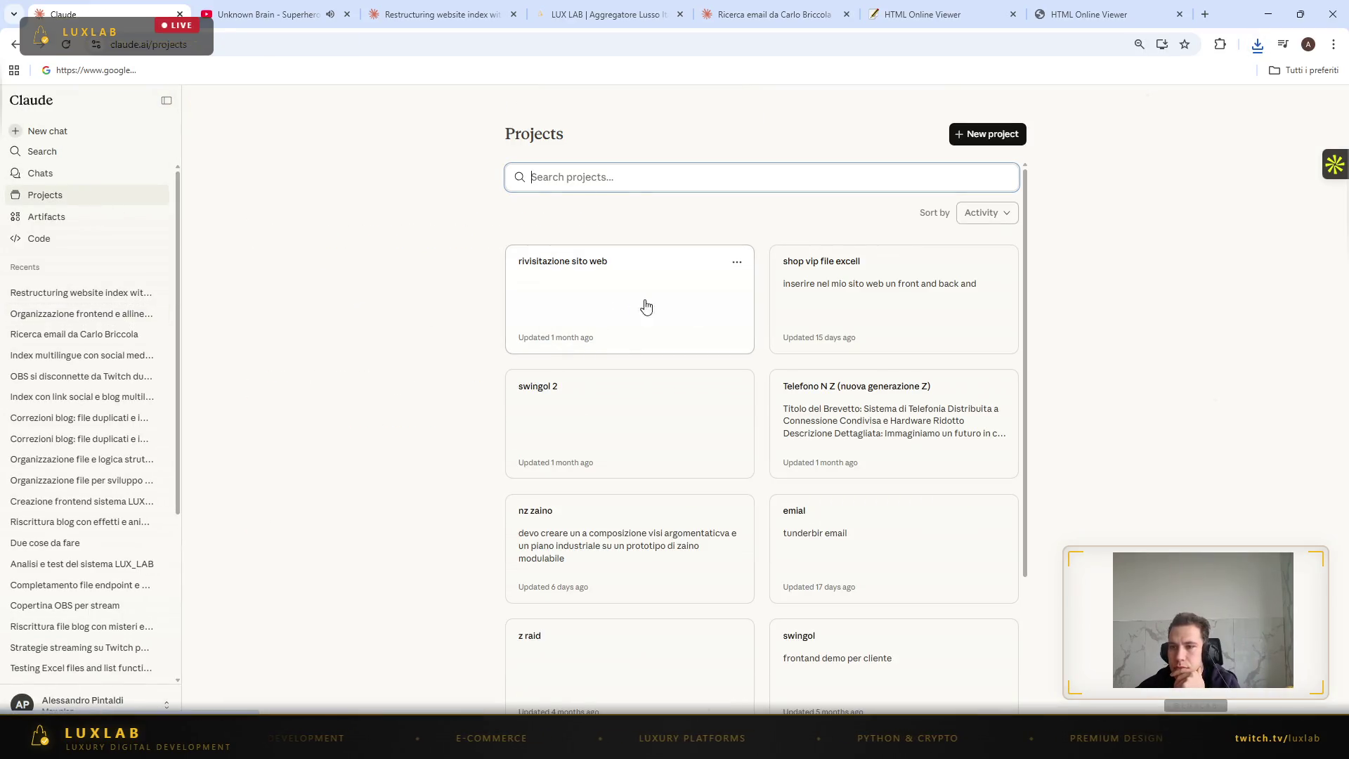
{"action": "left_click", "coordinate": [878, 311]}
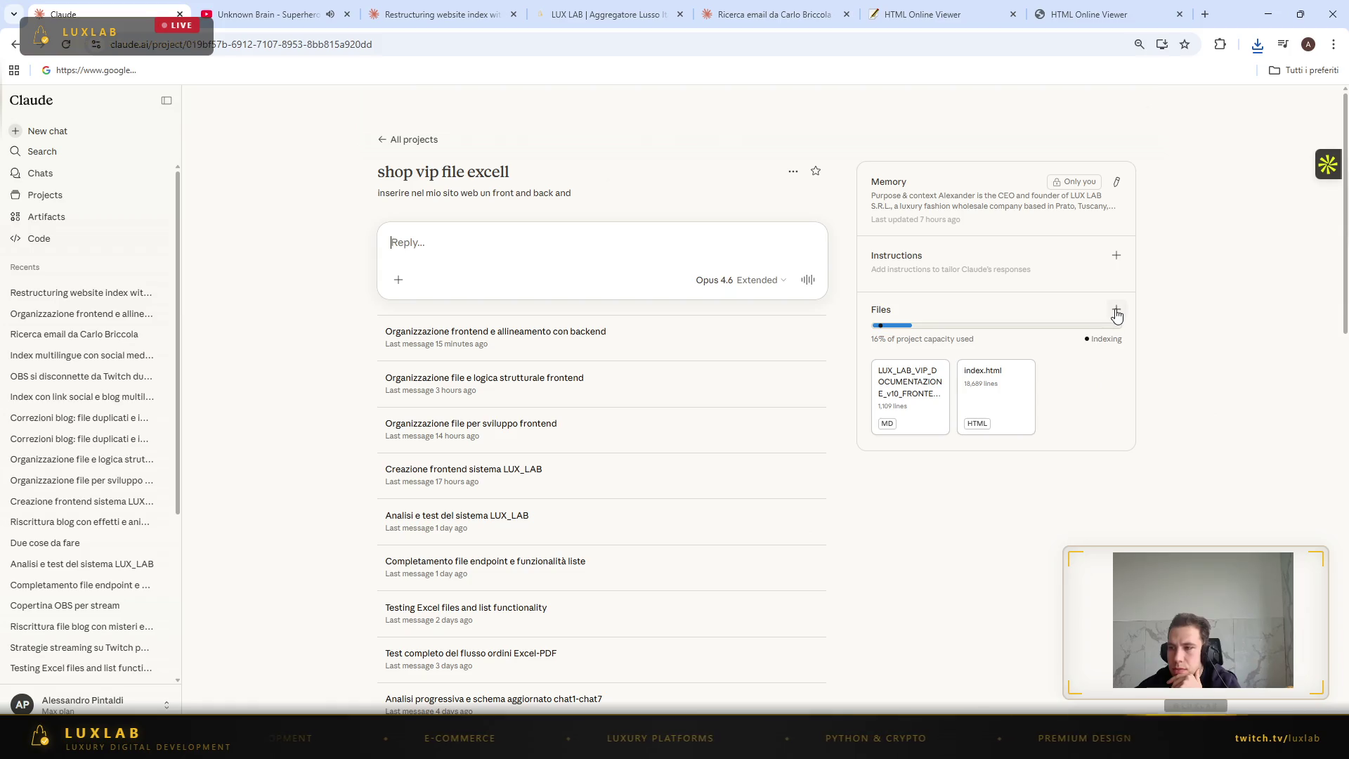
{"action": "left_click", "coordinate": [1116, 312]}
{"action": "key", "text": "alt+Left"}
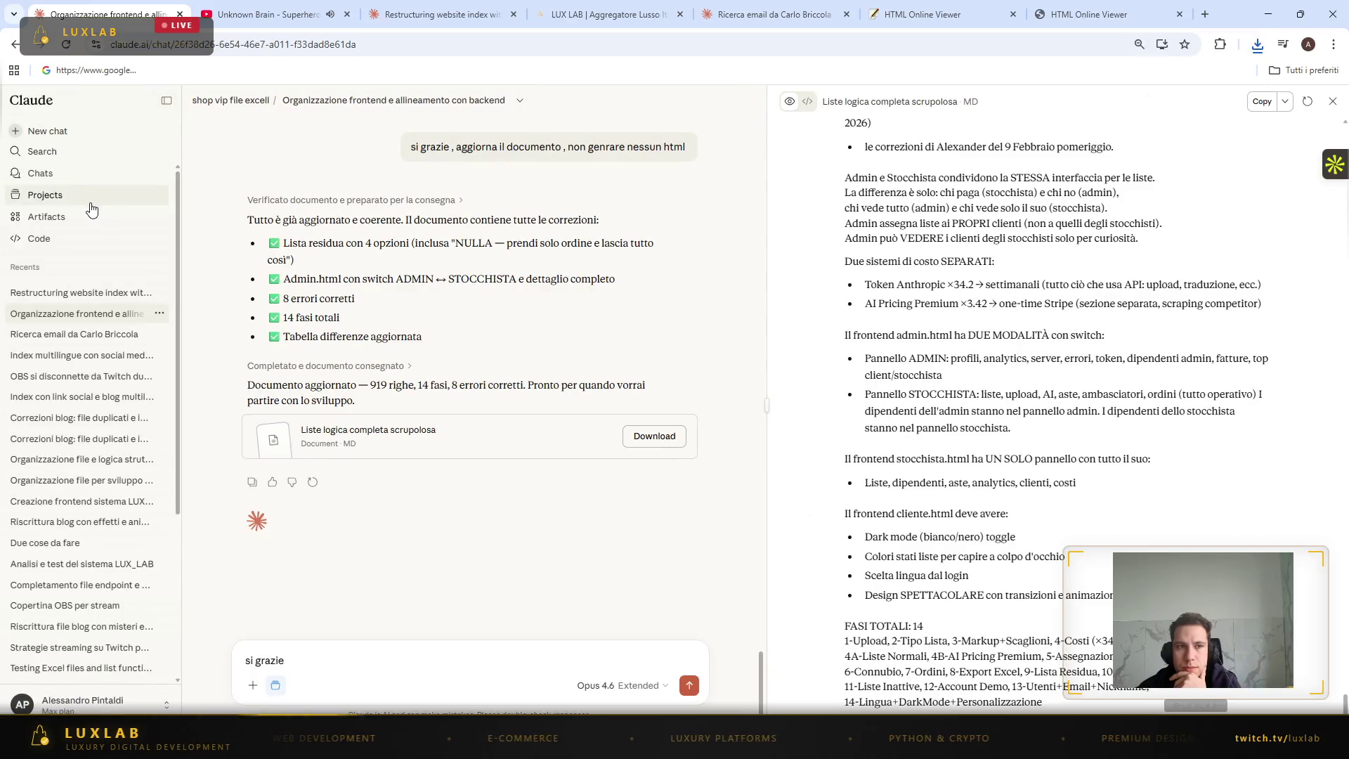
{"action": "left_click", "coordinate": [88, 199]}
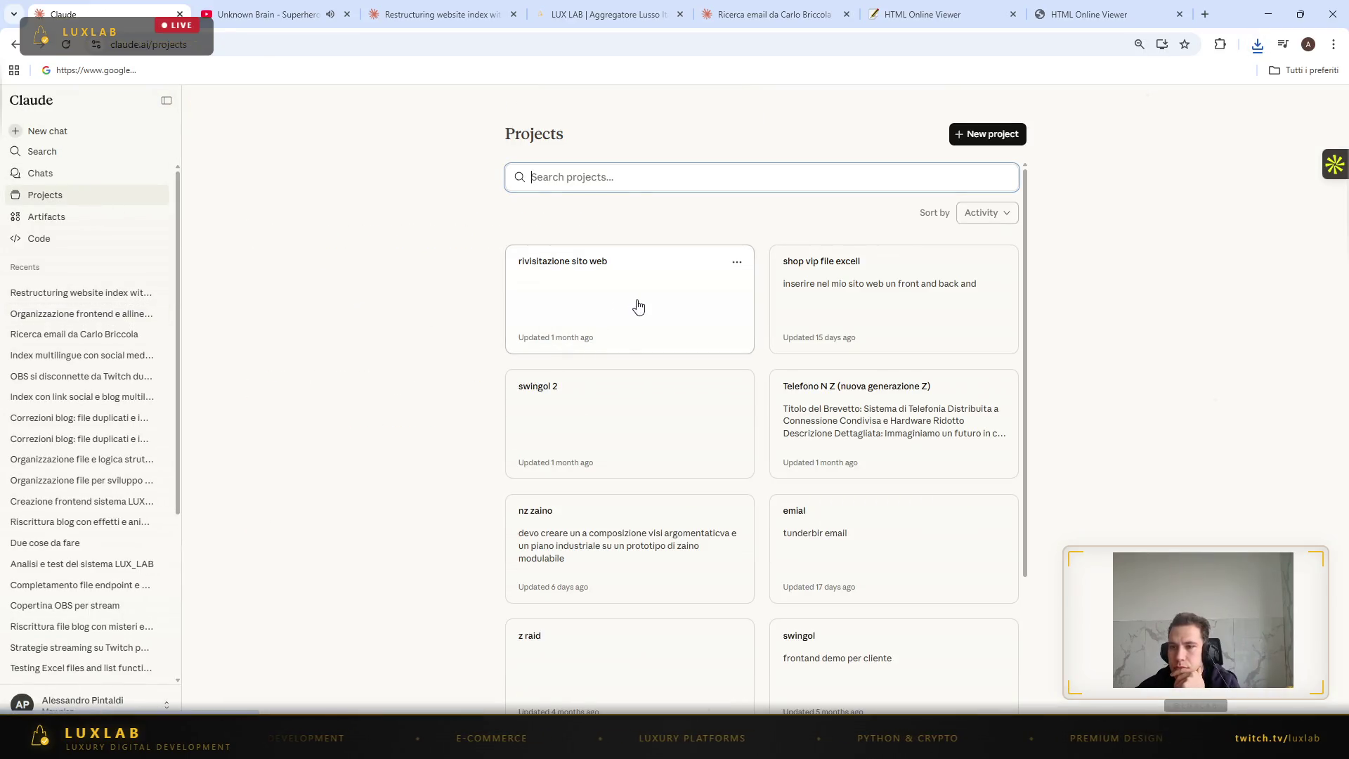
{"action": "left_click", "coordinate": [883, 316]}
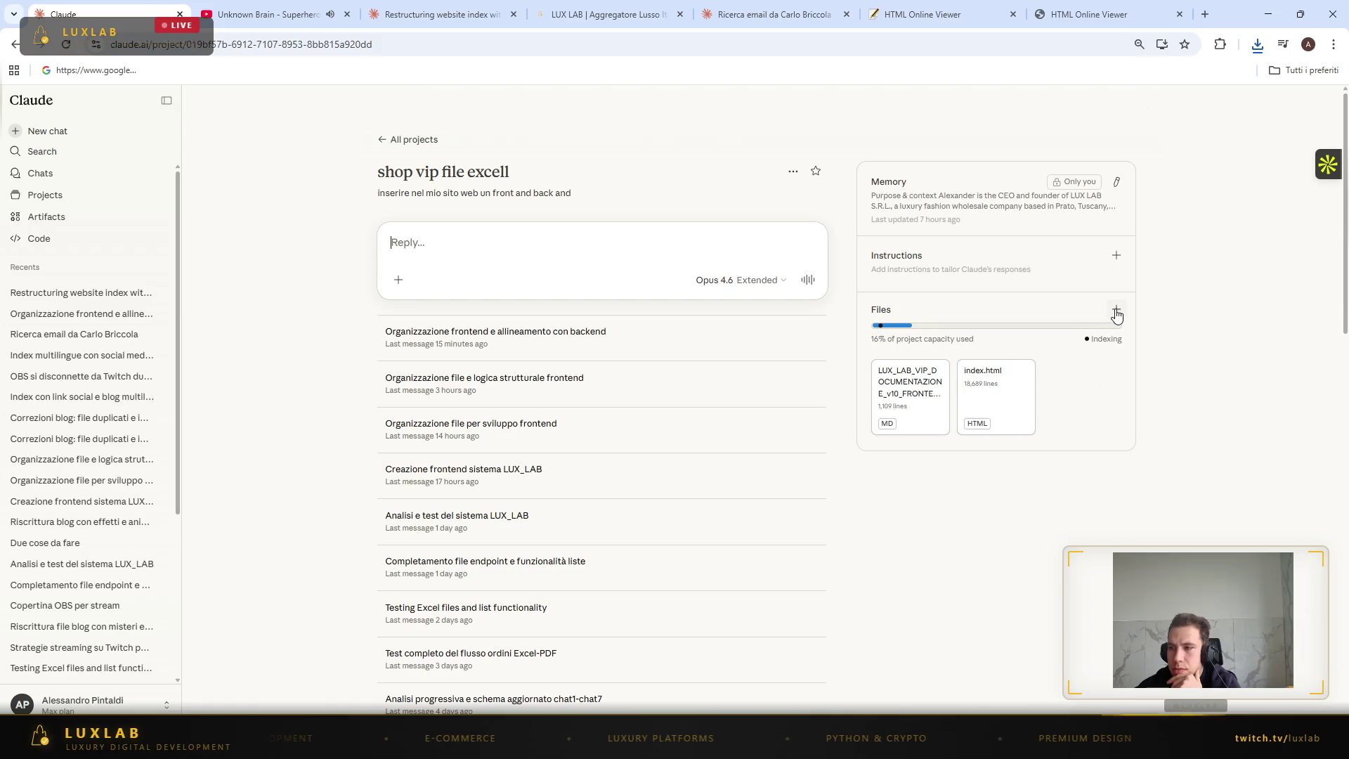
{"action": "left_click", "coordinate": [1117, 313]}
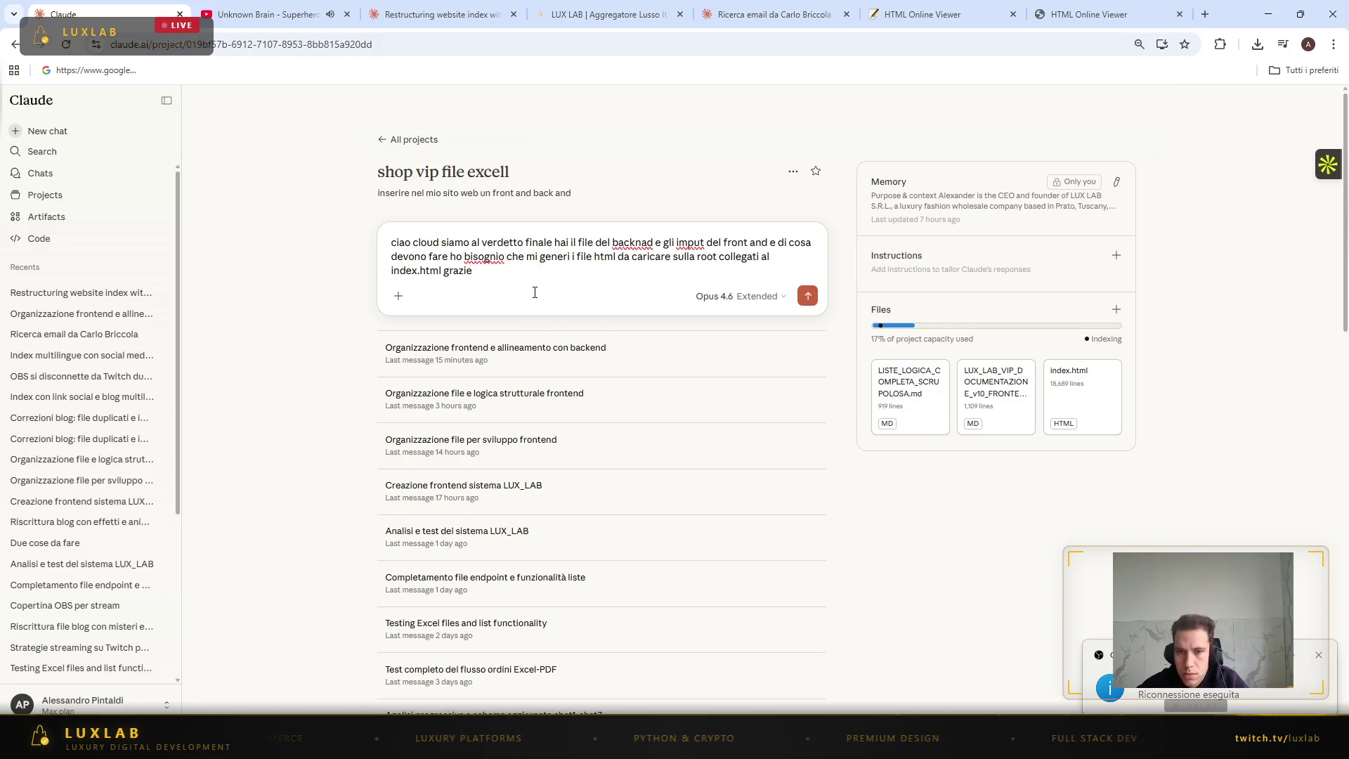
- Send the request for root HTML files linked to index.html, then snap the blog chat left
{"action": "type", "text": "mille "}
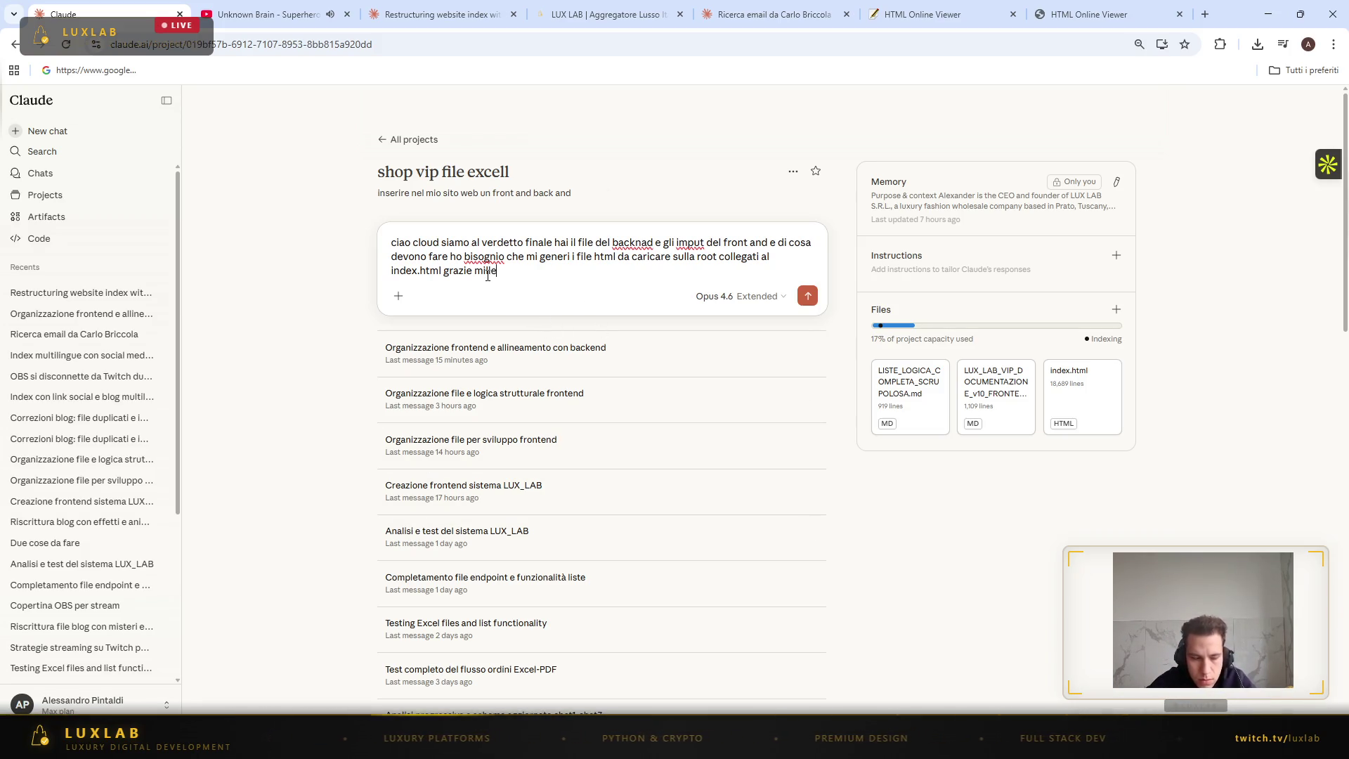
{"action": "type", "text": ":)"}
{"action": "key", "text": "Return"}
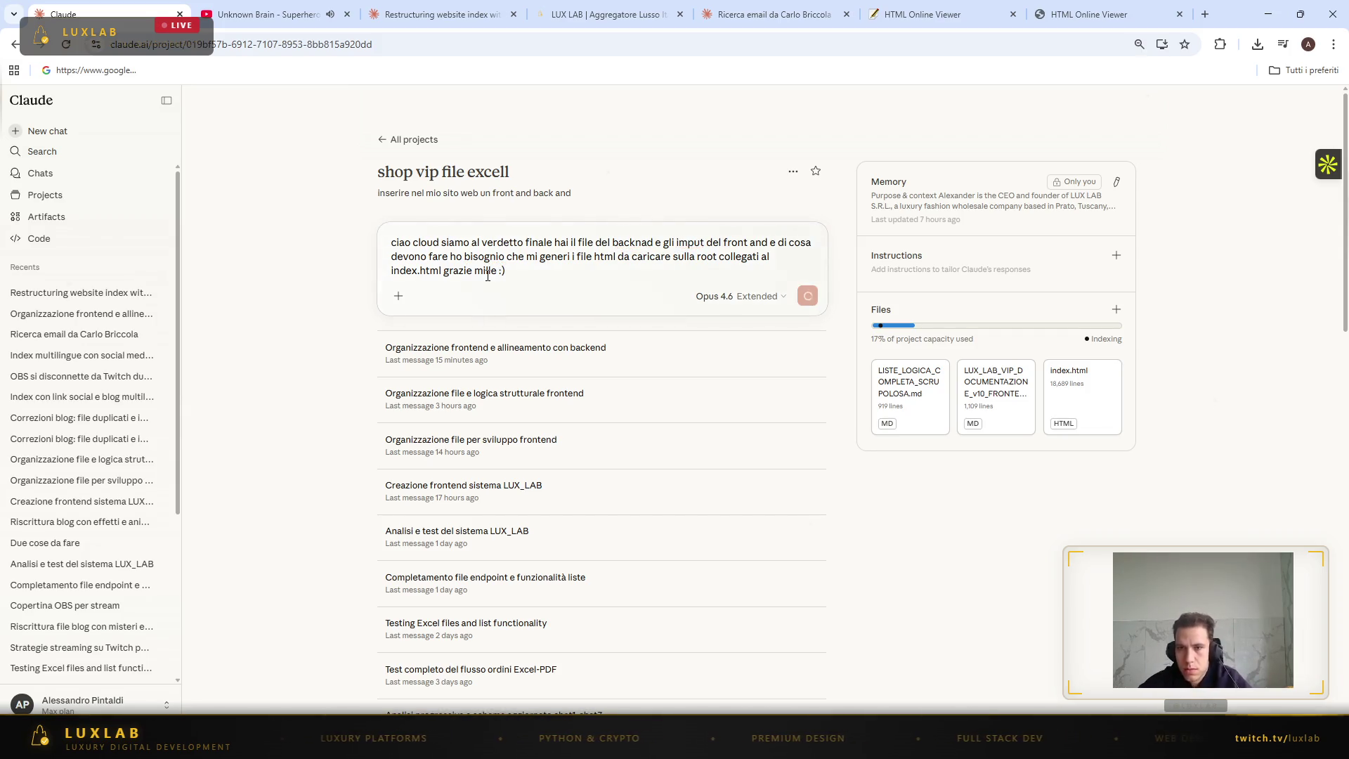
{"action": "left_click", "coordinate": [420, 21]}
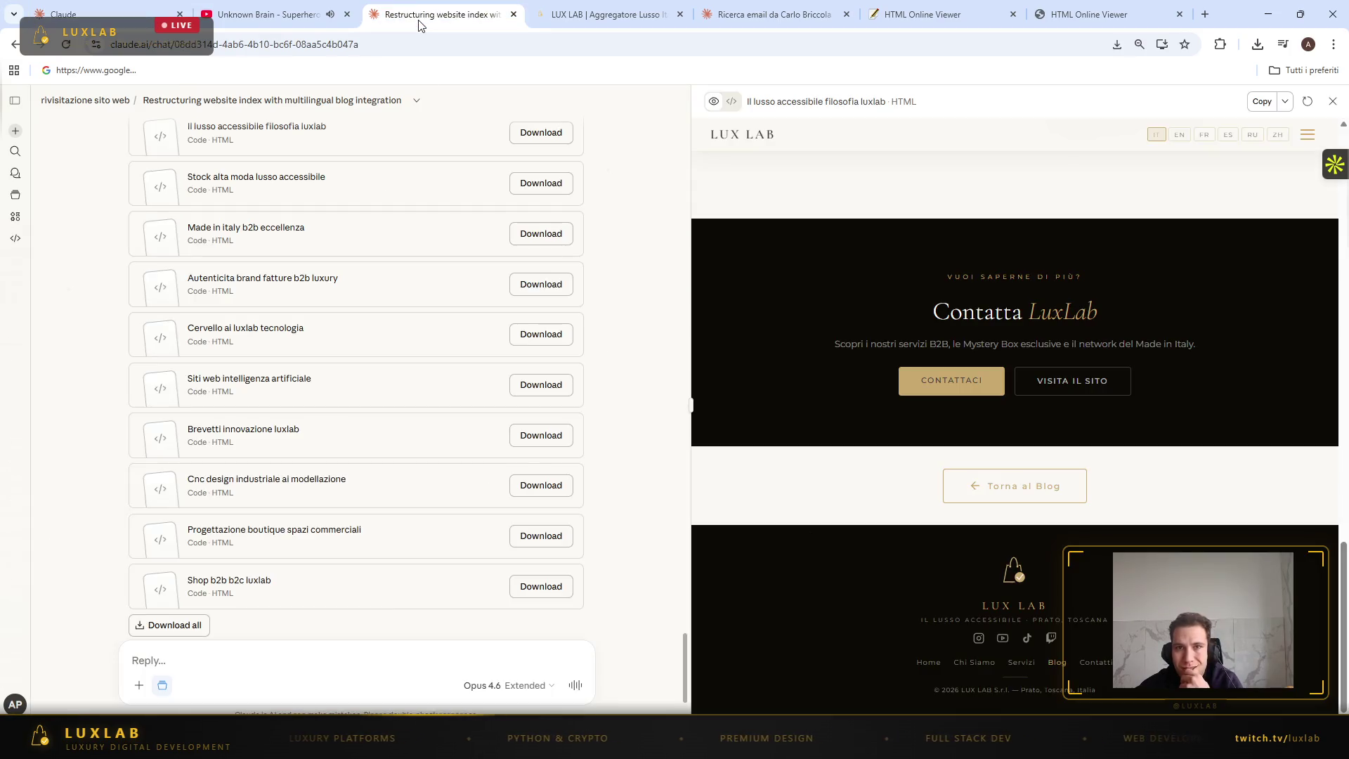
{"action": "scroll", "coordinate": [352, 383], "scroll_direction": "up", "scroll_amount": 3}
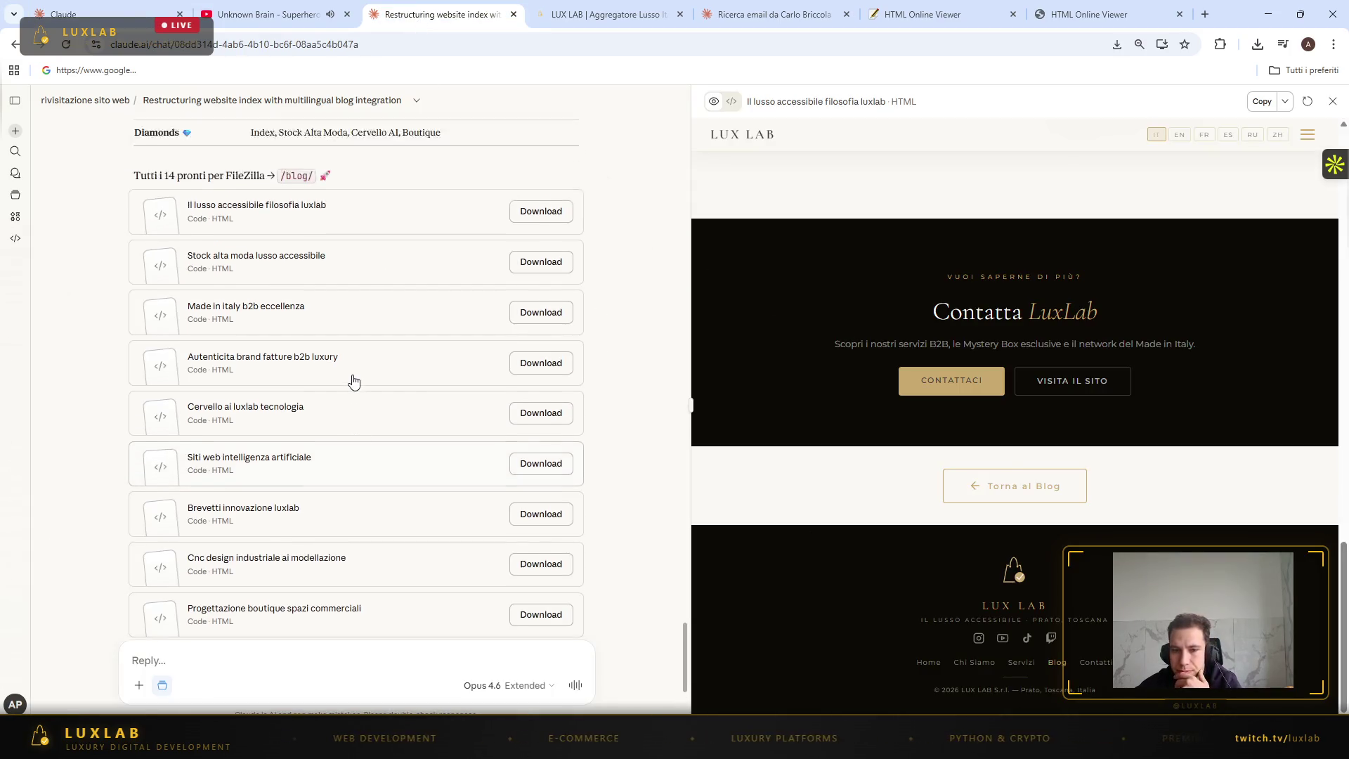
{"action": "scroll", "coordinate": [352, 383], "scroll_direction": "down", "scroll_amount": 2}
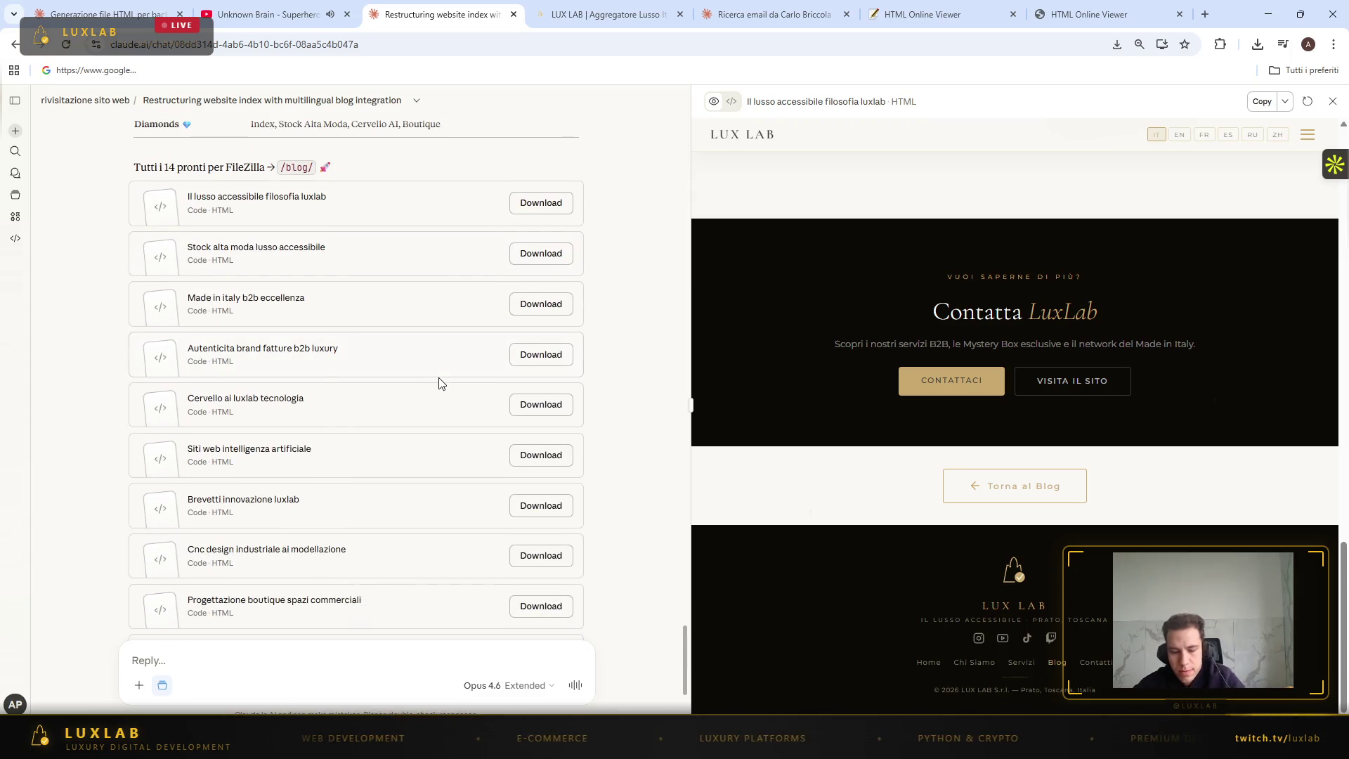
{"action": "key", "text": "super+Left"}
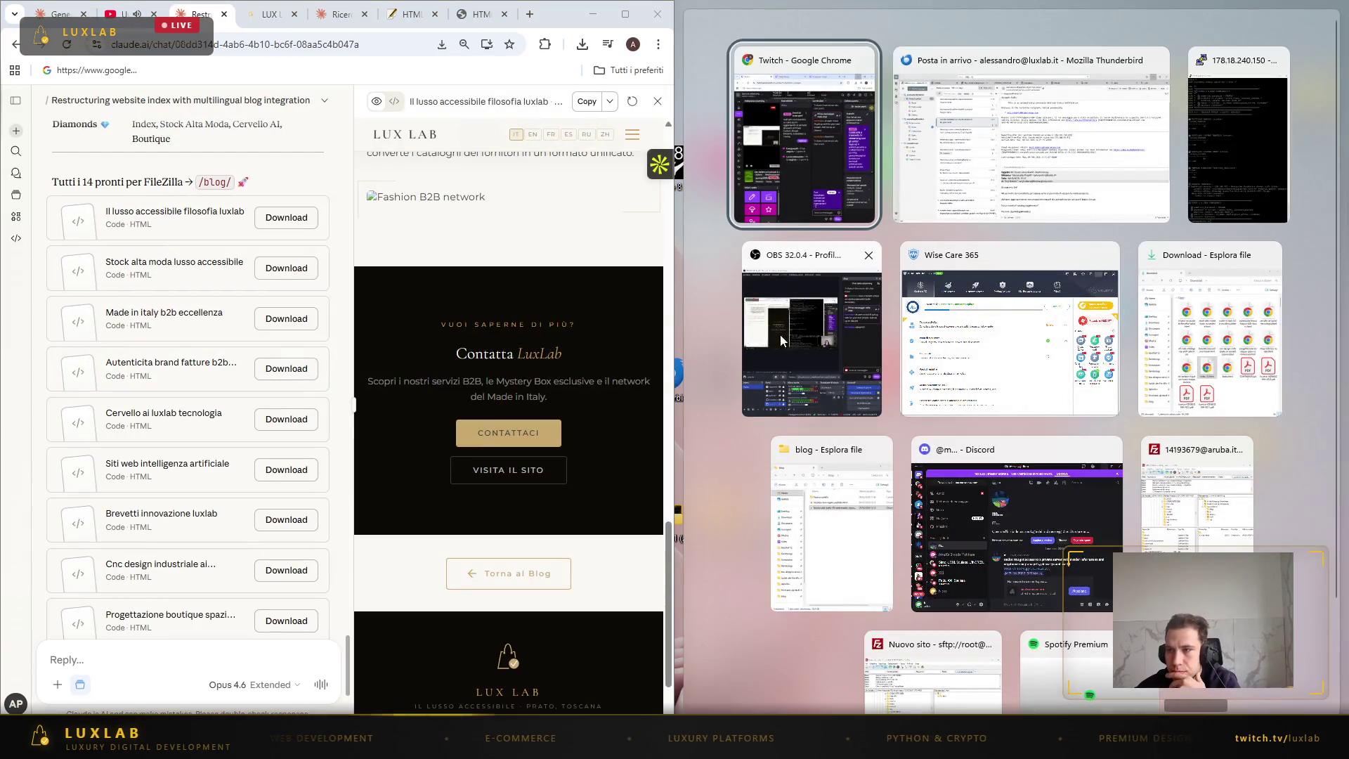
- Bring up FileZilla and open the live luxlab.it blog page in a new Chrome tab
{"action": "left_click", "coordinate": [1197, 550]}
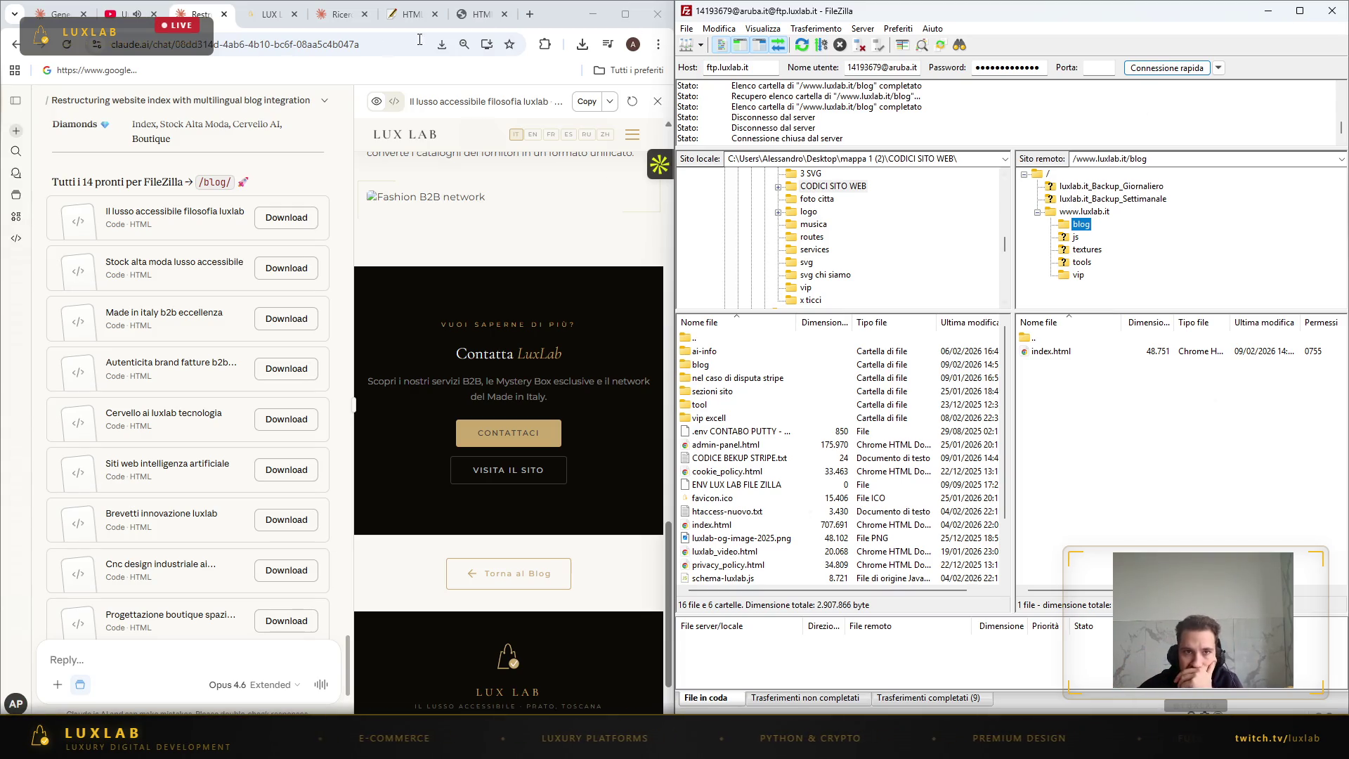
{"action": "left_click", "coordinate": [270, 14]}
{"action": "scroll", "coordinate": [484, 126], "scroll_direction": "down", "scroll_amount": 5}
{"action": "left_click", "coordinate": [485, 121]}
{"action": "left_click", "coordinate": [354, 333]}
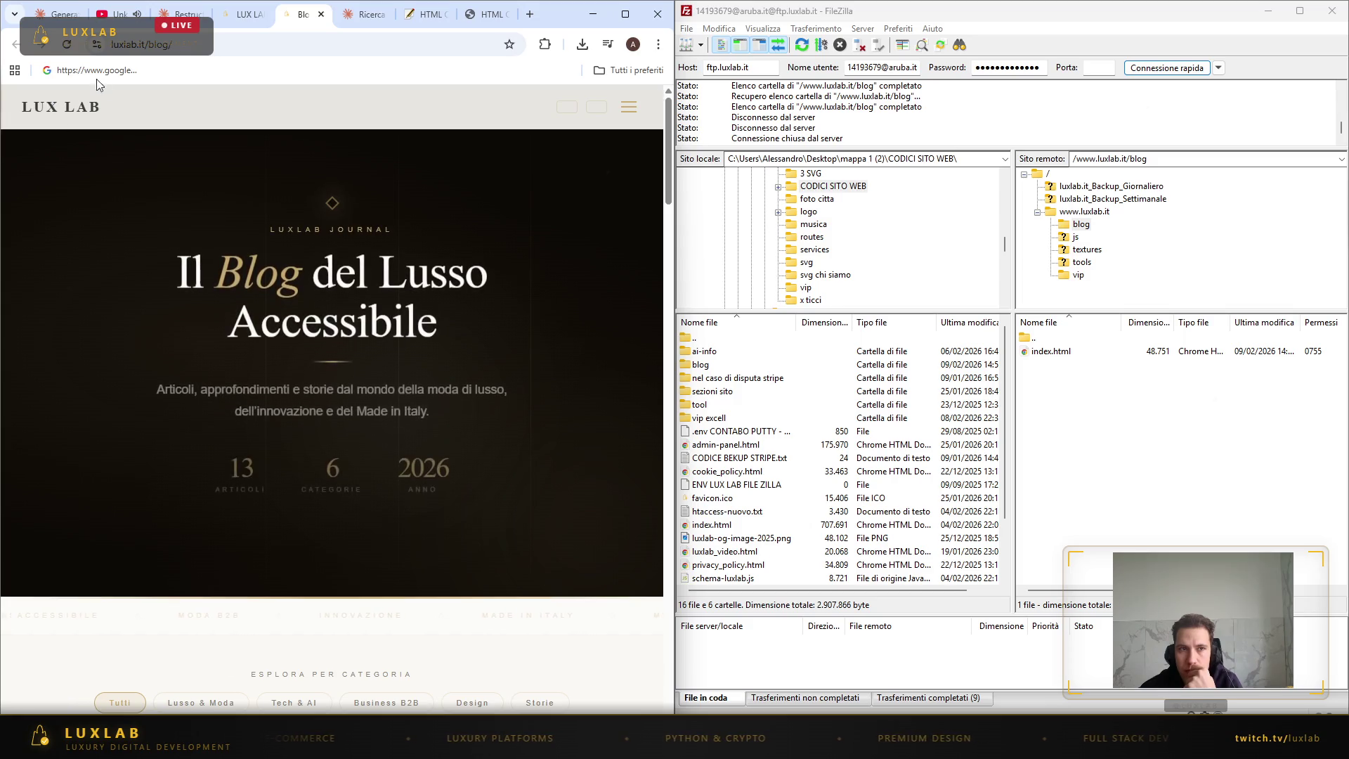
{"action": "left_click", "coordinate": [67, 45]}
{"action": "left_click", "coordinate": [1058, 352]}
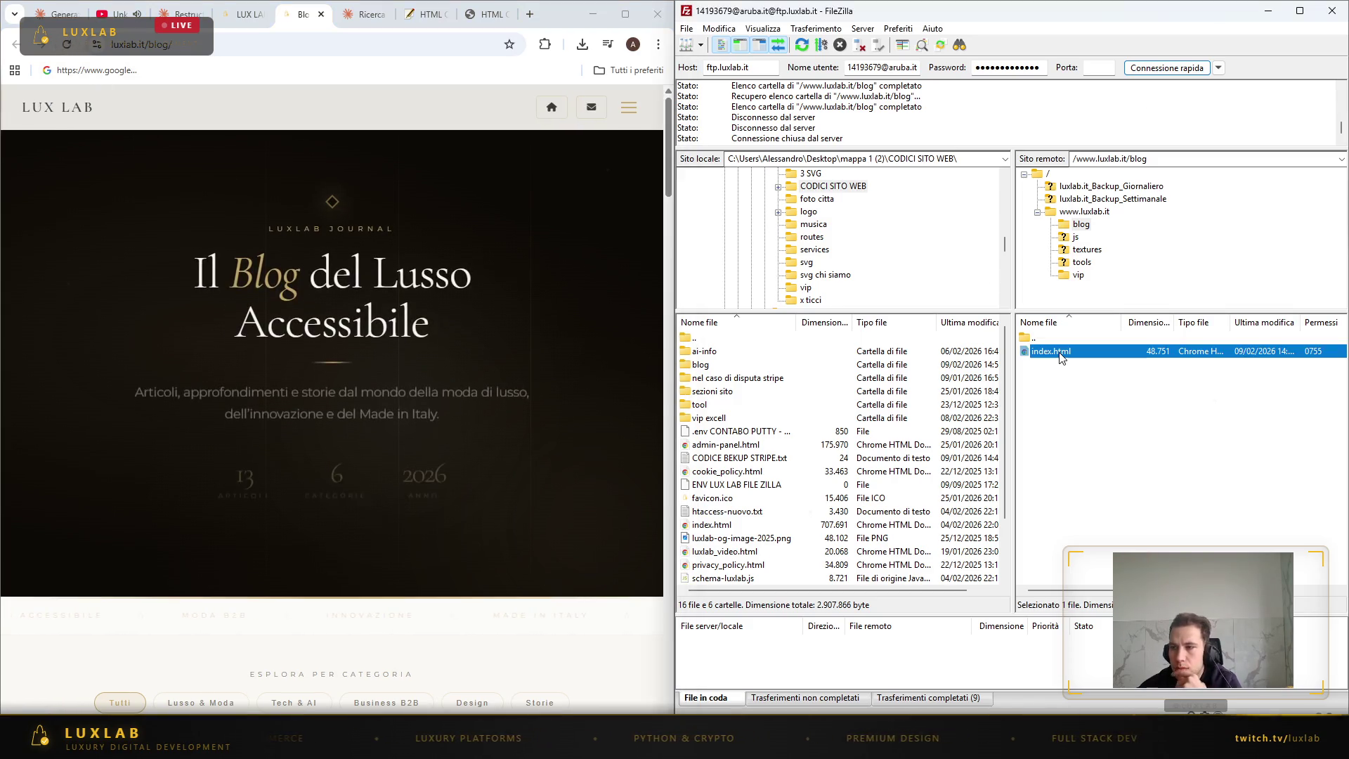
{"action": "key", "text": "Delete"}
{"action": "left_click", "coordinate": [1047, 368]}
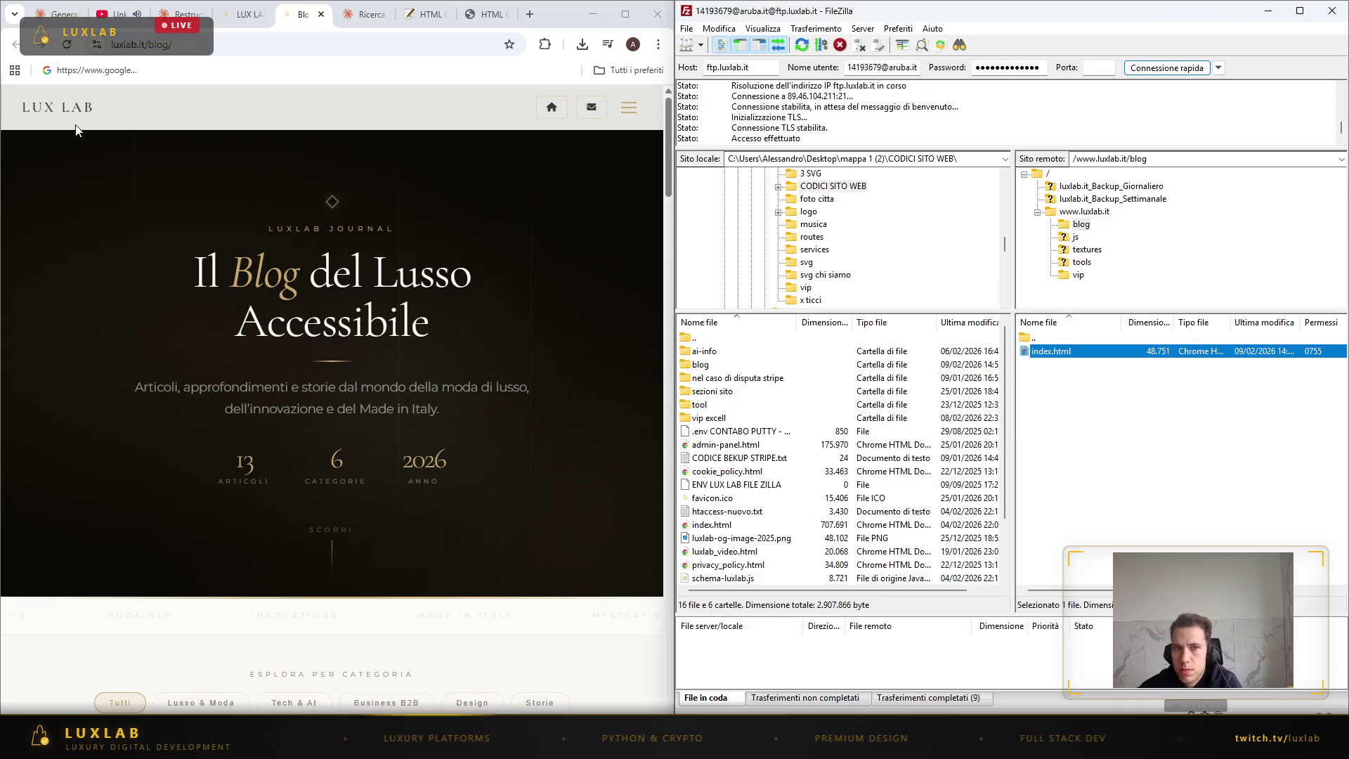
{"action": "left_click", "coordinate": [65, 52]}
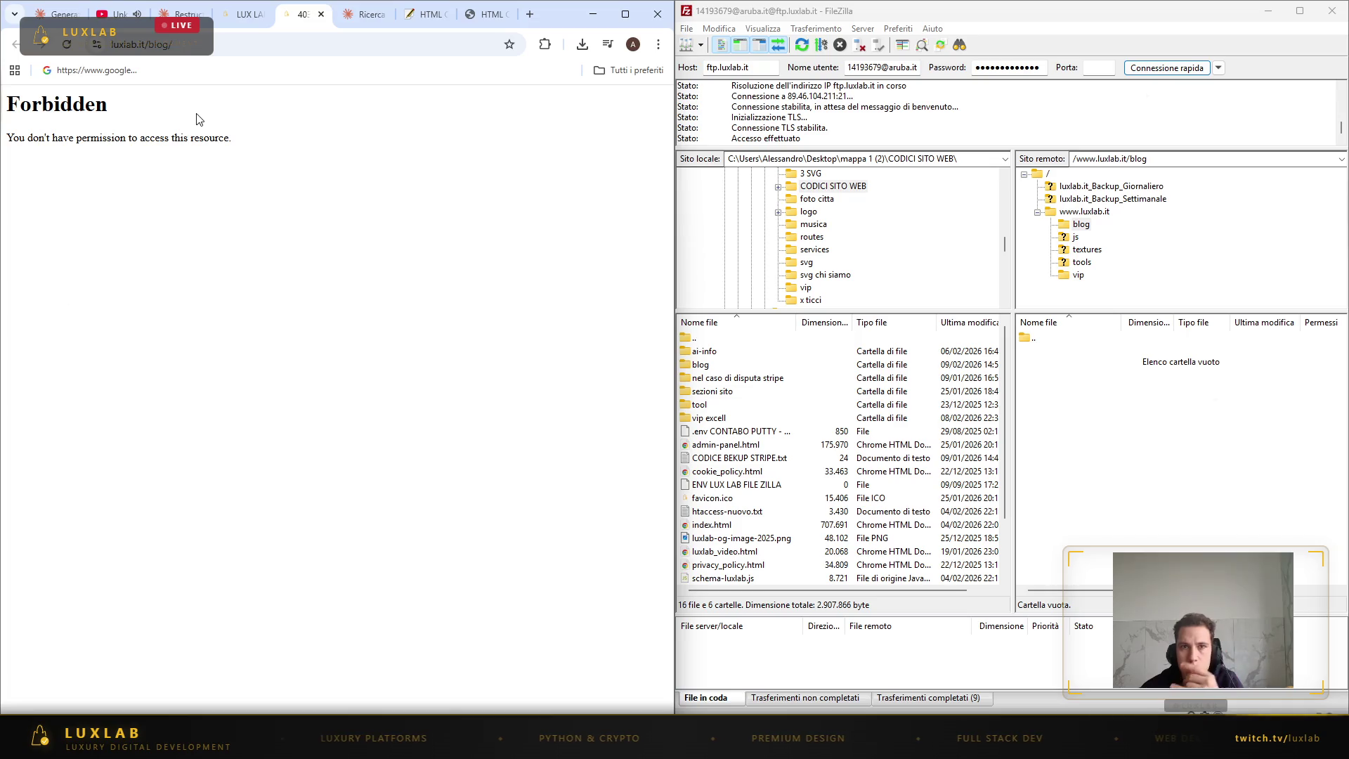
- Delete the old blog HTML files from Download, keeping the PDFs and markdown documents
{"action": "mouse_move", "coordinate": [625, 738]}
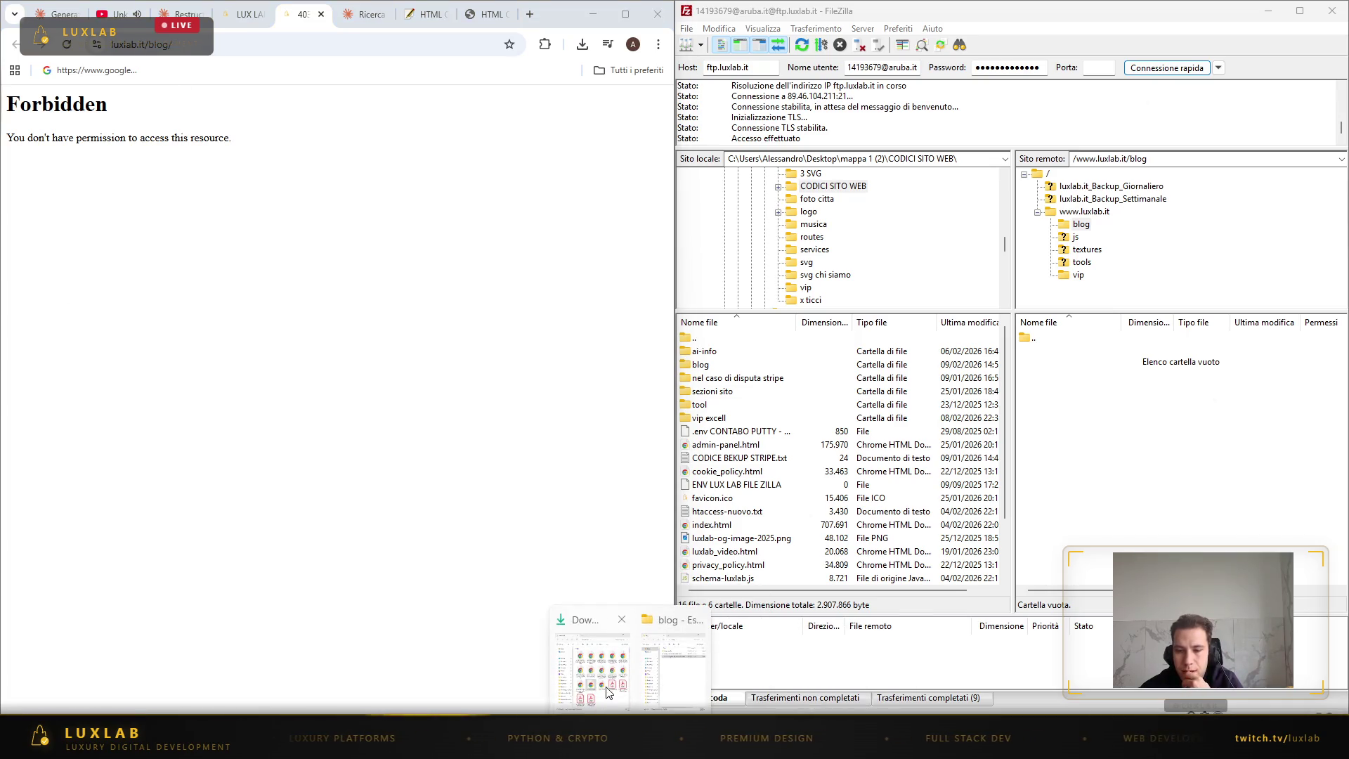
{"action": "left_click", "coordinate": [604, 653]}
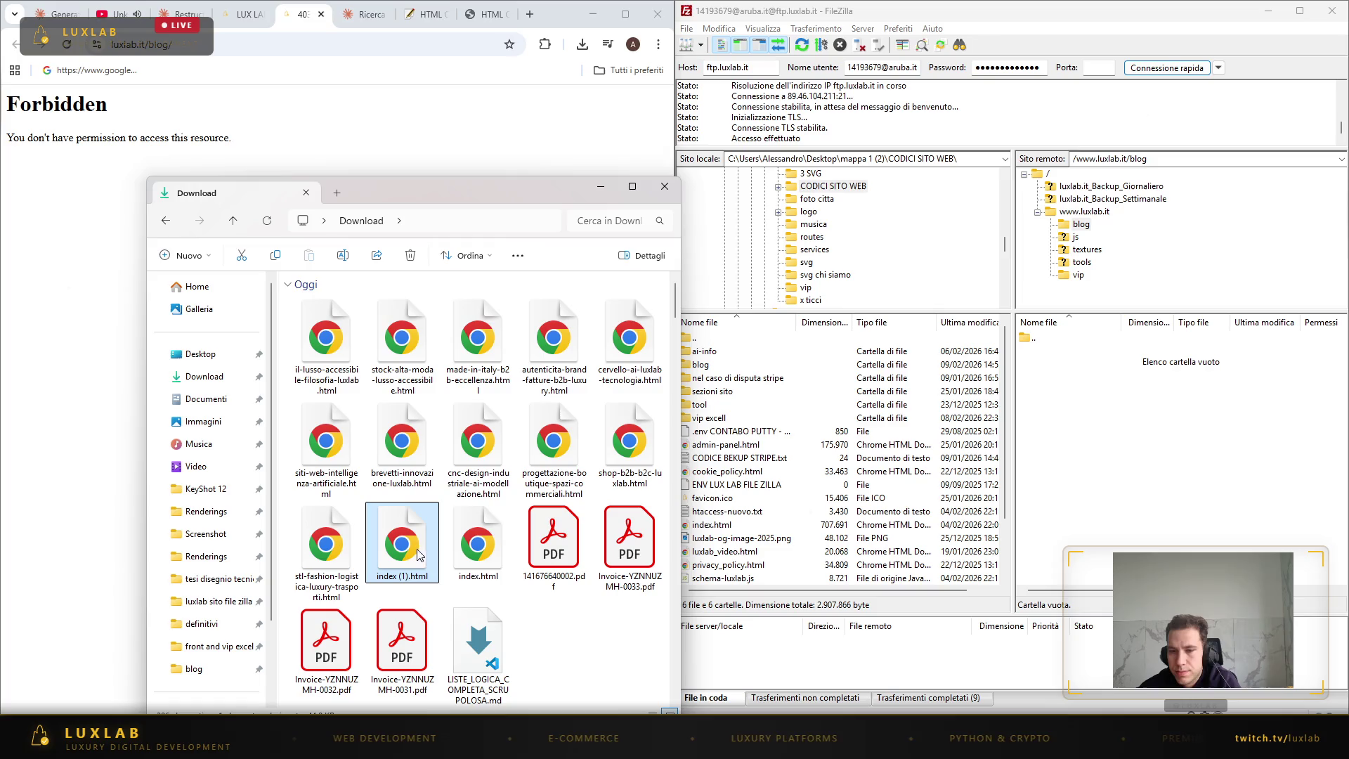
{"action": "key", "text": "ctrl+a"}
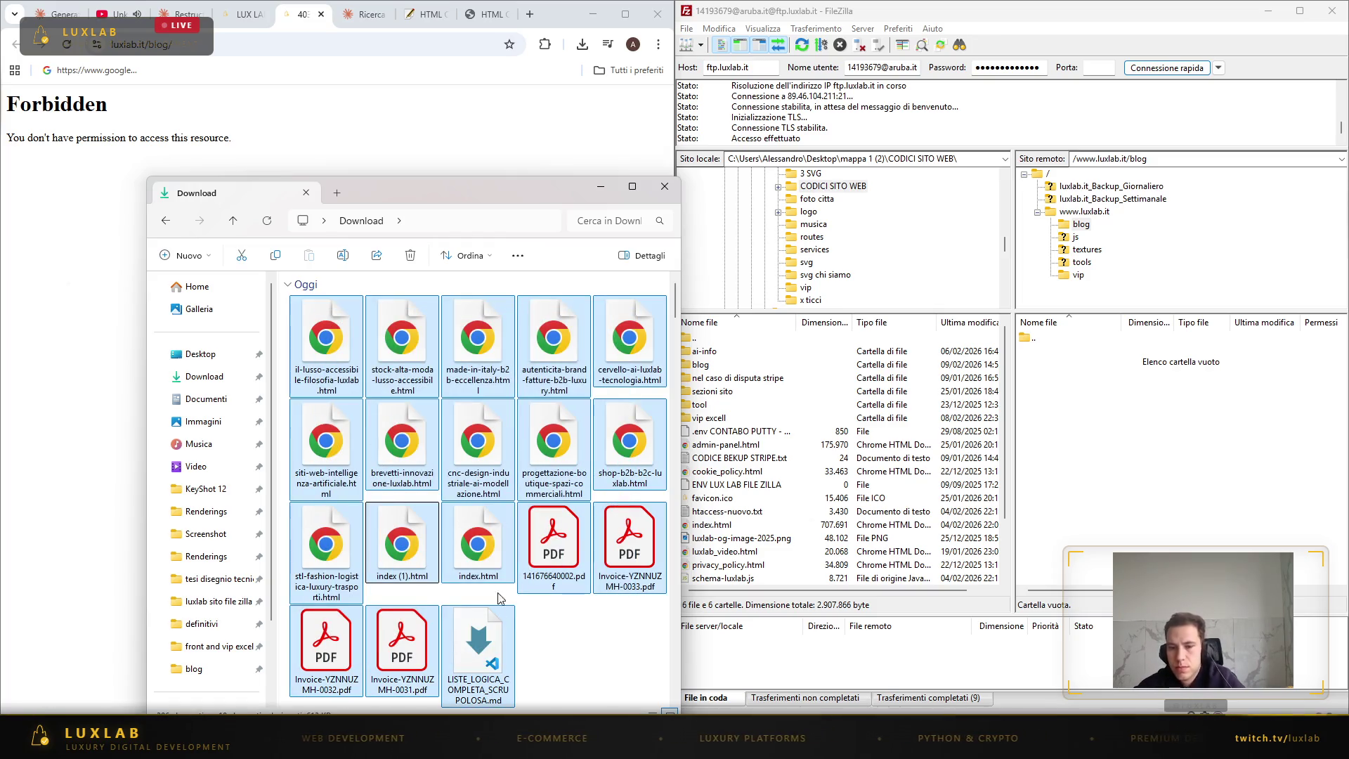
{"action": "left_click_drag", "start_coordinate": [562, 671], "coordinate": [302, 611]}
{"action": "mouse_move", "coordinate": [668, 671]}
{"action": "left_mouse_down"}
{"action": "mouse_move", "coordinate": [523, 506]}
{"action": "mouse_move", "coordinate": [554, 551]}
{"action": "left_mouse_up"}
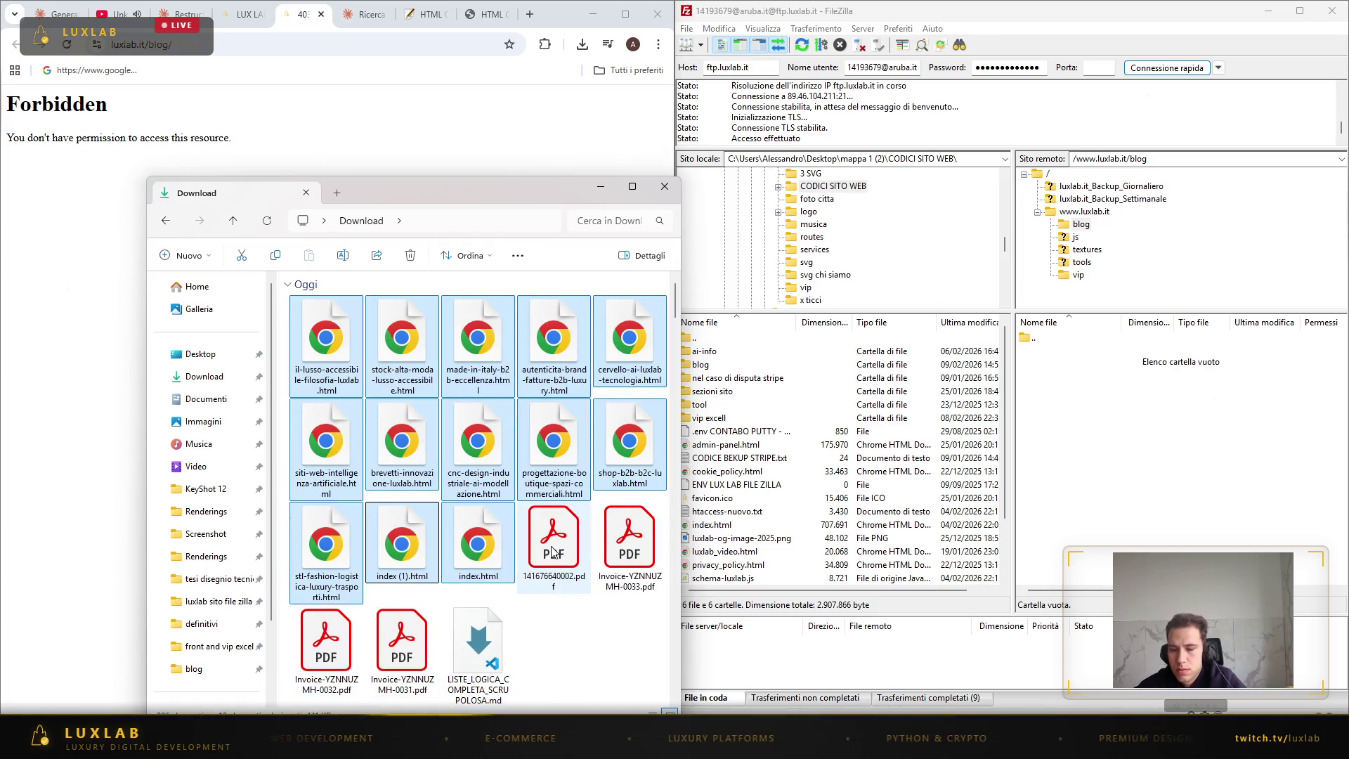
{"action": "key", "text": "Delete"}
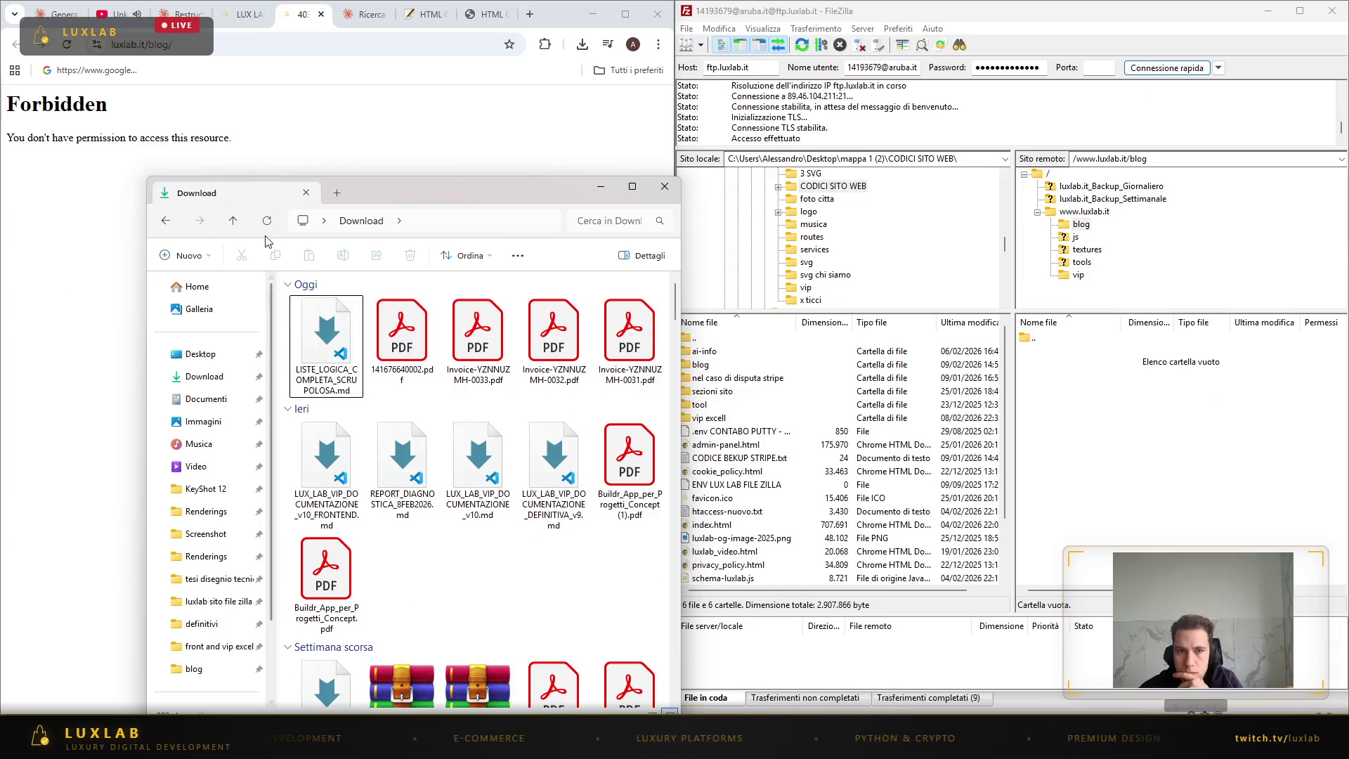
{"action": "left_click_drag", "start_coordinate": [383, 193], "coordinate": [809, 170]}
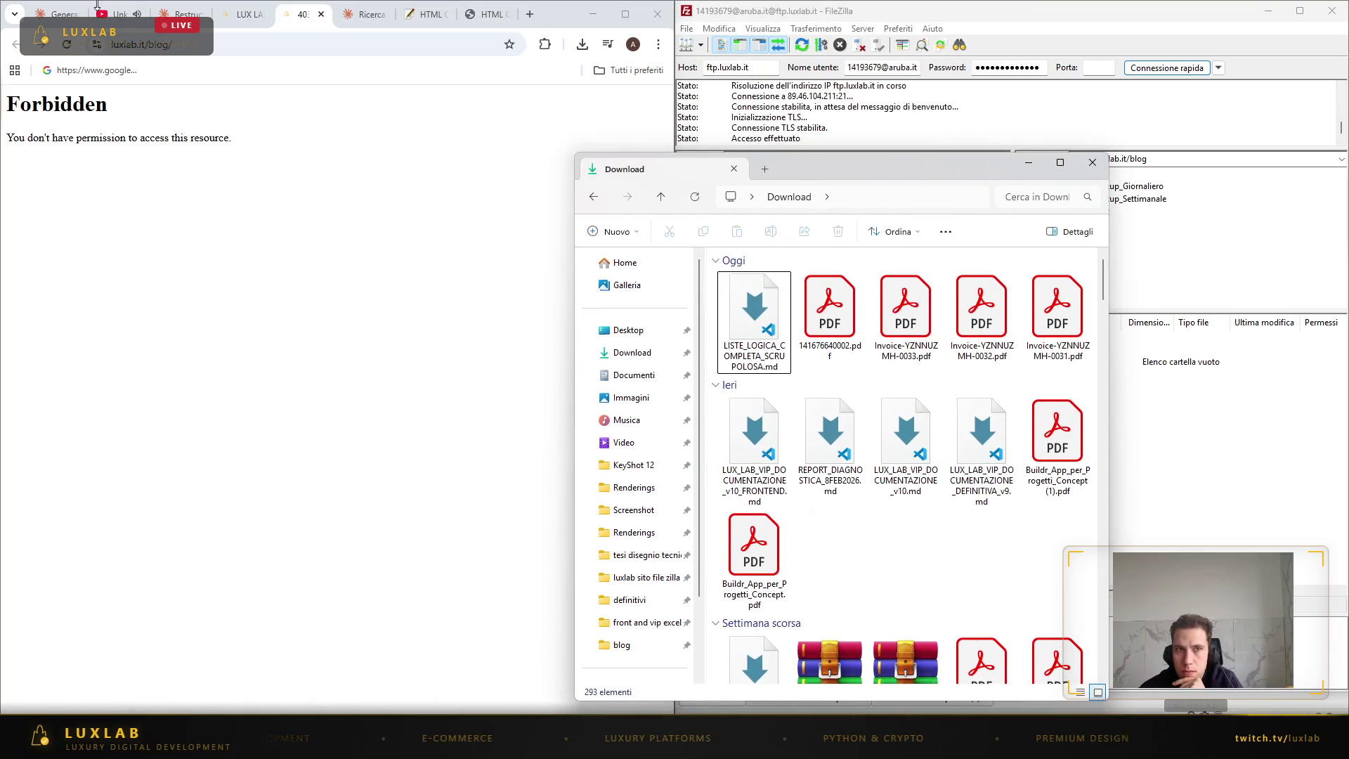
{"action": "left_click", "coordinate": [181, 13]}
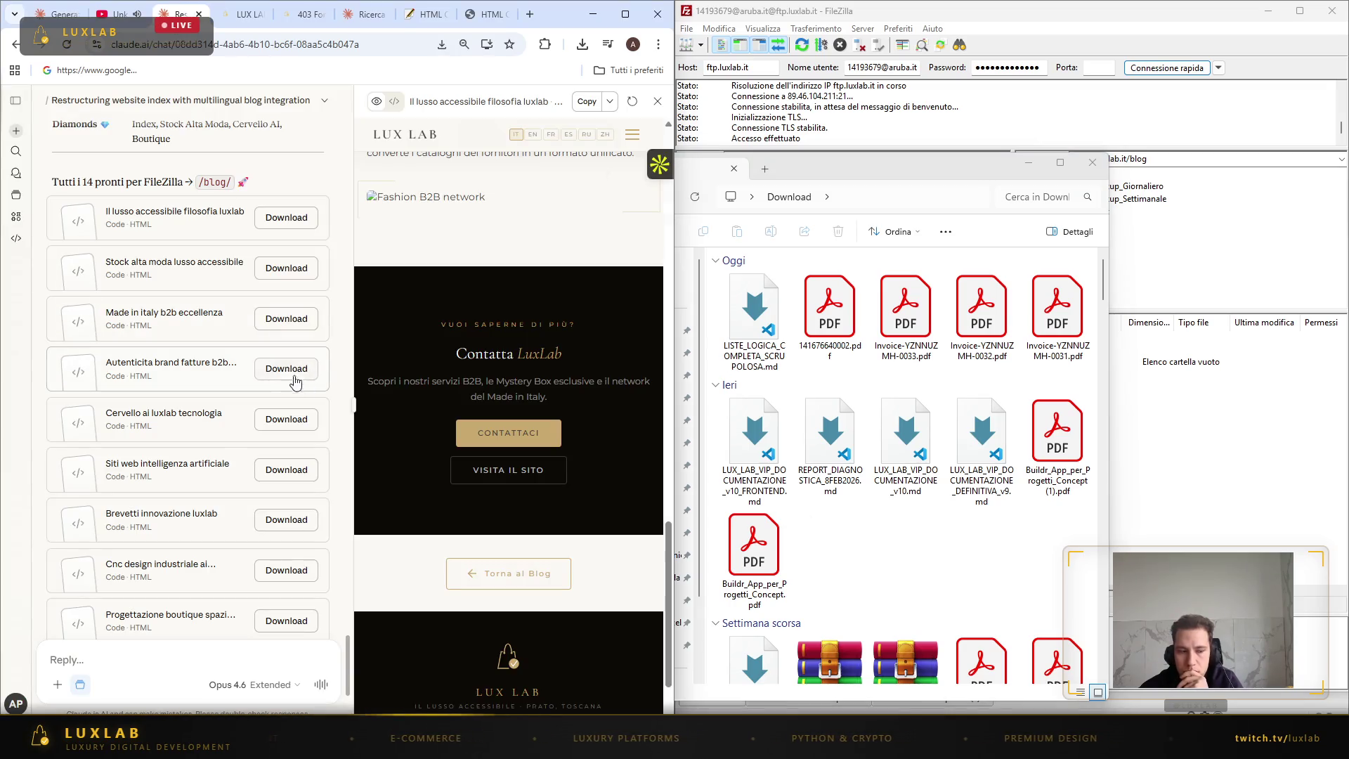
- Download the Shop b2b b2c, boutique design, Made in italy, Il lusso accessibile and other blog pages
{"action": "scroll", "coordinate": [211, 364], "scroll_direction": "down", "scroll_amount": 2}
{"action": "left_click", "coordinate": [260, 483]}
{"action": "left_click", "coordinate": [278, 433]}
{"action": "left_click", "coordinate": [288, 339]}
{"action": "left_click", "coordinate": [286, 282]}
{"action": "left_click", "coordinate": [286, 231]}
{"action": "scroll", "coordinate": [233, 389], "scroll_direction": "up", "scroll_amount": 3}
{"action": "left_click", "coordinate": [280, 339]}
{"action": "left_click", "coordinate": [282, 301]}
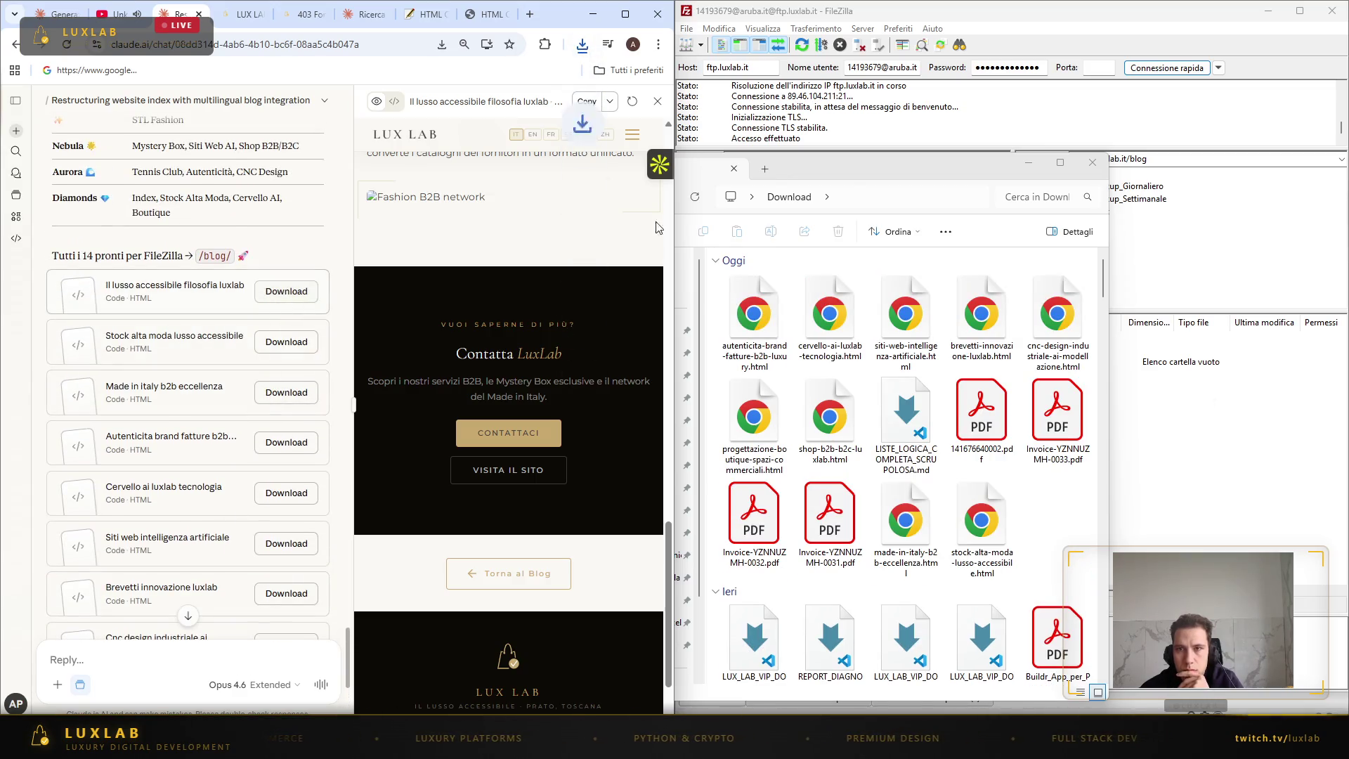
{"action": "left_click_drag", "start_coordinate": [930, 170], "coordinate": [371, 124]}
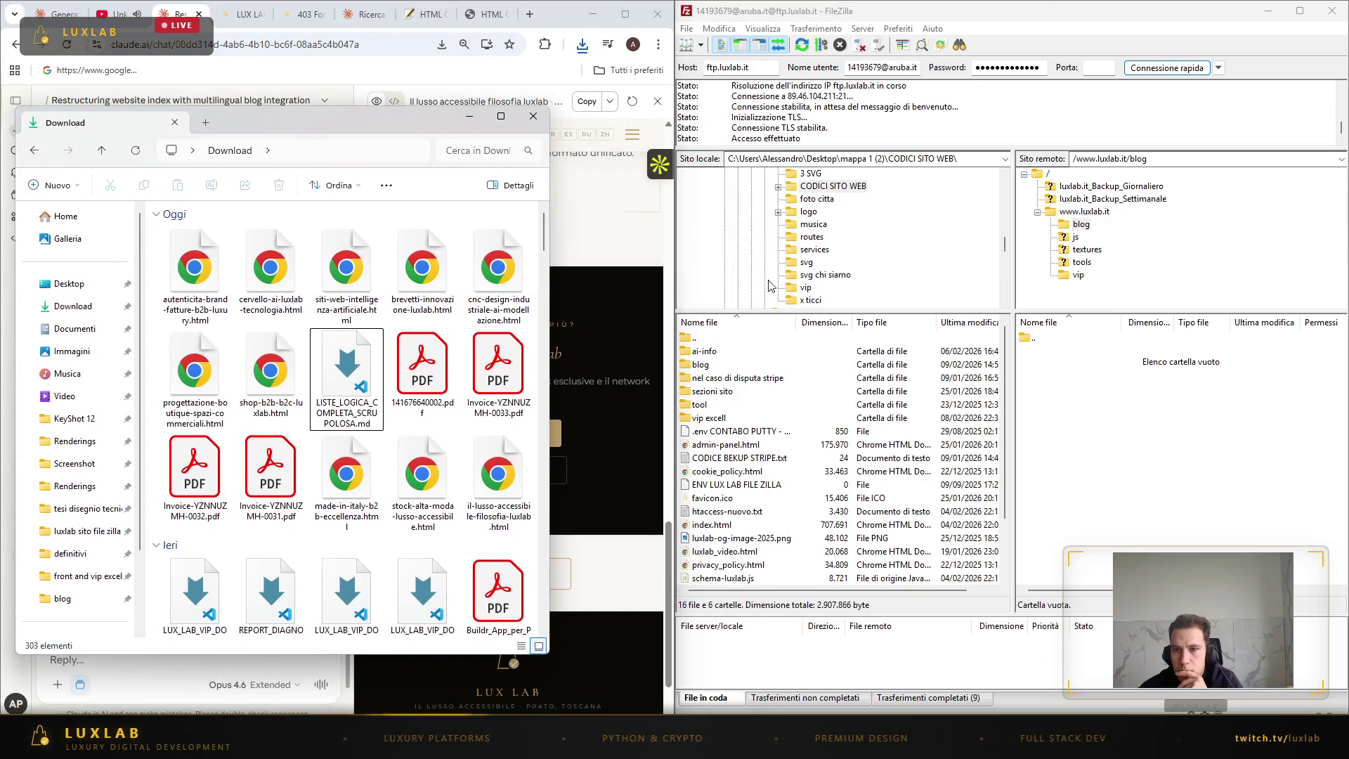
- Delete the two old HTML files from the local blog folder and refresh the remote listing
{"action": "left_click", "coordinate": [631, 640]}
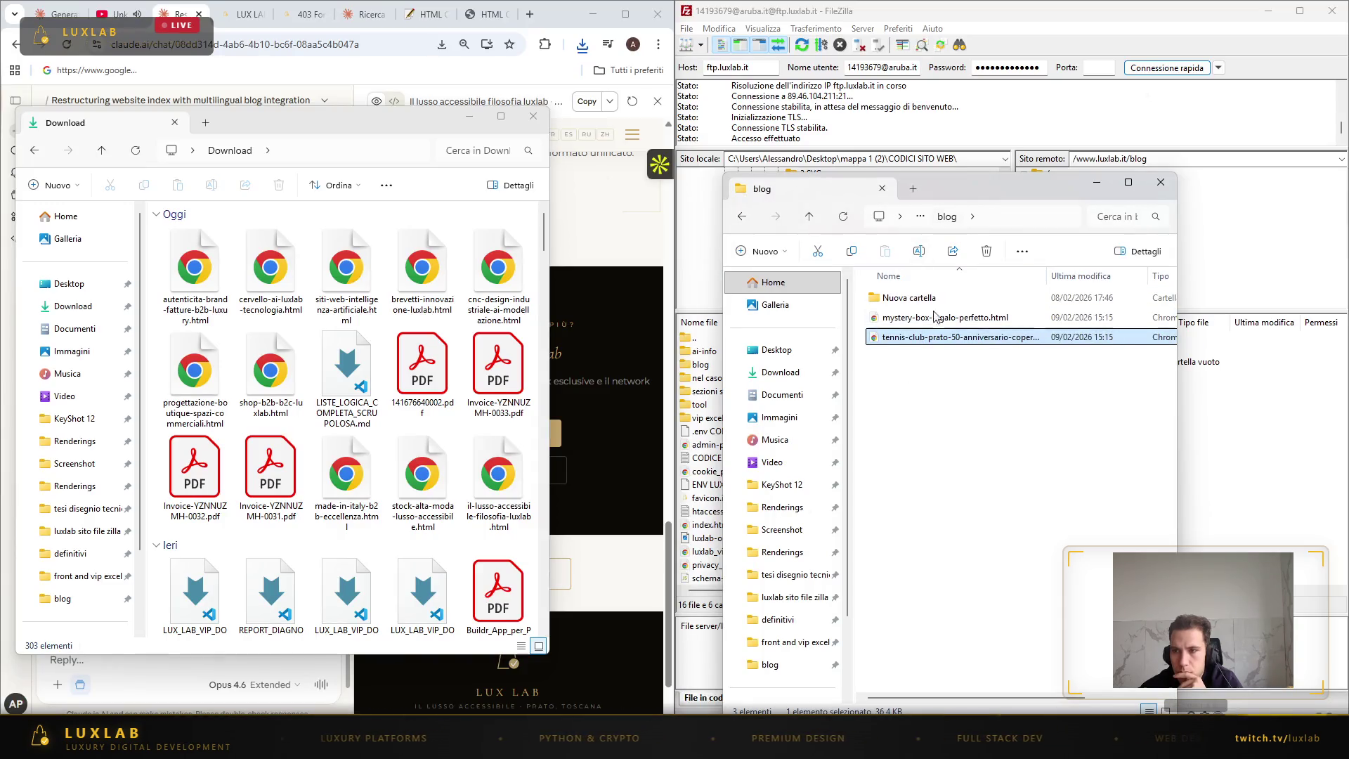
{"action": "left_click_drag", "start_coordinate": [924, 382], "coordinate": [915, 318]}
{"action": "key", "text": "Delete"}
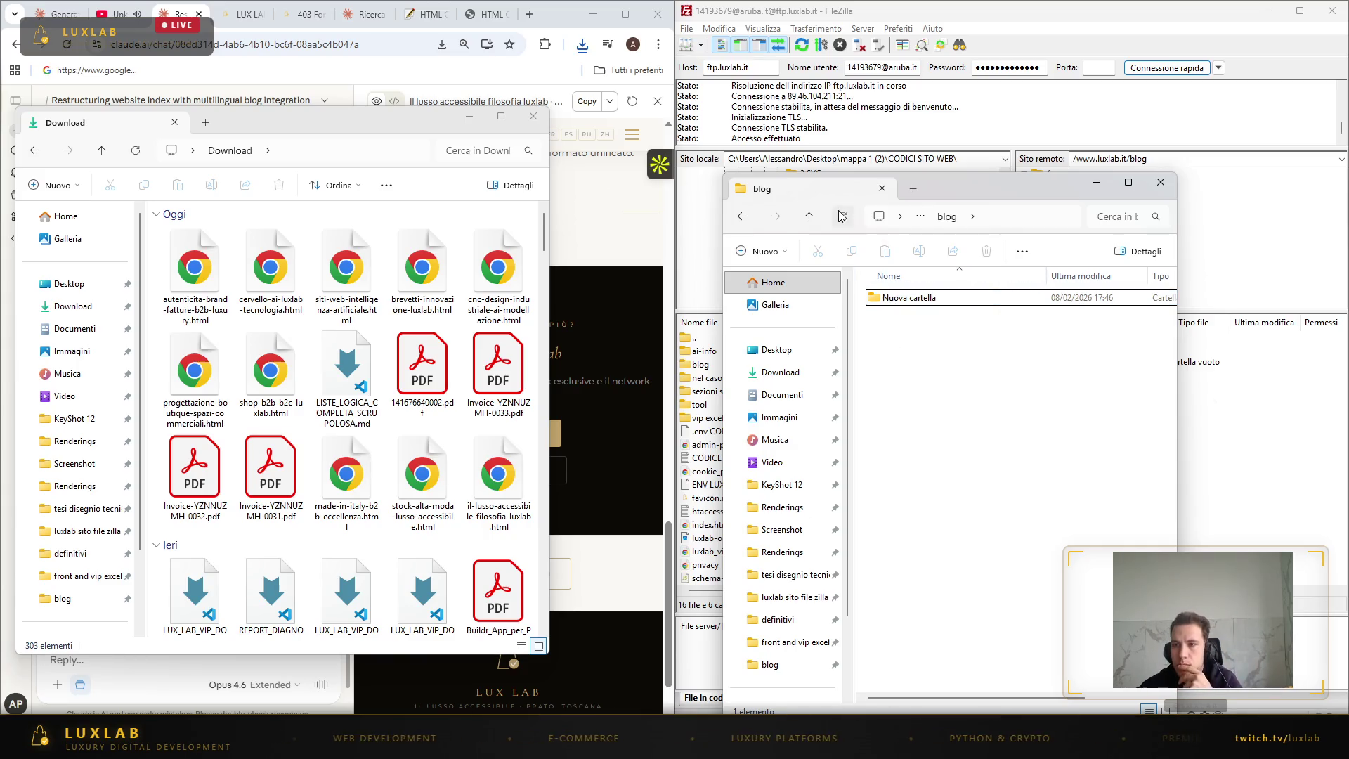
{"action": "mouse_move", "coordinate": [964, 187]}
{"action": "left_mouse_down"}
{"action": "mouse_move", "coordinate": [850, 171]}
{"action": "mouse_move", "coordinate": [851, 222]}
{"action": "left_mouse_up"}
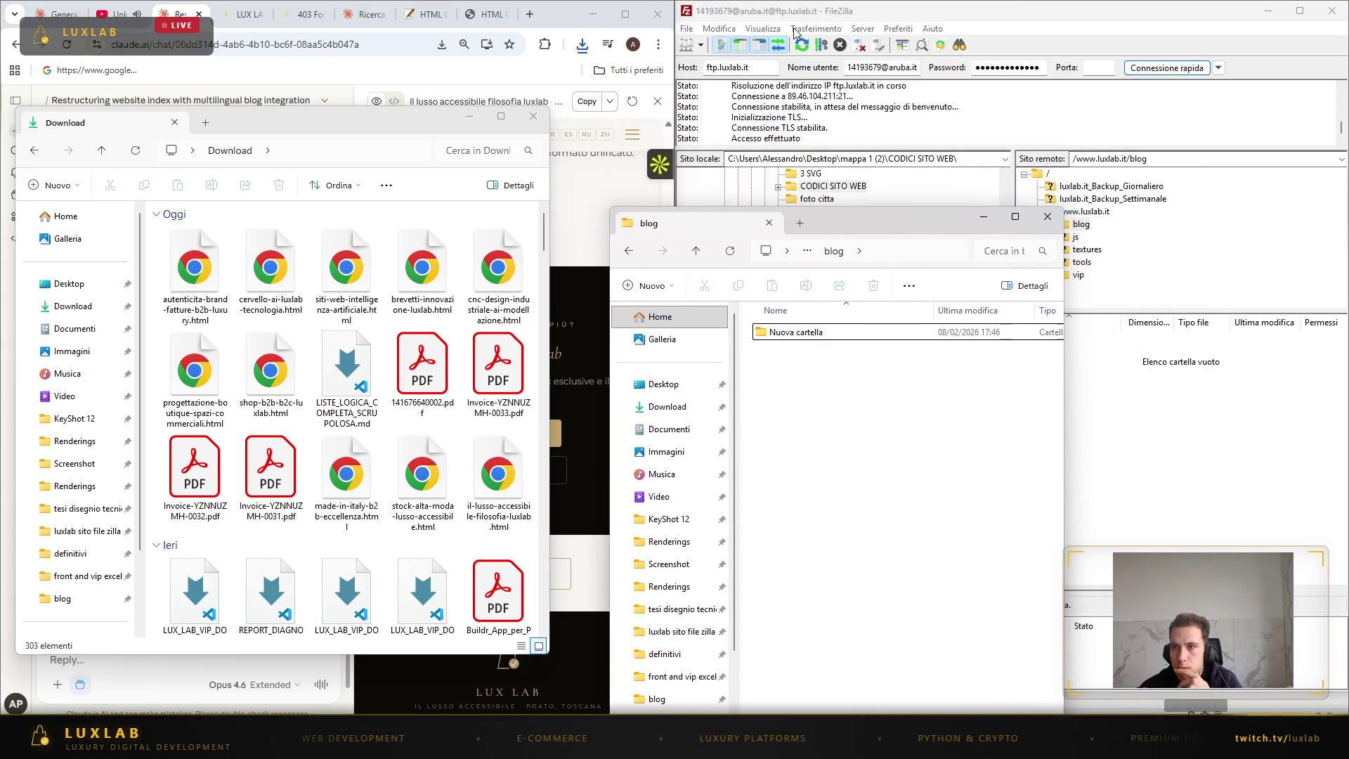
{"action": "left_click", "coordinate": [802, 44]}
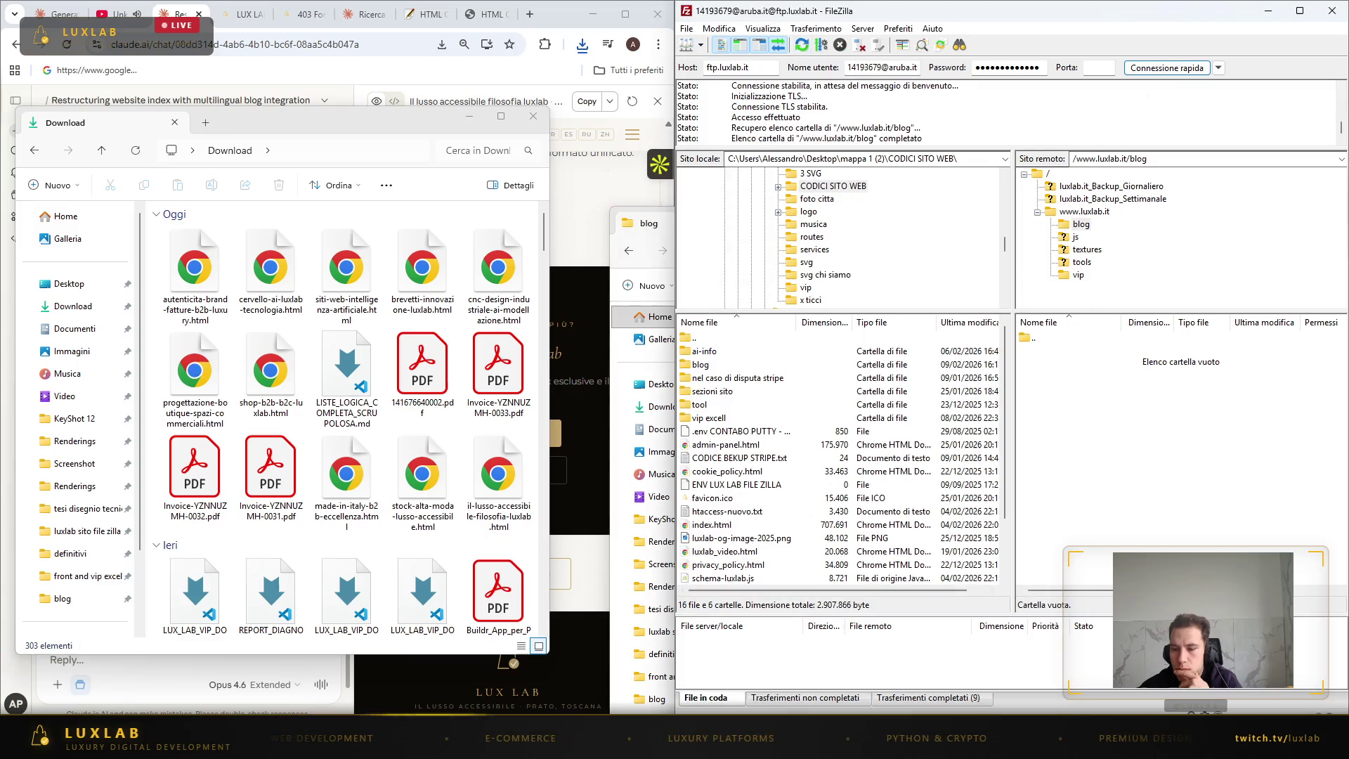
- Select today's downloaded files, clear the selection, and put the Download window away
{"action": "left_click", "coordinate": [648, 223]}
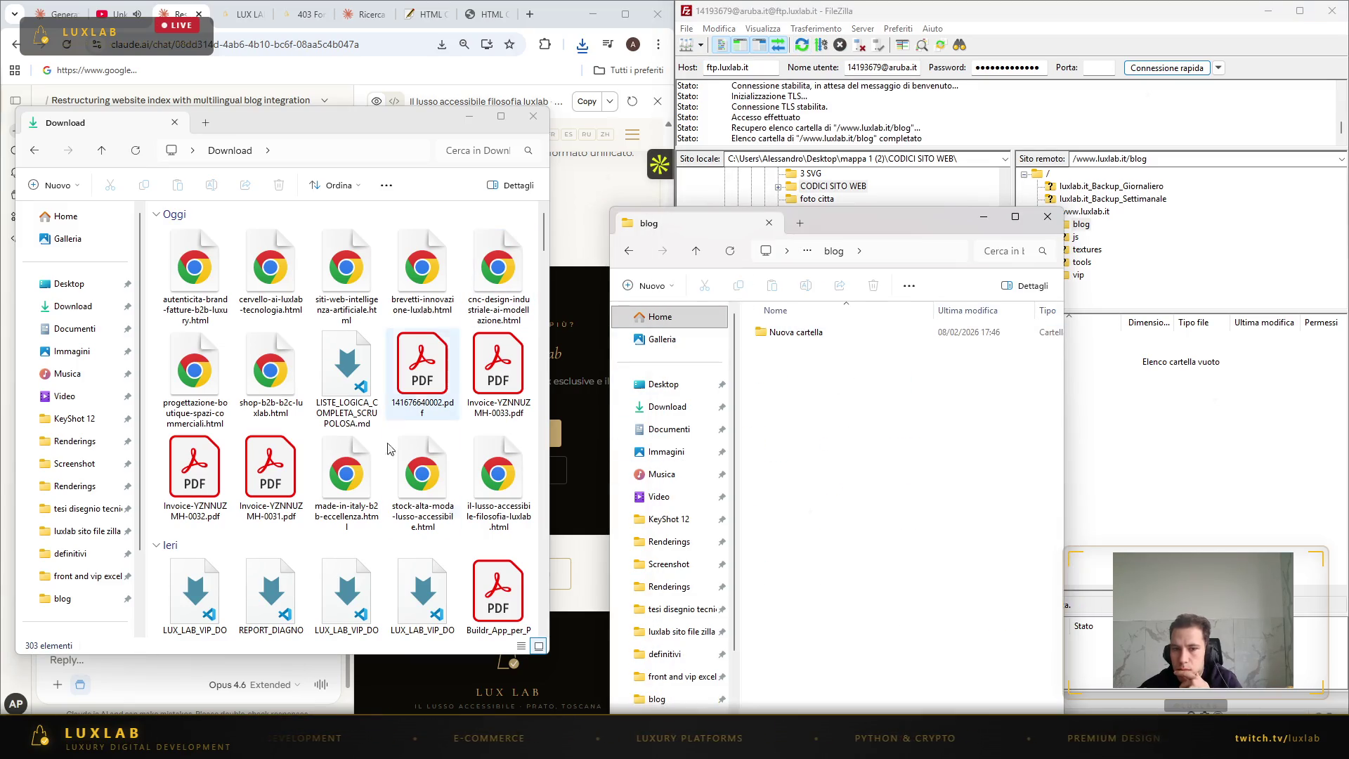
{"action": "left_click_drag", "start_coordinate": [549, 348], "coordinate": [686, 347]}
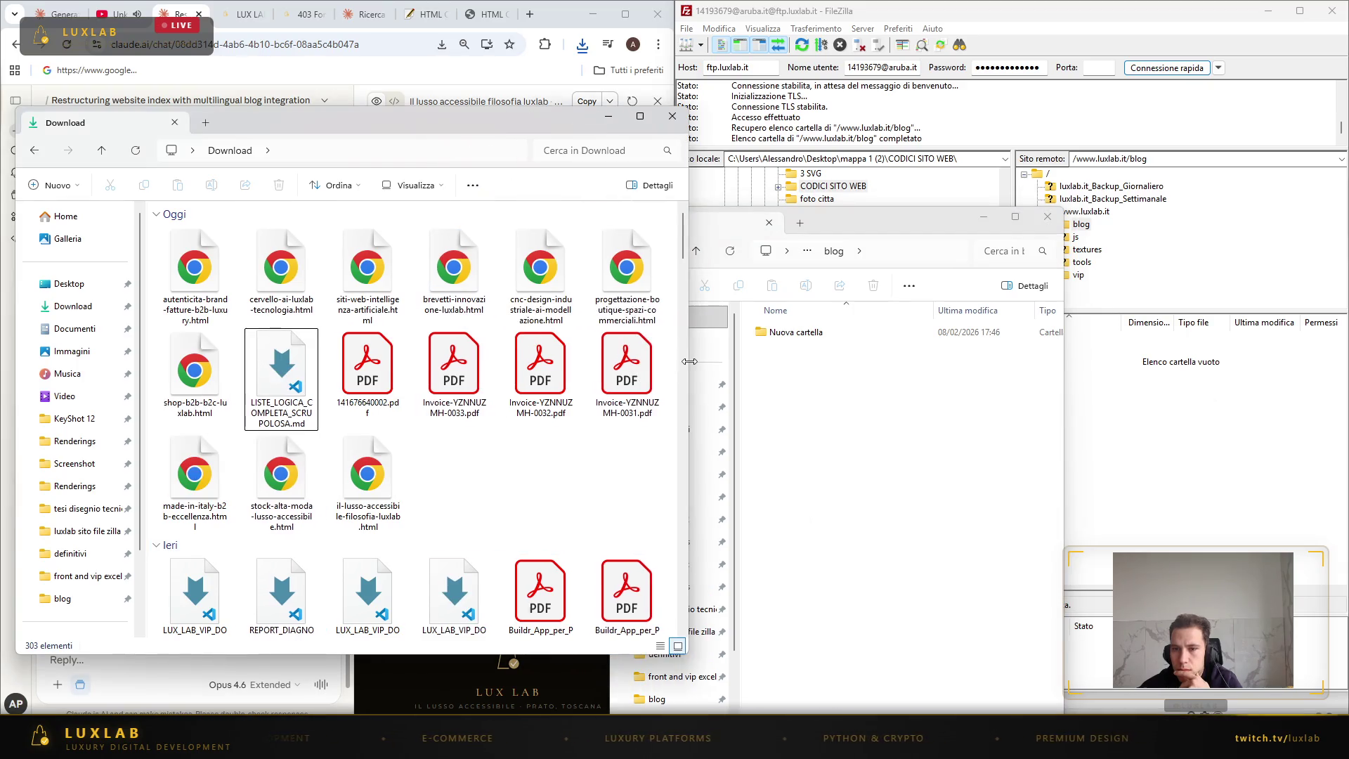
{"action": "mouse_move", "coordinate": [642, 500]}
{"action": "left_mouse_down"}
{"action": "mouse_move", "coordinate": [253, 253]}
{"action": "mouse_move", "coordinate": [185, 254]}
{"action": "left_mouse_up"}
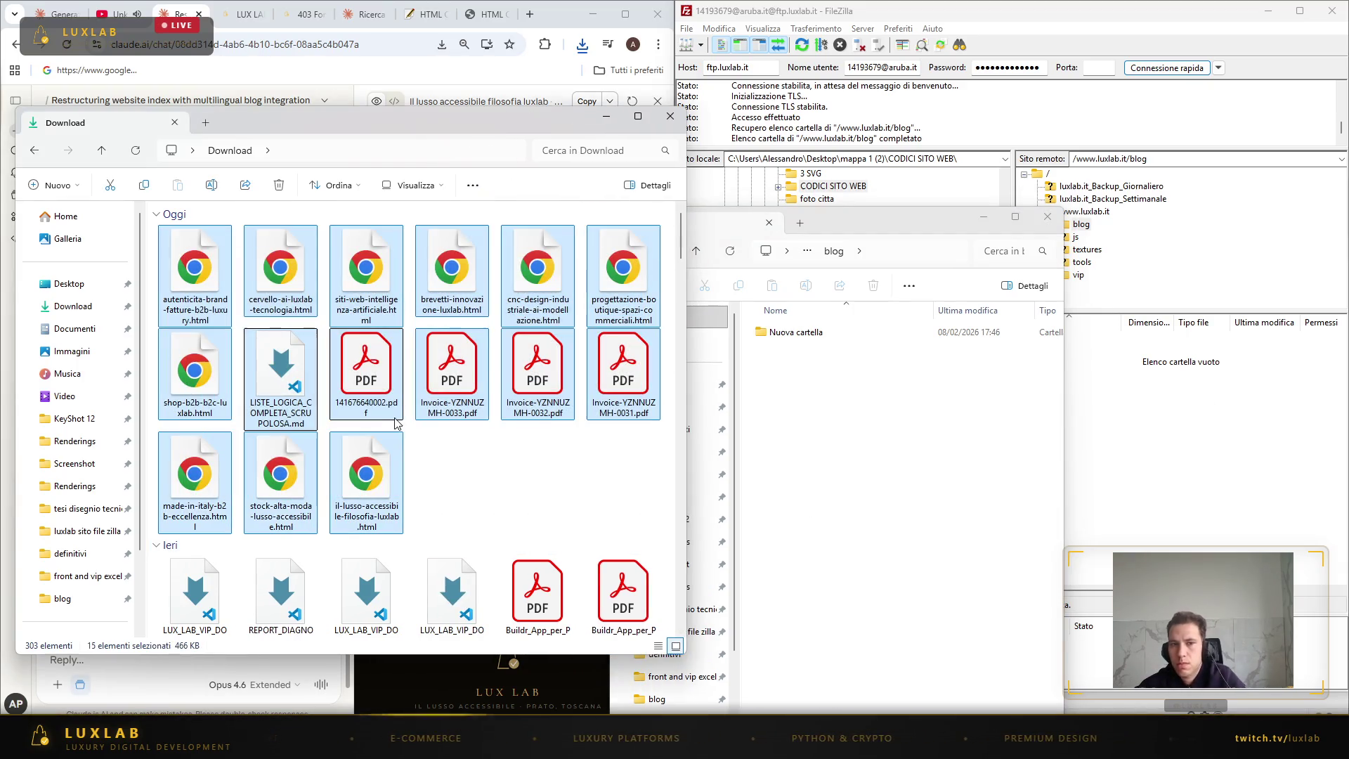
{"action": "left_click", "coordinate": [530, 502]}
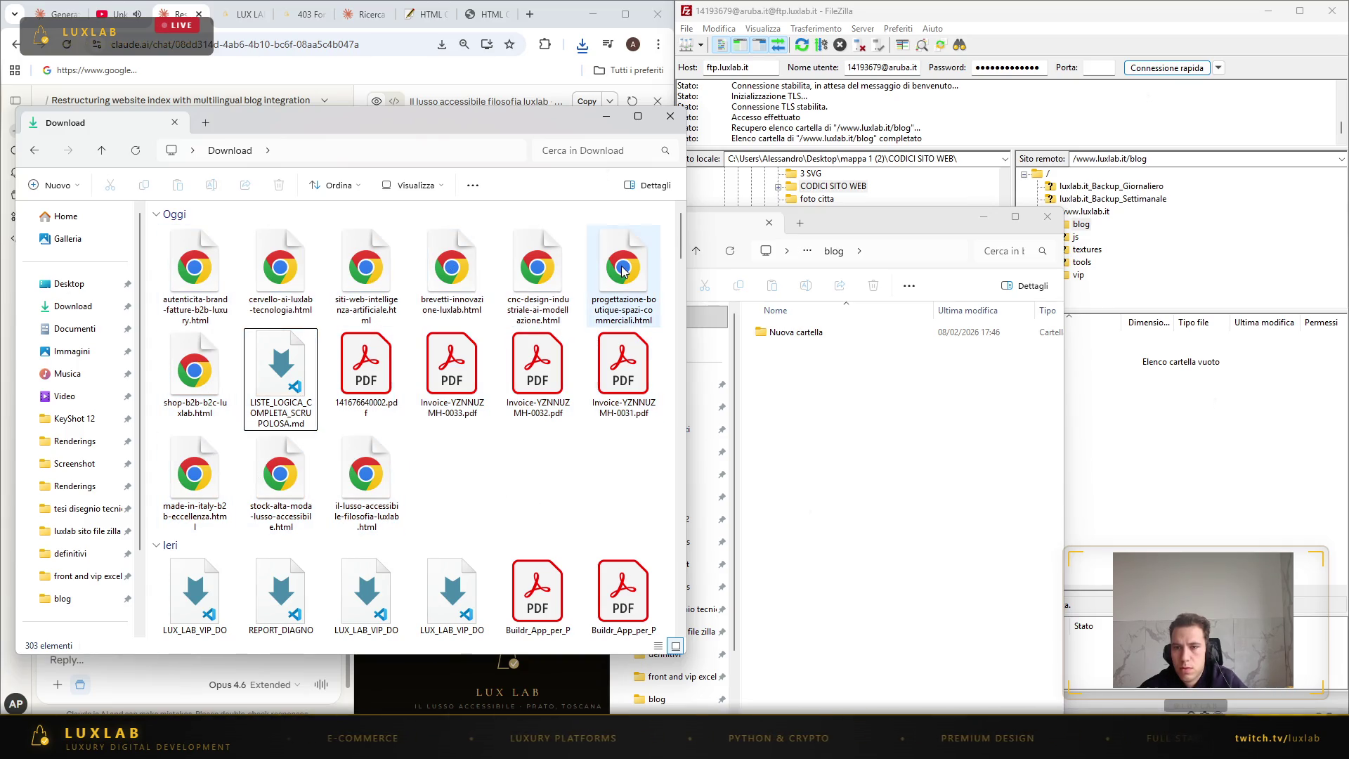
{"action": "left_click", "coordinate": [606, 116]}
{"action": "scroll", "coordinate": [171, 437], "scroll_direction": "down", "scroll_amount": 4}
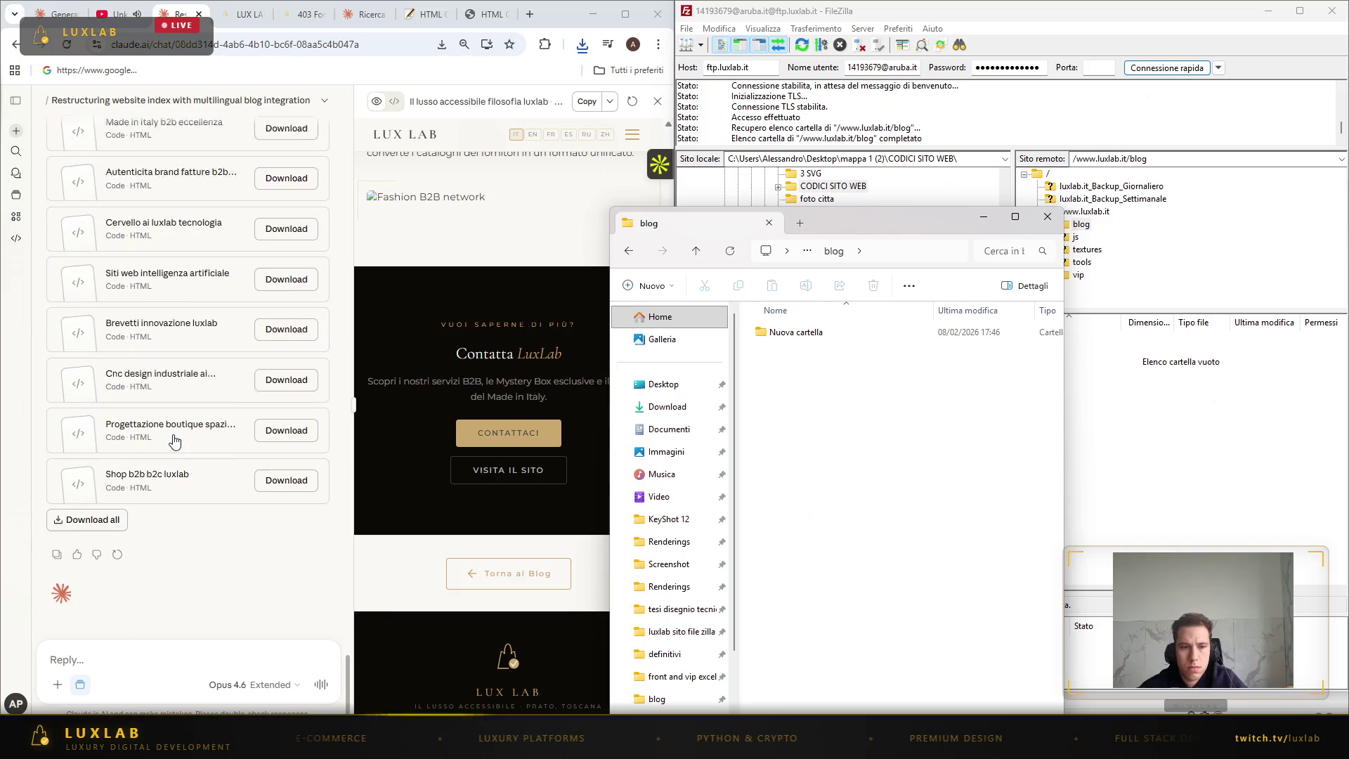
- Return to the Claude chat requesting three gold Three.js hero backgrounds, then bring OBS forward
{"action": "left_click", "coordinate": [68, 44]}
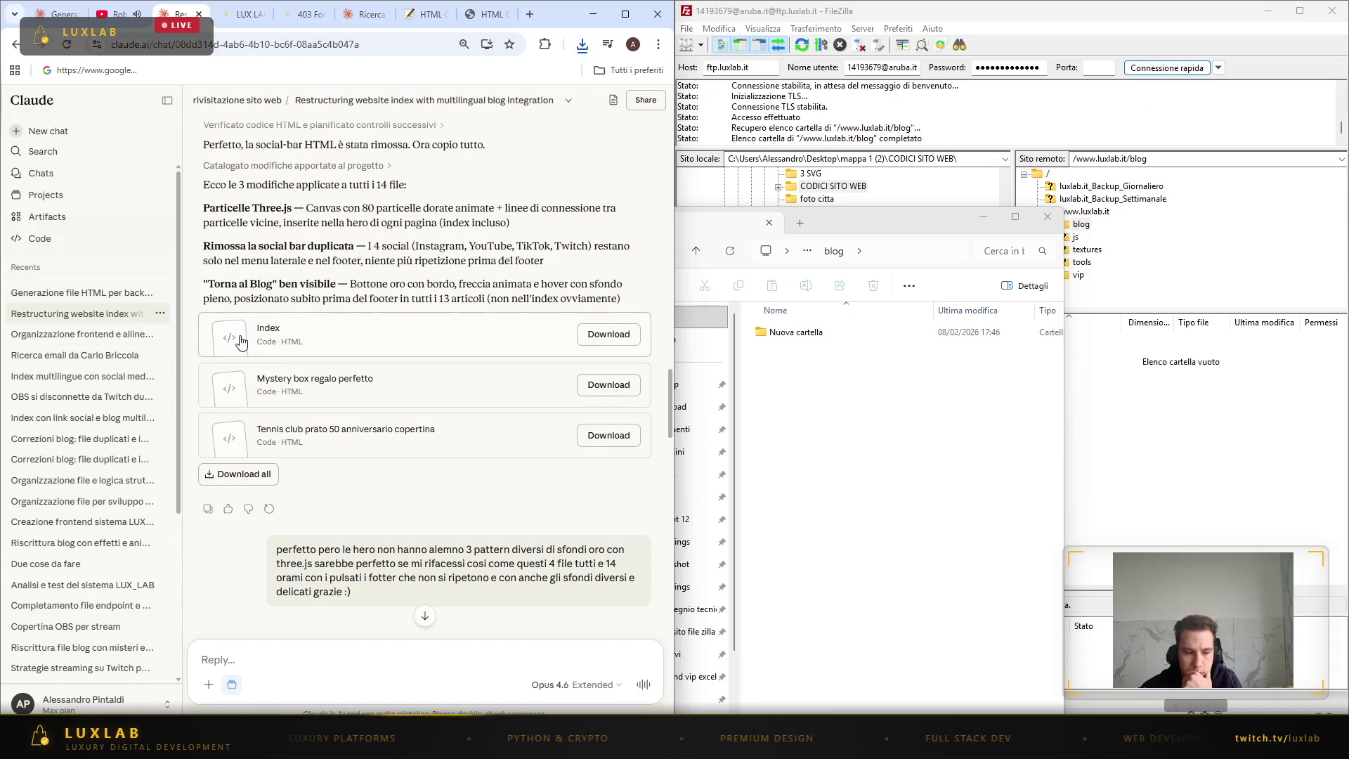
{"action": "mouse_move", "coordinate": [846, 745]}
{"action": "left_click", "coordinate": [876, 663]}
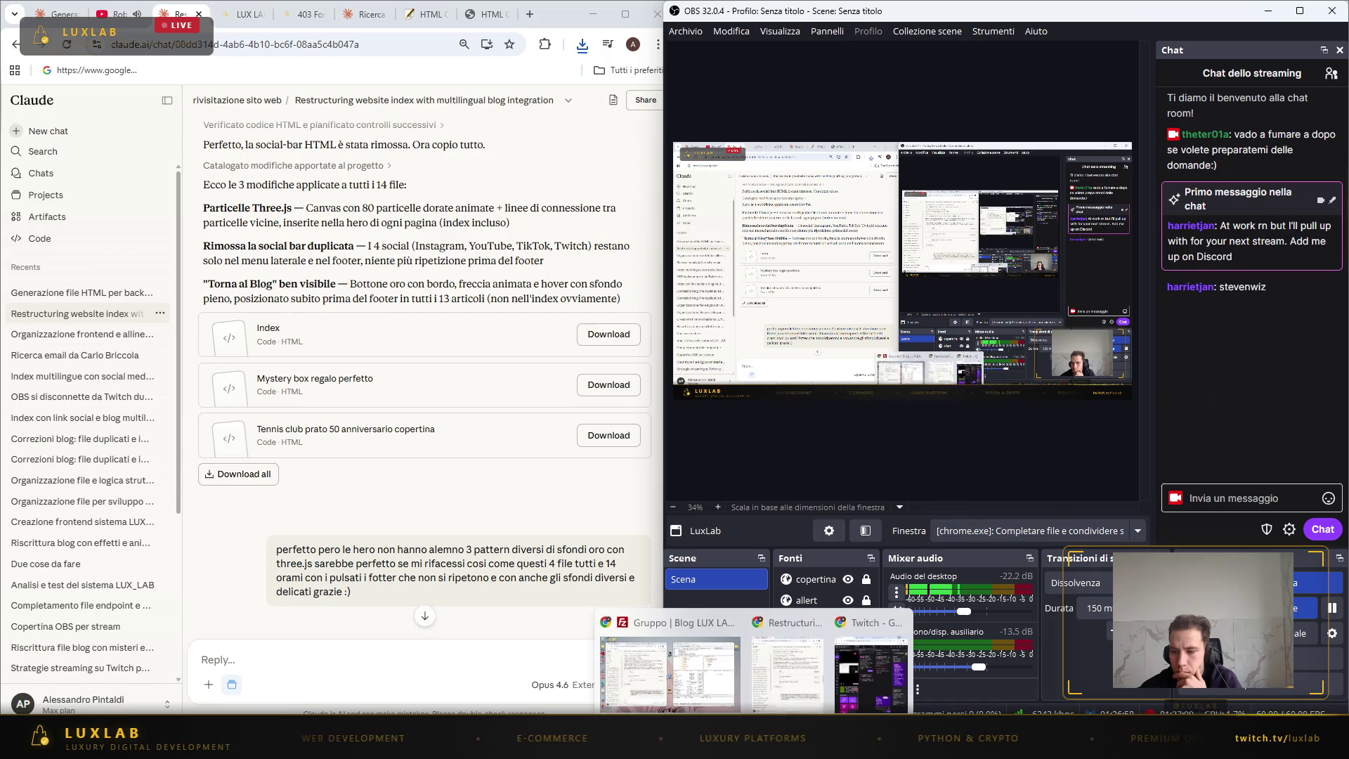
- Reload the stalled stream preview in Twitch stream manager, then minimise it
{"action": "left_click", "coordinate": [840, 685]}
{"action": "left_click", "coordinate": [834, 363]}
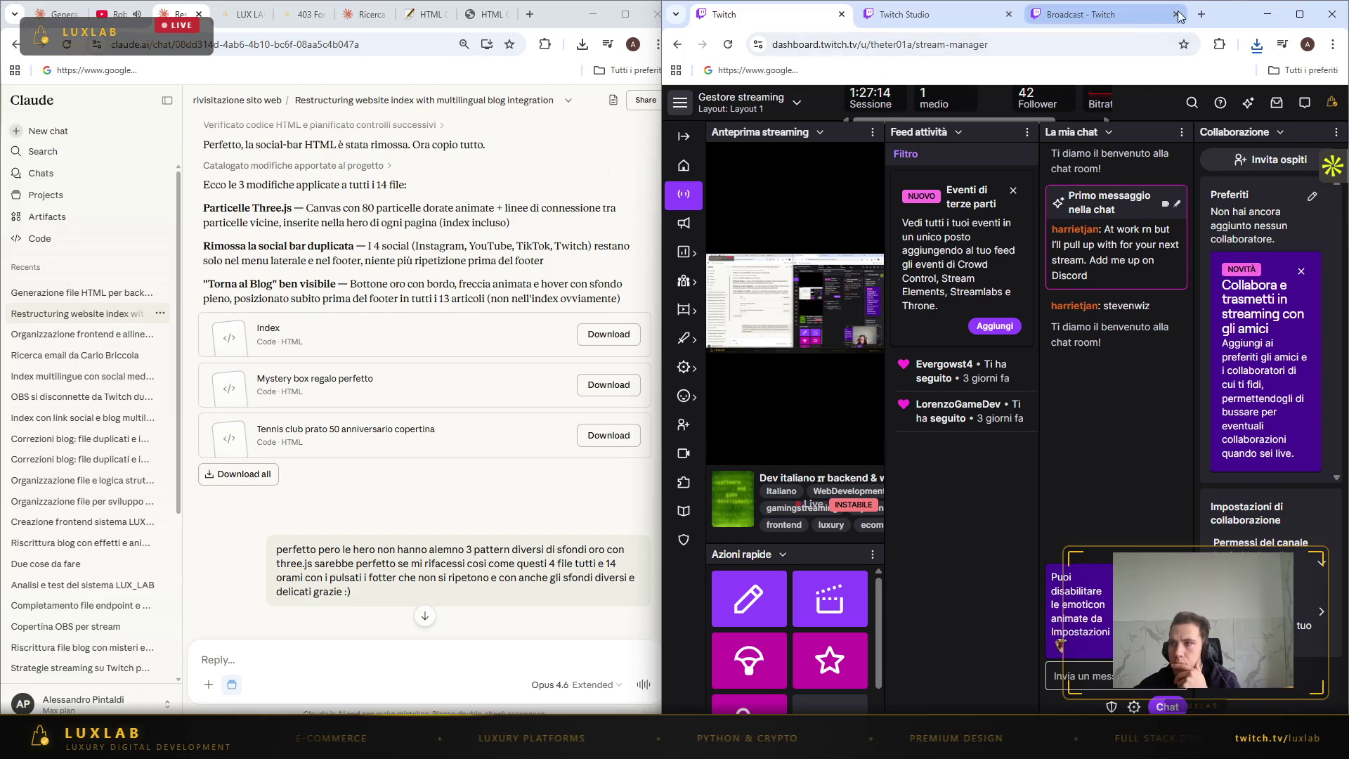
{"action": "left_click", "coordinate": [1267, 14]}
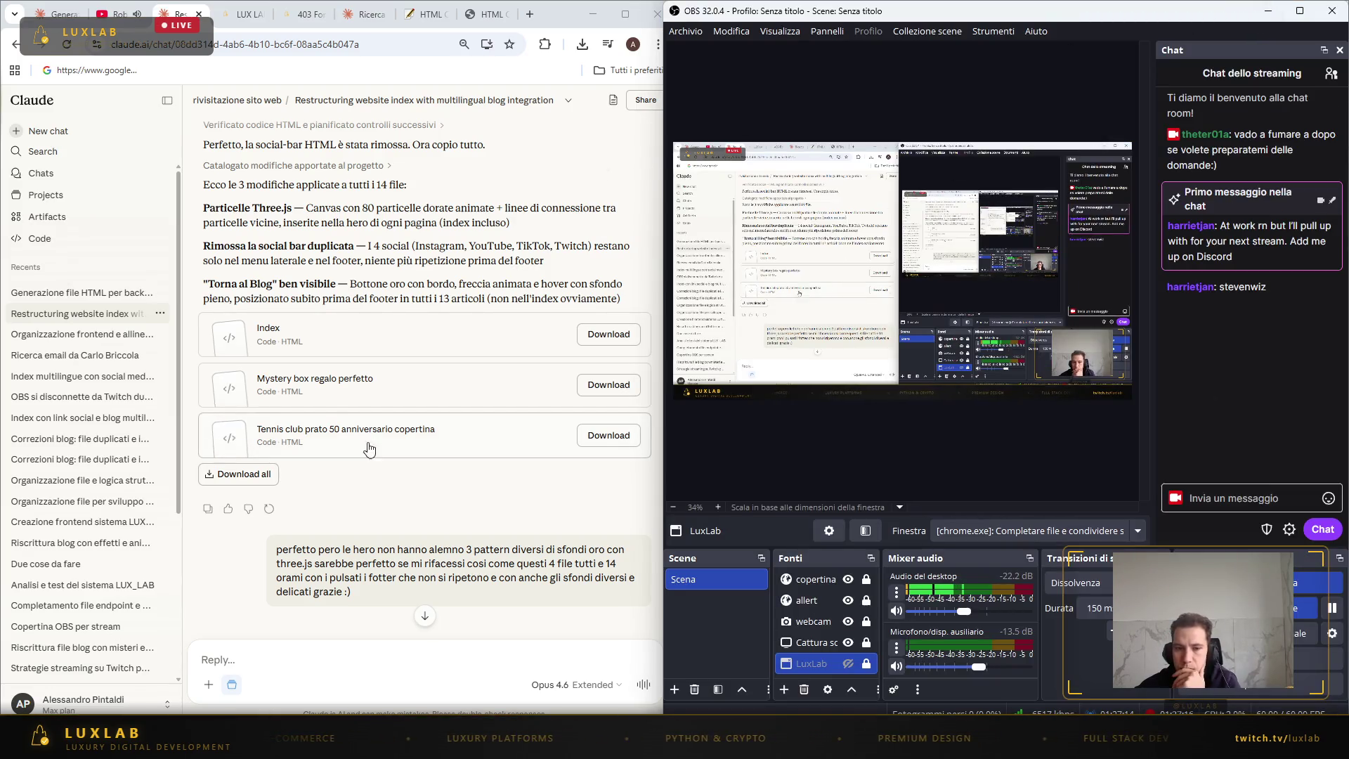
- Scroll Claude's reply to the blog file cards and open the Download folder
{"action": "scroll", "coordinate": [367, 450], "scroll_direction": "down", "scroll_amount": 5}
{"action": "scroll", "coordinate": [362, 304], "scroll_direction": "down", "scroll_amount": 15}
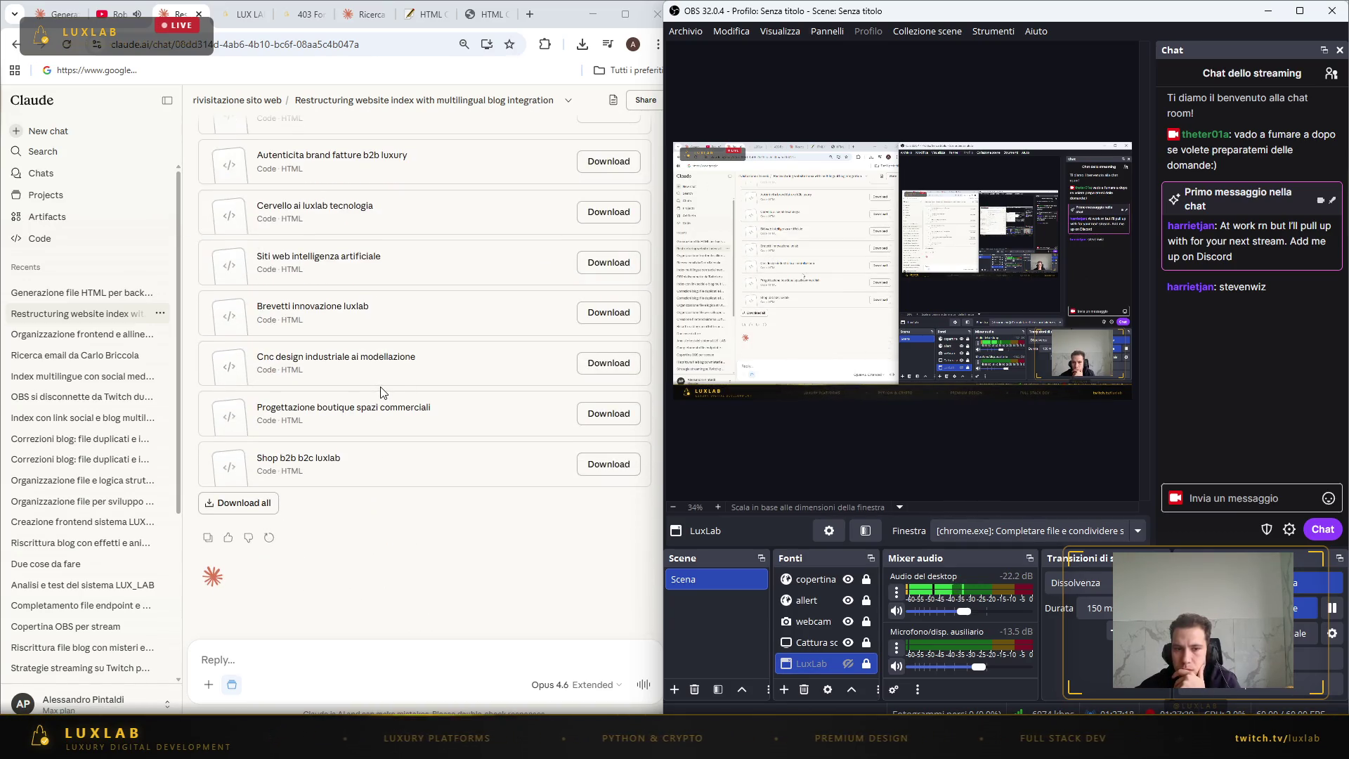
{"action": "scroll", "coordinate": [381, 422], "scroll_direction": "up", "scroll_amount": 3}
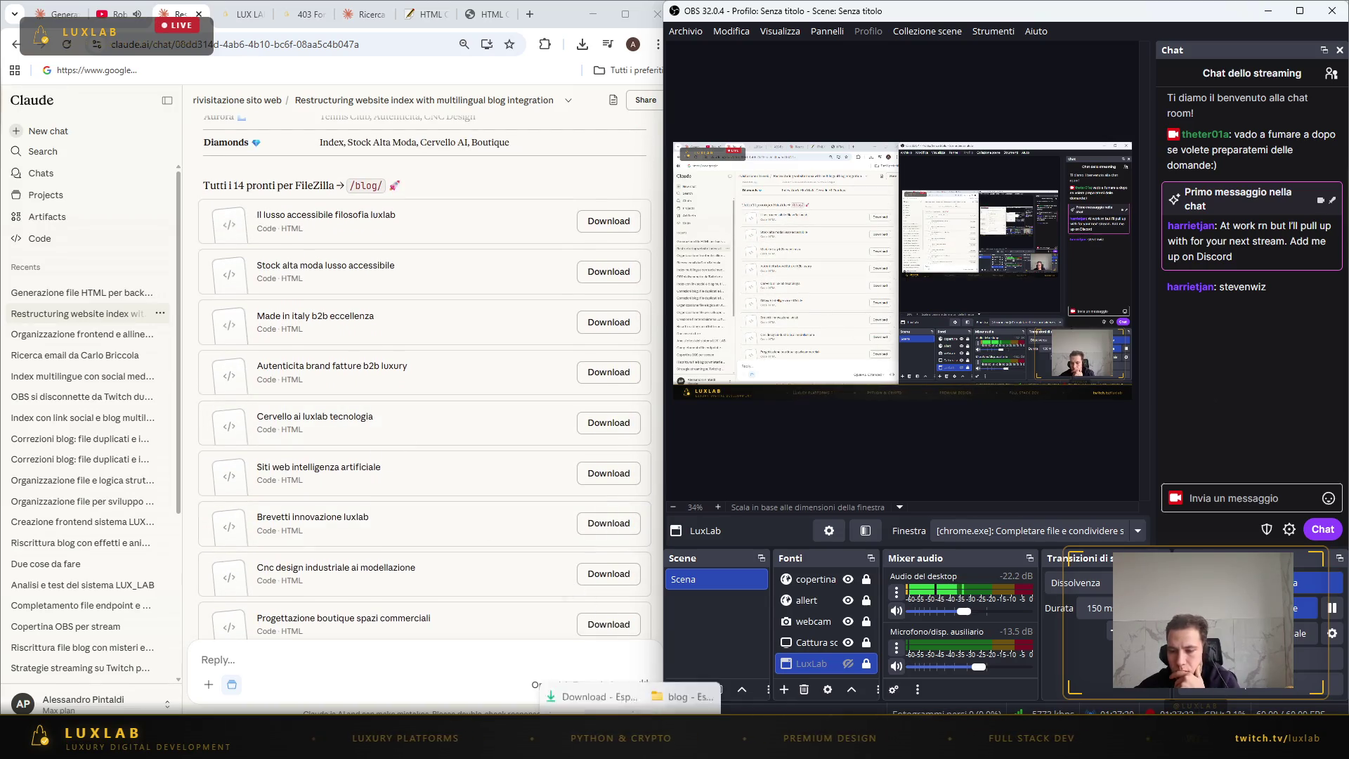
{"action": "key", "text": "super+e"}
- Delete the ten blog HTML files, keeping LISTE_LOGICA_COMPLETA_SCRUPOLOSA.md and the invoice PDFs
{"action": "mouse_move", "coordinate": [613, 485]}
{"action": "left_mouse_down"}
{"action": "mouse_move", "coordinate": [455, 374]}
{"action": "mouse_move", "coordinate": [167, 259]}
{"action": "left_mouse_up"}
{"action": "left_click_drag", "start_coordinate": [617, 461], "coordinate": [383, 351]}
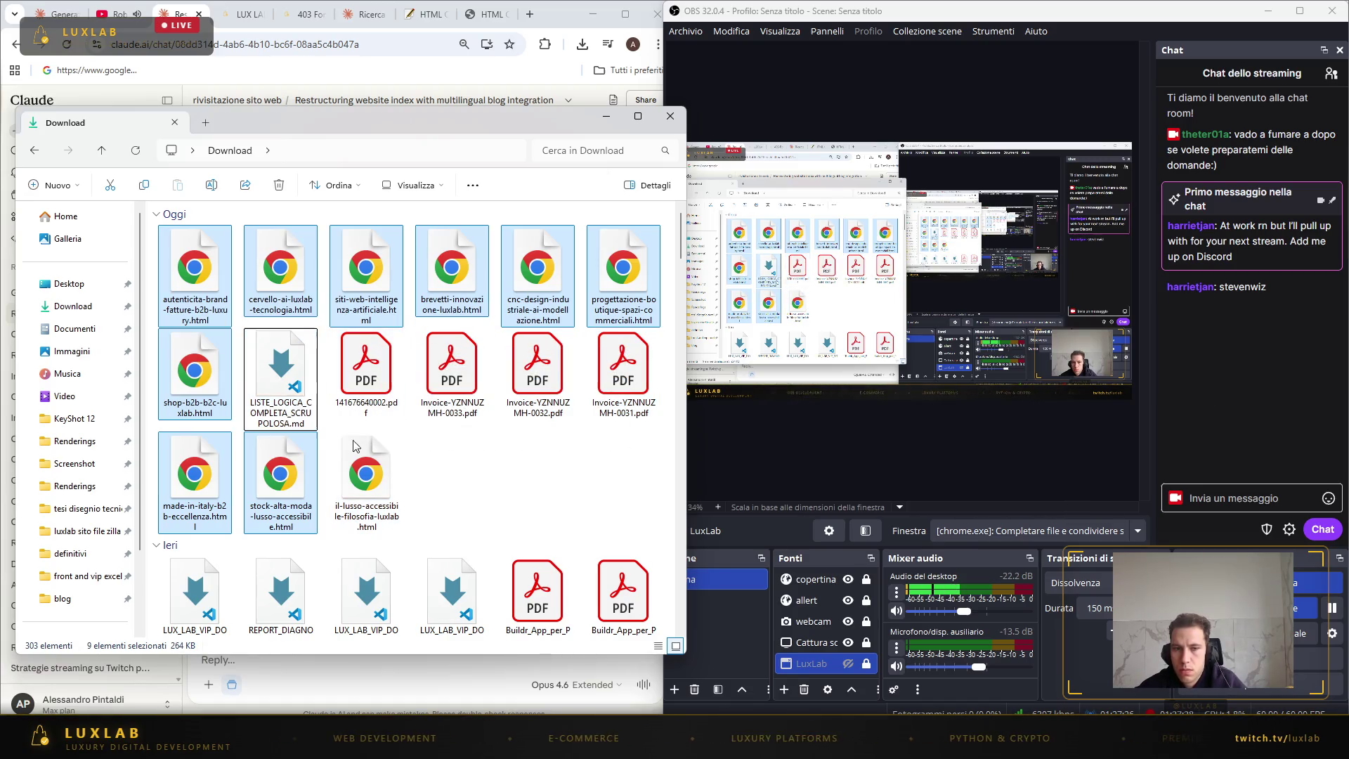
{"action": "left_click", "coordinate": [376, 492], "text": "shift"}
{"action": "left_click", "coordinate": [511, 509]}
{"action": "mouse_move", "coordinate": [151, 220]}
{"action": "left_mouse_down"}
{"action": "mouse_move", "coordinate": [654, 530]}
{"action": "mouse_move", "coordinate": [625, 492]}
{"action": "mouse_move", "coordinate": [602, 391]}
{"action": "left_mouse_up"}
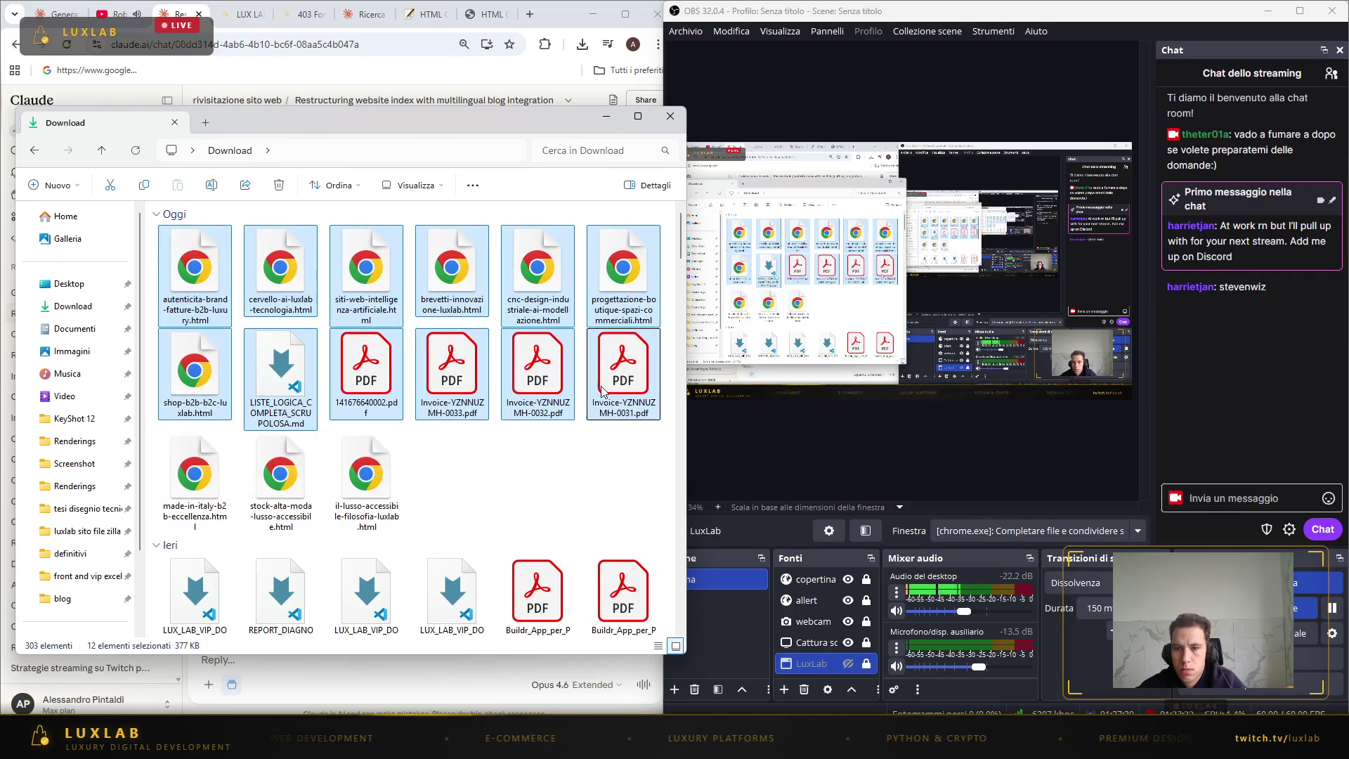
{"action": "mouse_move", "coordinate": [653, 523]}
{"action": "left_mouse_down"}
{"action": "mouse_move", "coordinate": [326, 227]}
{"action": "mouse_move", "coordinate": [190, 249]}
{"action": "left_mouse_up"}
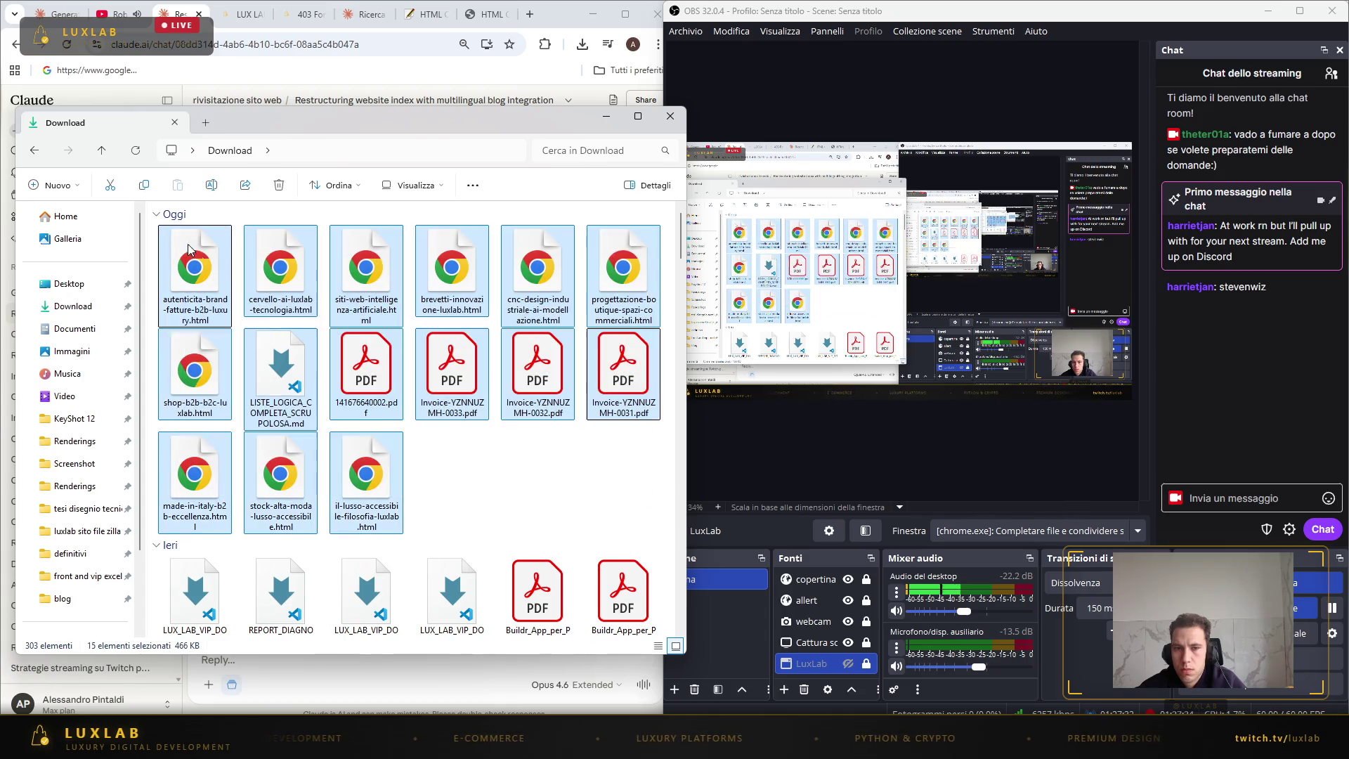
{"action": "left_click_drag", "start_coordinate": [647, 484], "coordinate": [421, 355]}
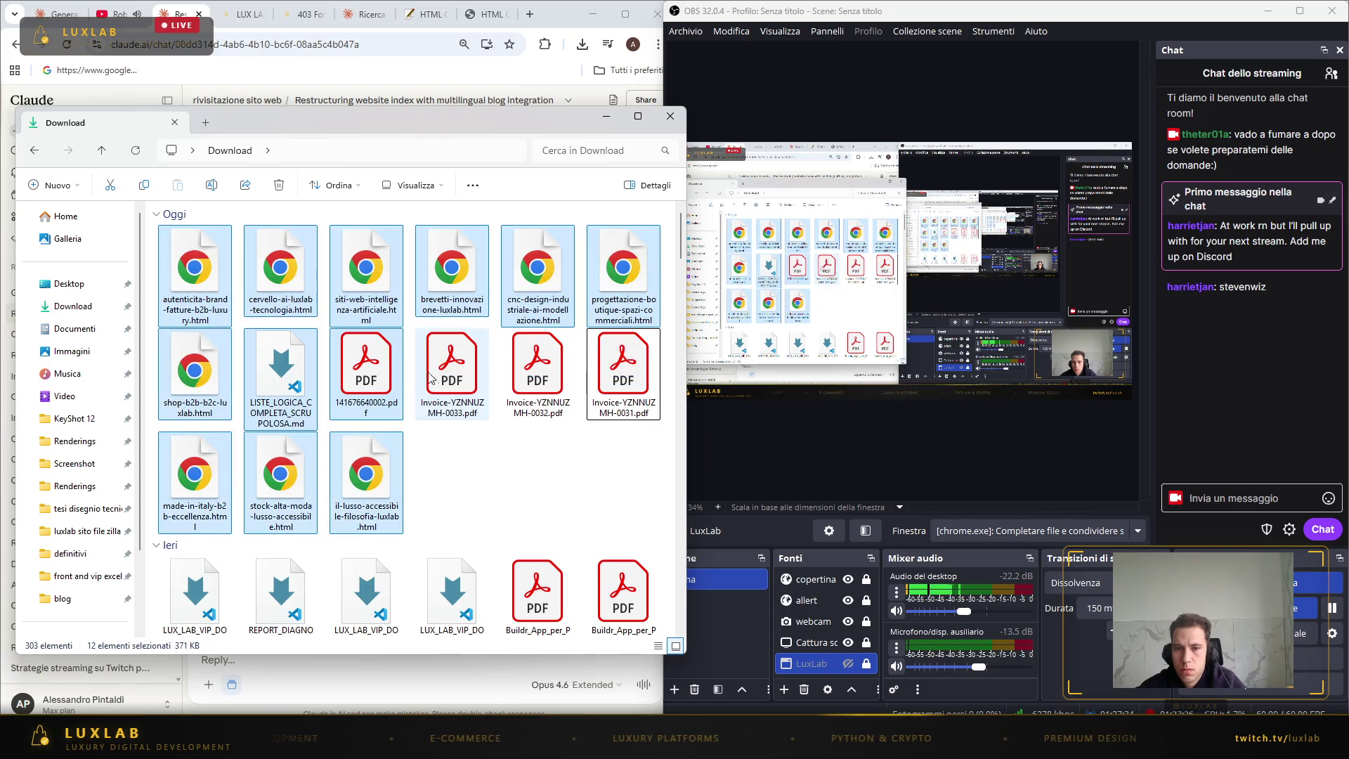
{"action": "left_click", "coordinate": [366, 372], "text": "ctrl"}
{"action": "left_click", "coordinate": [294, 387], "text": "ctrl"}
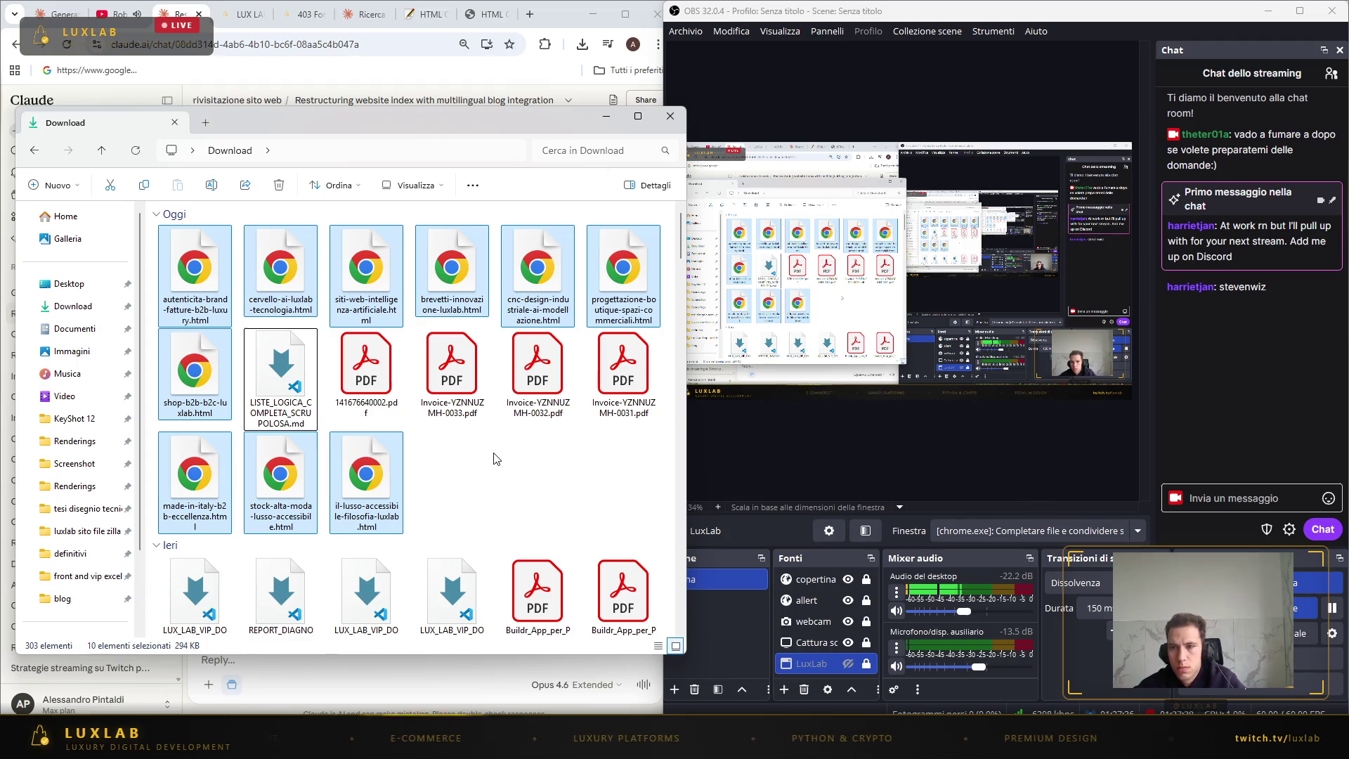
{"action": "key", "text": "Delete"}
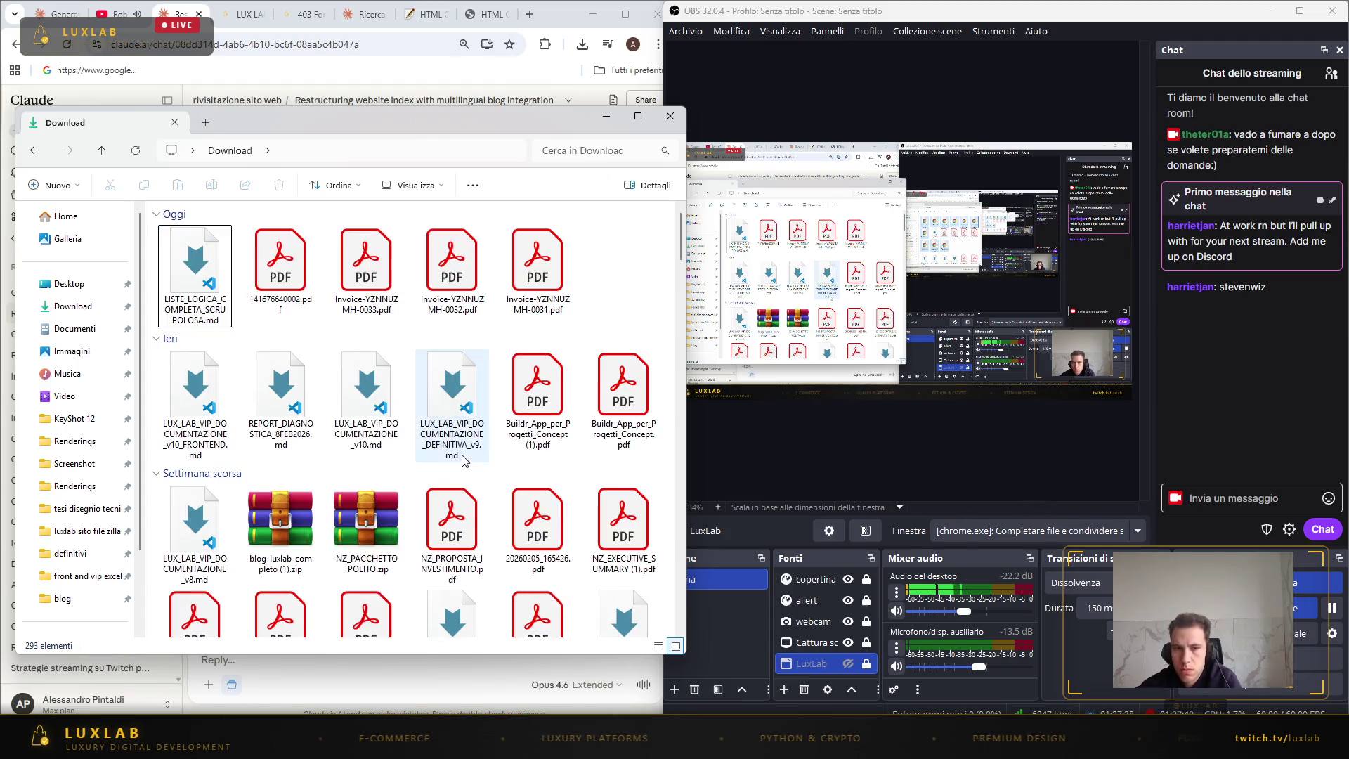
{"action": "left_click_drag", "start_coordinate": [433, 122], "coordinate": [1119, 121]}
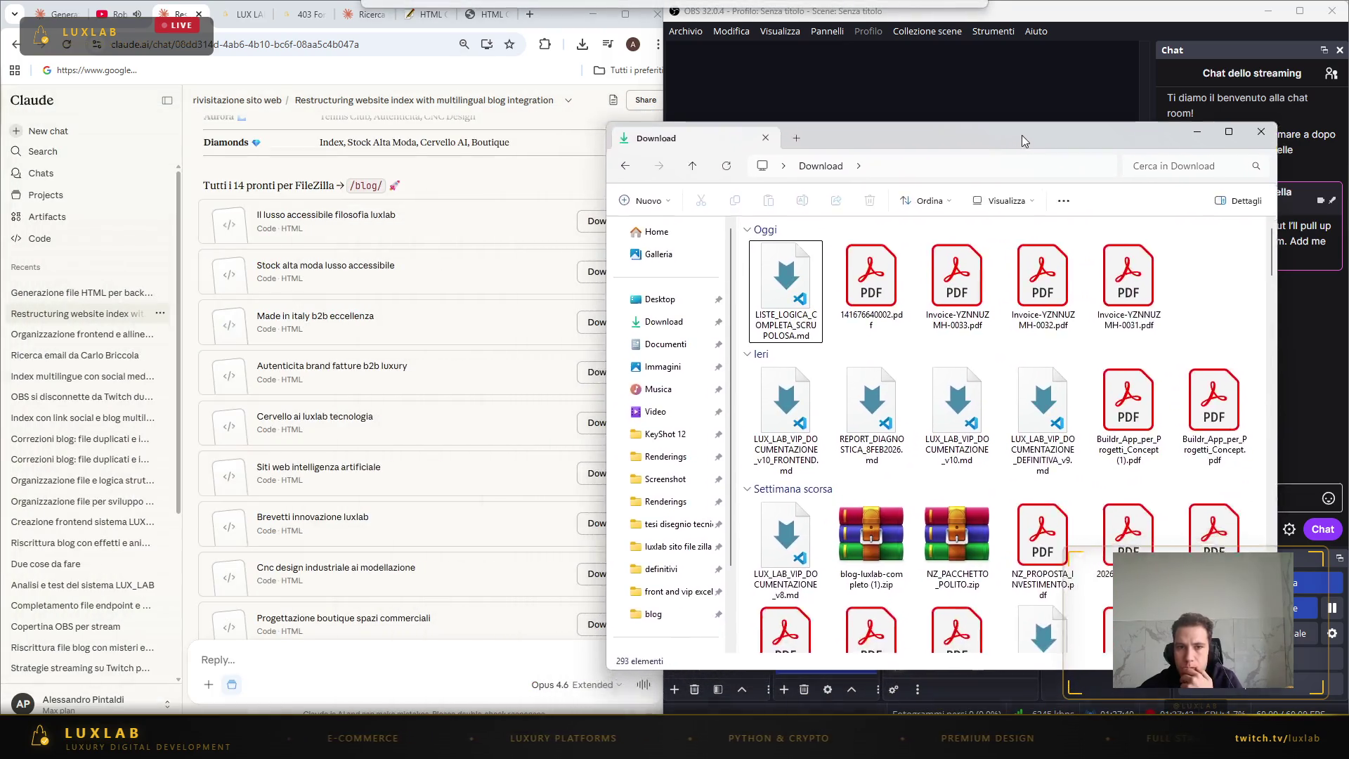
- Download the Progettazione boutique, CNC design industriale, Brevetti innovazione and Siti web intelligenza artificiale pages
{"action": "scroll", "coordinate": [473, 421], "scroll_direction": "down", "scroll_amount": 3}
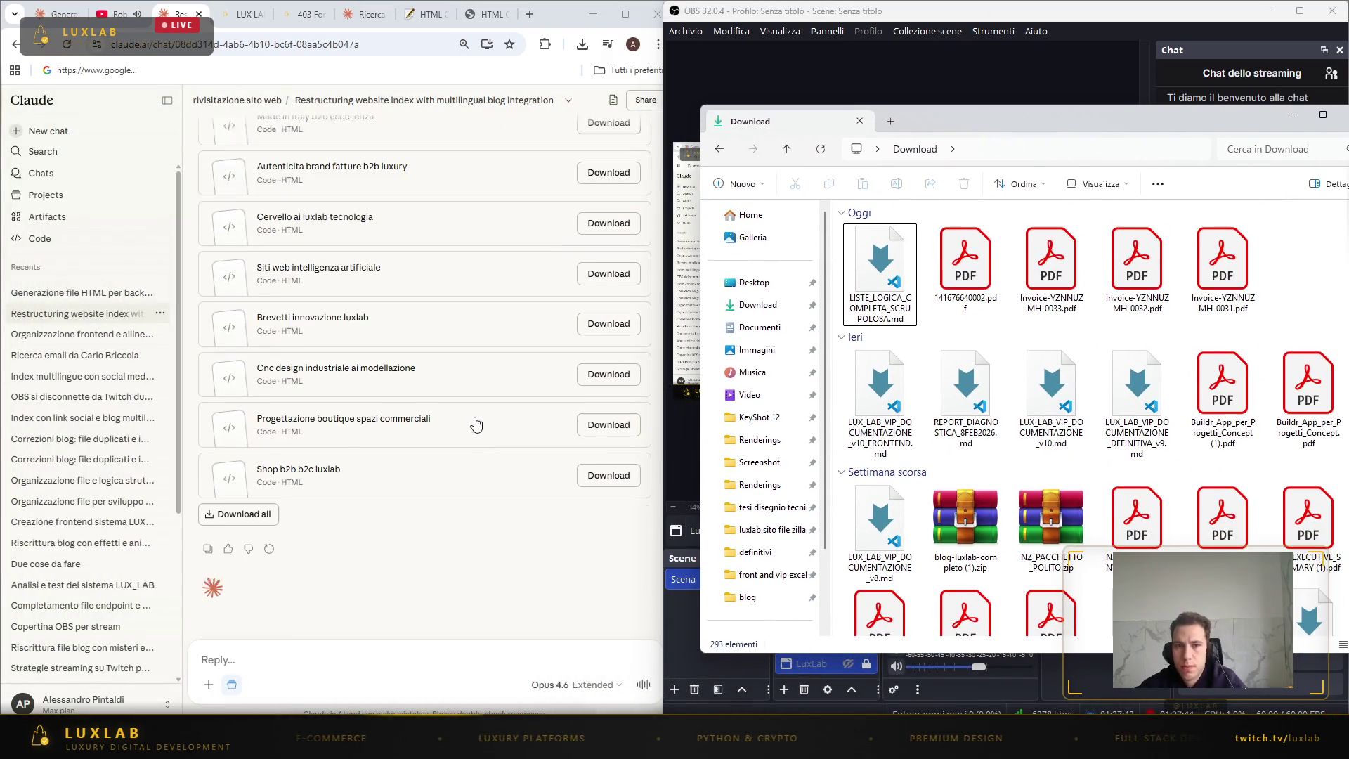
{"action": "scroll", "coordinate": [294, 344], "scroll_direction": "up", "scroll_amount": 4}
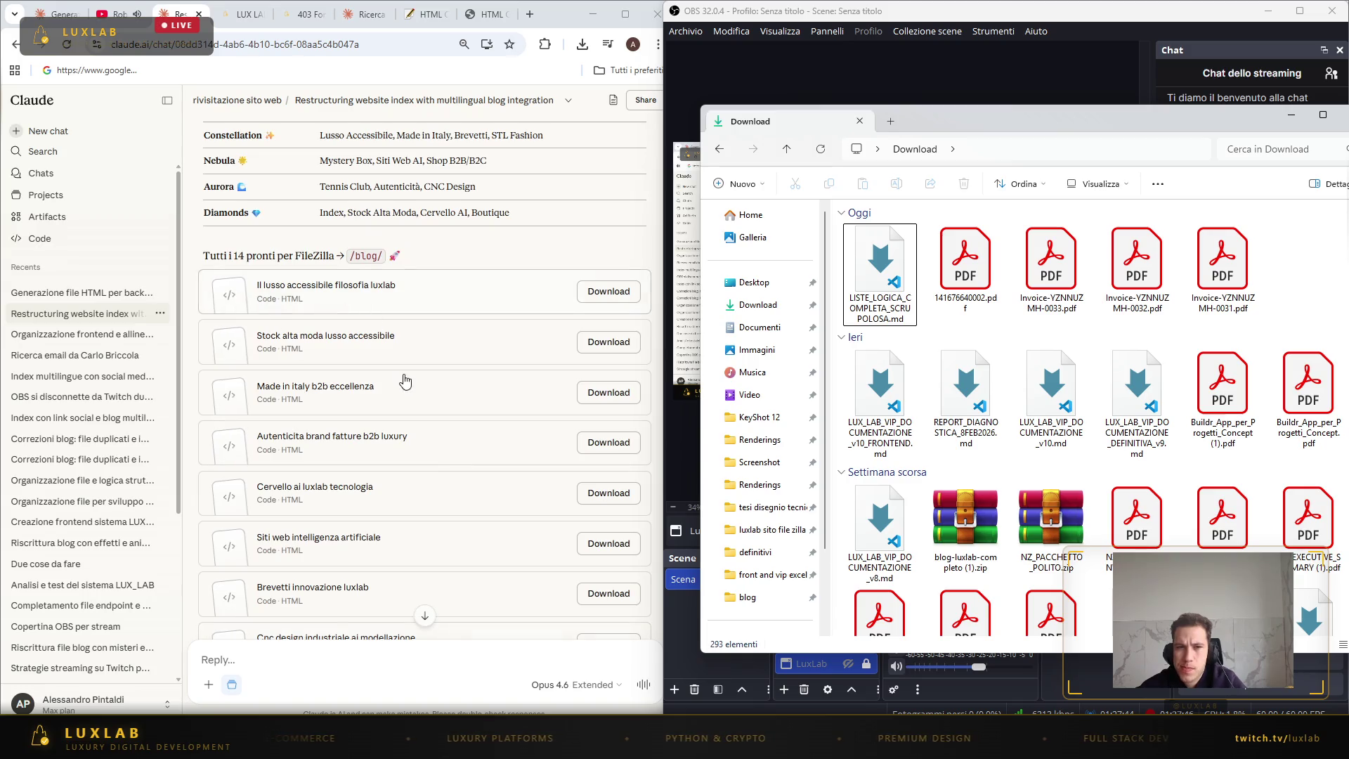
{"action": "scroll", "coordinate": [406, 381], "scroll_direction": "down", "scroll_amount": 1}
{"action": "scroll", "coordinate": [316, 419], "scroll_direction": "down", "scroll_amount": 1}
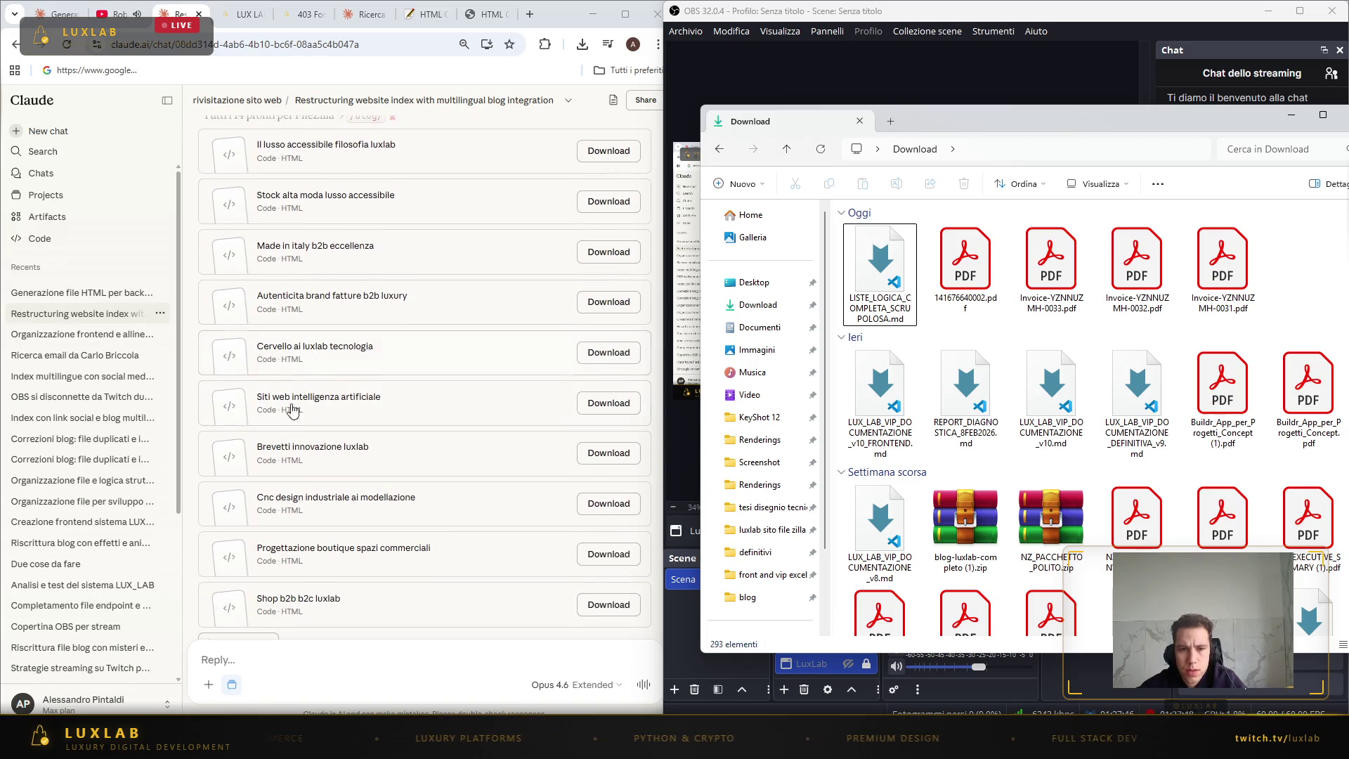
{"action": "scroll", "coordinate": [265, 432], "scroll_direction": "down", "scroll_amount": 1}
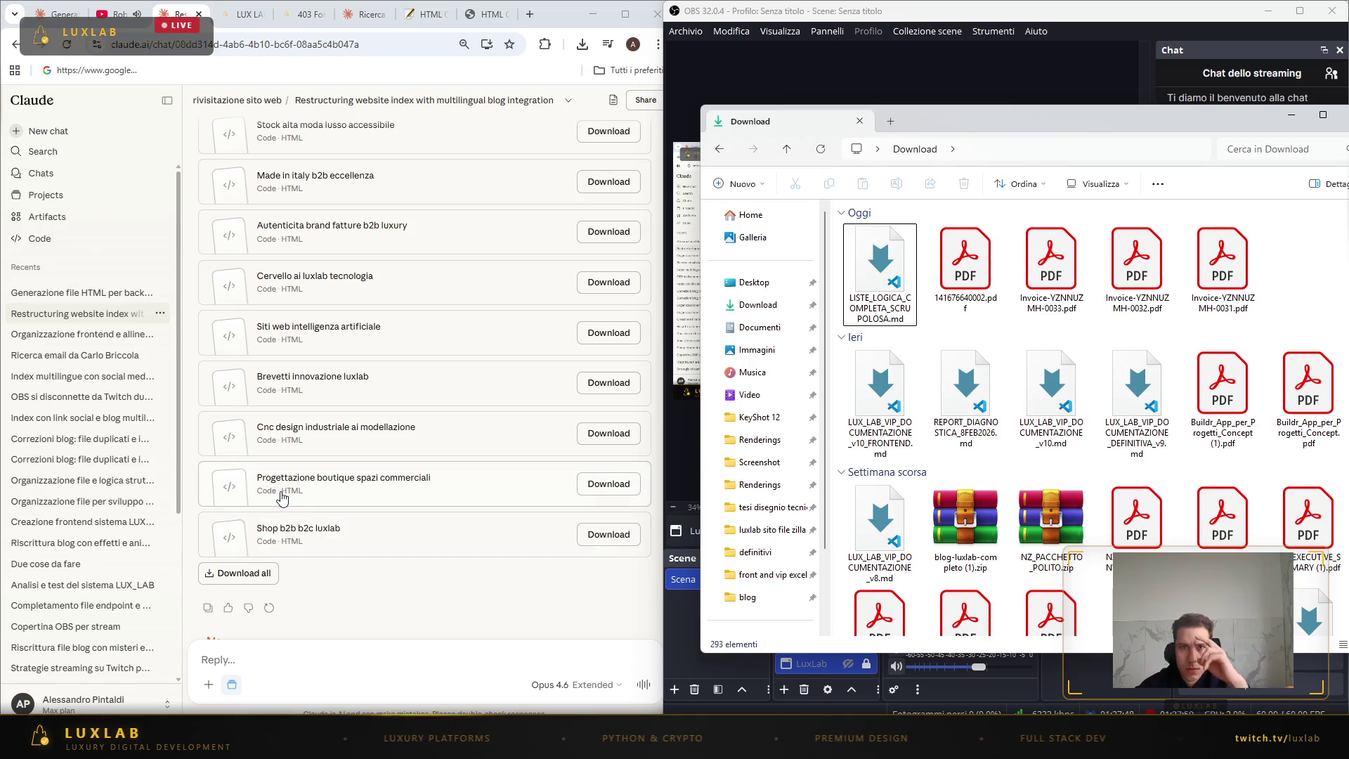
{"action": "left_click", "coordinate": [587, 536]}
{"action": "left_click", "coordinate": [590, 488]}
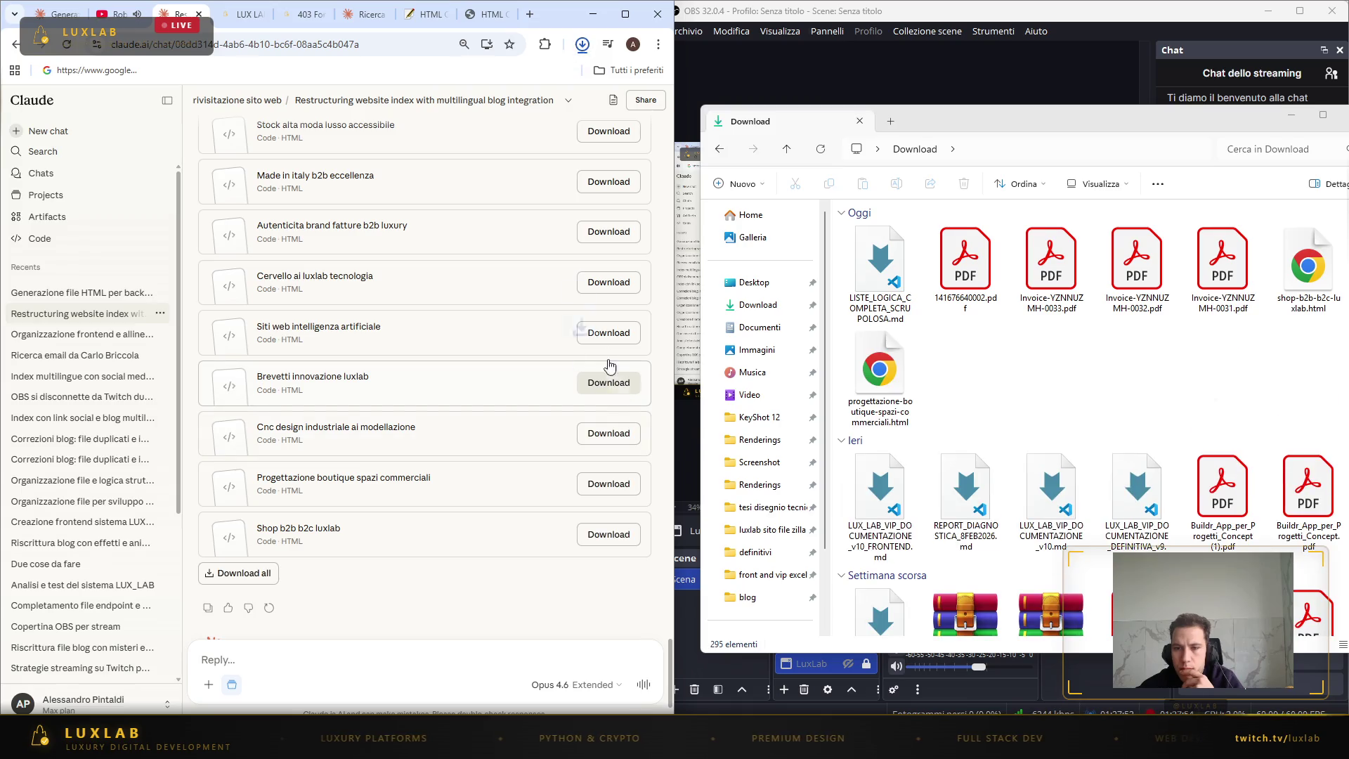
{"action": "left_click", "coordinate": [604, 281]}
{"action": "left_click", "coordinate": [604, 232]}
{"action": "left_click", "coordinate": [604, 182]}
- Download the Stock alta moda, Lusso accessibile, STL fashion, Tennis club, Mystery box and index pages
{"action": "scroll", "coordinate": [495, 411], "scroll_direction": "up", "scroll_amount": 1}
{"action": "scroll", "coordinate": [495, 412], "scroll_direction": "up", "scroll_amount": 3}
{"action": "left_click", "coordinate": [605, 412]}
{"action": "left_click", "coordinate": [604, 361]}
{"action": "scroll", "coordinate": [450, 487], "scroll_direction": "up", "scroll_amount": 6}
{"action": "left_click", "coordinate": [604, 472]}
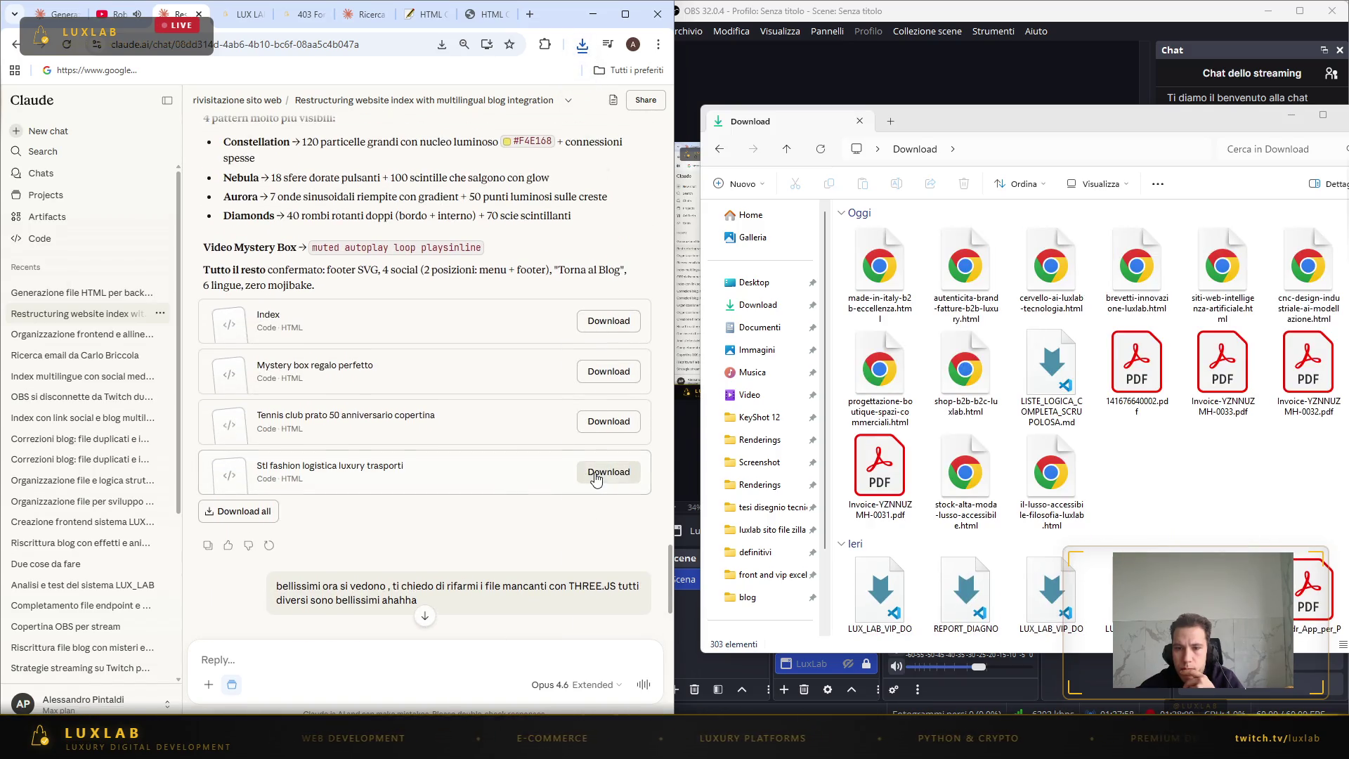
{"action": "left_click", "coordinate": [603, 421]}
{"action": "left_click", "coordinate": [605, 373]}
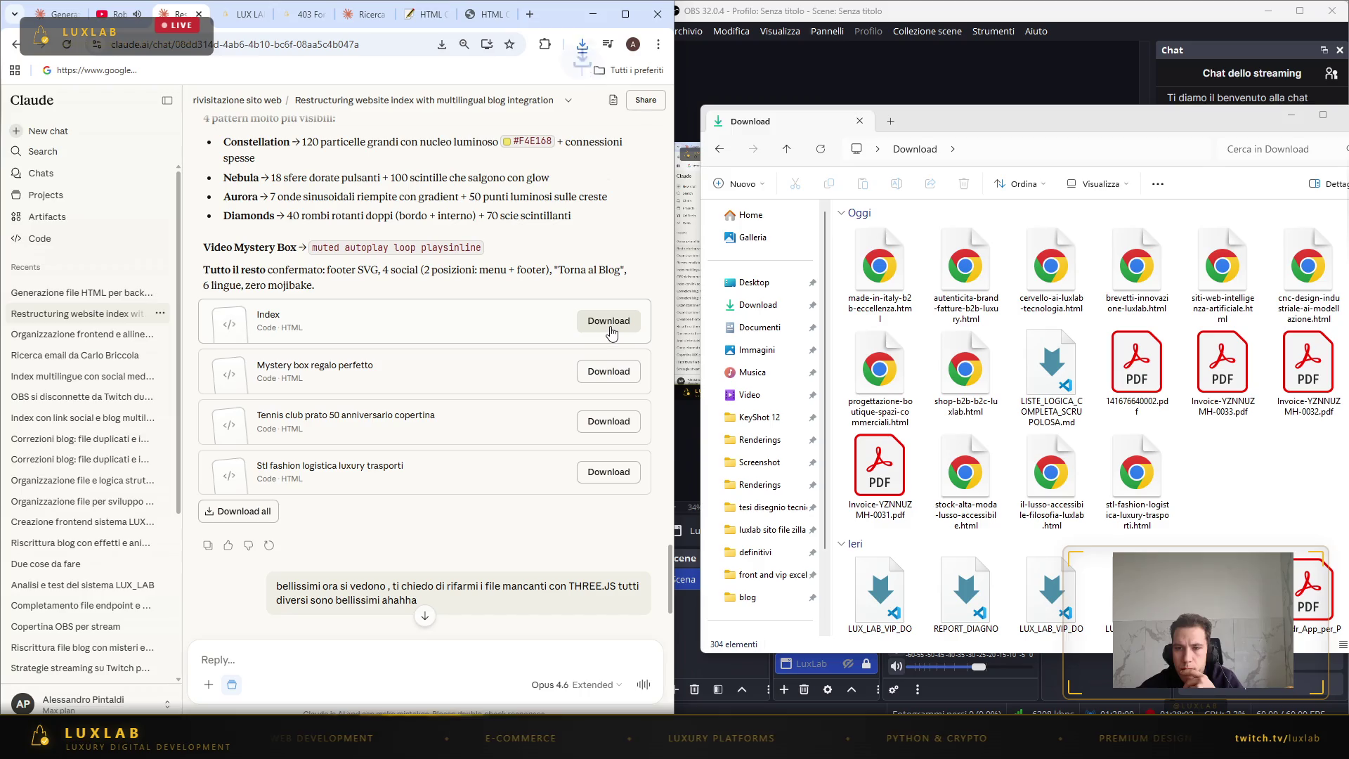
{"action": "left_click", "coordinate": [606, 322]}
{"action": "mouse_move", "coordinate": [1000, 115]}
{"action": "left_mouse_down"}
{"action": "mouse_move", "coordinate": [326, 145]}
{"action": "mouse_move", "coordinate": [344, 115]}
{"action": "left_mouse_up"}
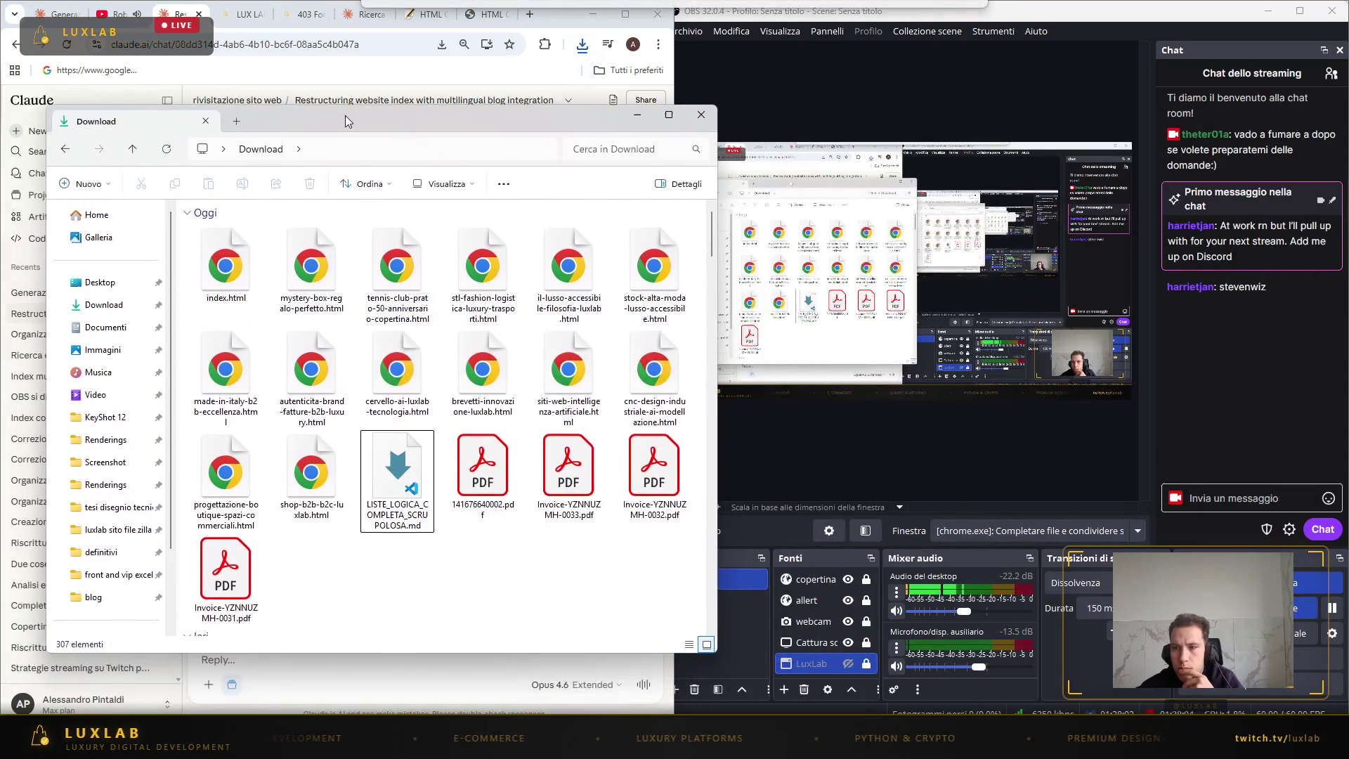
- Restore FileZilla's ftp.luxlab.it session window and place the Download folder beside the remote blog folder
{"action": "mouse_move", "coordinate": [830, 738]}
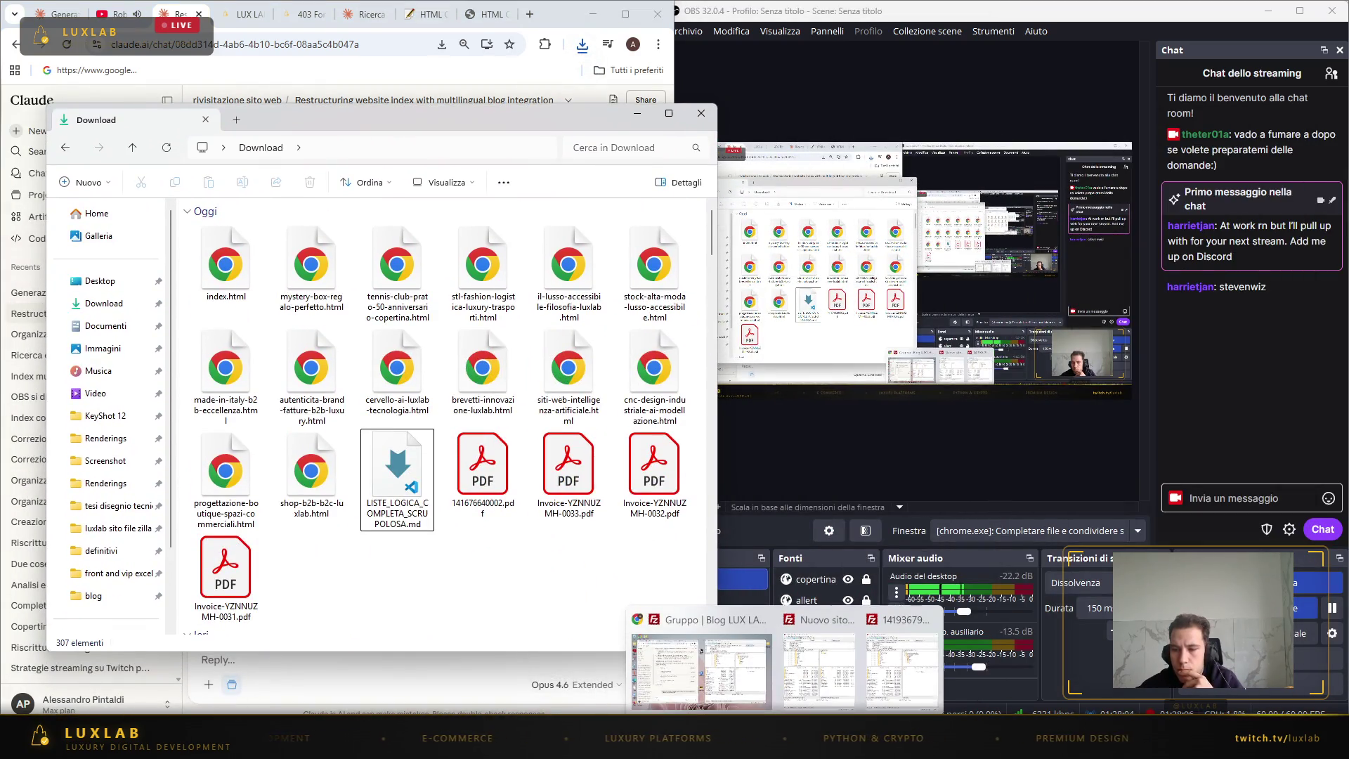
{"action": "left_click", "coordinate": [833, 681]}
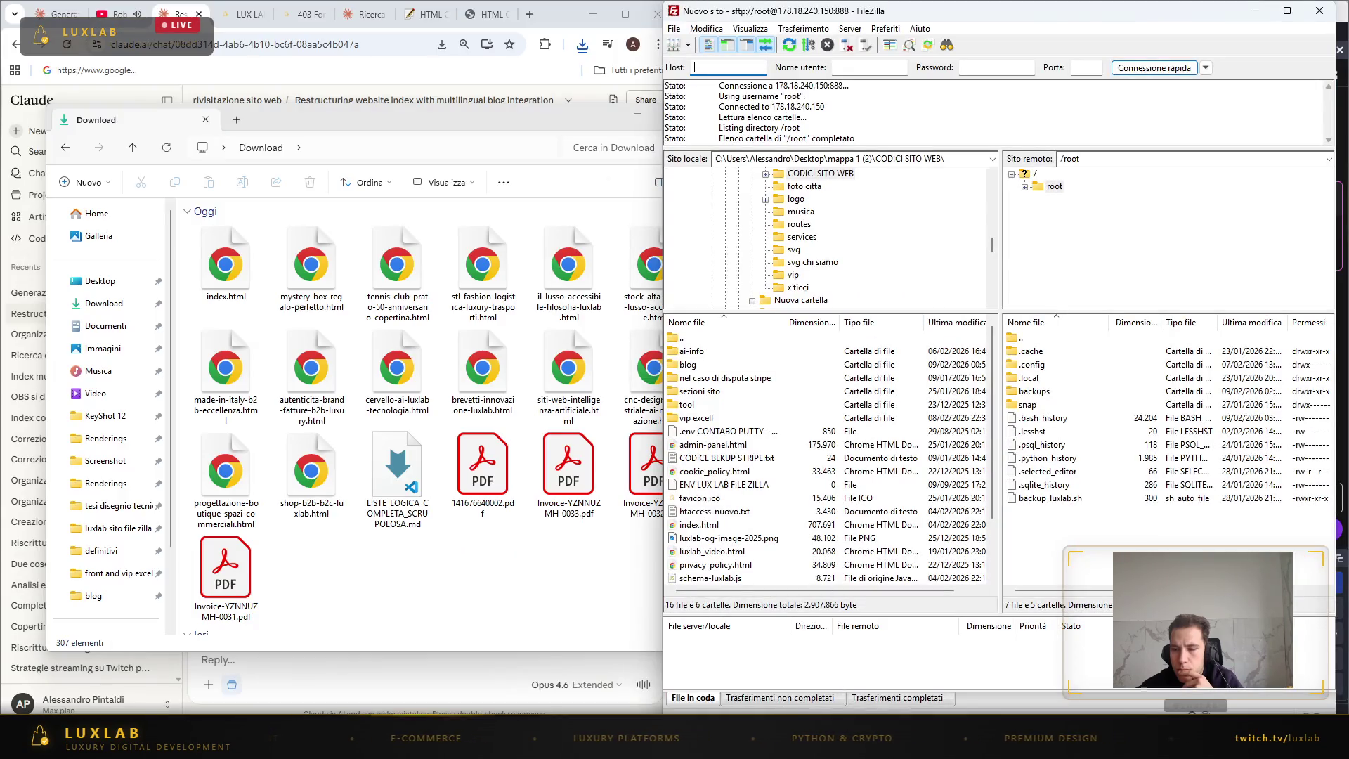
{"action": "mouse_move", "coordinate": [784, 738]}
{"action": "left_click", "coordinate": [887, 669]}
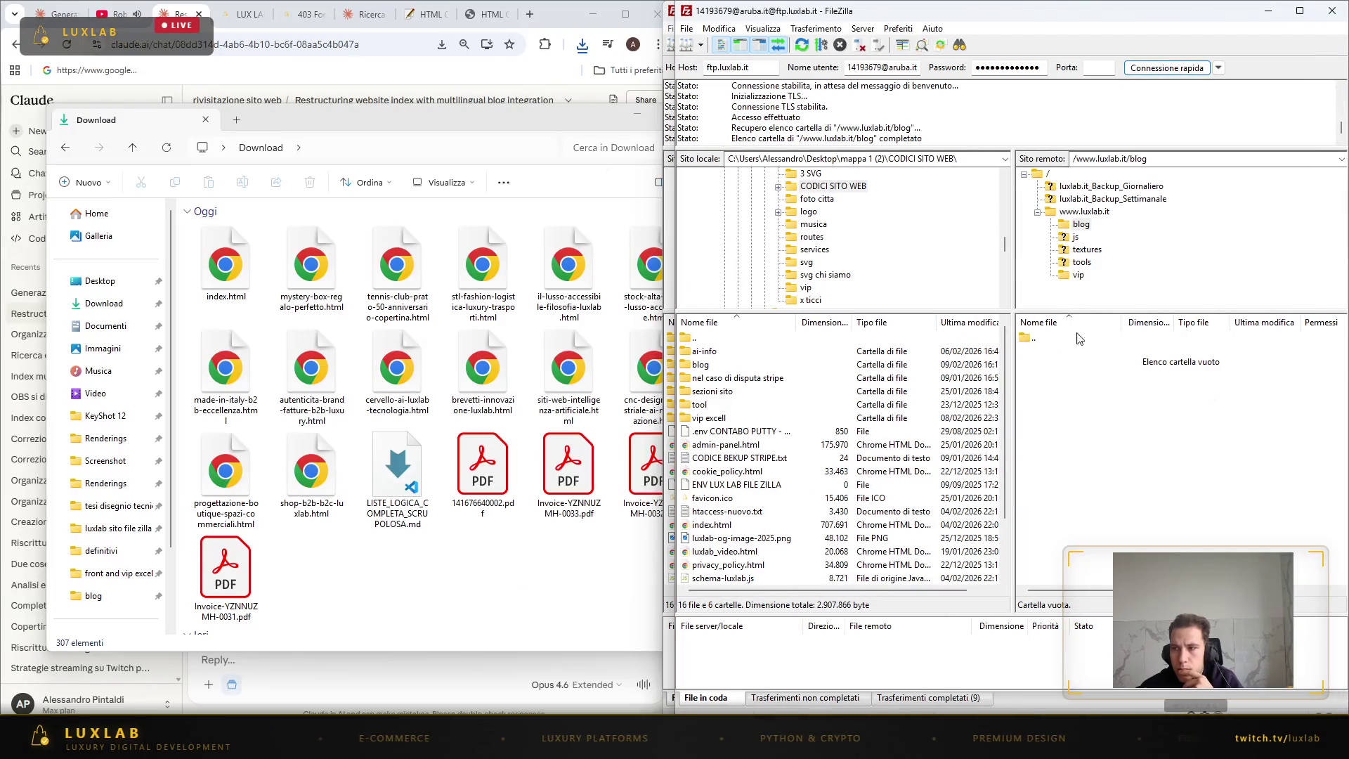
{"action": "double_click", "coordinate": [1023, 18]}
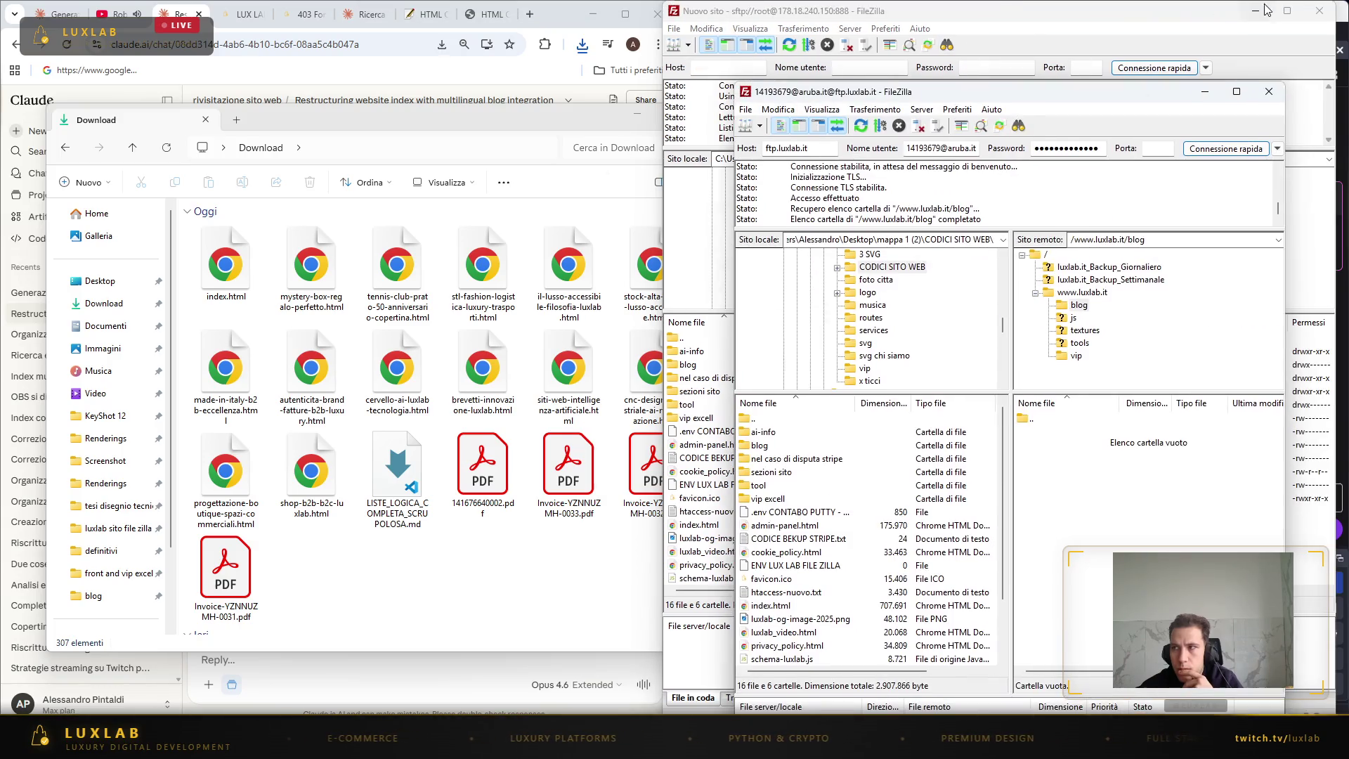
{"action": "mouse_move", "coordinate": [1068, 103]}
{"action": "left_mouse_down"}
{"action": "mouse_move", "coordinate": [1033, 36]}
{"action": "mouse_move", "coordinate": [1055, 48]}
{"action": "left_mouse_up"}
{"action": "mouse_move", "coordinate": [540, 121]}
{"action": "left_mouse_down"}
{"action": "mouse_move", "coordinate": [744, 199]}
{"action": "mouse_move", "coordinate": [646, 120]}
{"action": "mouse_move", "coordinate": [698, 152]}
{"action": "left_mouse_up"}
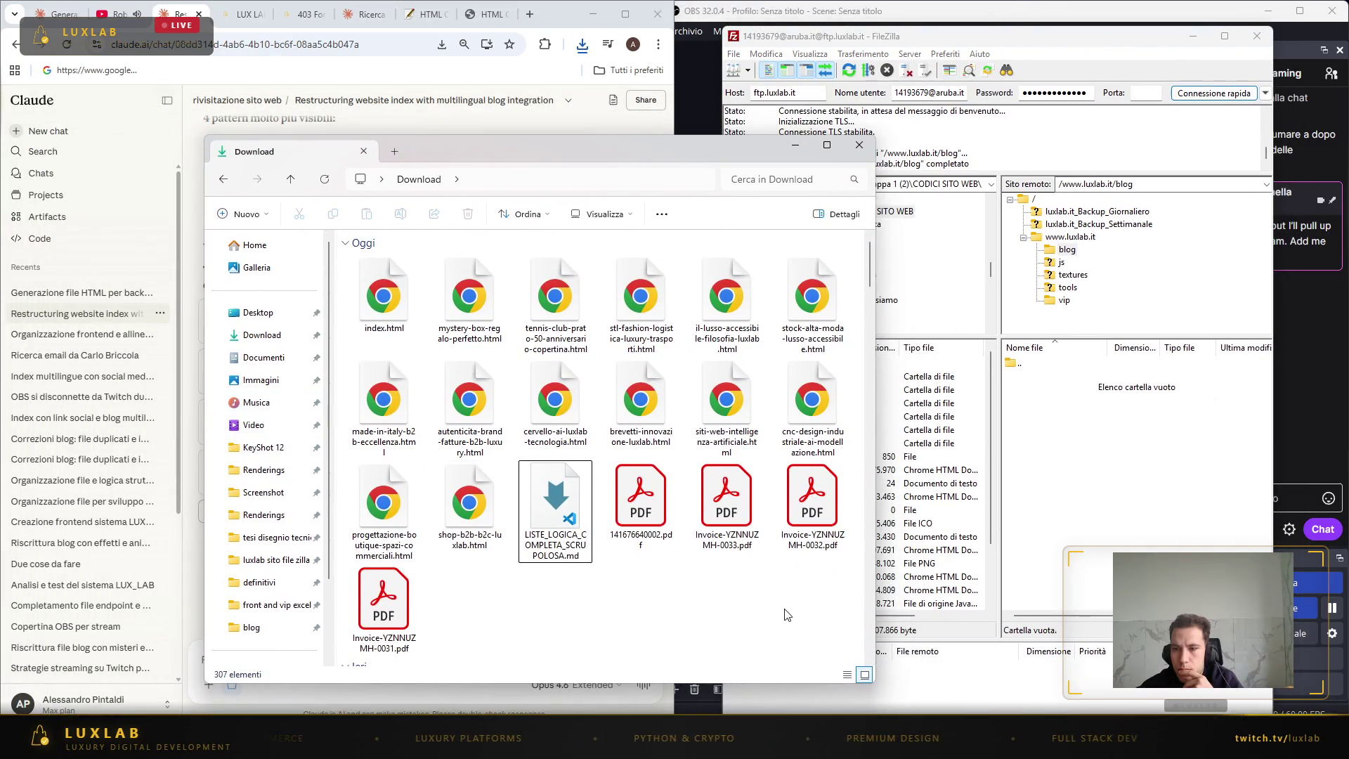
- Move the 14 HTML files from Download into the local blog folder, leaving the markdown and PDFs
{"action": "mouse_move", "coordinate": [633, 738]}
{"action": "left_click", "coordinate": [678, 675]}
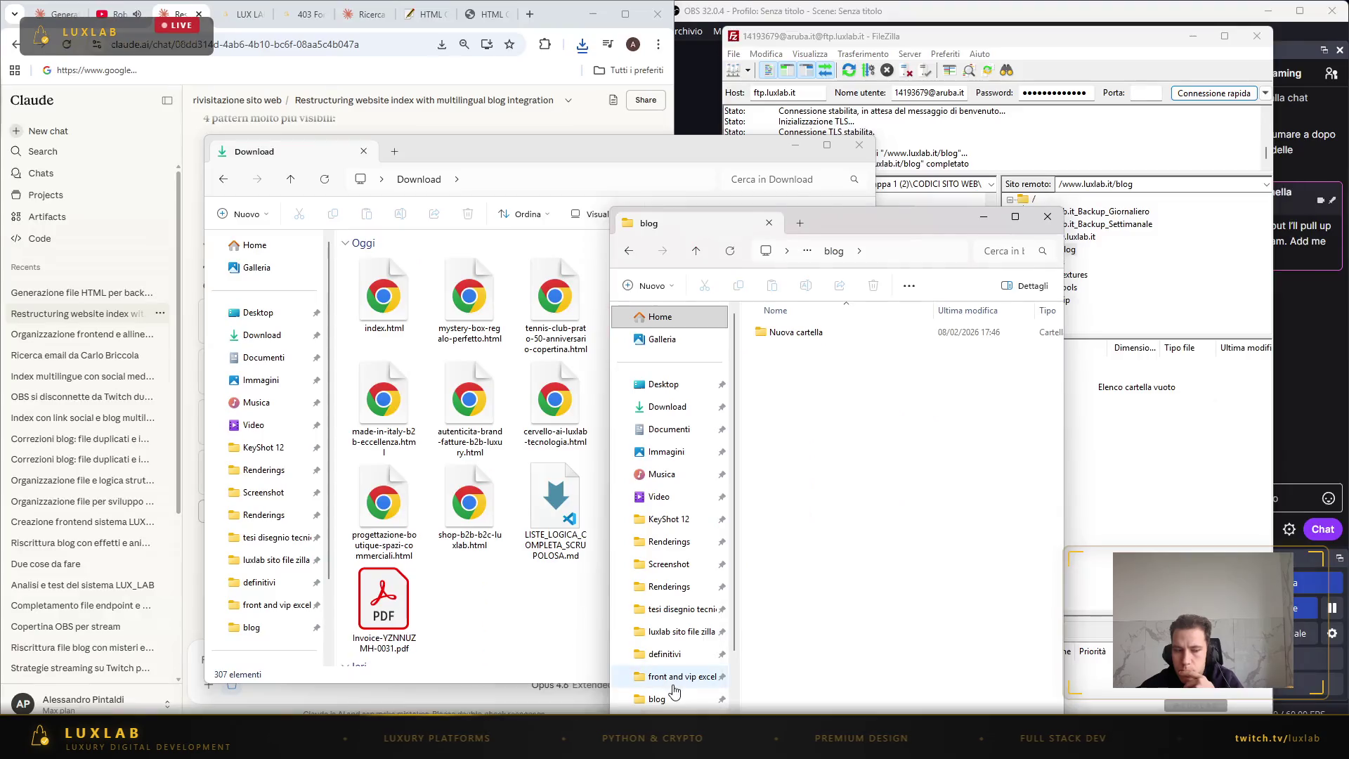
{"action": "mouse_move", "coordinate": [874, 226]}
{"action": "left_mouse_down"}
{"action": "mouse_move", "coordinate": [1030, 163]}
{"action": "mouse_move", "coordinate": [1170, 171]}
{"action": "mouse_move", "coordinate": [1134, 171]}
{"action": "mouse_move", "coordinate": [1145, 175]}
{"action": "left_mouse_up"}
{"action": "mouse_move", "coordinate": [844, 636]}
{"action": "left_mouse_down"}
{"action": "mouse_move", "coordinate": [365, 268]}
{"action": "mouse_move", "coordinate": [427, 342]}
{"action": "left_mouse_up"}
{"action": "mouse_move", "coordinate": [852, 460]}
{"action": "left_mouse_down"}
{"action": "mouse_move", "coordinate": [601, 622]}
{"action": "mouse_move", "coordinate": [520, 622]}
{"action": "left_mouse_up"}
{"action": "left_click", "coordinate": [384, 610], "text": "ctrl"}
{"action": "mouse_move", "coordinate": [469, 506]}
{"action": "left_mouse_down"}
{"action": "mouse_move", "coordinate": [555, 511]}
{"action": "mouse_move", "coordinate": [1153, 422]}
{"action": "left_mouse_up"}
- Minimise the Download window and switch Chrome to the LUX LAB website tab
{"action": "left_click_drag", "start_coordinate": [1123, 167], "coordinate": [461, 174]}
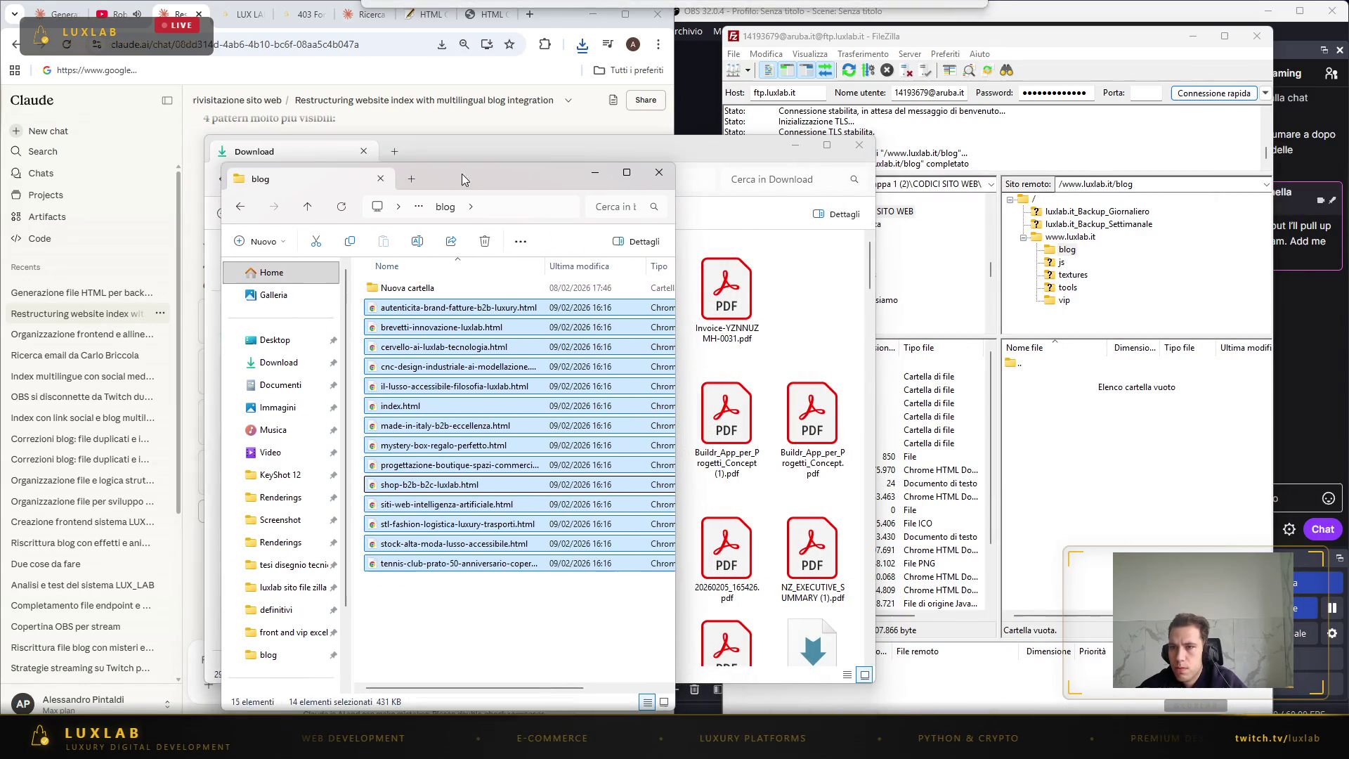
{"action": "left_click", "coordinate": [796, 145]}
{"action": "left_click", "coordinate": [1074, 450]}
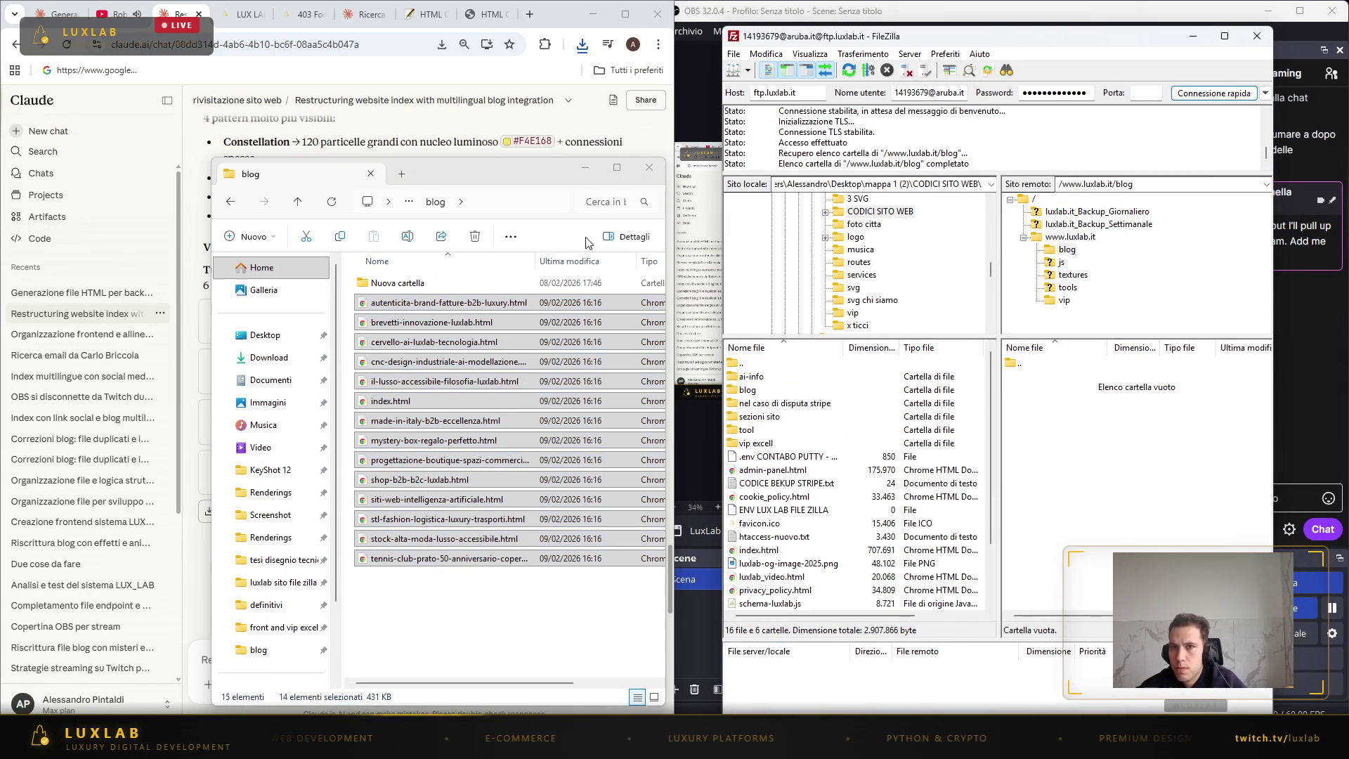
{"action": "left_click", "coordinate": [243, 14]}
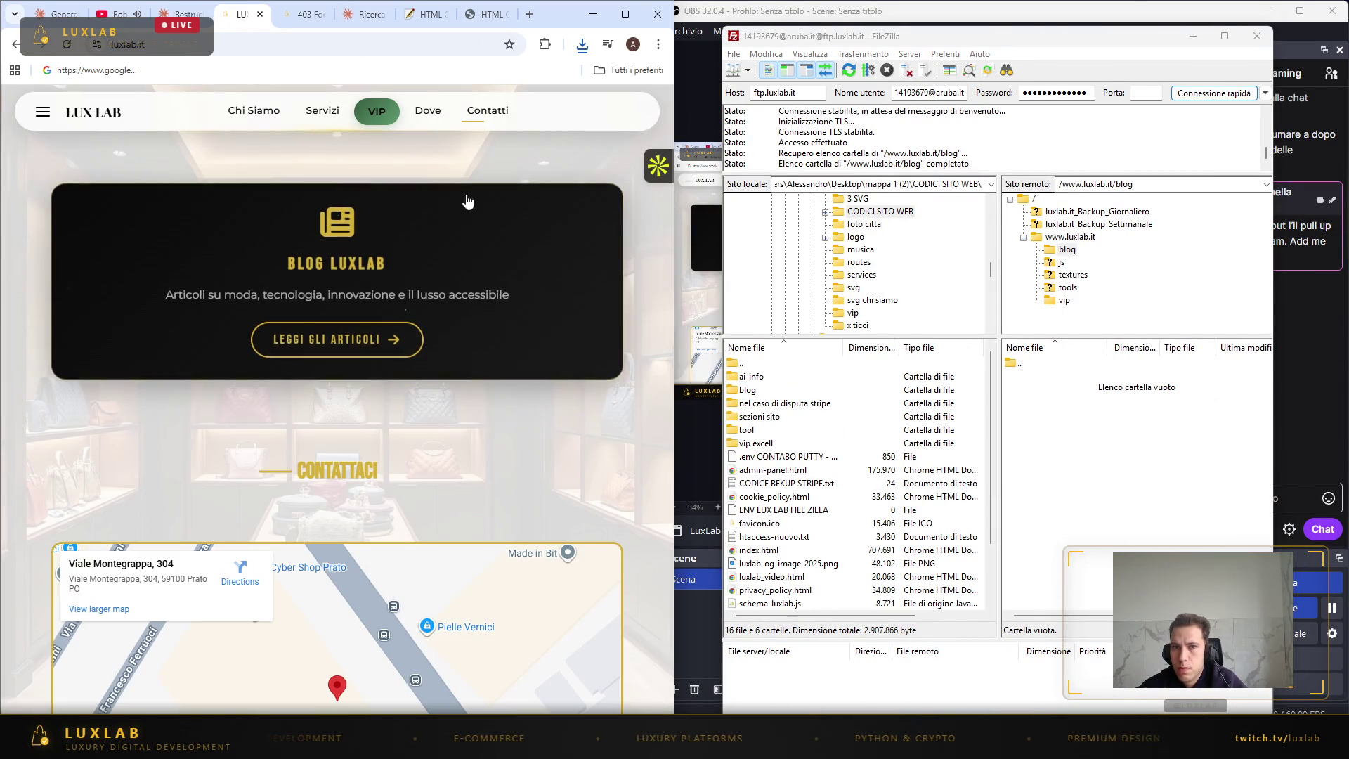
- Open LEGGI GLI ARTICOLI, close the 403 Forbidden page, and reopen the Download folder
{"action": "left_click", "coordinate": [380, 327]}
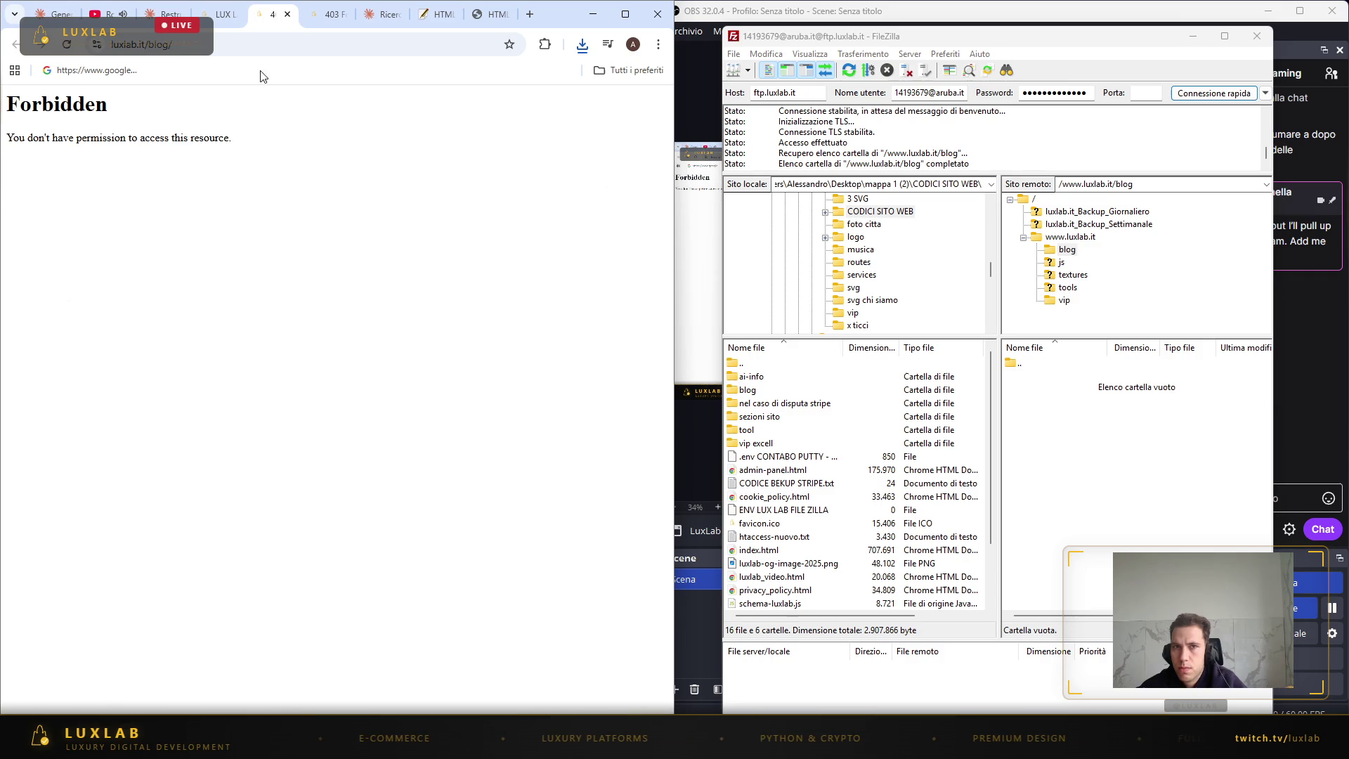
{"action": "left_click", "coordinate": [341, 14]}
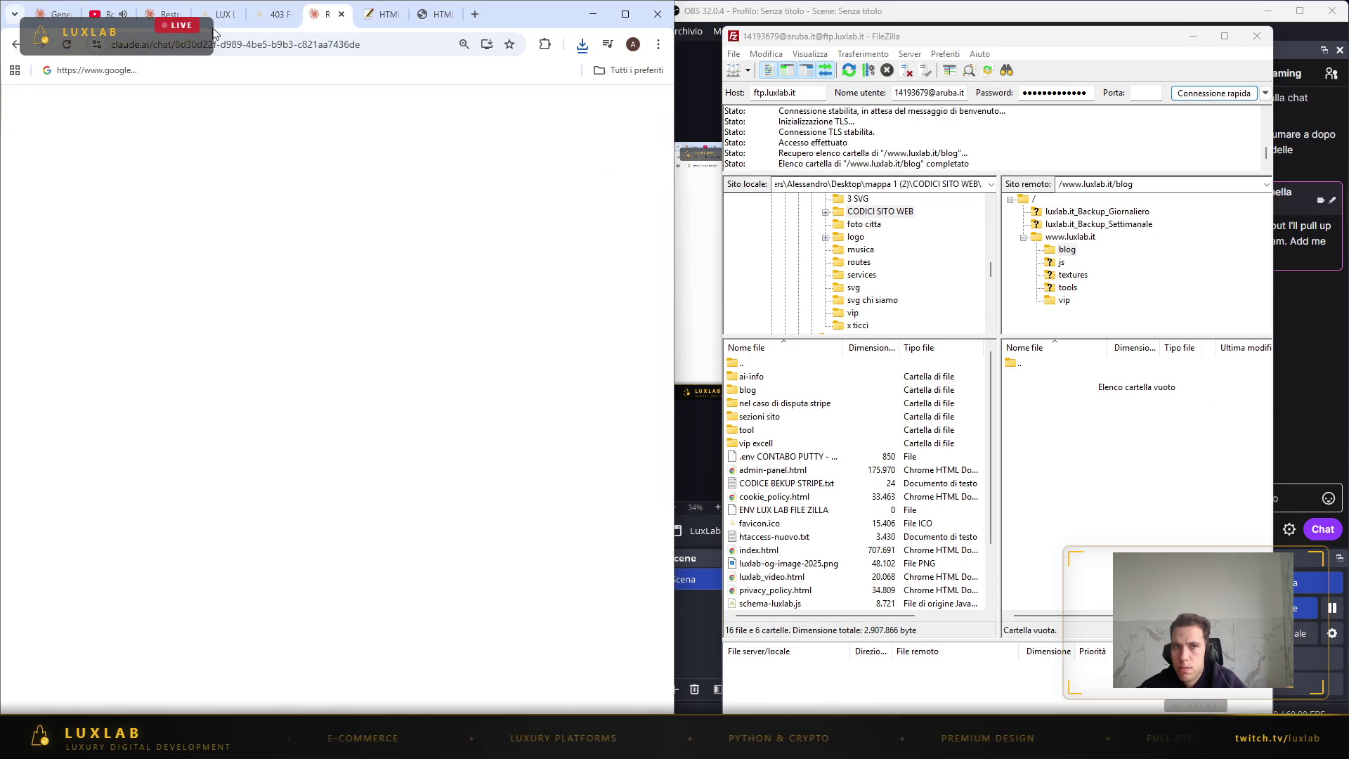
{"action": "left_click", "coordinate": [206, 21]}
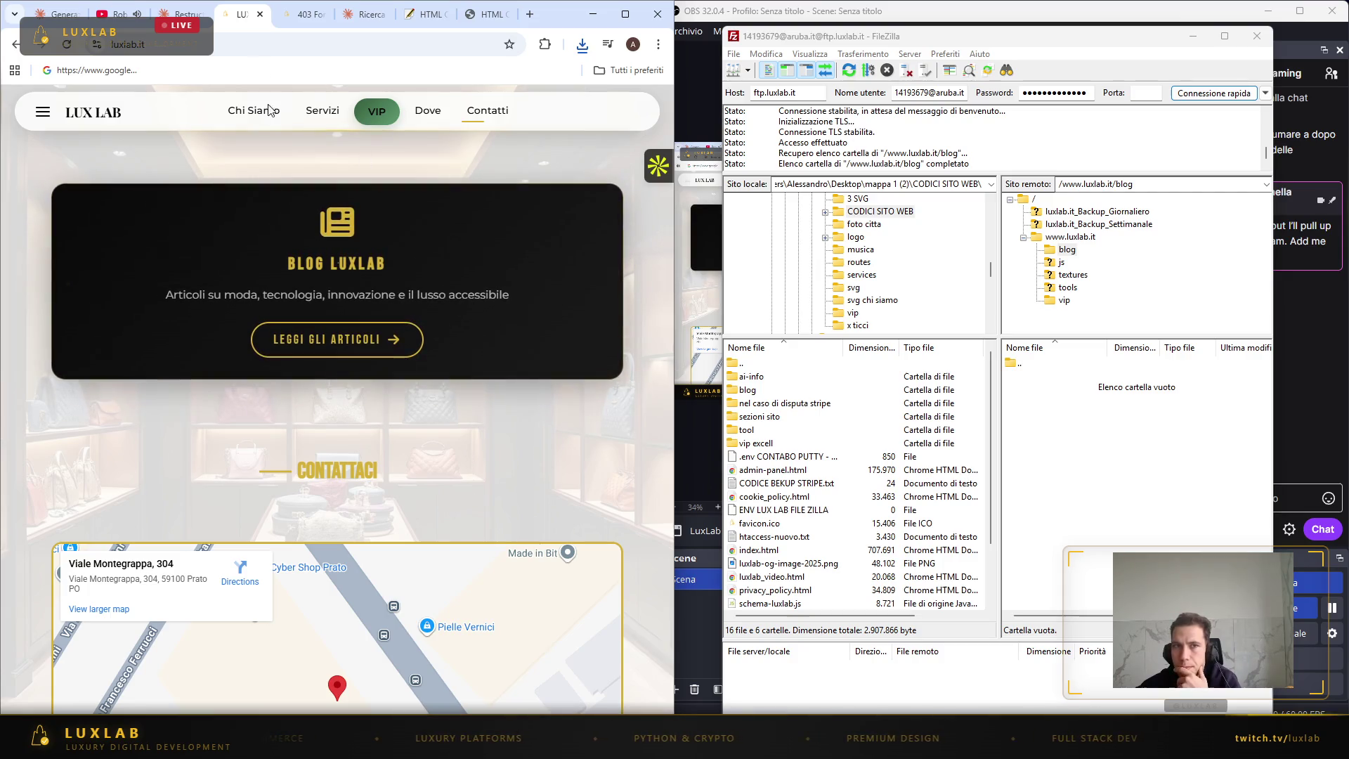
{"action": "key", "text": "super+e"}
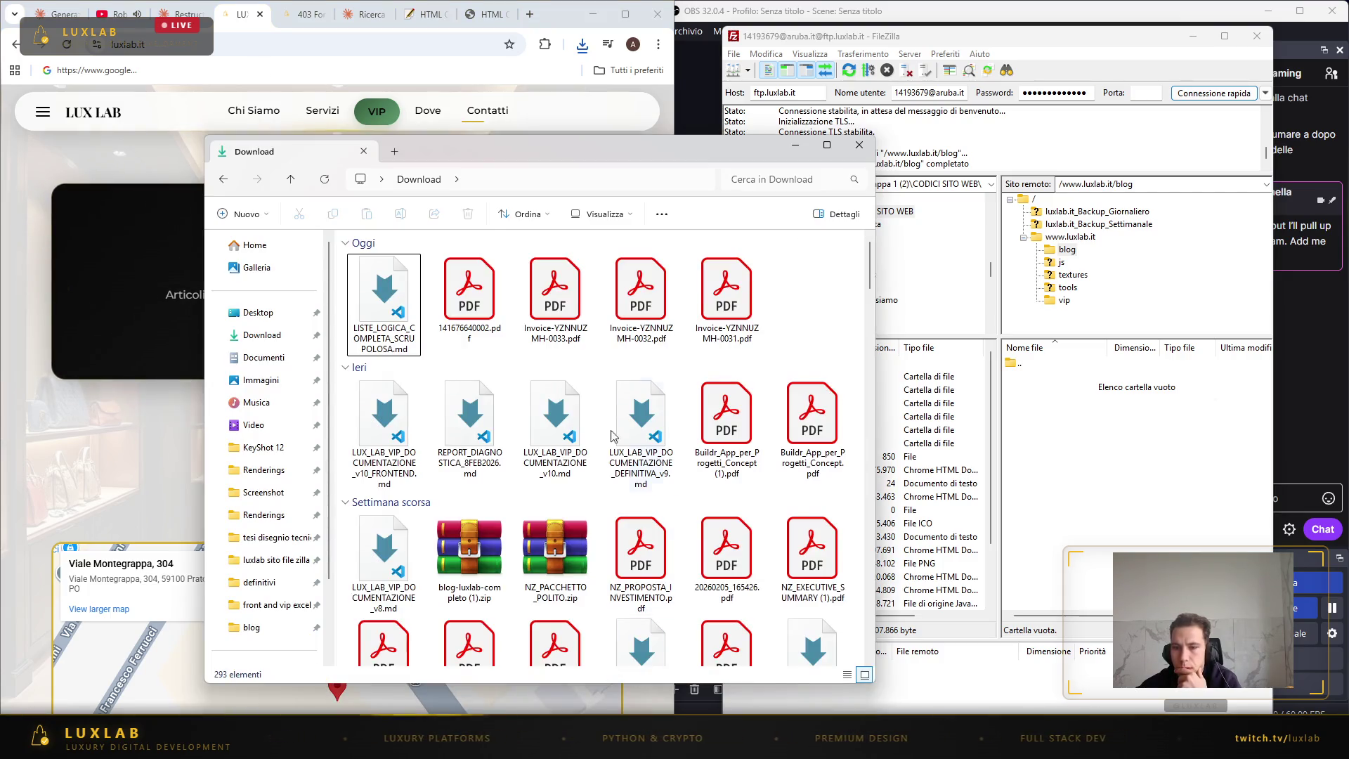
- Select the blog folder's 14 HTML files, place the window over FileZilla, and show Claude's Generazione chat
{"action": "left_click", "coordinate": [692, 679]}
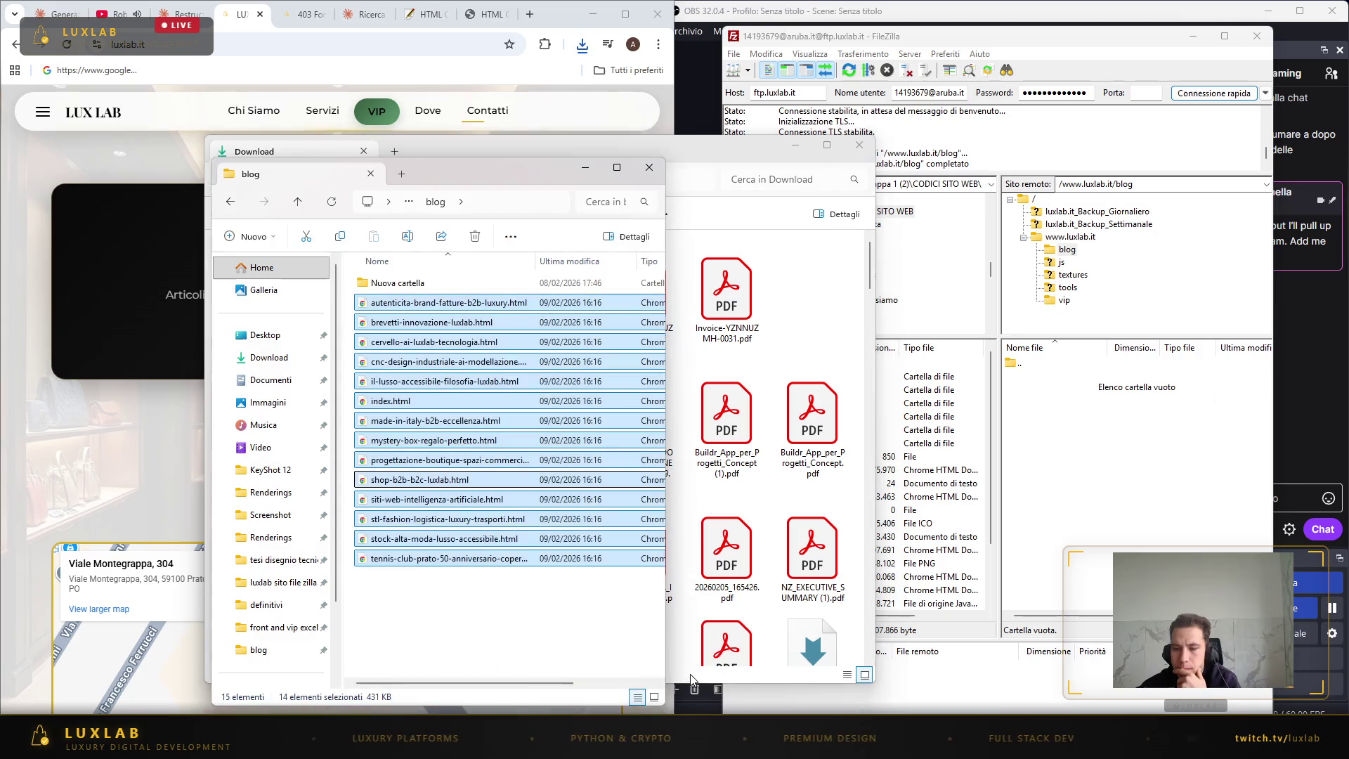
{"action": "left_click_drag", "start_coordinate": [492, 174], "coordinate": [443, 176]}
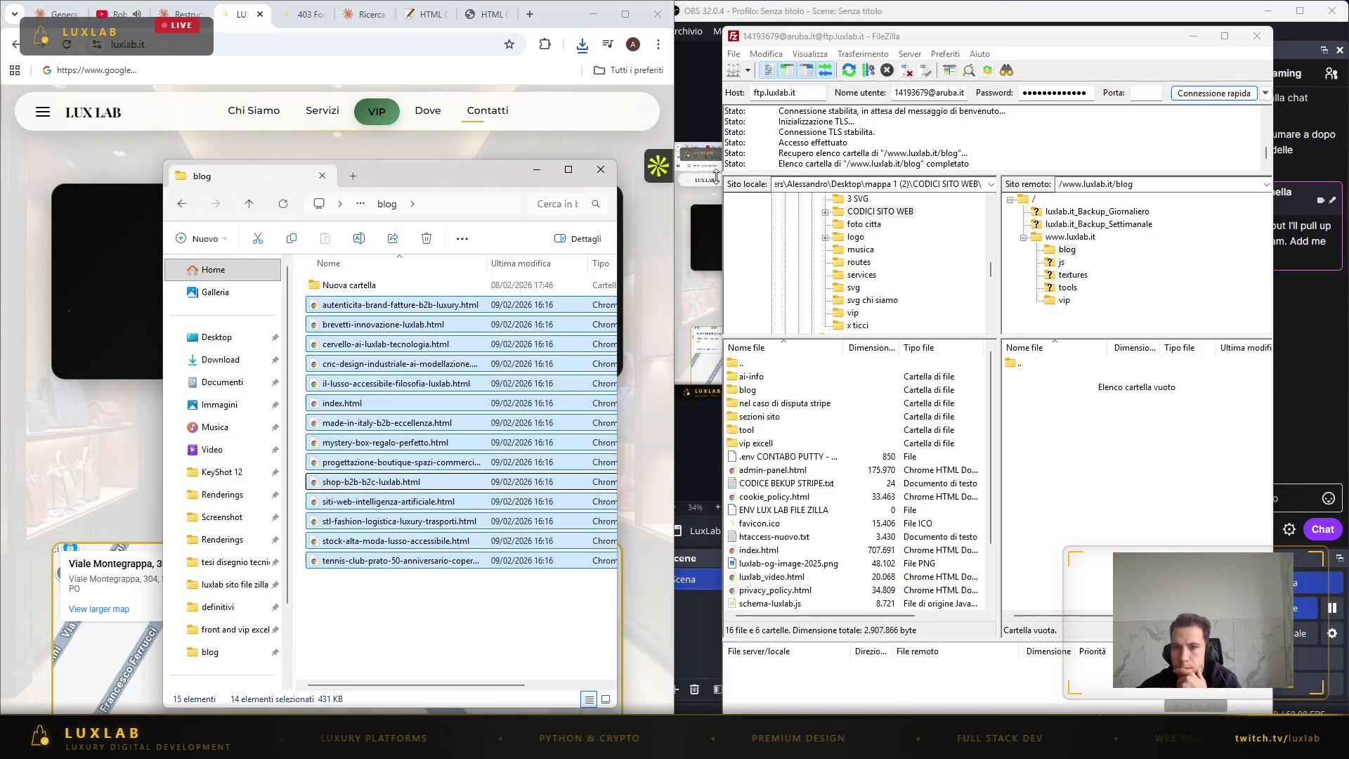
{"action": "left_click_drag", "start_coordinate": [510, 623], "coordinate": [349, 307]}
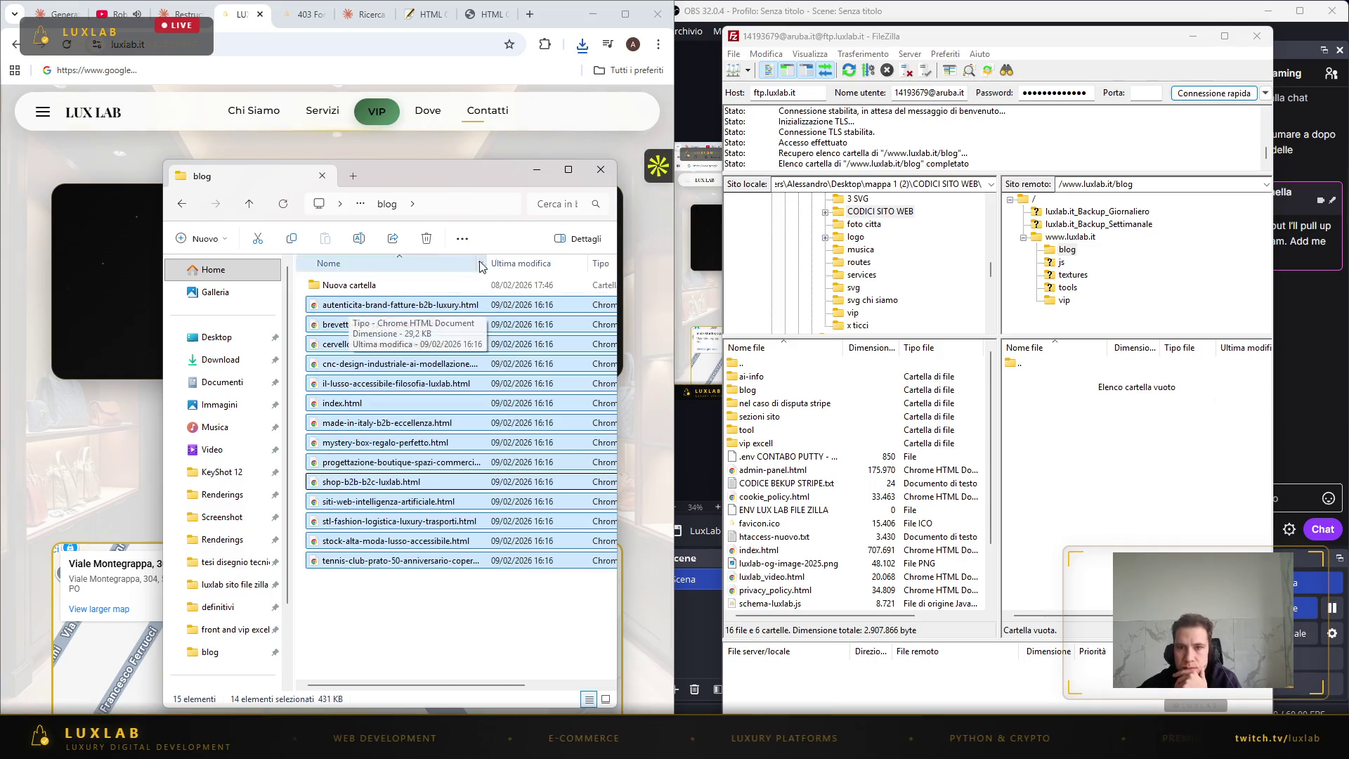
{"action": "mouse_move", "coordinate": [502, 180]}
{"action": "left_mouse_down"}
{"action": "mouse_move", "coordinate": [876, 244]}
{"action": "mouse_move", "coordinate": [1066, 230]}
{"action": "left_mouse_up"}
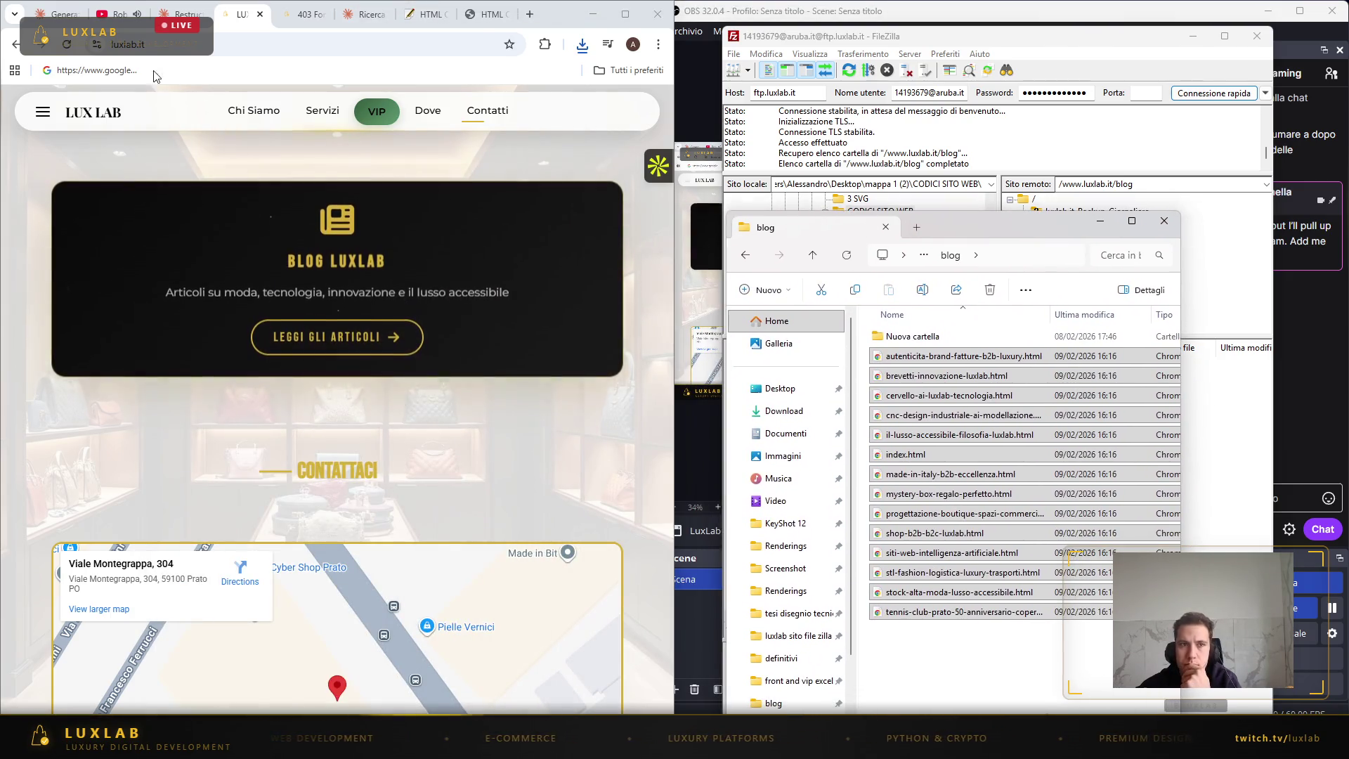
{"action": "left_click", "coordinate": [59, 13]}
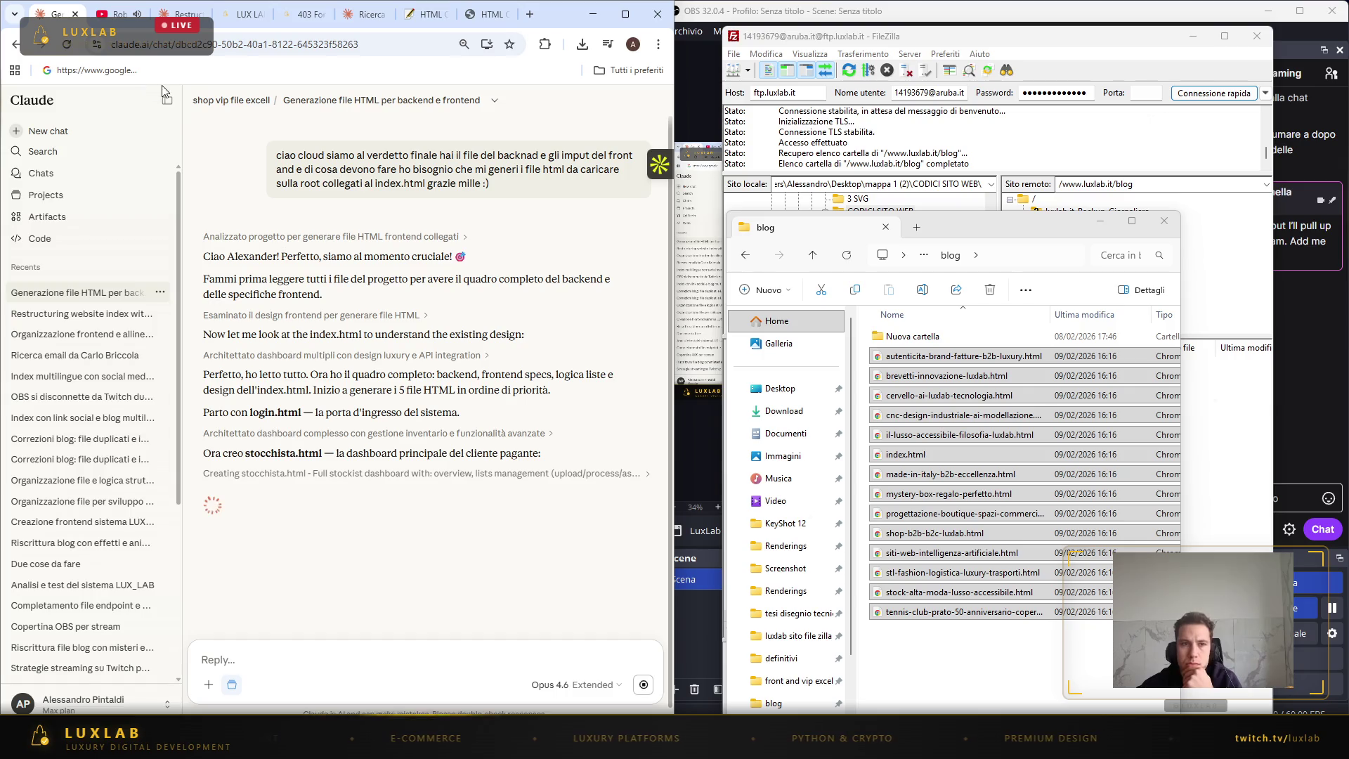
{"action": "left_click", "coordinate": [168, 104]}
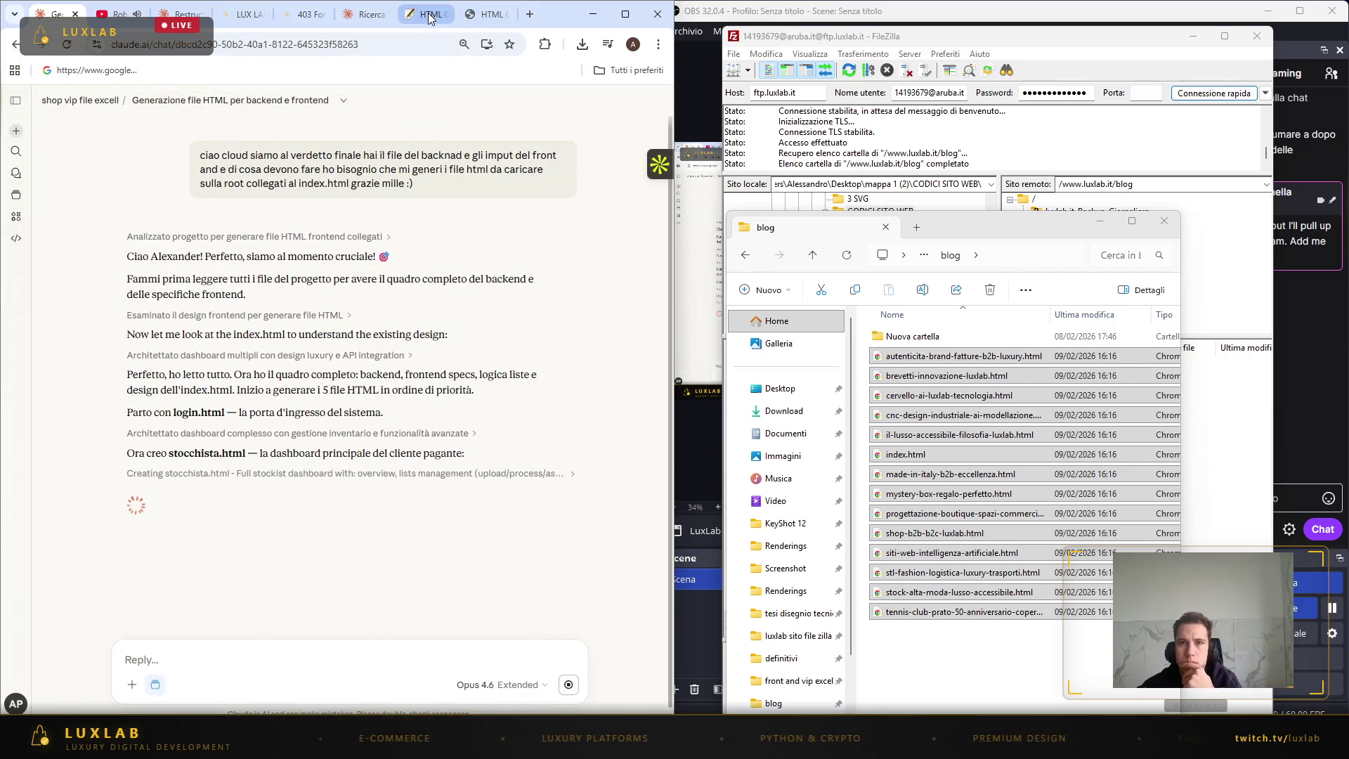
- Close the about:blank, 403 Forbidden and HTML Online Viewer tabs, then bring OBS forward
{"action": "left_click", "coordinate": [475, 23]}
{"action": "left_click", "coordinate": [504, 14]}
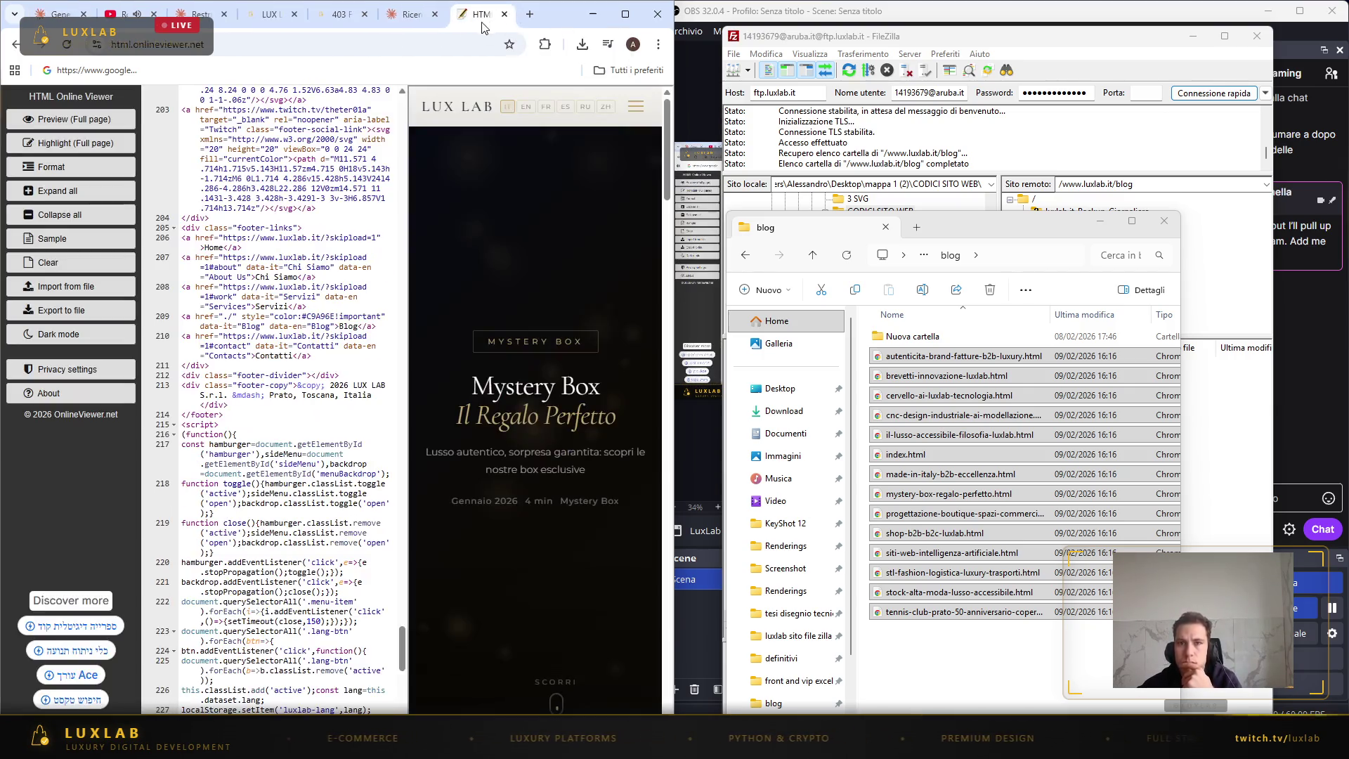
{"action": "left_click", "coordinate": [398, 23]}
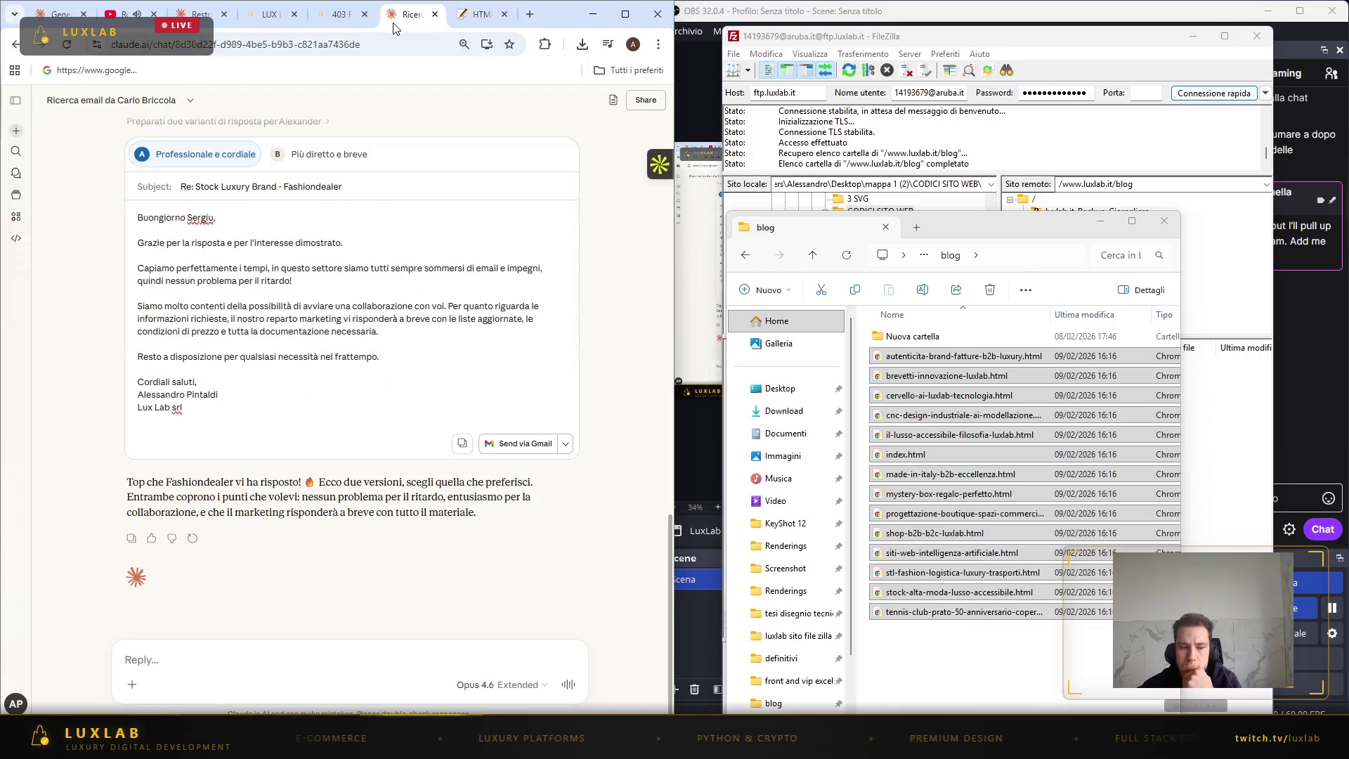
{"action": "left_click", "coordinate": [339, 16]}
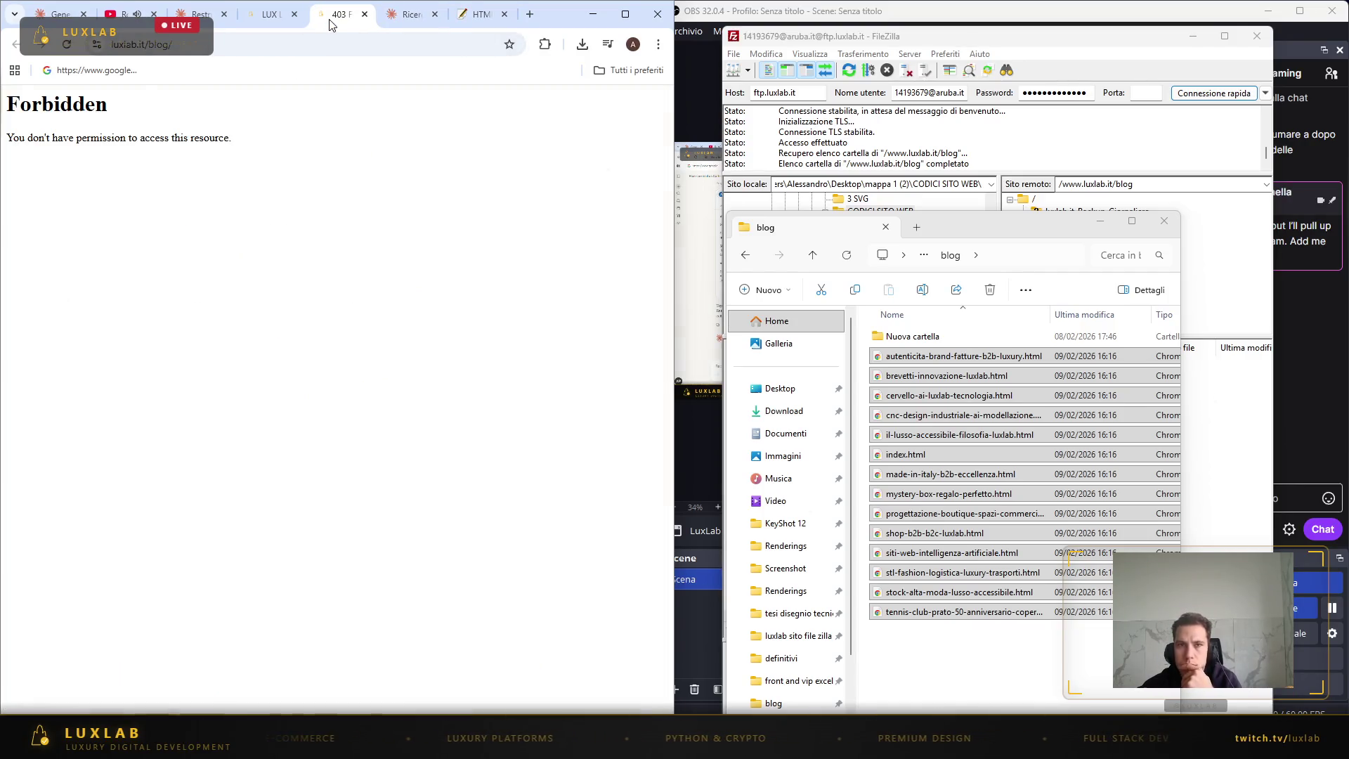
{"action": "left_click", "coordinate": [364, 14]}
{"action": "left_click", "coordinate": [411, 17]}
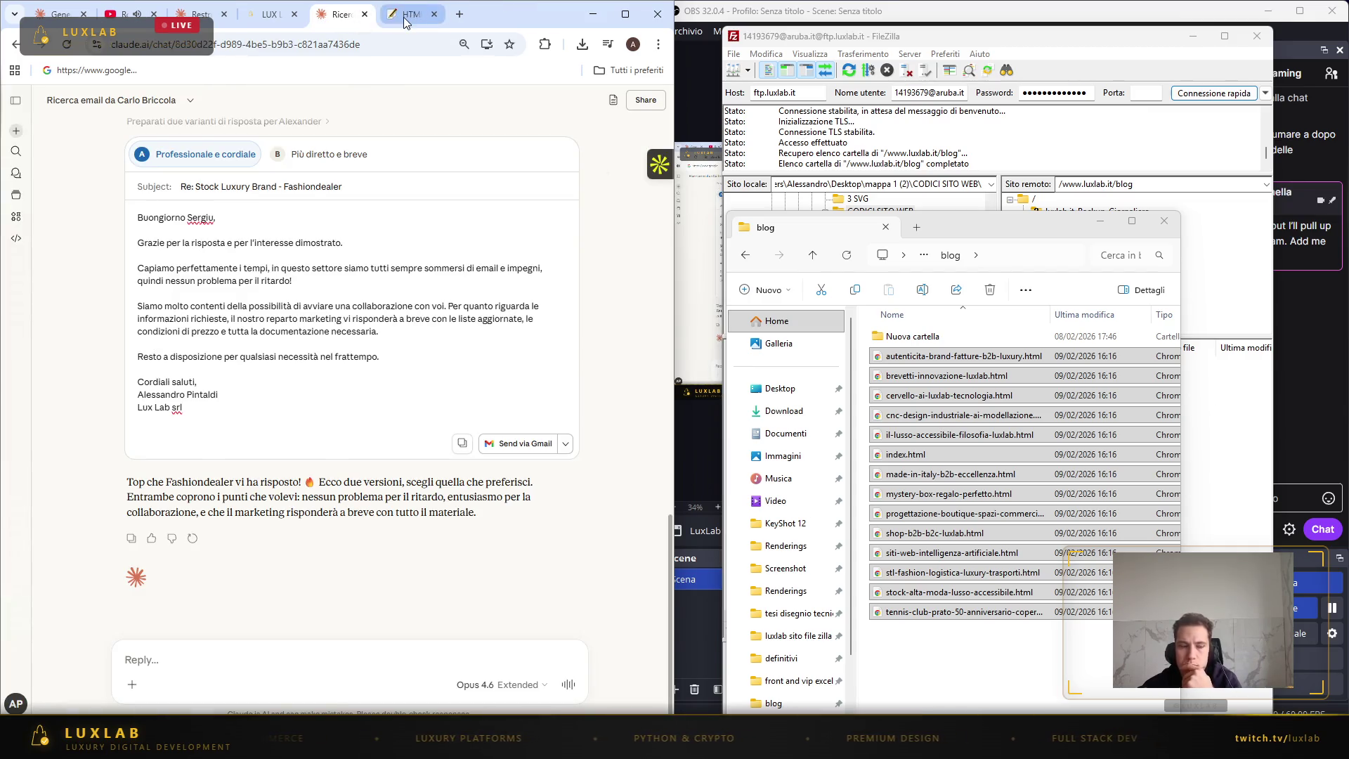
{"action": "left_click", "coordinate": [433, 15]}
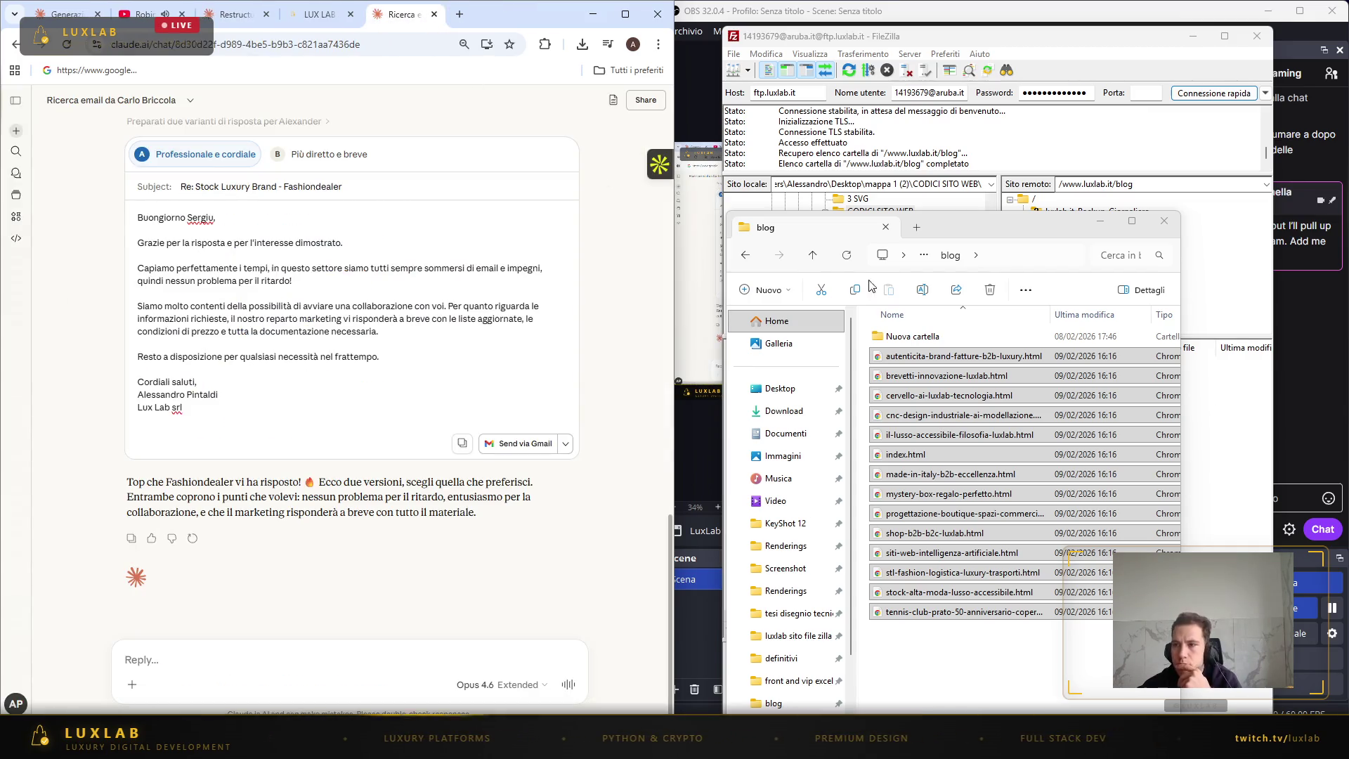
{"action": "left_click", "coordinate": [1311, 430]}
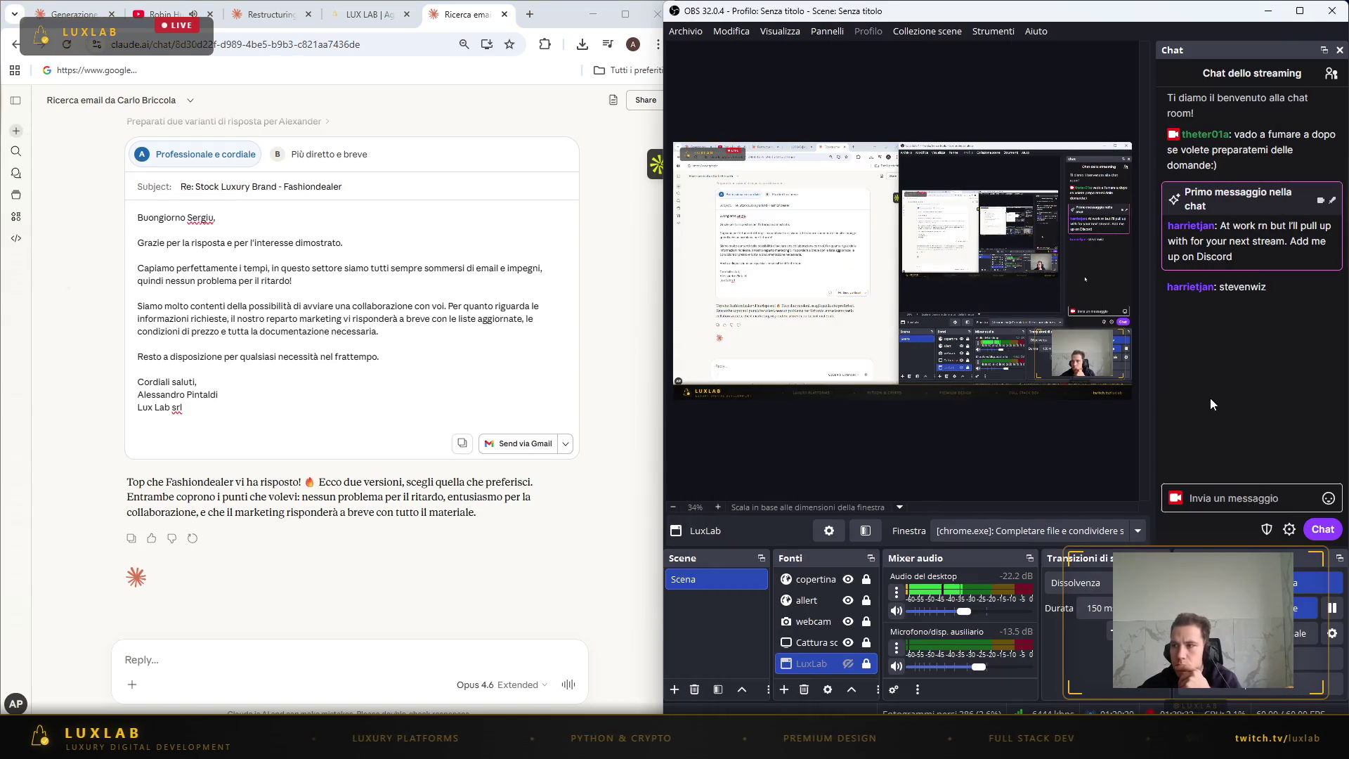
- Glance at Discord's direct messages, minimise Discord, and bring up the Twitch stream manager
{"action": "mouse_move", "coordinate": [1264, 258]}
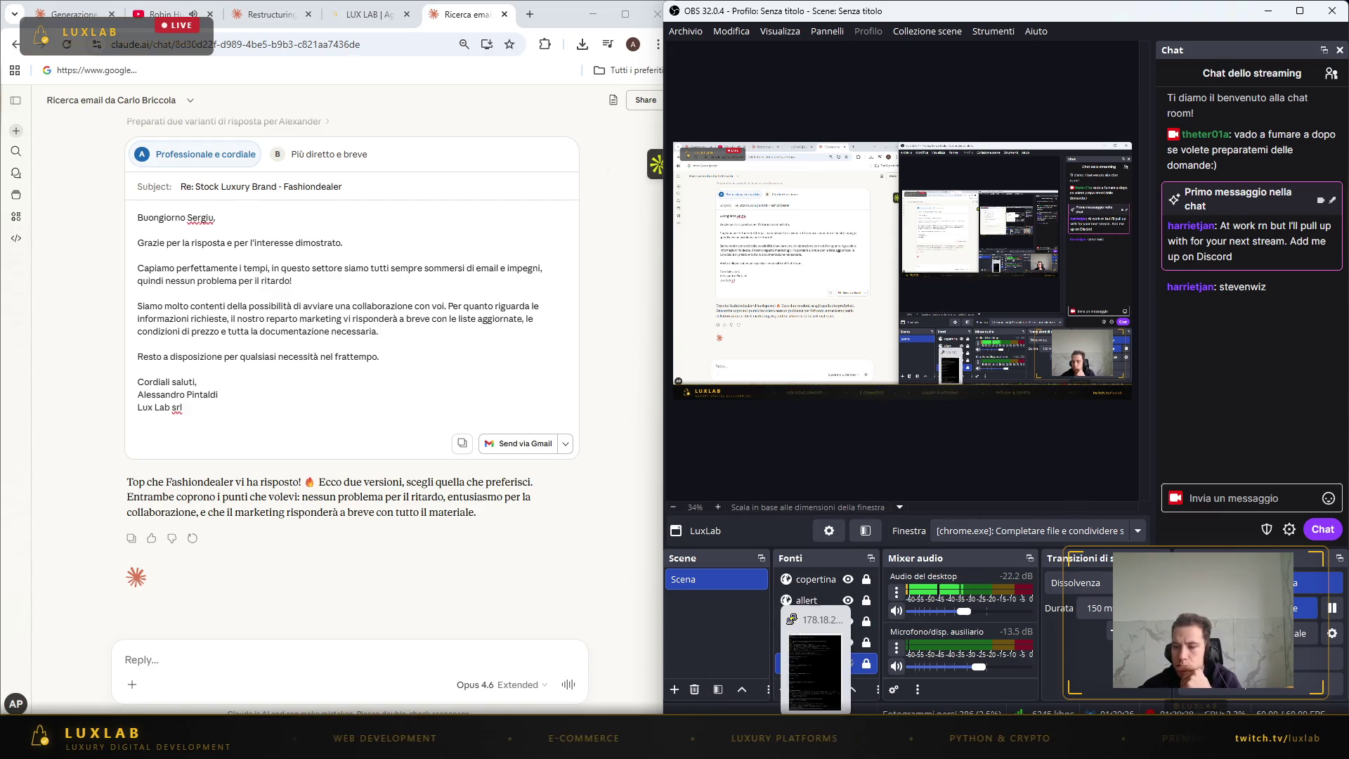
{"action": "left_click", "coordinate": [906, 745]}
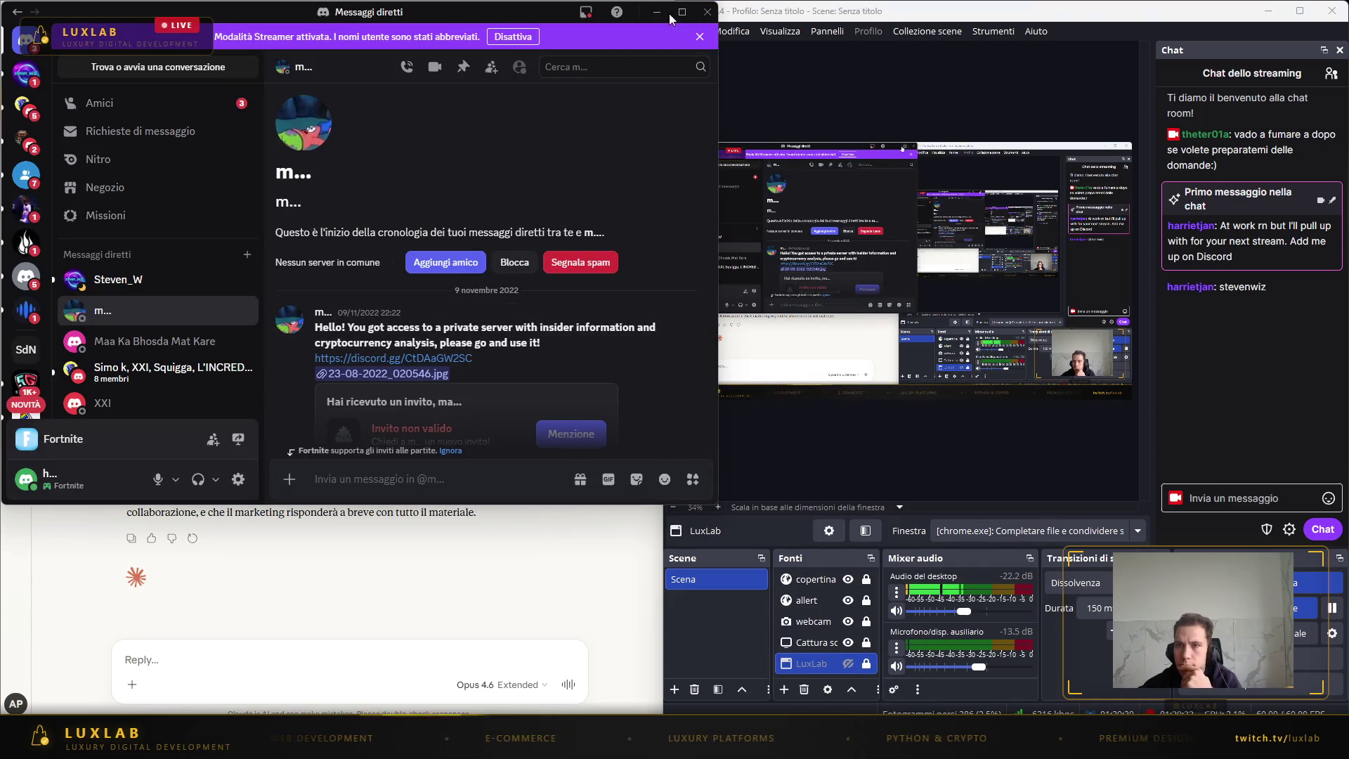
{"action": "left_click", "coordinate": [664, 14]}
{"action": "left_click", "coordinate": [755, 661]}
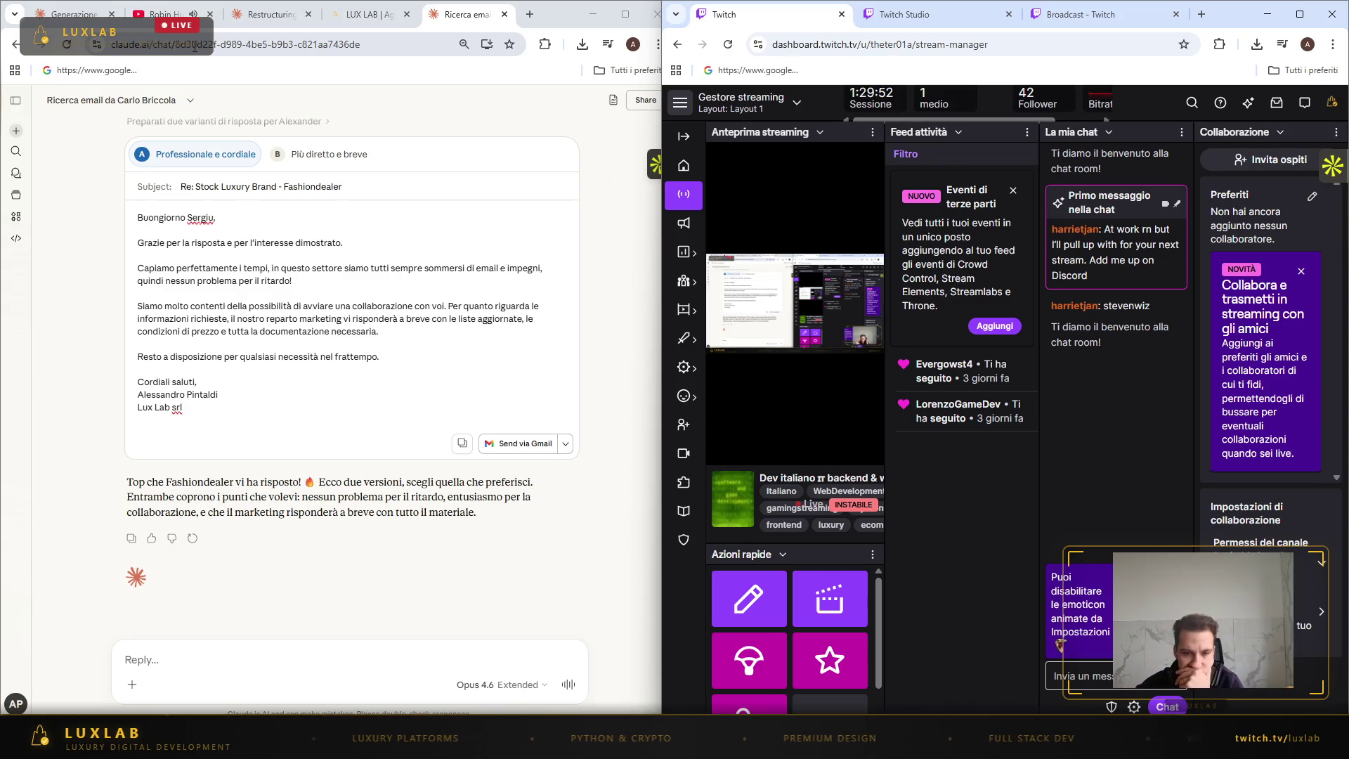
- Reload the Twitch preview with Ricarica lettore, minimise Twitch, and bring the blog folder forward
{"action": "left_click", "coordinate": [73, 6]}
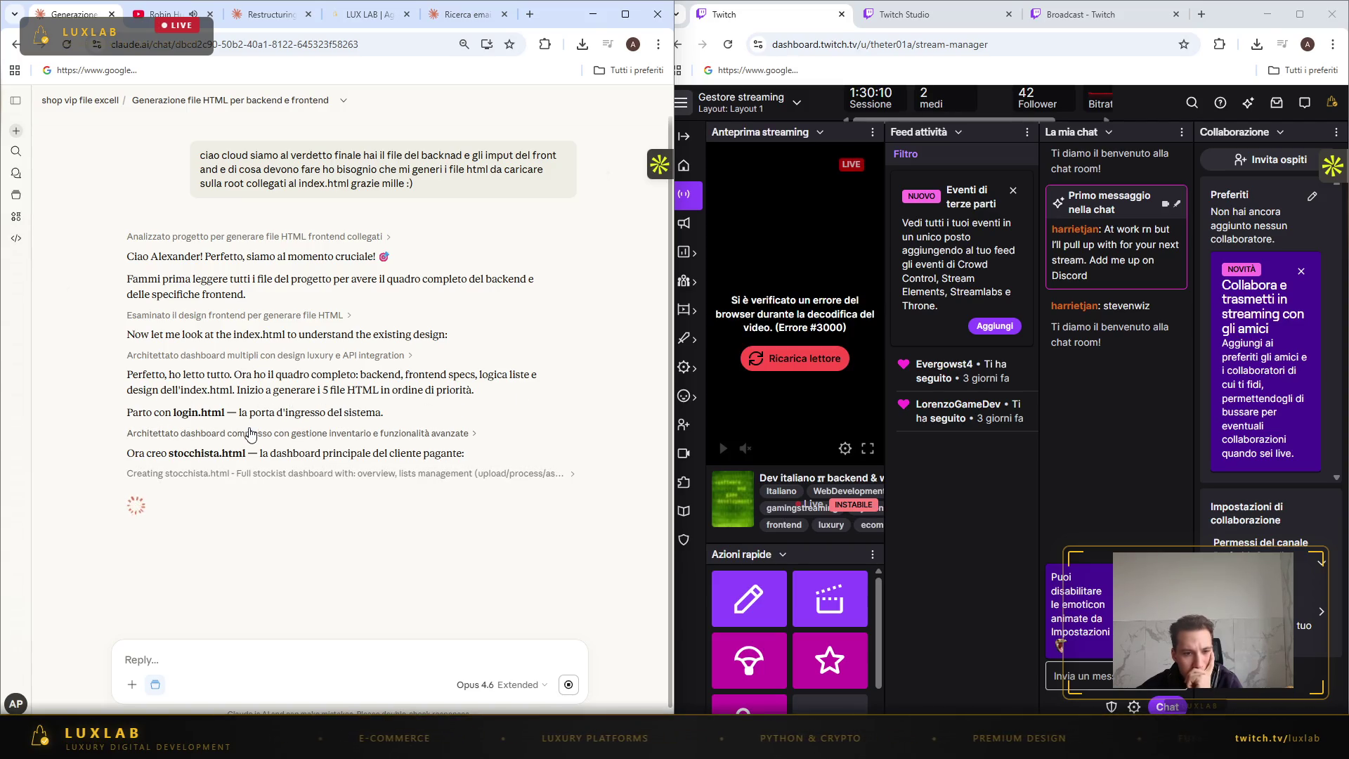
{"action": "left_click", "coordinate": [795, 358]}
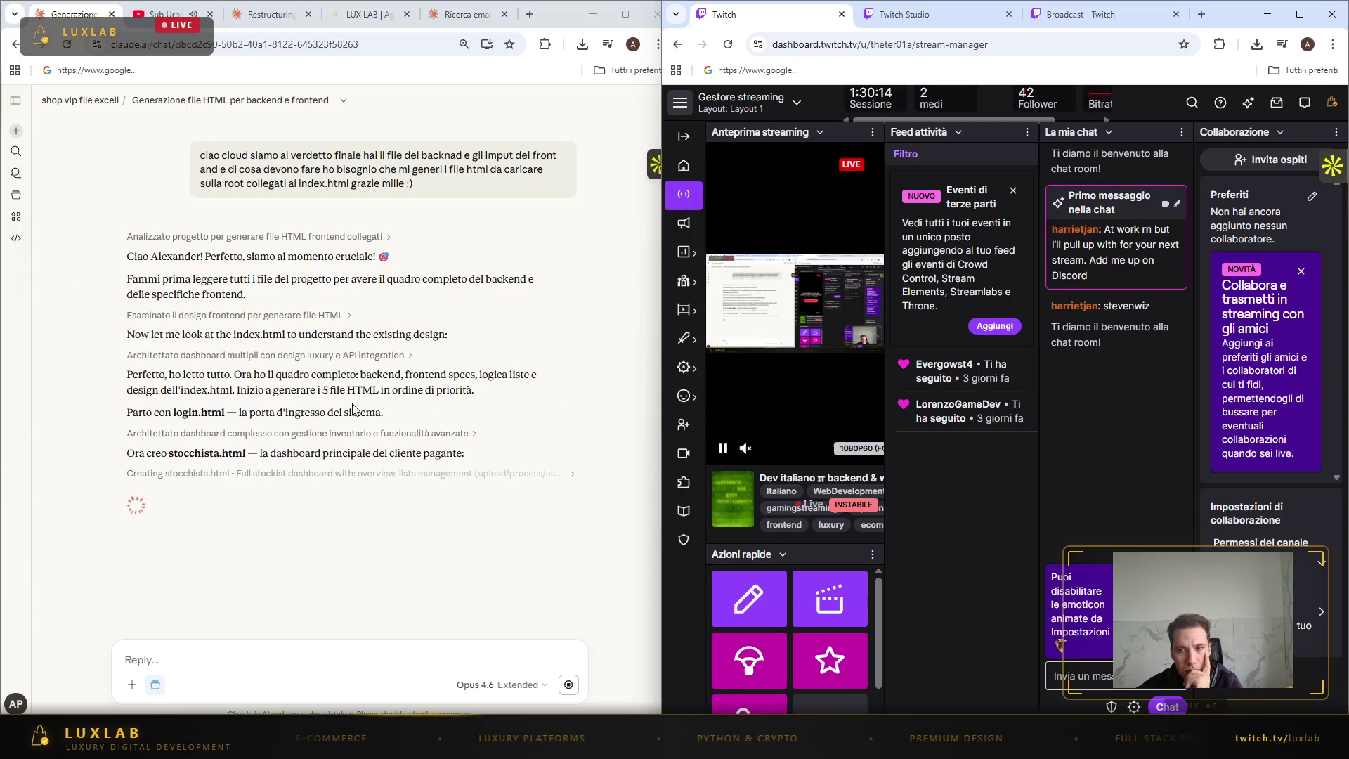
{"action": "left_click", "coordinate": [1263, 18]}
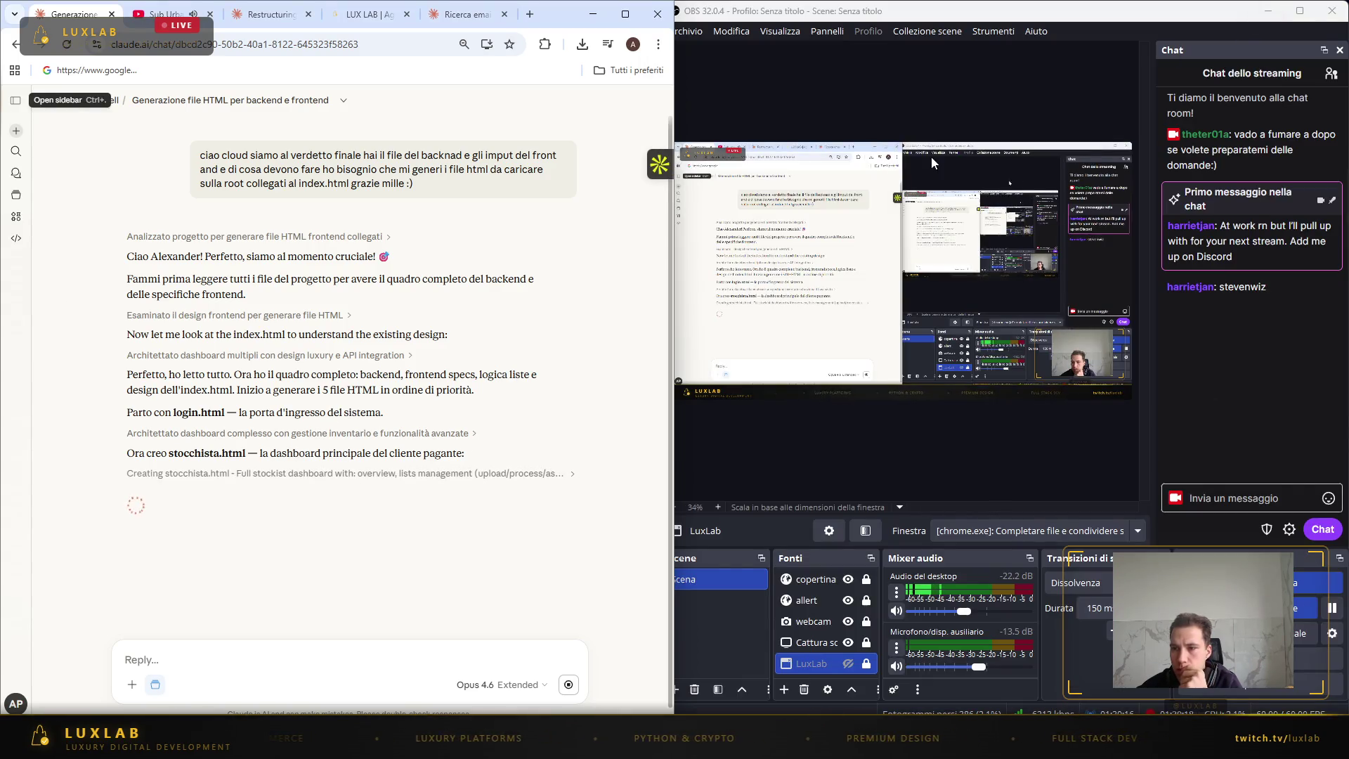
{"action": "mouse_move", "coordinate": [753, 741]}
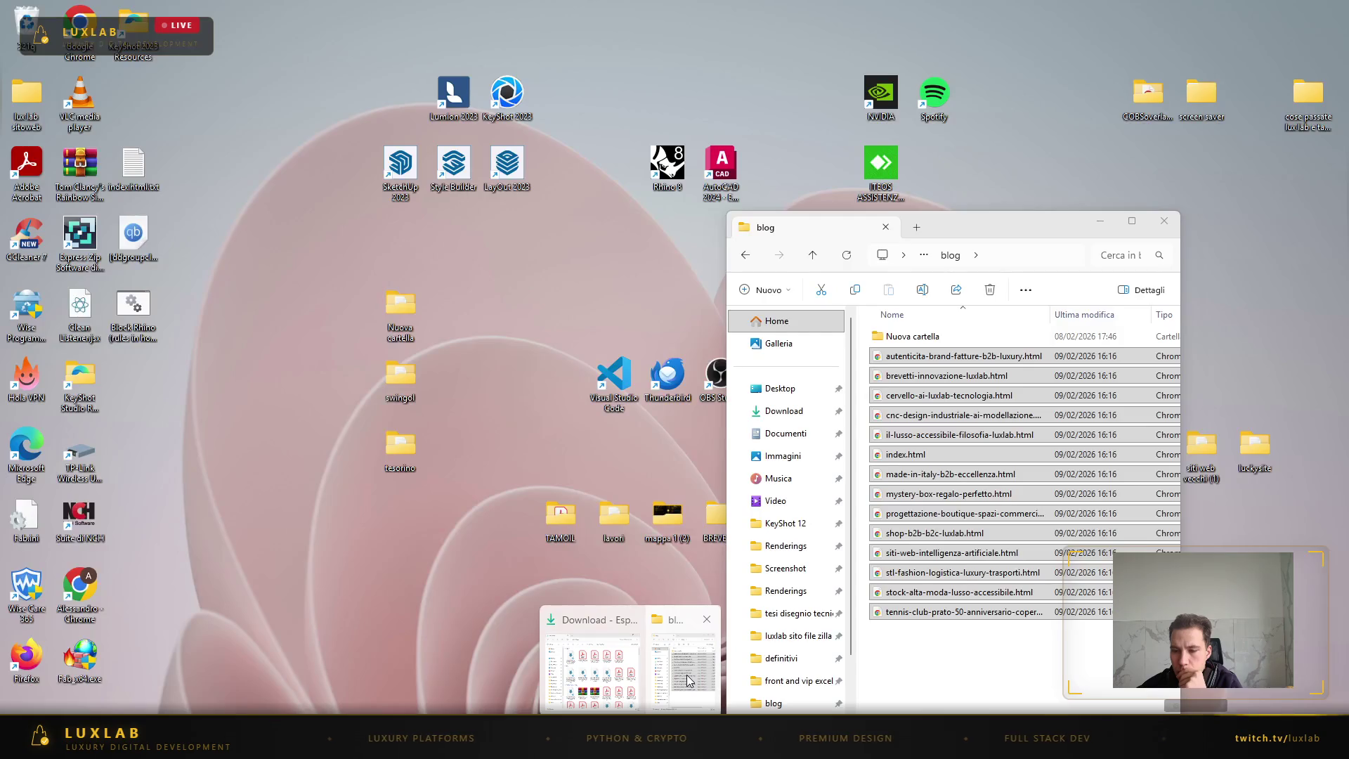
{"action": "left_click", "coordinate": [687, 680]}
{"action": "left_click_drag", "start_coordinate": [957, 221], "coordinate": [574, 107]}
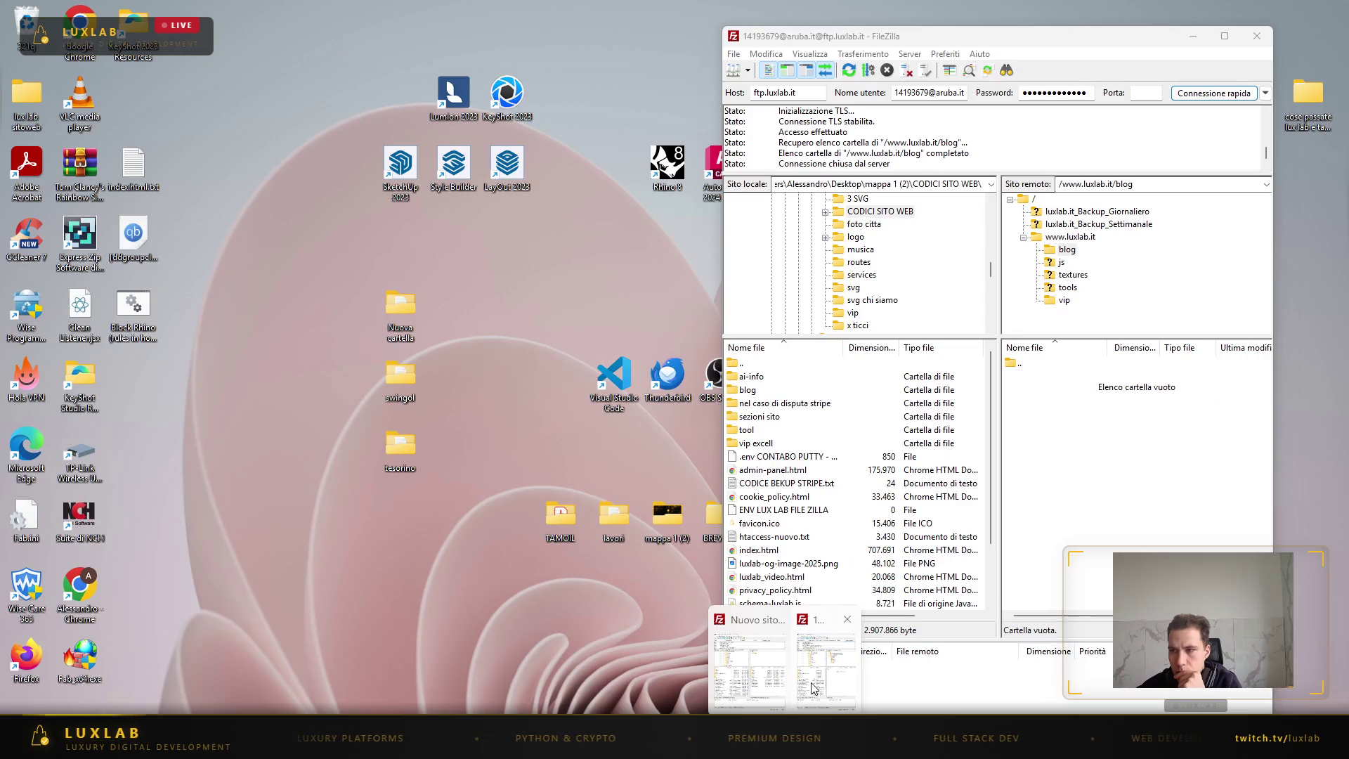
{"action": "left_click", "coordinate": [811, 684]}
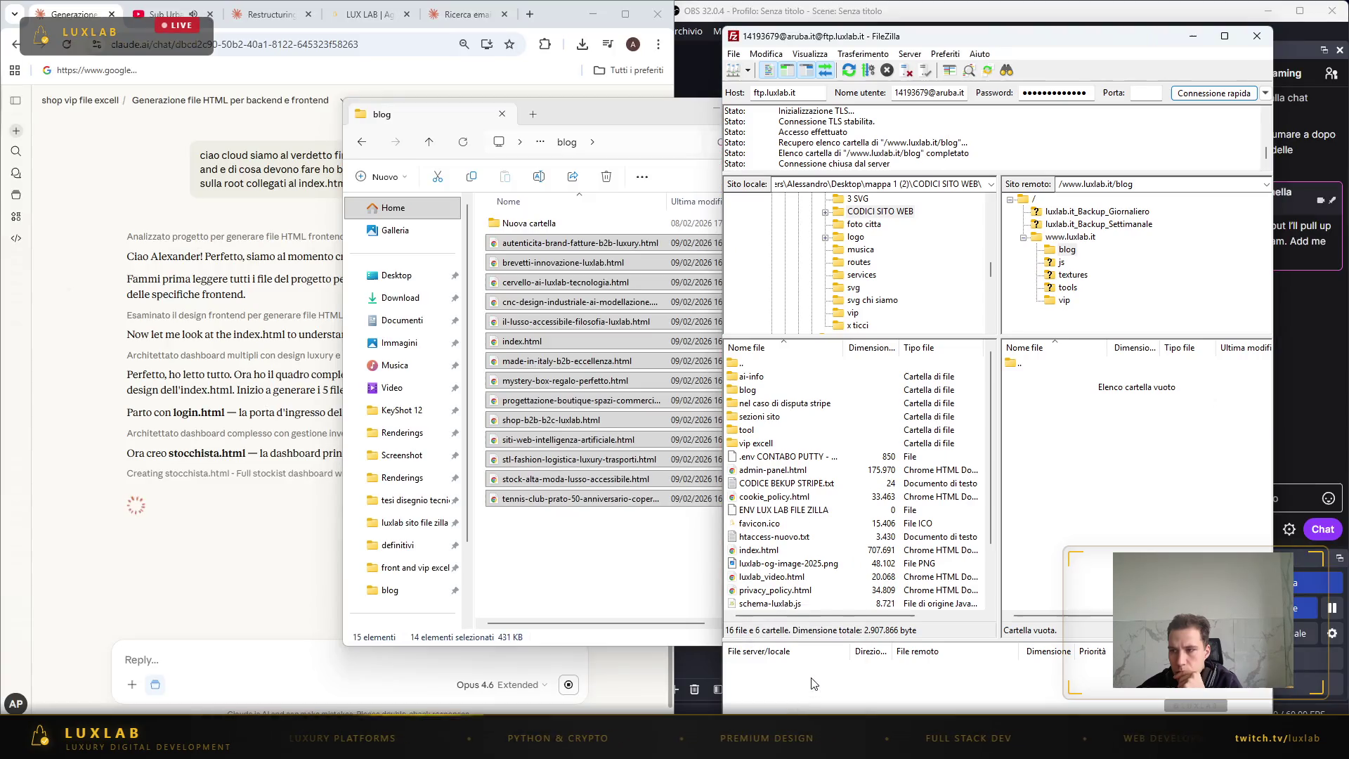
{"action": "mouse_move", "coordinate": [627, 561]}
{"action": "left_mouse_down"}
{"action": "mouse_move", "coordinate": [552, 246]}
{"action": "mouse_move", "coordinate": [984, 597]}
{"action": "mouse_move", "coordinate": [1094, 487]}
{"action": "left_mouse_up"}
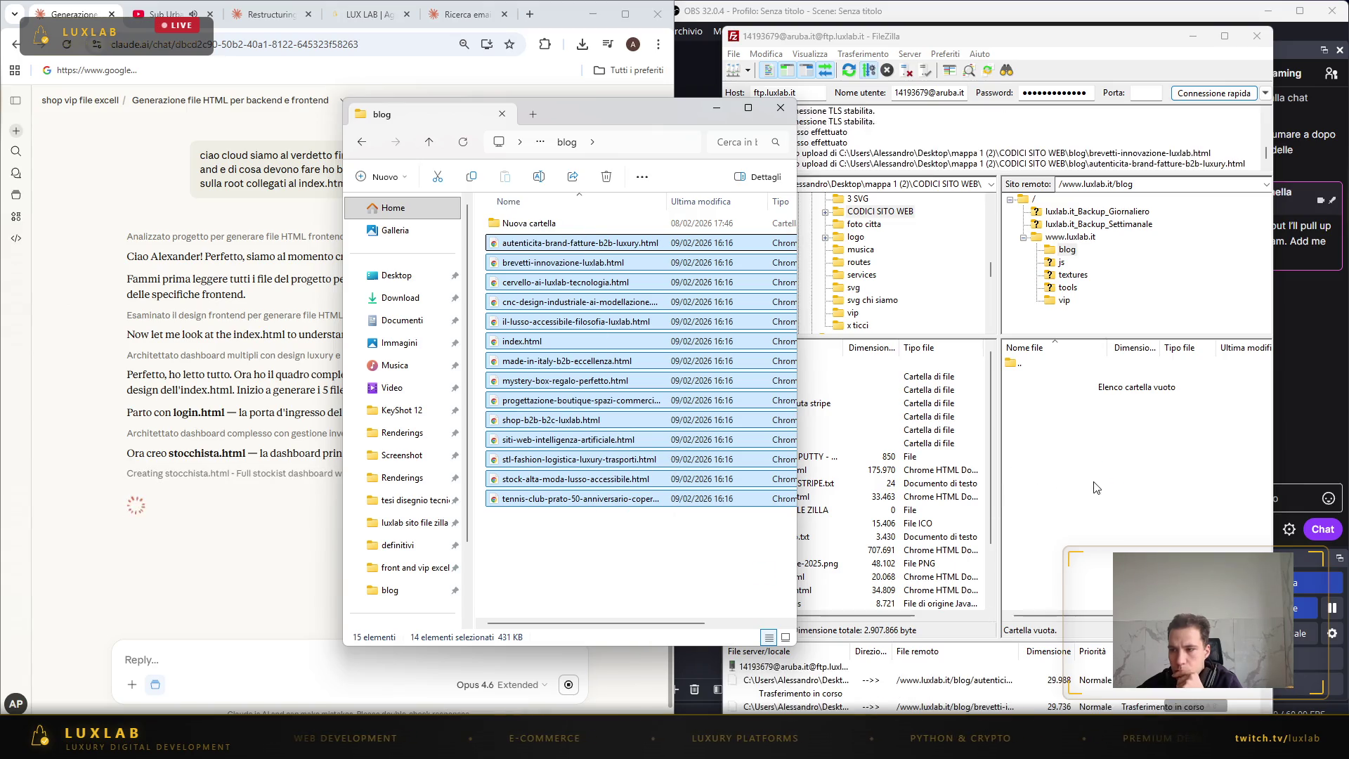
{"action": "left_click", "coordinate": [713, 111]}
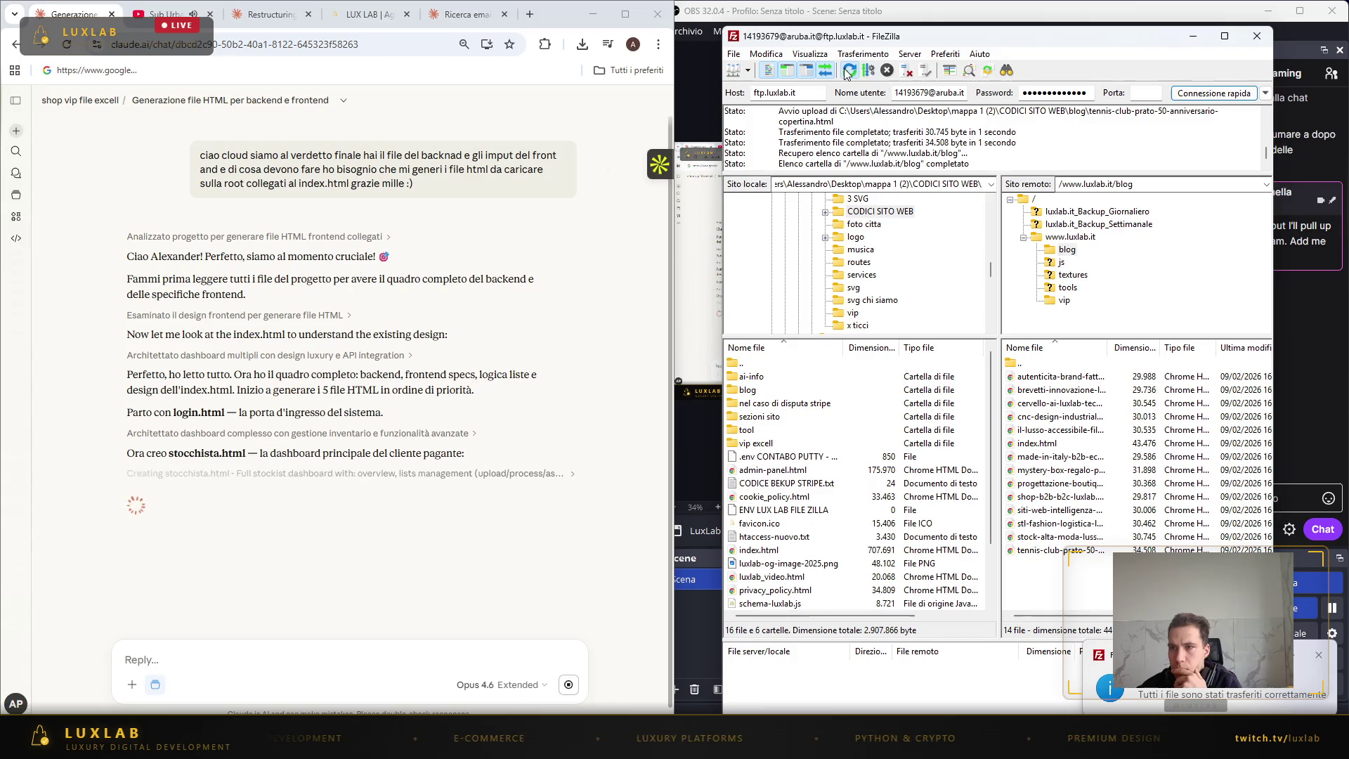
{"action": "left_click", "coordinate": [371, 14]}
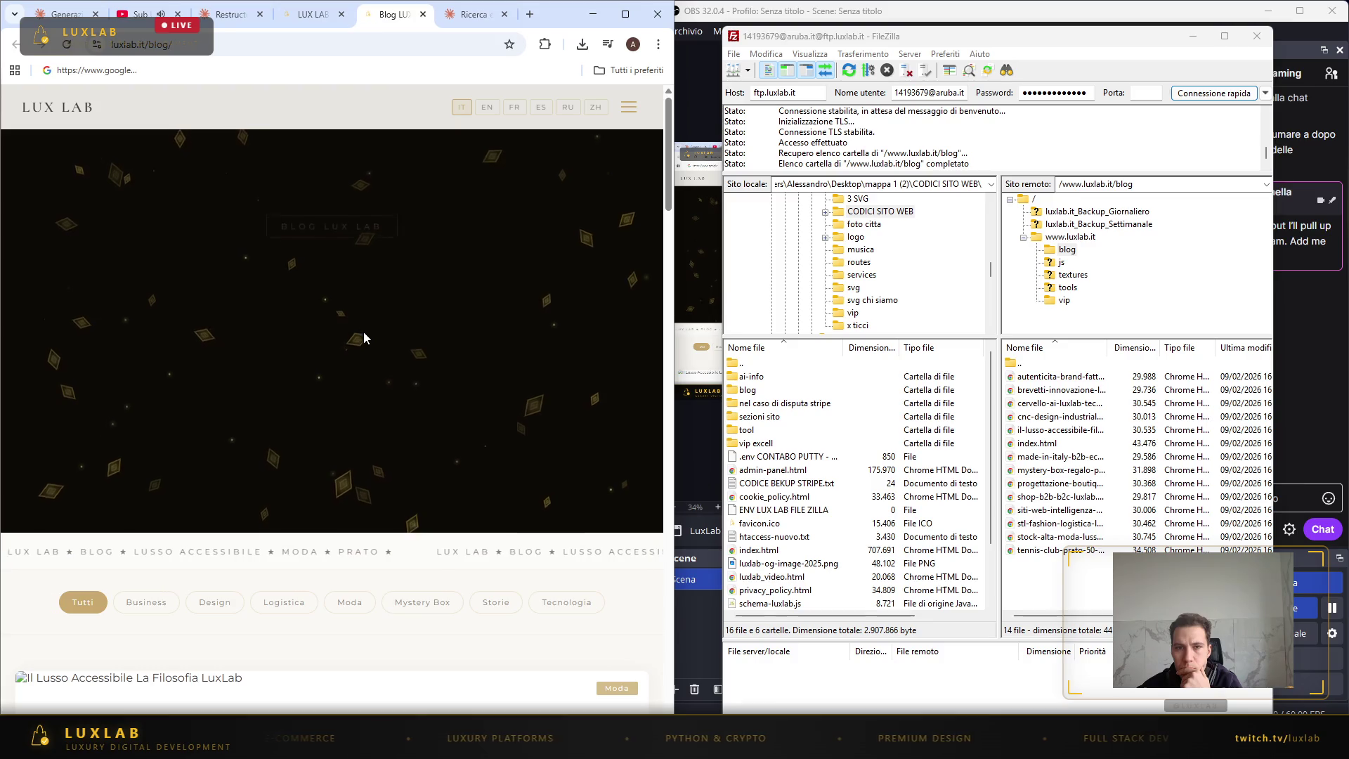
- Load luxlab.it/blog and check it in English, Chinese and French, including the navigation menu
{"action": "left_click", "coordinate": [625, 14]}
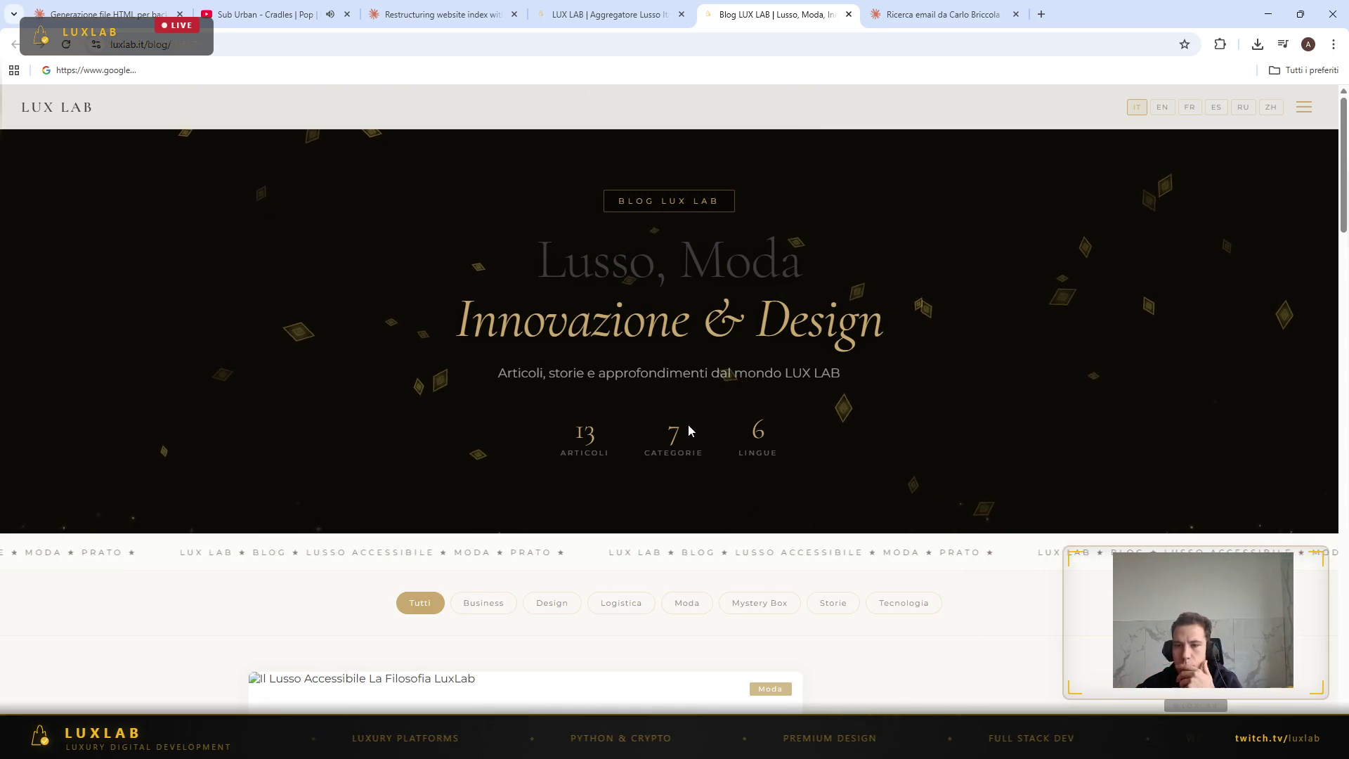
{"action": "left_click", "coordinate": [1161, 107]}
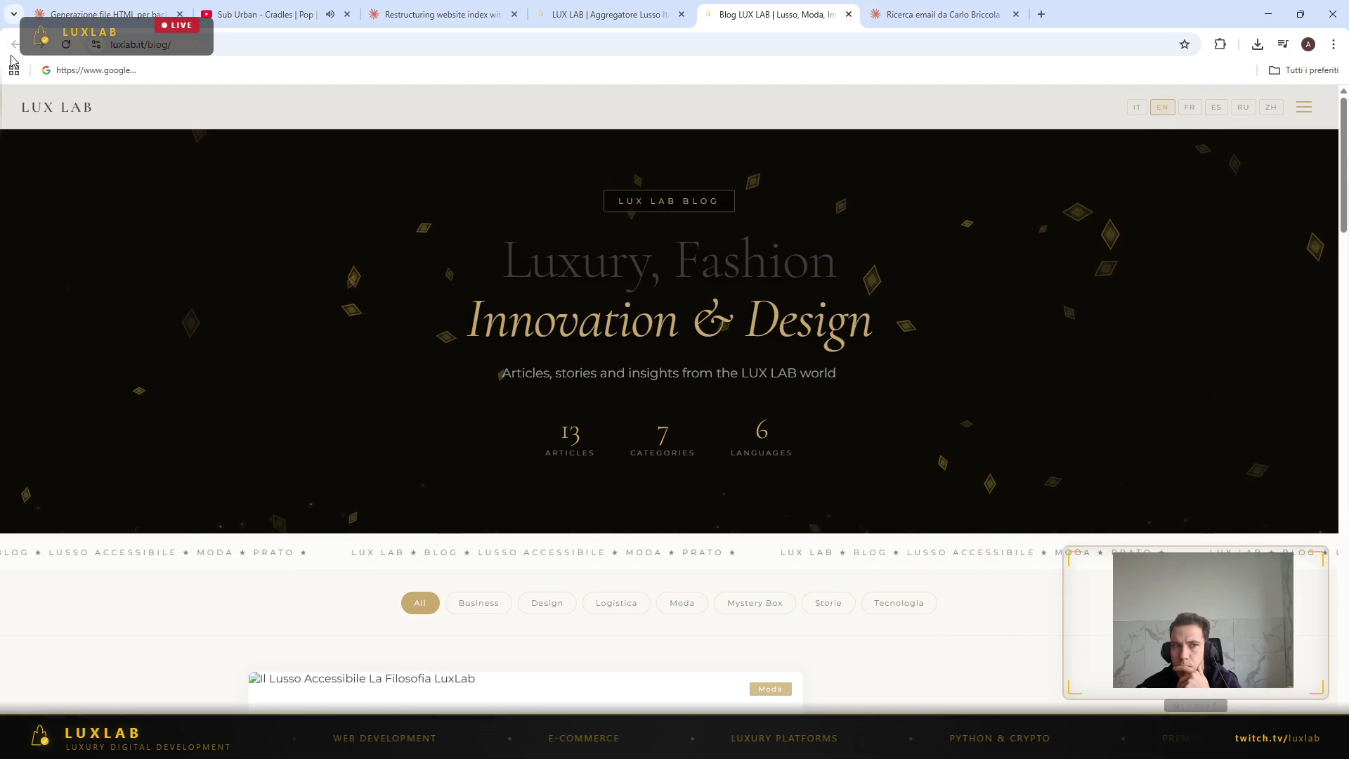
{"action": "scroll", "coordinate": [764, 406], "scroll_direction": "down", "scroll_amount": 6}
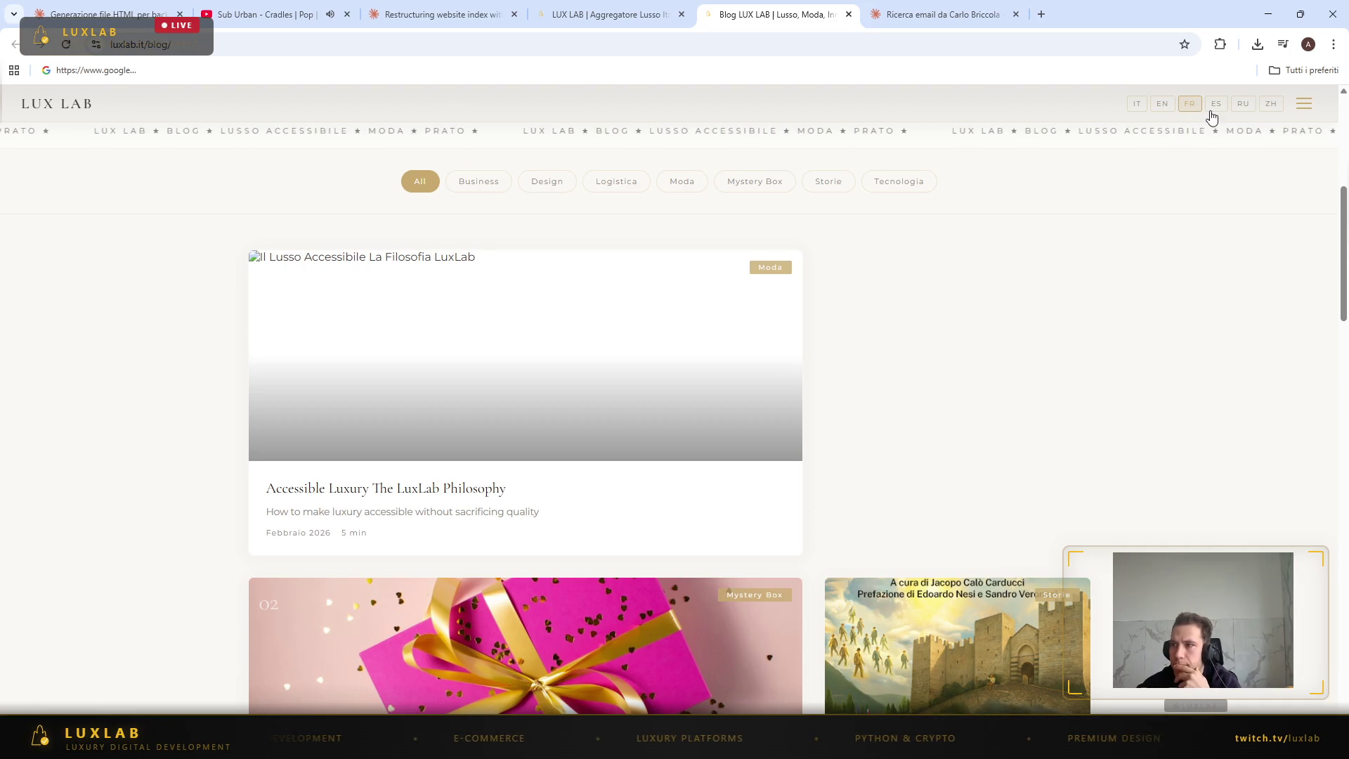
{"action": "left_click", "coordinate": [1271, 106]}
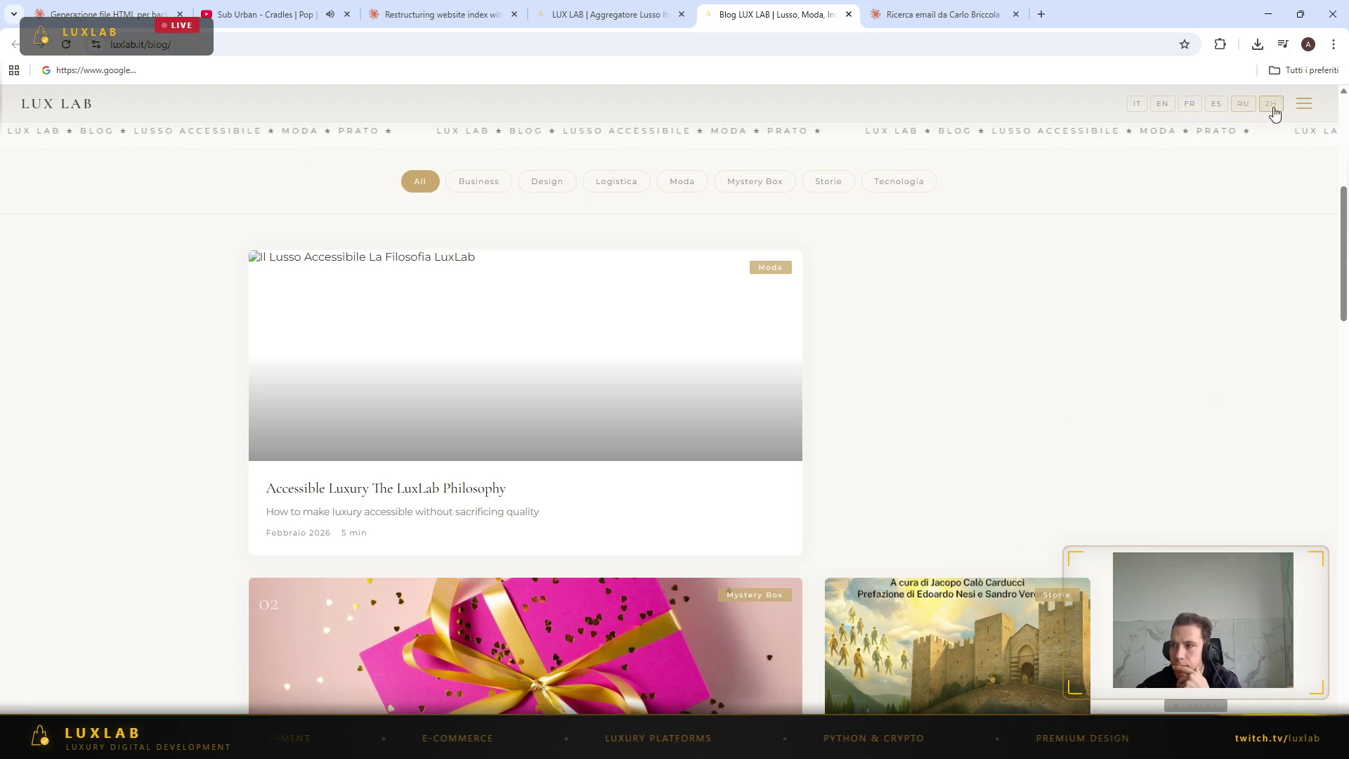
{"action": "left_click", "coordinate": [1304, 105]}
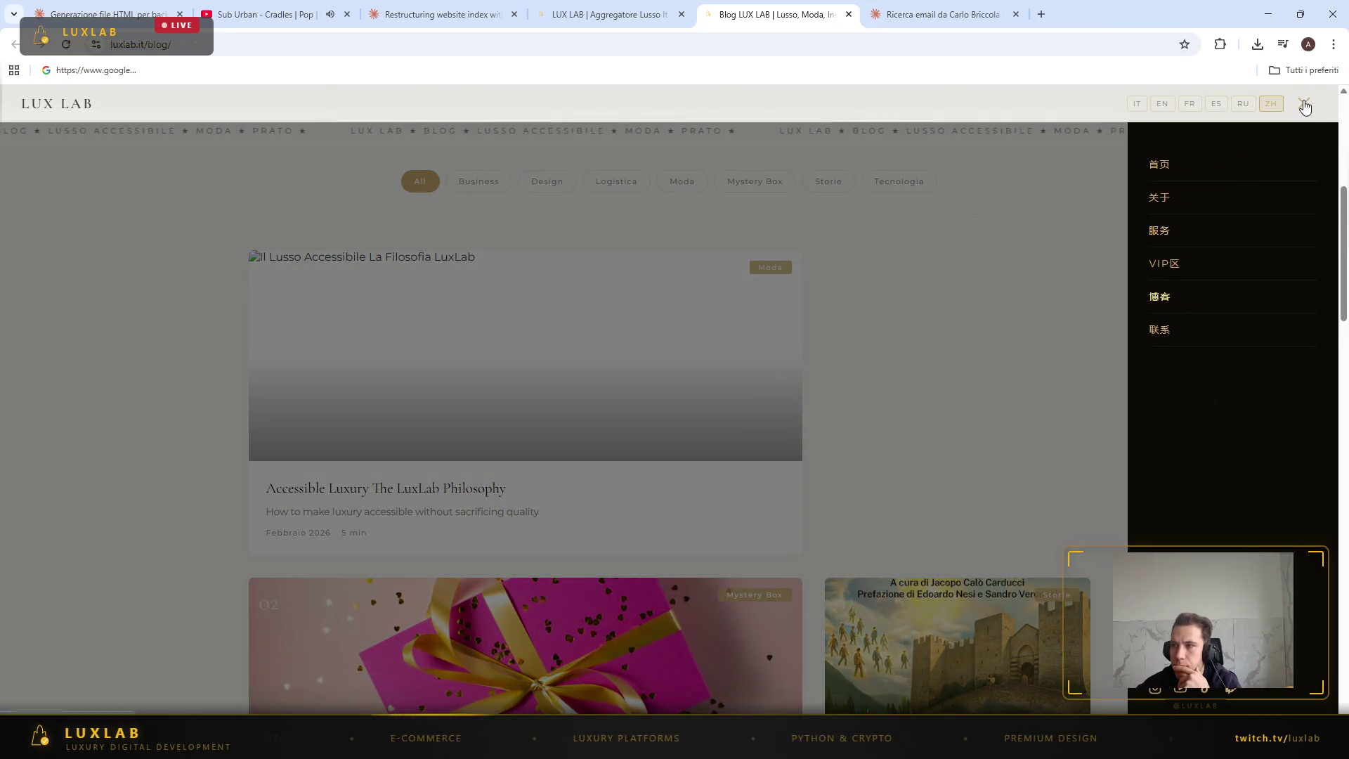
{"action": "left_click", "coordinate": [1304, 104]}
{"action": "left_click", "coordinate": [1190, 103]}
{"action": "left_click", "coordinate": [1311, 106]}
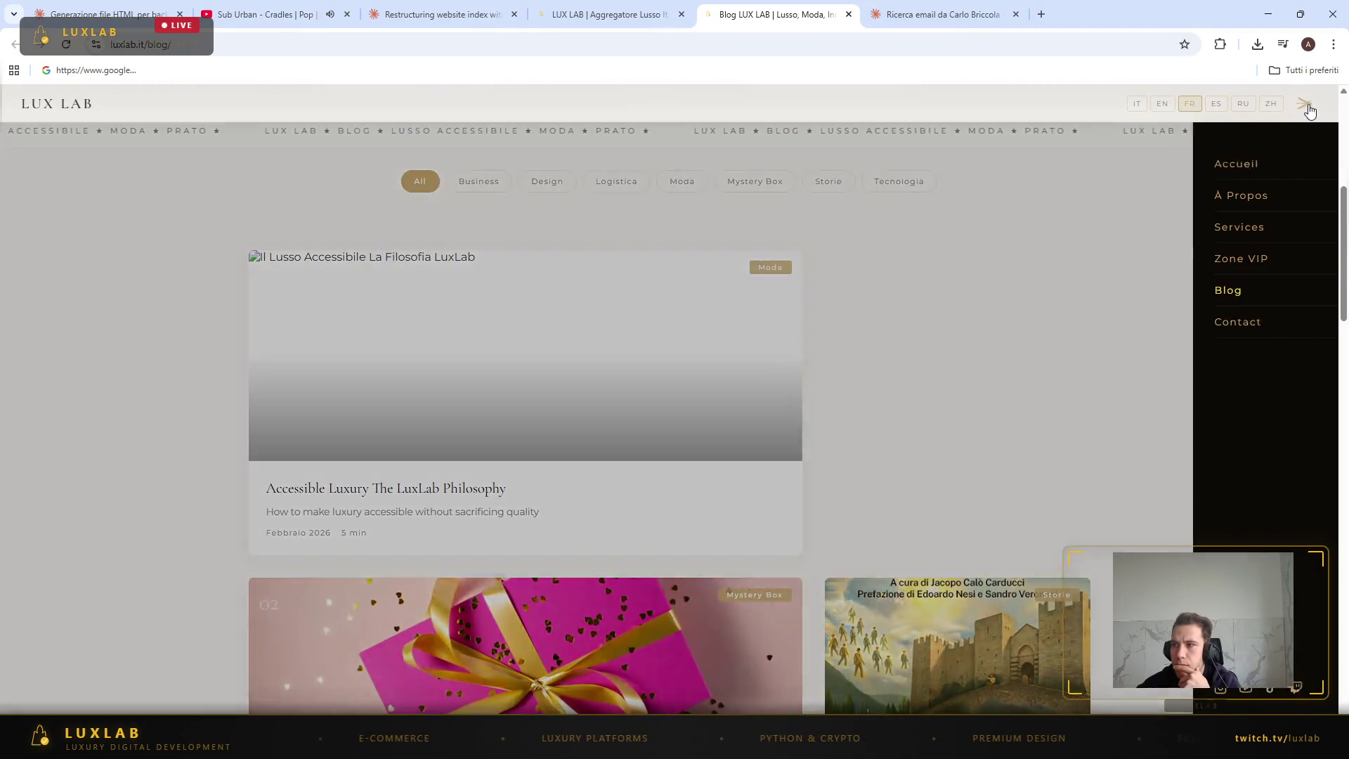
{"action": "left_click", "coordinate": [1314, 109]}
{"action": "scroll", "coordinate": [735, 325], "scroll_direction": "down", "scroll_amount": 2}
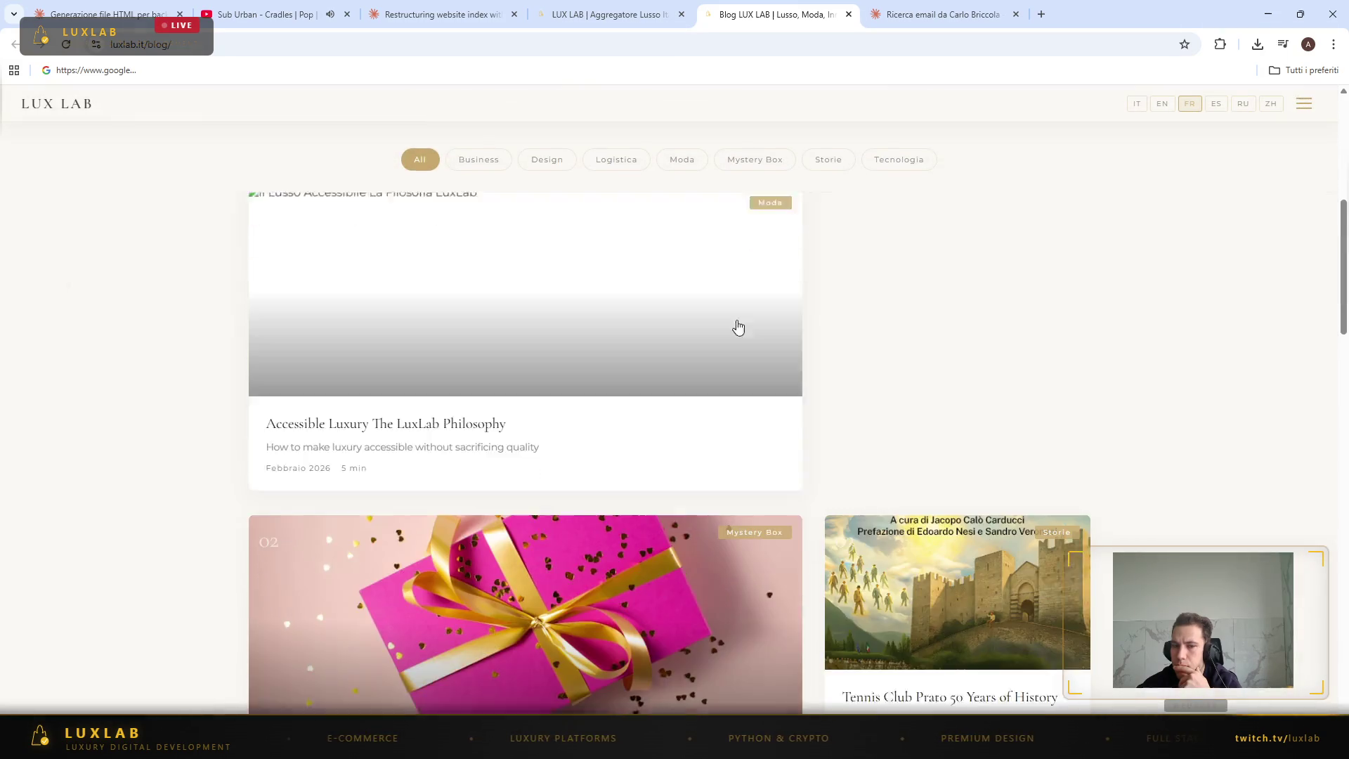
- Open the Accessible Luxury article, switch it to English, then return to the Claude chat
{"action": "left_click", "coordinate": [557, 296]}
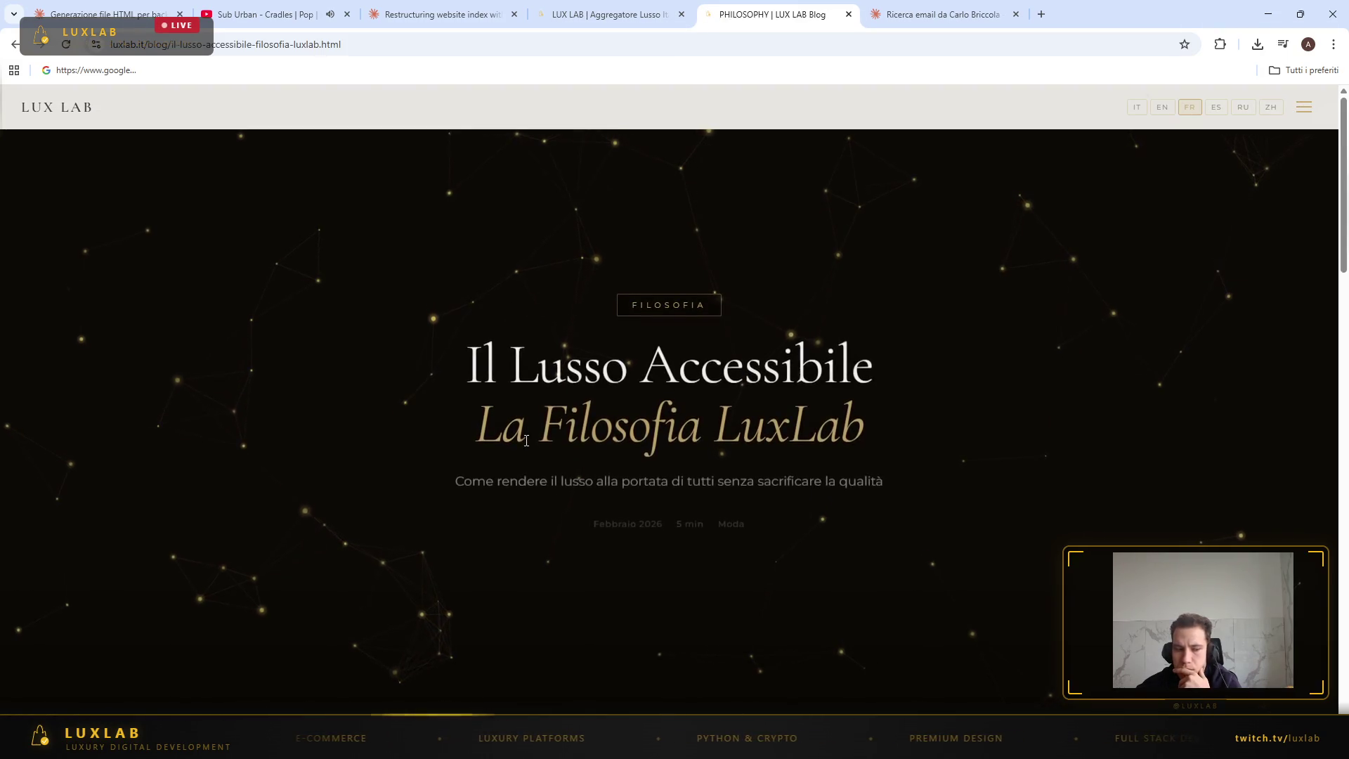
{"action": "scroll", "coordinate": [710, 490], "scroll_direction": "down", "scroll_amount": 7}
{"action": "scroll", "coordinate": [707, 494], "scroll_direction": "down", "scroll_amount": 3}
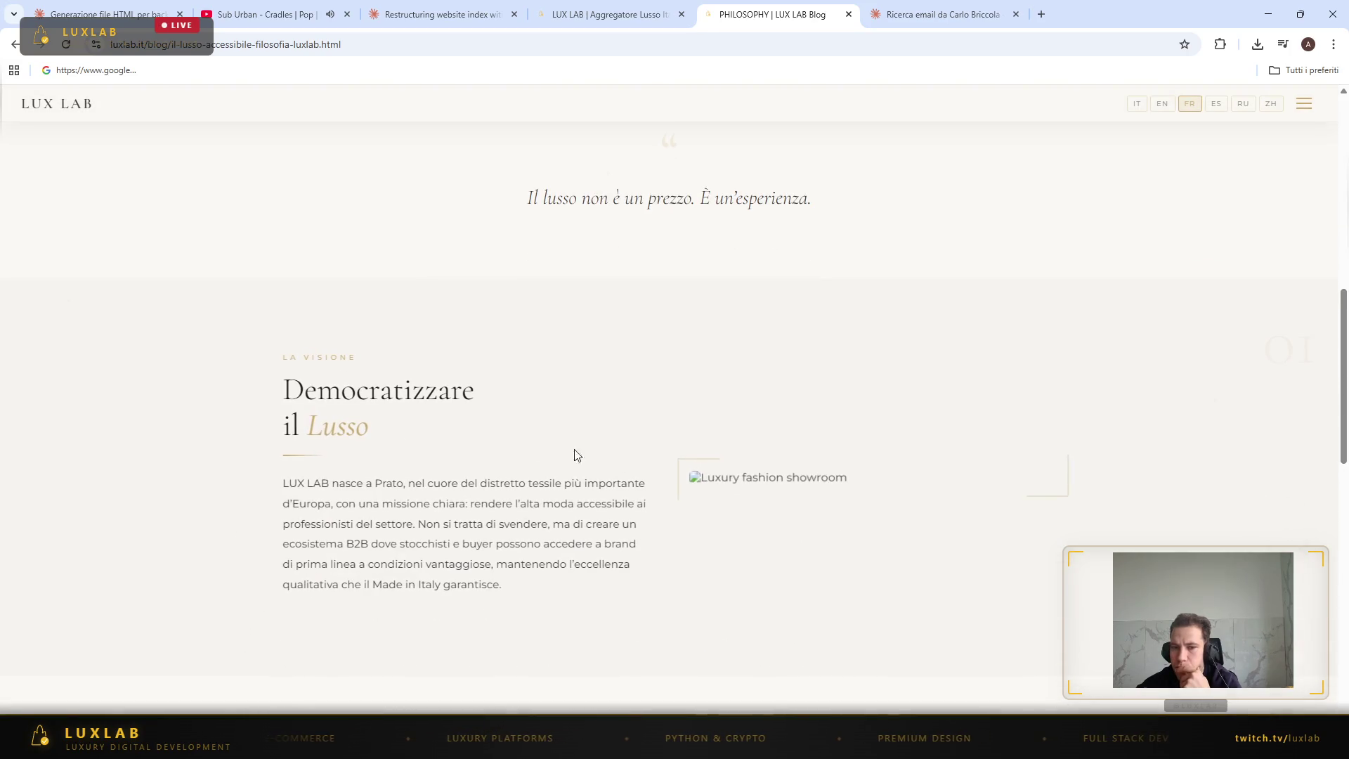
{"action": "left_click", "coordinate": [1163, 105]}
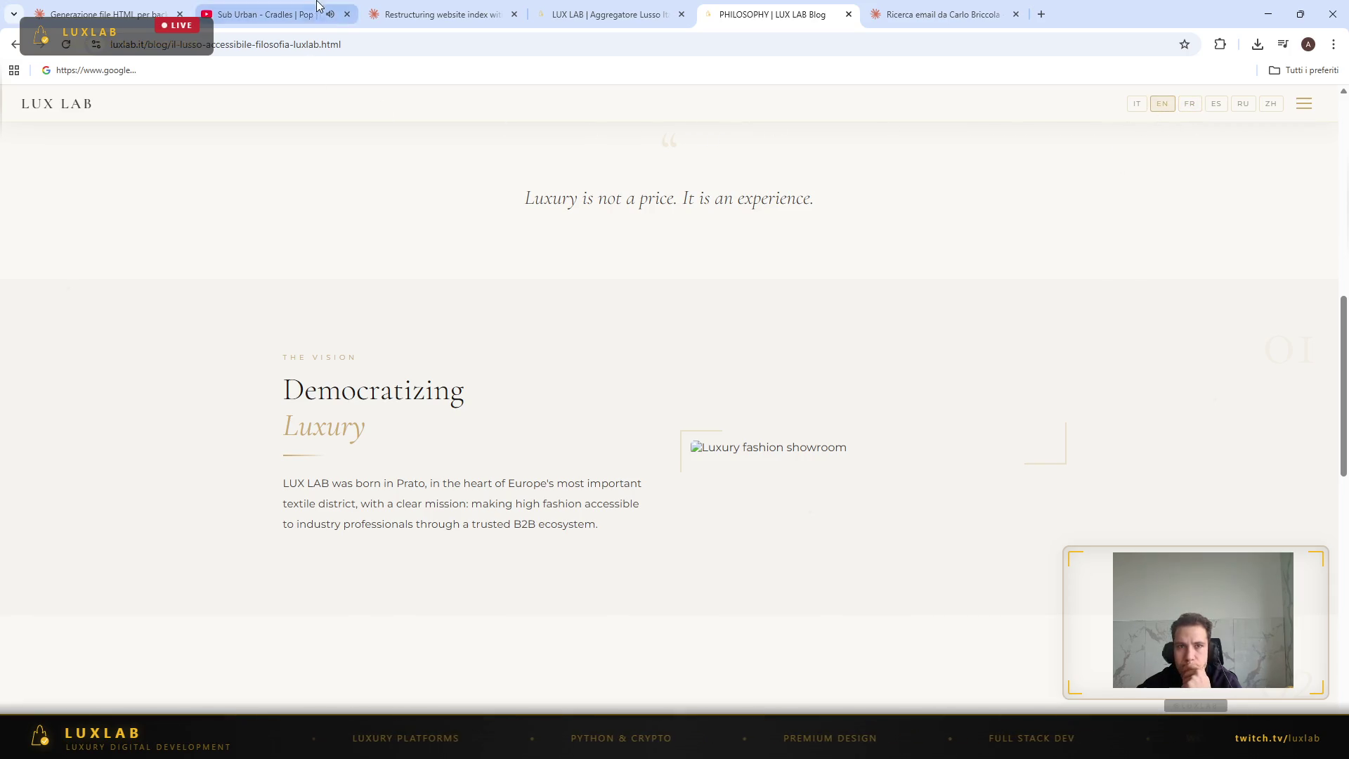
{"action": "left_click", "coordinate": [425, 14]}
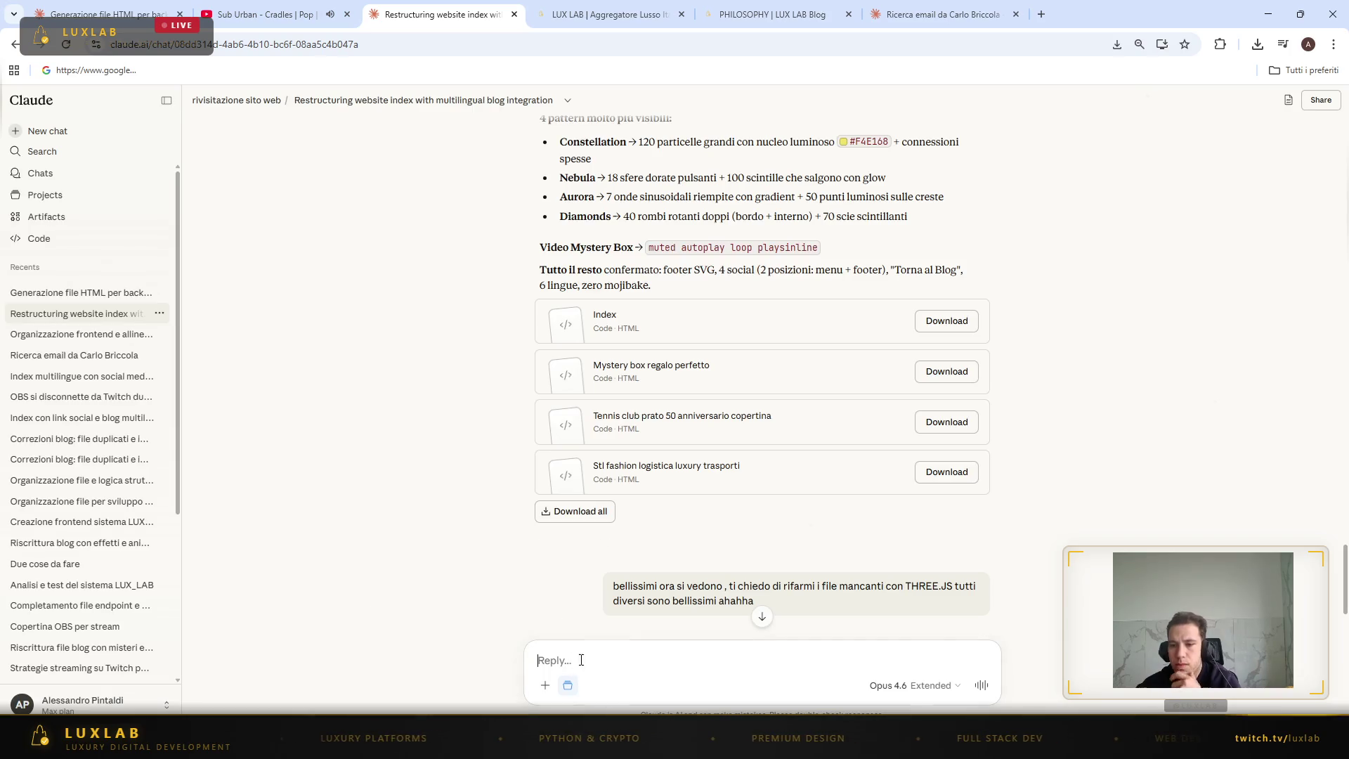
- Scroll to the generated blog file artifacts in Claude's reply, then show the Projects list
{"action": "scroll", "coordinate": [581, 660], "scroll_direction": "down", "scroll_amount": 10}
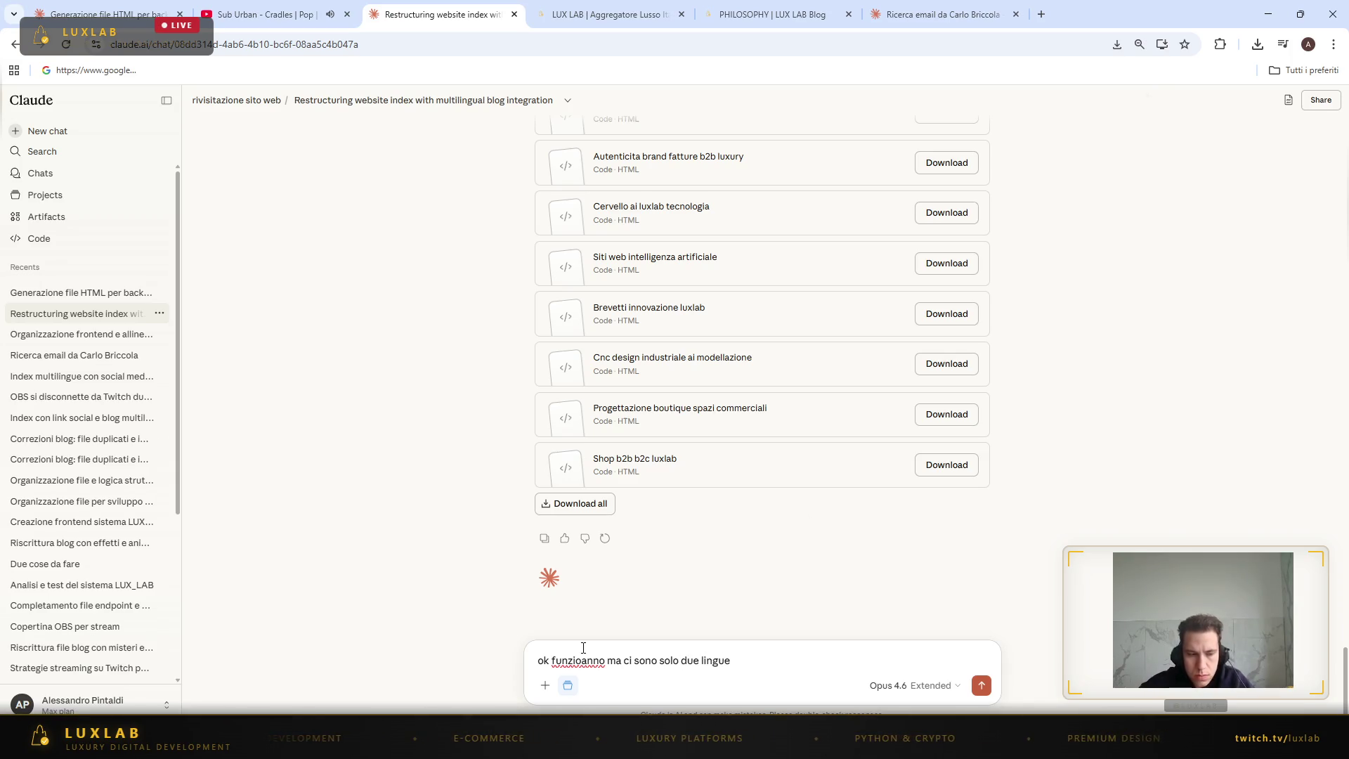
{"action": "left_click", "coordinate": [57, 193]}
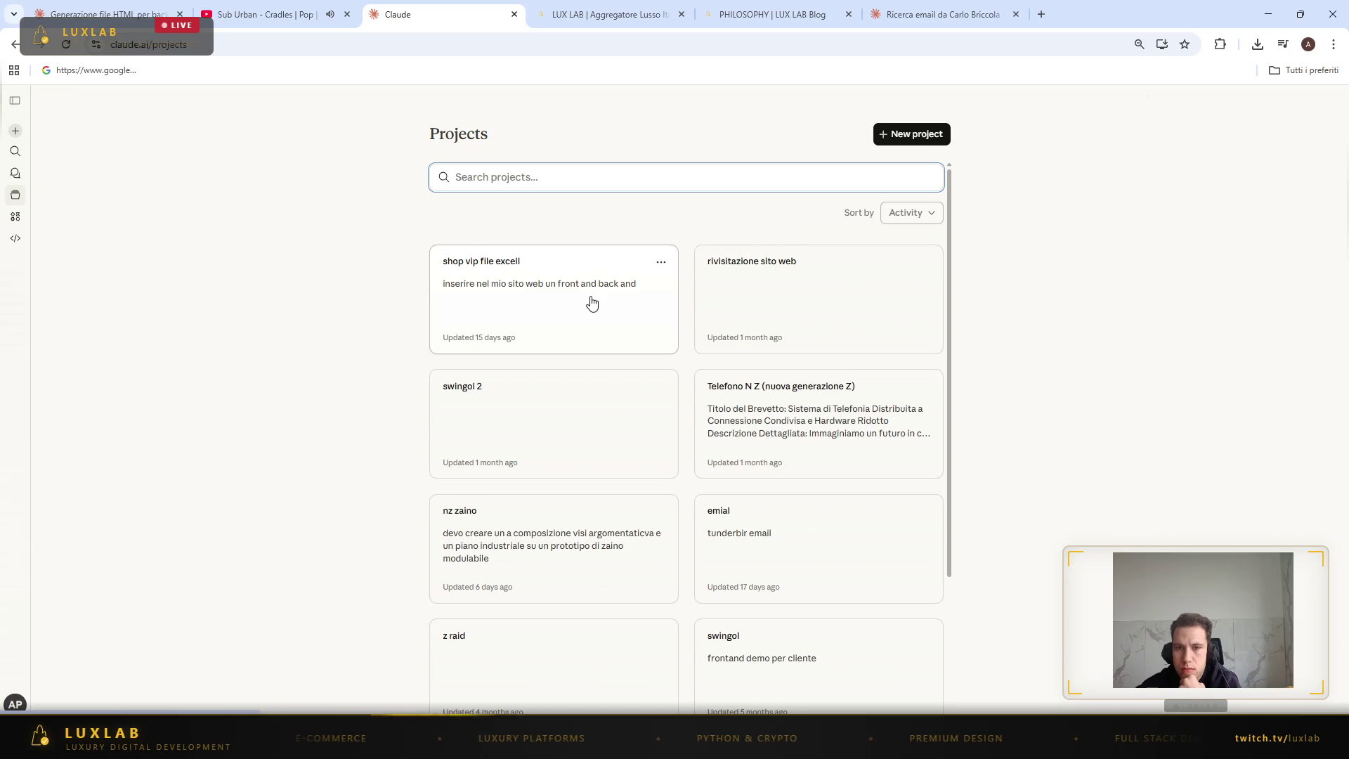
- Open the rivisitazione sito web project and bring the Twitch stream manager window forward
{"action": "left_click", "coordinate": [778, 304]}
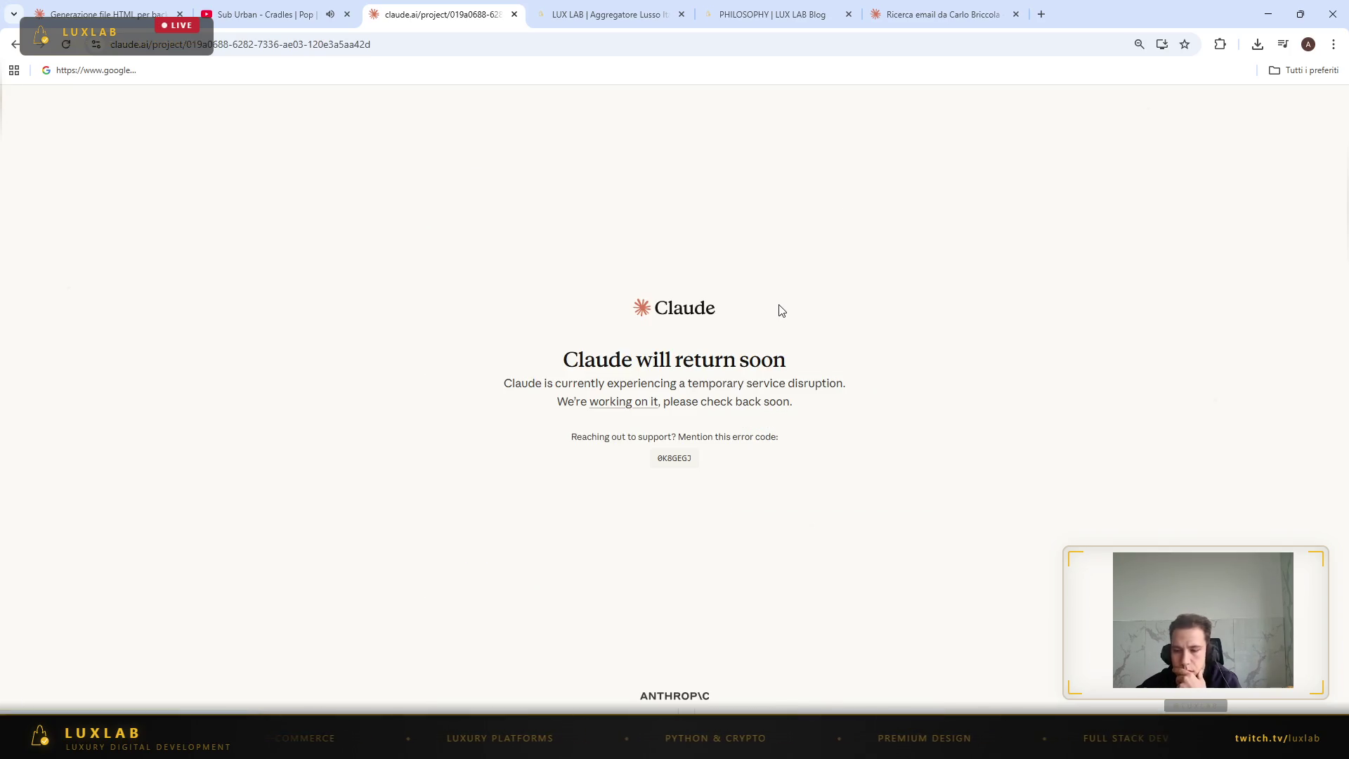
{"action": "mouse_move", "coordinate": [877, 738]}
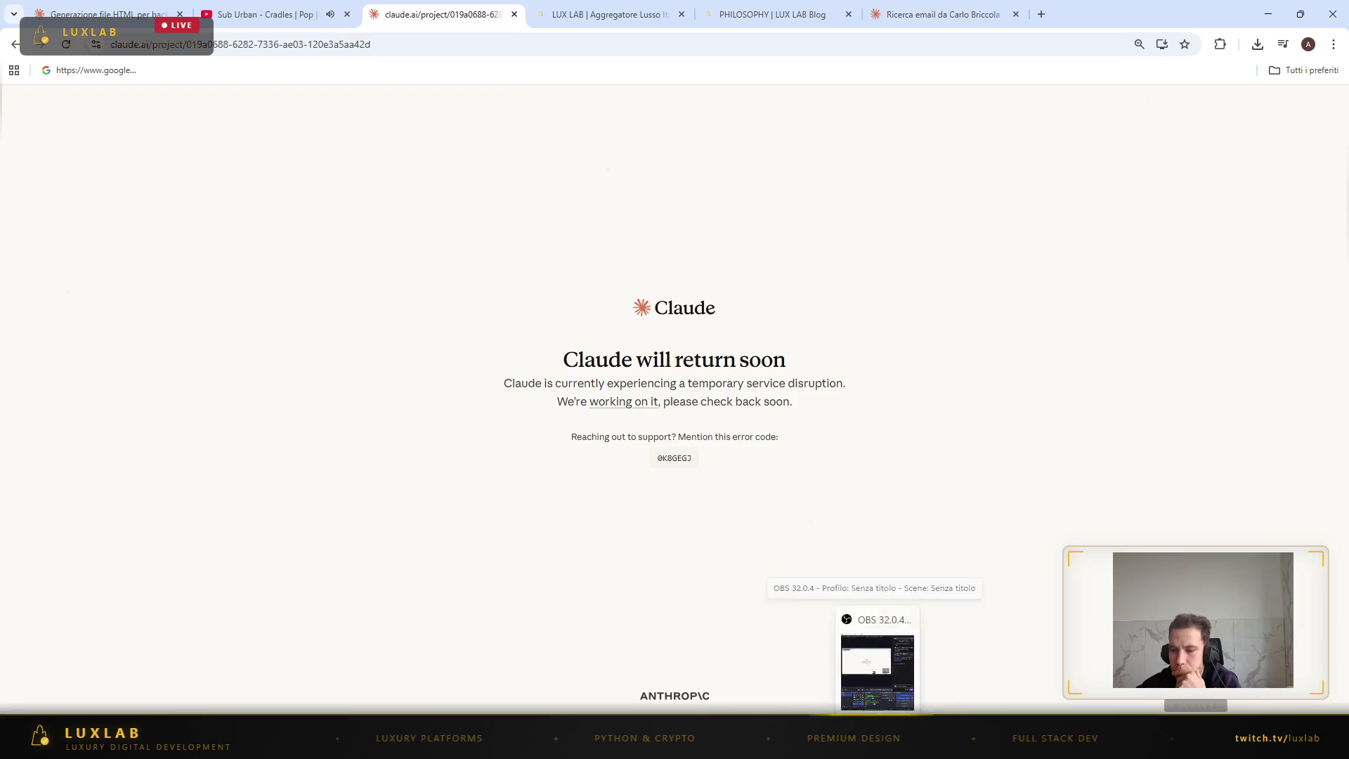
{"action": "mouse_move", "coordinate": [785, 738]}
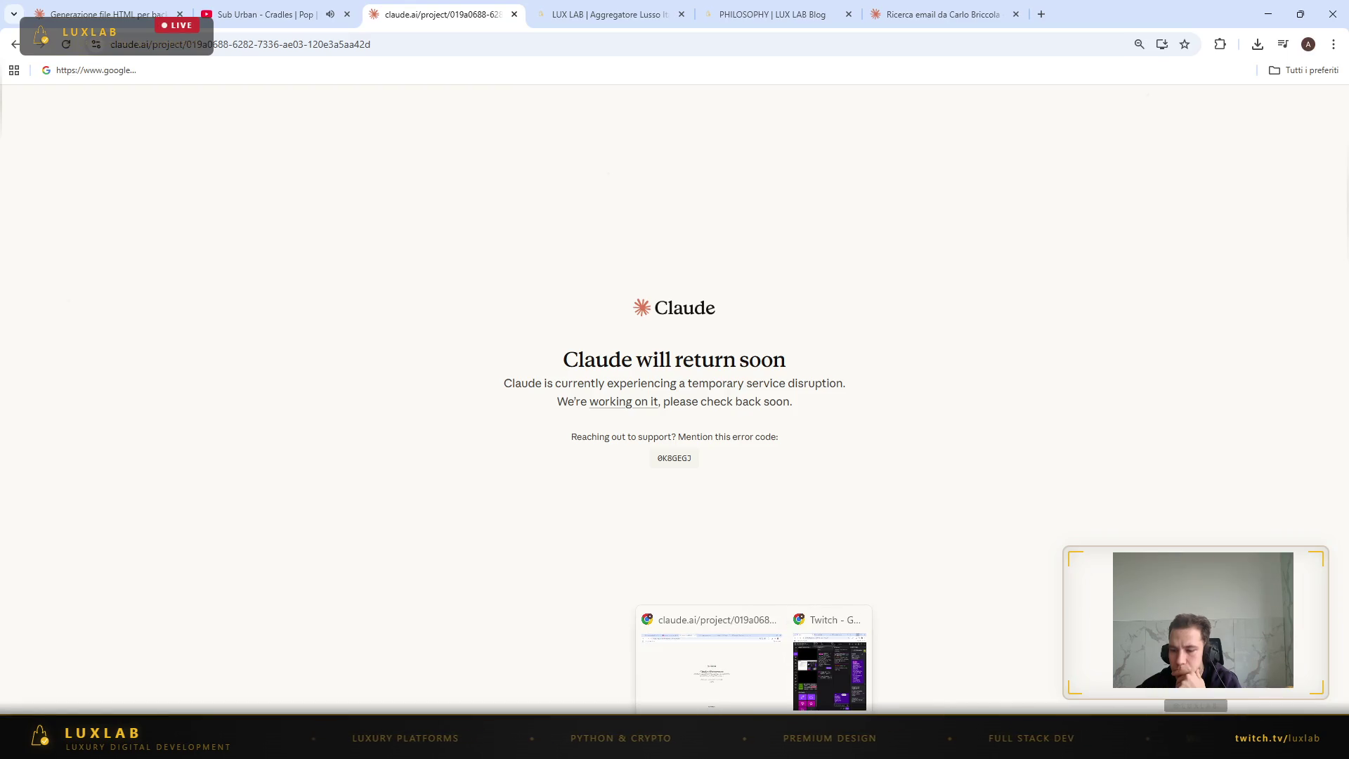
{"action": "left_click", "coordinate": [829, 660]}
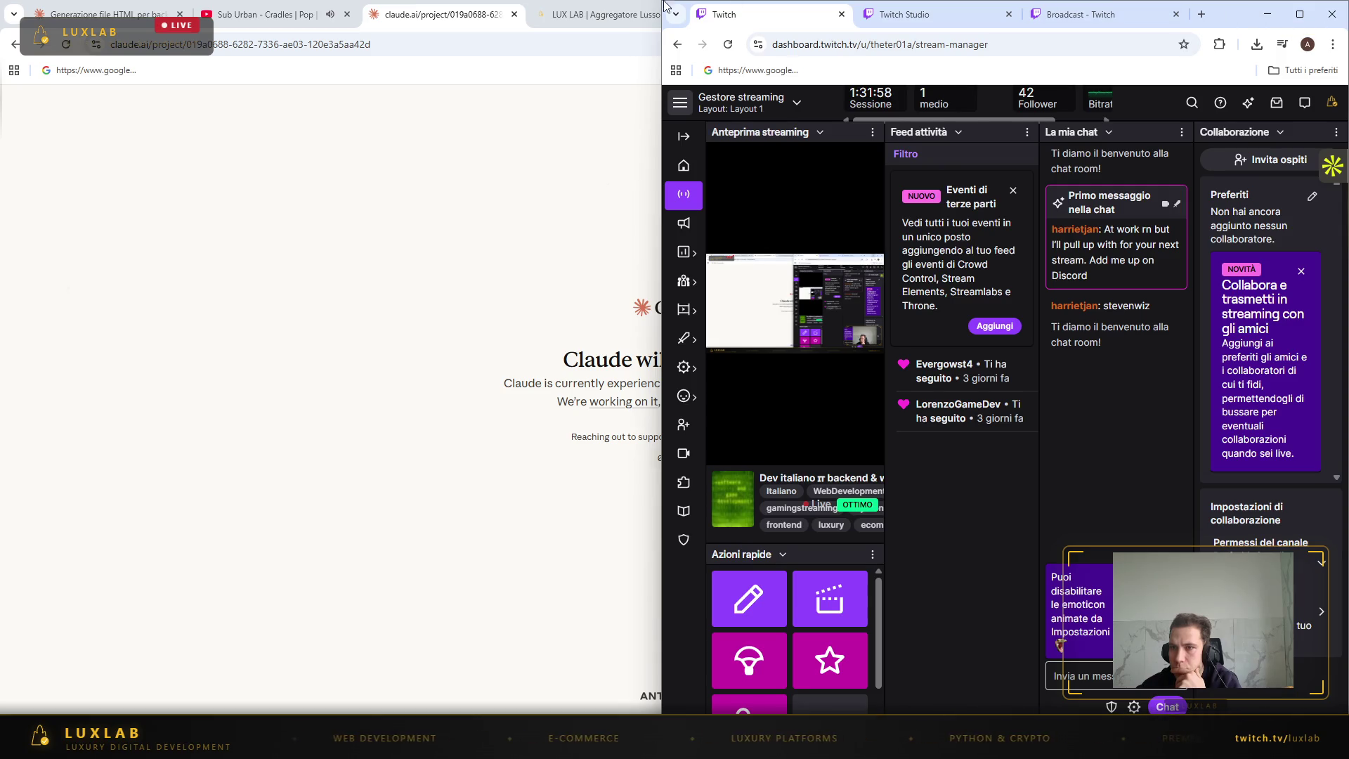
- Reload the Twitch stream manager and close the Twitch Studio and Broadcast tabs
{"action": "left_click", "coordinate": [728, 49]}
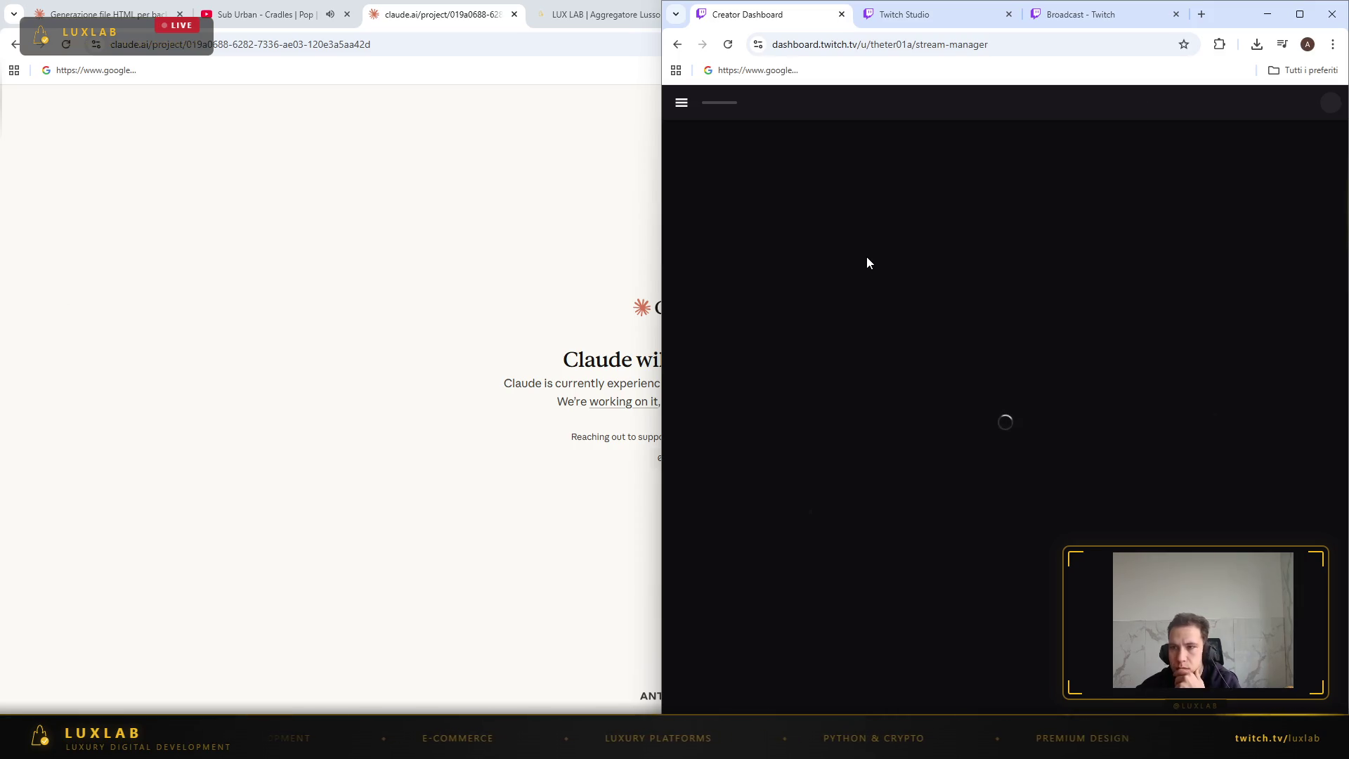
{"action": "left_click", "coordinate": [958, 15]}
{"action": "left_click", "coordinate": [1009, 14]}
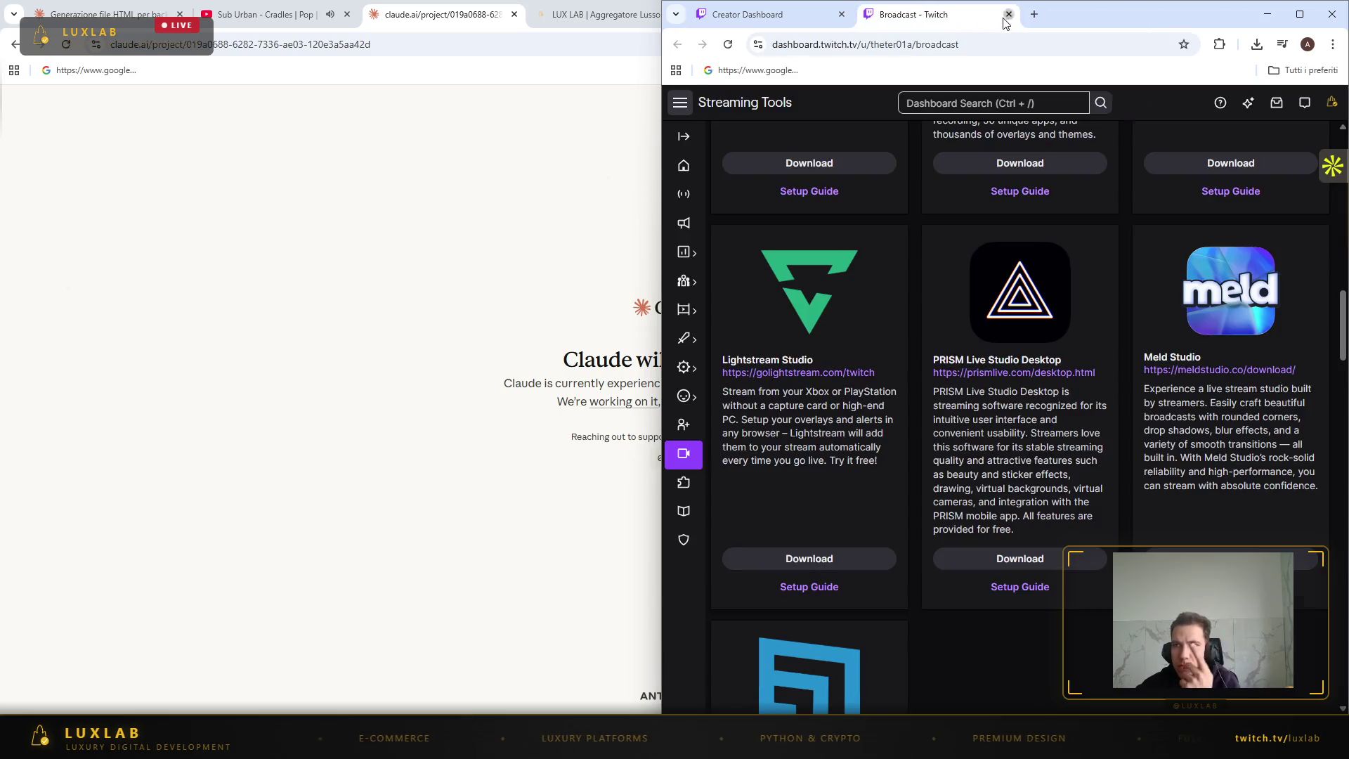
{"action": "left_click", "coordinate": [1008, 15]}
{"action": "left_click", "coordinate": [502, 255]}
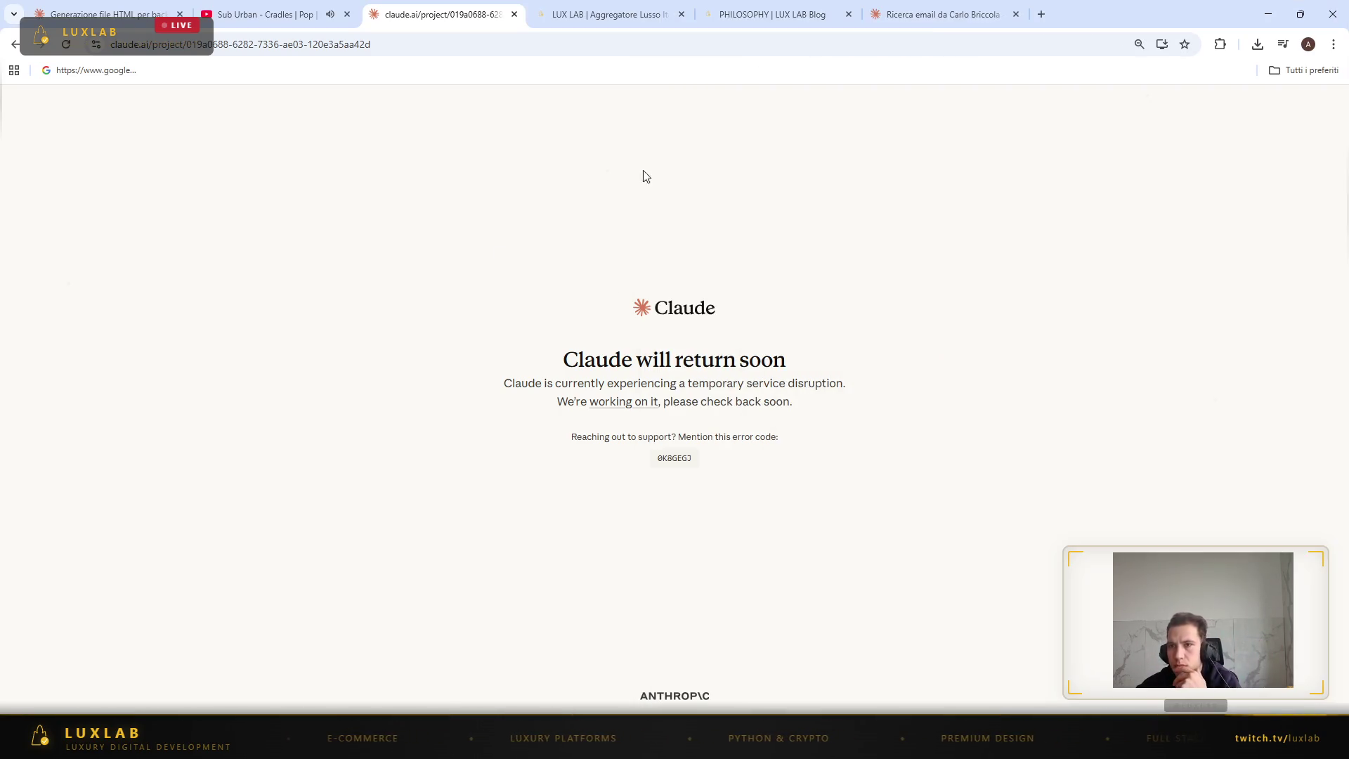
- Reload the project, remove the eleven old blog HTML files keeping index.html, and start uploading from device
{"action": "left_click", "coordinate": [65, 50]}
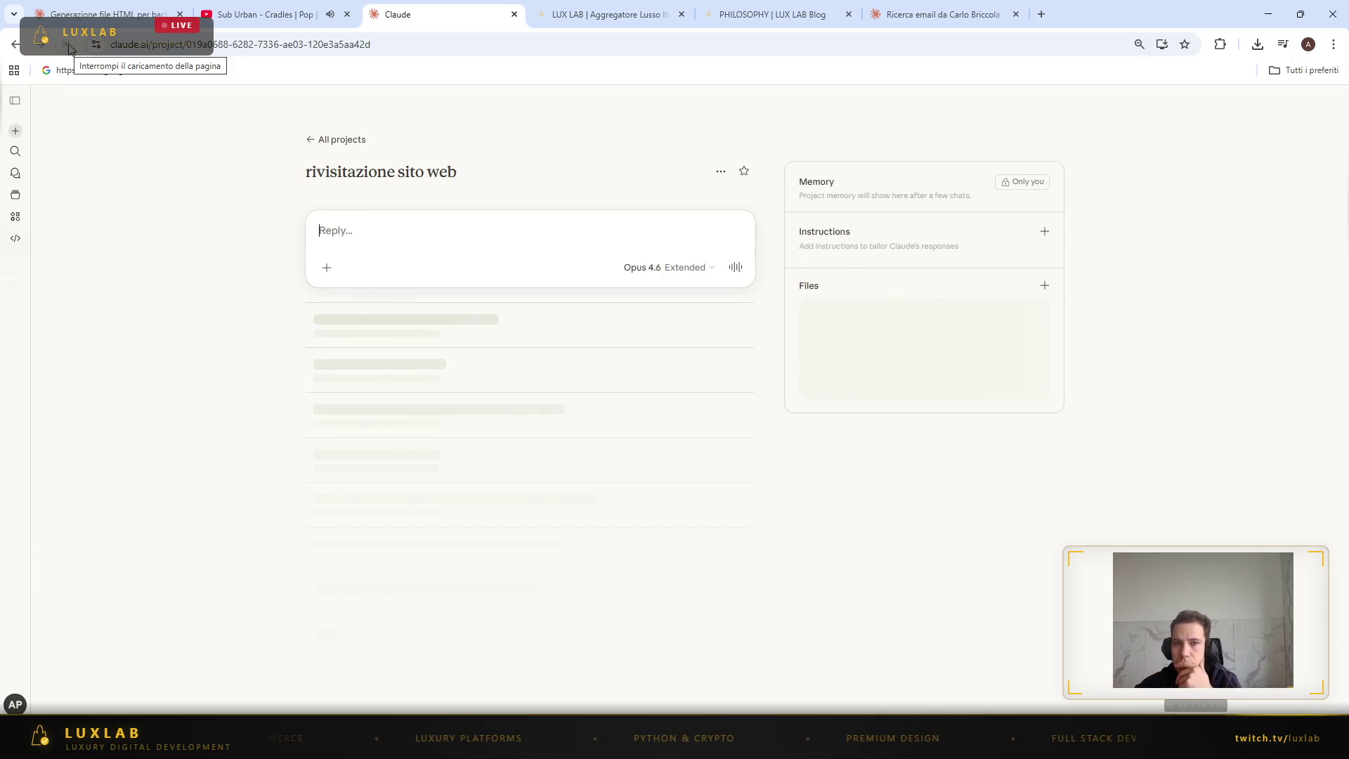
{"action": "left_click", "coordinate": [797, 361]}
{"action": "left_click", "coordinate": [797, 362]}
{"action": "left_click", "coordinate": [797, 361]}
{"action": "left_click", "coordinate": [797, 361]}
{"action": "left_click", "coordinate": [797, 362]}
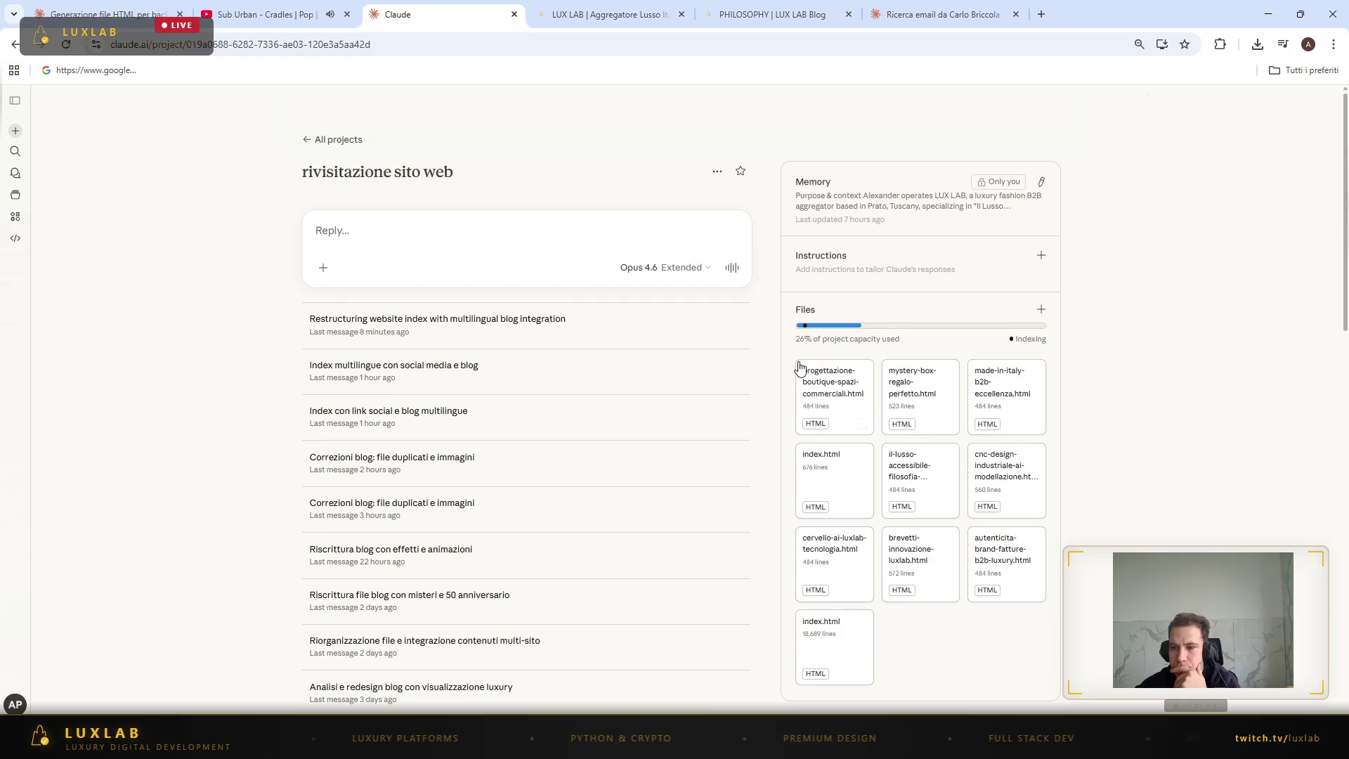
{"action": "left_click", "coordinate": [797, 361]}
{"action": "left_click", "coordinate": [797, 361]}
{"action": "left_click", "coordinate": [797, 362]}
{"action": "left_click", "coordinate": [797, 362]}
{"action": "left_click", "coordinate": [797, 361]}
{"action": "left_click", "coordinate": [797, 361]}
{"action": "left_click", "coordinate": [797, 361]}
{"action": "left_click", "coordinate": [797, 362]}
{"action": "left_click", "coordinate": [797, 362]}
{"action": "left_click", "coordinate": [1042, 310]}
{"action": "left_click", "coordinate": [1001, 338]}
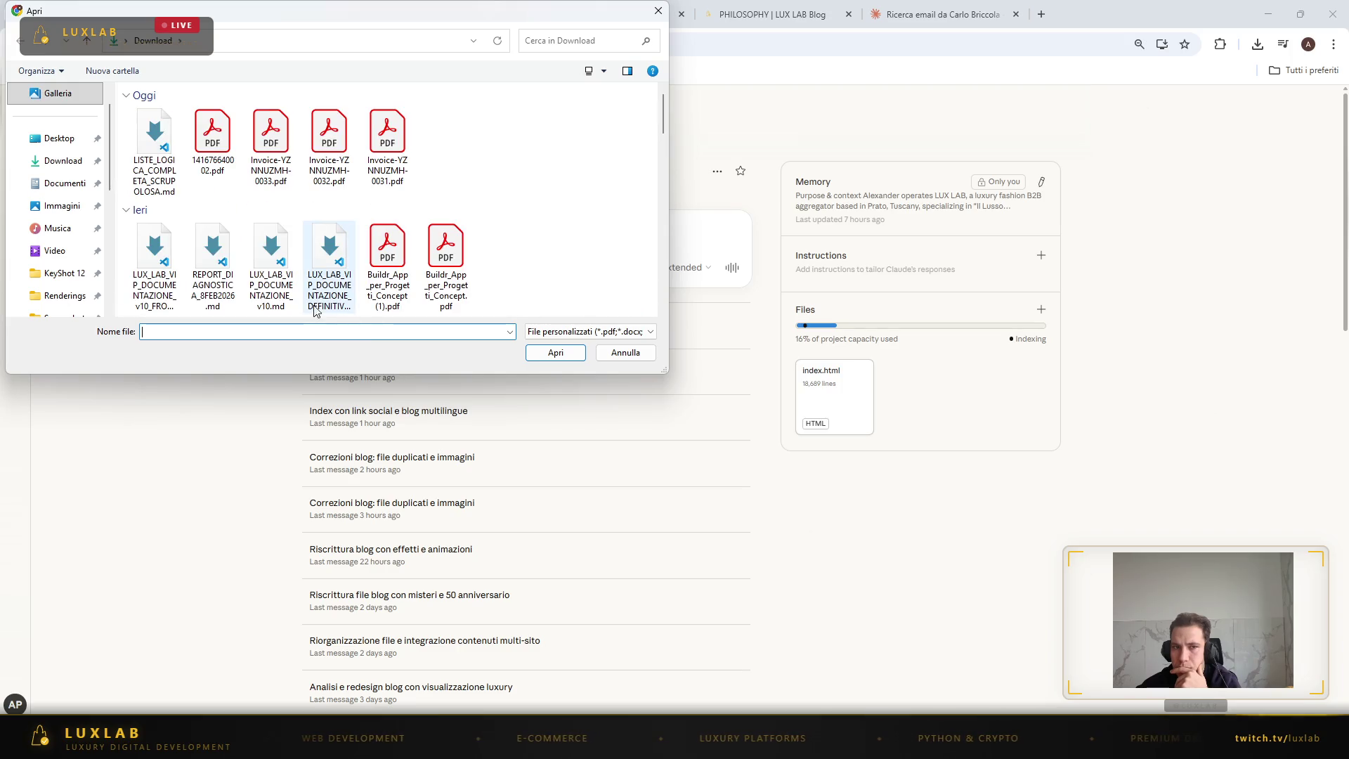
- Upload all files from Desktop > mappa 1 (2) > CODICI SITO WEB > blog into the project
{"action": "left_click", "coordinate": [56, 139]}
{"action": "left_click", "coordinate": [62, 163]}
{"action": "left_click", "coordinate": [60, 140]}
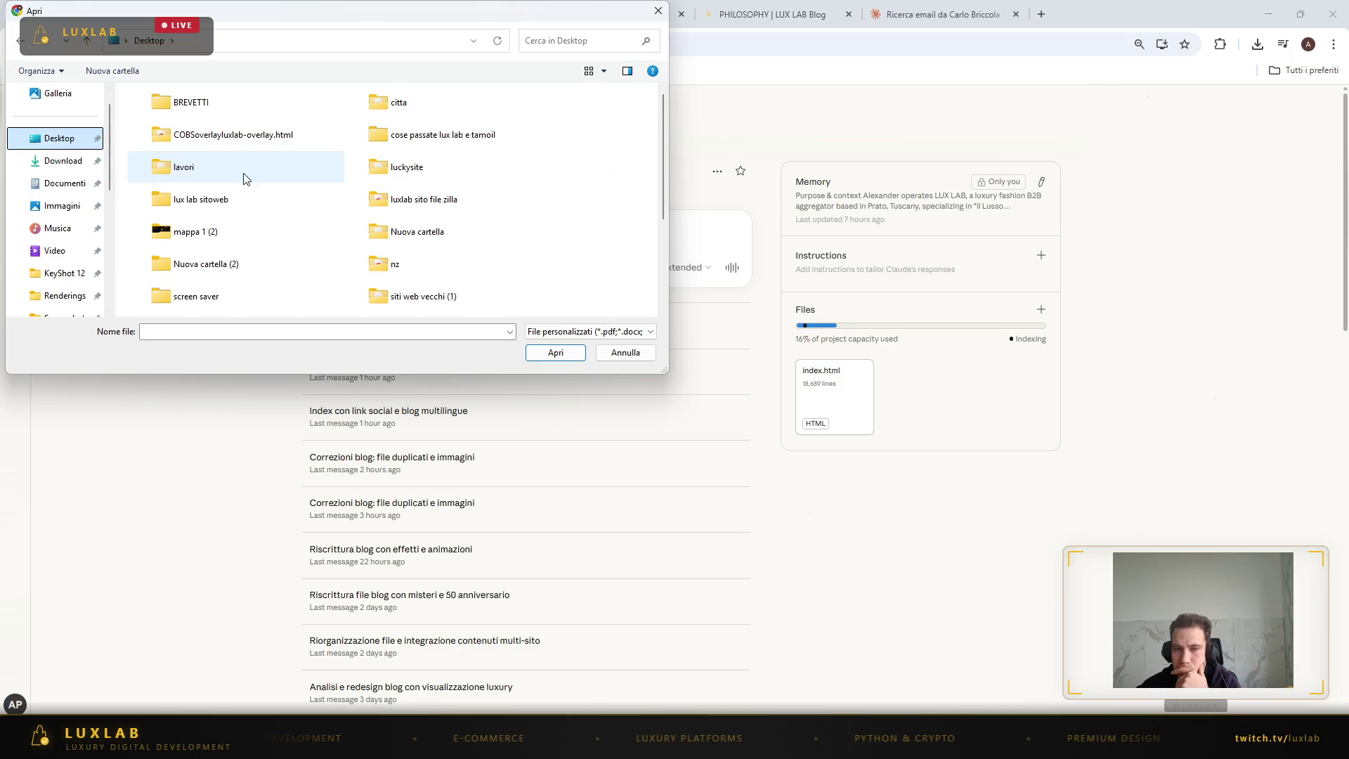
{"action": "double_click", "coordinate": [201, 233]}
{"action": "double_click", "coordinate": [271, 134]}
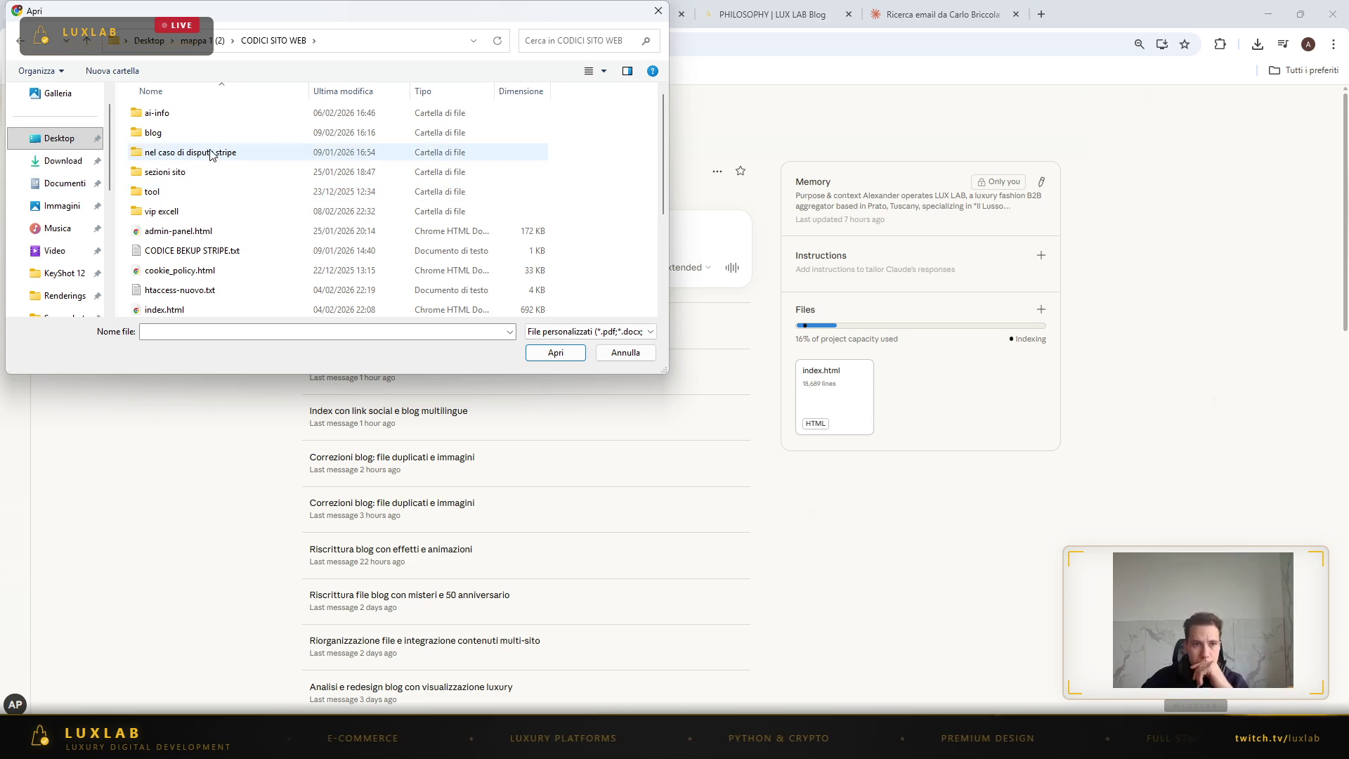
{"action": "double_click", "coordinate": [187, 133]}
{"action": "scroll", "coordinate": [314, 195], "scroll_direction": "down", "scroll_amount": 2}
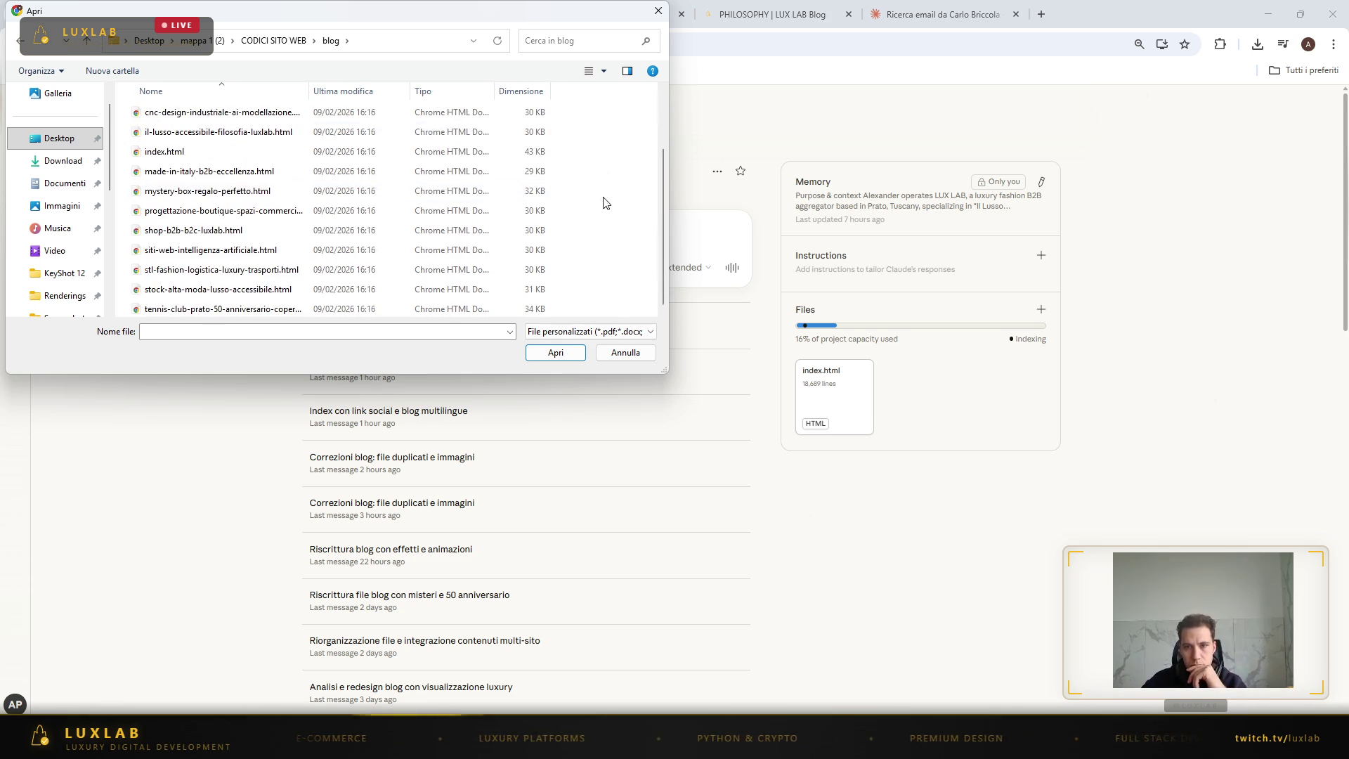
{"action": "mouse_move", "coordinate": [596, 312]}
{"action": "left_mouse_down"}
{"action": "mouse_move", "coordinate": [272, 145]}
{"action": "mouse_move", "coordinate": [259, 112]}
{"action": "mouse_move", "coordinate": [260, 132]}
{"action": "mouse_move", "coordinate": [801, 274]}
{"action": "mouse_move", "coordinate": [963, 383]}
{"action": "left_mouse_up"}
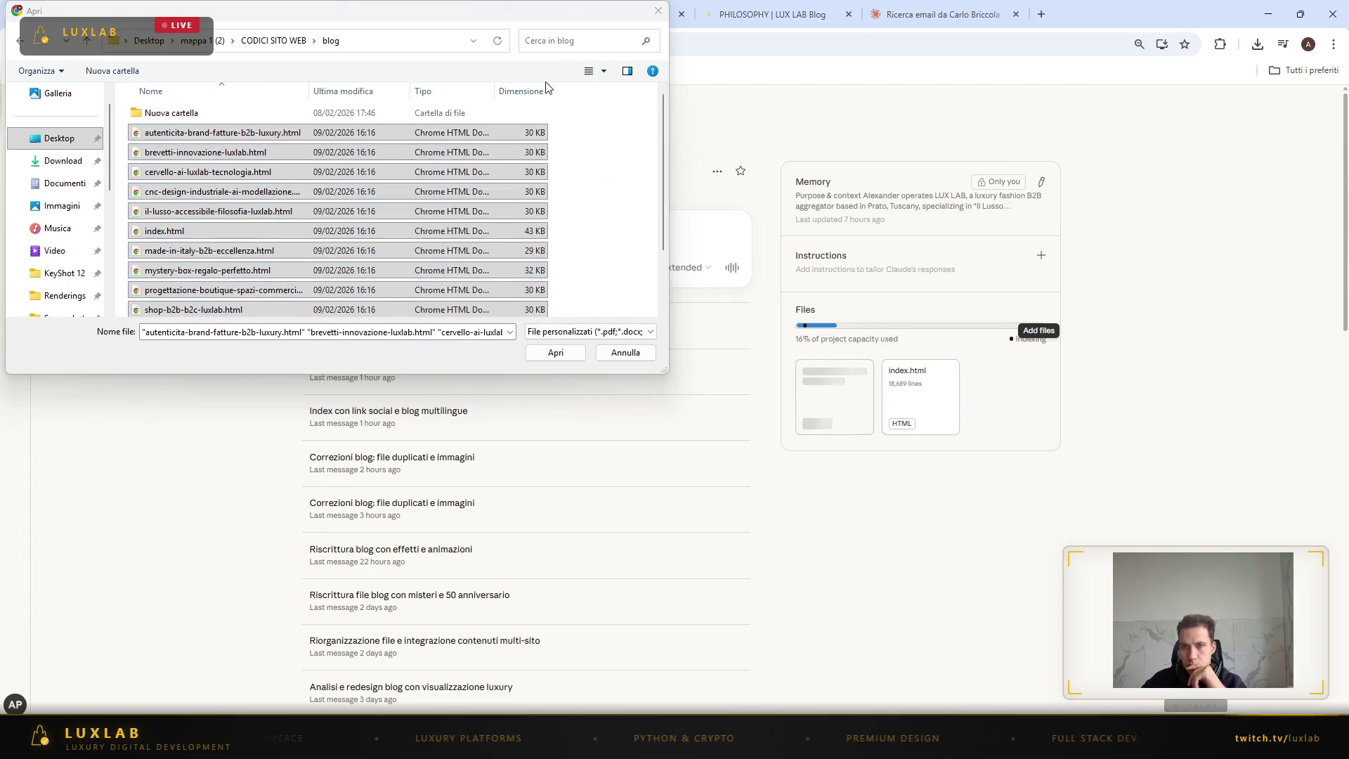
{"action": "left_click", "coordinate": [555, 353]}
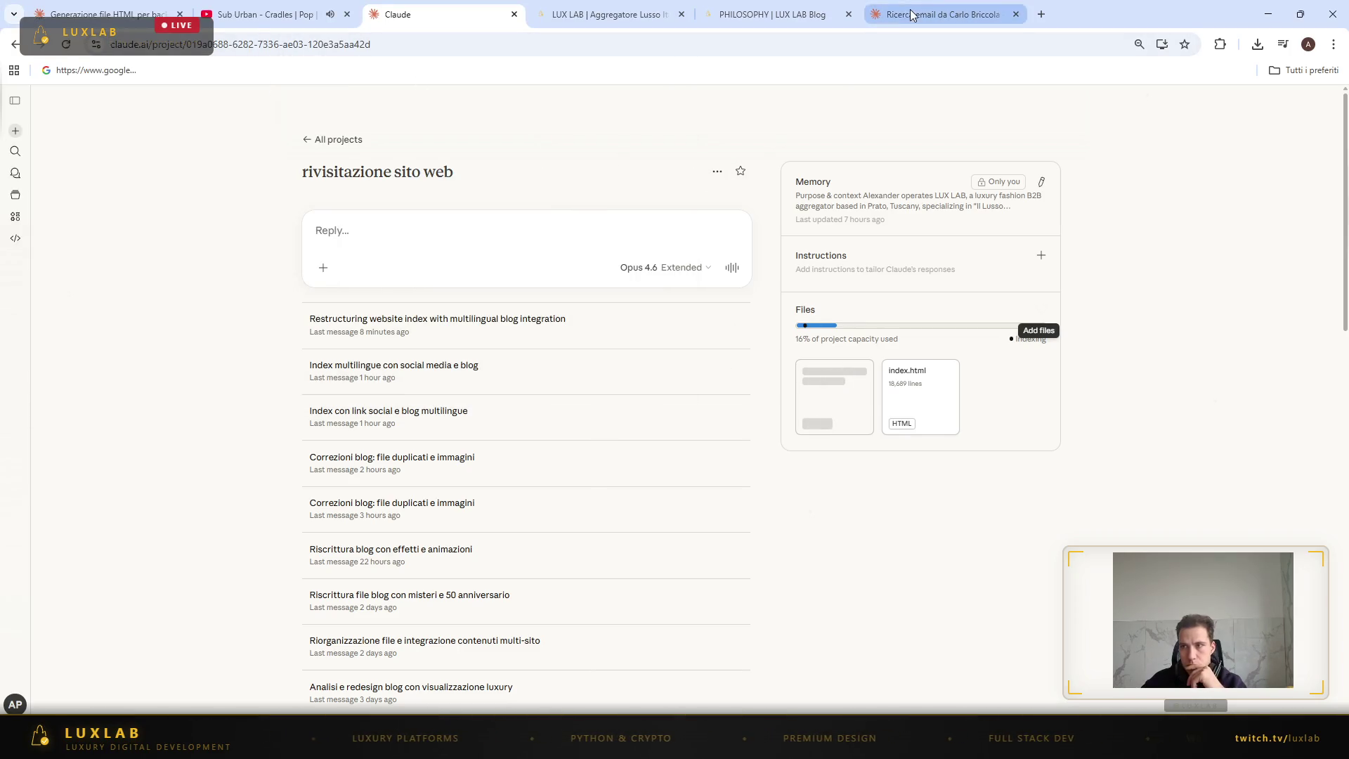
{"action": "left_click", "coordinate": [611, 17]}
- Open the Philosophy article and test its Instagram footer link
{"action": "left_click", "coordinate": [738, 16]}
{"action": "scroll", "coordinate": [704, 359], "scroll_direction": "down", "scroll_amount": 10}
{"action": "scroll", "coordinate": [707, 380], "scroll_direction": "down", "scroll_amount": 3}
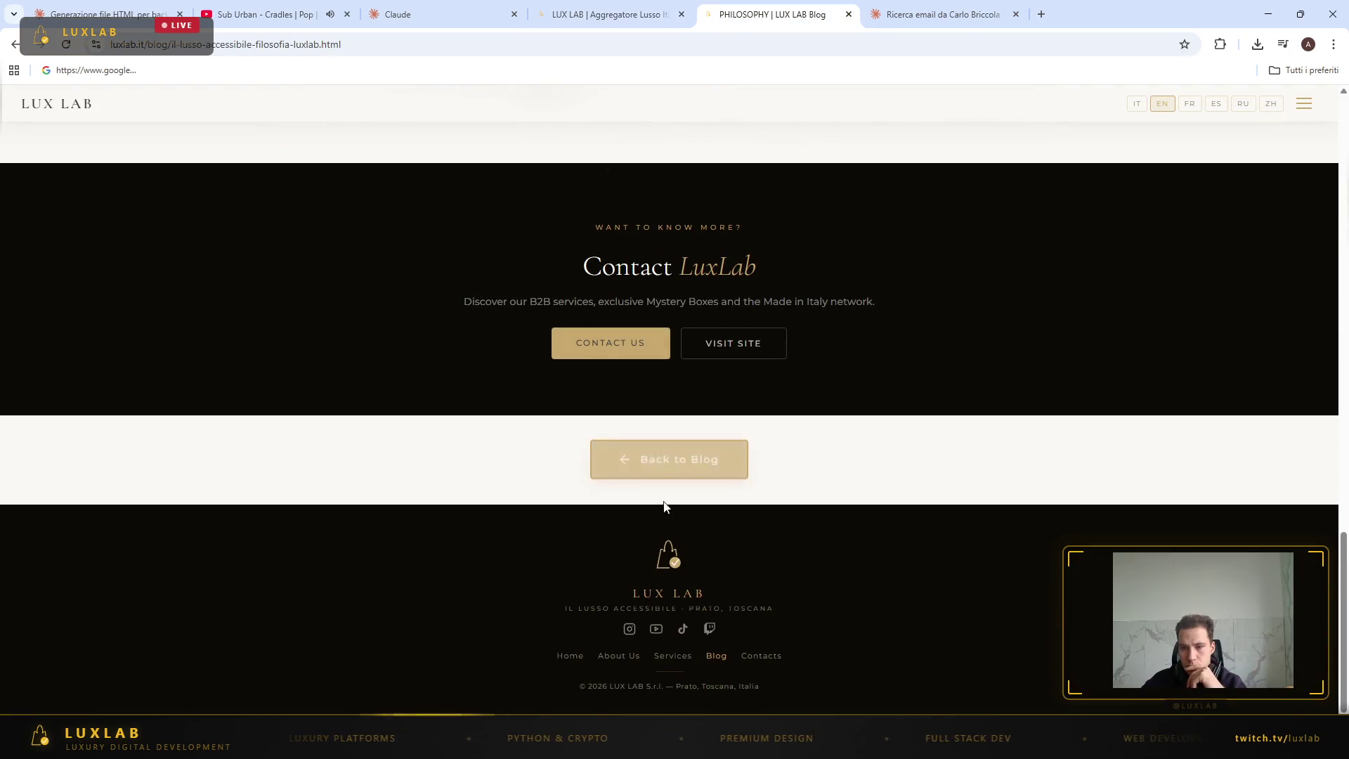
{"action": "left_click", "coordinate": [629, 631]}
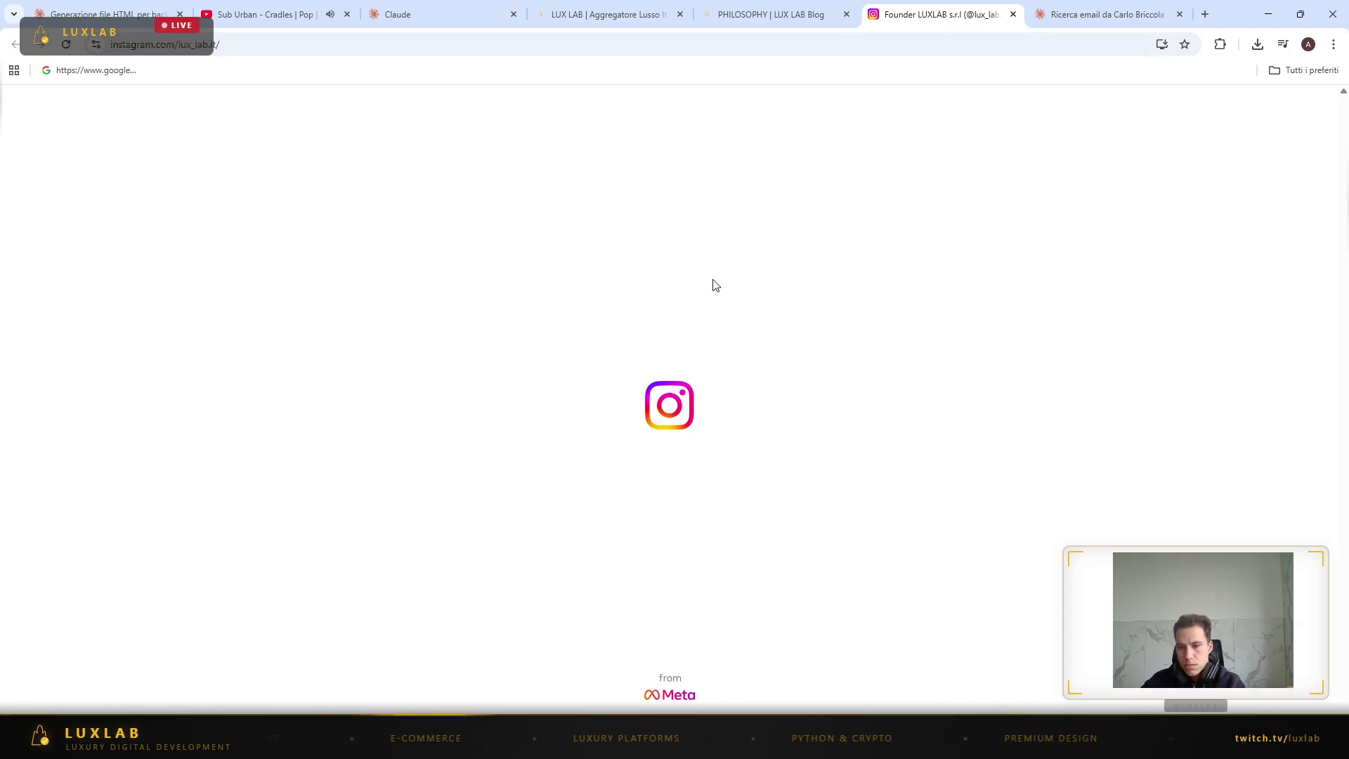
{"action": "left_click", "coordinate": [1013, 14]}
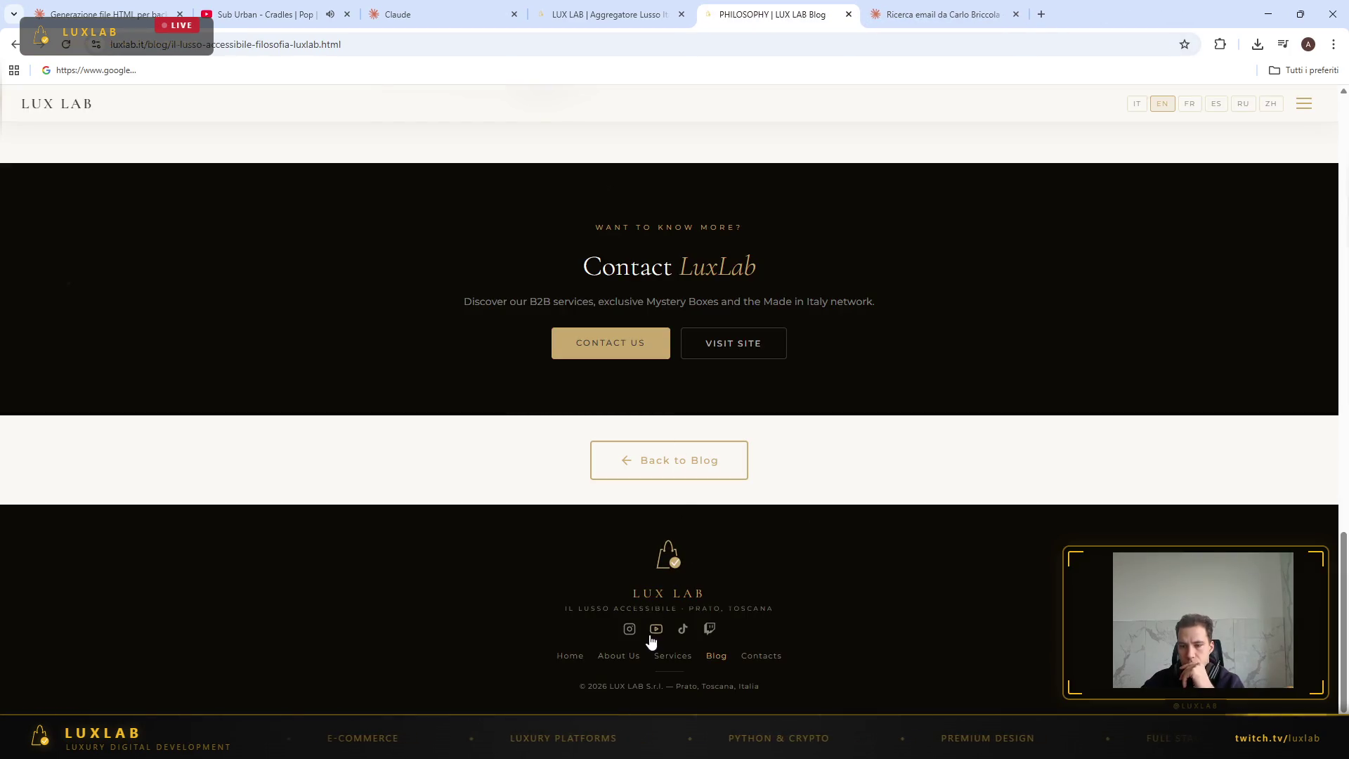
- Test the YouTube and TikTok footer links, then go back to the blog listing
{"action": "left_click", "coordinate": [654, 632]}
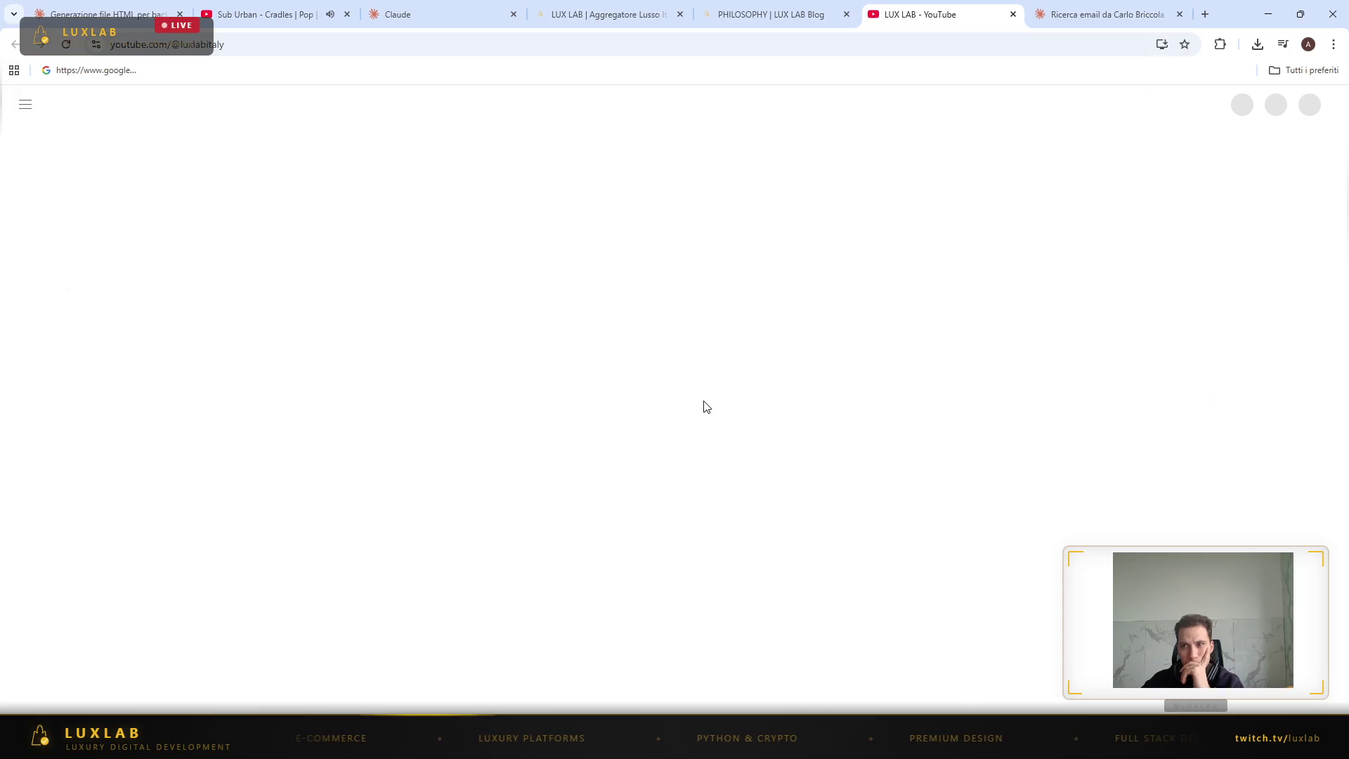
{"action": "left_click", "coordinate": [64, 46]}
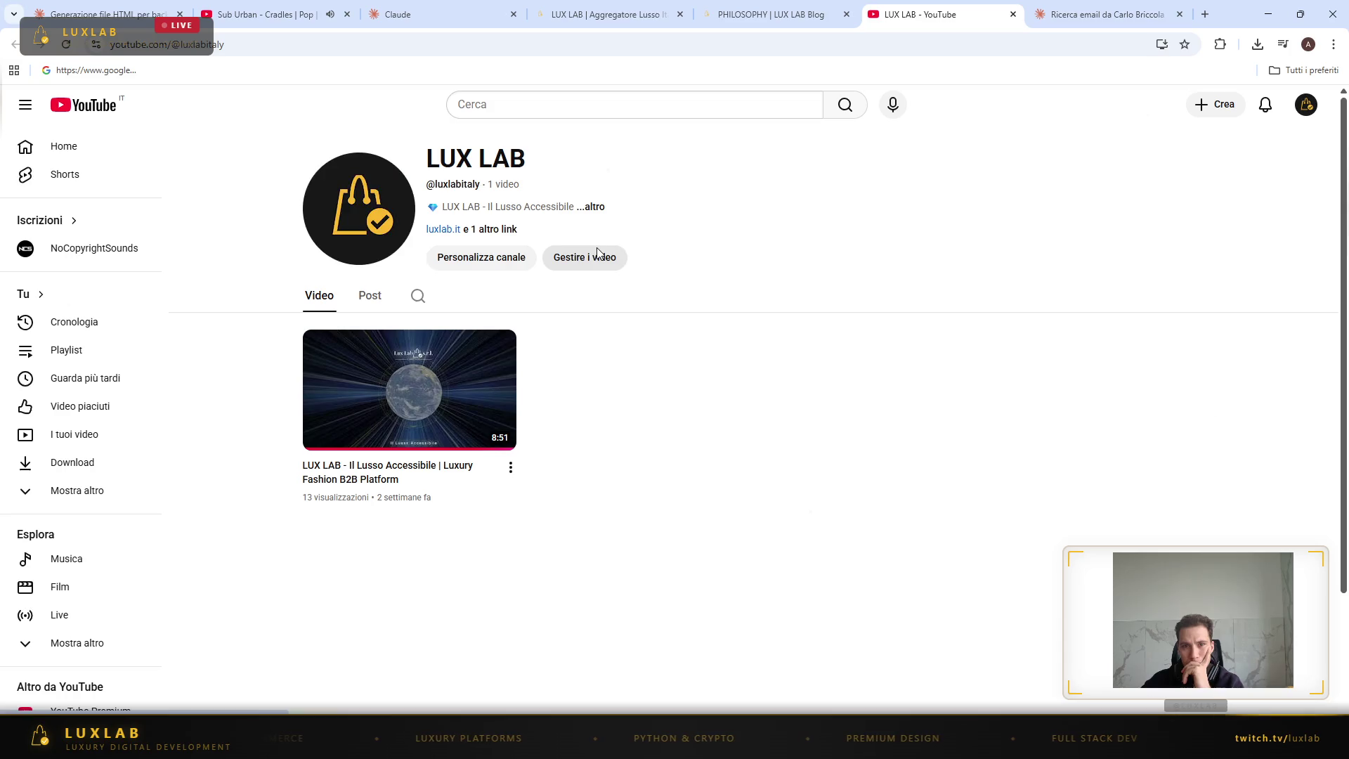
{"action": "left_click", "coordinate": [1012, 14]}
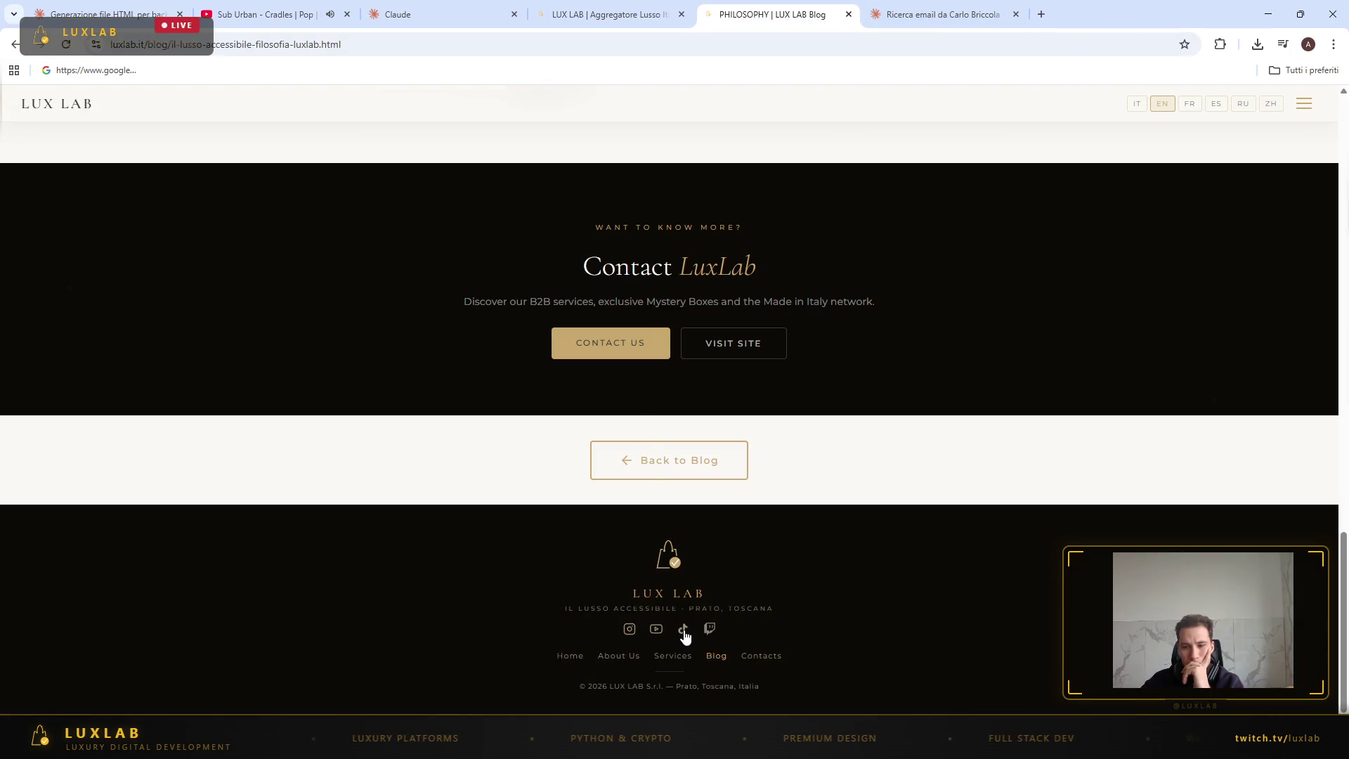
{"action": "left_click", "coordinate": [684, 631]}
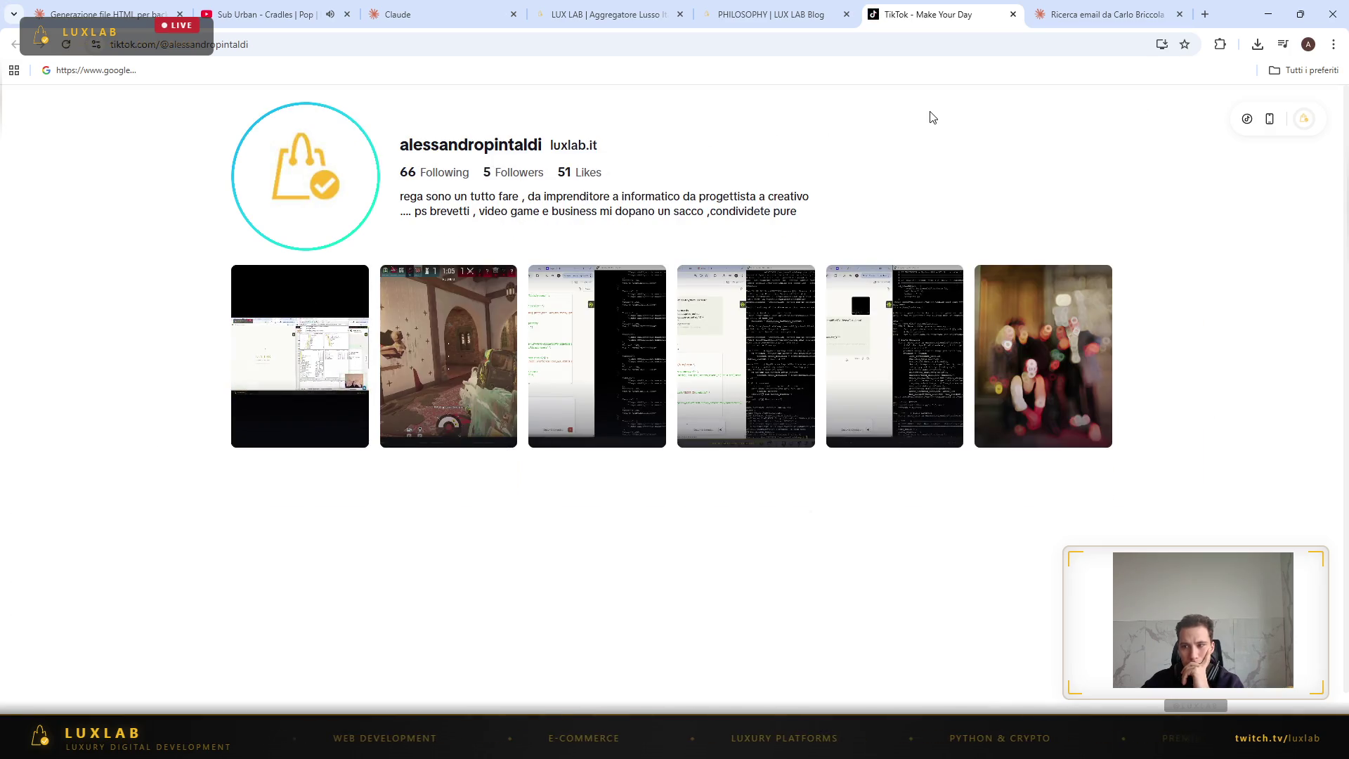
{"action": "left_click", "coordinate": [1013, 14]}
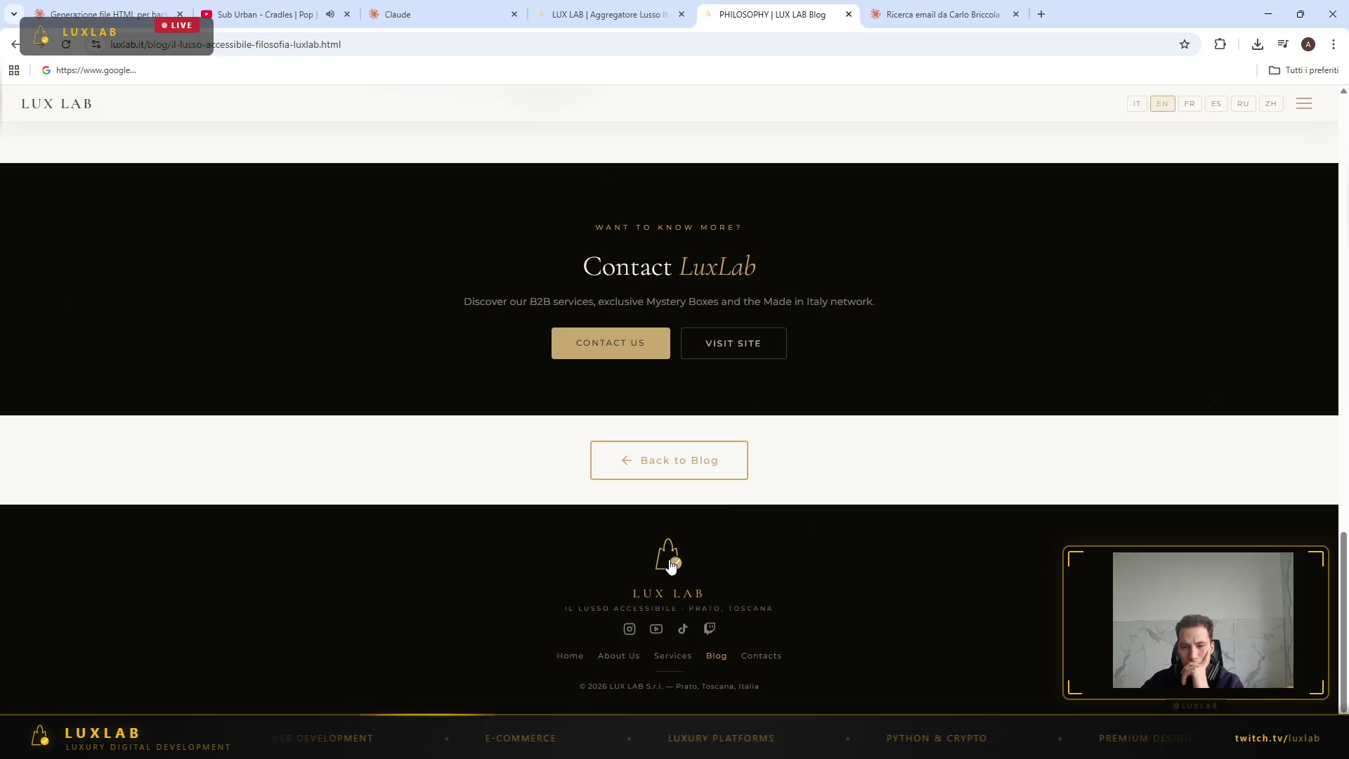
{"action": "left_click", "coordinate": [686, 464]}
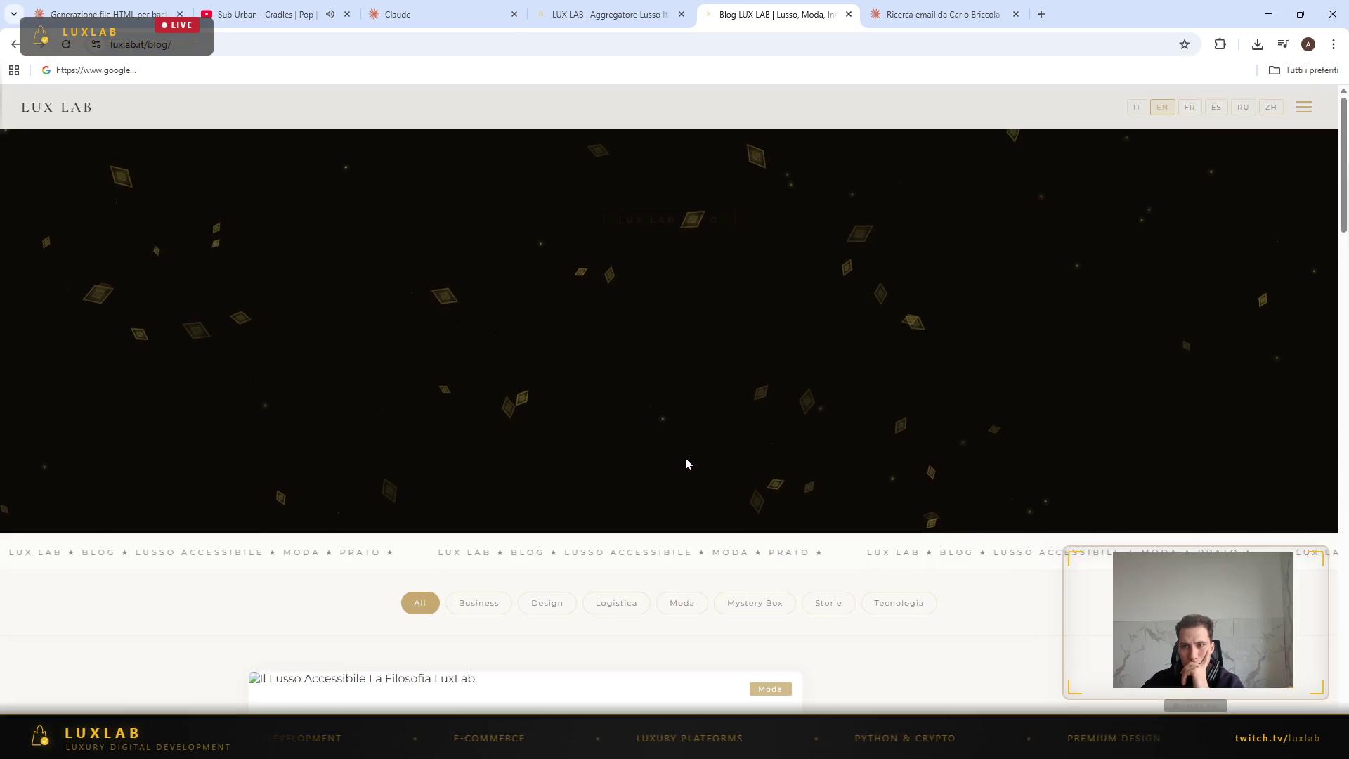
- Open the Mystery Box The Perfect Gift article, view its warehouse videos, and switch it to Italian
{"action": "scroll", "coordinate": [695, 400], "scroll_direction": "down", "scroll_amount": 5}
{"action": "scroll", "coordinate": [694, 402], "scroll_direction": "down", "scroll_amount": 4}
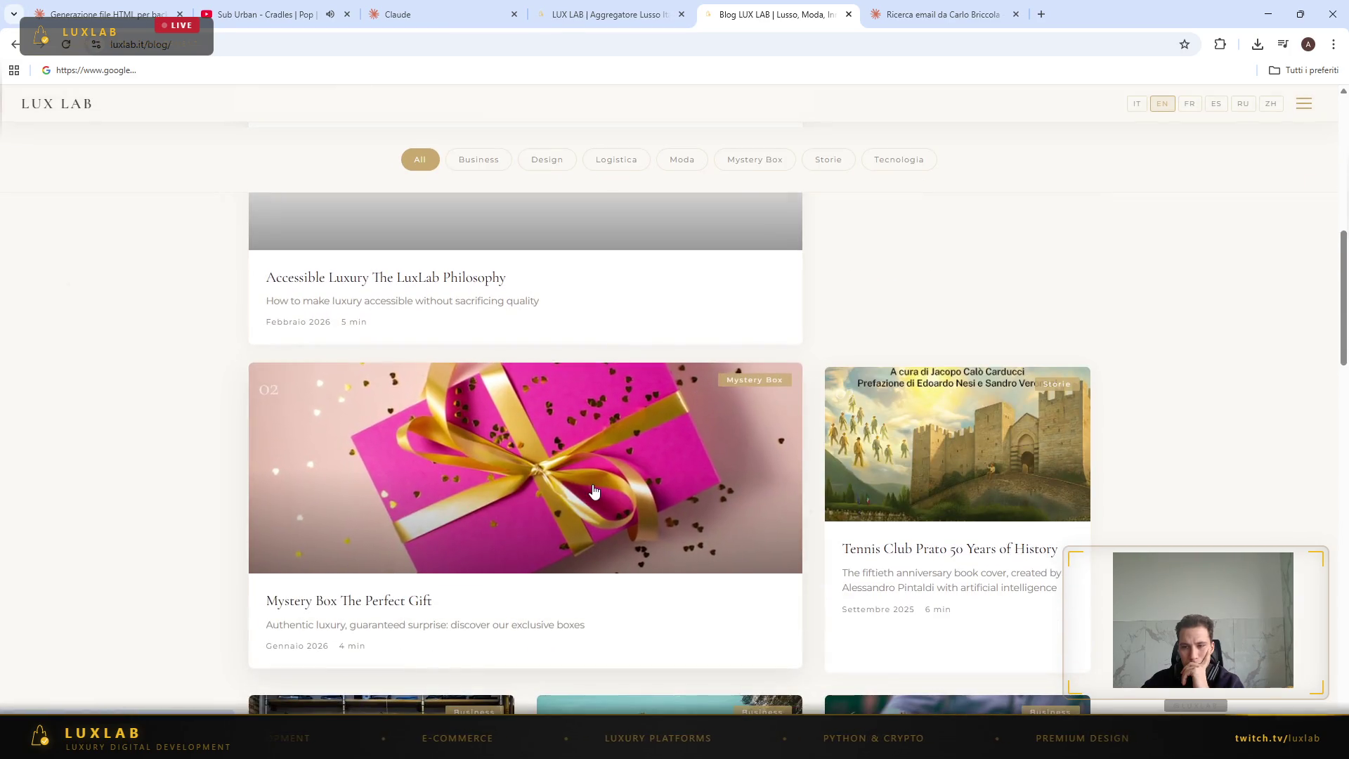
{"action": "left_click", "coordinate": [646, 449]}
{"action": "scroll", "coordinate": [667, 437], "scroll_direction": "down", "scroll_amount": 8}
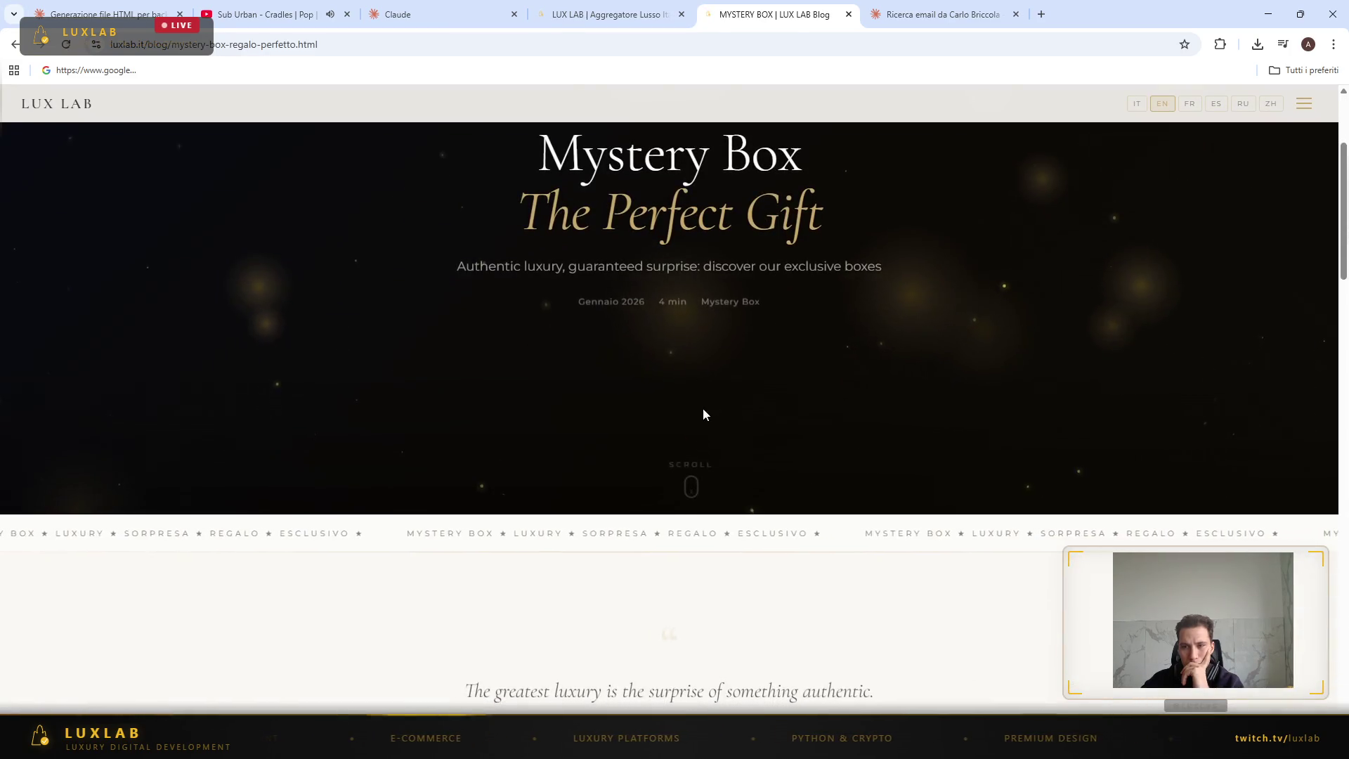
{"action": "scroll", "coordinate": [676, 442], "scroll_direction": "down", "scroll_amount": 15}
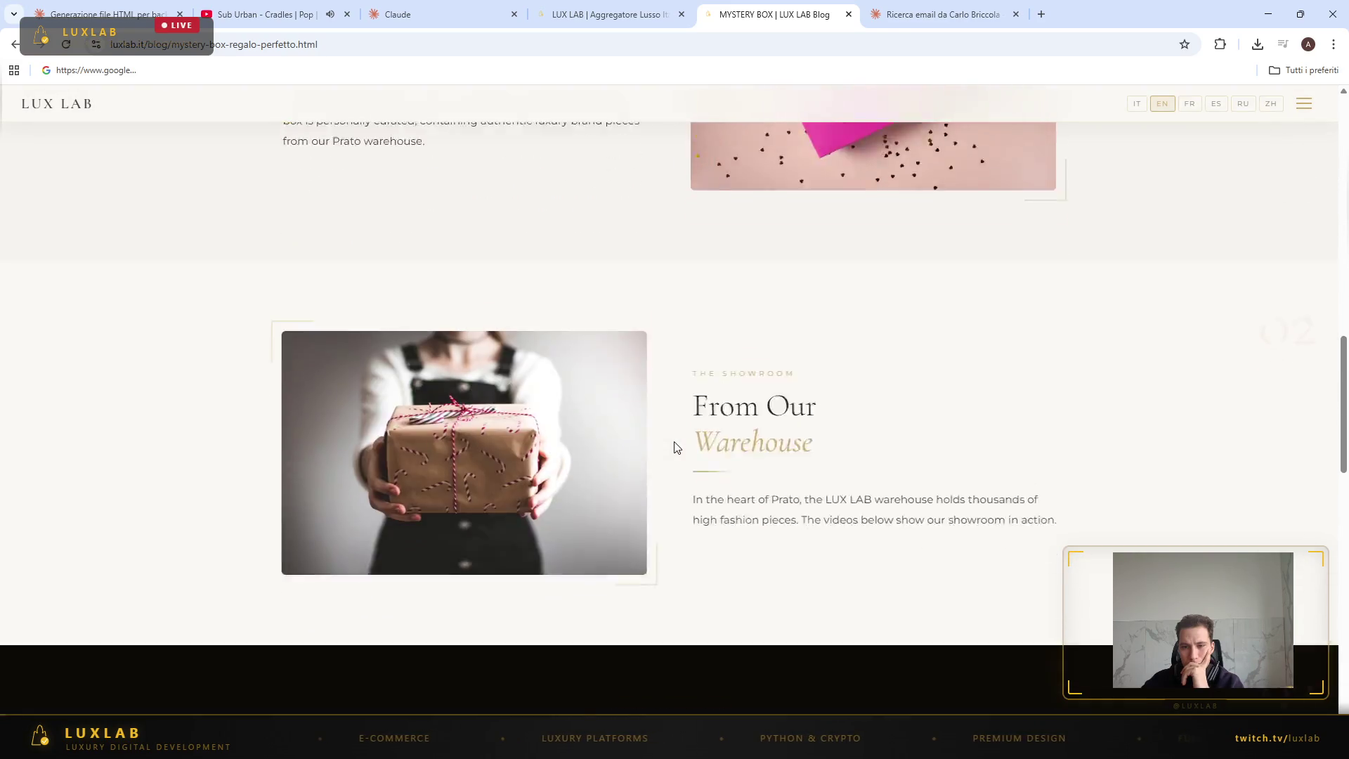
{"action": "scroll", "coordinate": [675, 443], "scroll_direction": "down", "scroll_amount": 3}
{"action": "scroll", "coordinate": [676, 447], "scroll_direction": "up", "scroll_amount": 2}
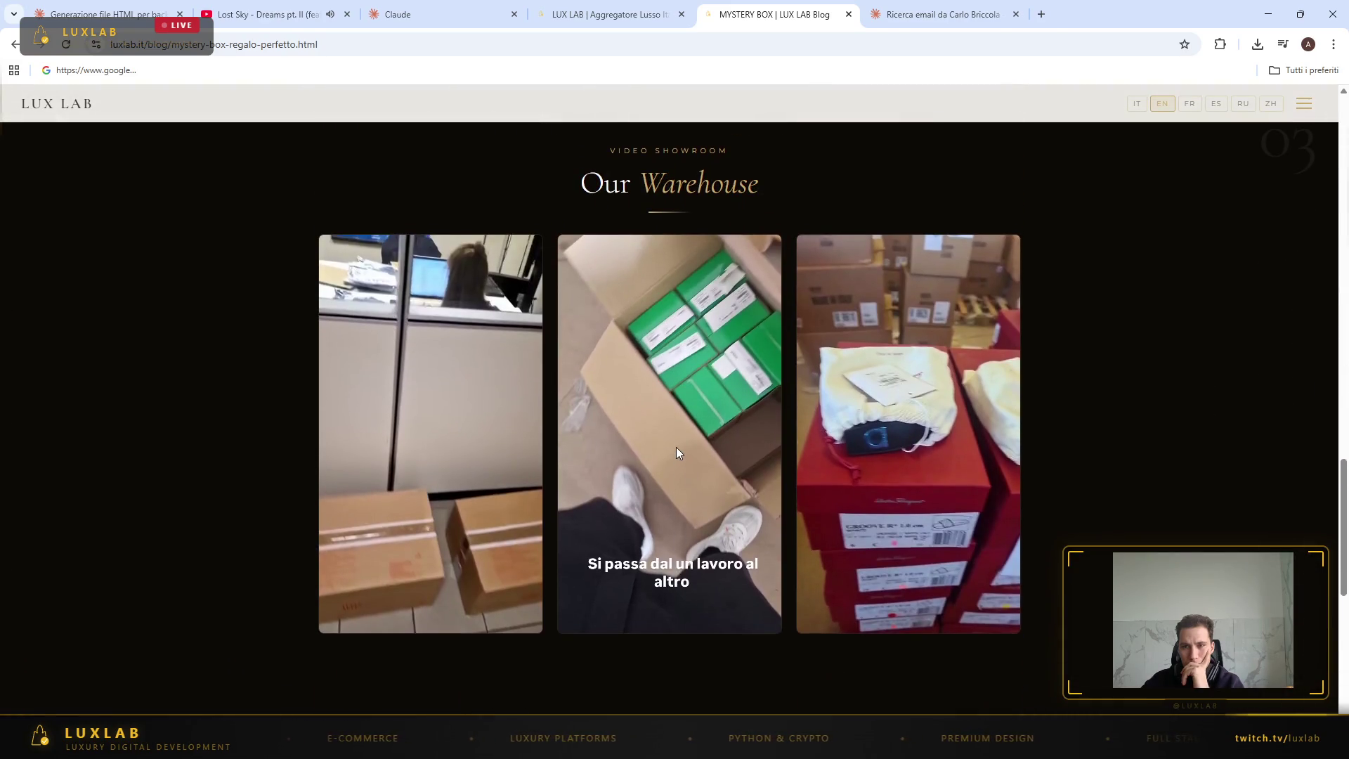
{"action": "left_click", "coordinate": [1137, 104]}
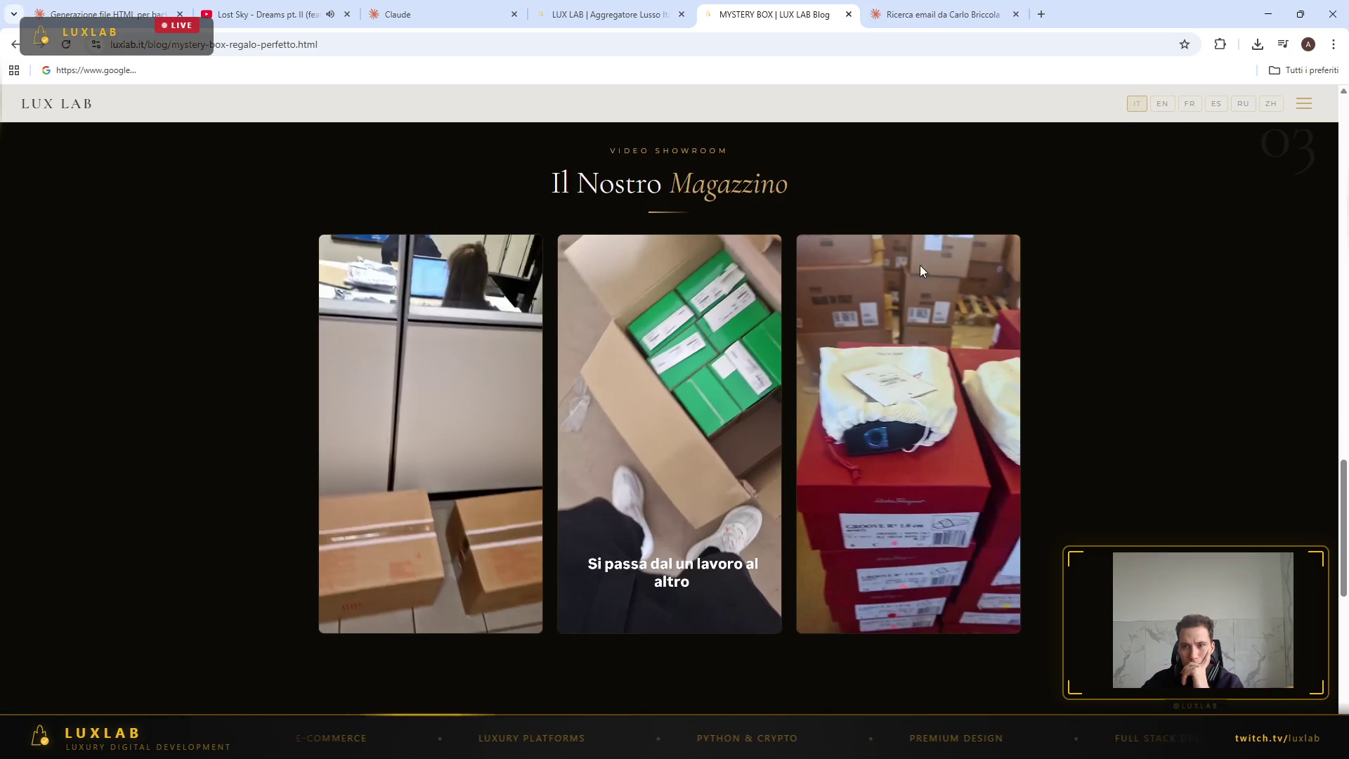
{"action": "scroll", "coordinate": [689, 509], "scroll_direction": "down", "scroll_amount": 1}
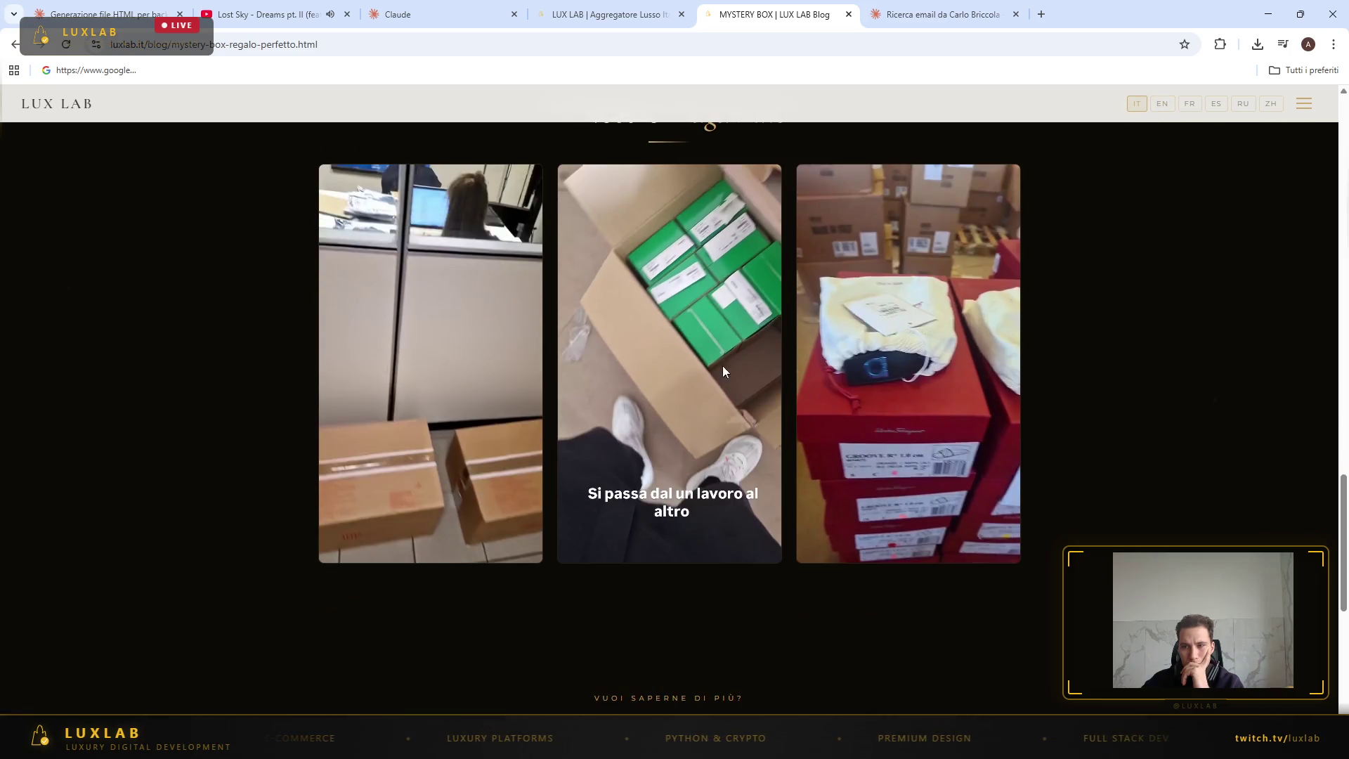
{"action": "scroll", "coordinate": [461, 426], "scroll_direction": "up", "scroll_amount": 2}
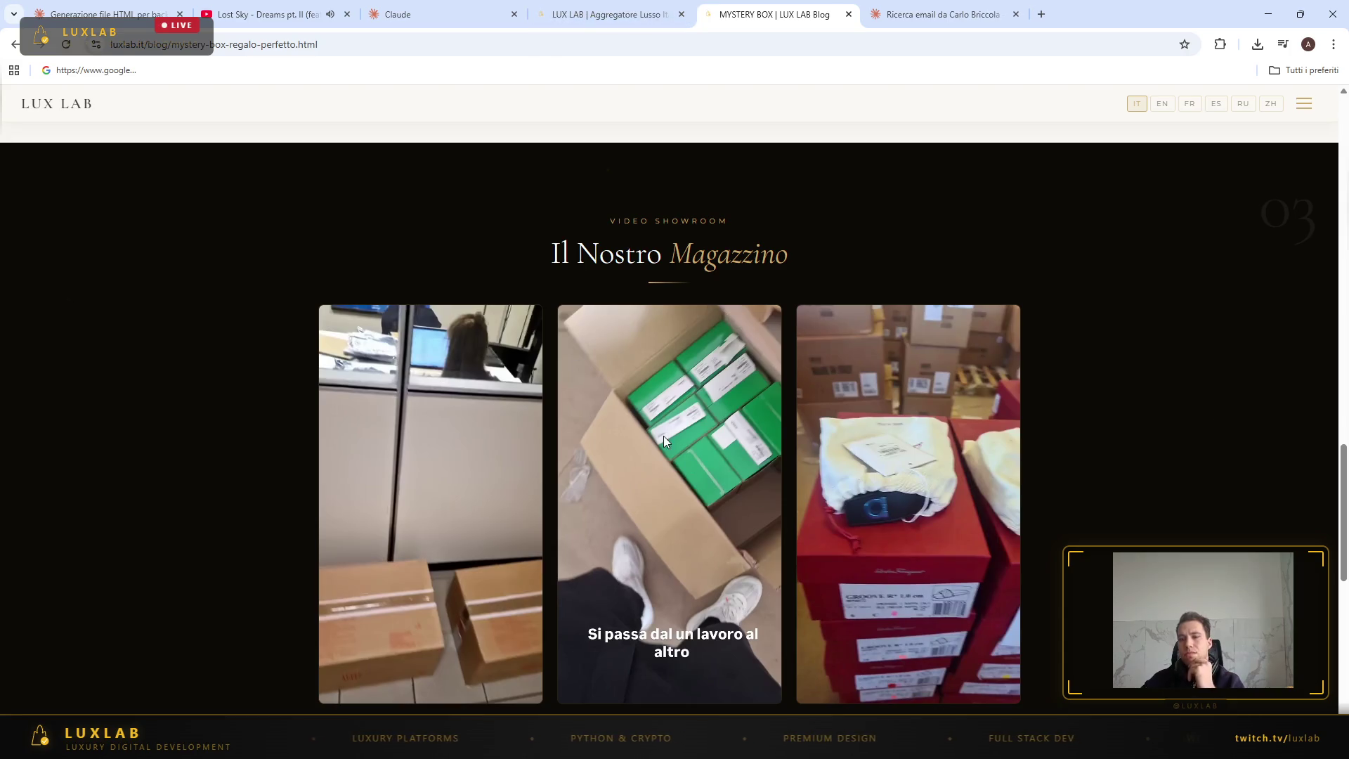
{"action": "left_click", "coordinate": [419, 13]}
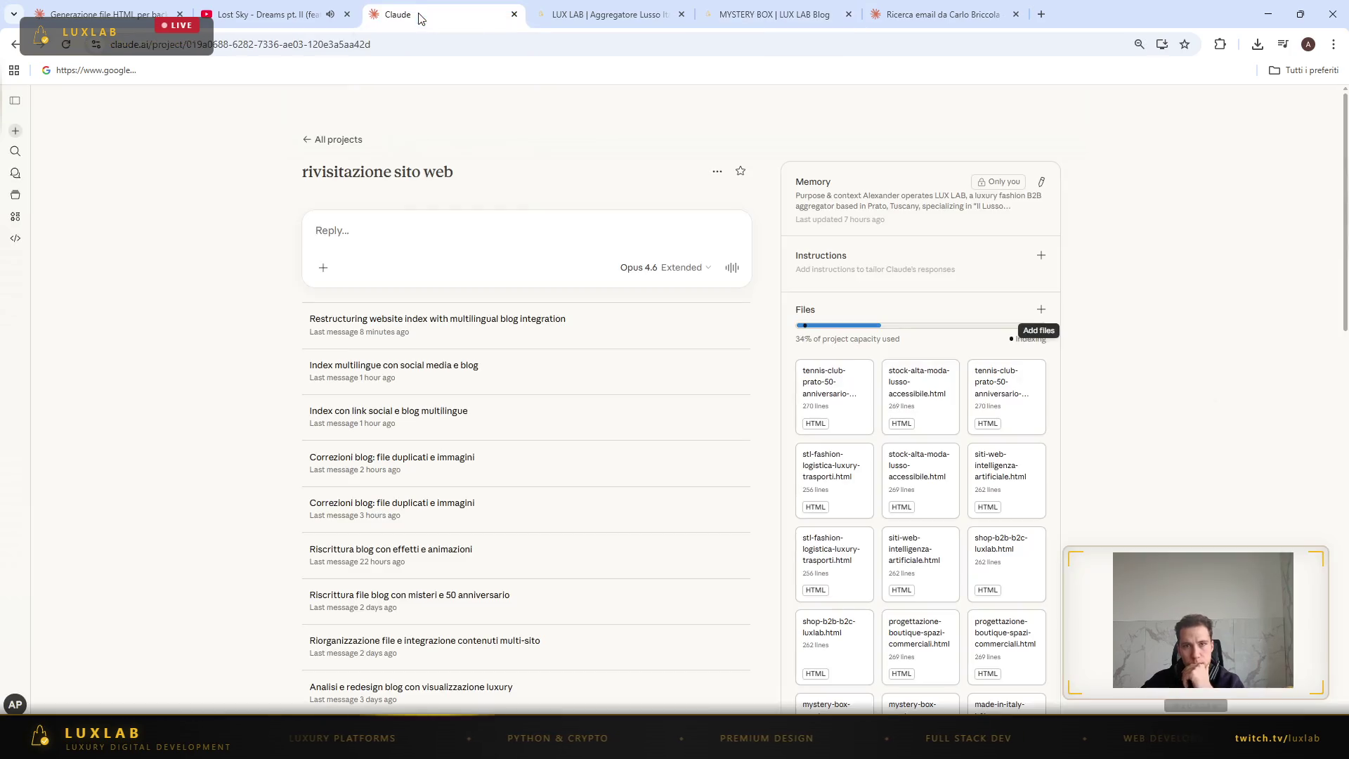
- Type an Italian prompt asking Claude to rewrite all blog files linking languages and sections with index
{"action": "type", "text": "o"}
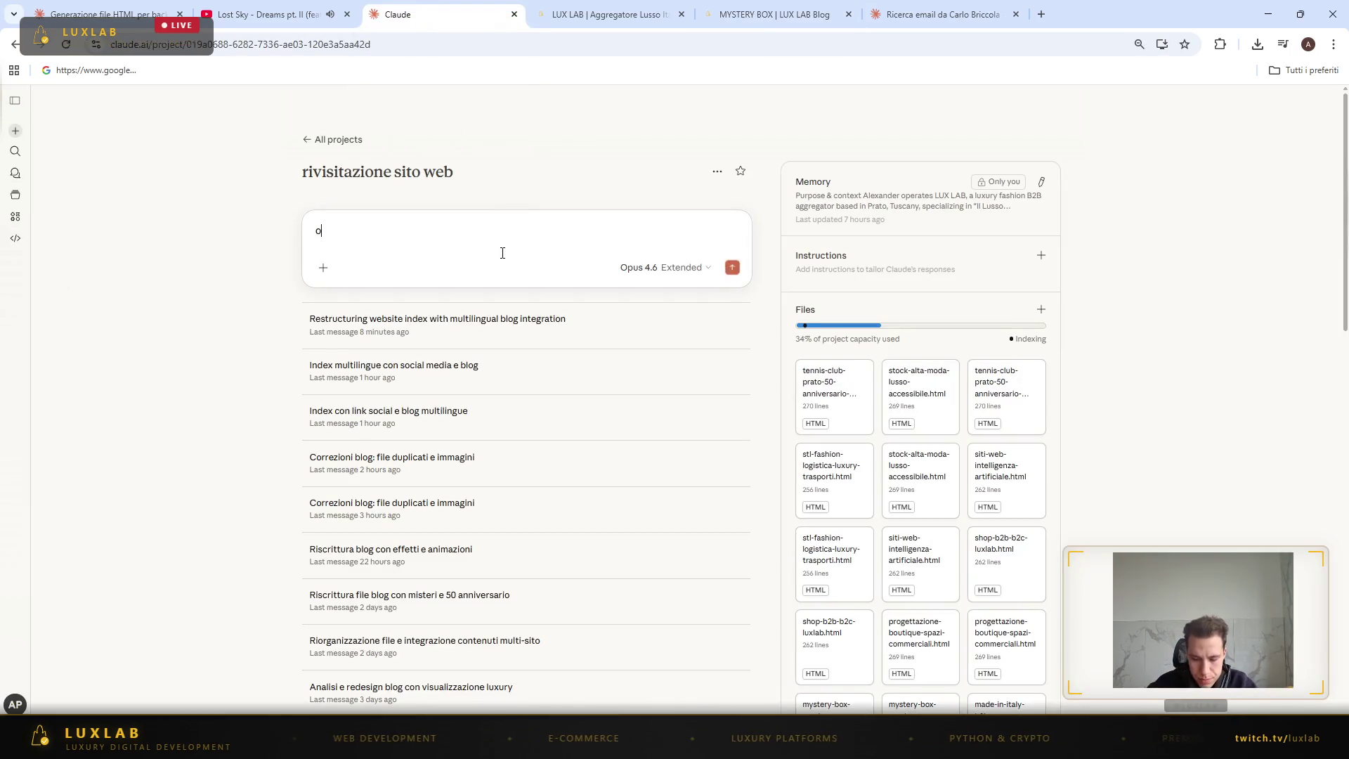
{"action": "type", "text": "k guri files che"}
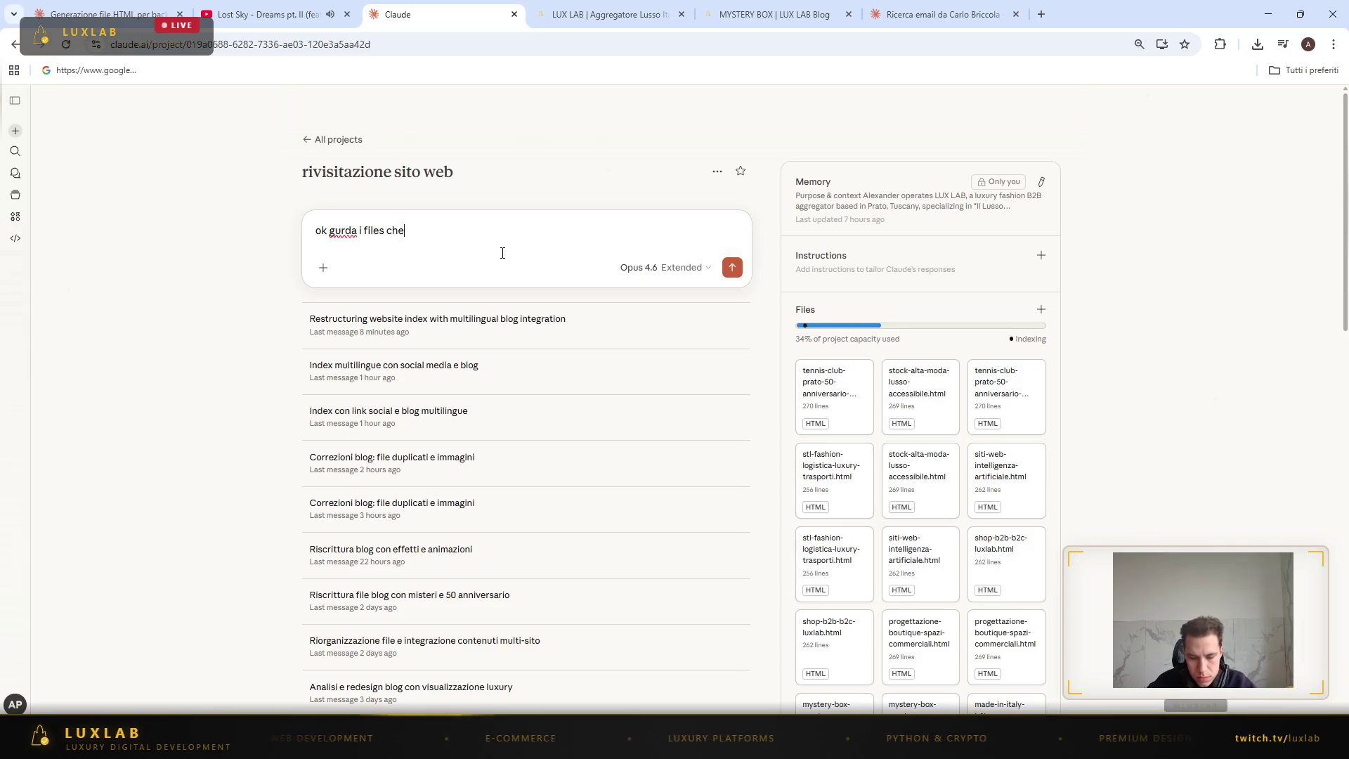
{"action": "type", "text": "b vanno ris"}
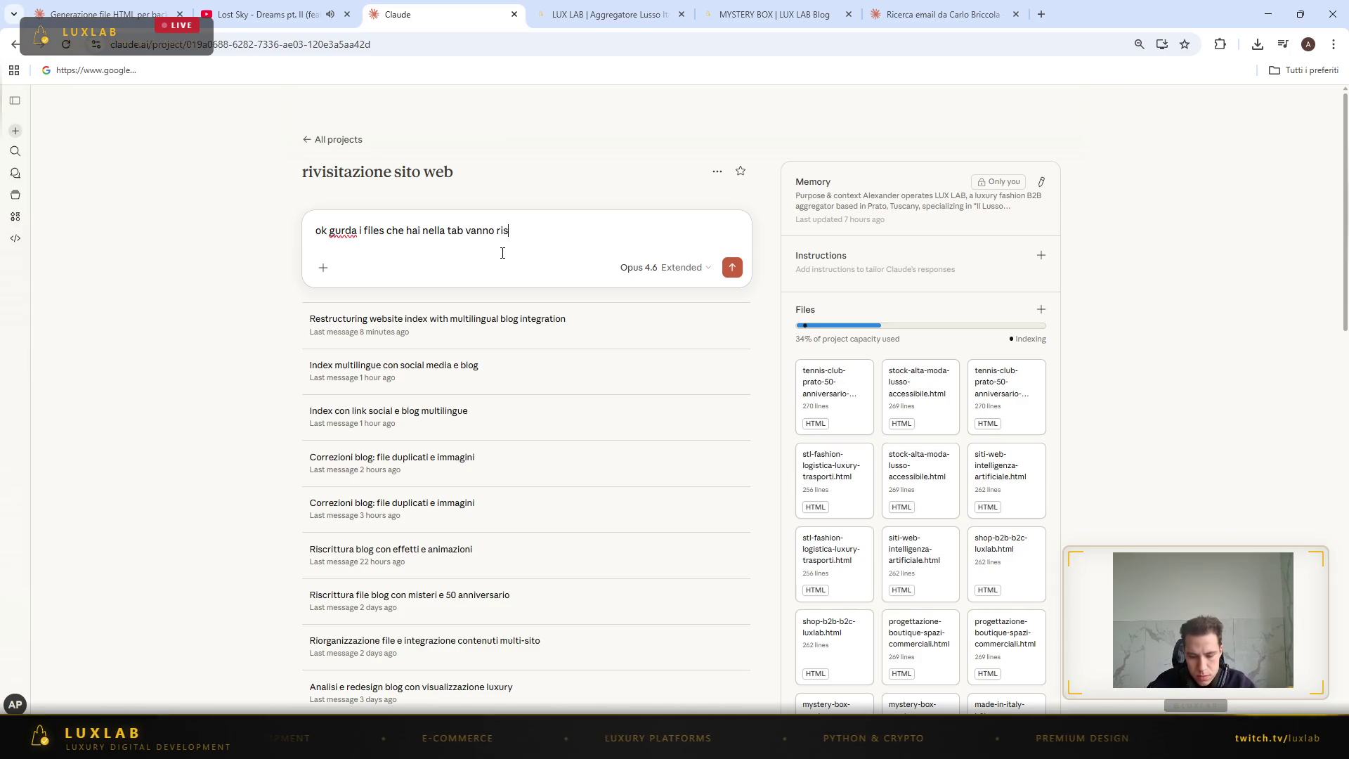
{"action": "type", "text": "tutti "}
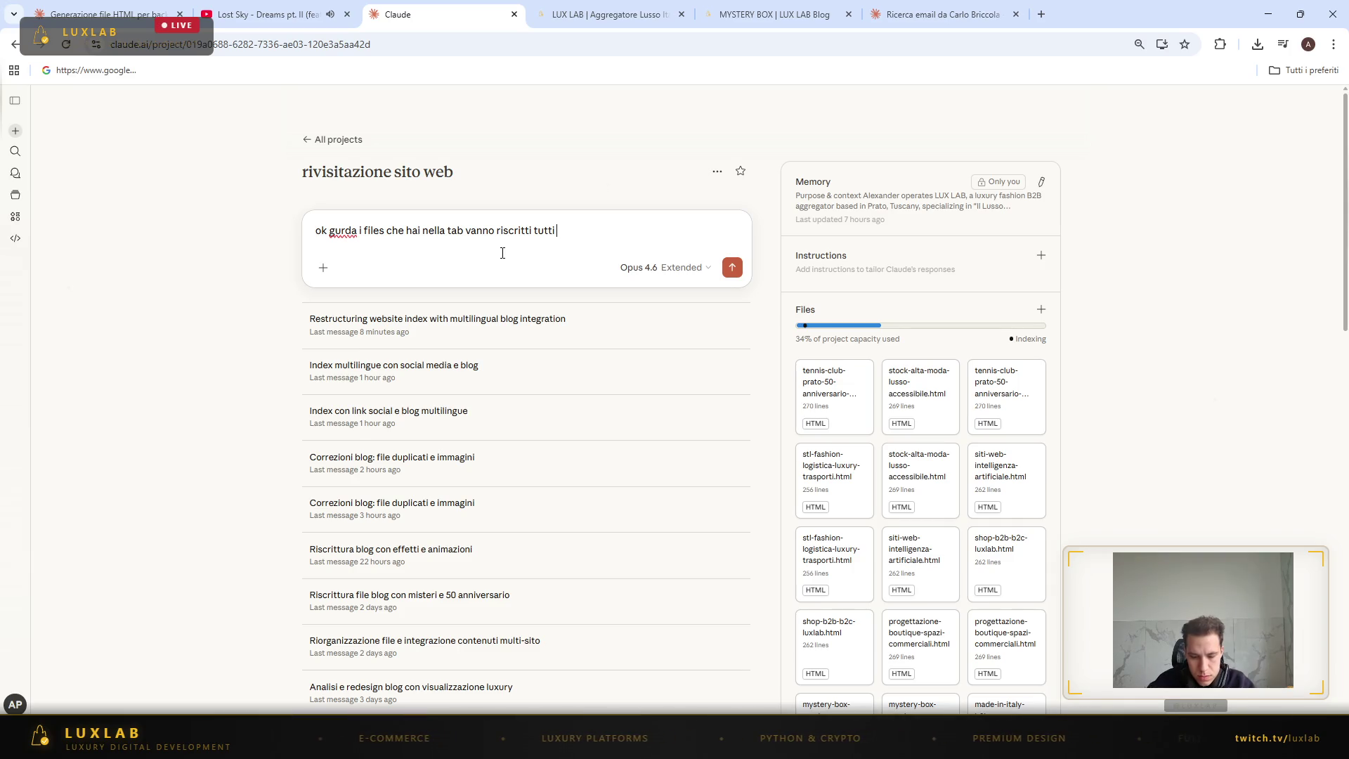
{"action": "type", "text": "devono co"}
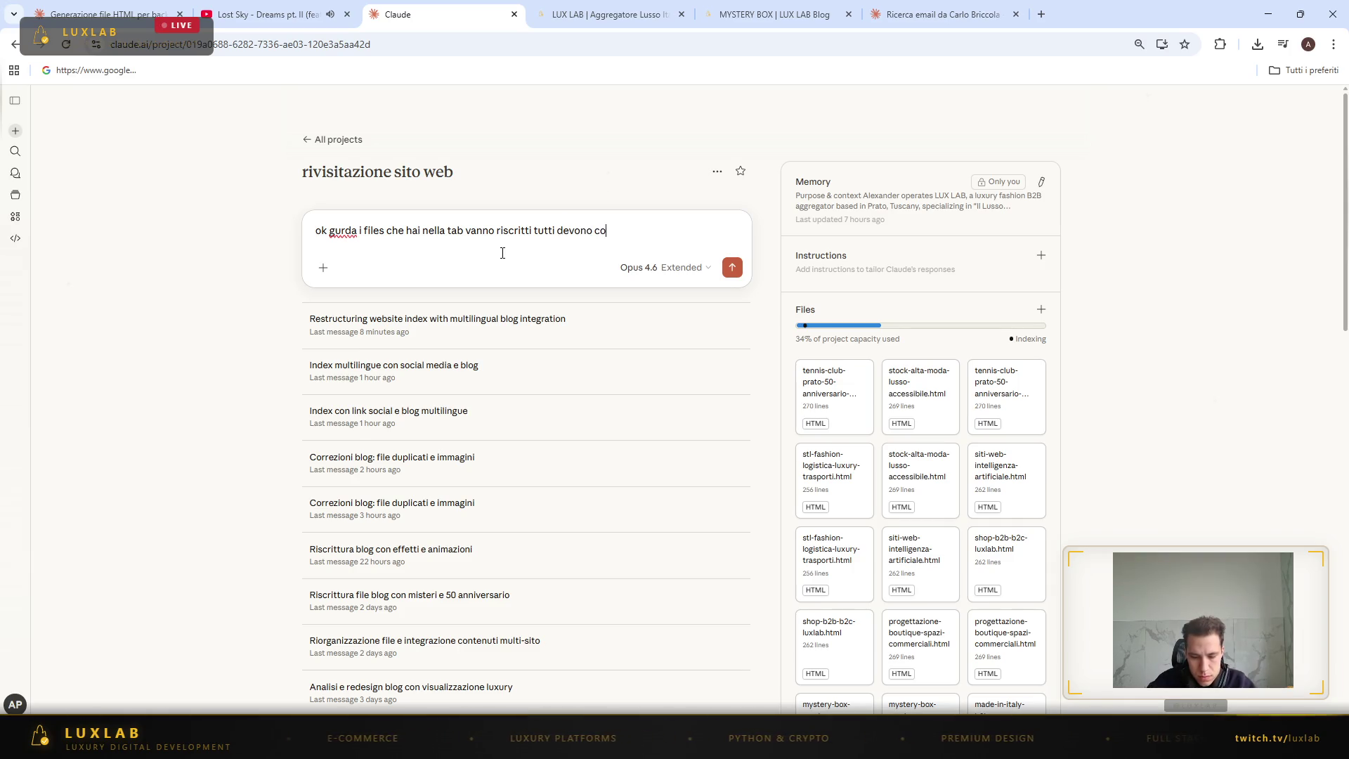
{"action": "type", "text": "are le"}
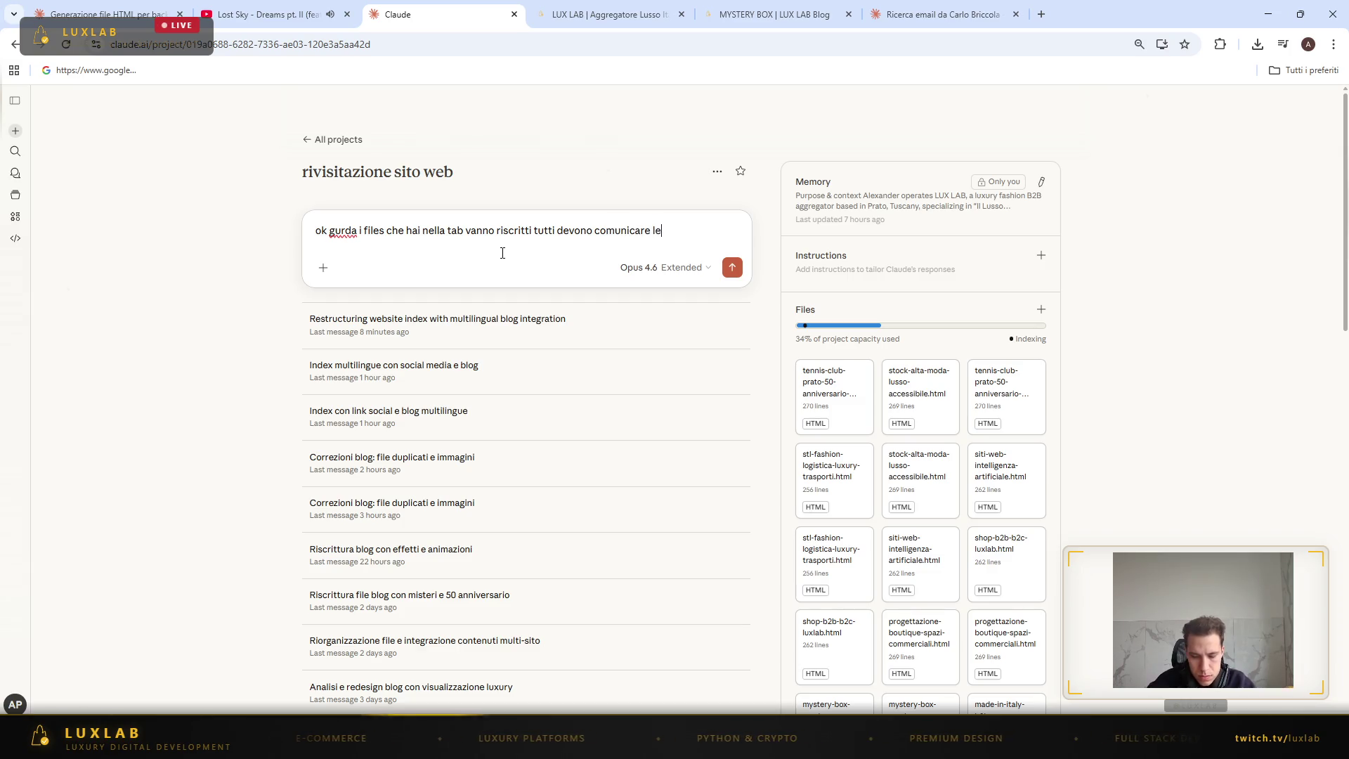
{"action": "type", "text": " index e "}
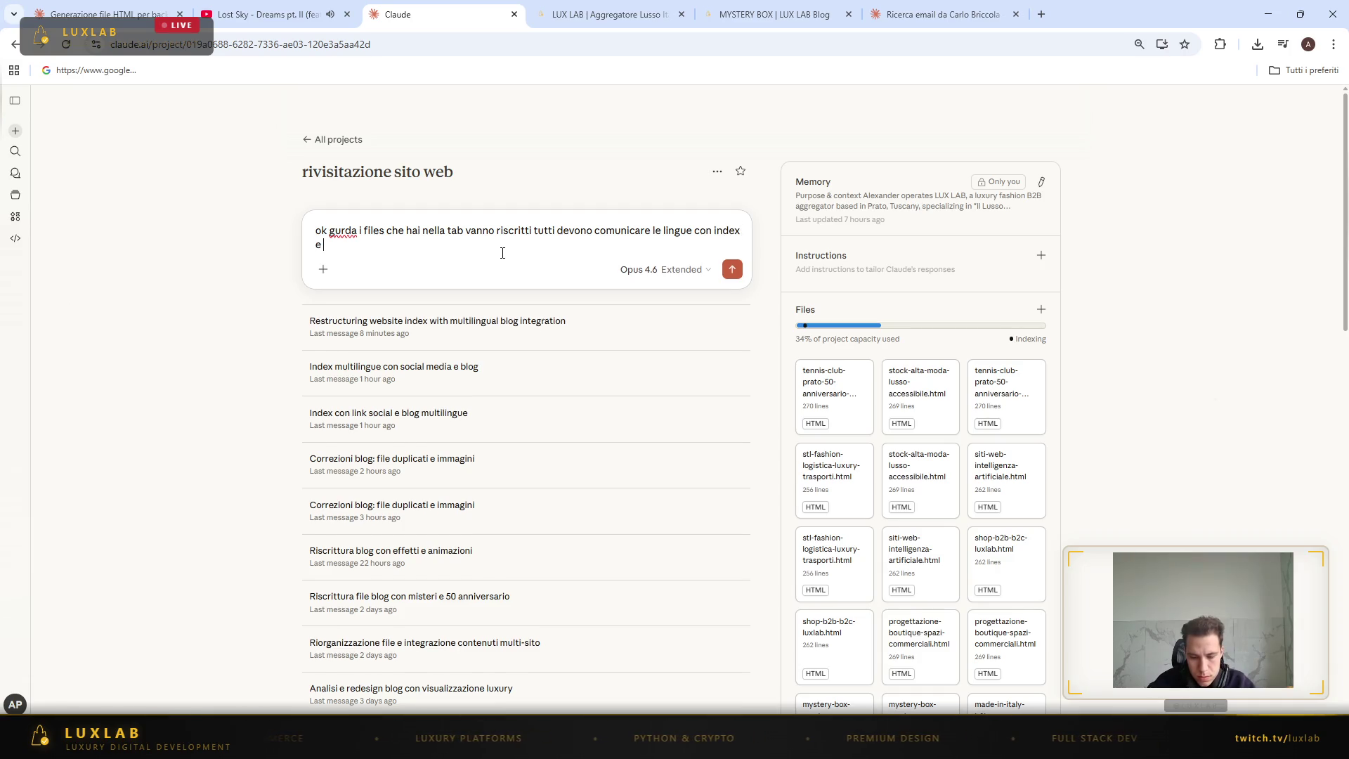
{"action": "type", "text": "blo"}
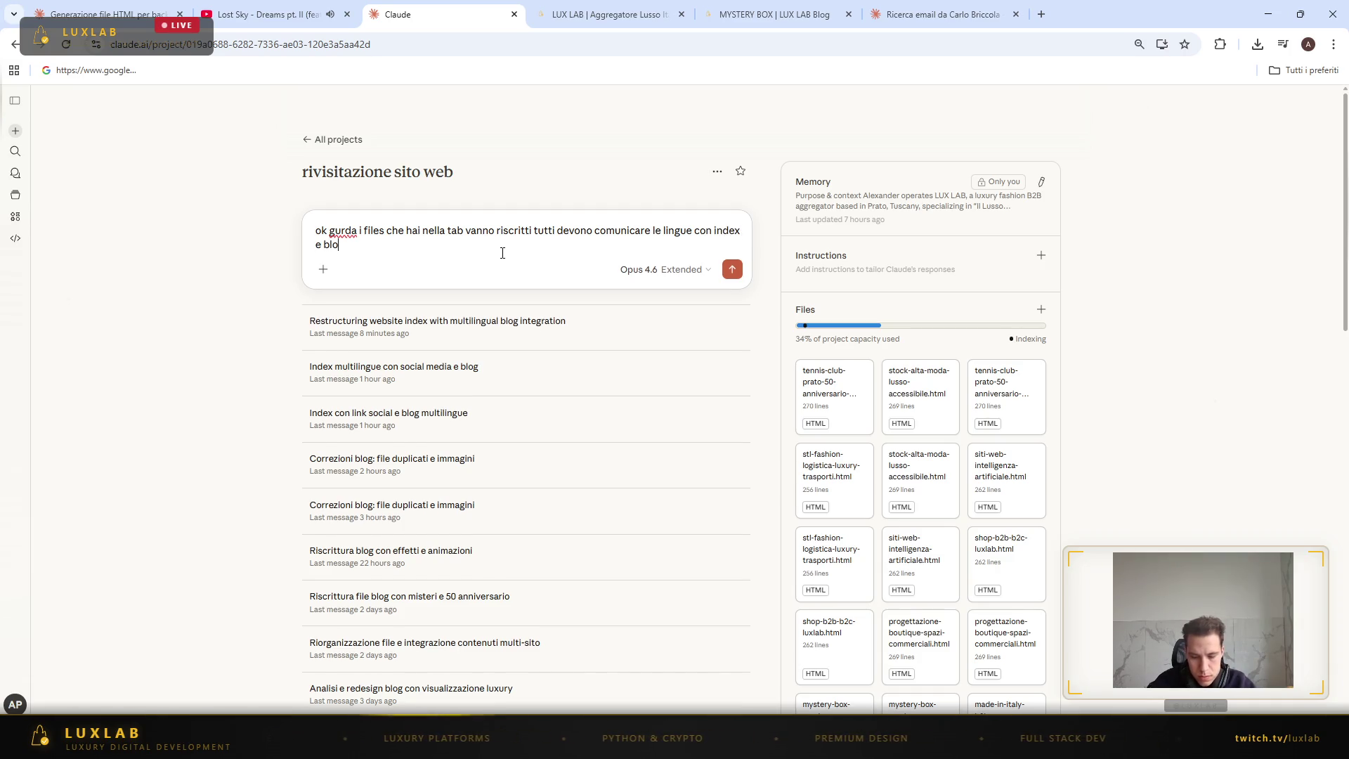
{"action": "type", "text": "deve comunicarei"}
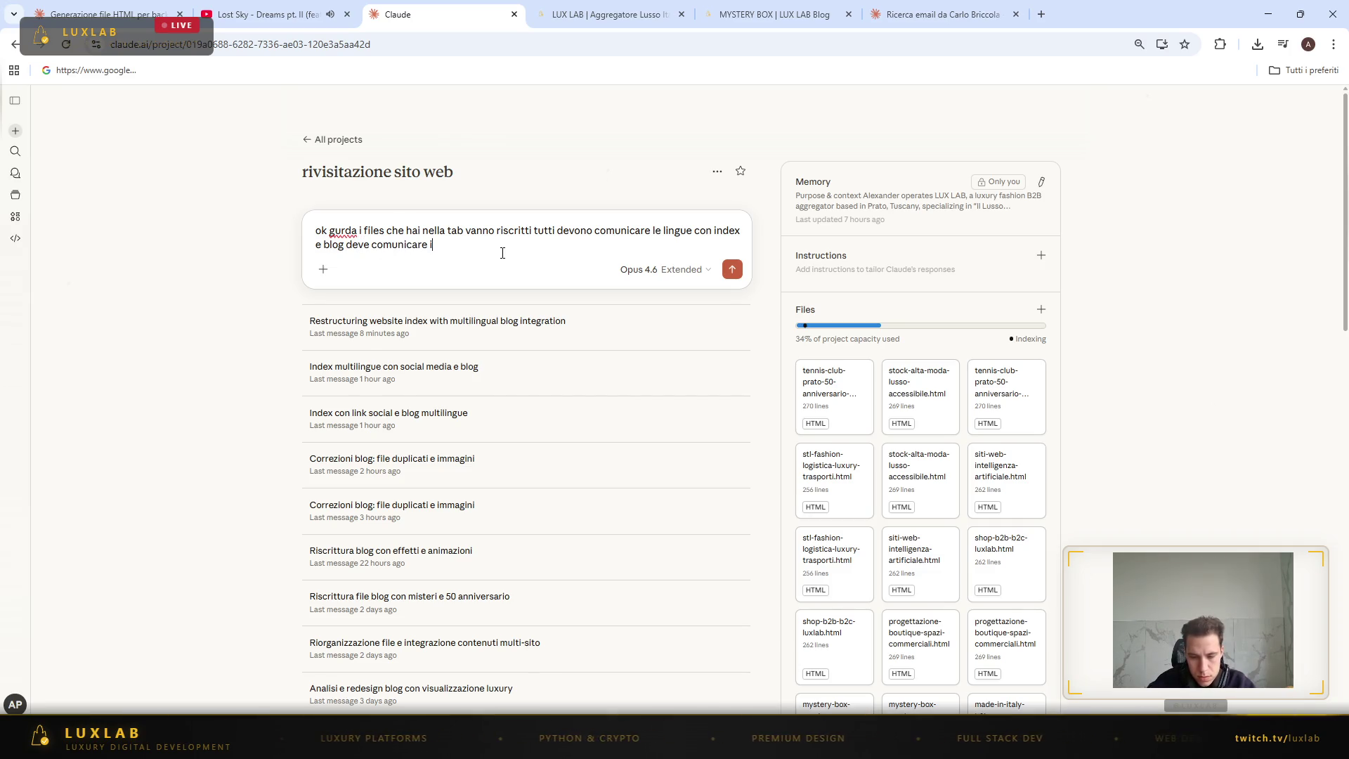
{"action": "type", "text": "con"}
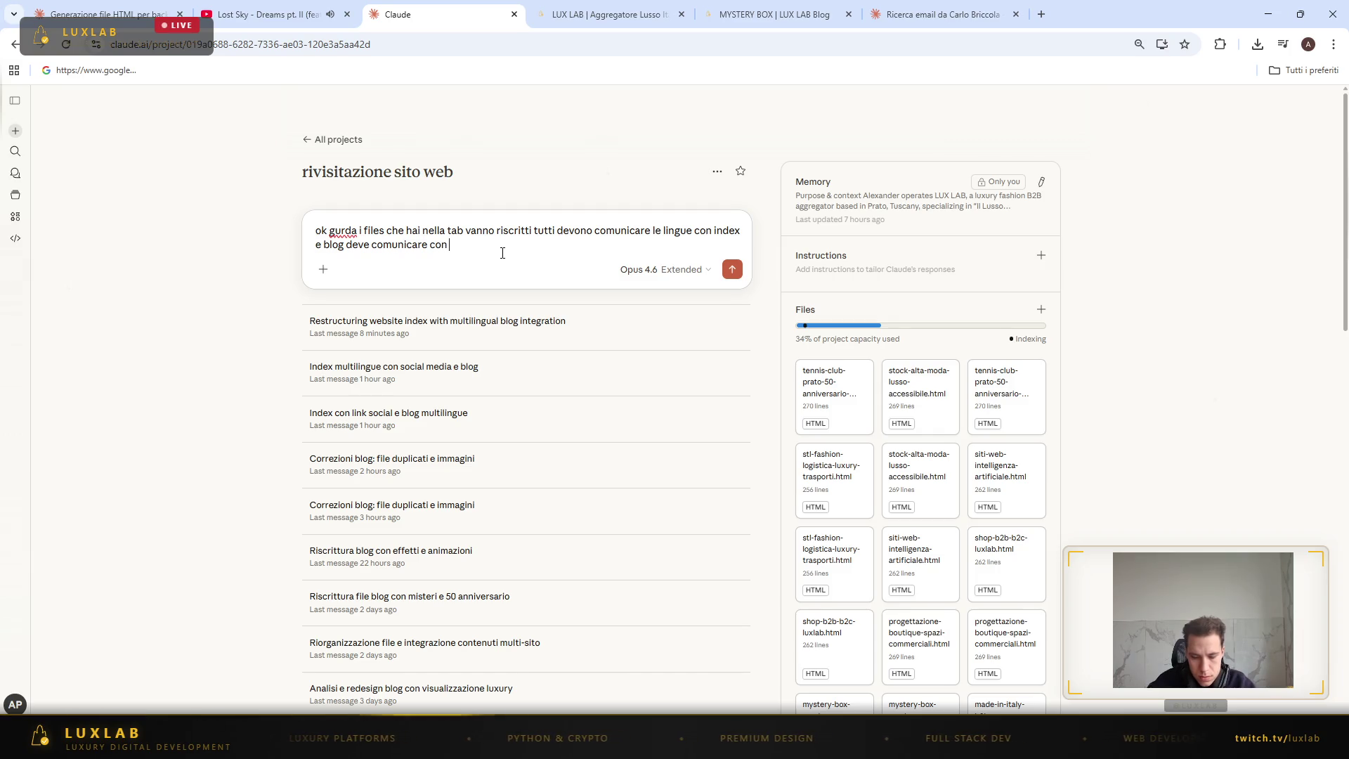
{"action": "type", "text": "dex"}
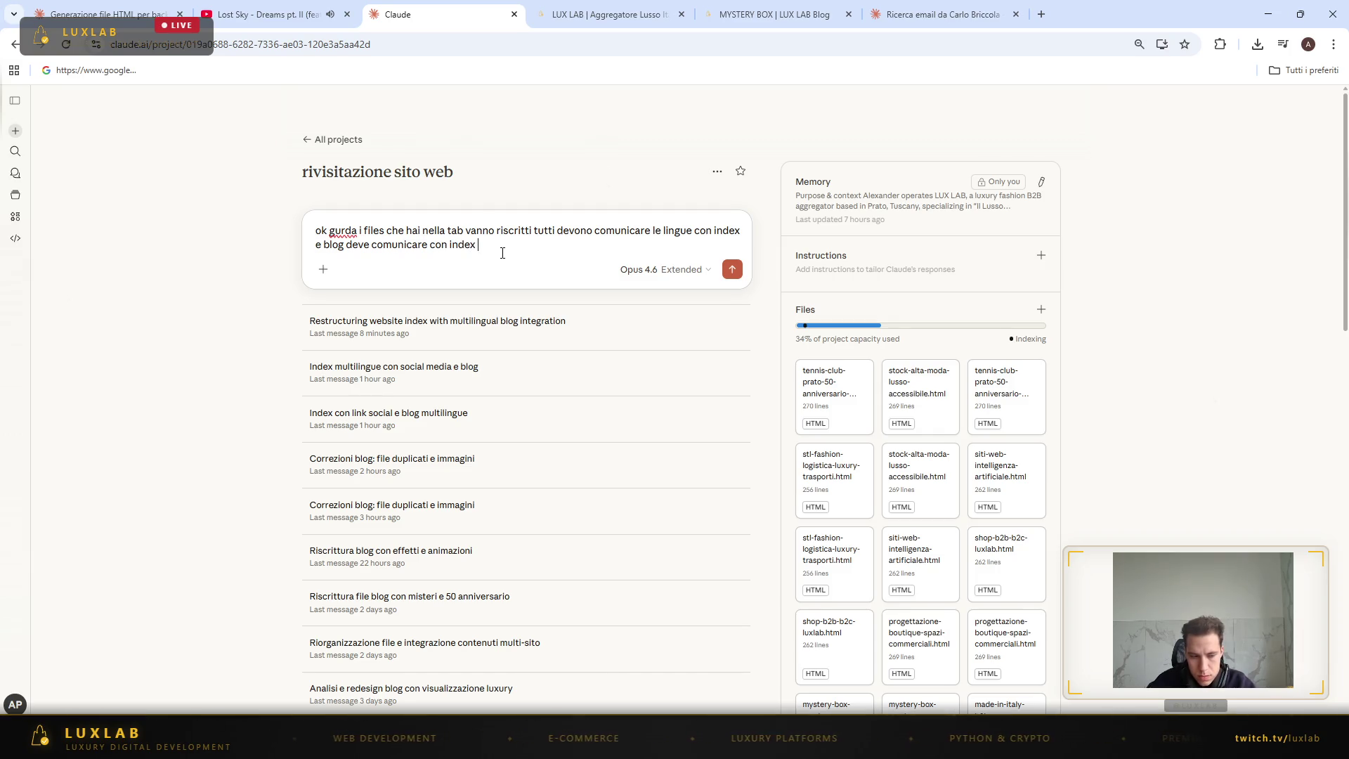
{"action": "type", "text": " li"}
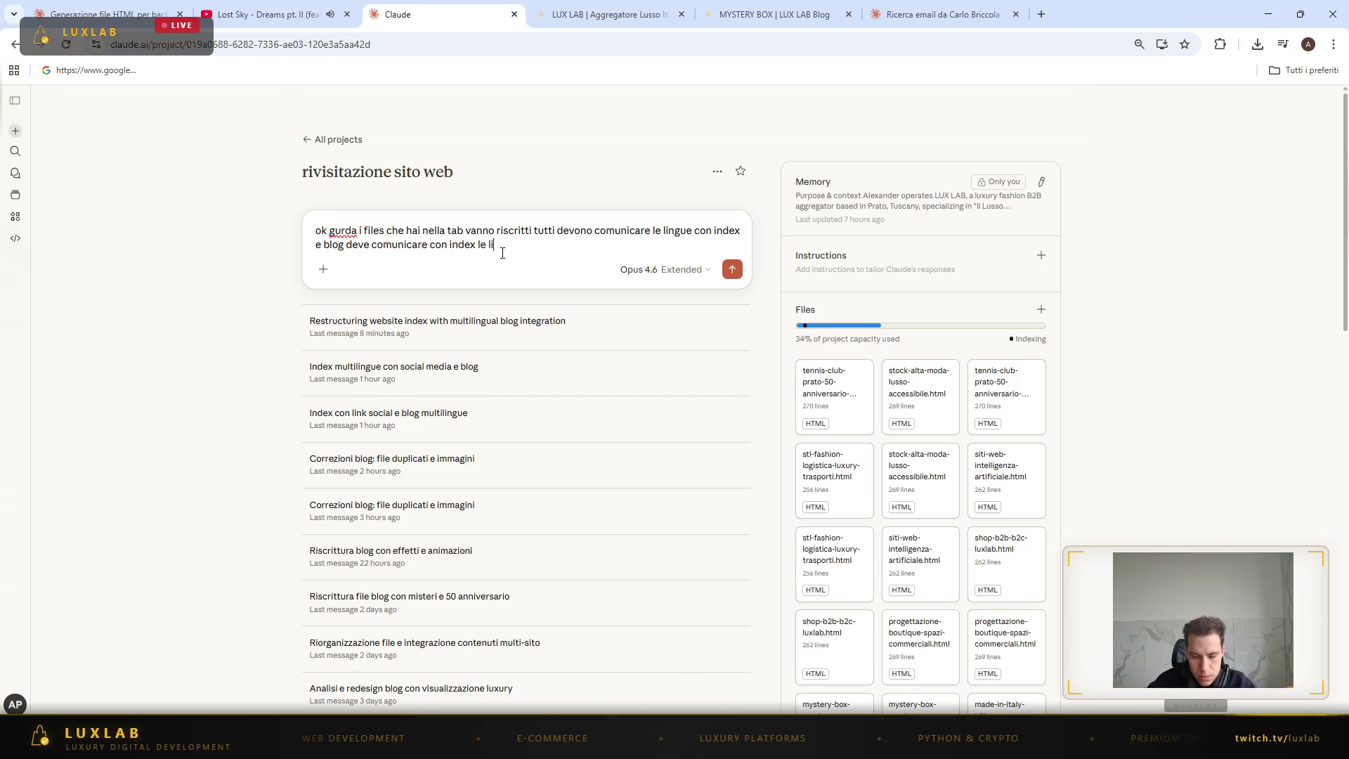
{"action": "type", "text": "ng le se"}
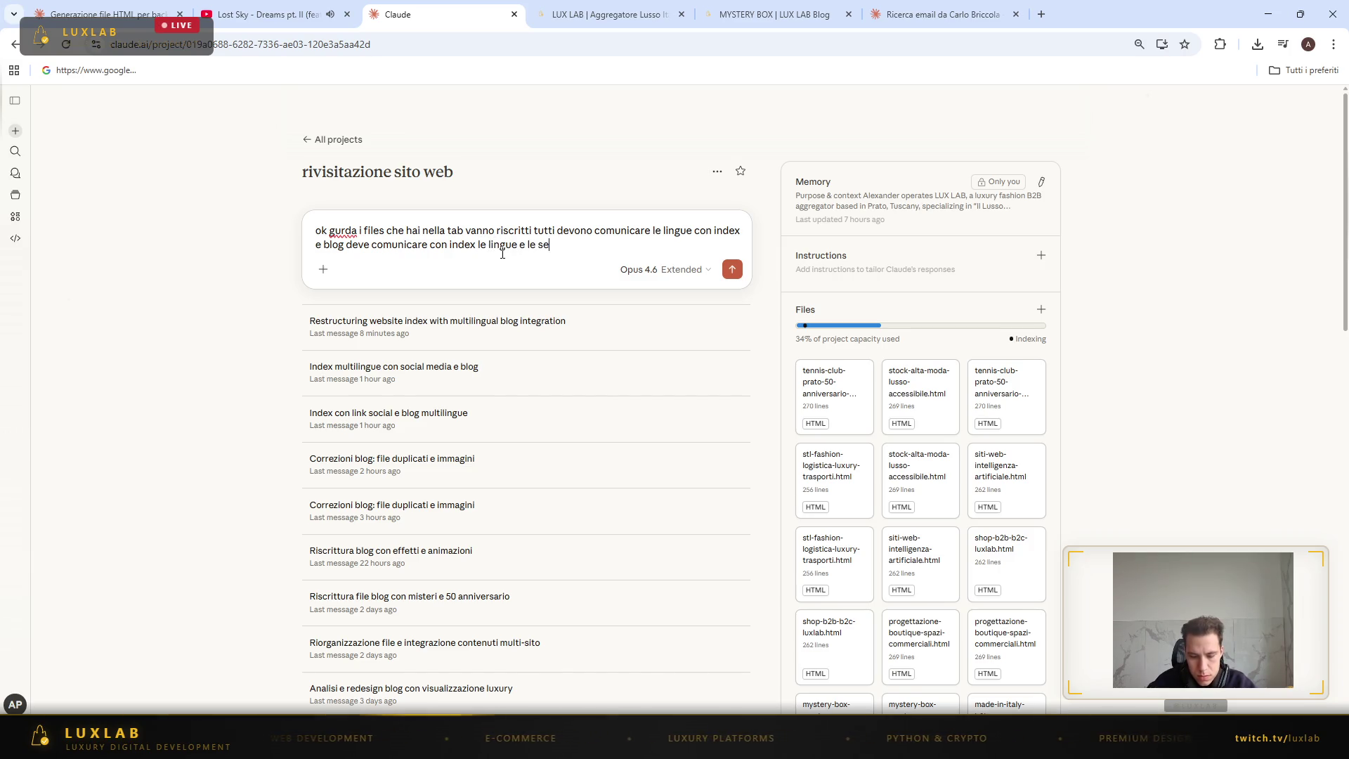
{"action": "type", "text": "oni"}
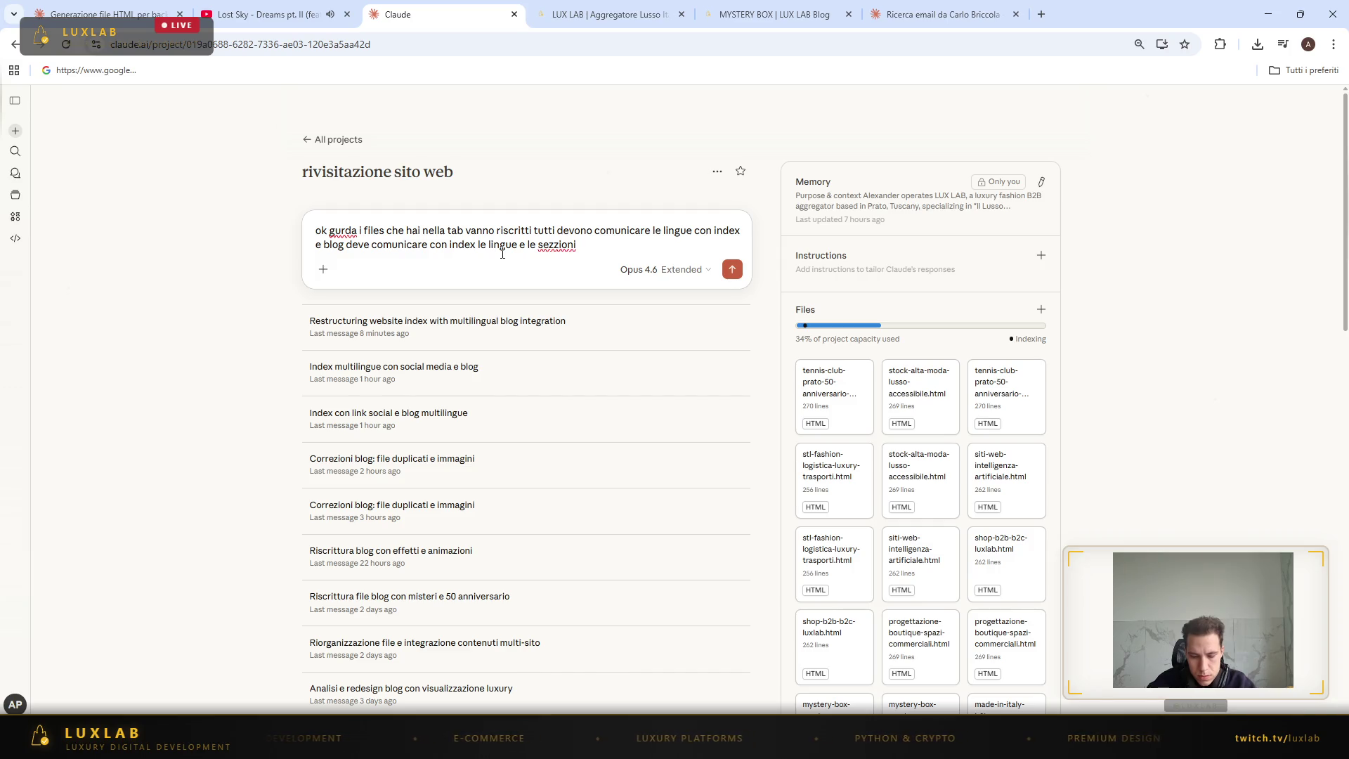
{"action": "type", "text": " del in"}
{"action": "type", "text": "dex "}
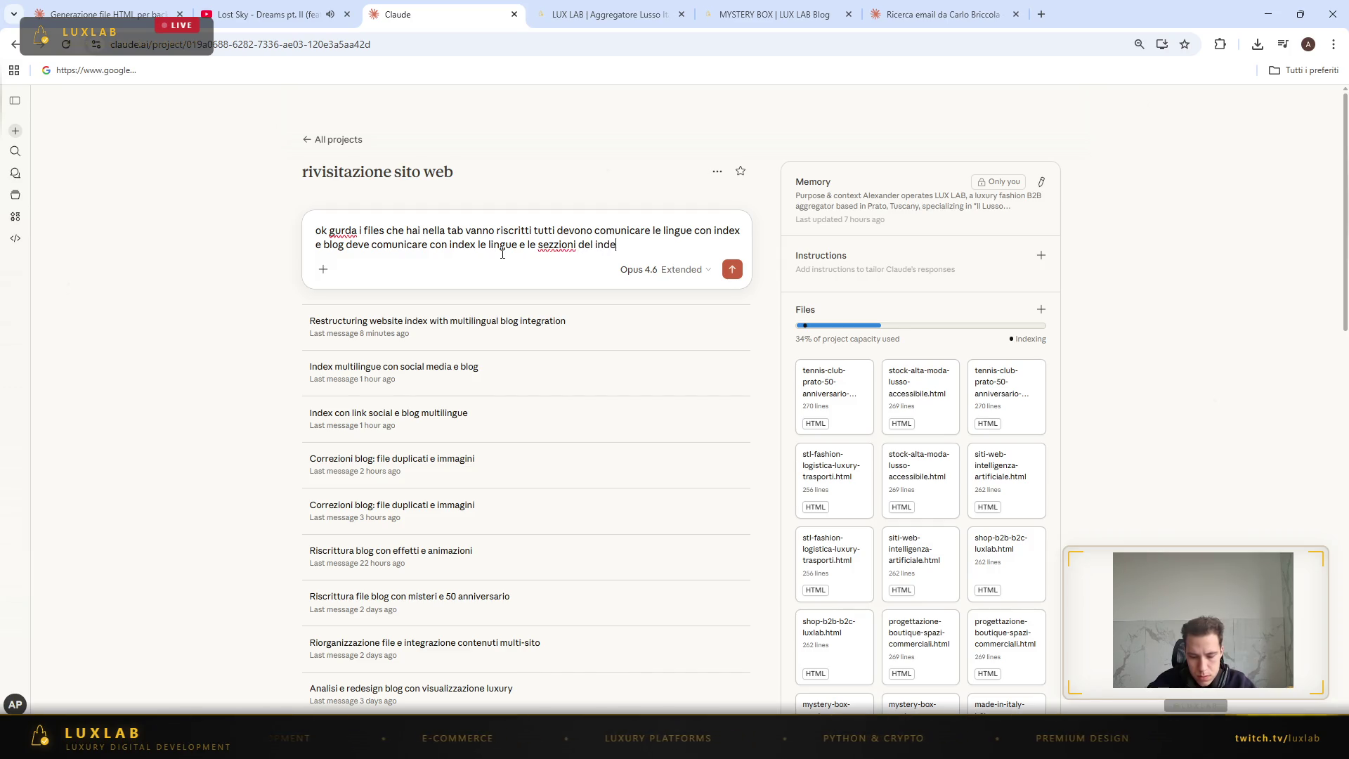
{"action": "type", "text": "llo con"}
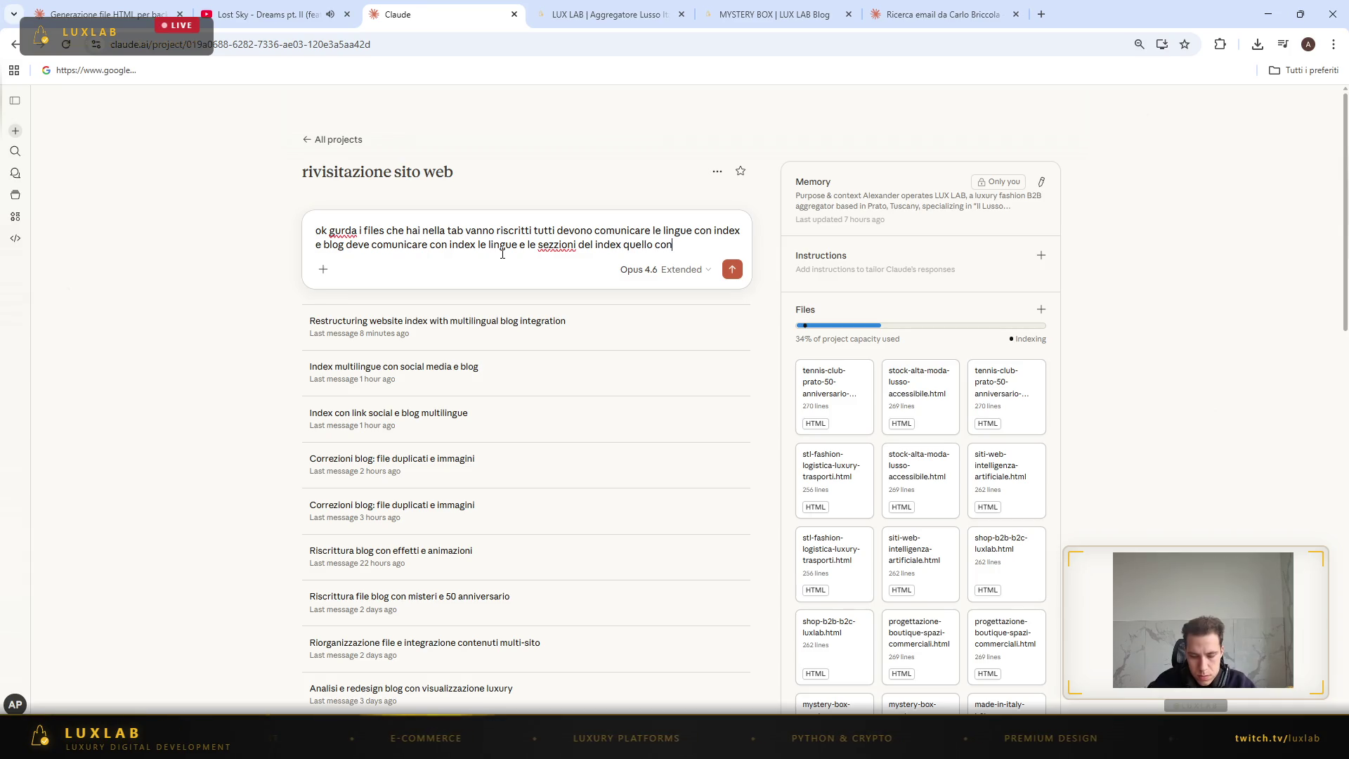
{"action": "type", "text": "iu codici"}
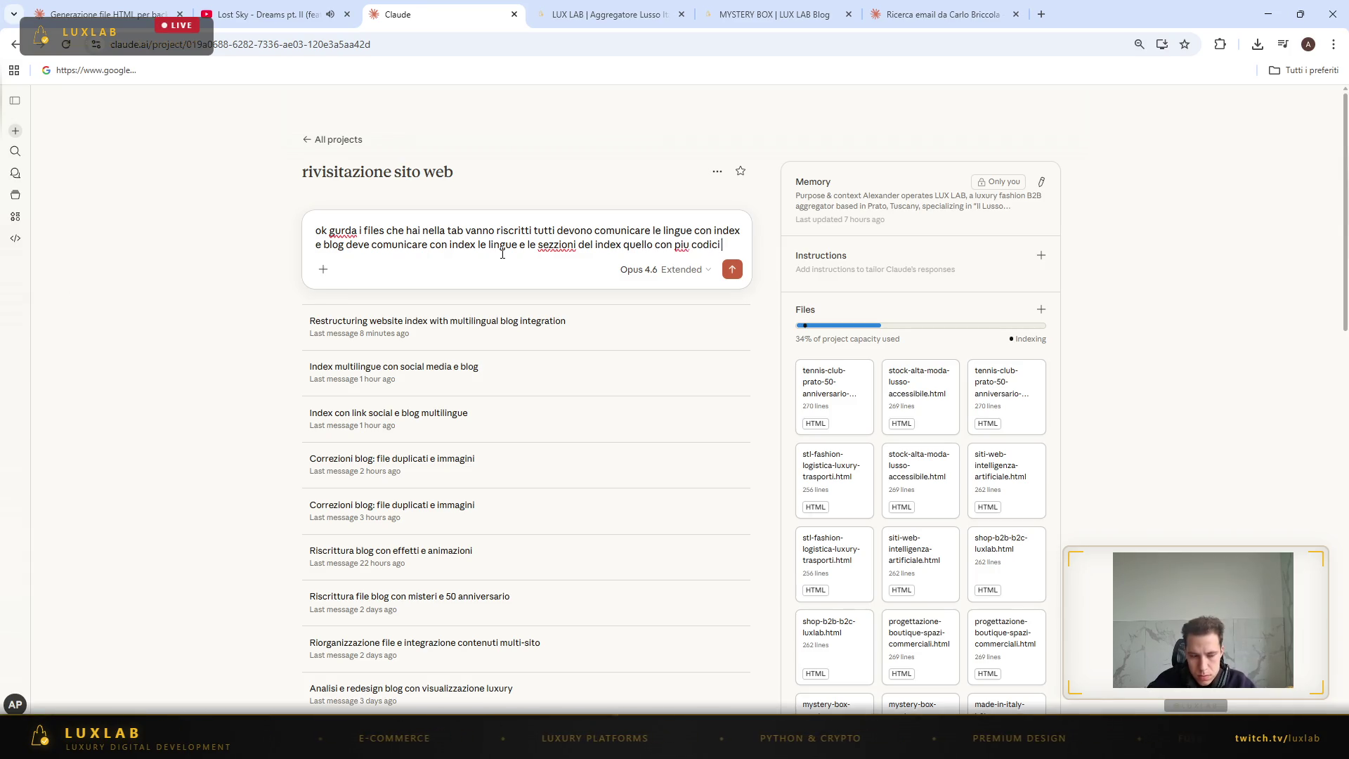
{"action": "type", "text": " che è il sito web att"}
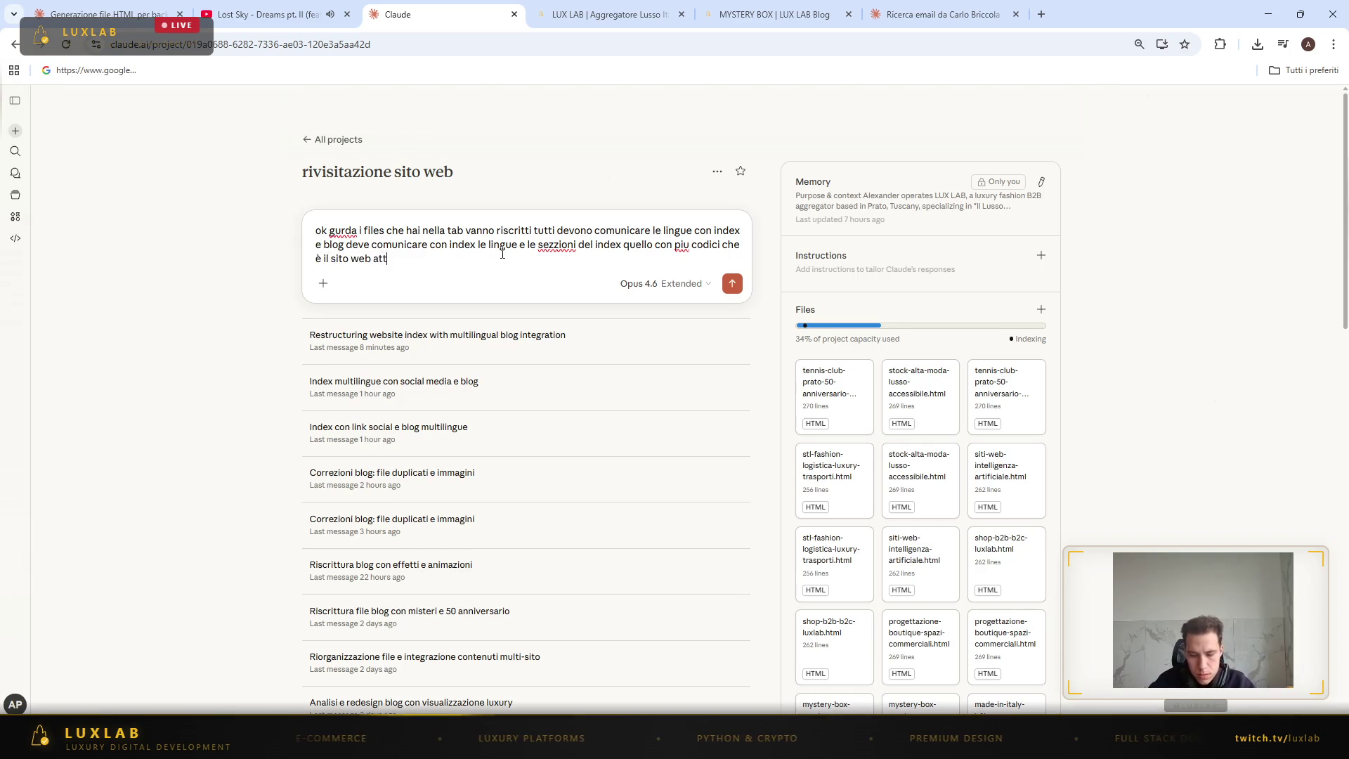
{"action": "type", "text": " che questi blog sono s"}
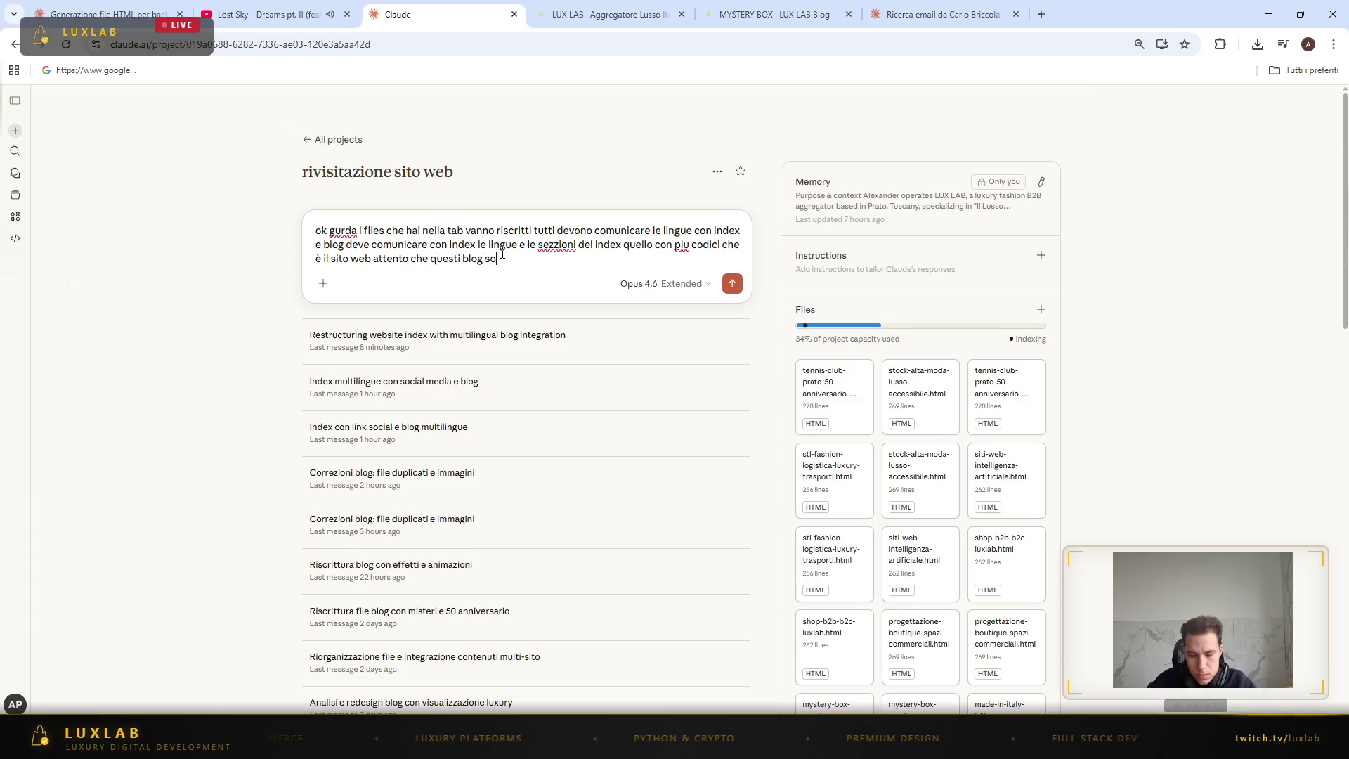
{"action": "type", "text": "co"}
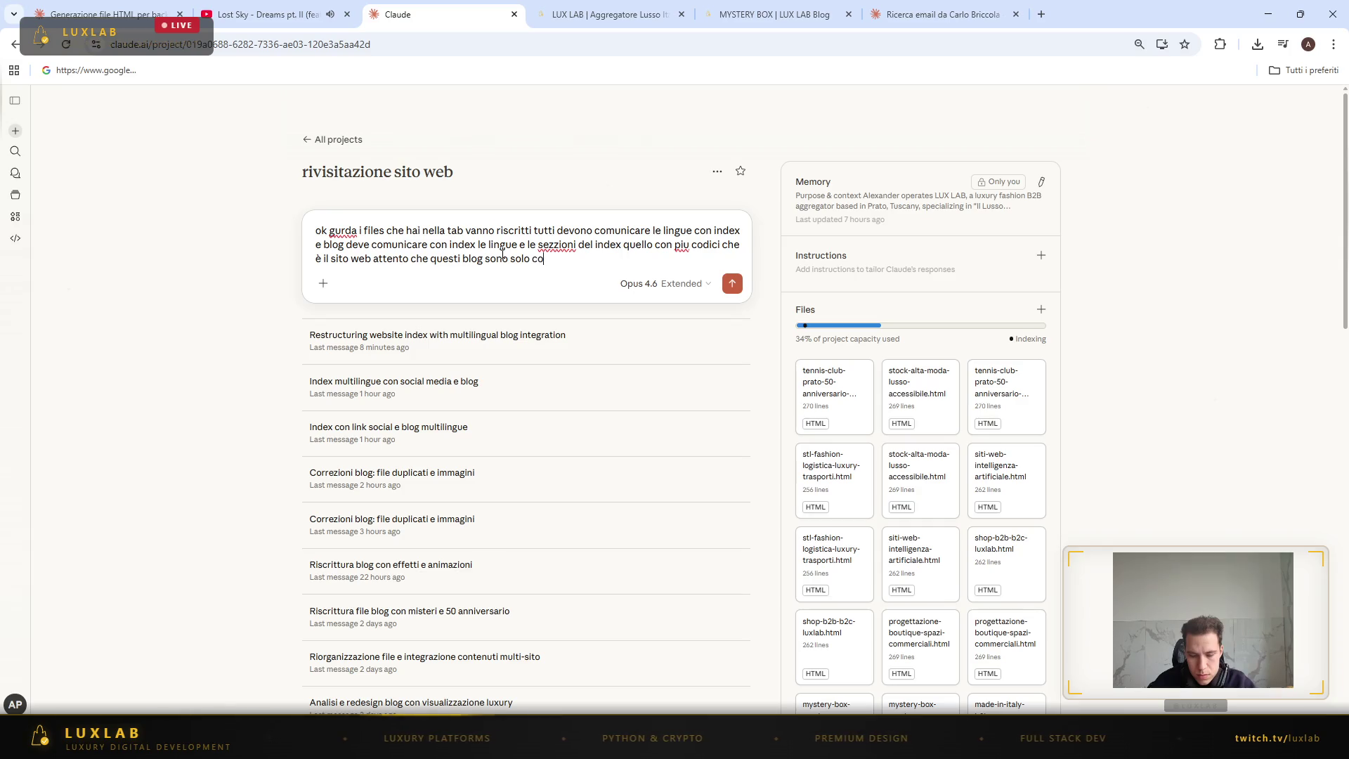
{"action": "type", "text": "e attentole sez"}
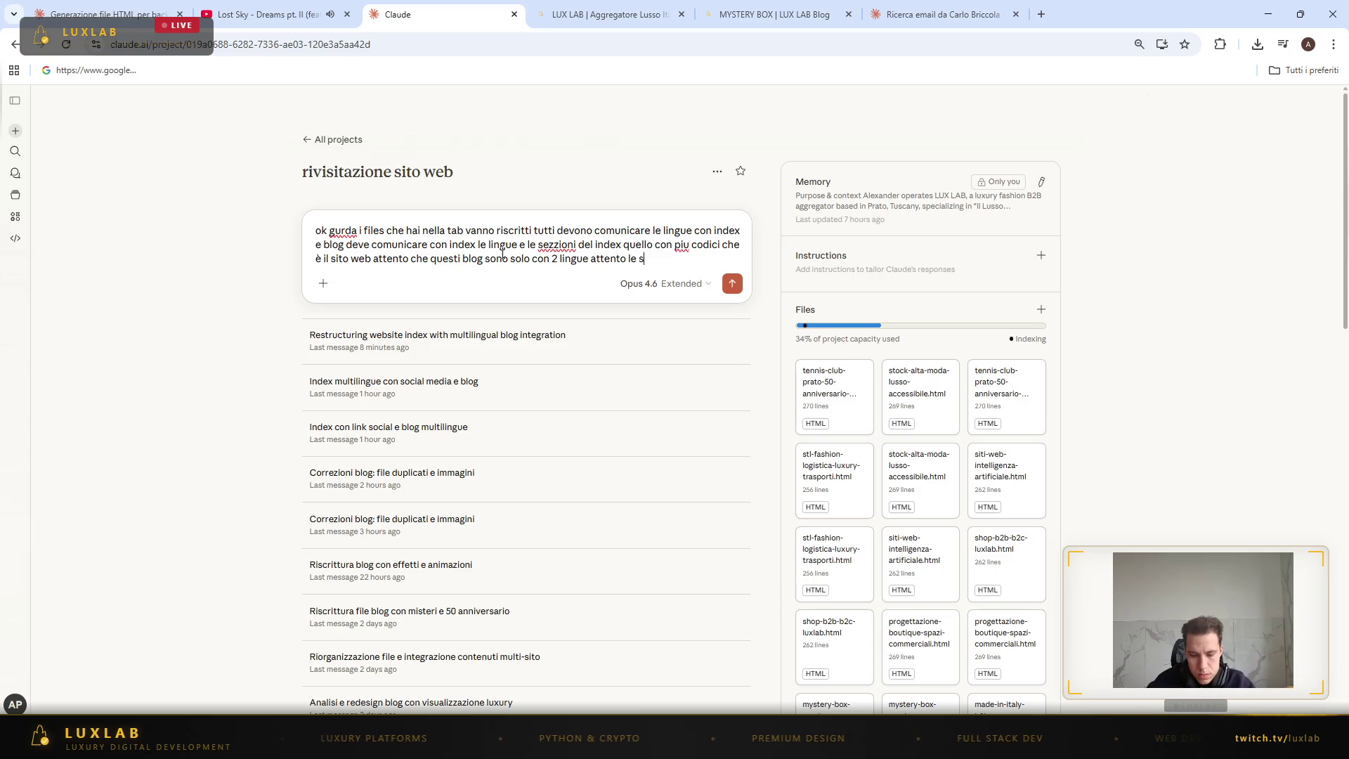
{"action": "type", "text": "ni devo"}
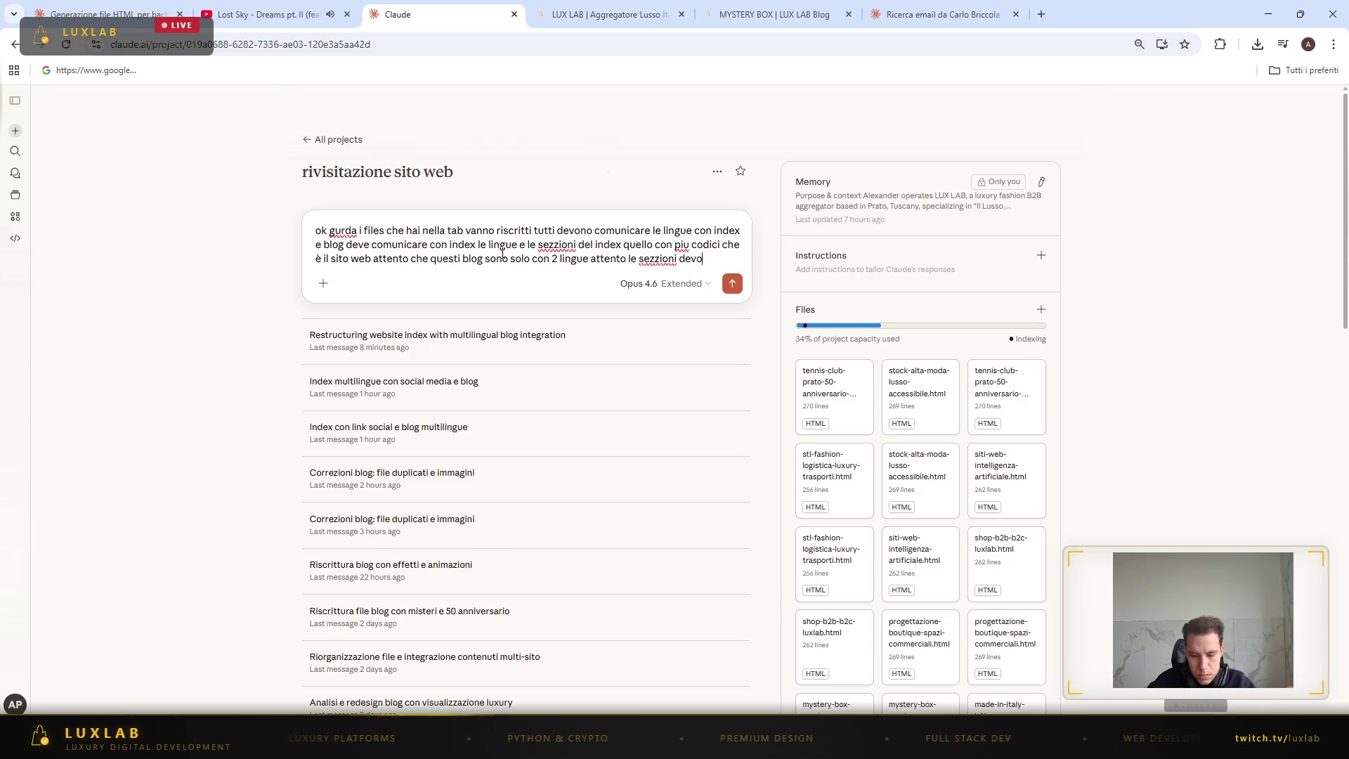
{"action": "type", "text": " portar"}
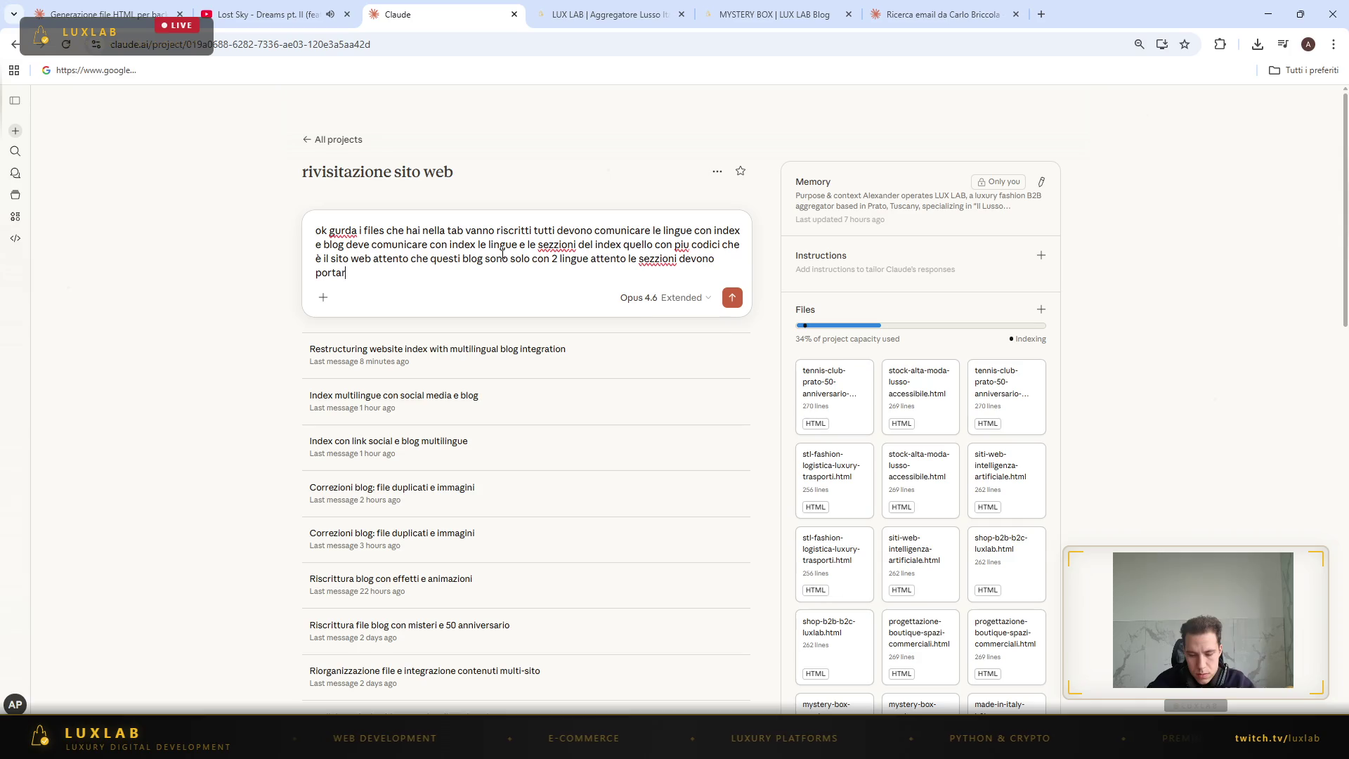
{"action": "type", "text": "e alle"}
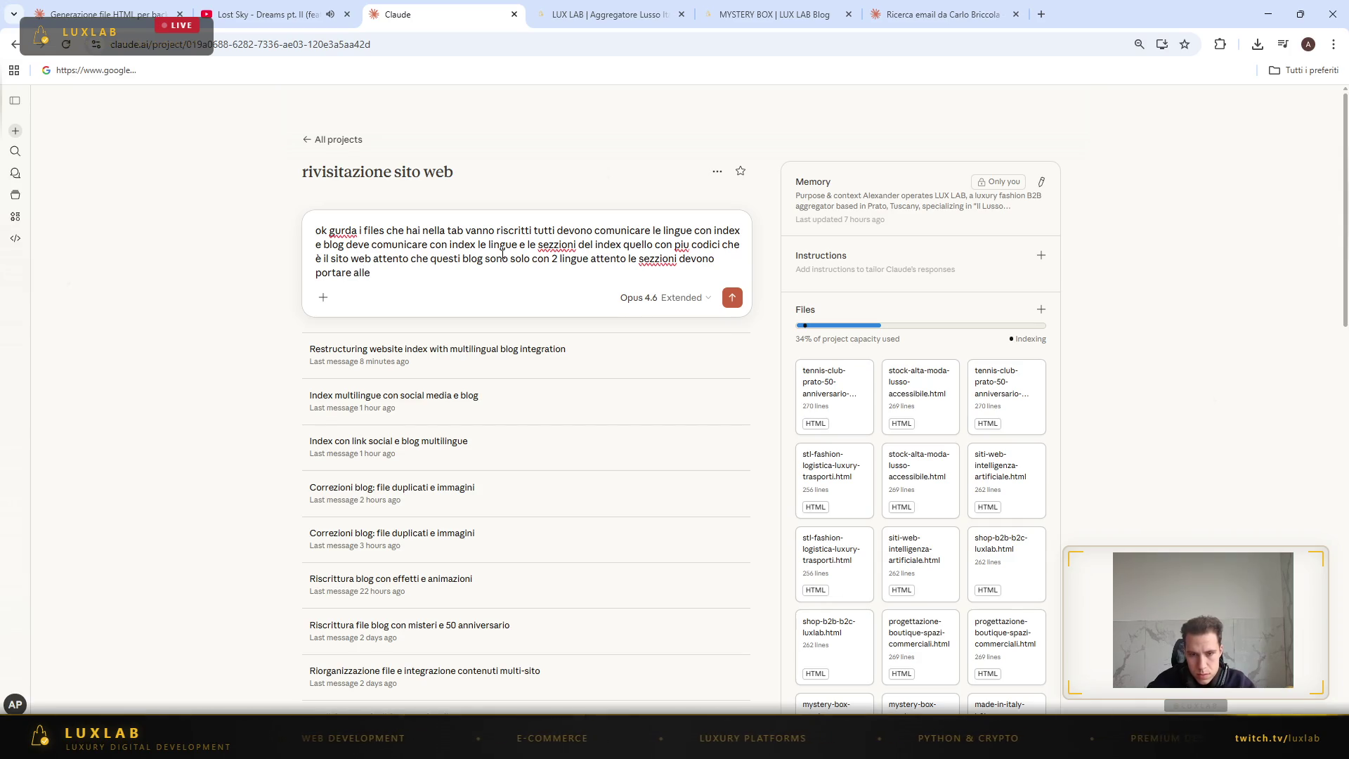
{"action": "type", "text": "i"}
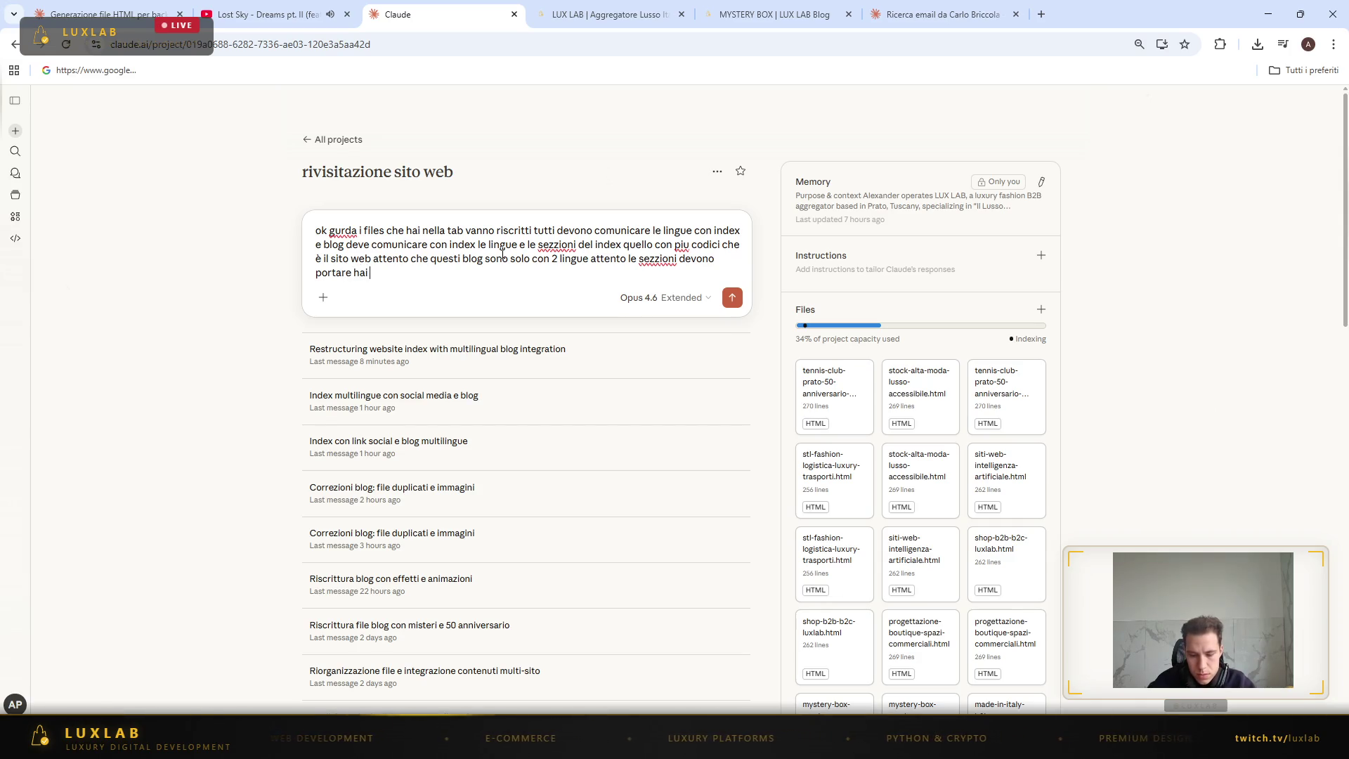
{"action": "type", "text": "cchi sezioni original"}
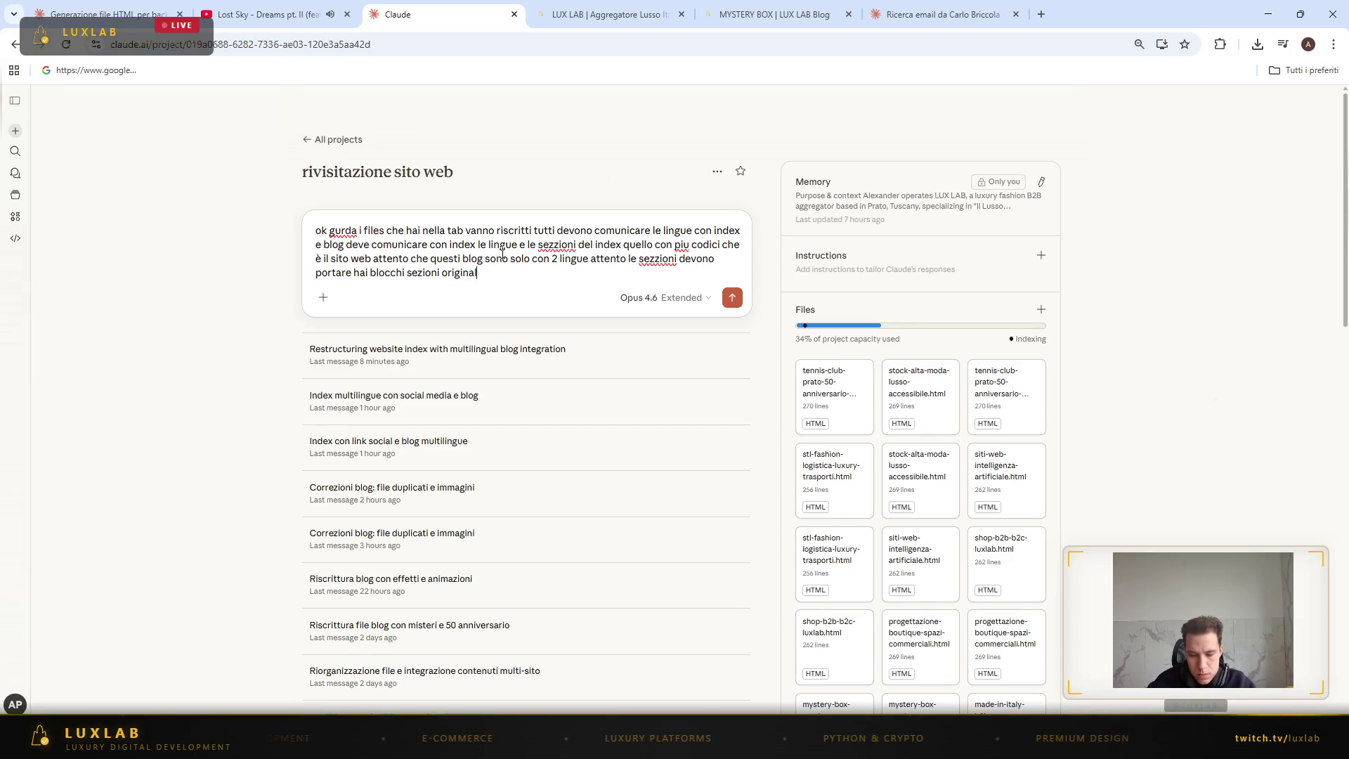
{"action": "type", "text": "nd"}
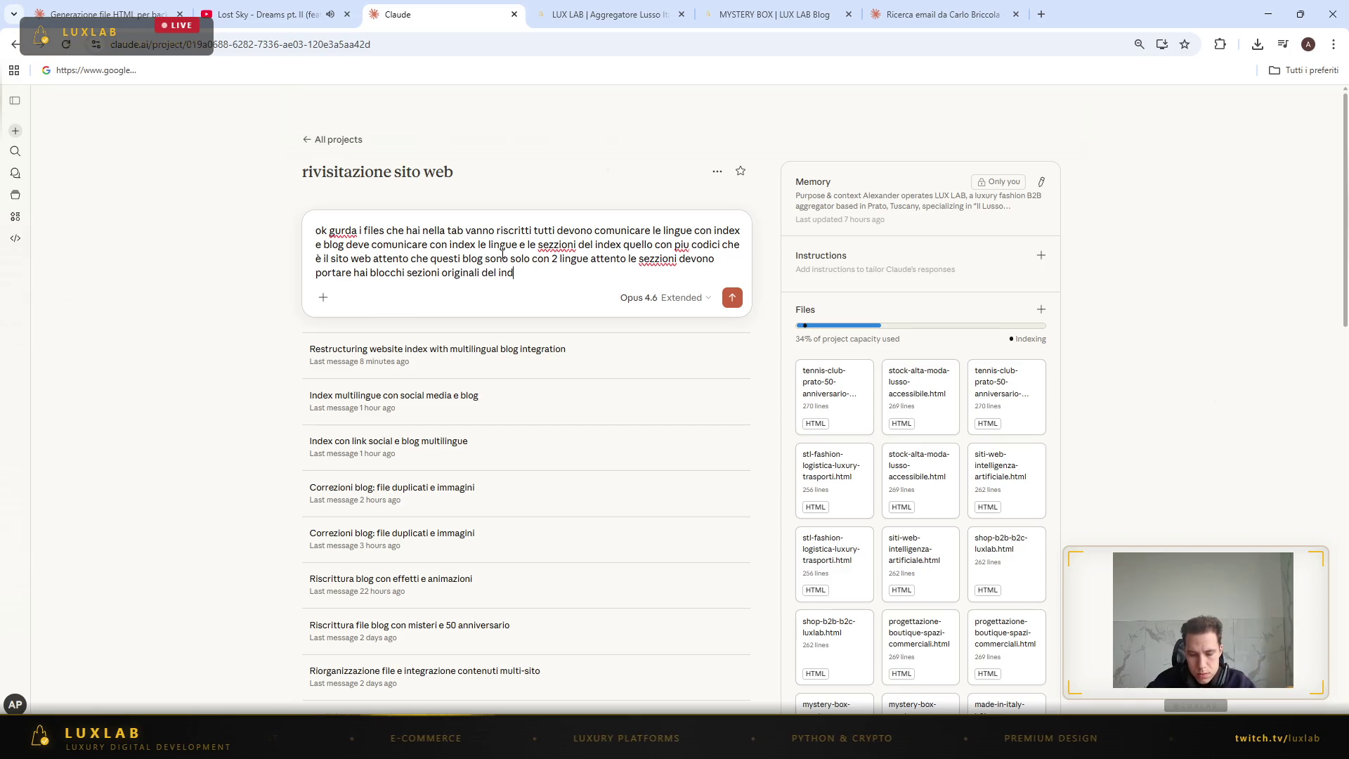
{"action": "type", "text": " piu diallettica"}
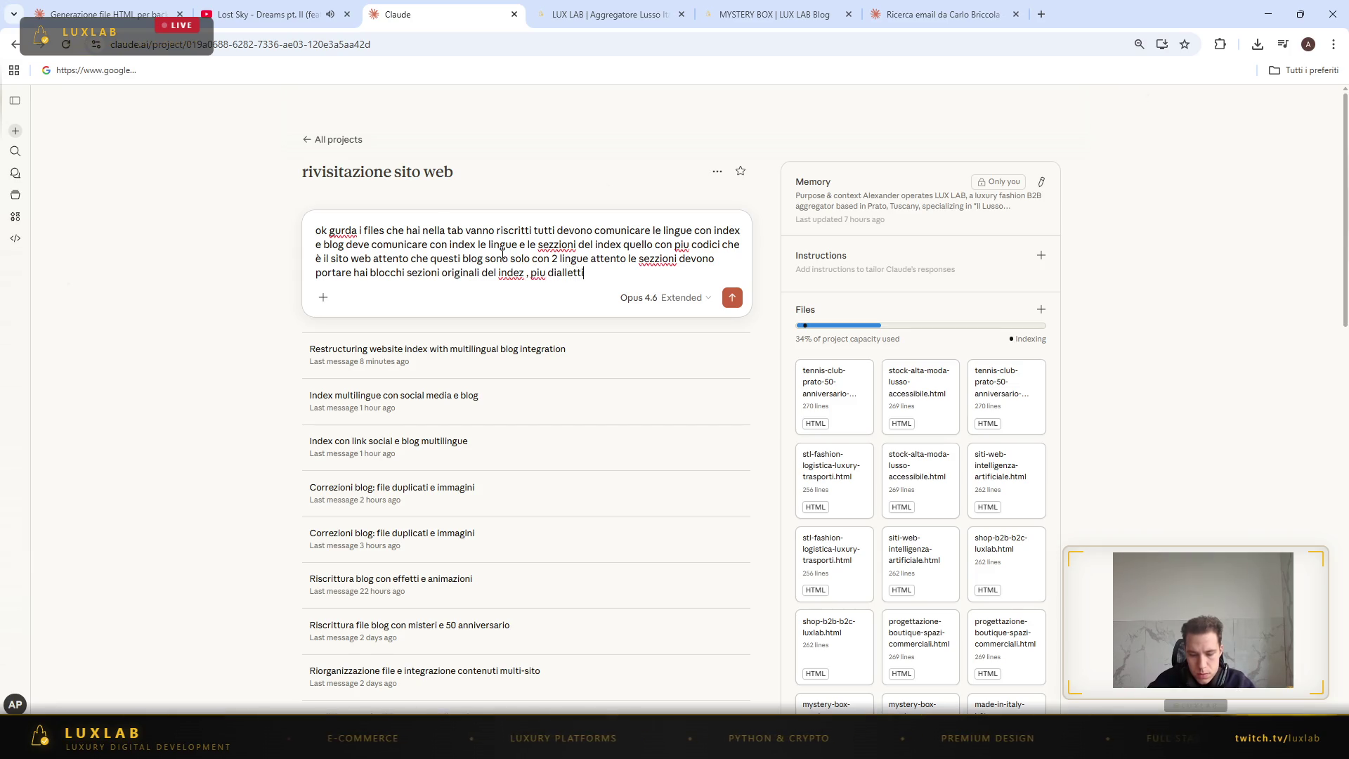
{"action": "type", "text": "piegazi"}
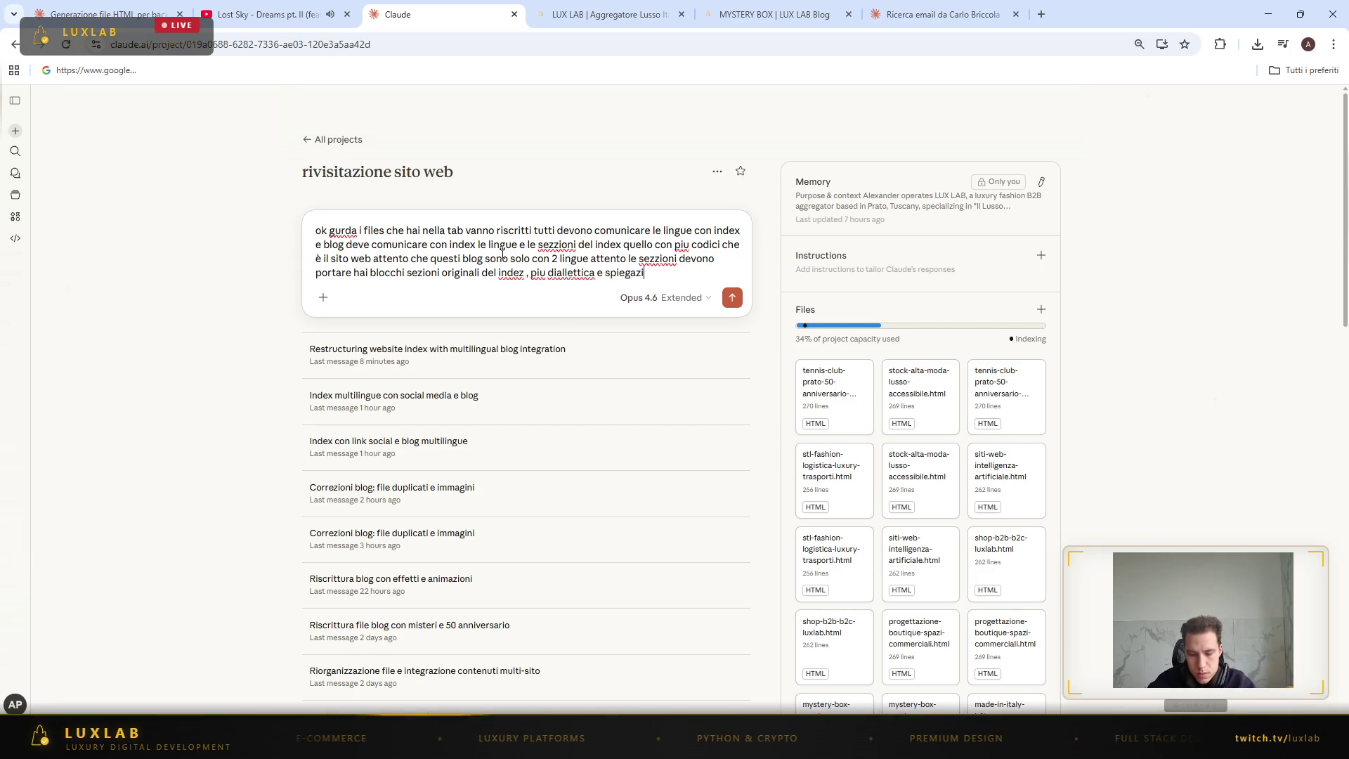
{"action": "type", "text": "com eun vero blogartico"}
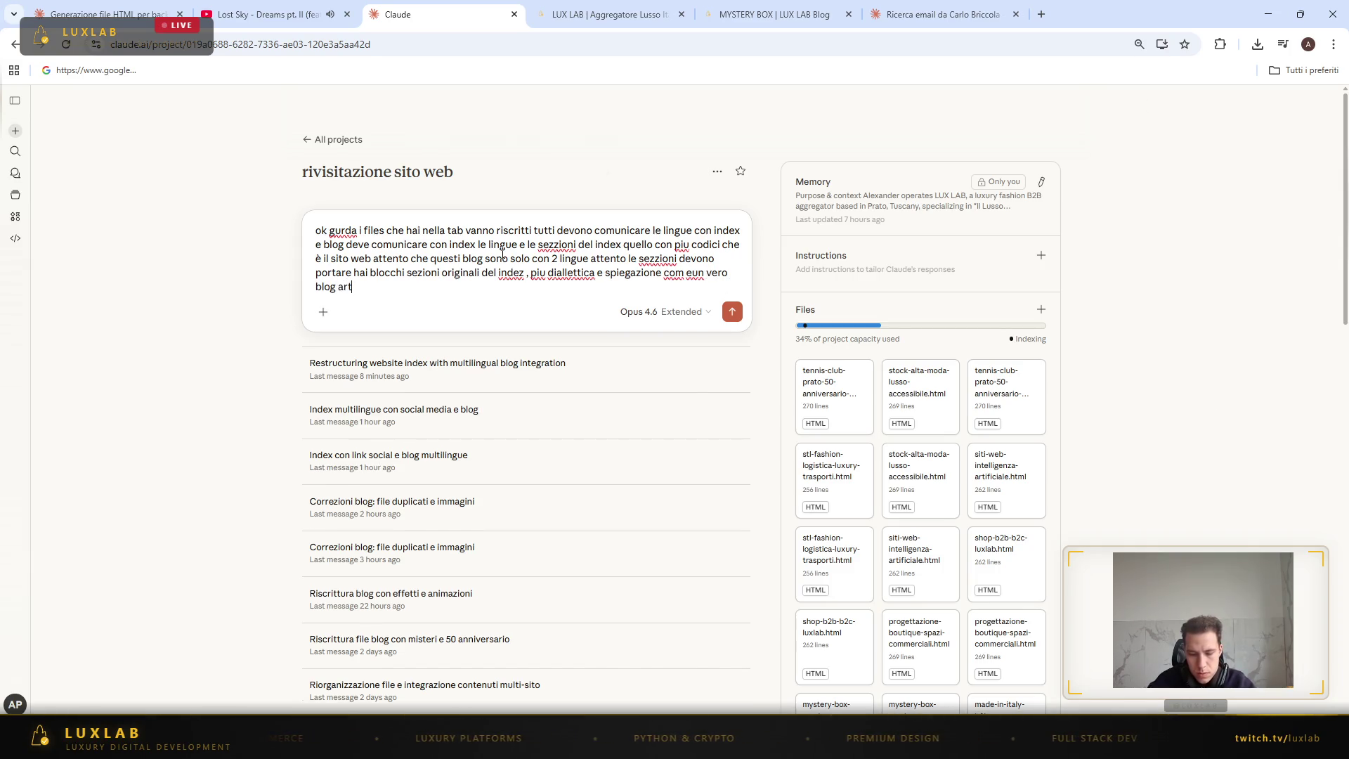
{"action": "type", "text": "dove "}
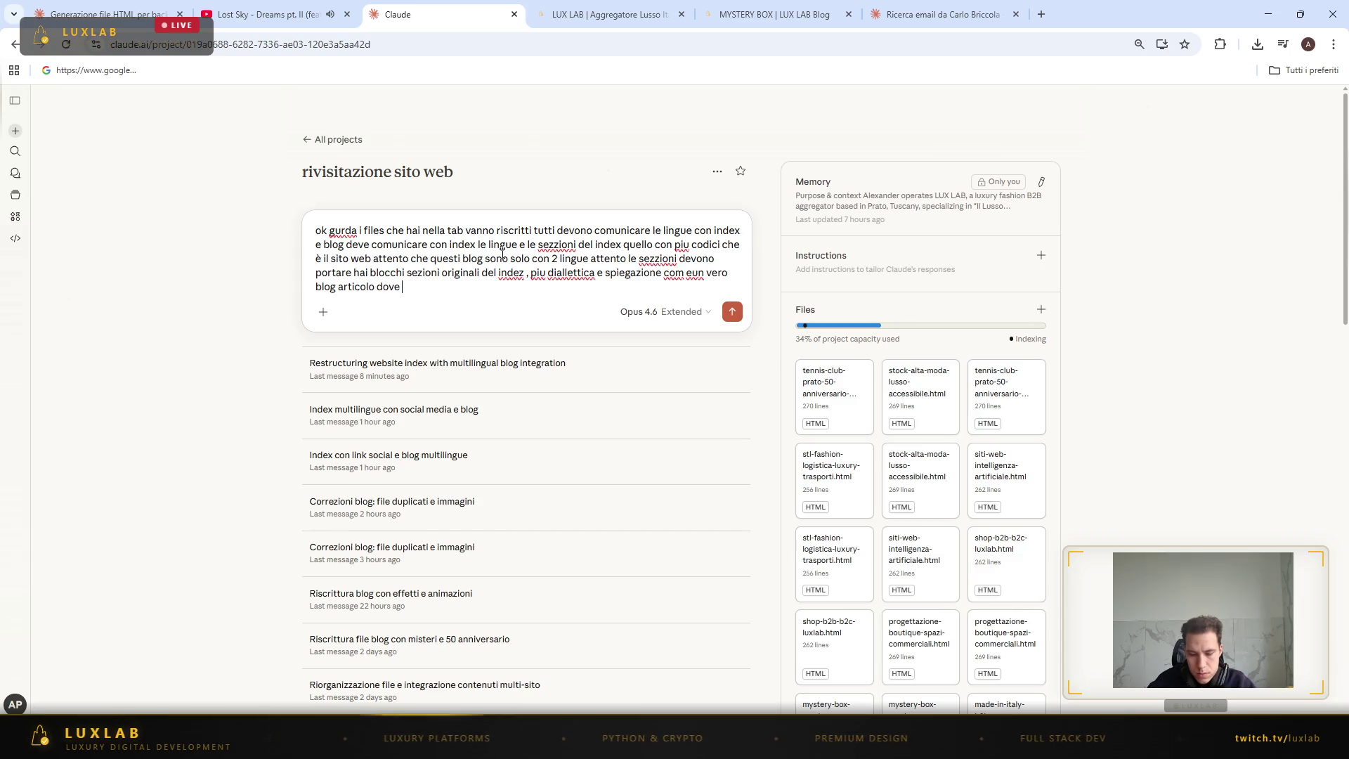
{"action": "type", "text": " punti forti"}
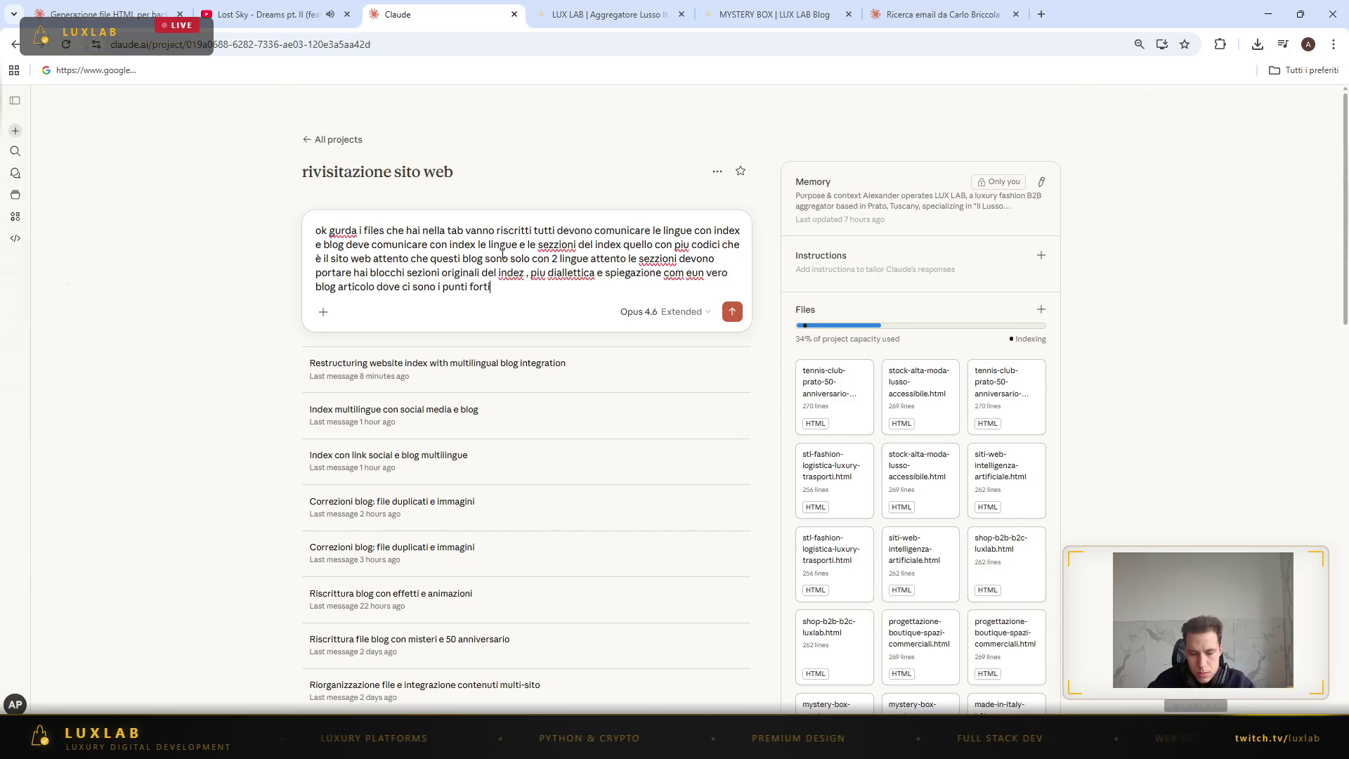
{"action": "type", "text": " sa "}
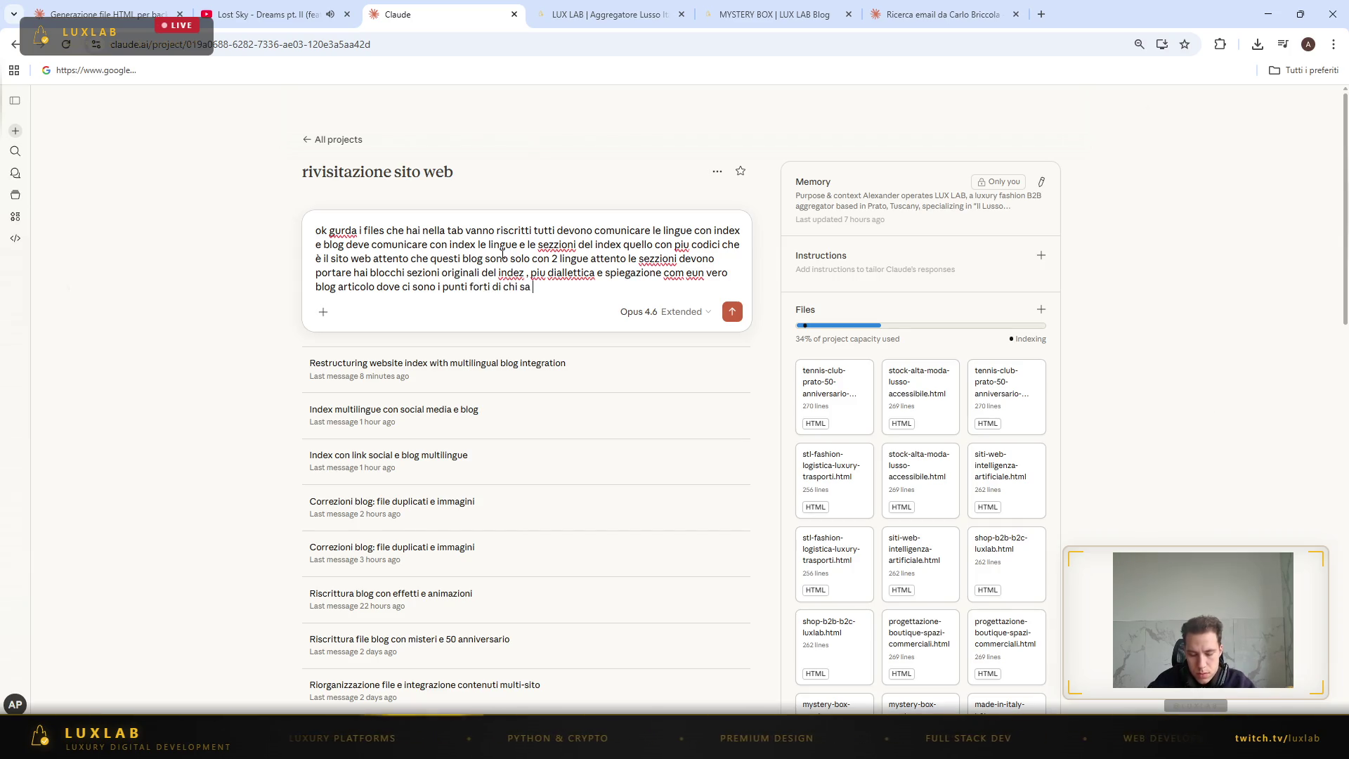
{"action": "type", "text": "si risolve cosa s"}
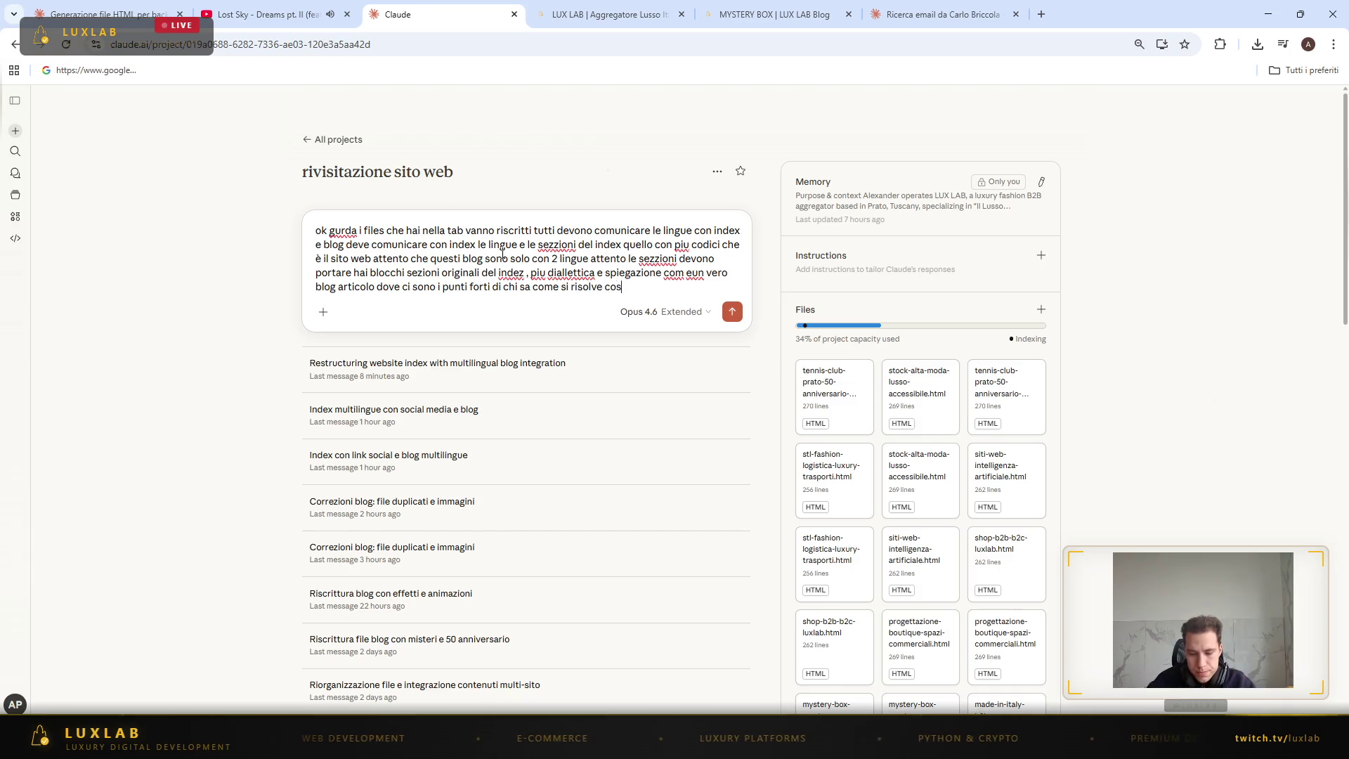
- Add that the Mystery Box Dropbox audio links don't play and images must fit the luxury theme
{"action": "type", "text": "usa"}
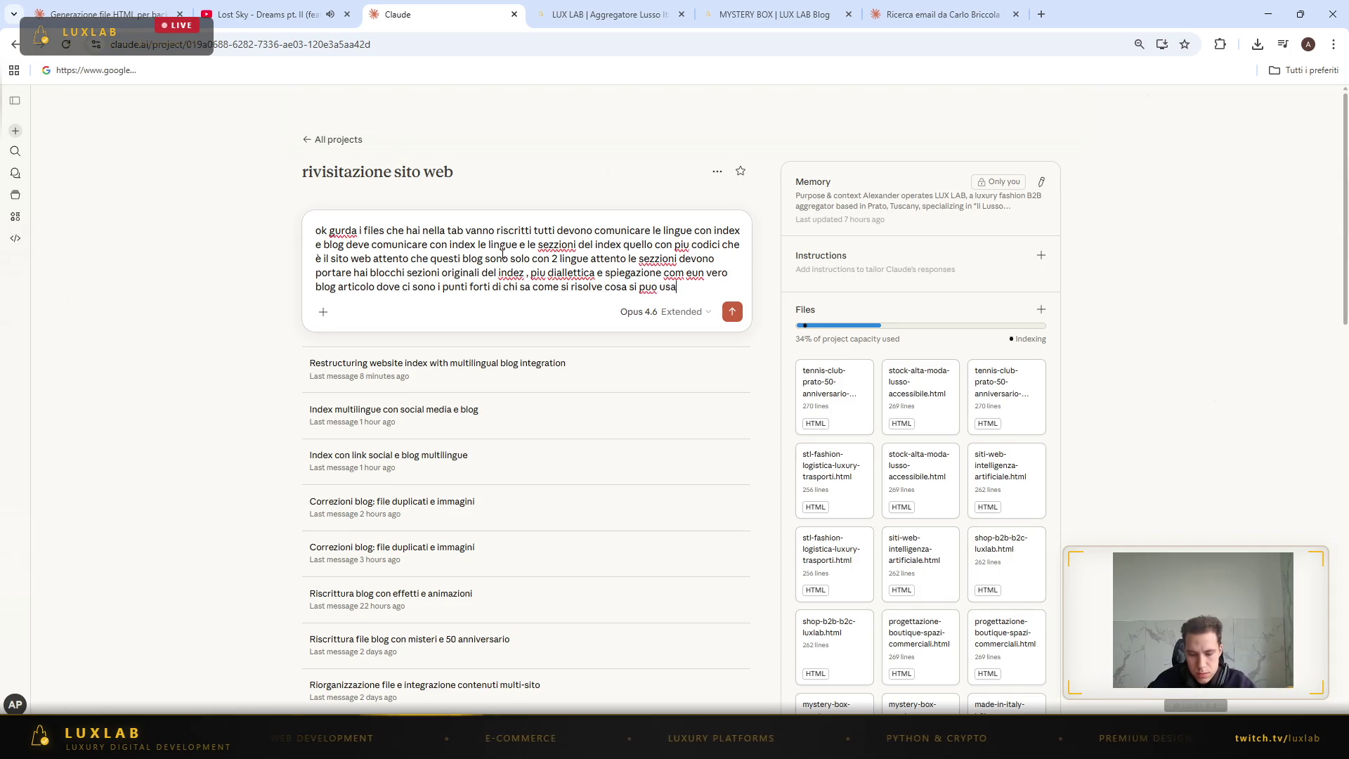
{"action": "type", "text": "re come rimed"}
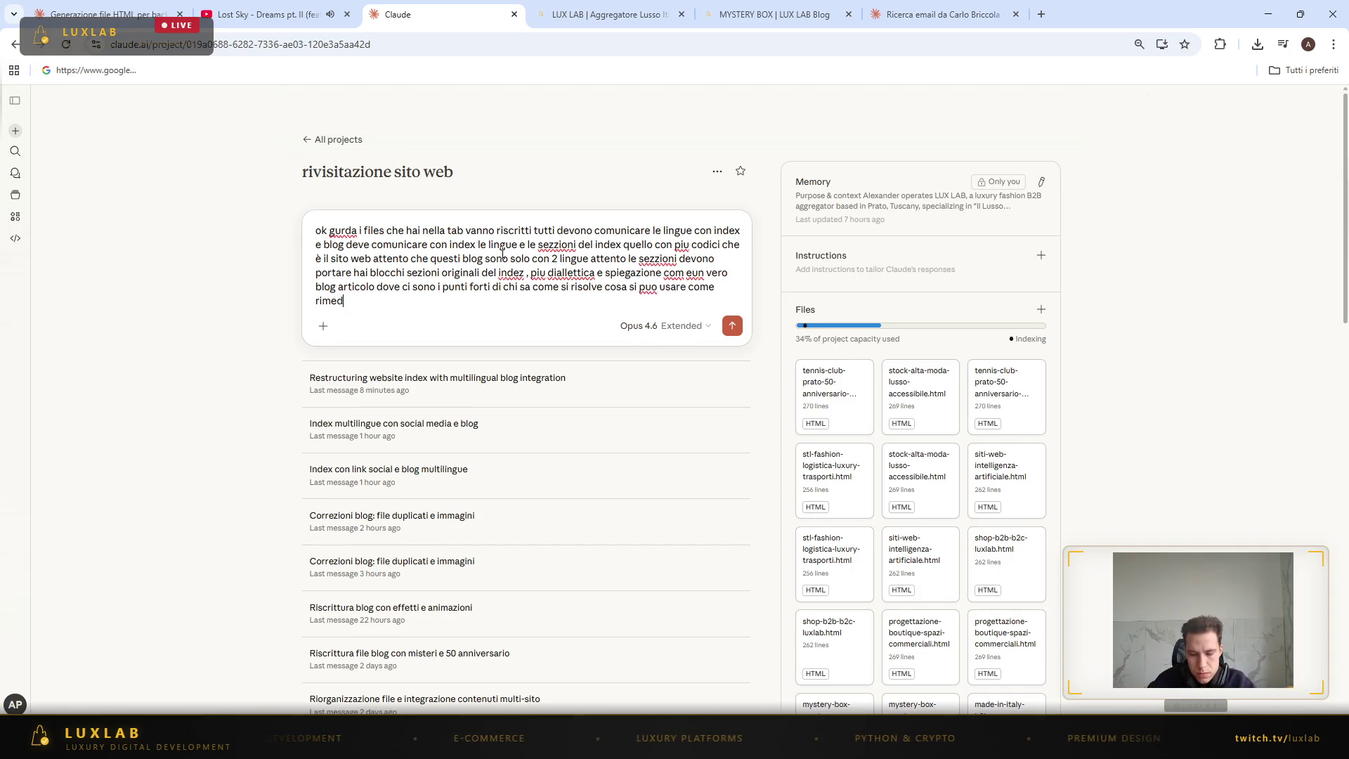
{"action": "type", "text": "io o tool , attento "}
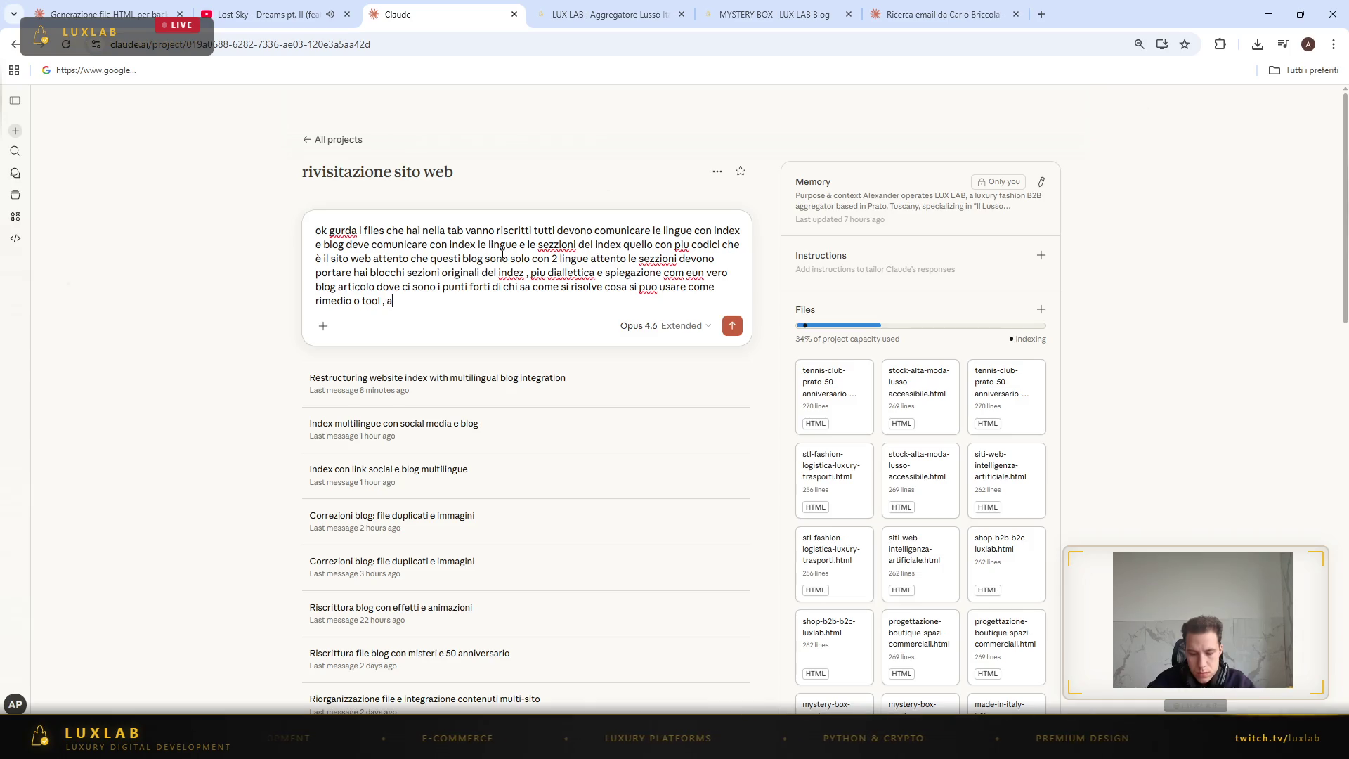
{"action": "type", "text": "che i "}
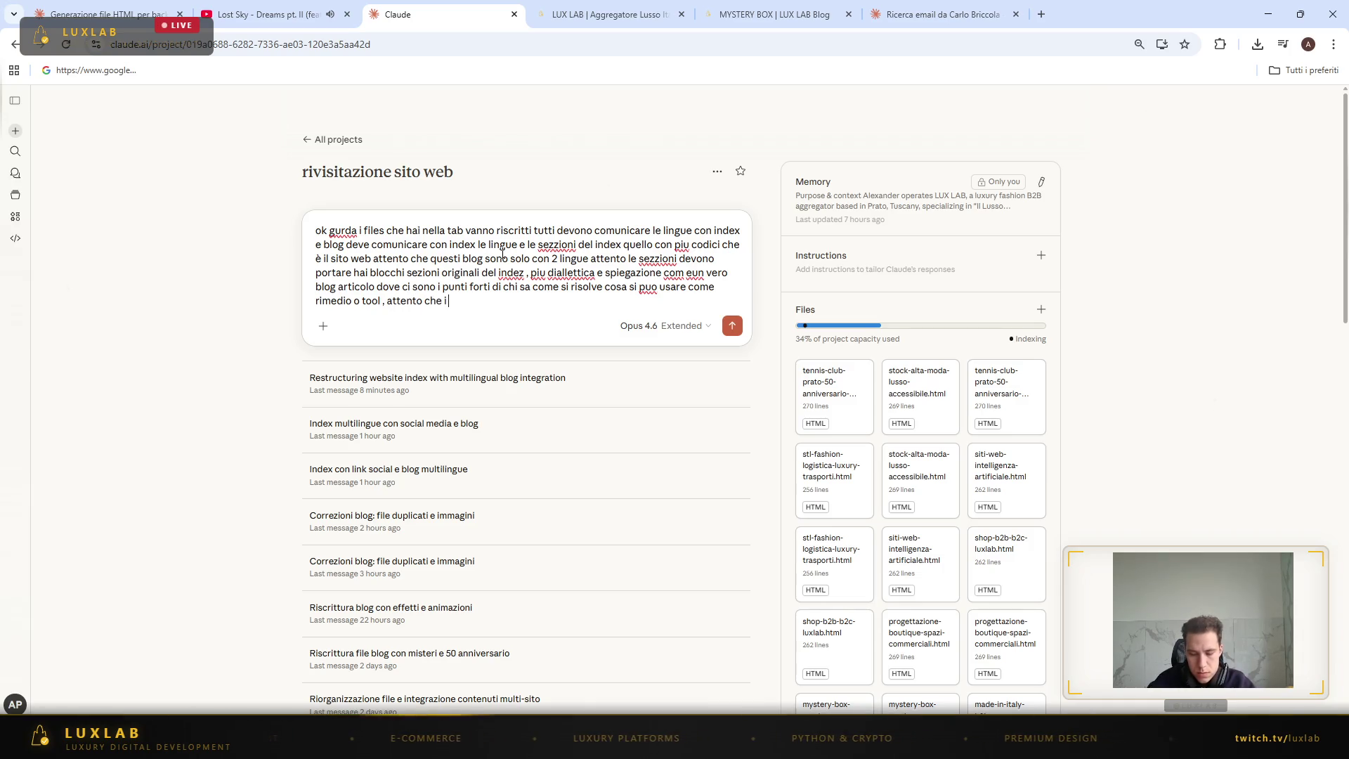
{"action": "type", "text": "link drop box nella misteri b"}
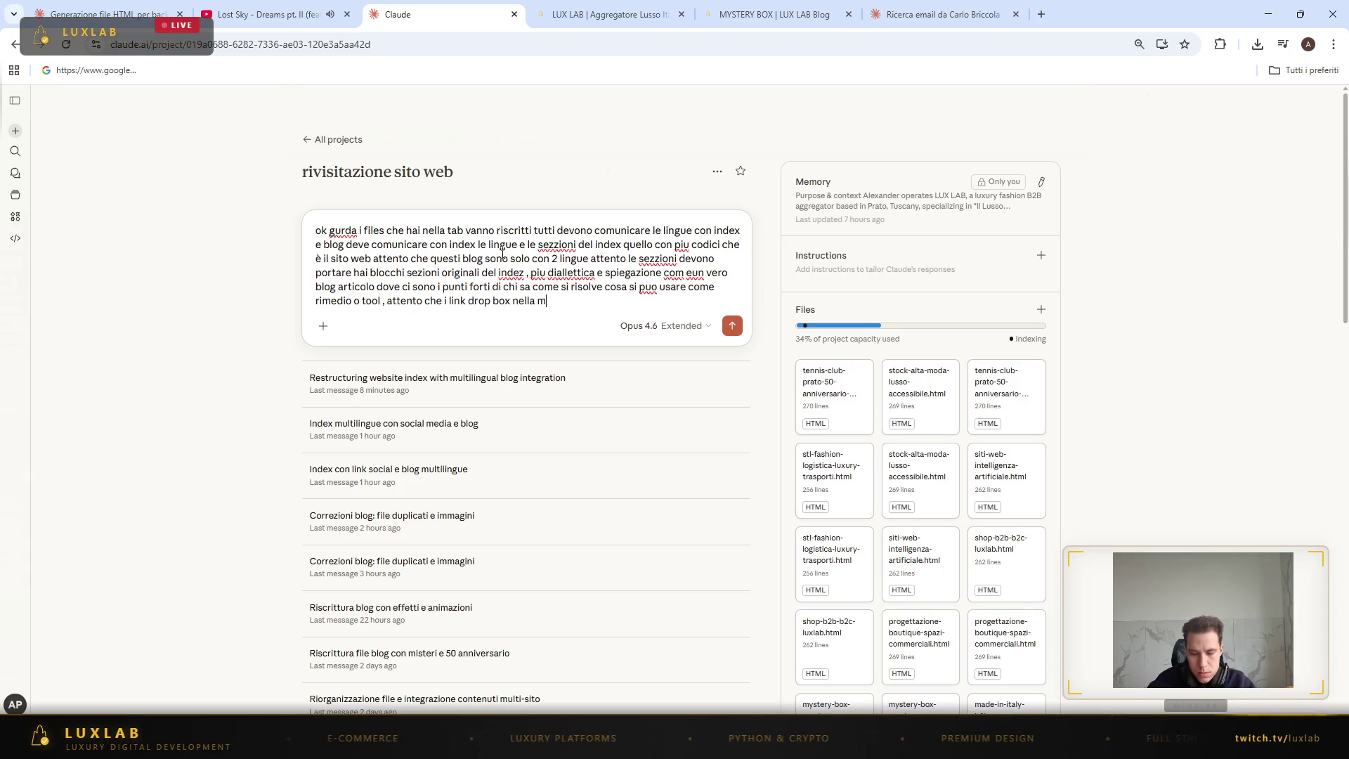
{"action": "type", "text": "ox "}
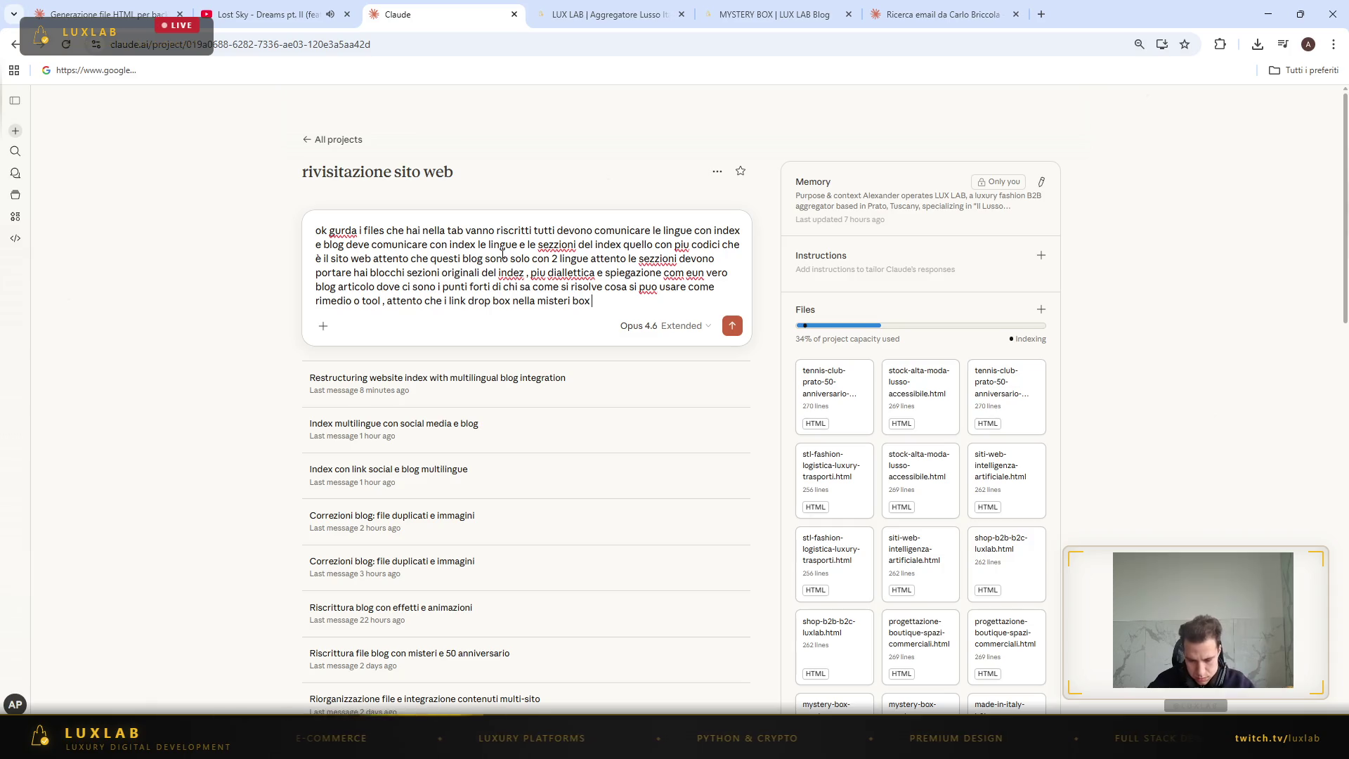
{"action": "type", "text": "partono"}
{"action": "key", "text": "BackSpace"}
{"action": "type", "text": "biyt"}
{"action": "key", "text": "BackSpace"}
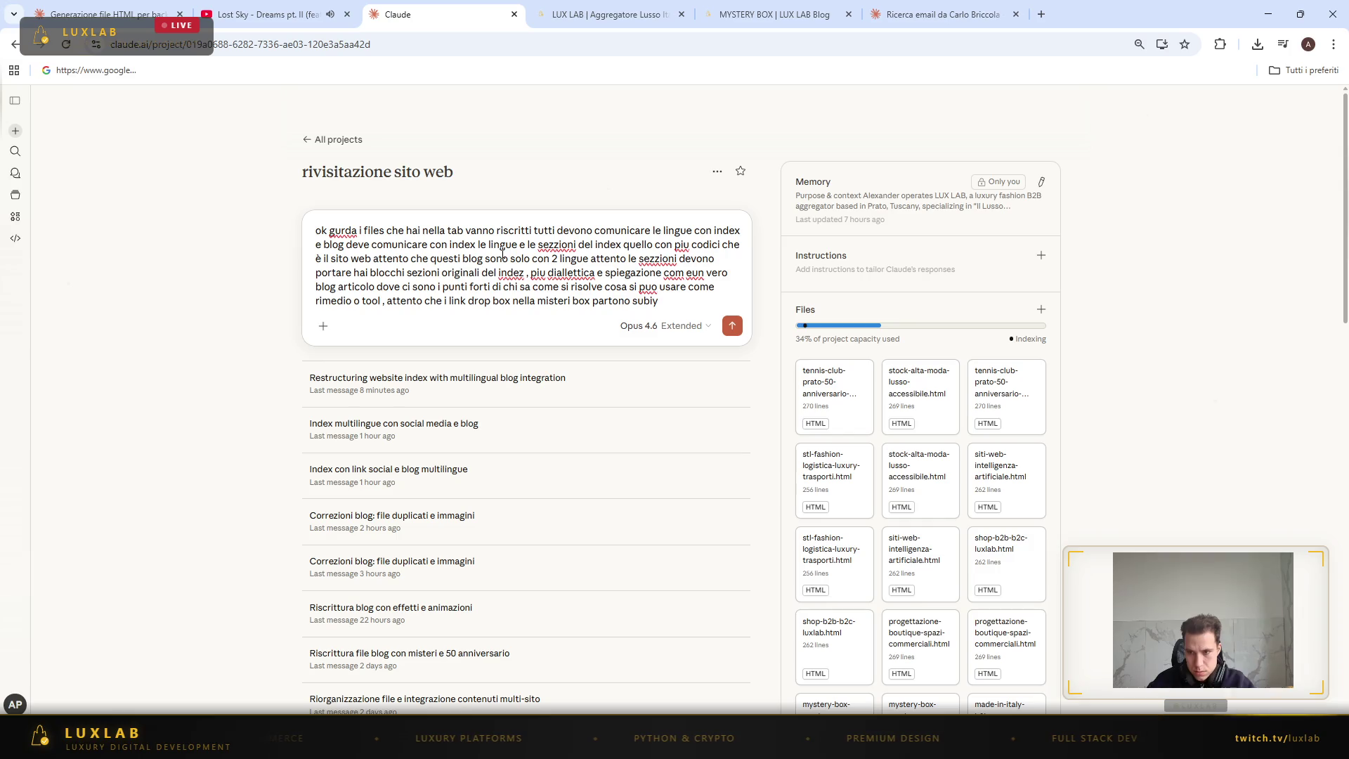
{"action": "key", "text": "BackSpace"}
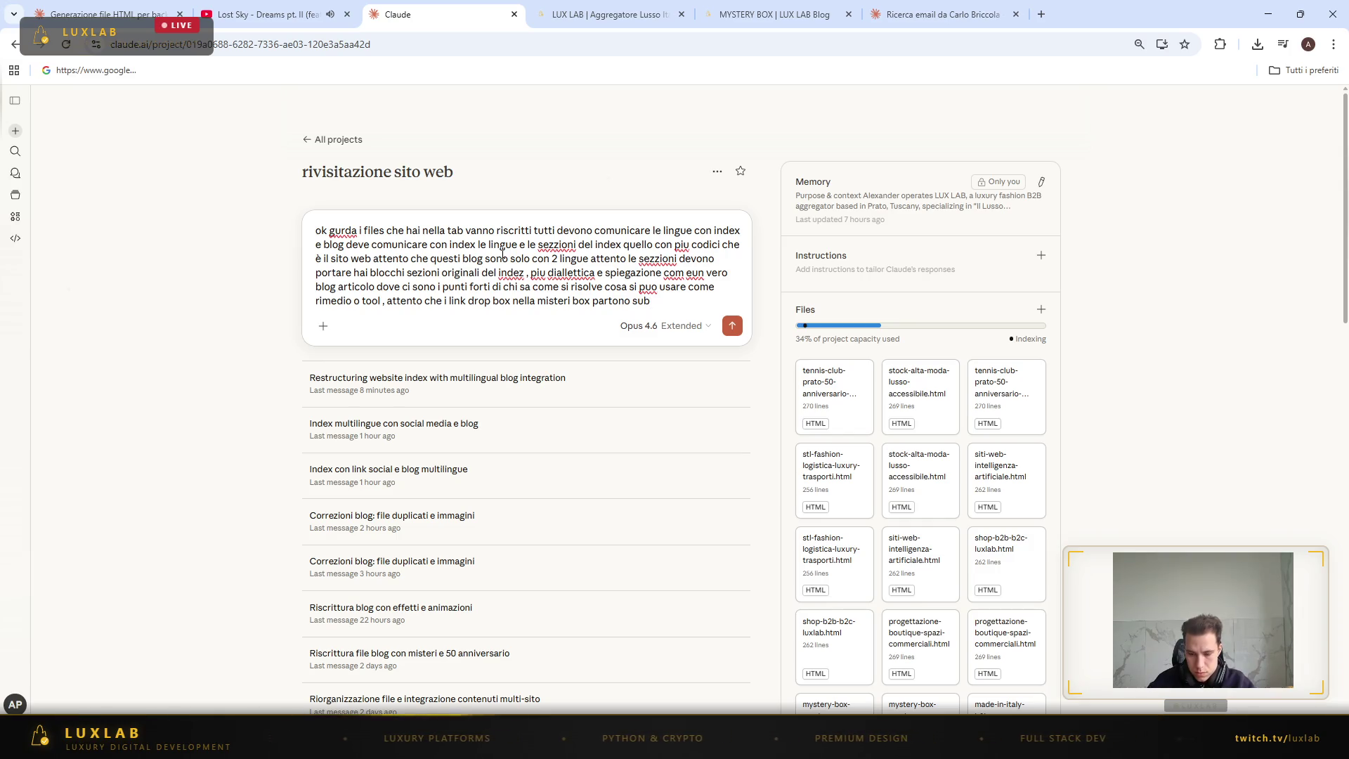
{"action": "type", "text": "audio non si ssent"}
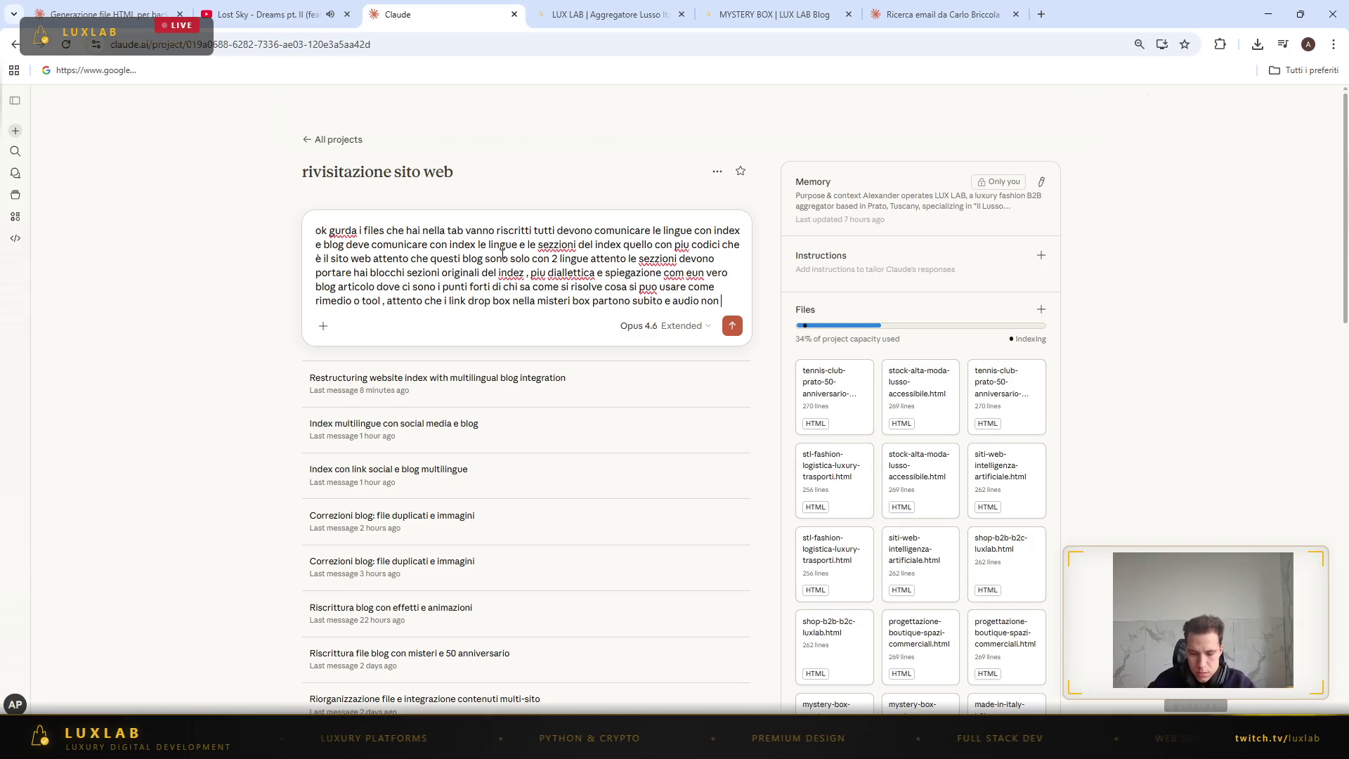
{"action": "type", "text": "e ,"}
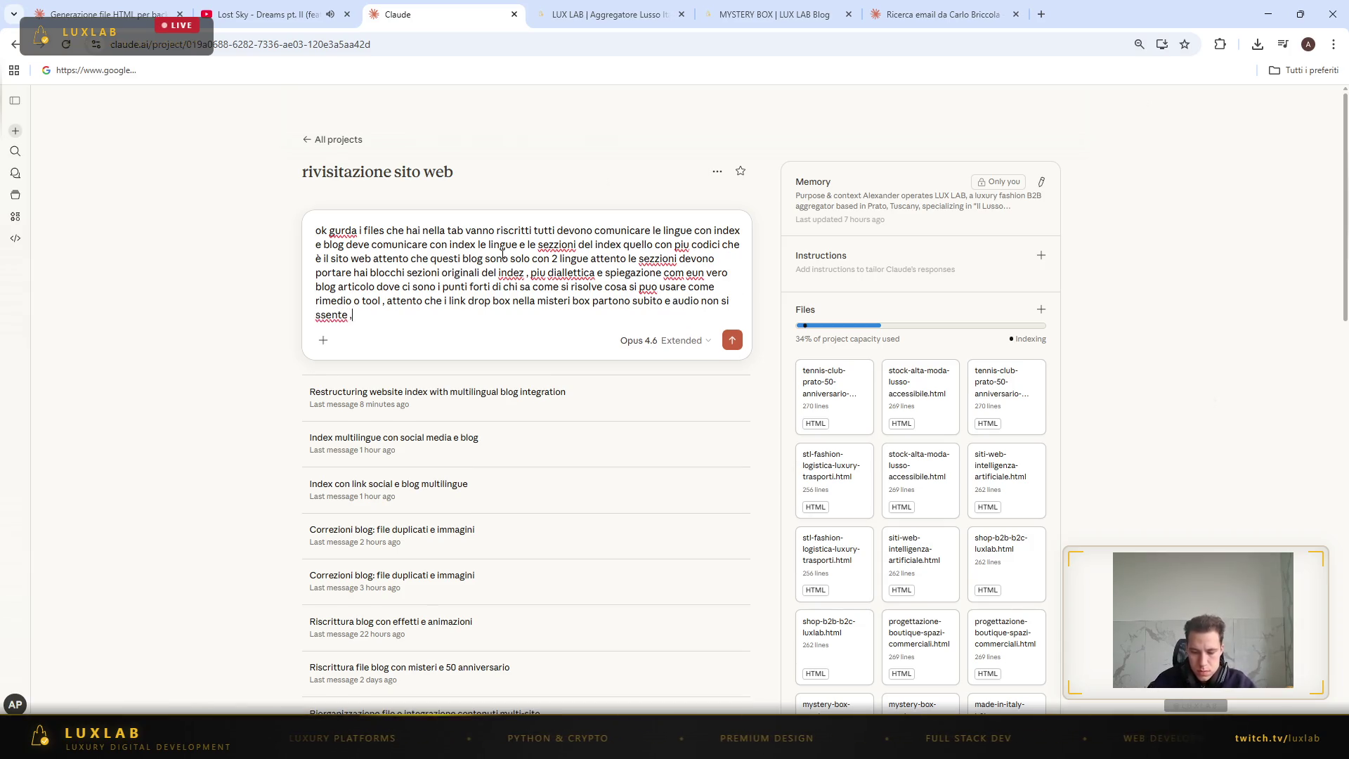
{"action": "type", "text": " attento alle immagini che devono e"}
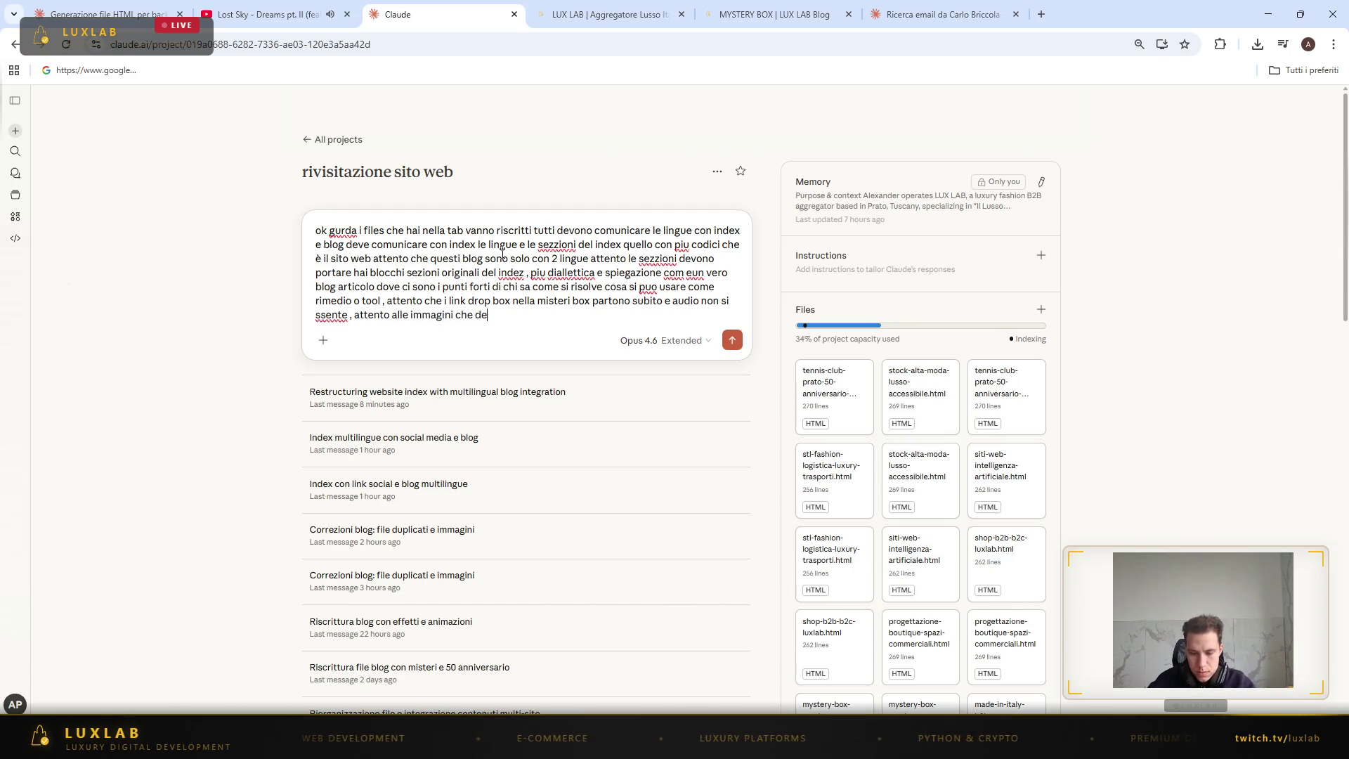
{"action": "type", "text": "ssere in"}
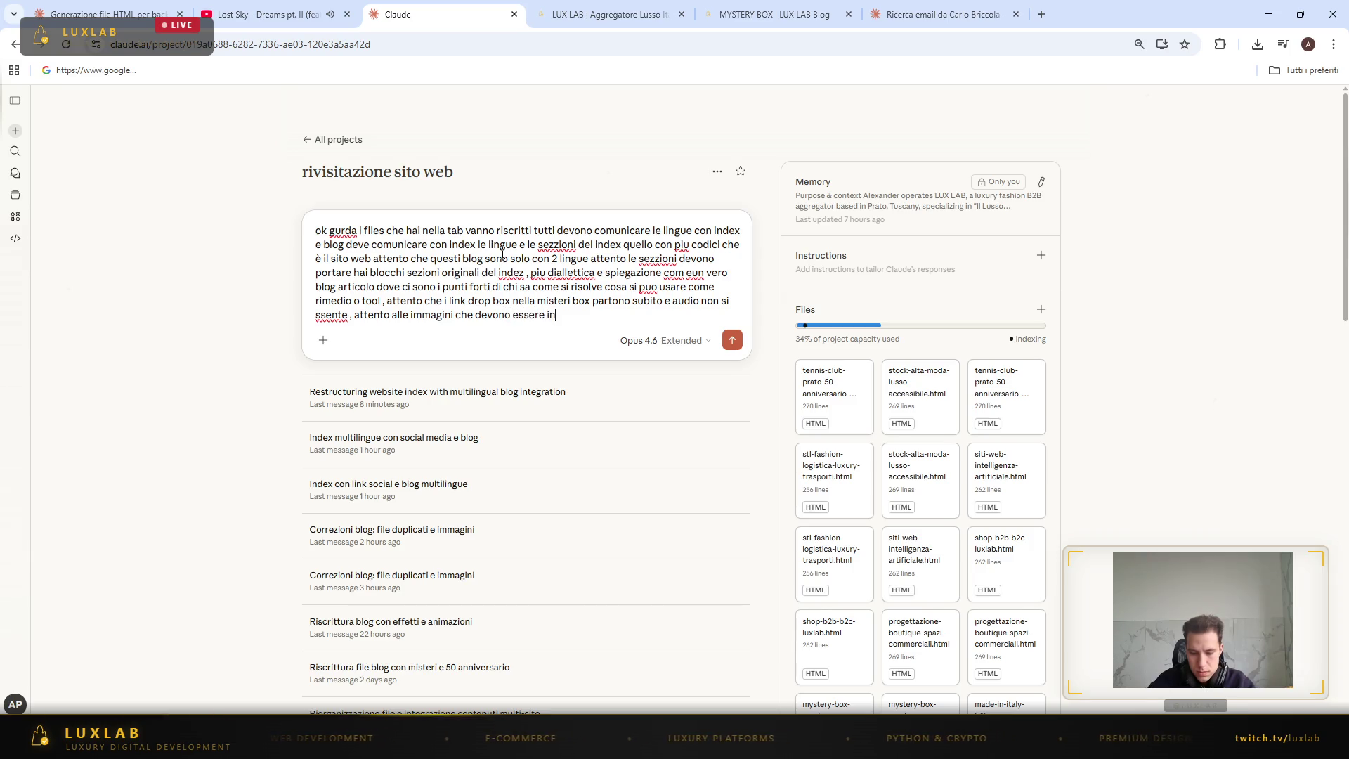
{"action": "type", "text": "ternti con il lusso e anche ine"}
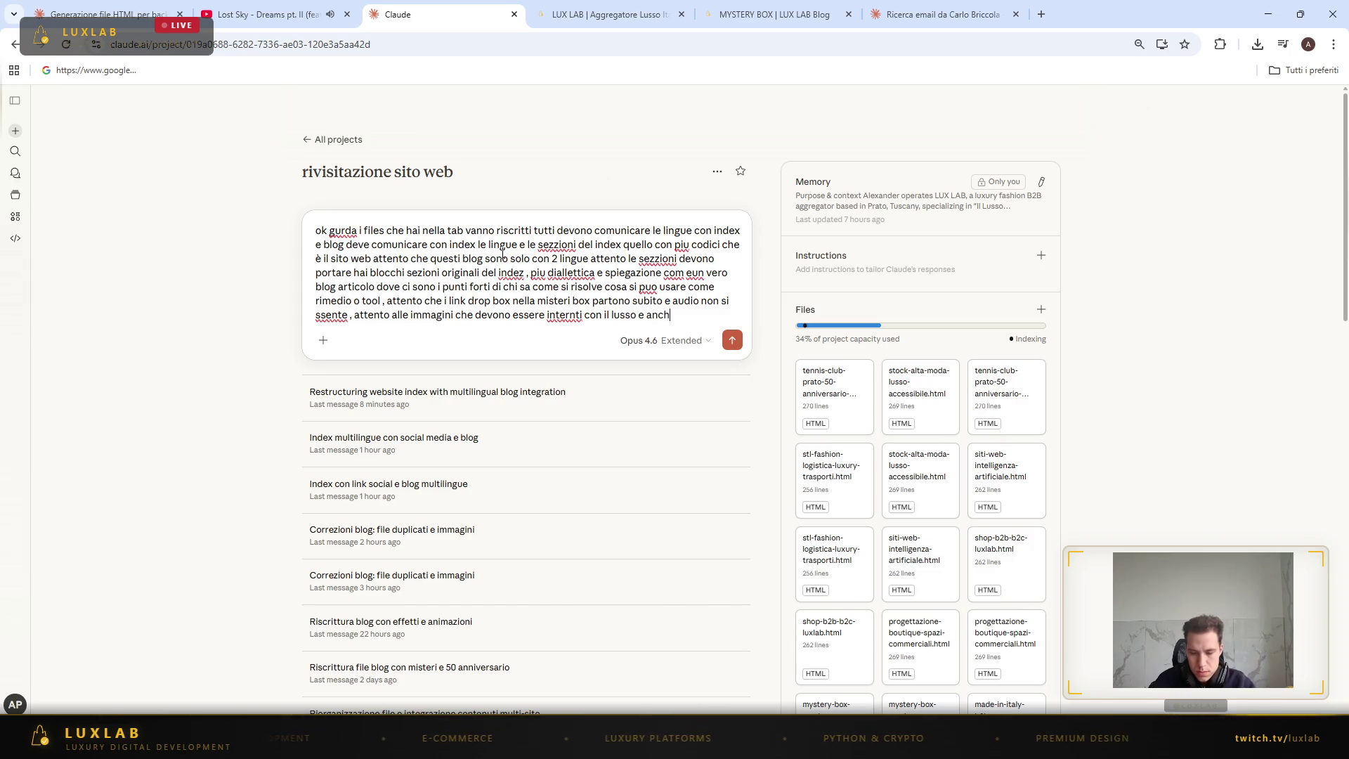
{"action": "type", "text": "renti "}
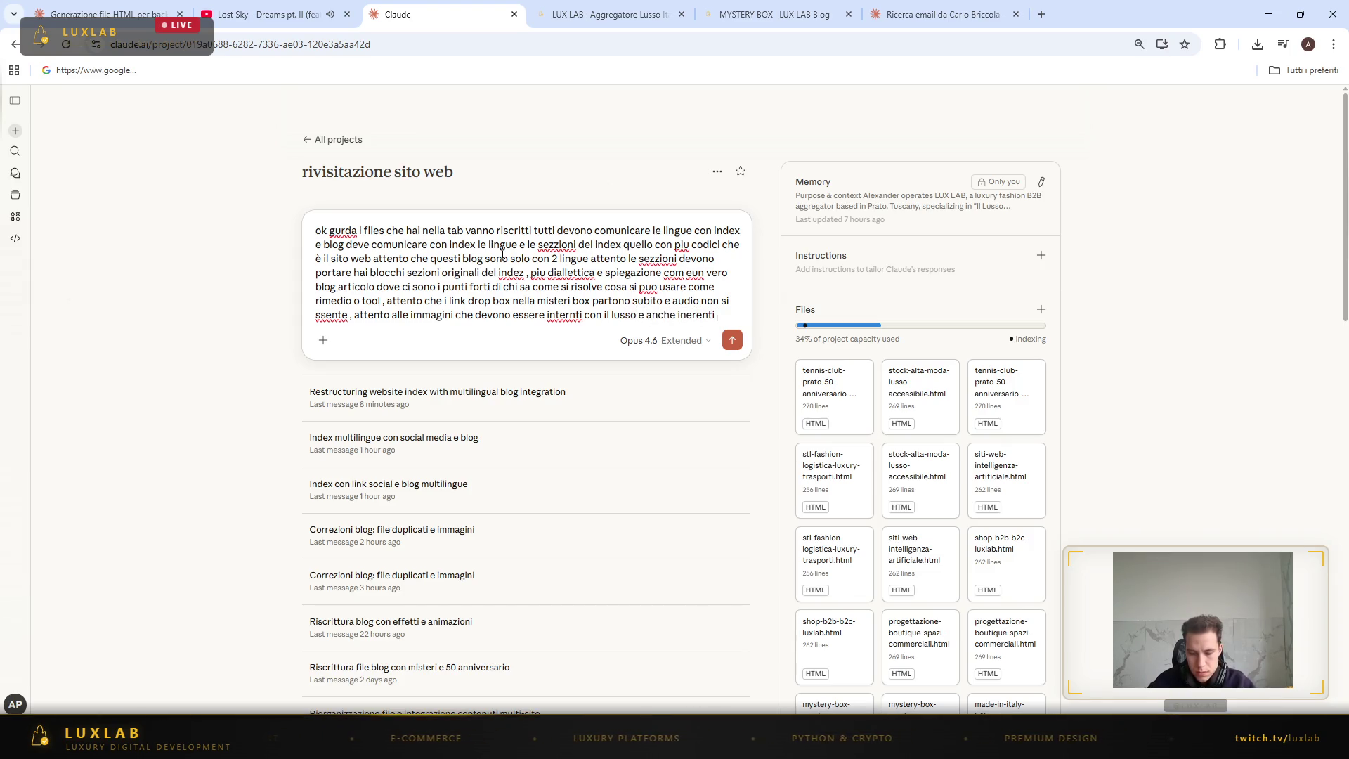
{"action": "type", "text": "nel articolo e attento a non"}
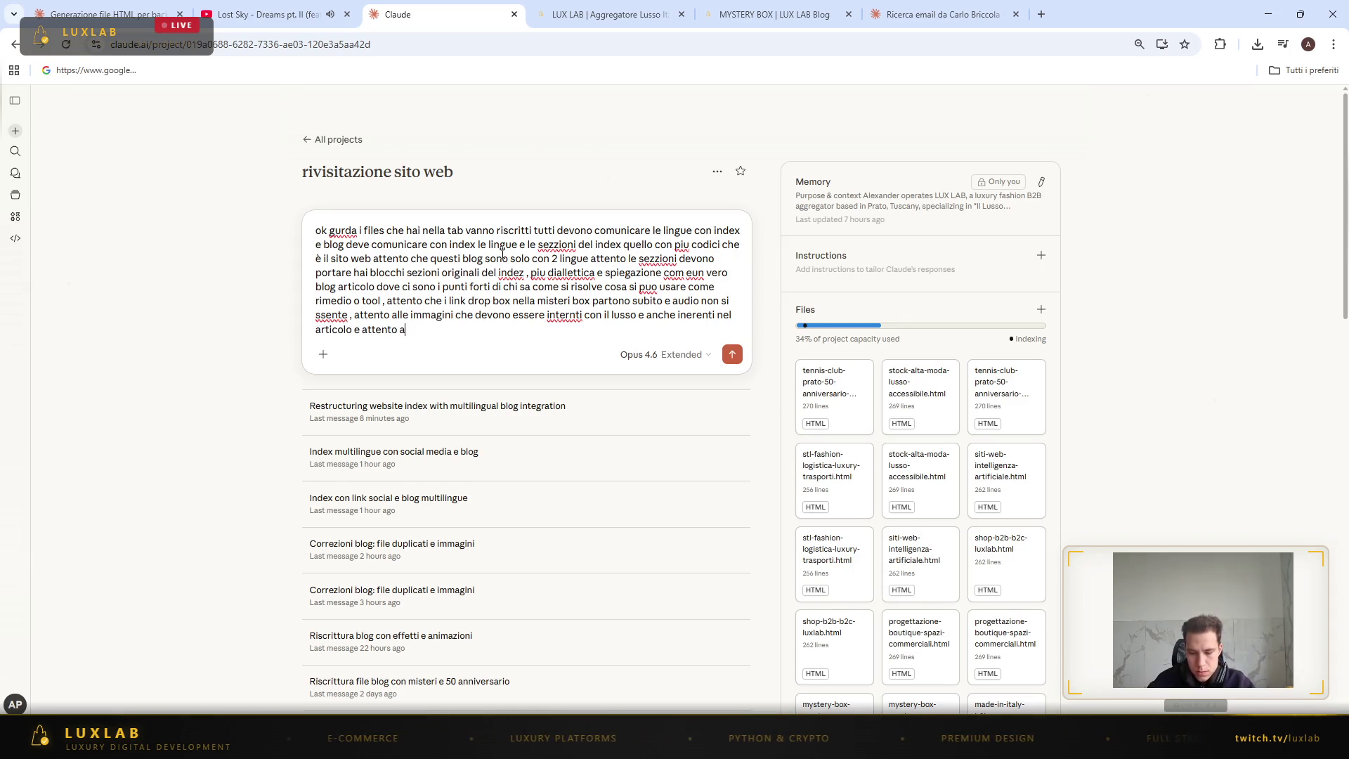
{"action": "type", "text": " ripe"}
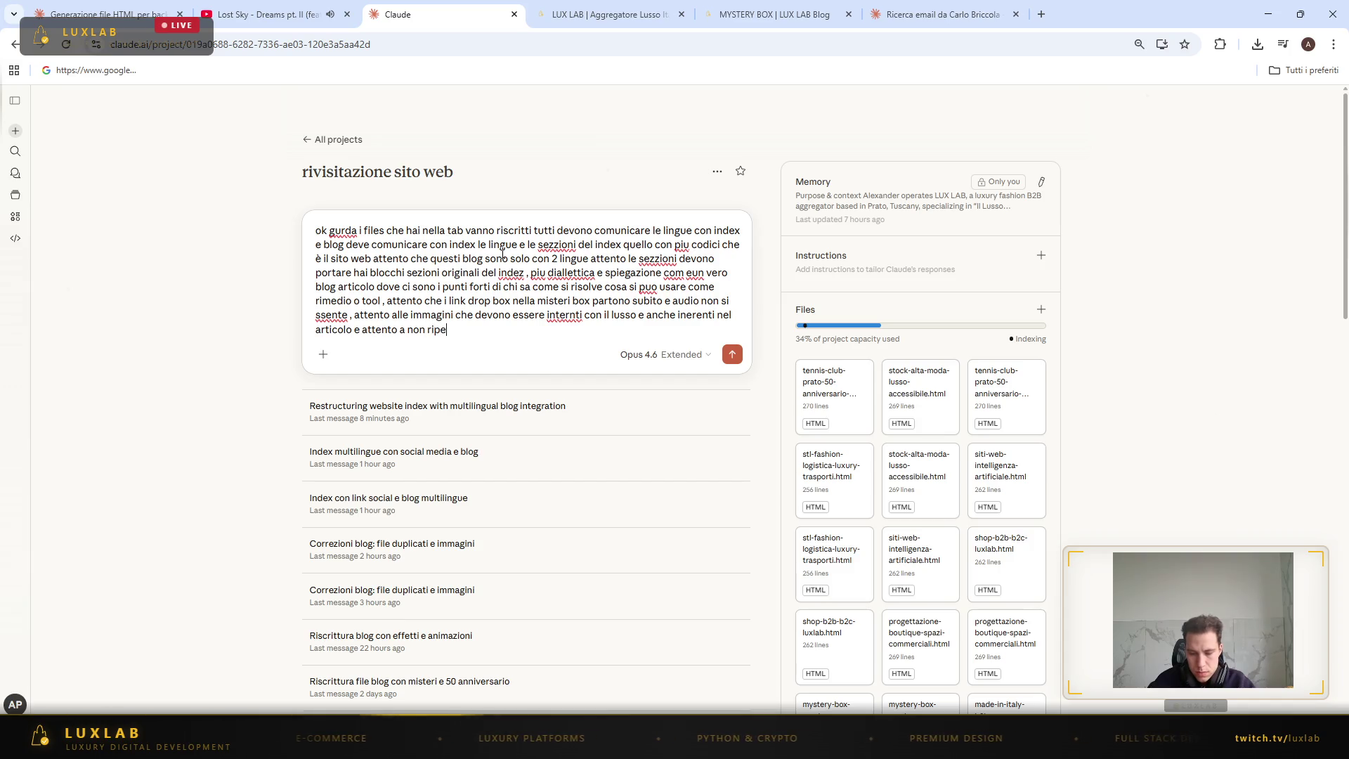
{"action": "type", "text": "tere limmagin"}
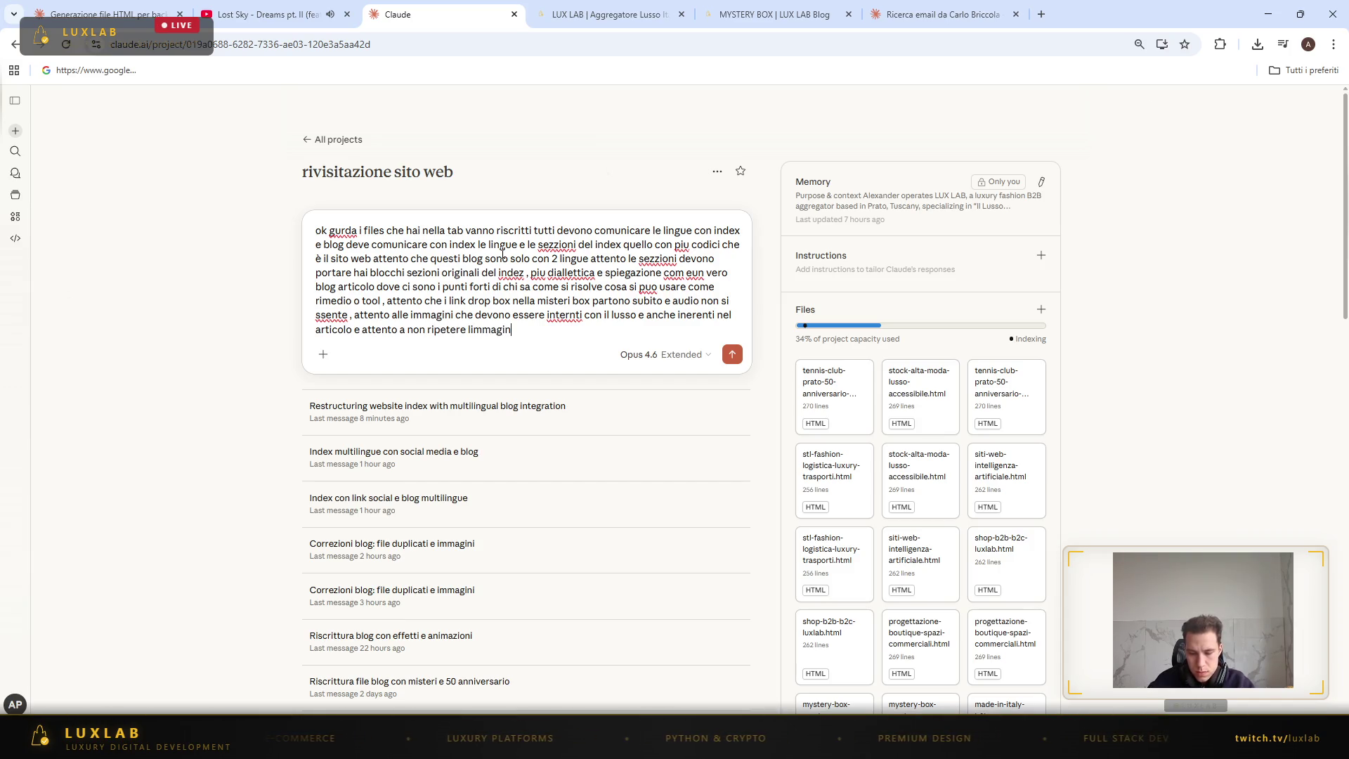
{"action": "type", "text": "e ne"}
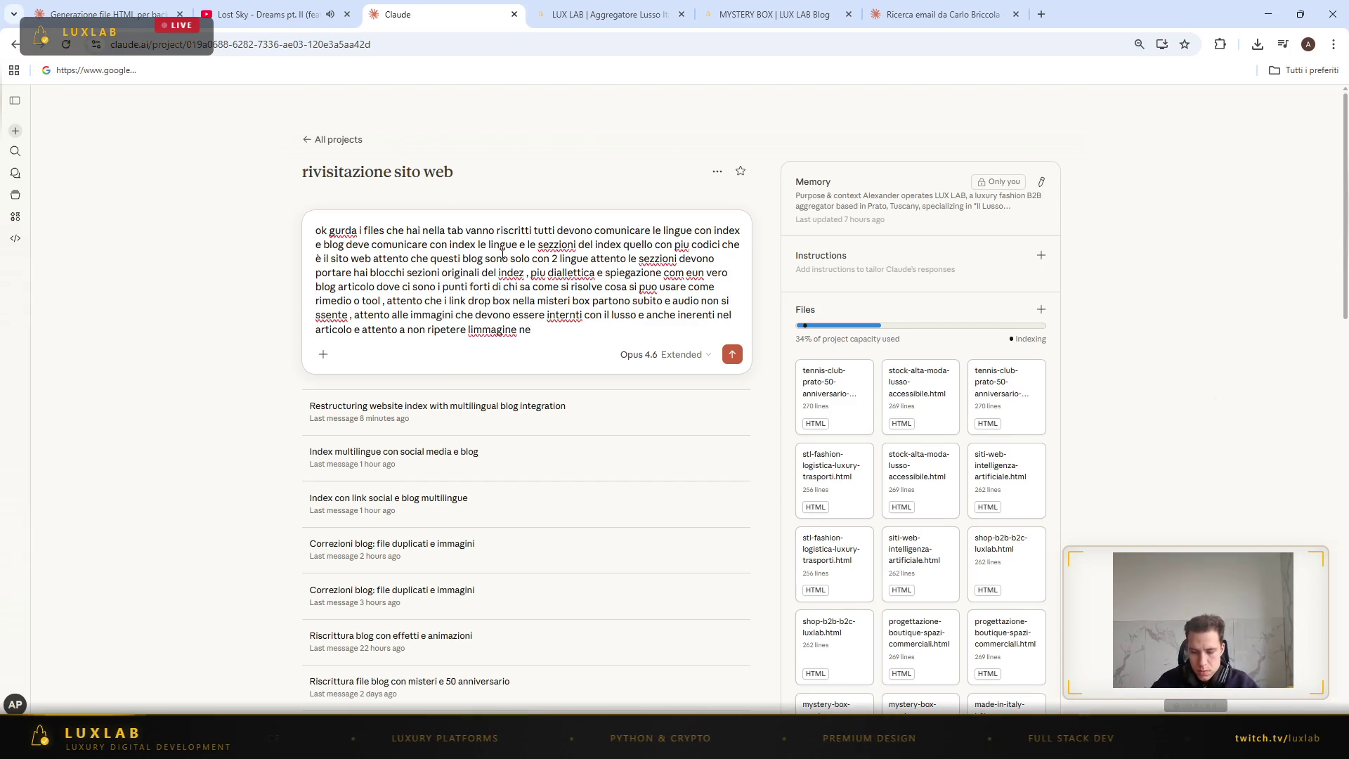
- Ask for non-repeated blog images, a full file rewrite, and a fix for YouTube buttons needing refresh
{"action": "key", "text": "BackSpace"}
{"action": "type", "text": "i b"}
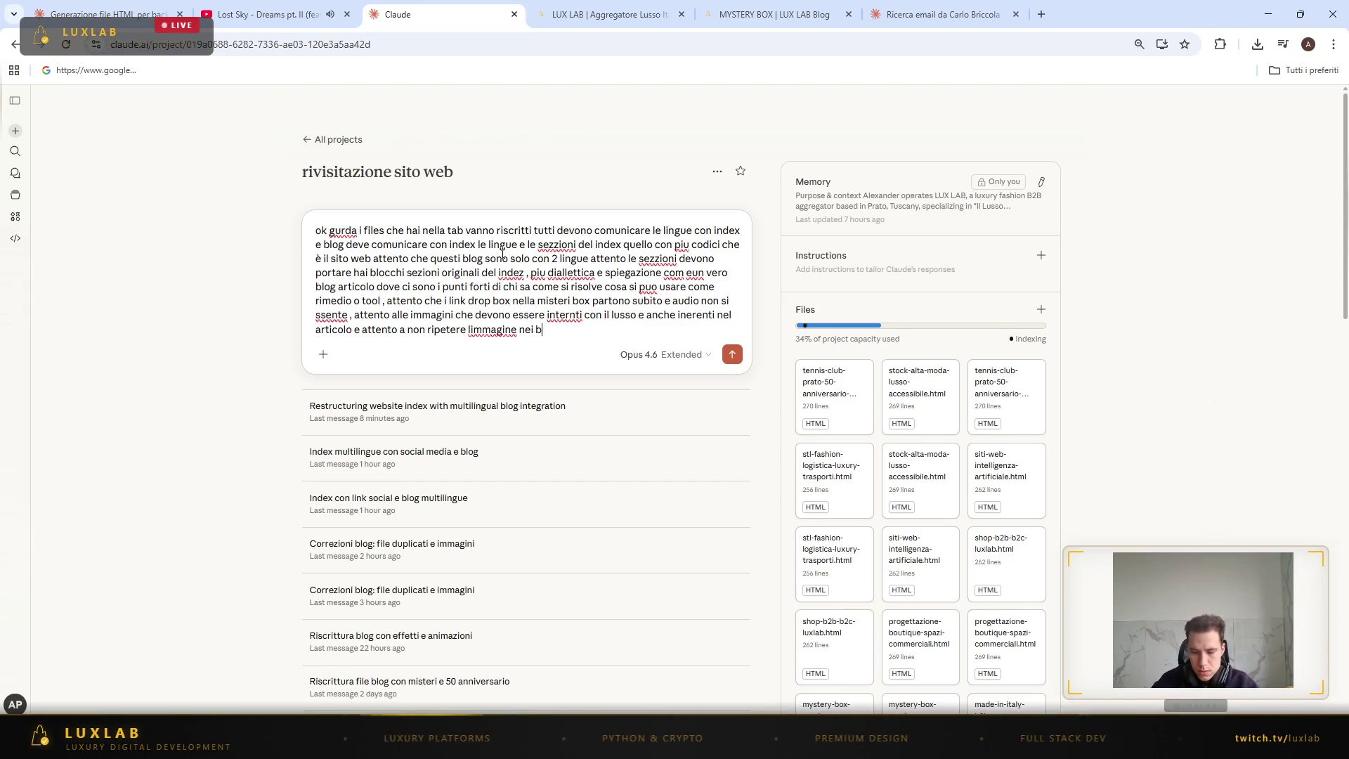
{"action": "type", "text": "g"}
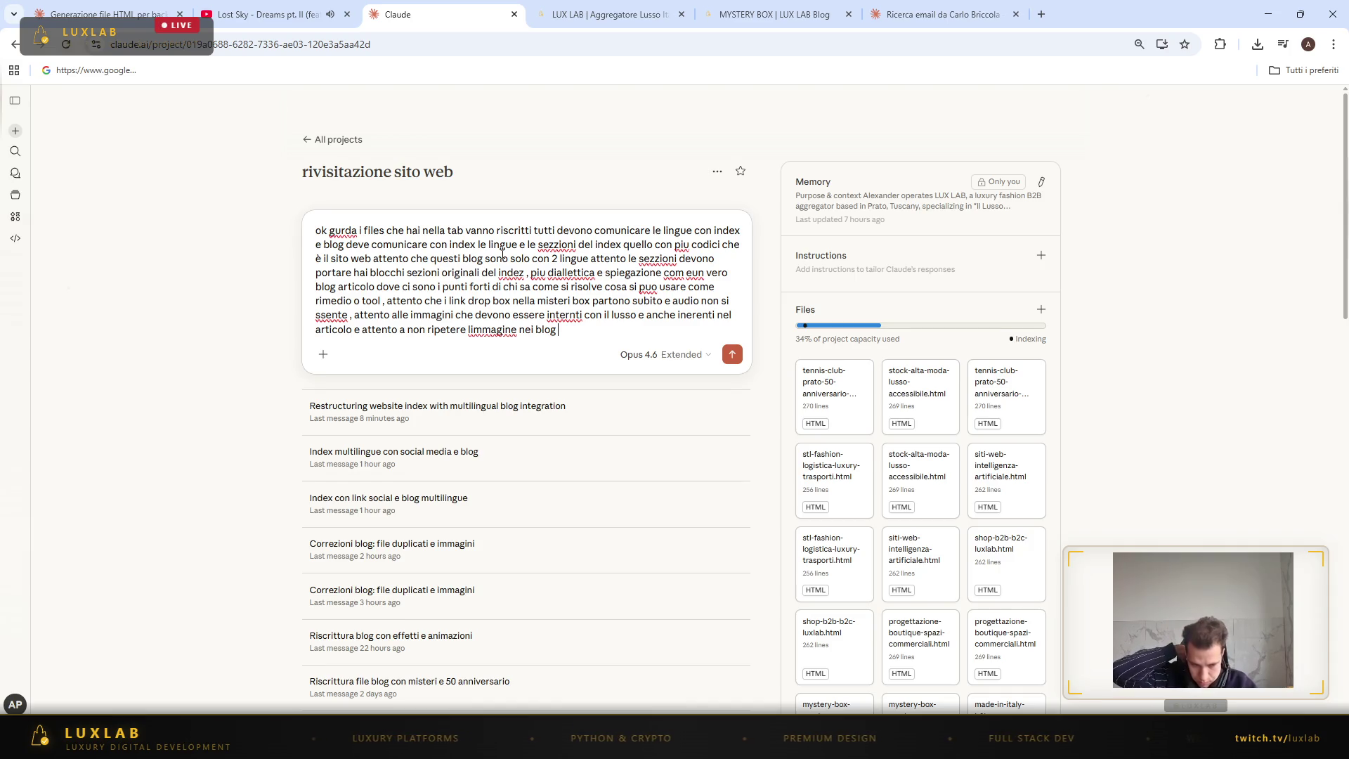
{"action": "type", "text": " , riscrivimi t"}
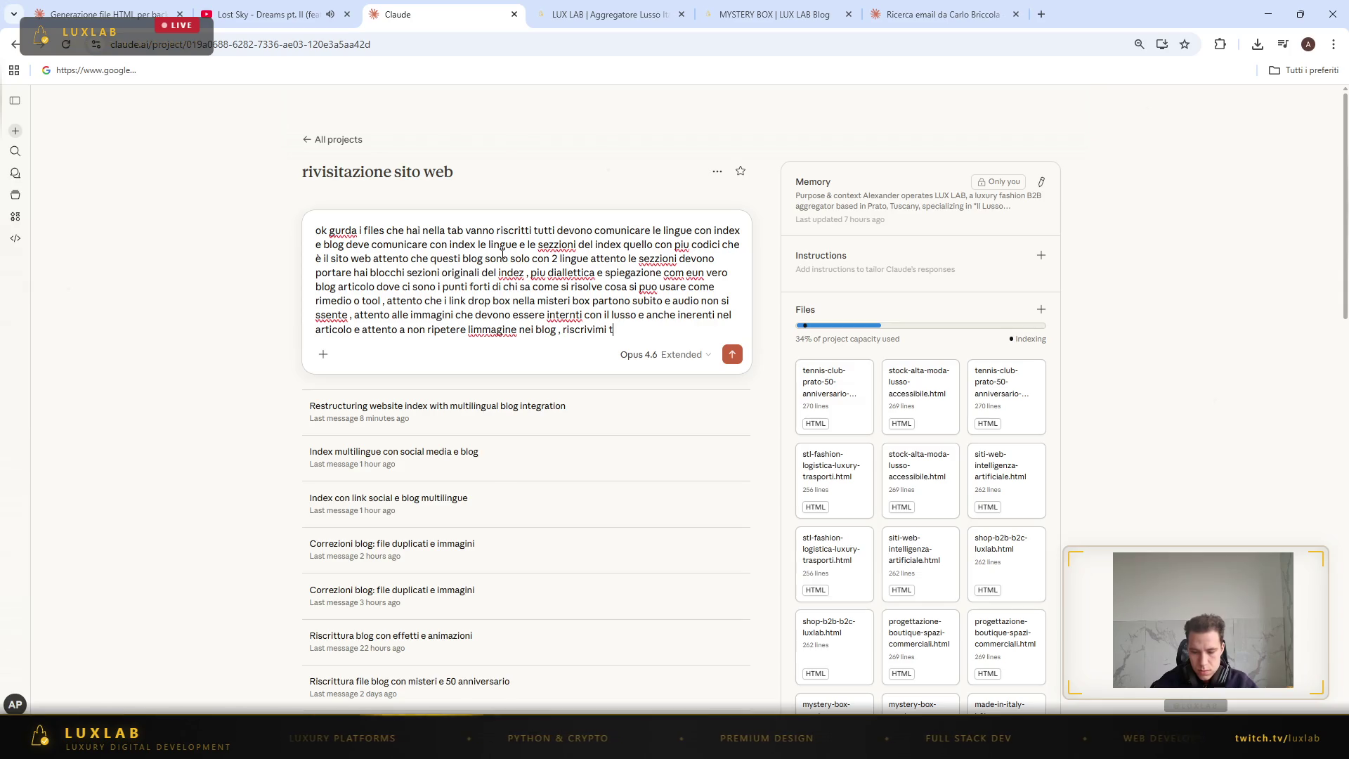
{"action": "type", "text": "i file "}
{"action": "type", "text": "e at"}
{"action": "type", "text": "nc"}
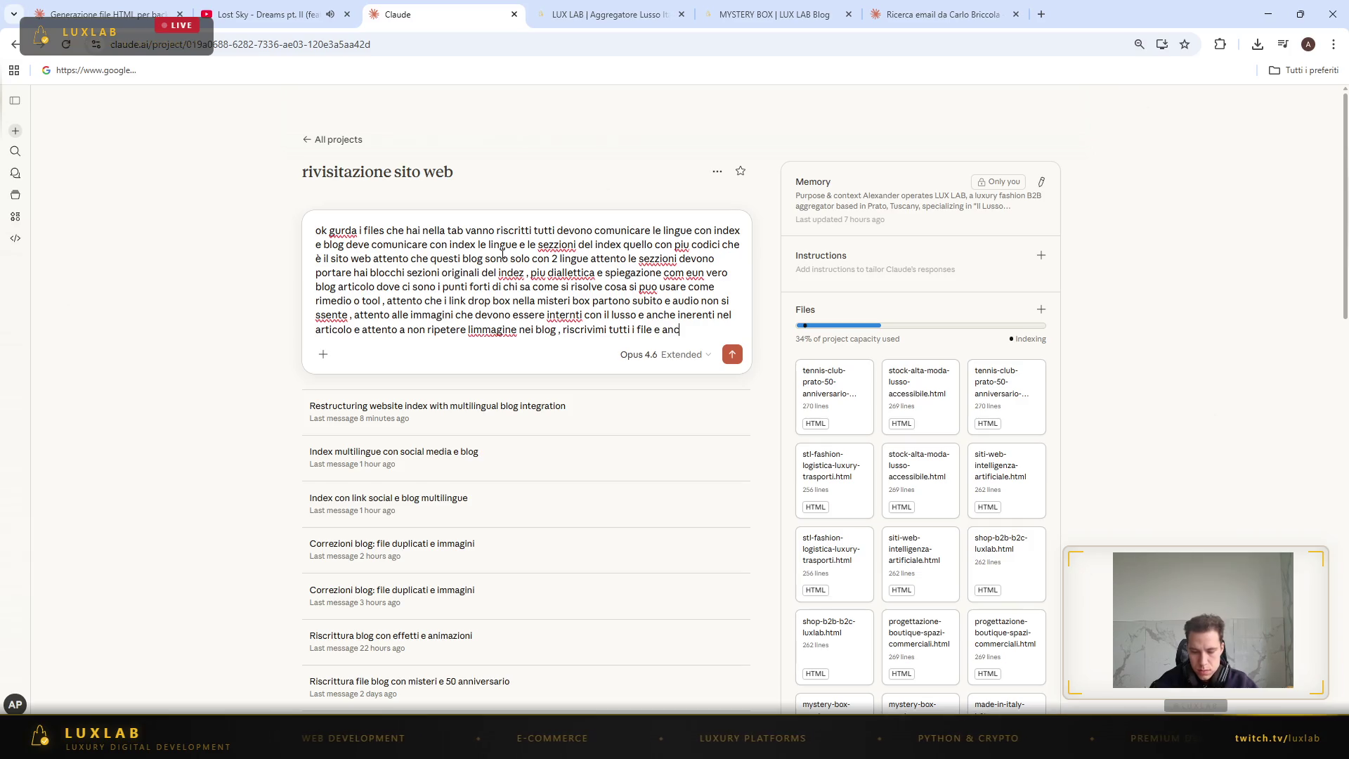
{"action": "type", "text": "ttento c"}
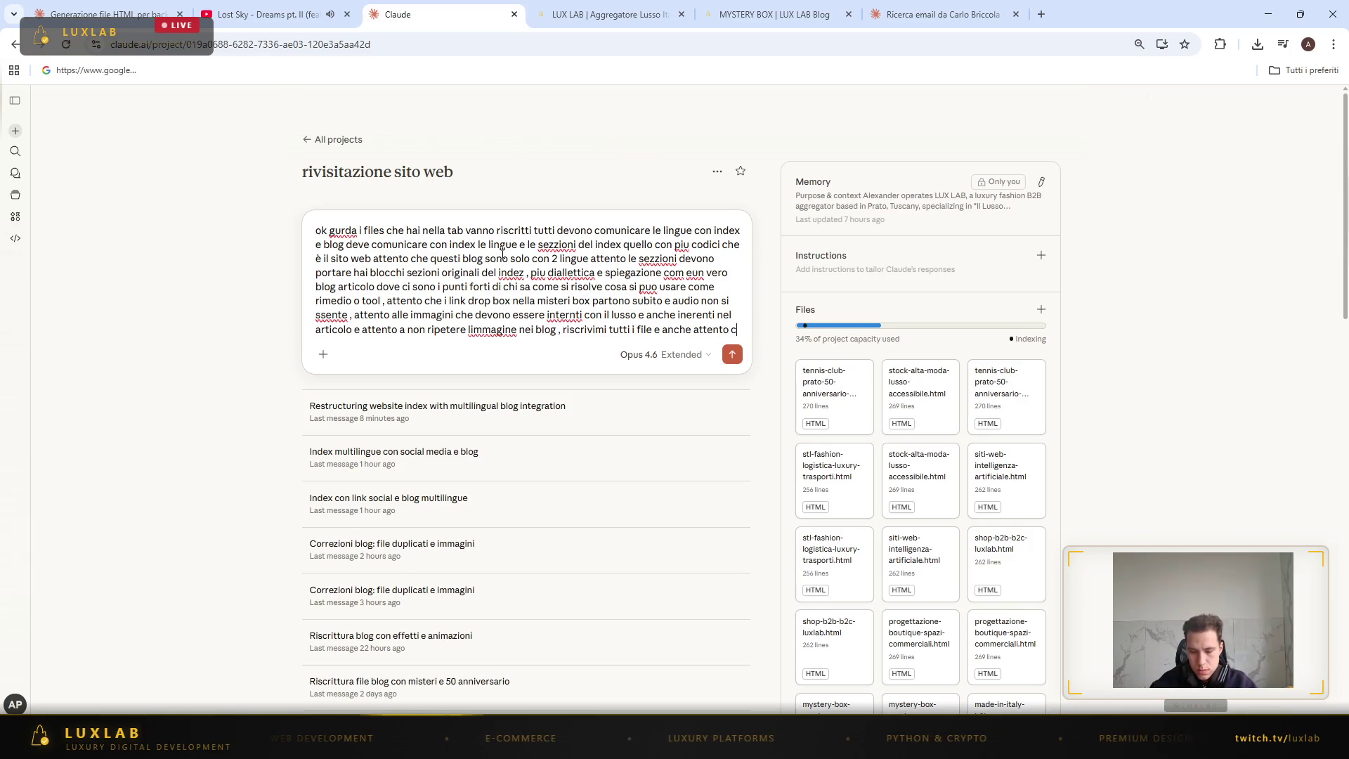
{"action": "type", "text": "he se clicco i pulsanti tipo yop"}
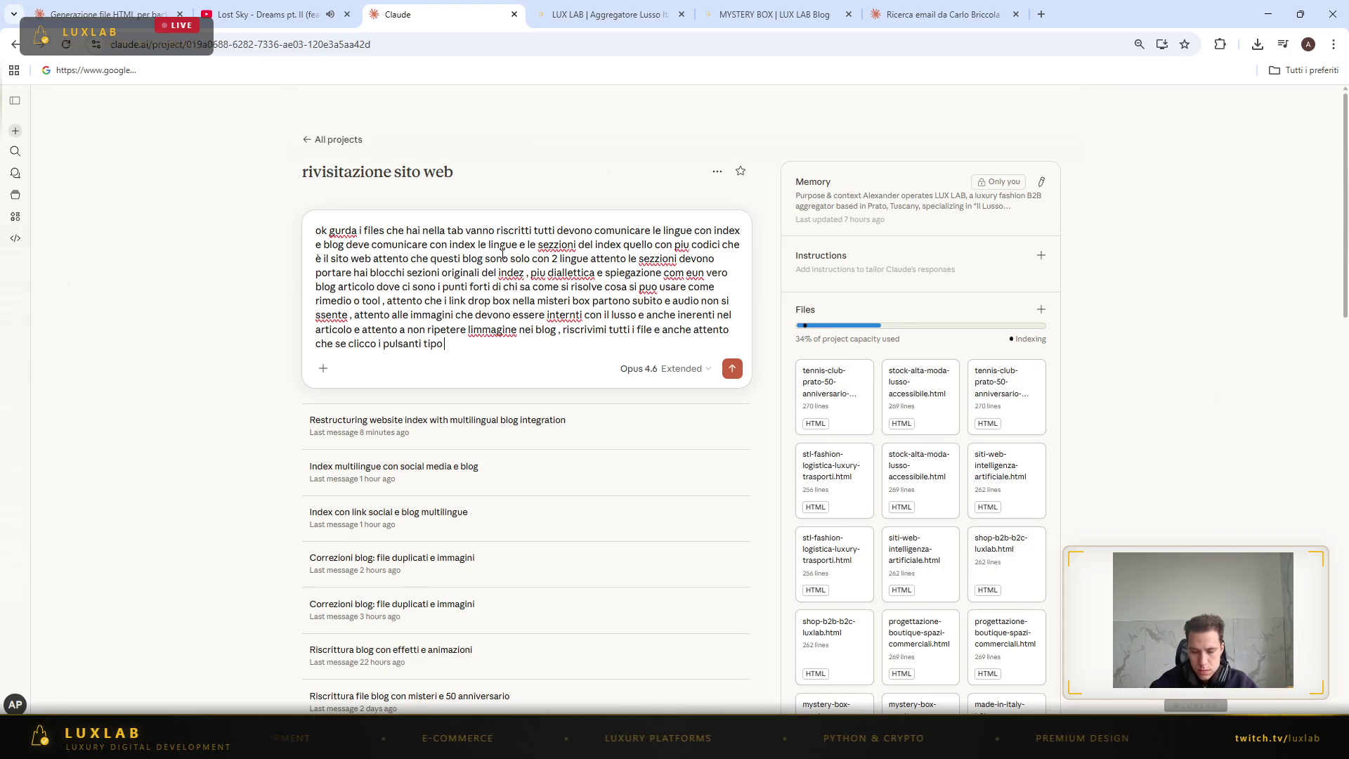
{"action": "type", "text": "ub no"}
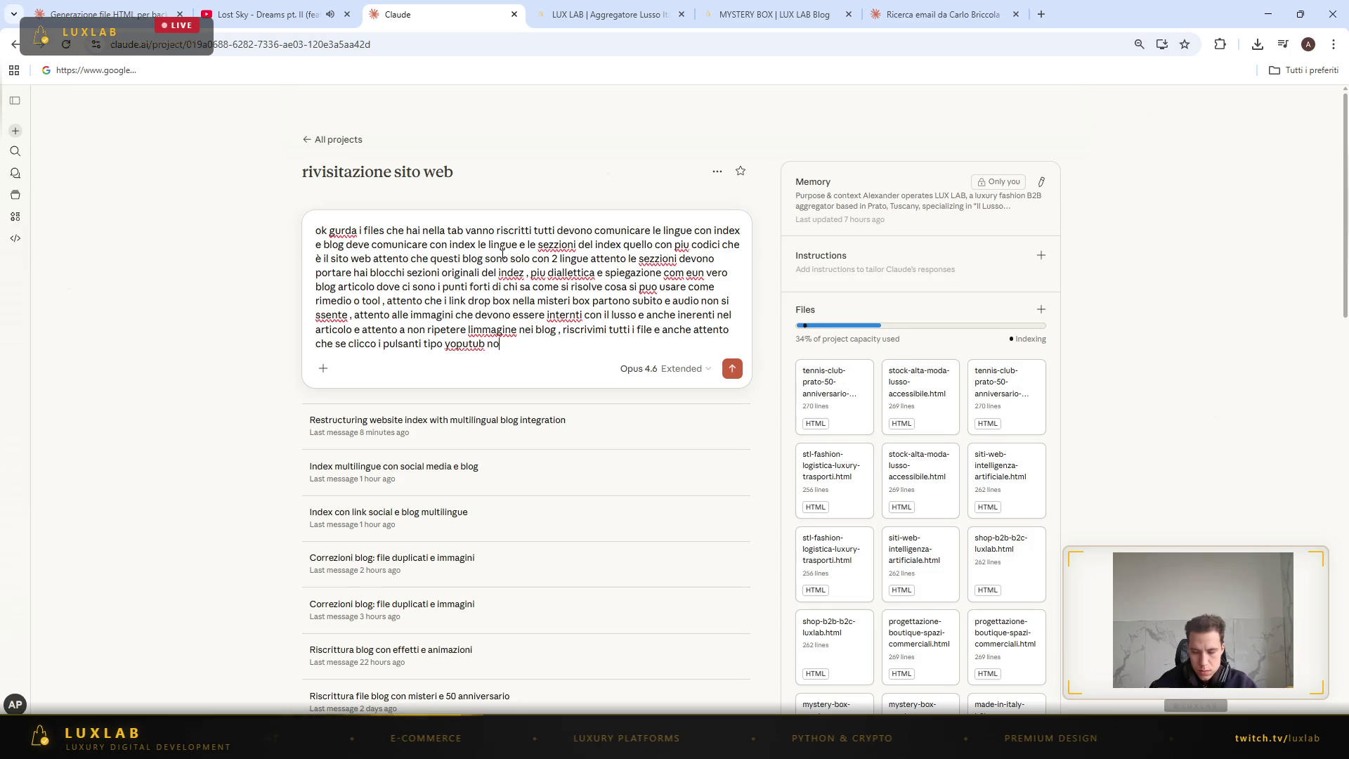
{"action": "type", "text": "mi por"}
{"action": "key", "text": "BackSpace"}
{"action": "type", "text": "o s"}
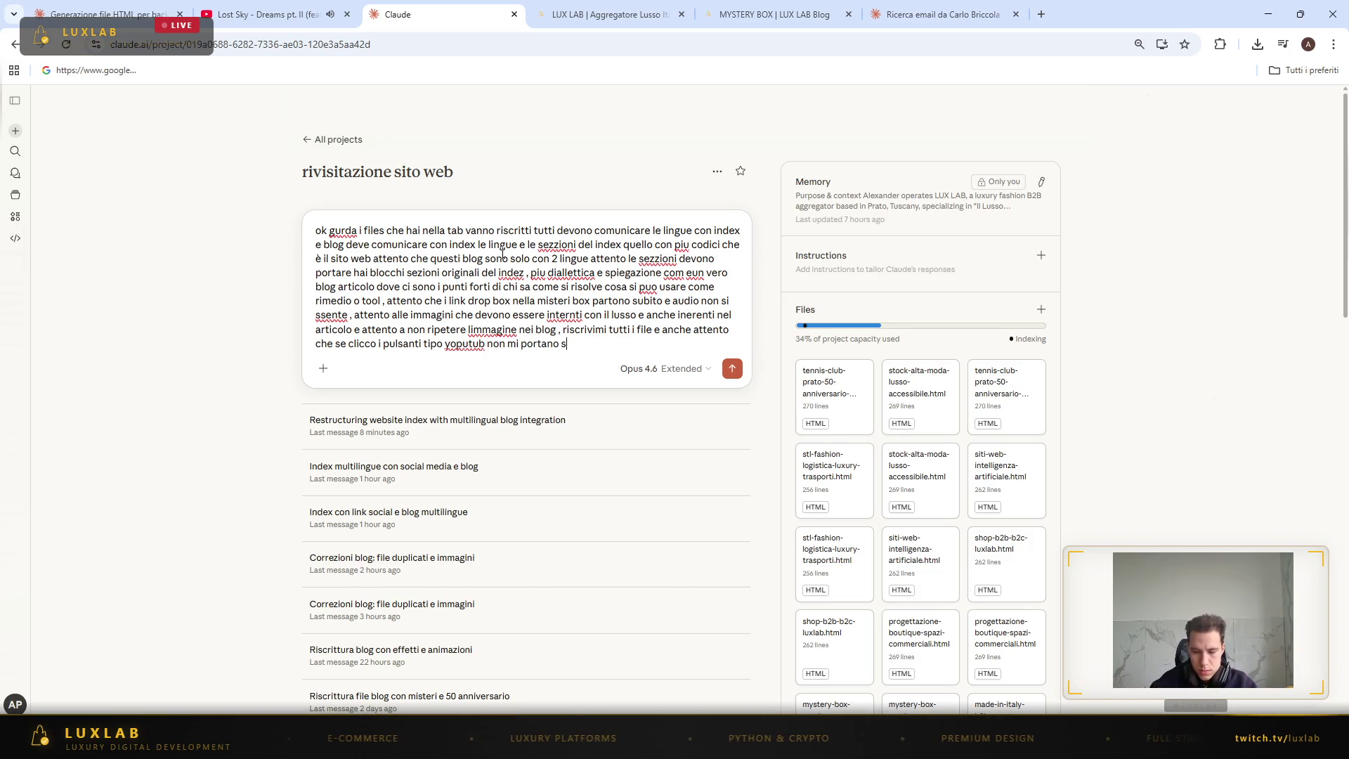
{"action": "type", "text": "ubito alla pag"}
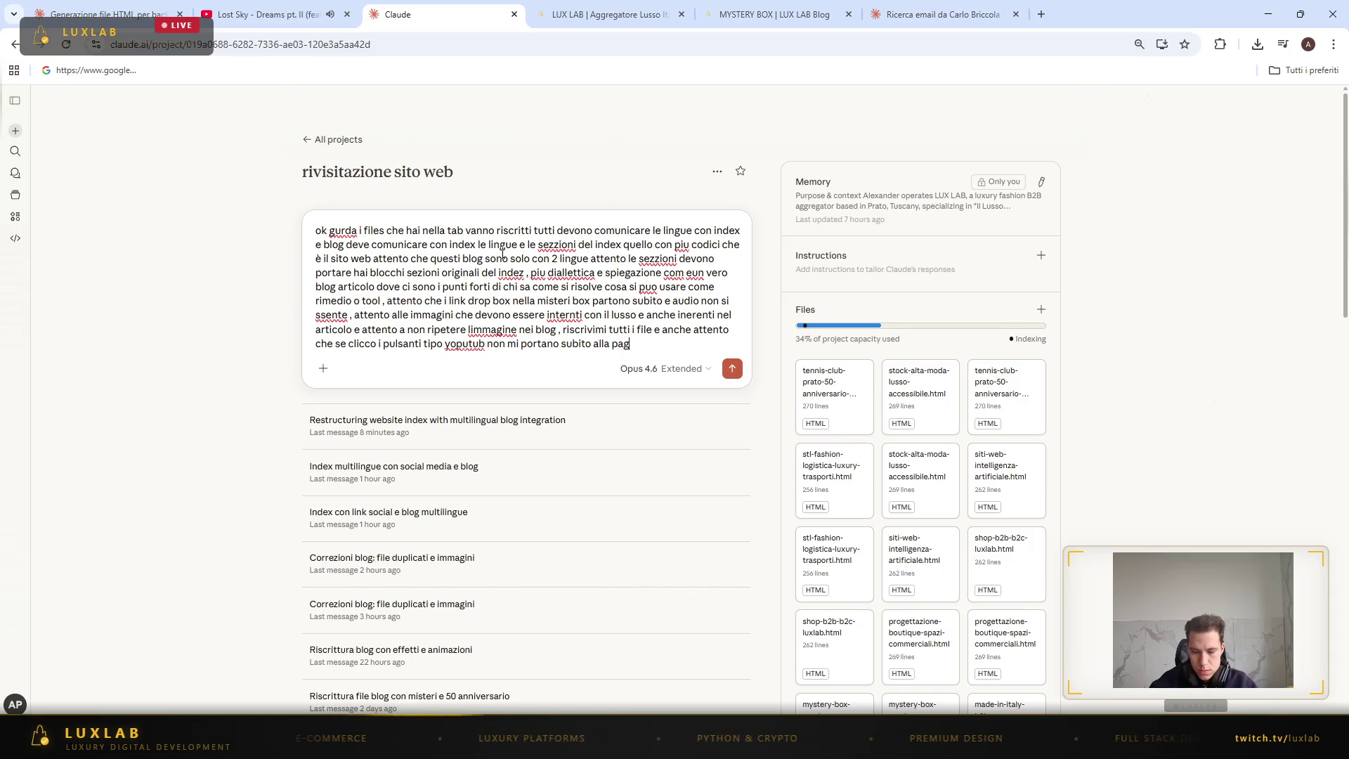
{"action": "type", "text": "ina ma per far visualizzare l apa"}
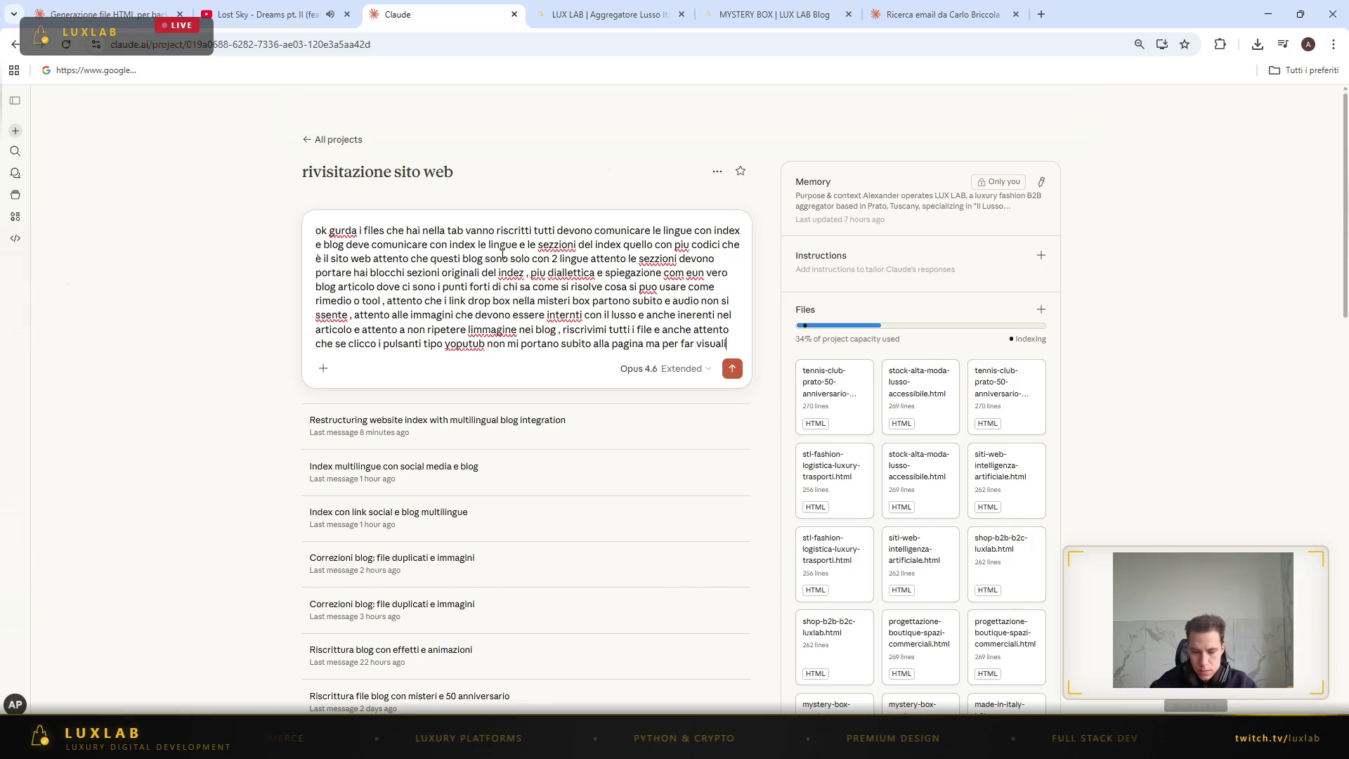
{"action": "type", "text": "gina"}
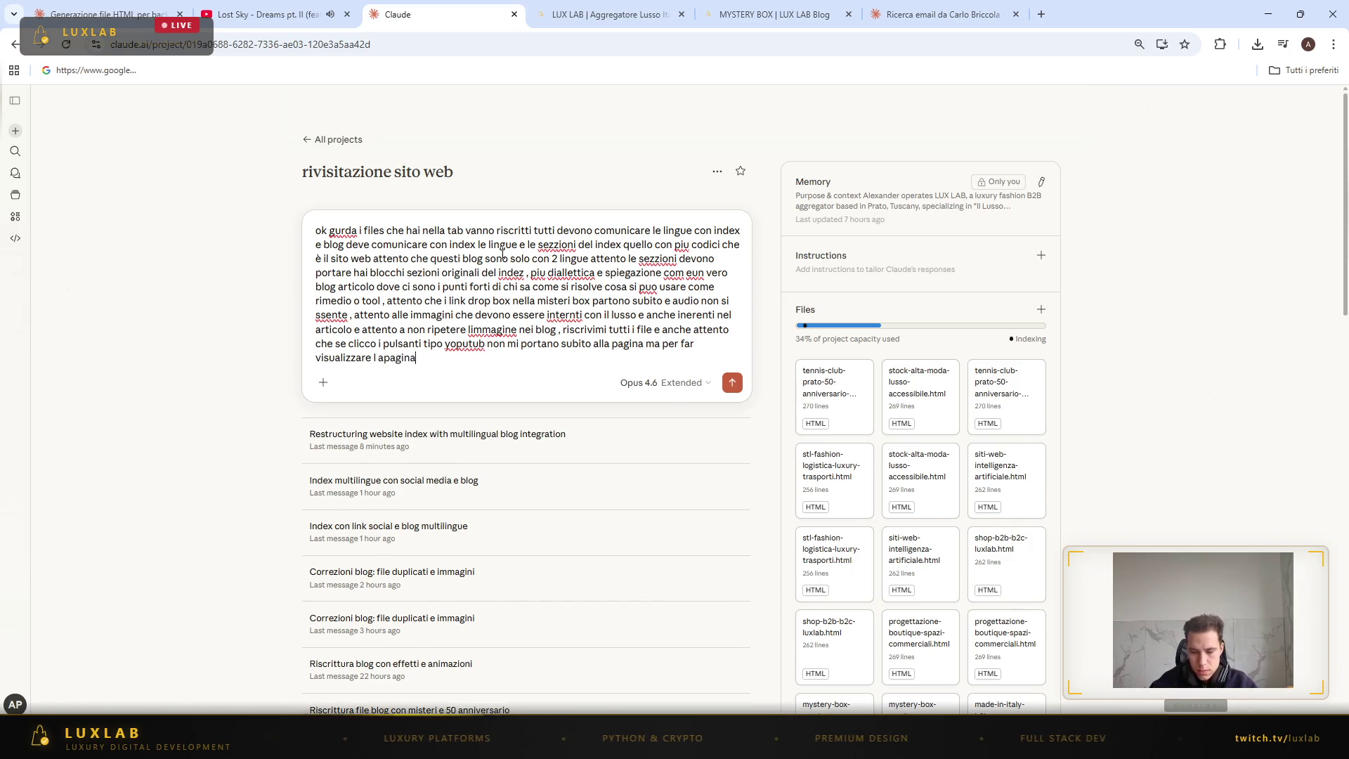
{"action": "type", "text": " devo fare refresch questo "}
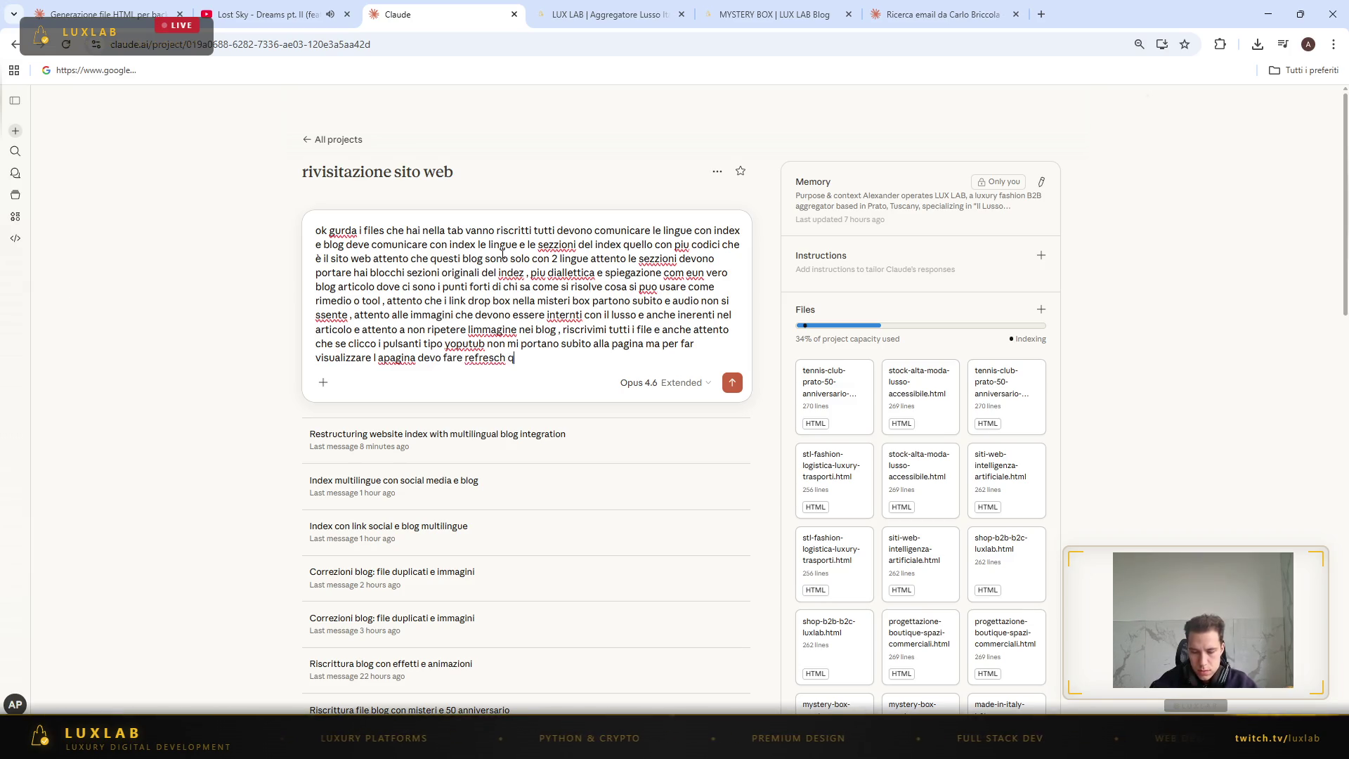
{"action": "type", "text": "è"}
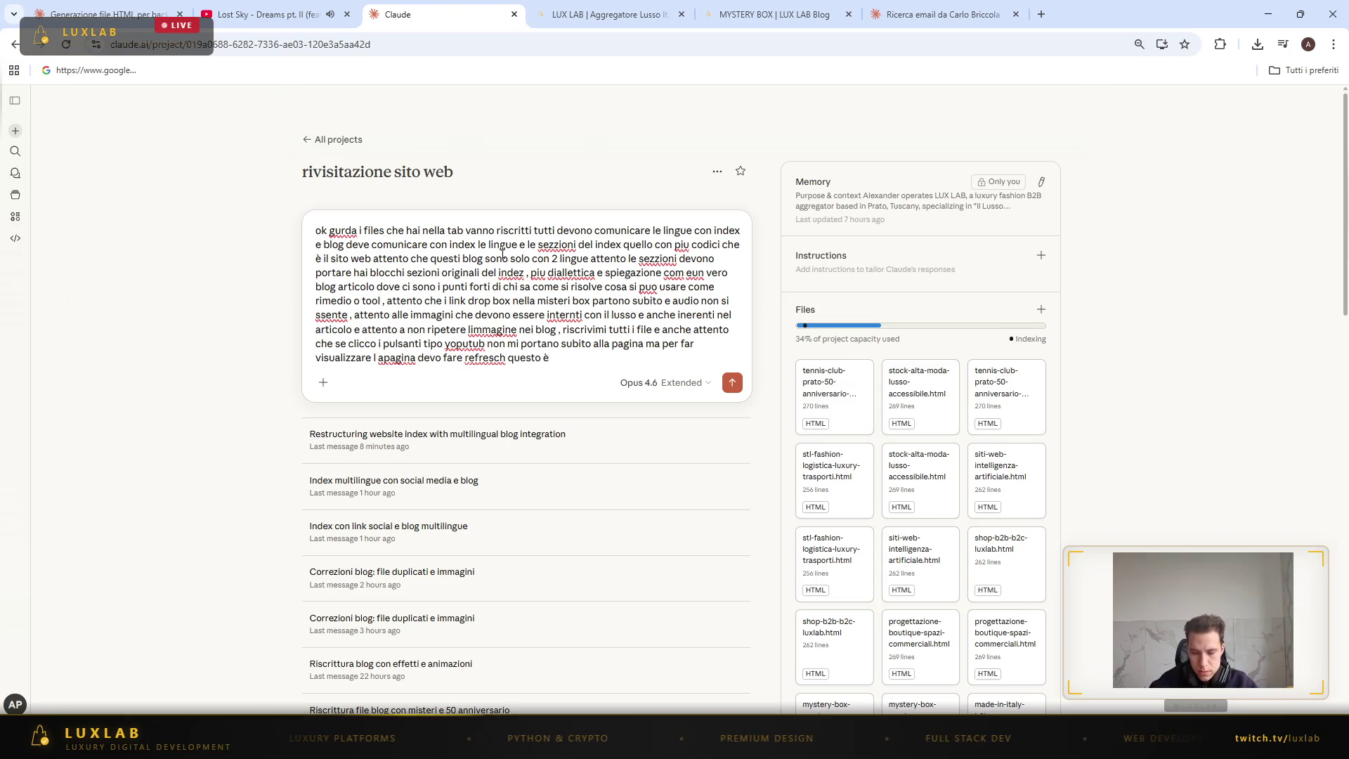
{"action": "type", "text": " penso un problemino ."}
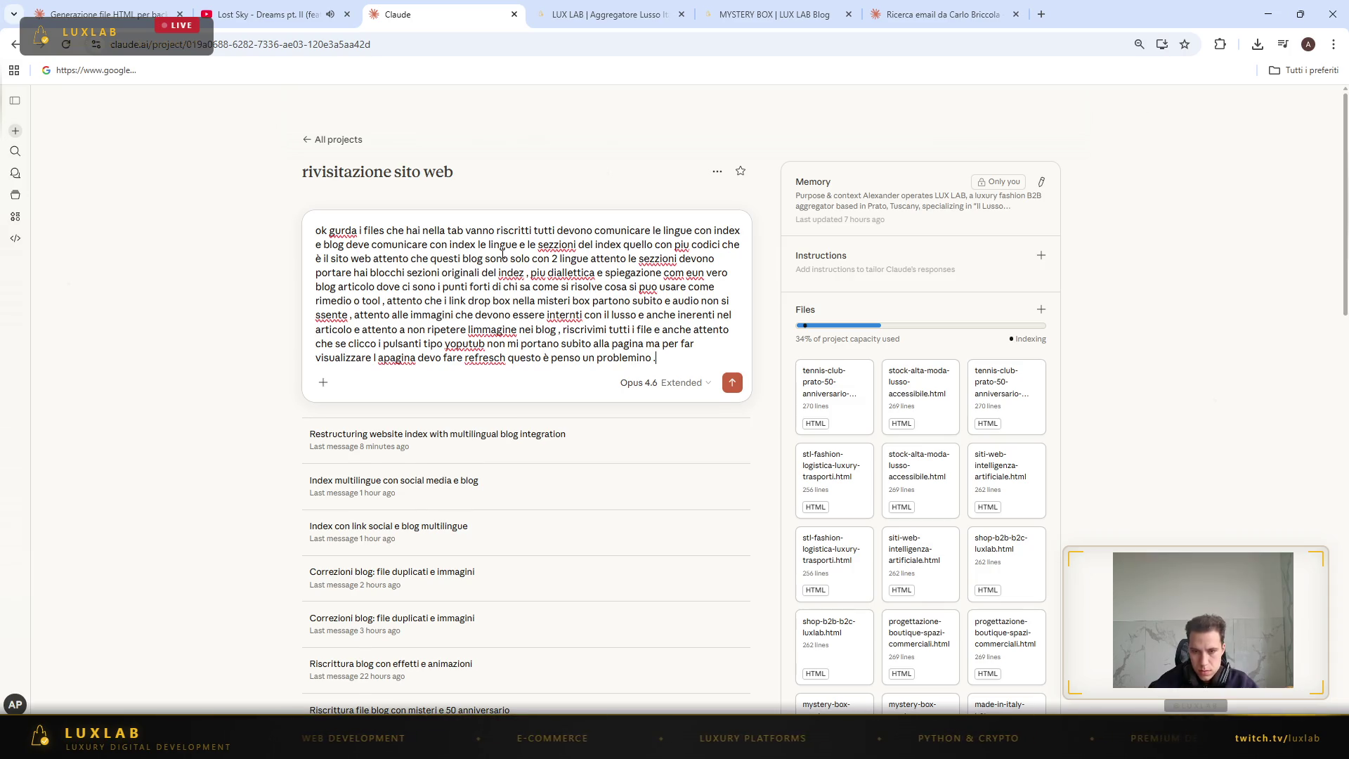
{"action": "key", "text": "shift+Return"}
{"action": "key", "text": "shift+Return"}
- Add a thank-you paragraph warning about encoding problems with Italian accents and apostrophes, and send the request
{"action": "type", "text": "graz"}
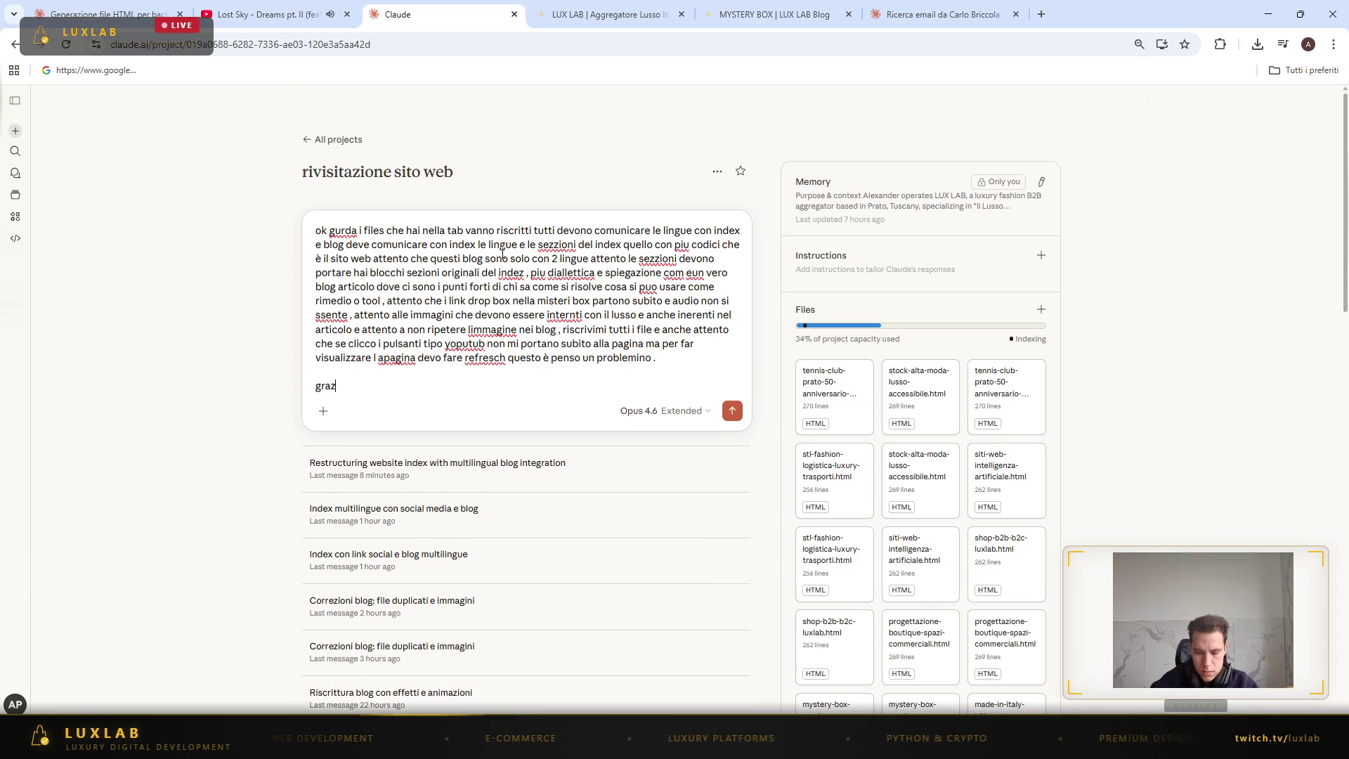
{"action": "type", "text": "ie della pazeinza apprezzo molto i"}
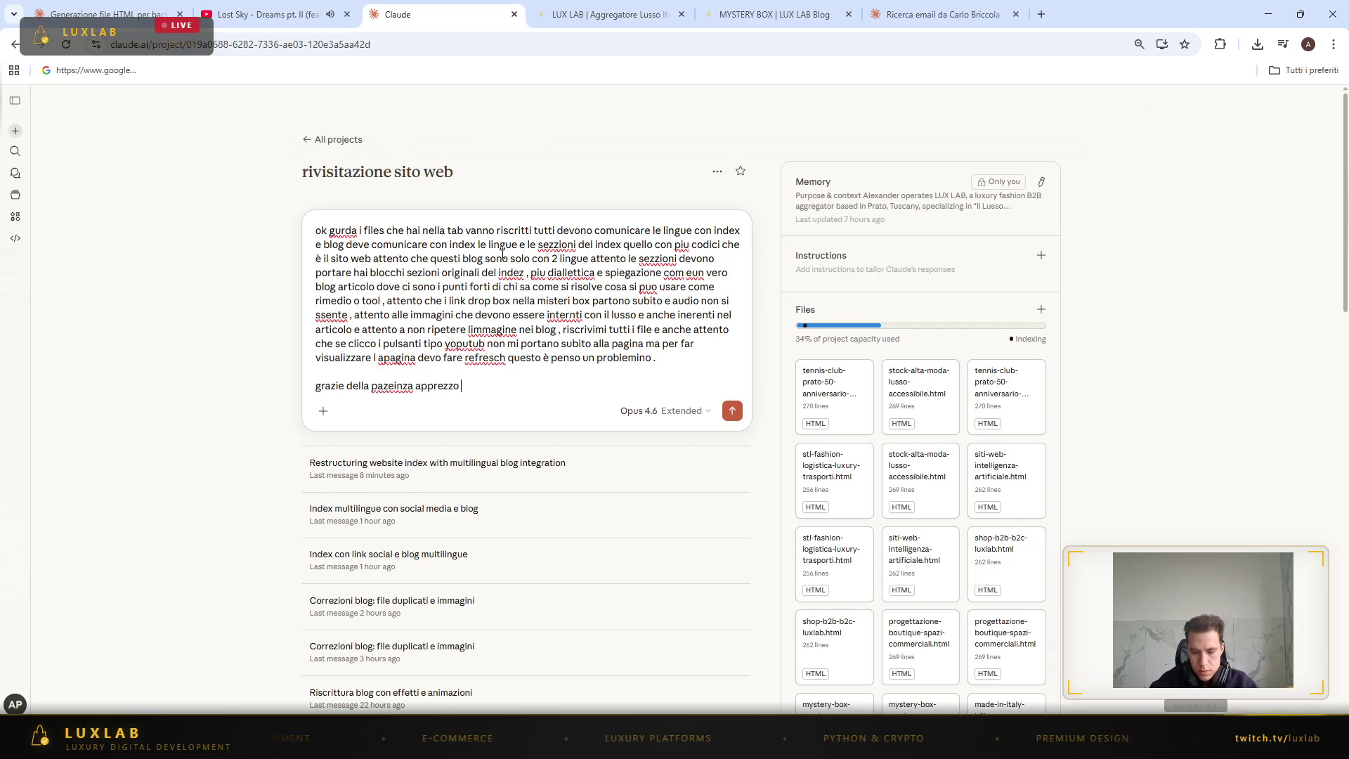
{"action": "type", "text": "l tuto s"}
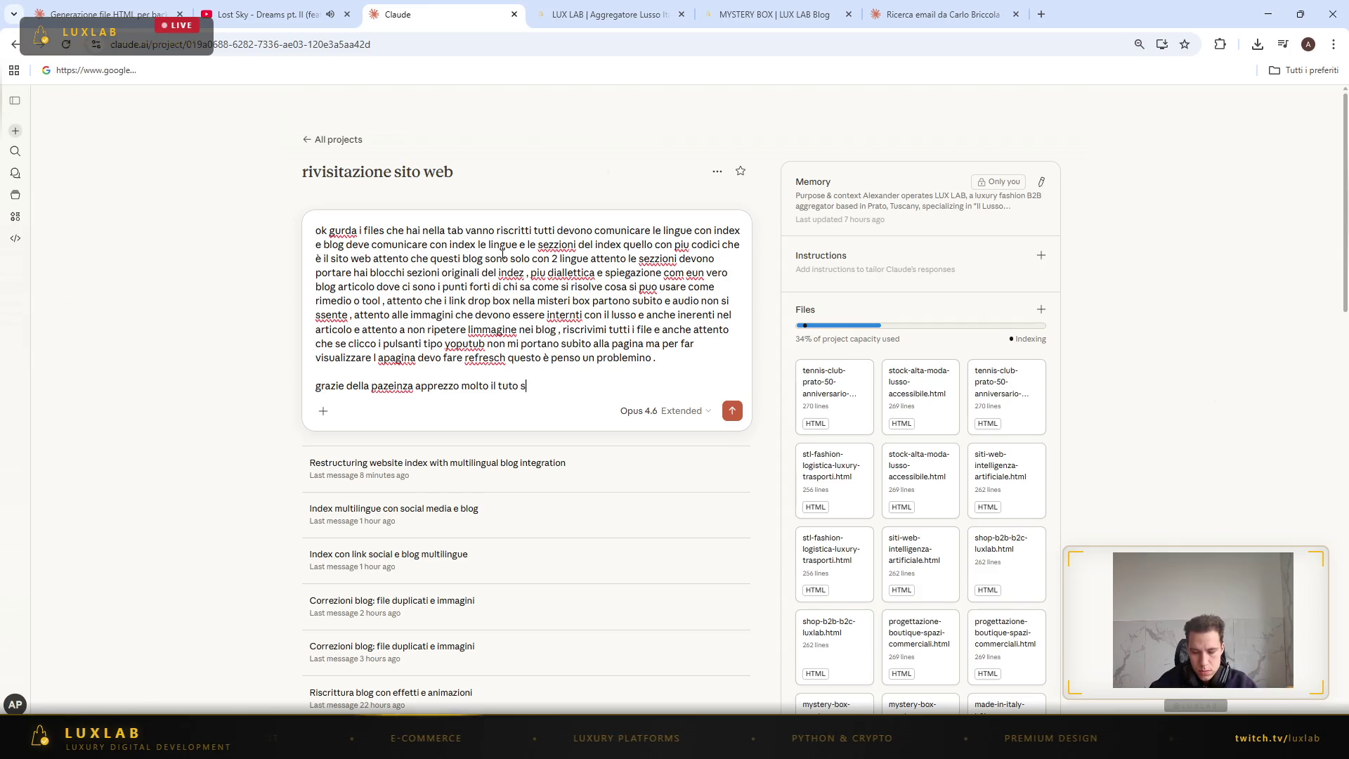
{"action": "type", "text": "olido lavoro  grazie , ti "}
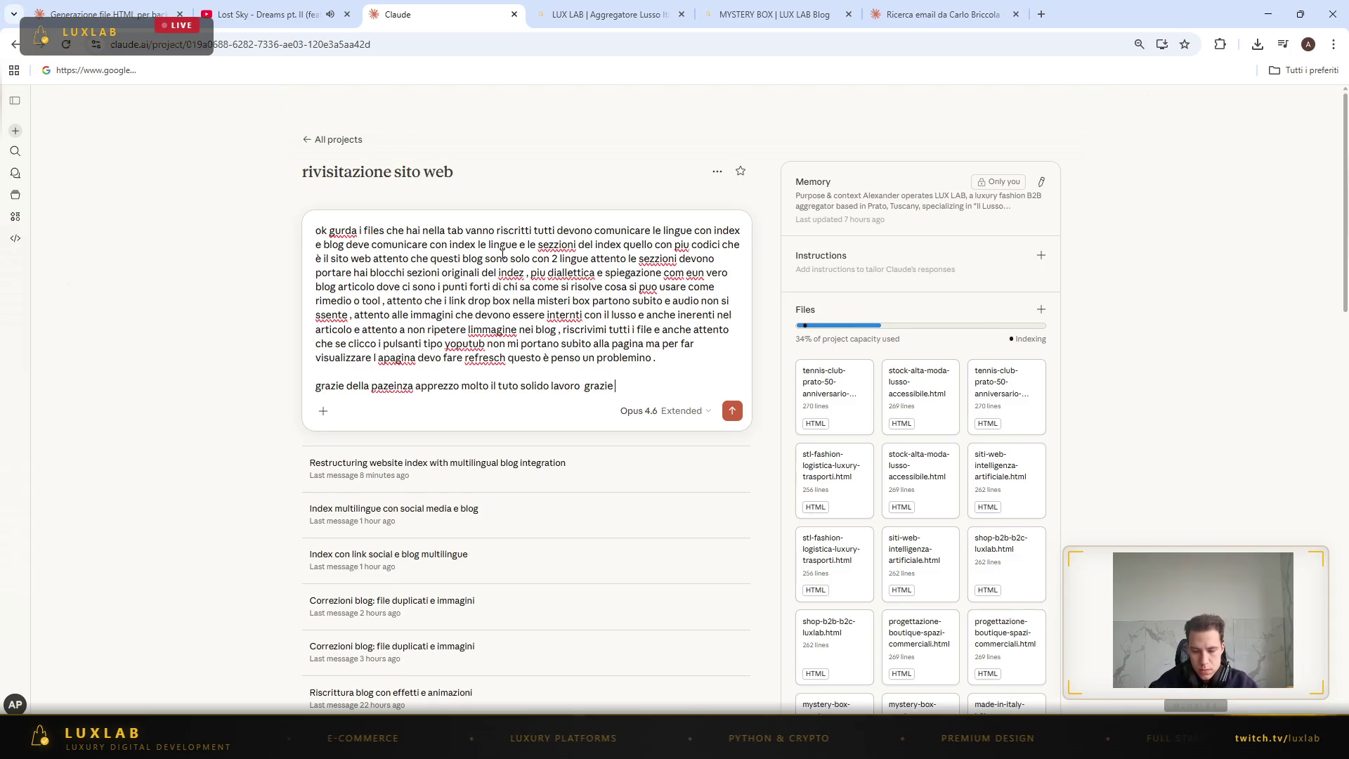
{"action": "type", "text": "chiedo d"}
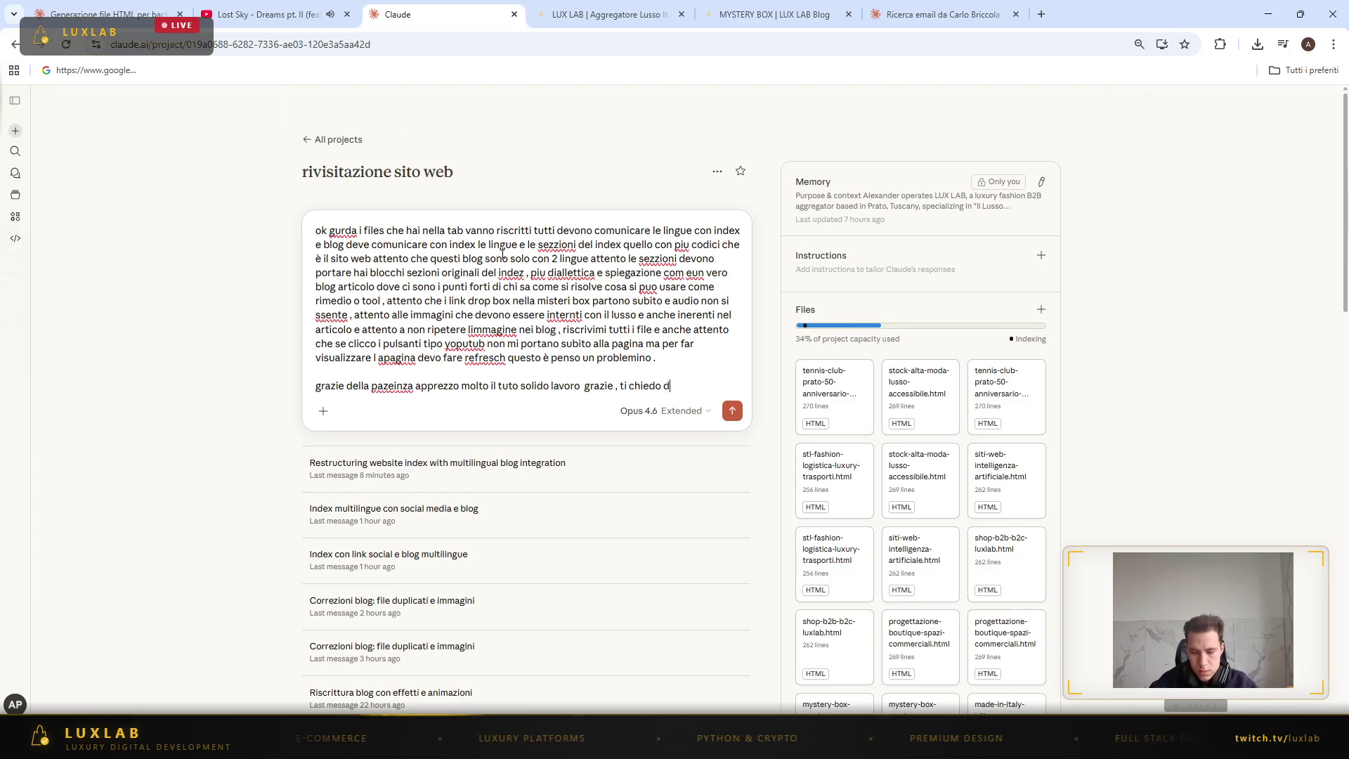
{"action": "type", "text": "i riscriverli "}
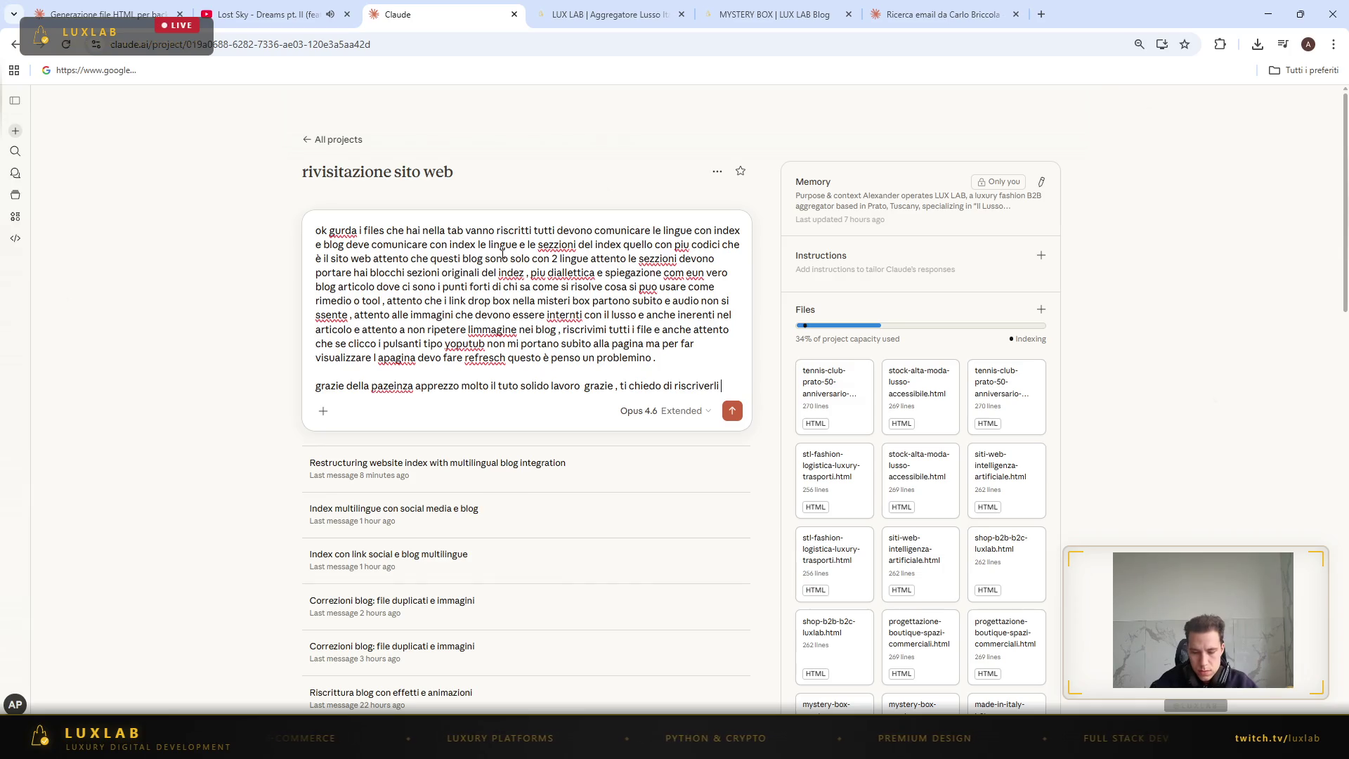
{"action": "type", "text": "perche se non lo fa"}
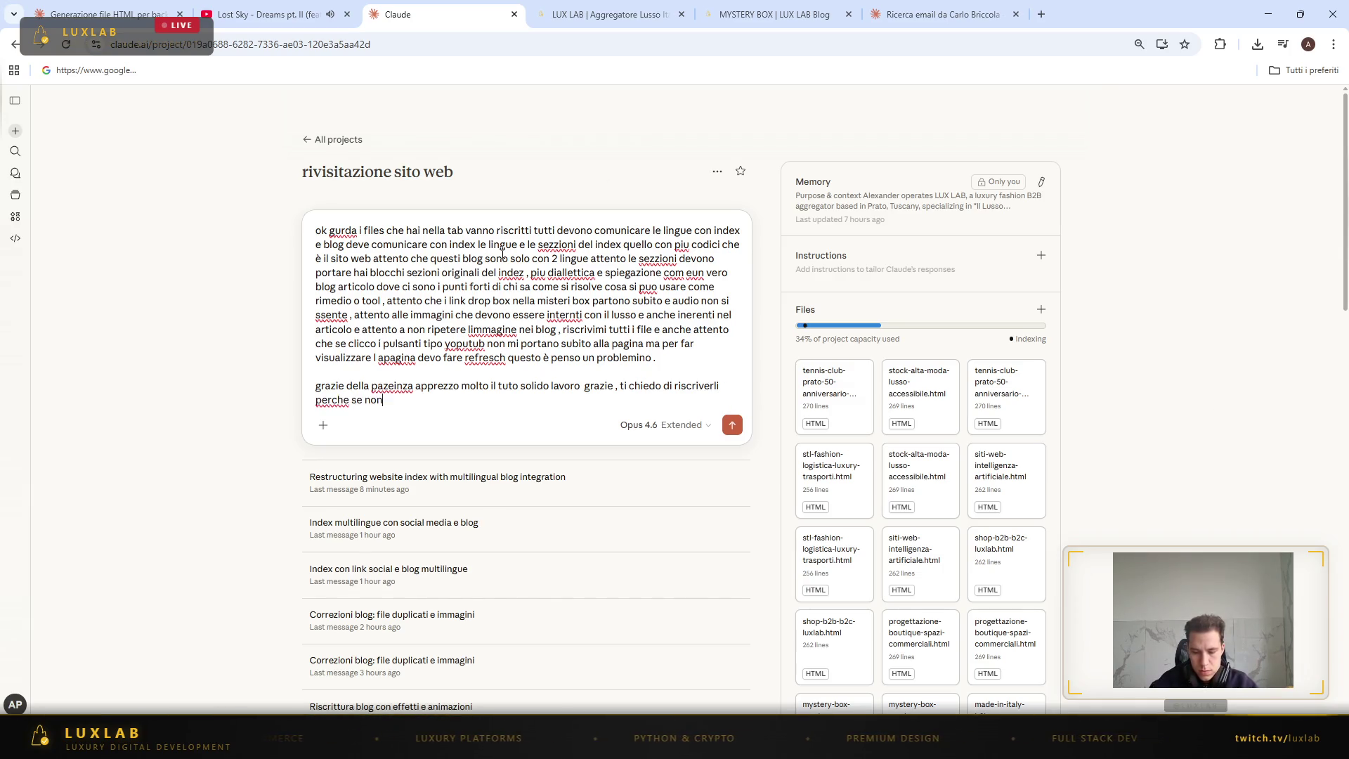
{"action": "type", "text": "i ci san"}
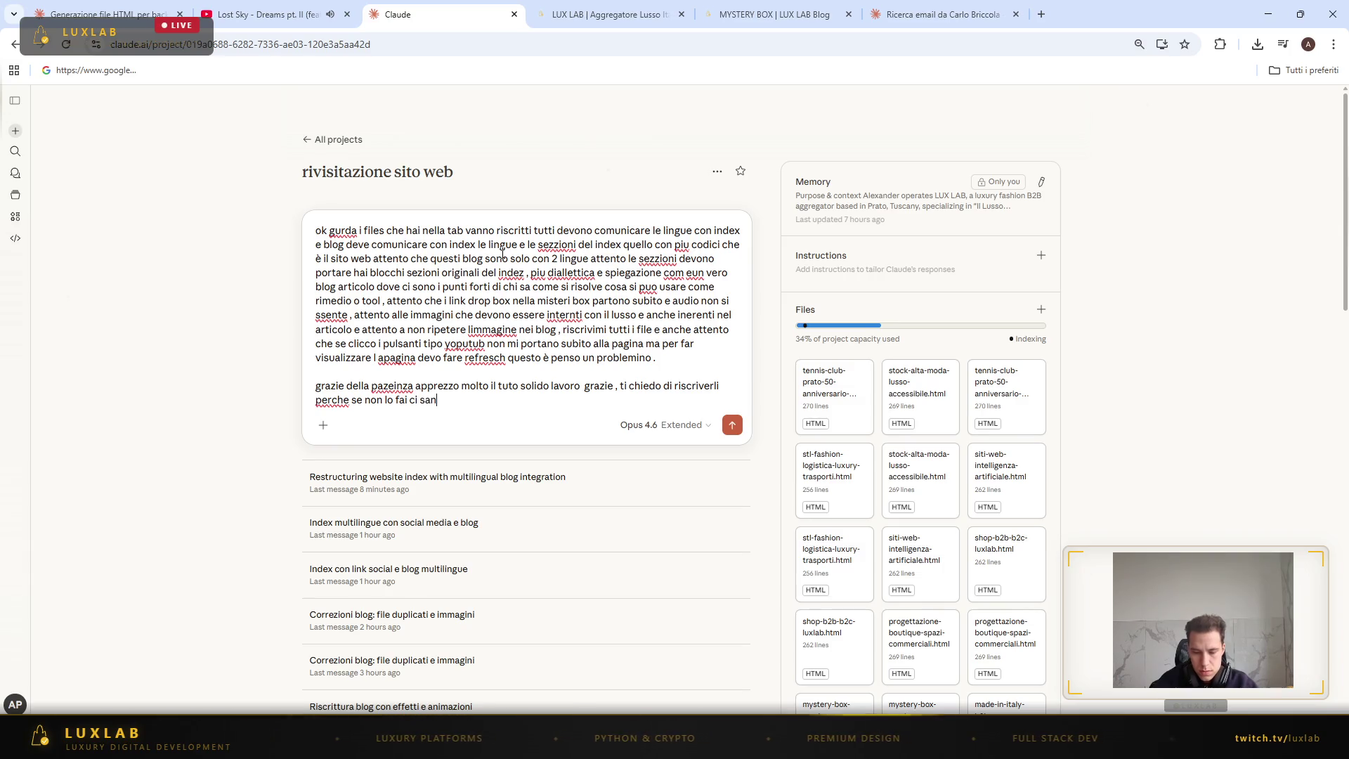
{"action": "key", "text": "BackSpace"}
{"action": "type", "text": "ranno problemi di and"}
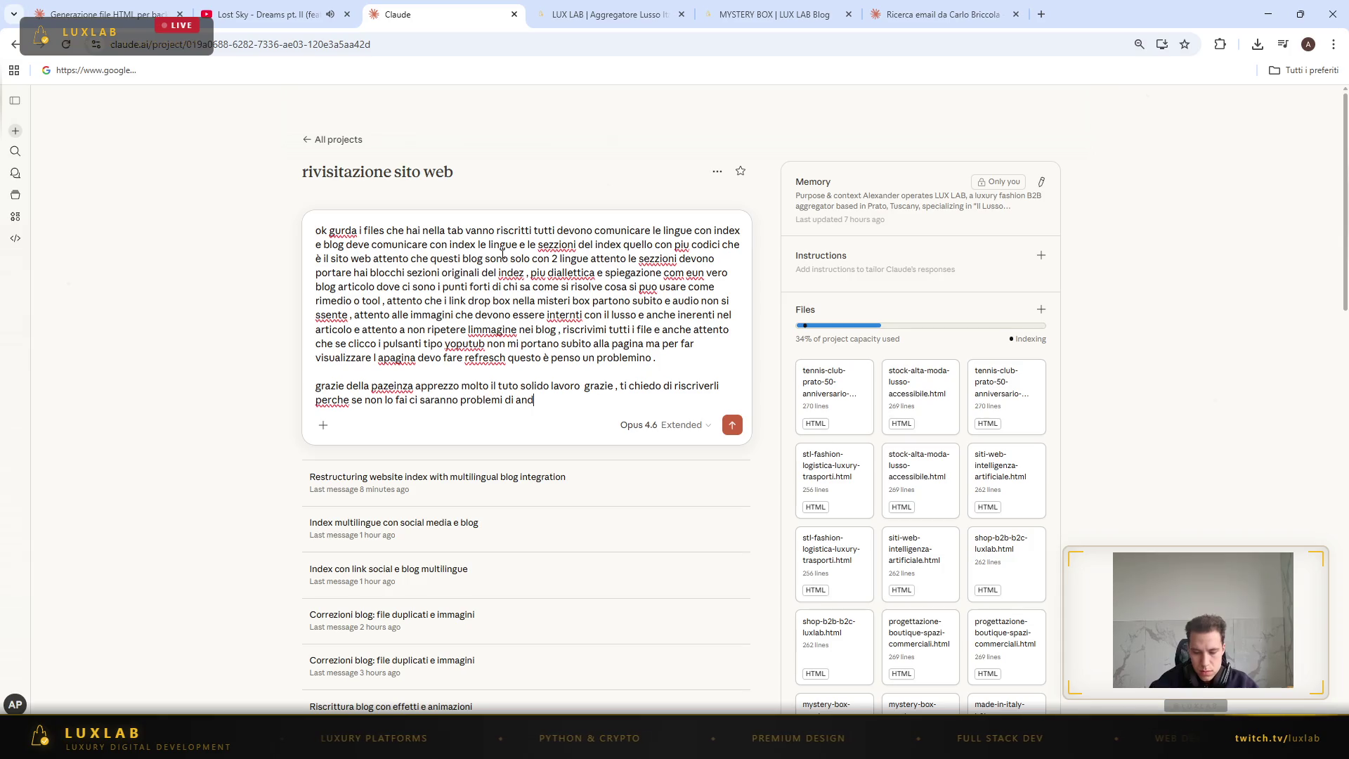
{"action": "type", "text": "cof"}
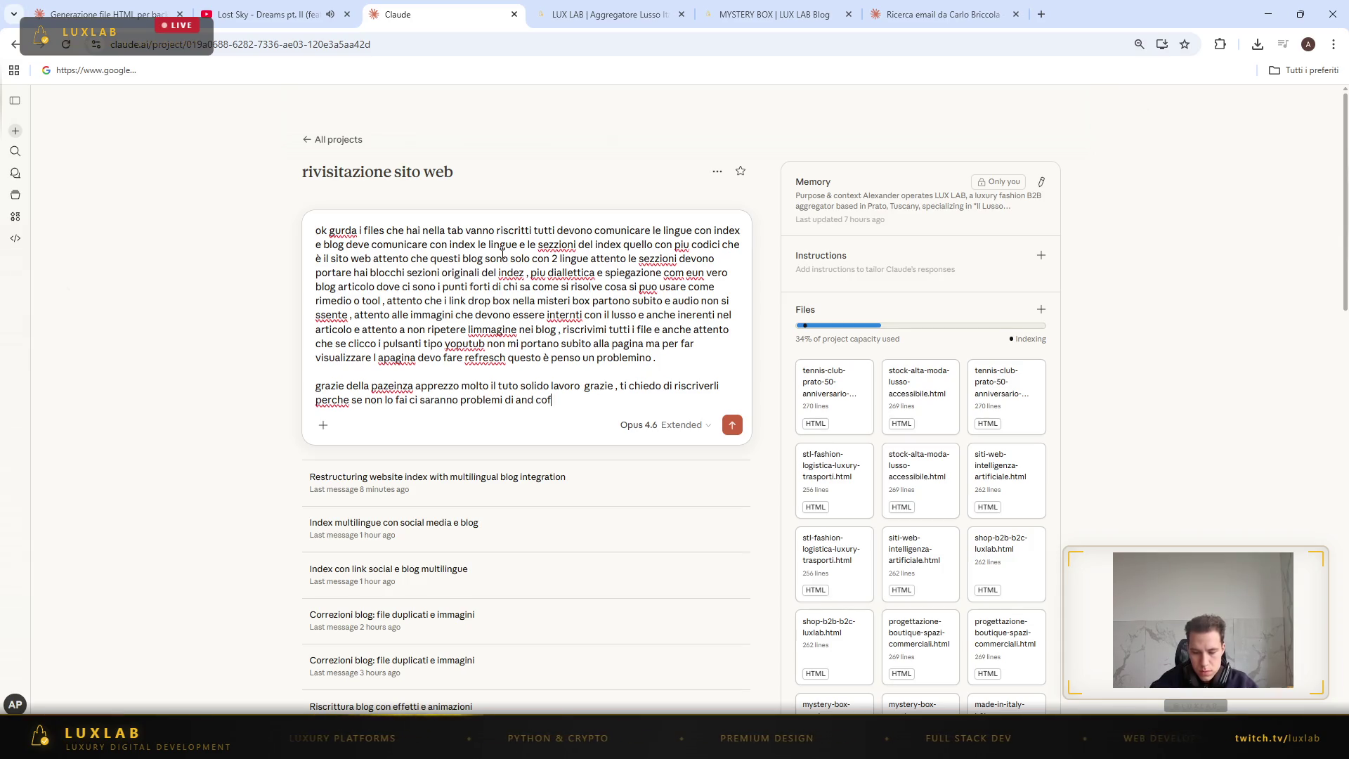
{"action": "type", "text": "ng e in "}
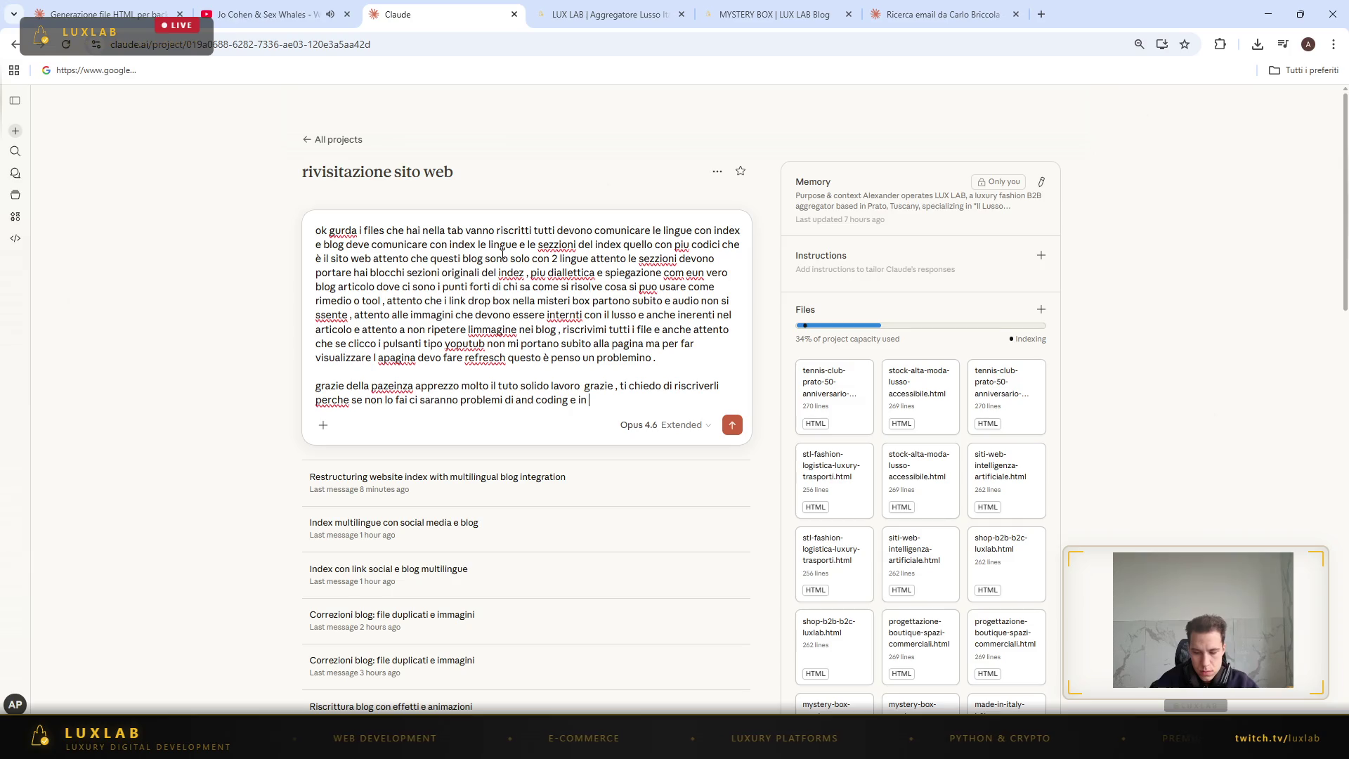
{"action": "type", "text": "italiano attento "}
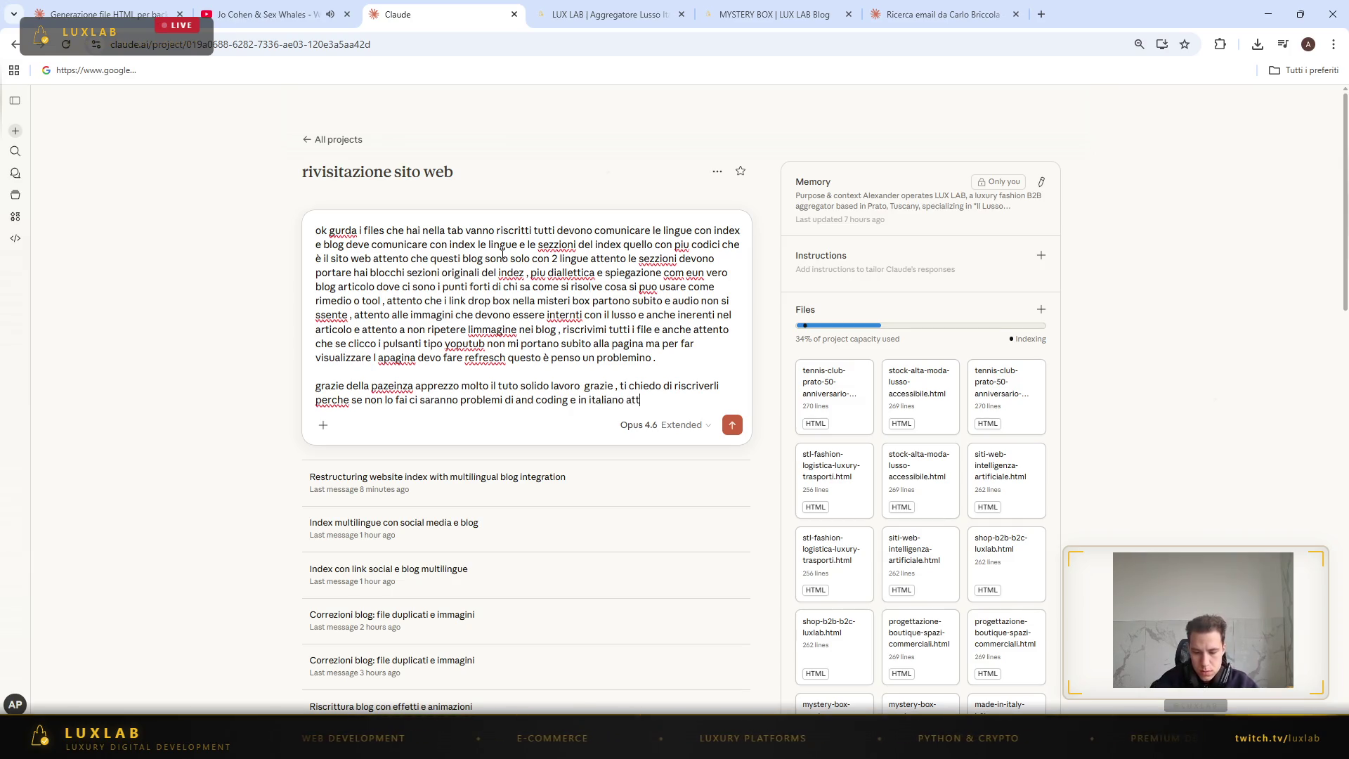
{"action": "type", "text": "ag"}
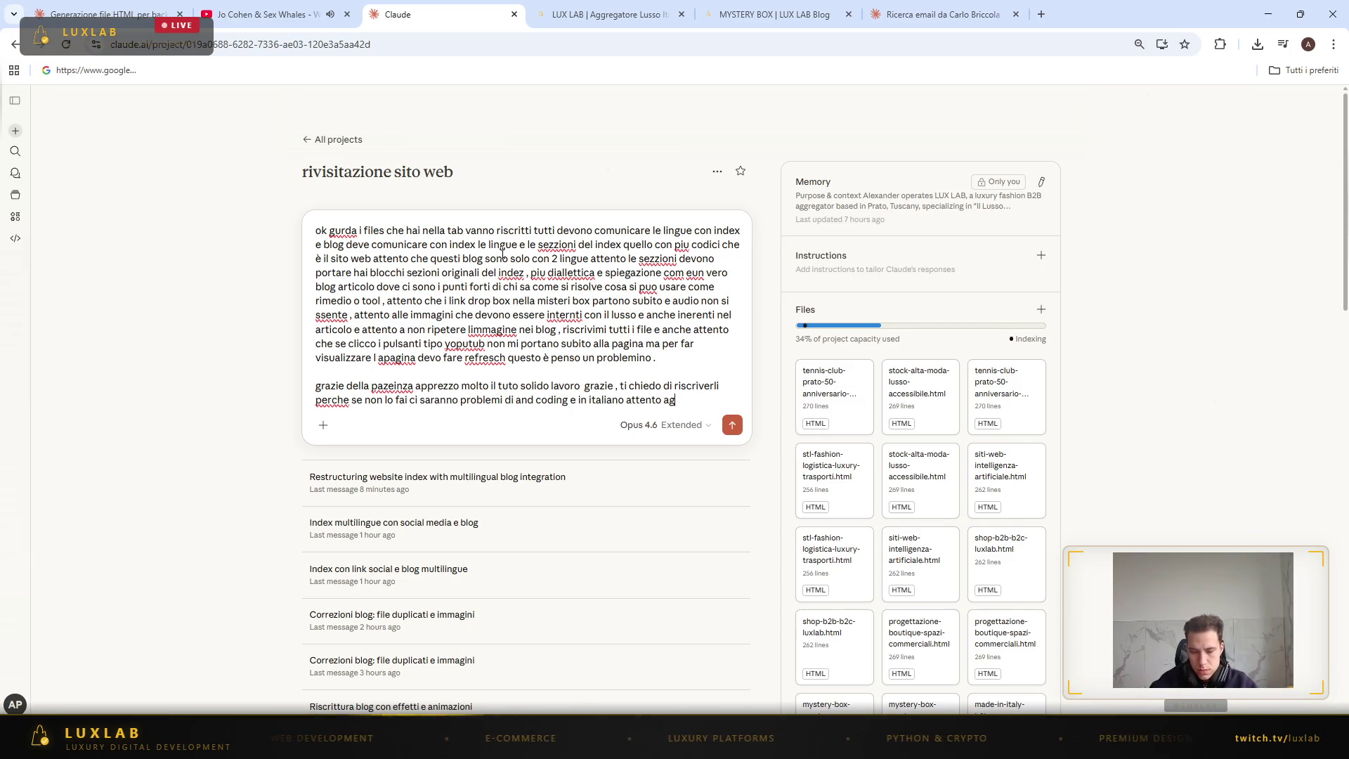
{"action": "type", "text": "i accenti e alle apost"}
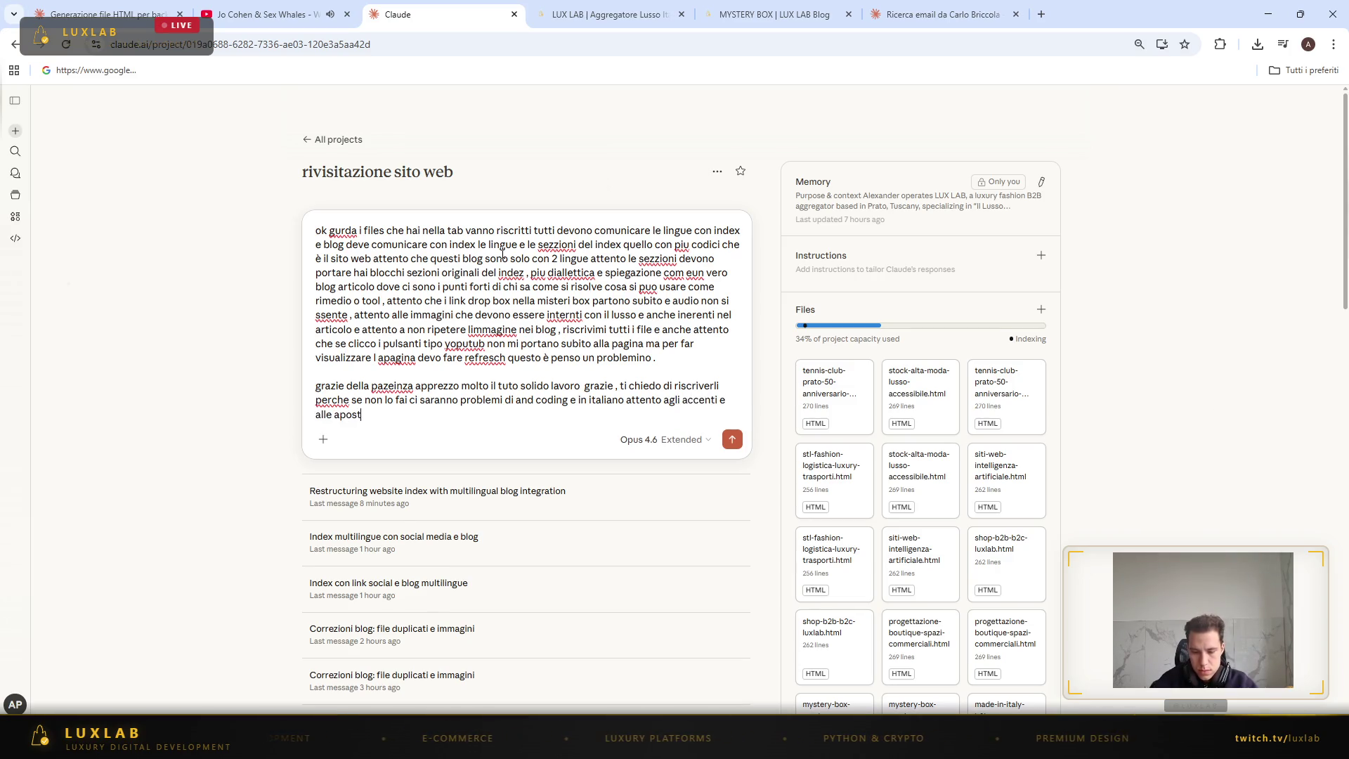
{"action": "type", "text": "fi ."}
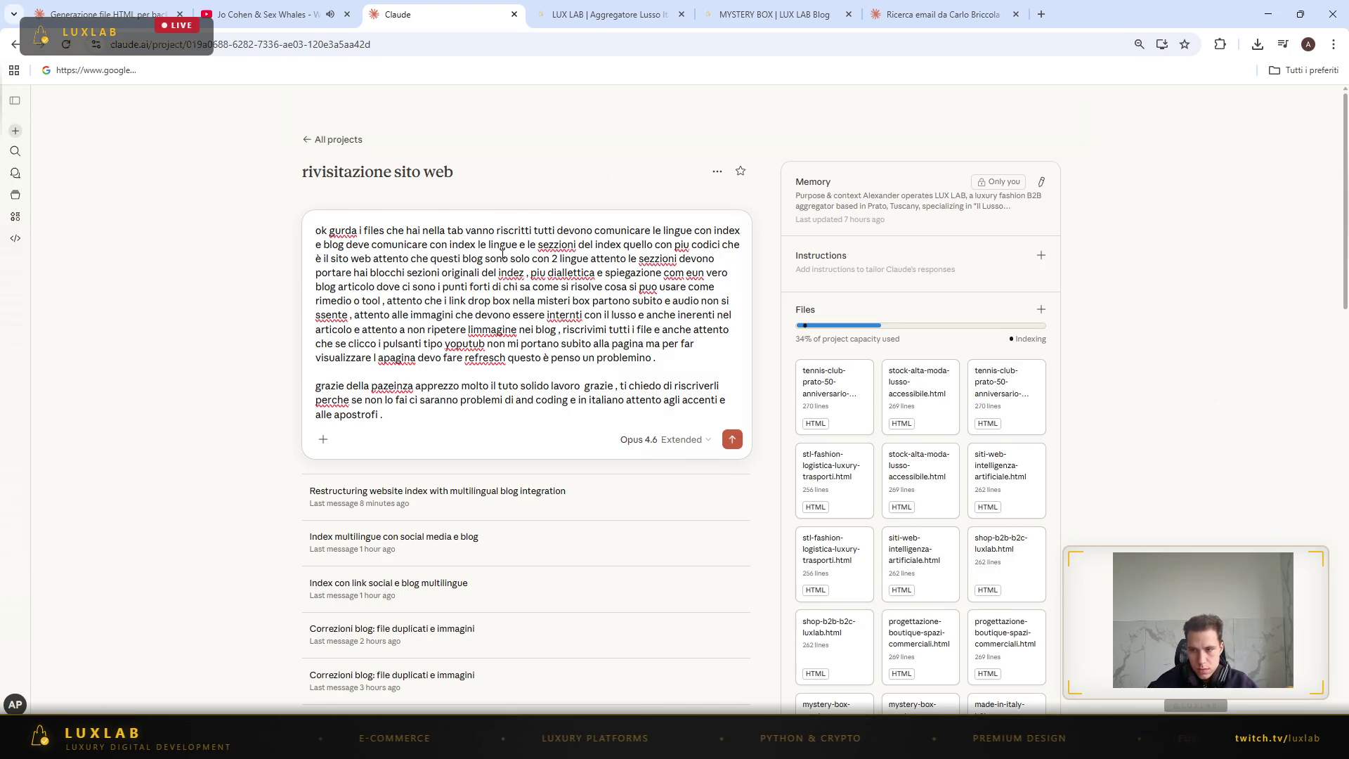
{"action": "key", "text": "Return"}
{"action": "left_click", "coordinate": [260, 20]}
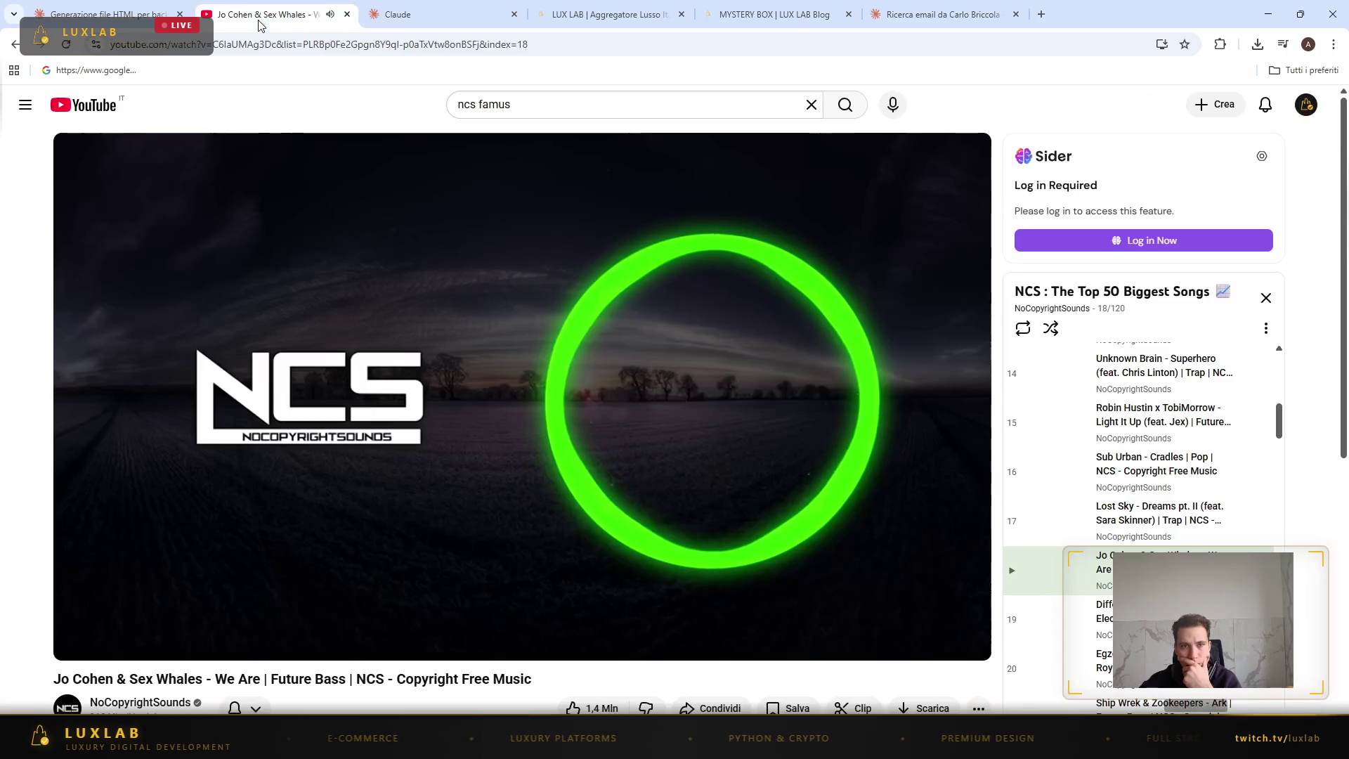
- Return to the HTML generation chat and start editing the original request
{"action": "left_click", "coordinate": [105, 14]}
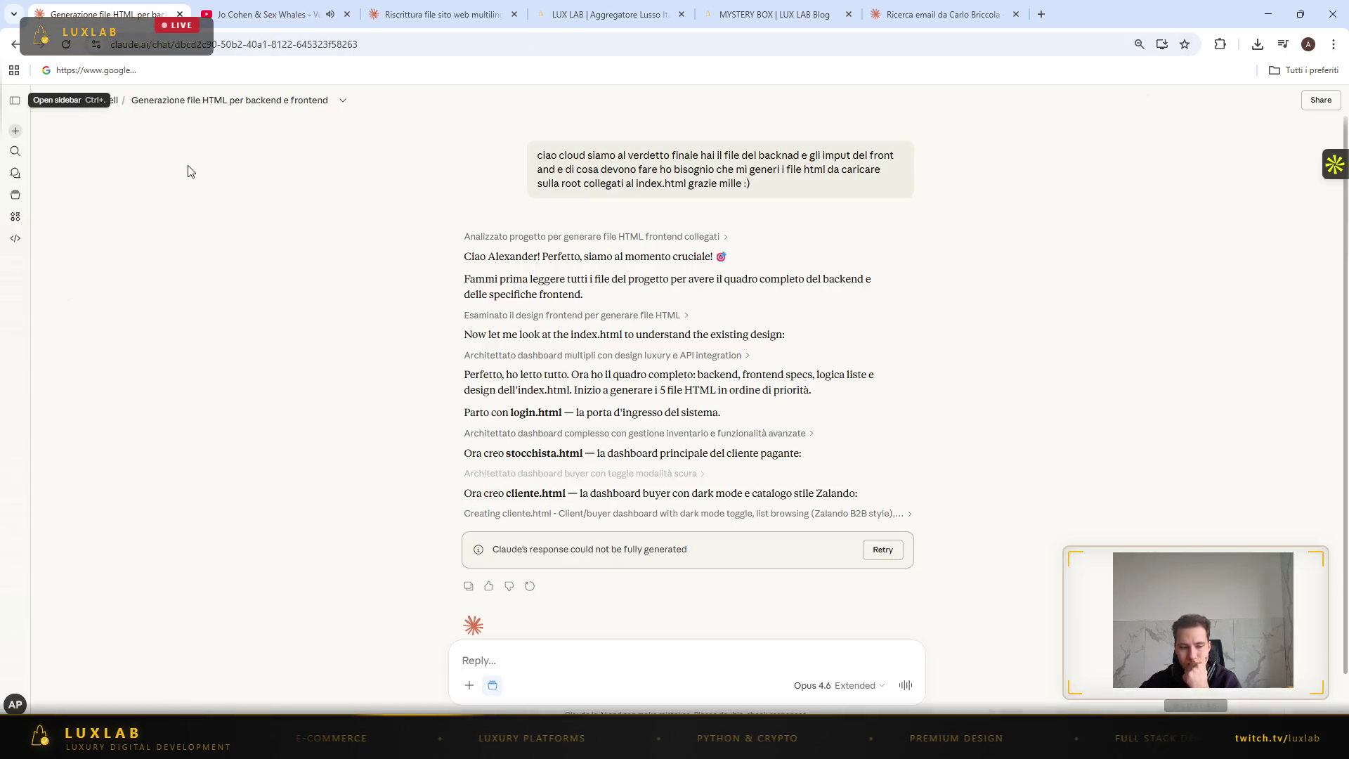
{"action": "scroll", "coordinate": [680, 414], "scroll_direction": "down", "scroll_amount": 1}
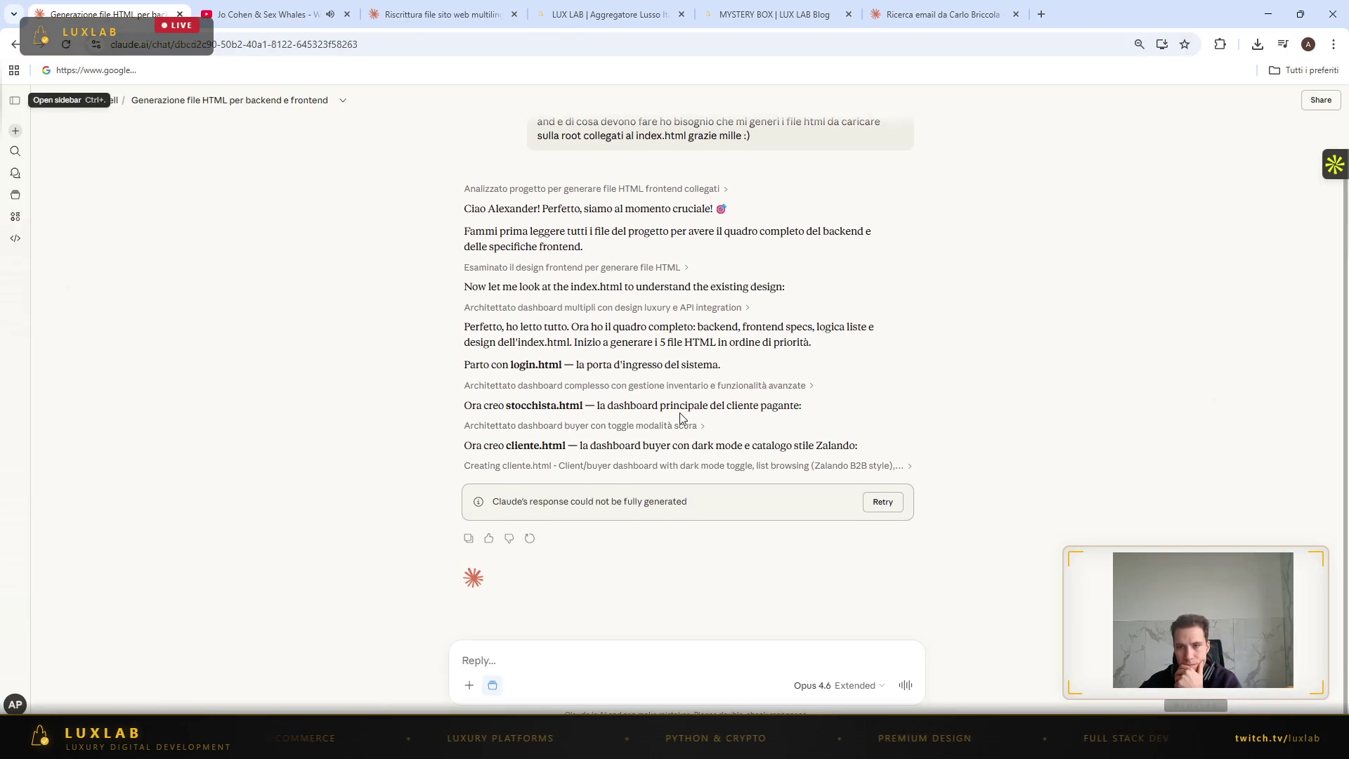
{"action": "left_click", "coordinate": [893, 511]}
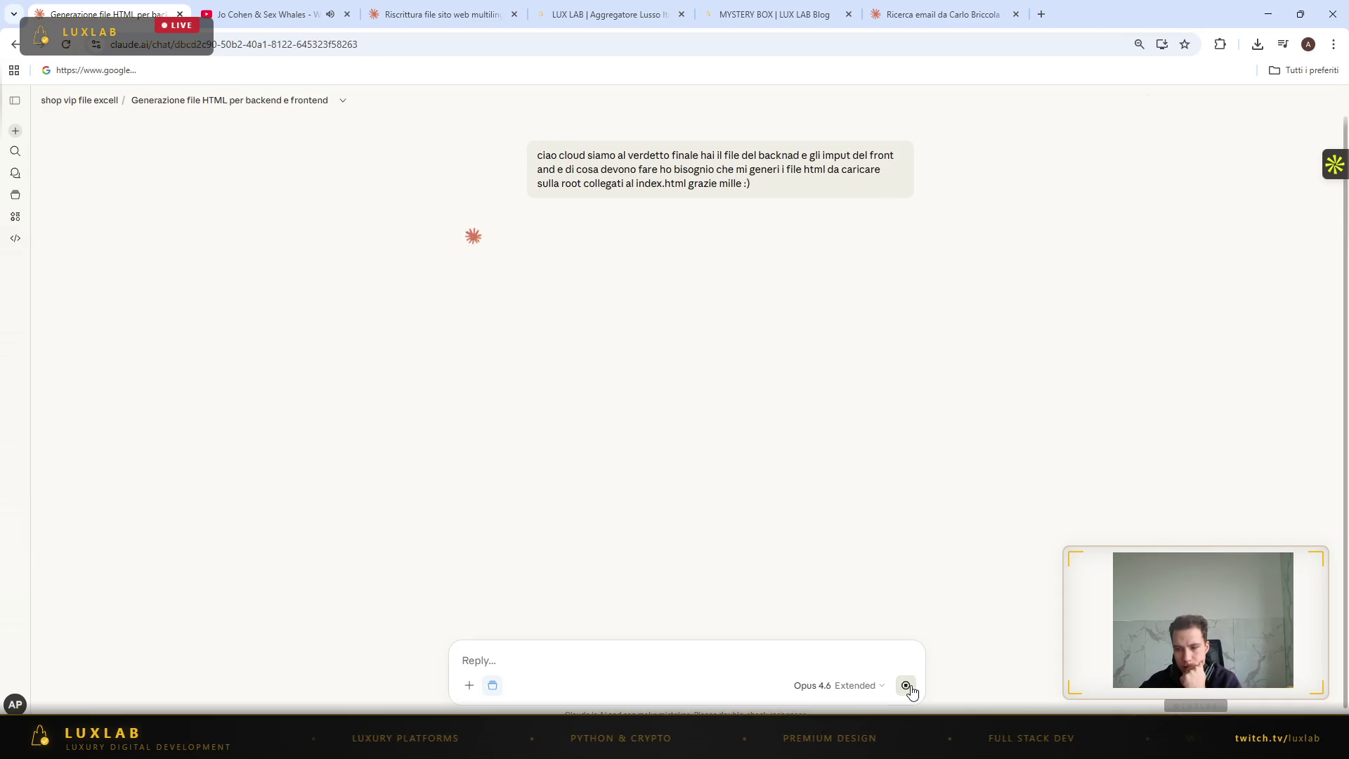
{"action": "left_click", "coordinate": [884, 211]}
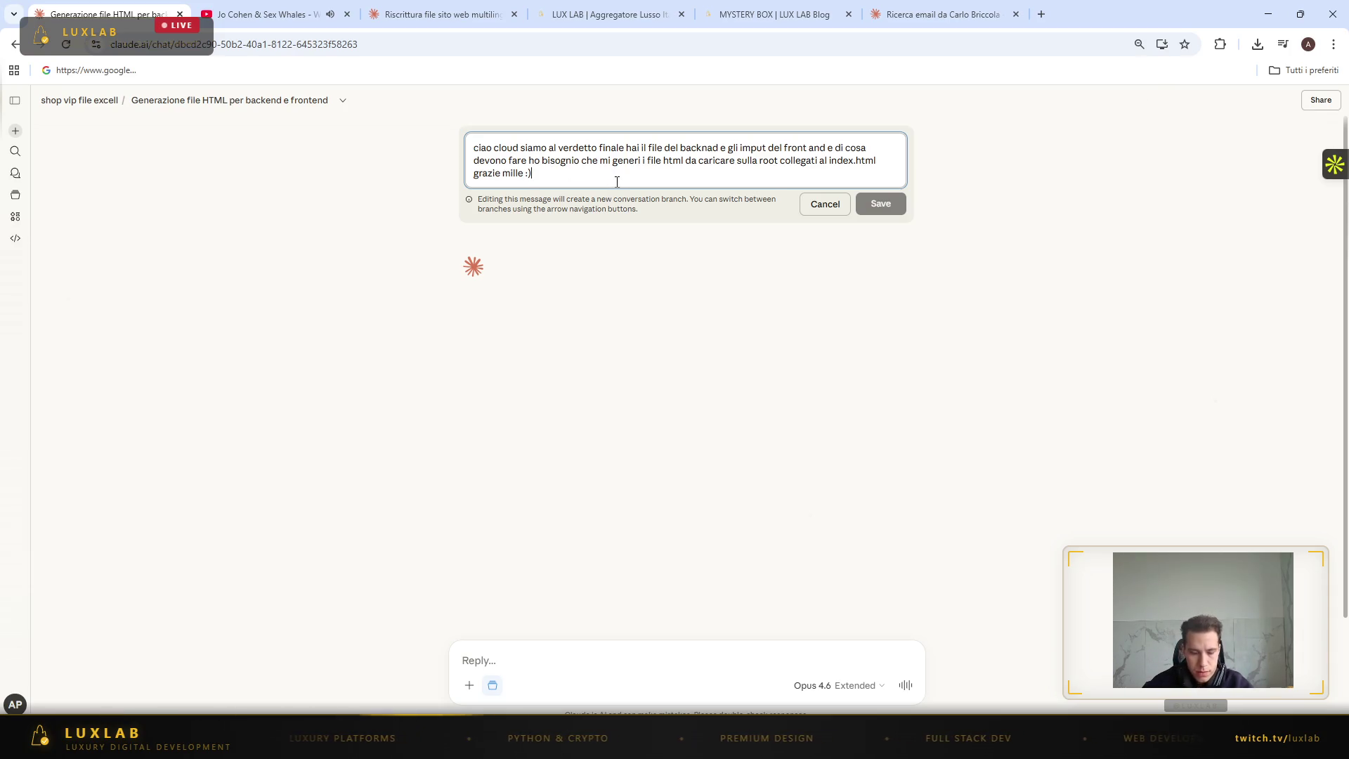
- Ask Claude to read all chats and project files first, say what's missing, then submit the edit
{"action": "key", "text": "shift+Return"}
{"action": "type", "text": "okkey prima di leggerti t"}
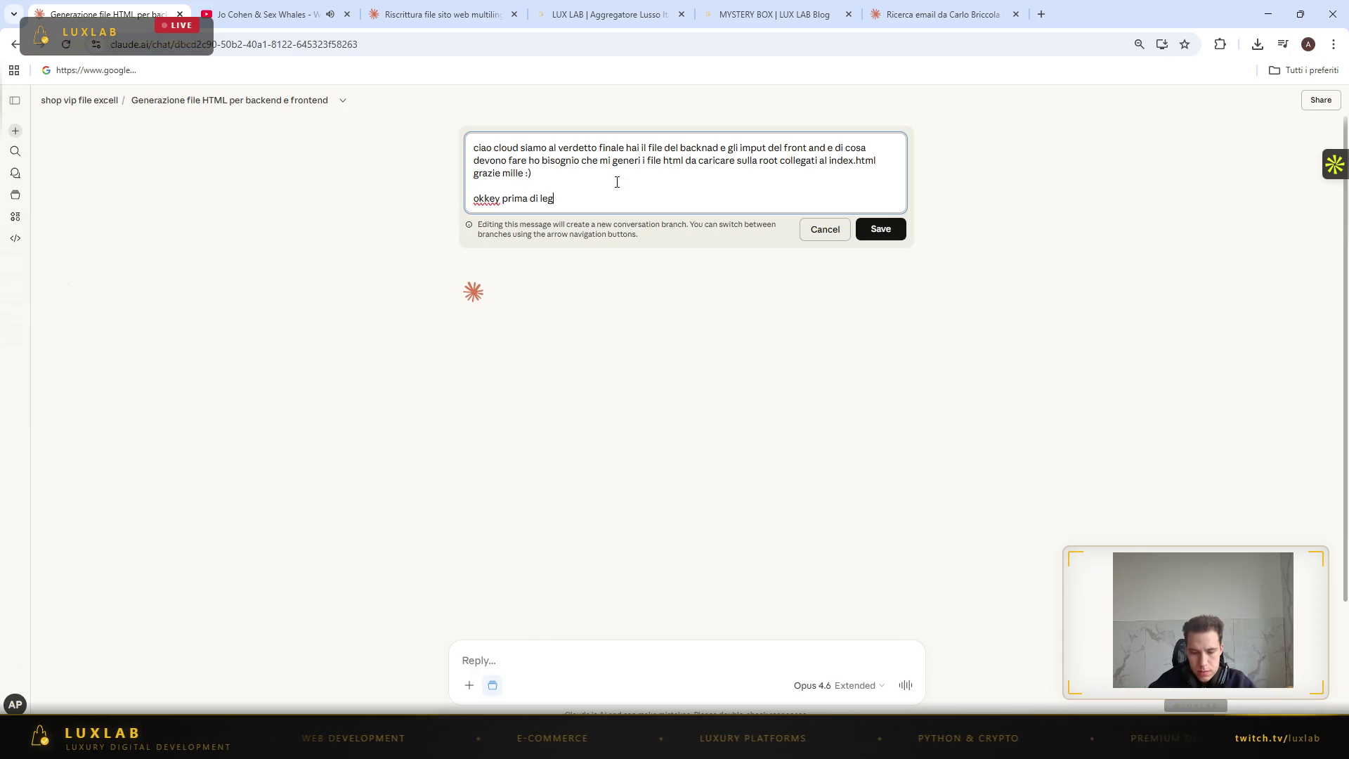
{"action": "type", "text": "utte l"}
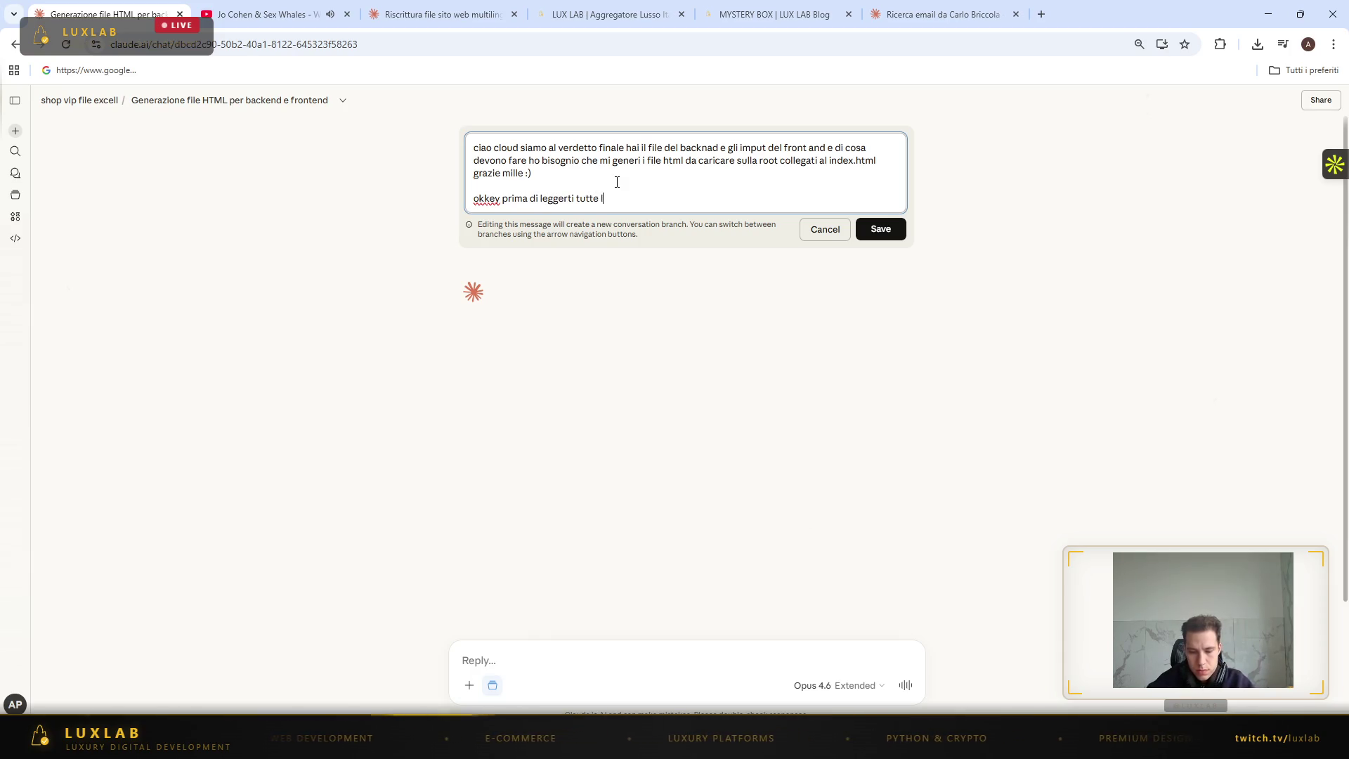
{"action": "type", "text": "e chat e perditi i materiali prin"}
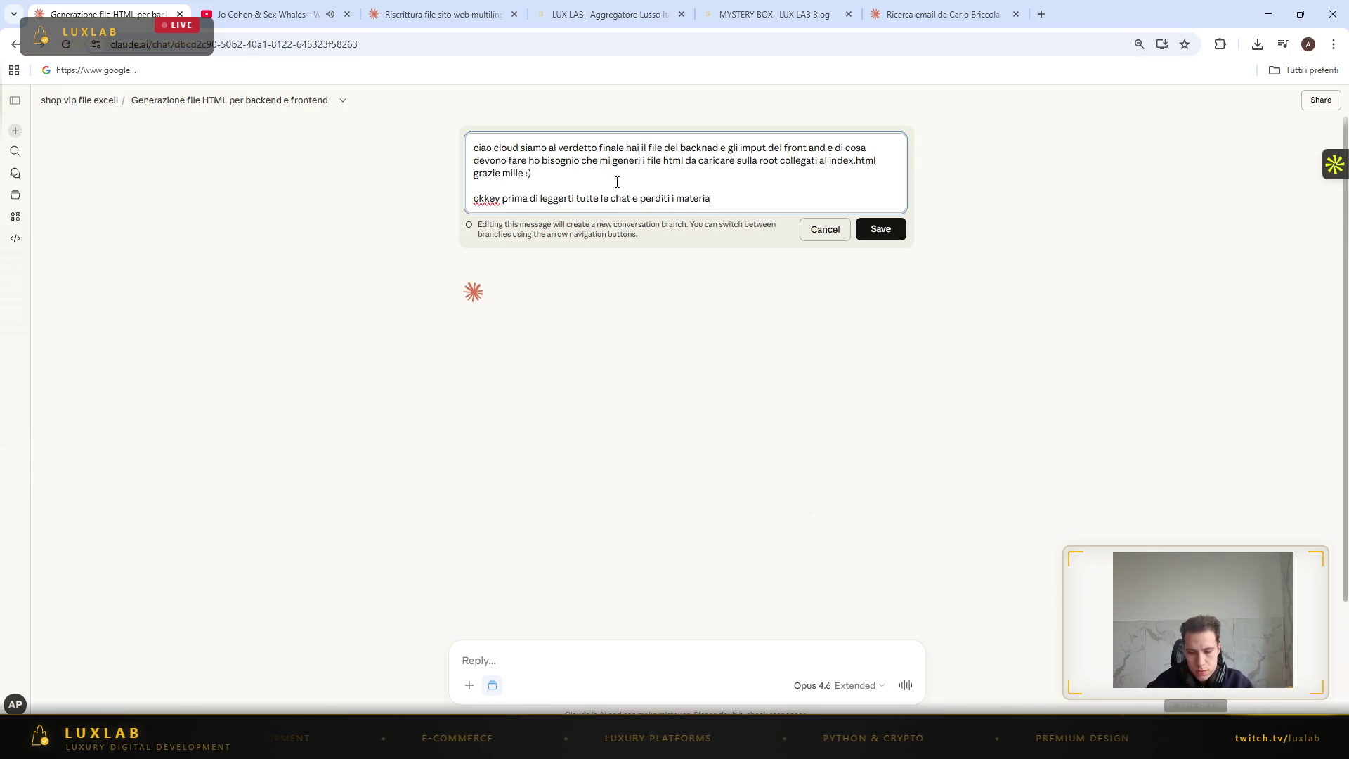
{"action": "type", "text": "cipali "}
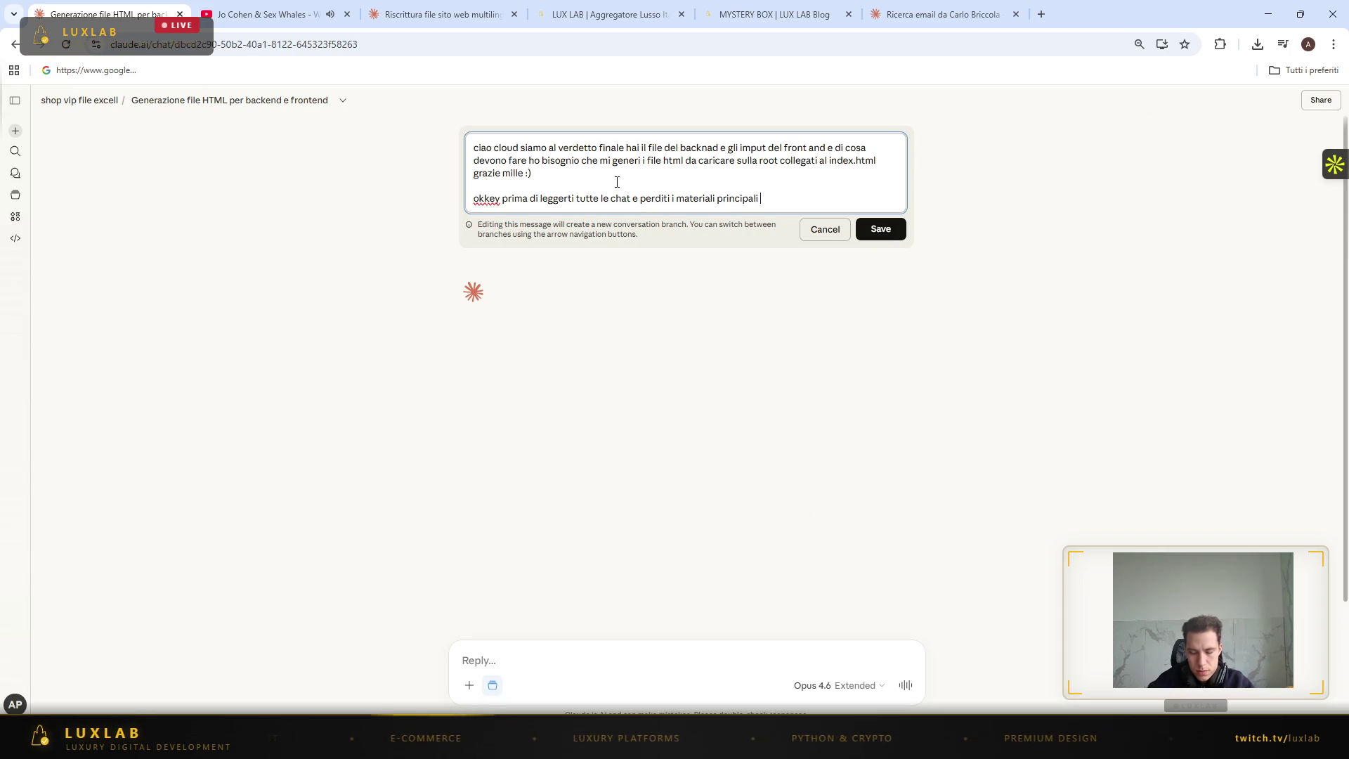
{"action": "type", "text": "sono caricati nella "}
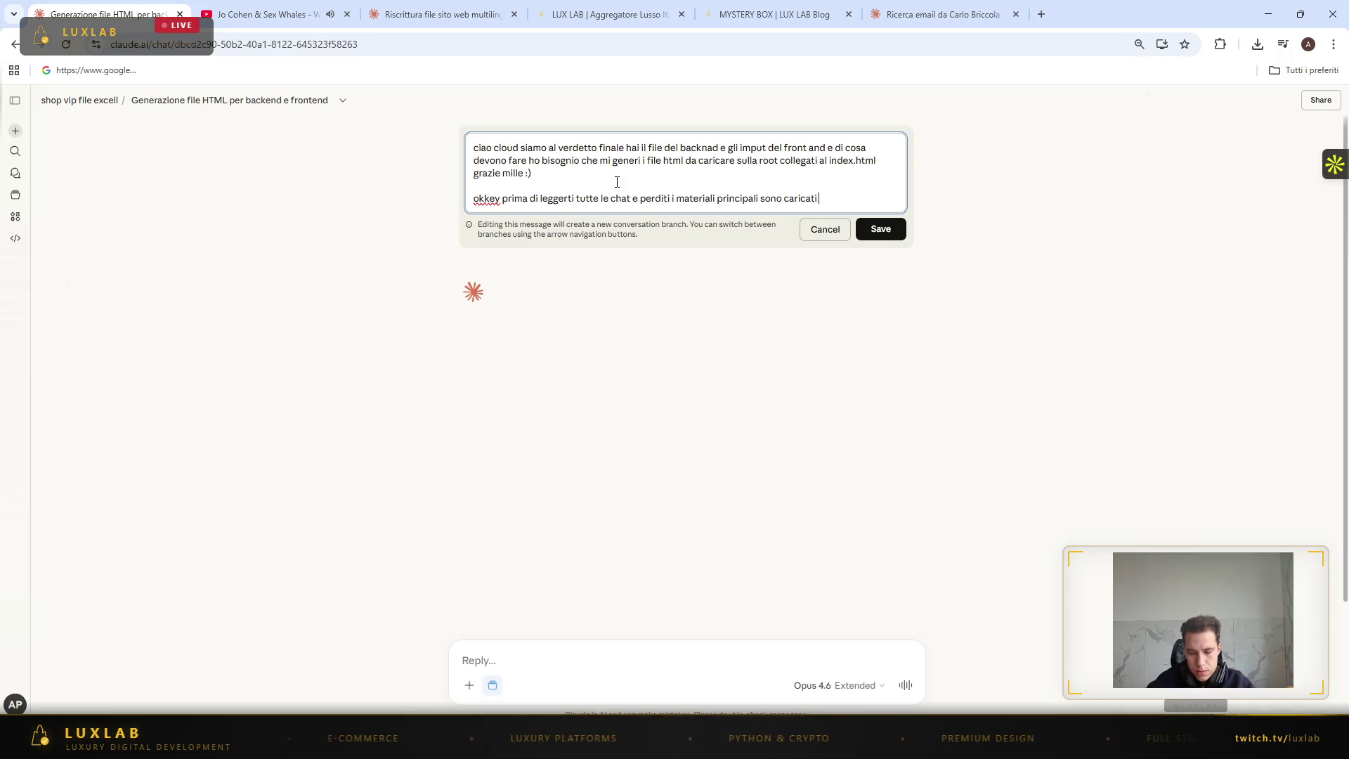
{"action": "type", "text": "tab fi"}
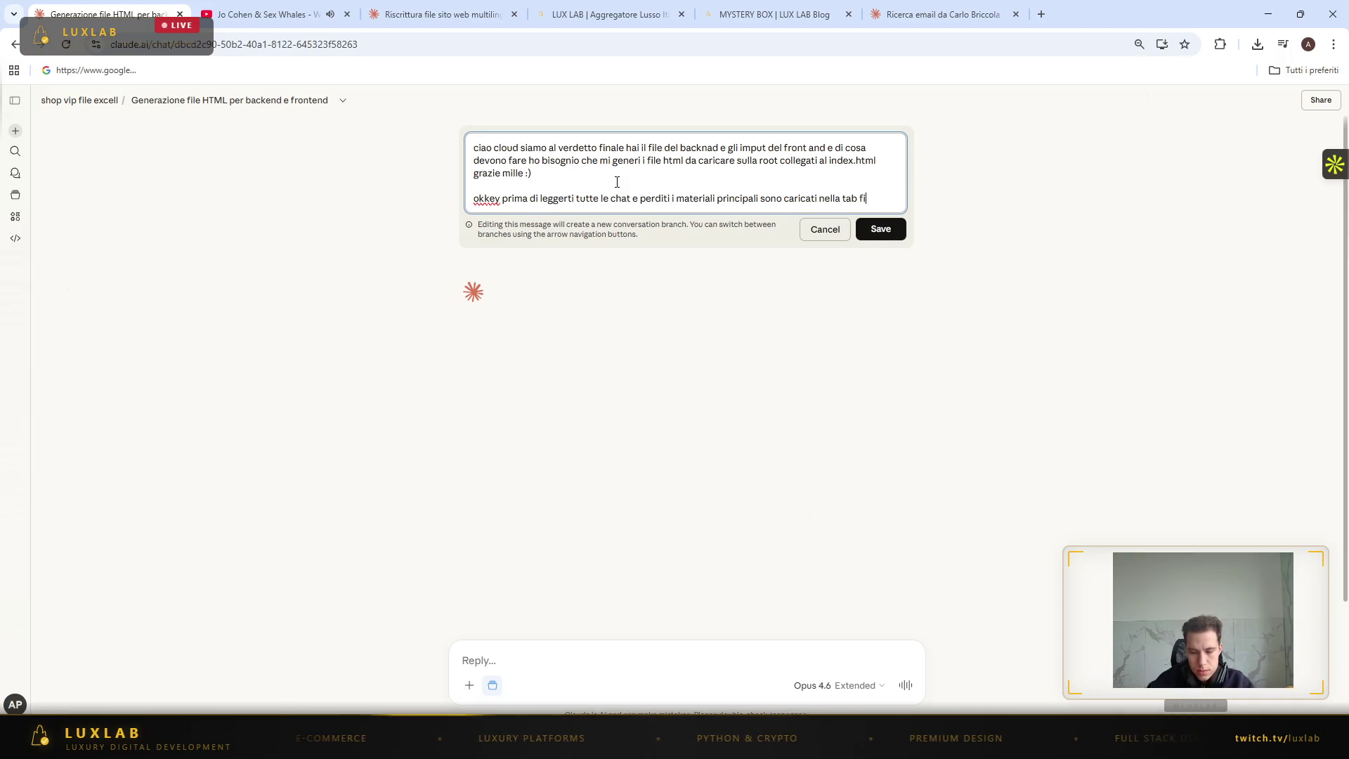
{"action": "type", "text": "les , se"}
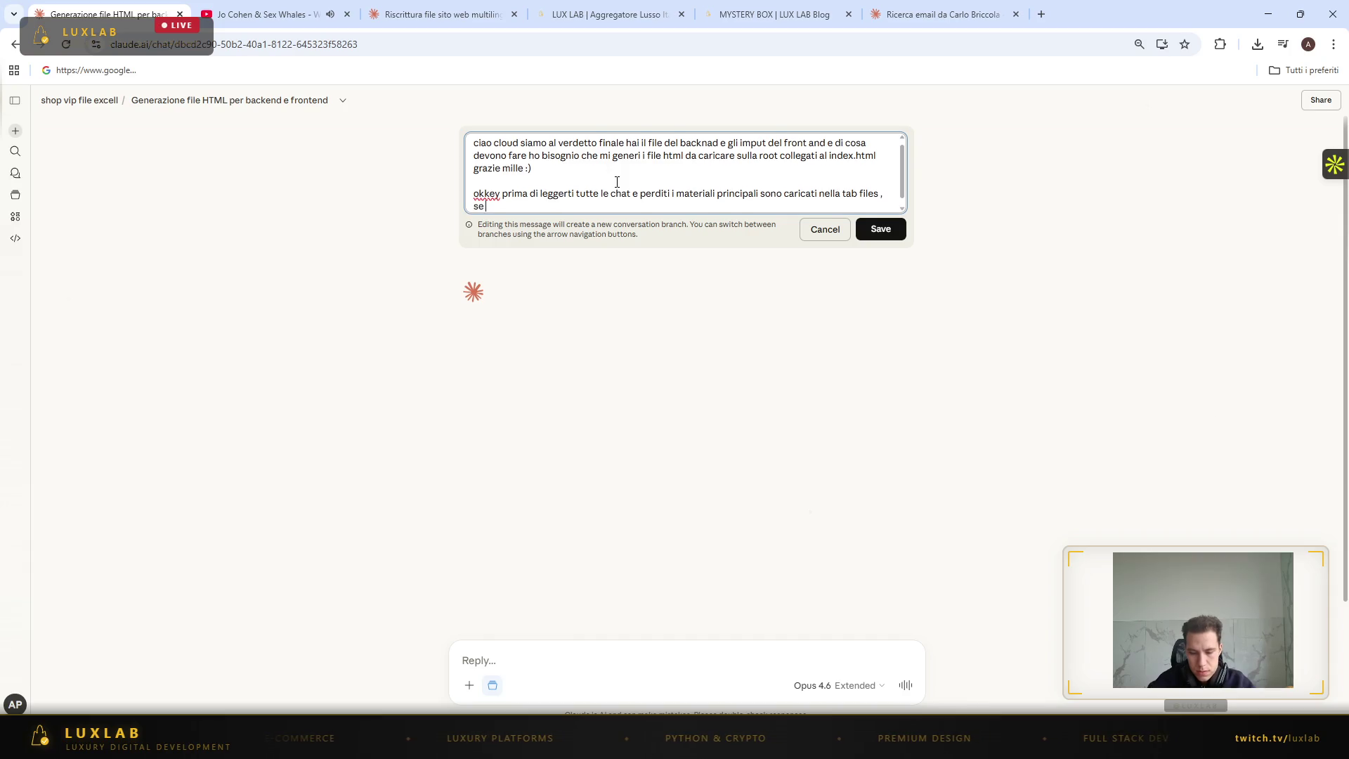
{"action": "type", "text": " poi tri serve co"}
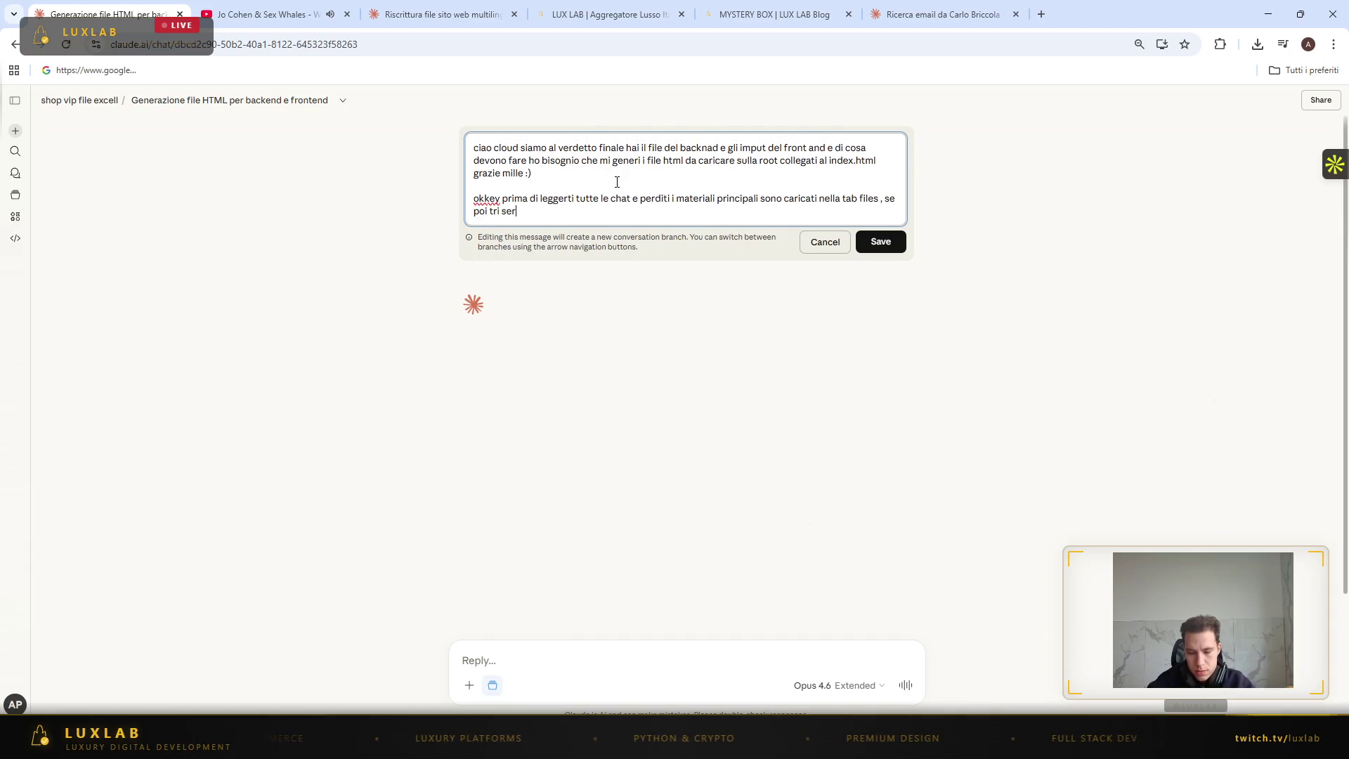
{"action": "type", "text": "nferma"}
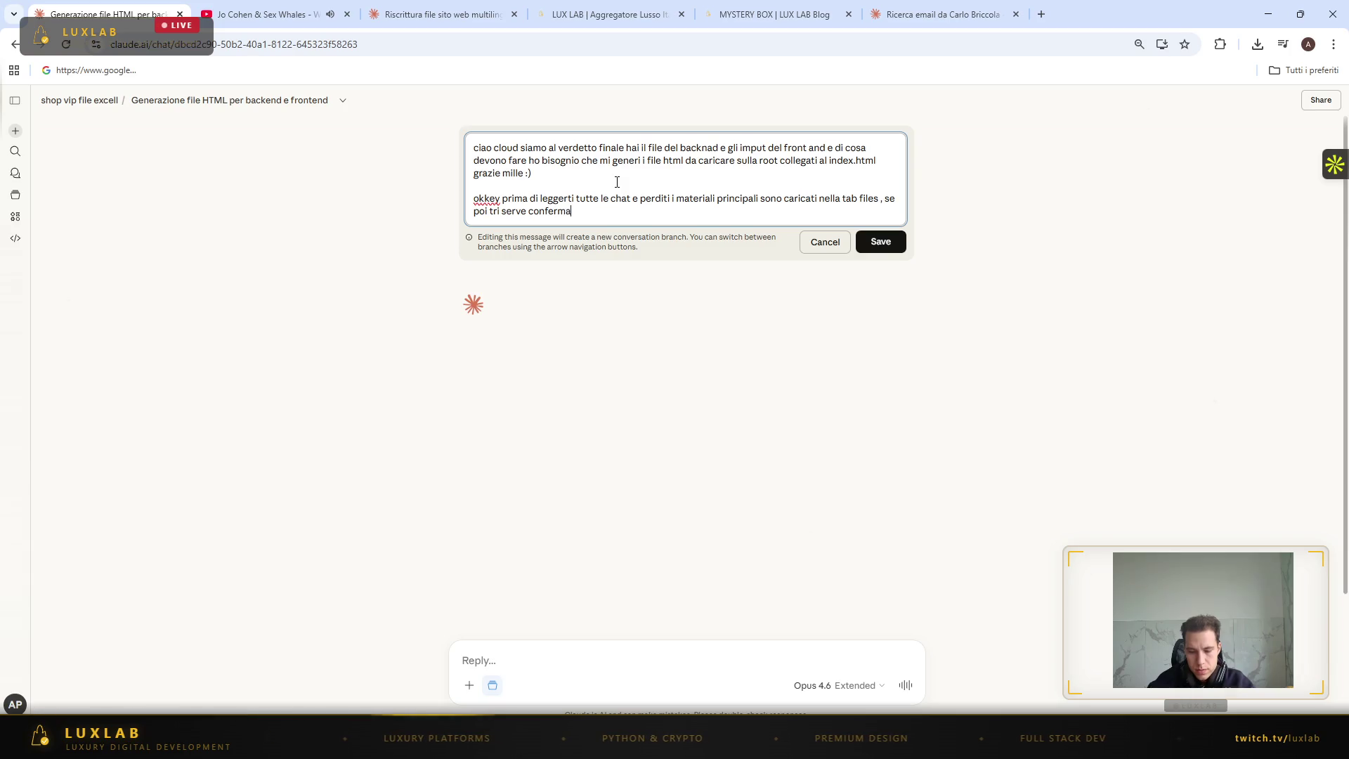
{"action": "type", "text": "re delle visulizzazioni perche non sono been "}
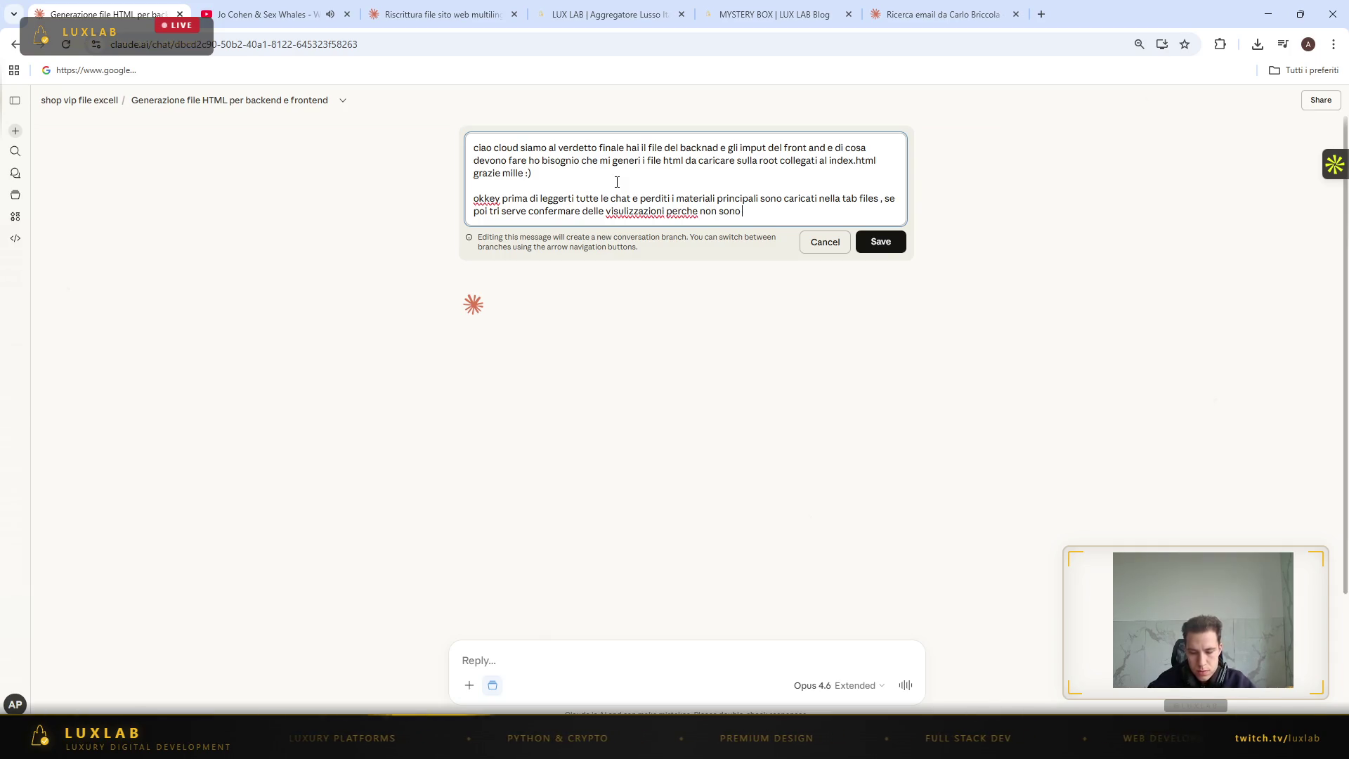
{"action": "type", "text": "approfondite visualizza le vec"}
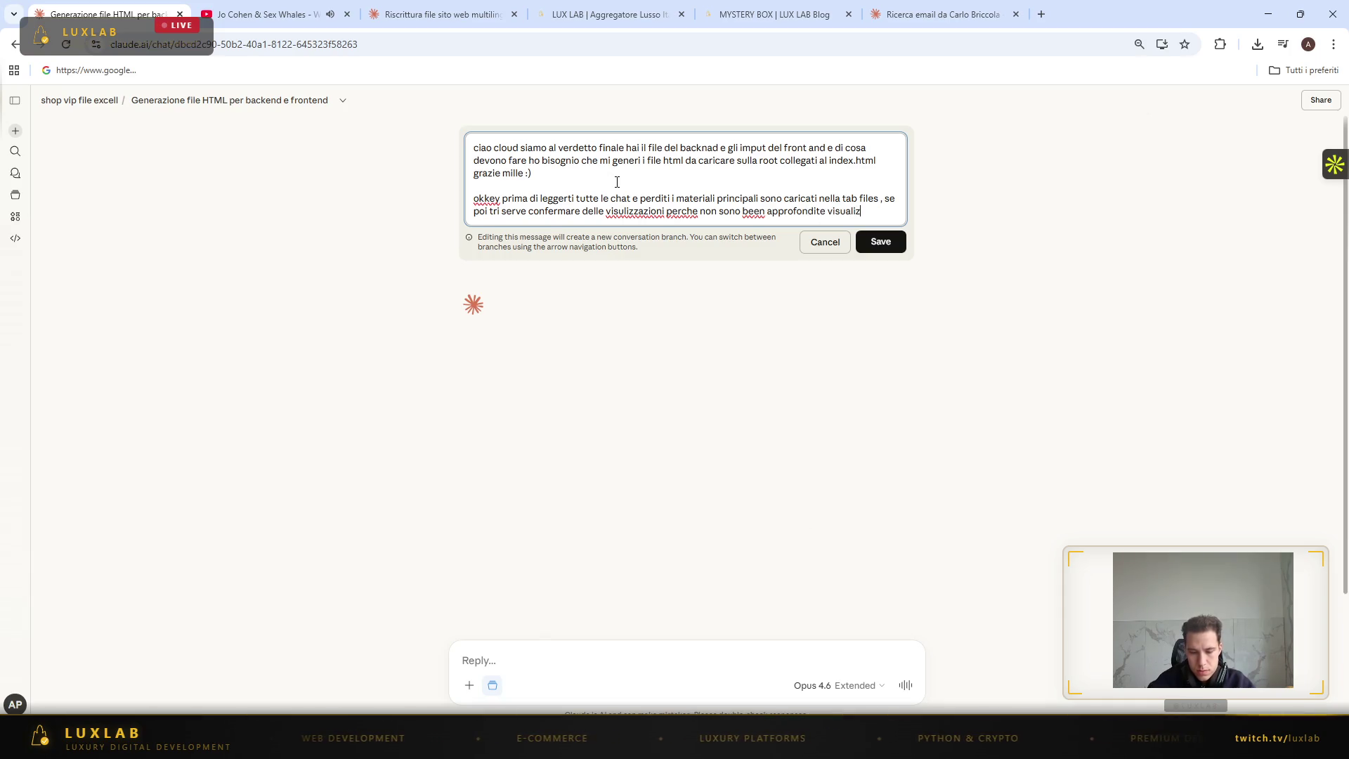
{"action": "type", "text": "chie"}
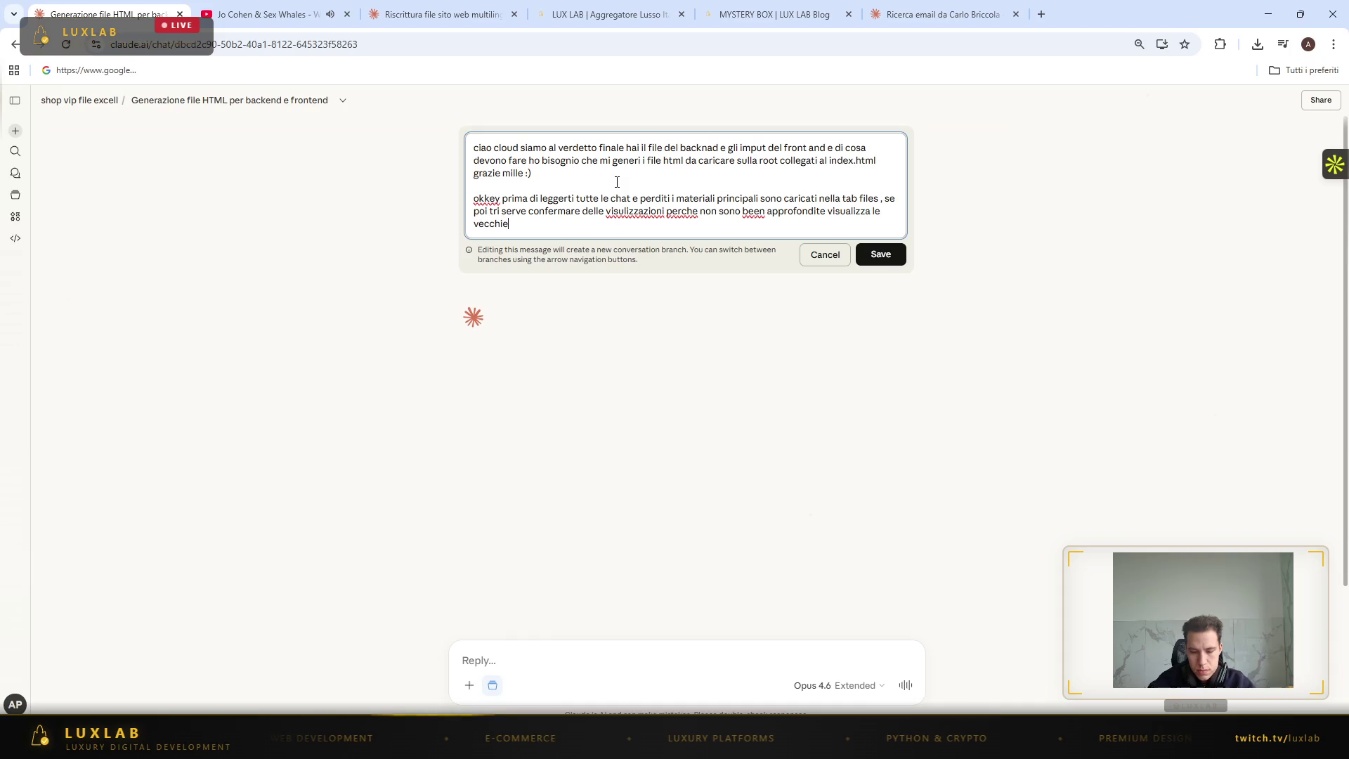
{"action": "type", "text": " chat manon ce bisognio di far"}
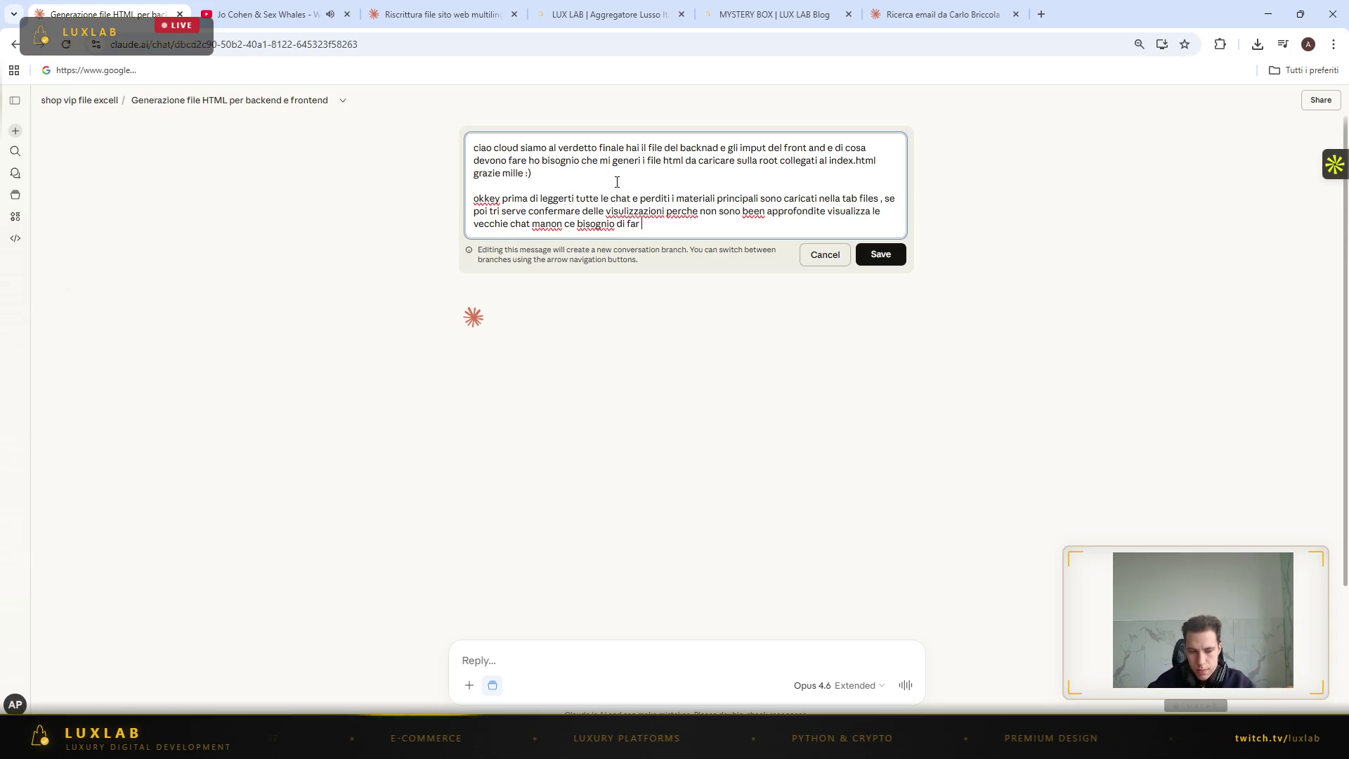
{"action": "key", "text": "BackSpace"}
{"action": "key", "text": "BackSpace"}
{"action": "key", "text": "BackSpace"}
{"action": "type", "text": "erificare tutto per"}
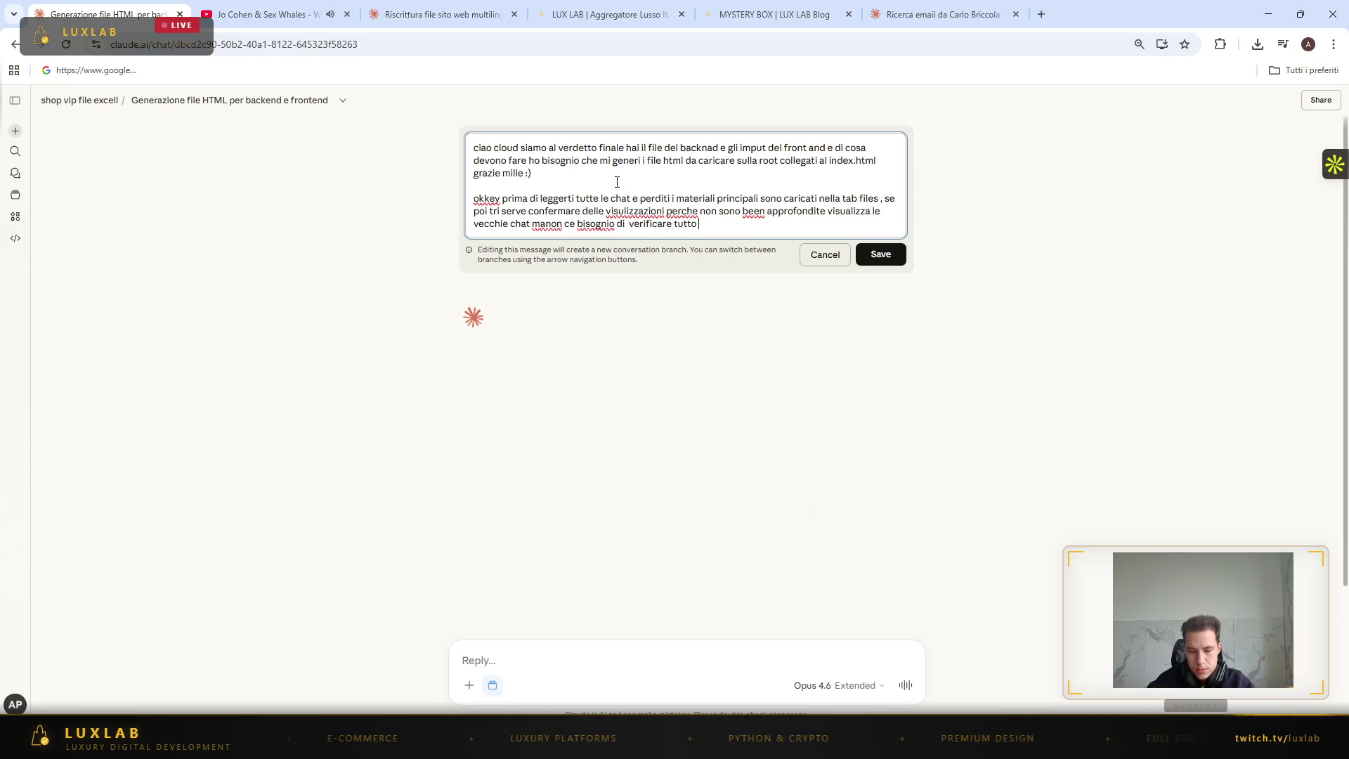
{"action": "type", "text": "cche n"}
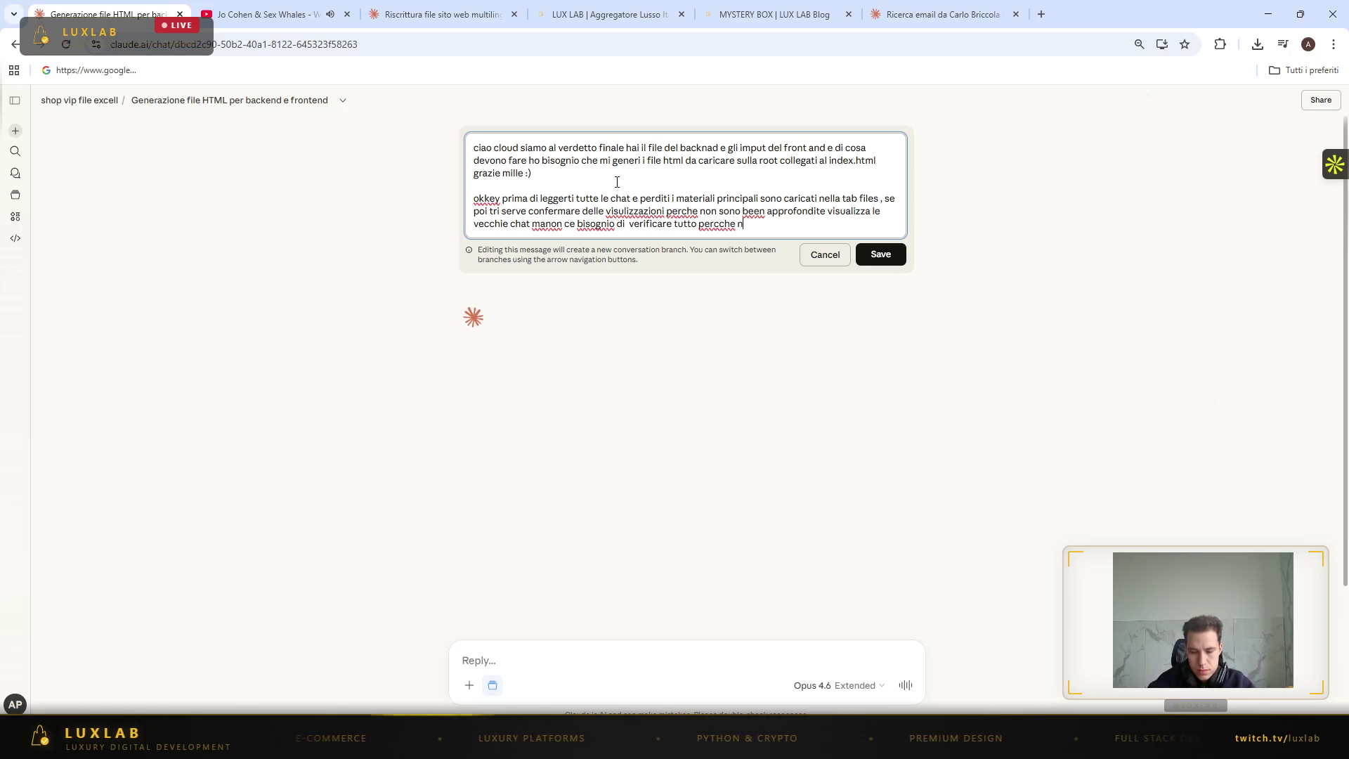
{"action": "type", "text": "ei file dovresti avere tutto , magari m"}
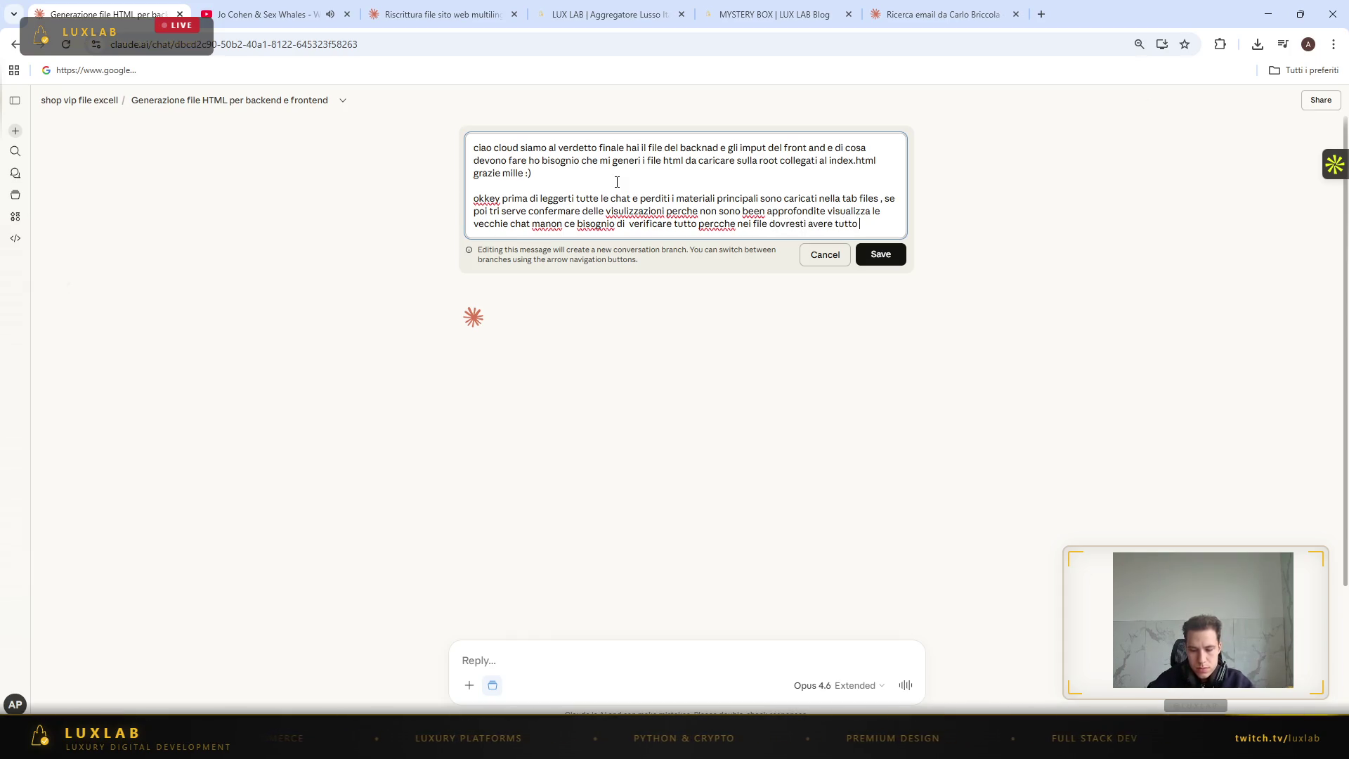
{"action": "type", "text": "anche"}
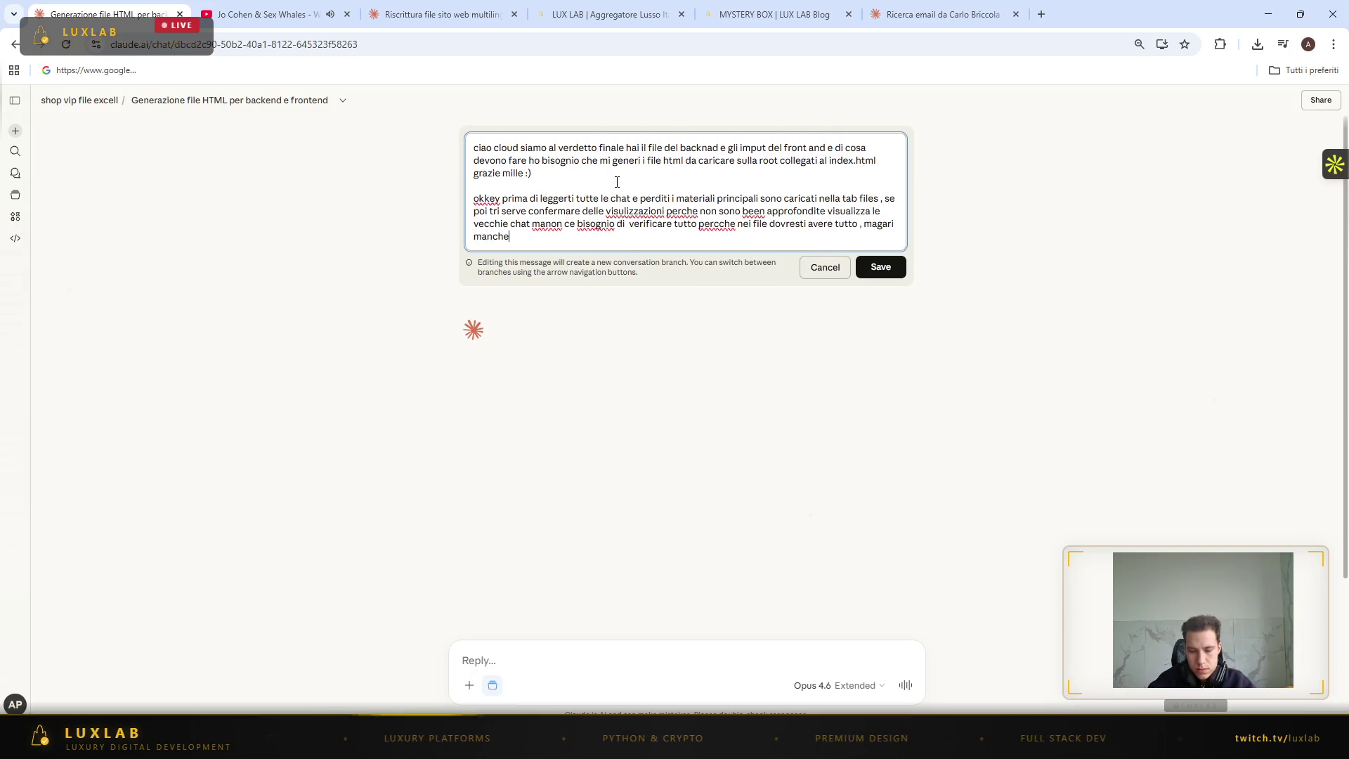
{"action": "type", "text": "ra qualcosa come qu"}
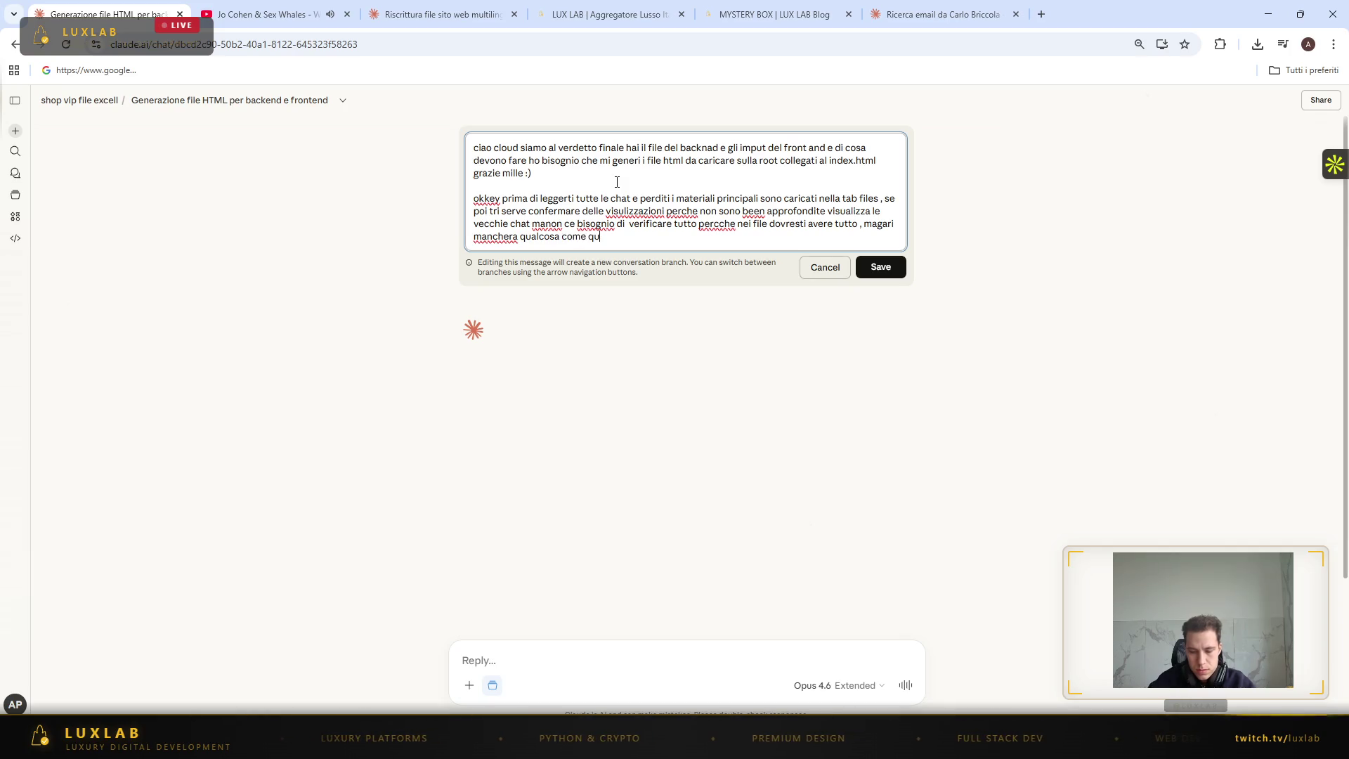
{"action": "type", "text": "mput ma sicuro"}
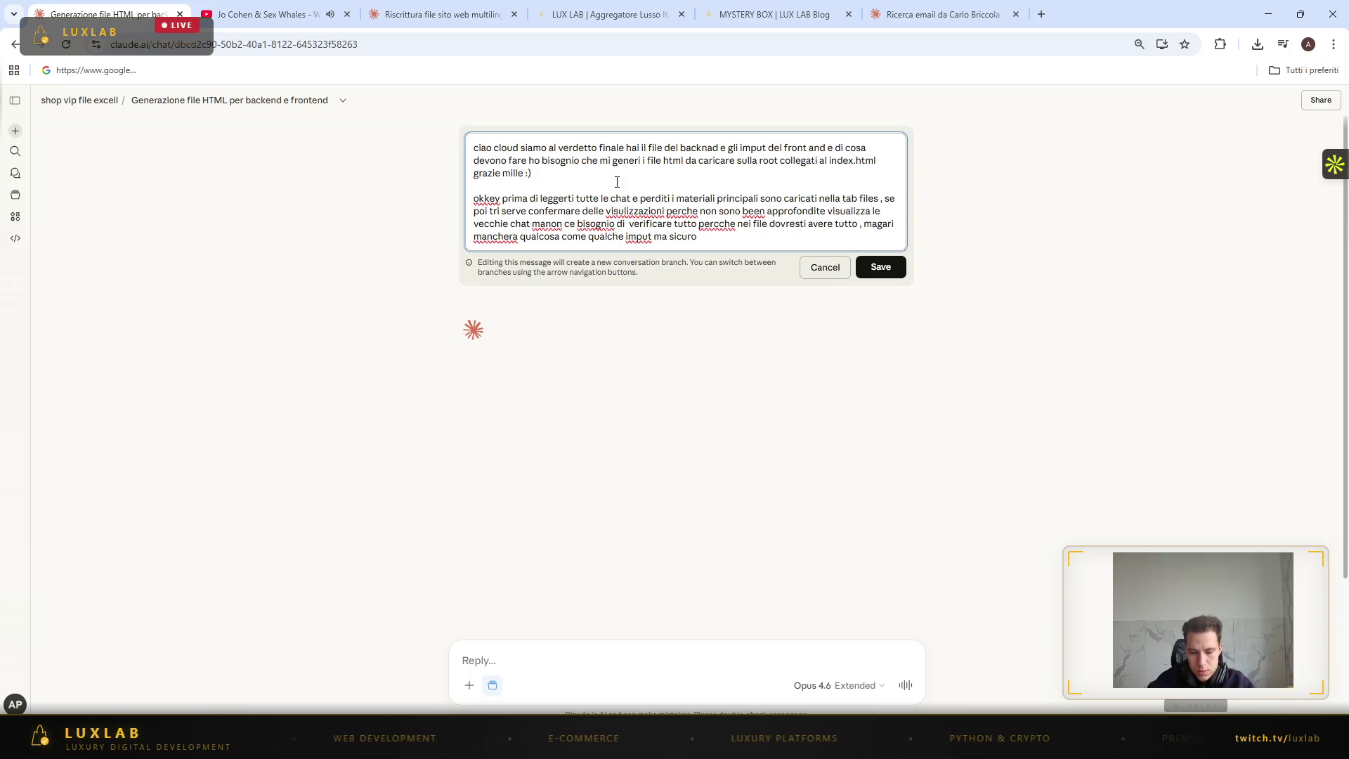
{"action": "type", "text": " preferisco"}
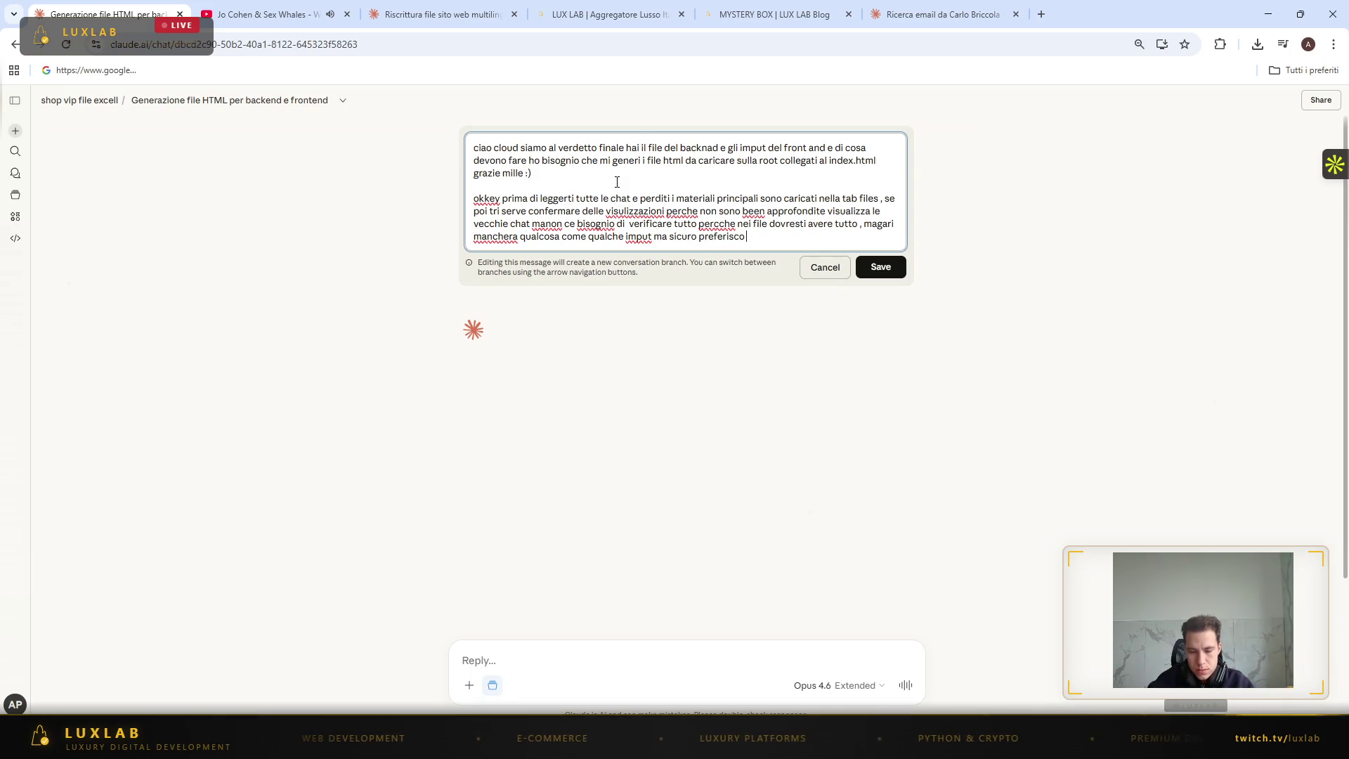
{"action": "type", "text": " dica a "}
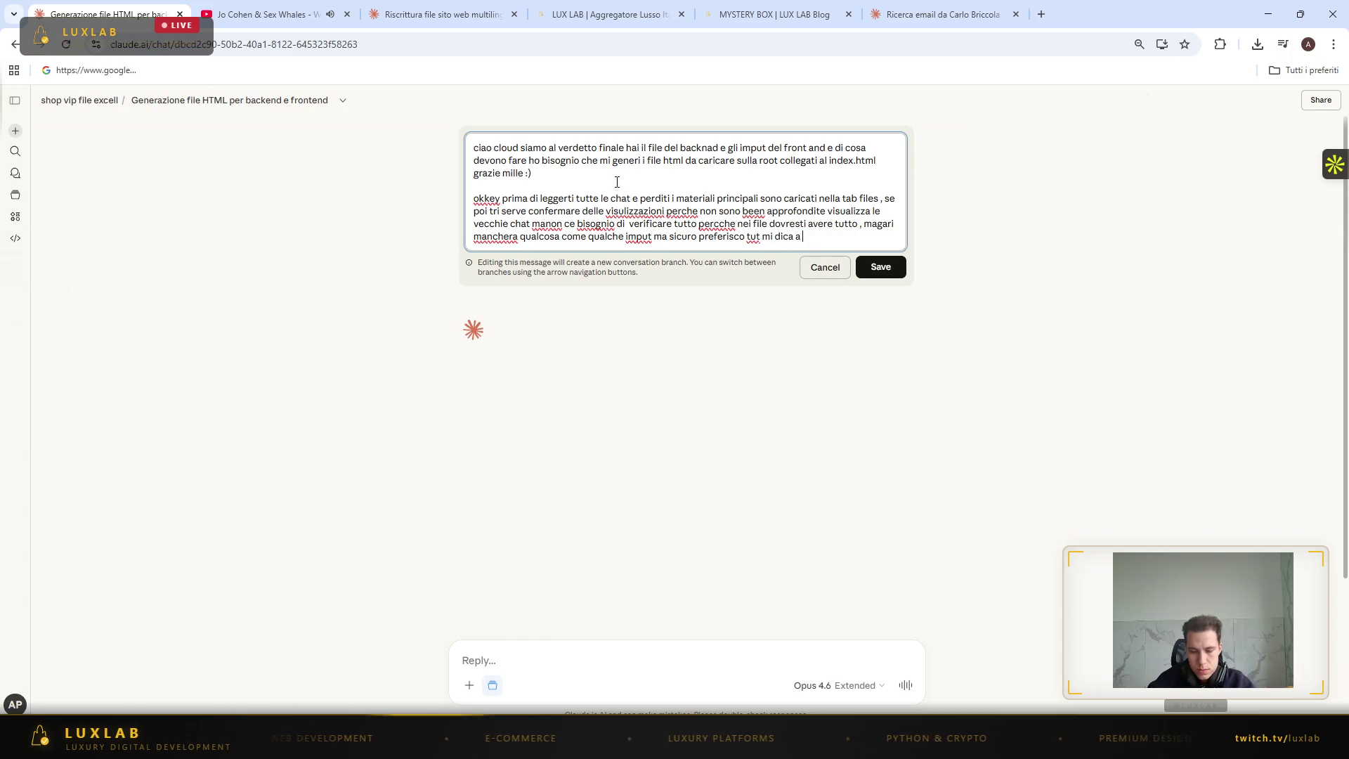
{"action": "type", "text": "e e io ti faccio"}
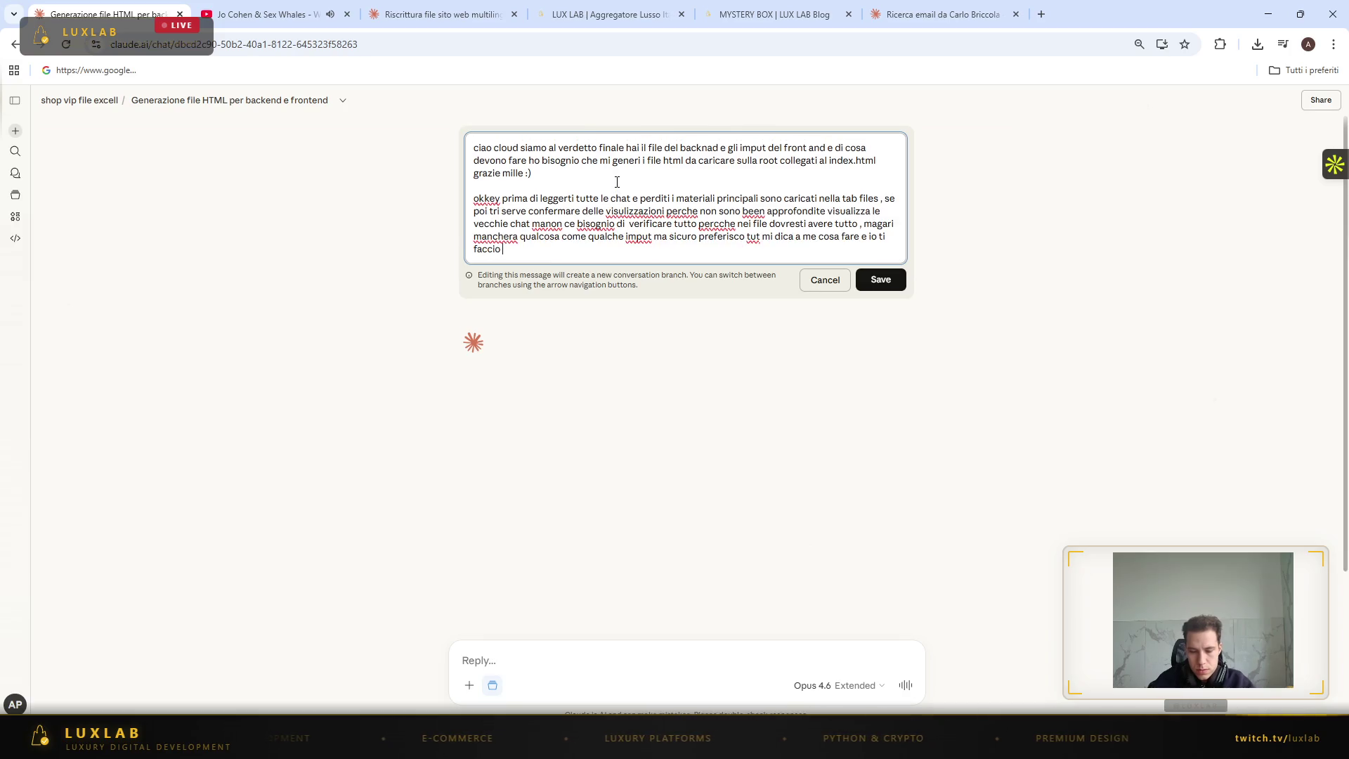
{"action": "type", "text": " la root ."}
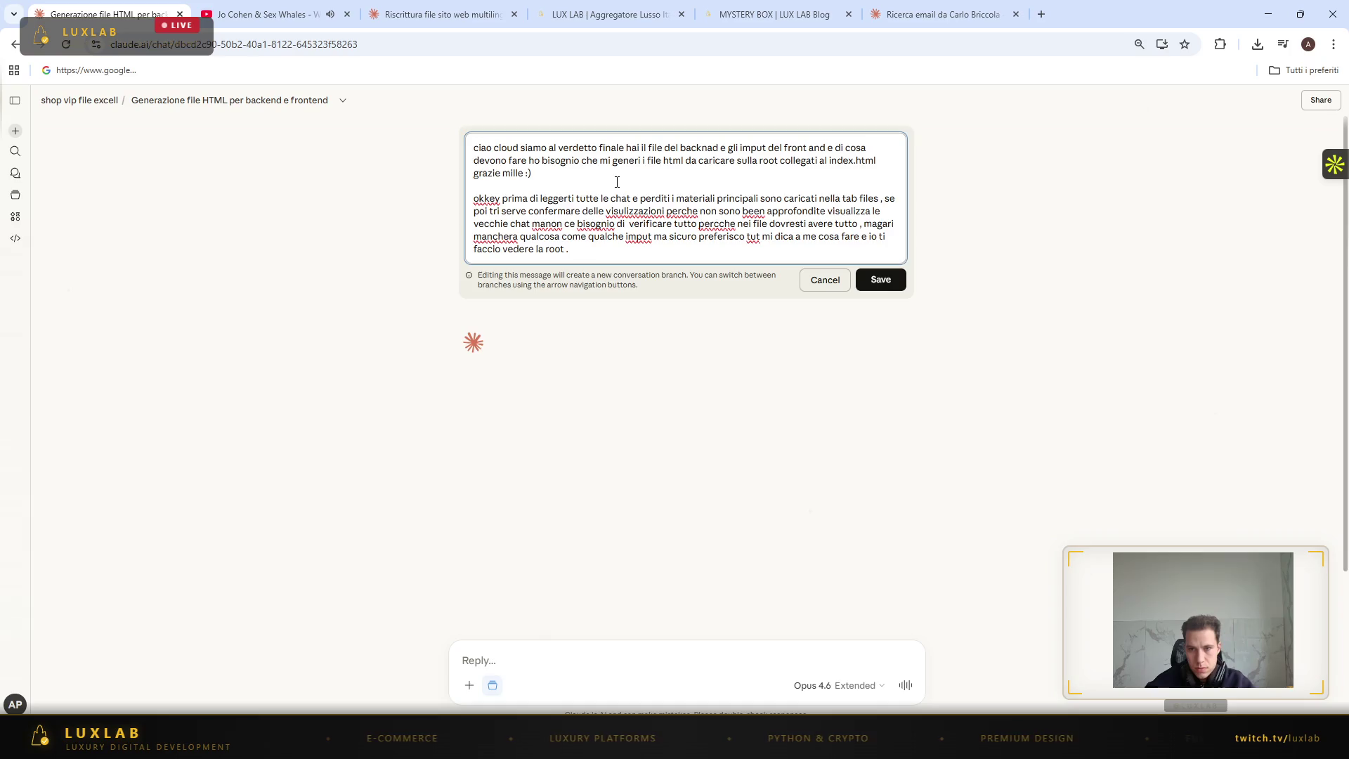
{"action": "key", "text": "Return"}
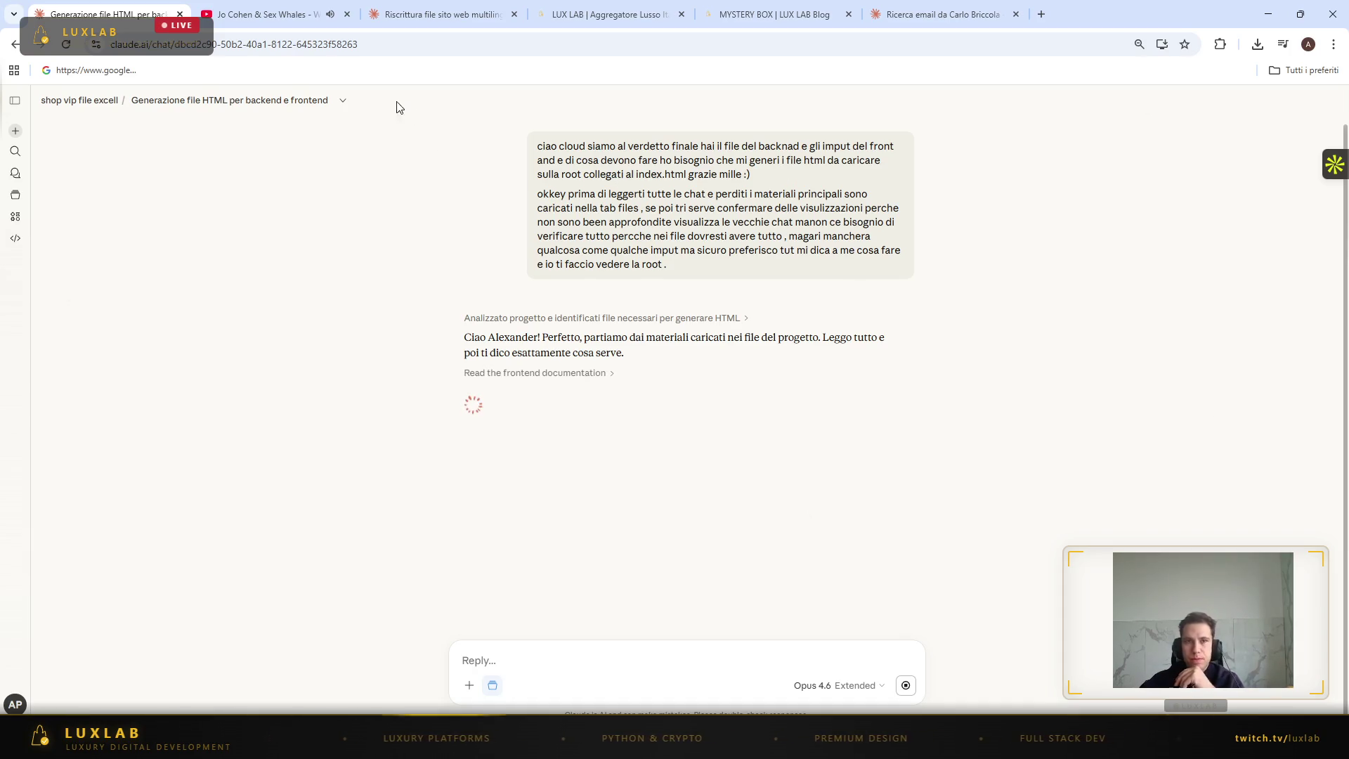
- Switch to the 'Riscrittura file sito web multilingue' chat and bring OBS Studio forward
{"action": "left_click", "coordinate": [427, 21]}
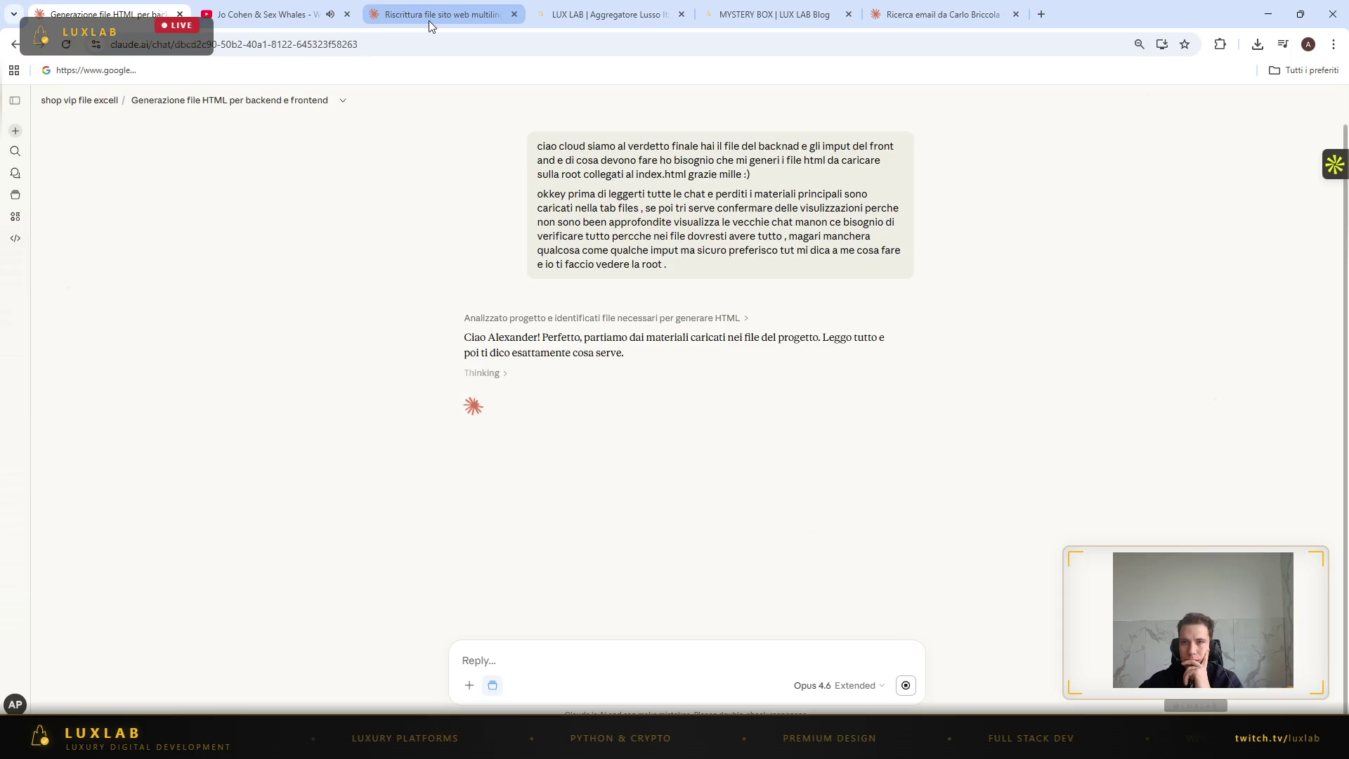
{"action": "mouse_move", "coordinate": [520, 269]}
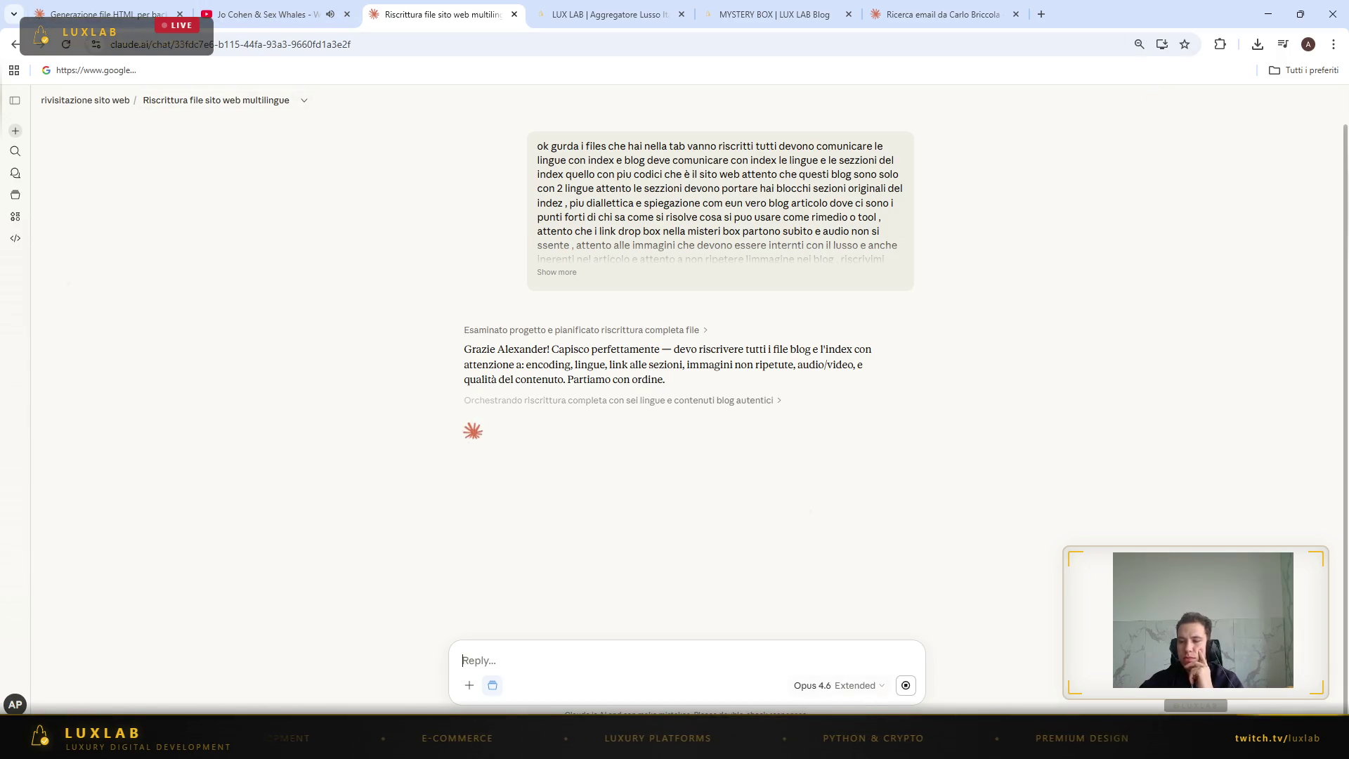
{"action": "left_click", "coordinate": [877, 657]}
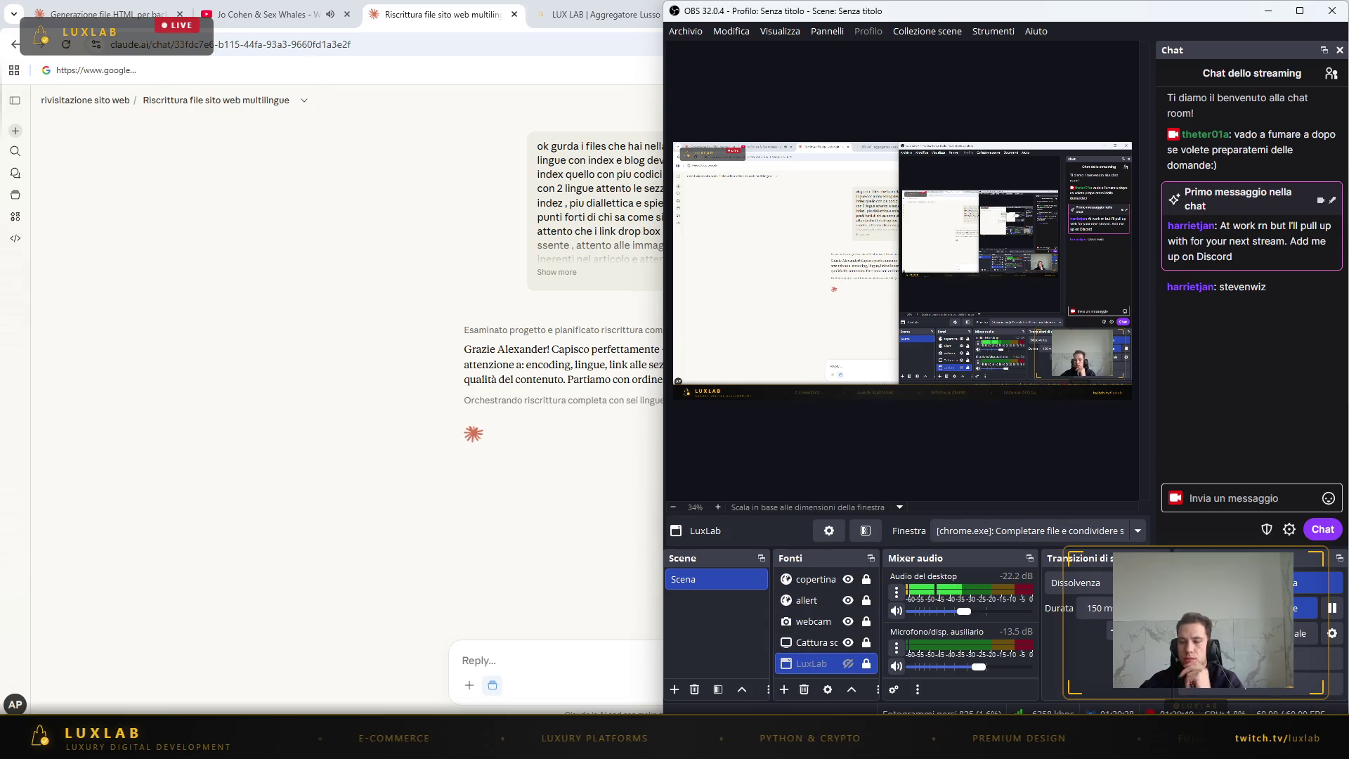
- Bring the Thunderbird mail window to the front from OBS Studio
{"action": "left_click", "coordinate": [849, 675]}
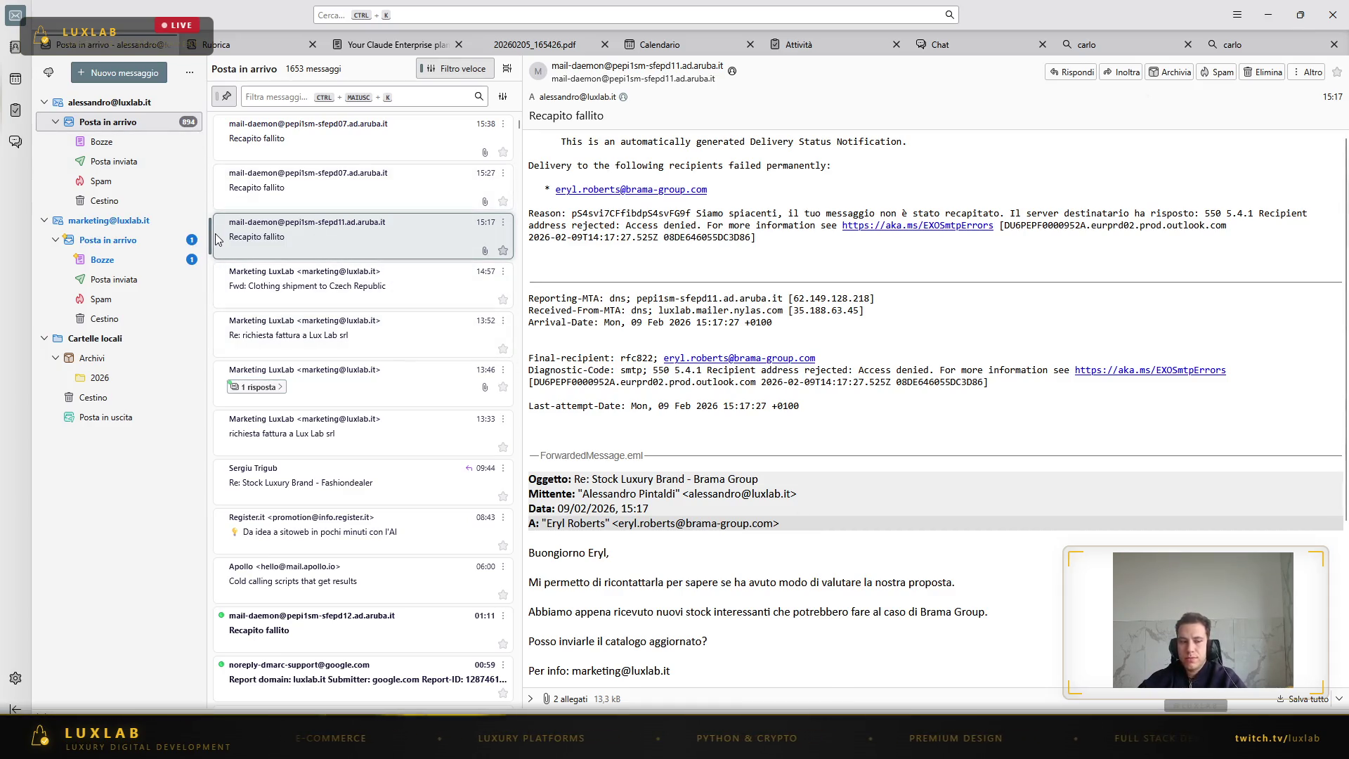
- Read the 15:27 'Recapito fallito' notice, then browse the marketing account's inbox and drafts
{"action": "left_click", "coordinate": [127, 133]}
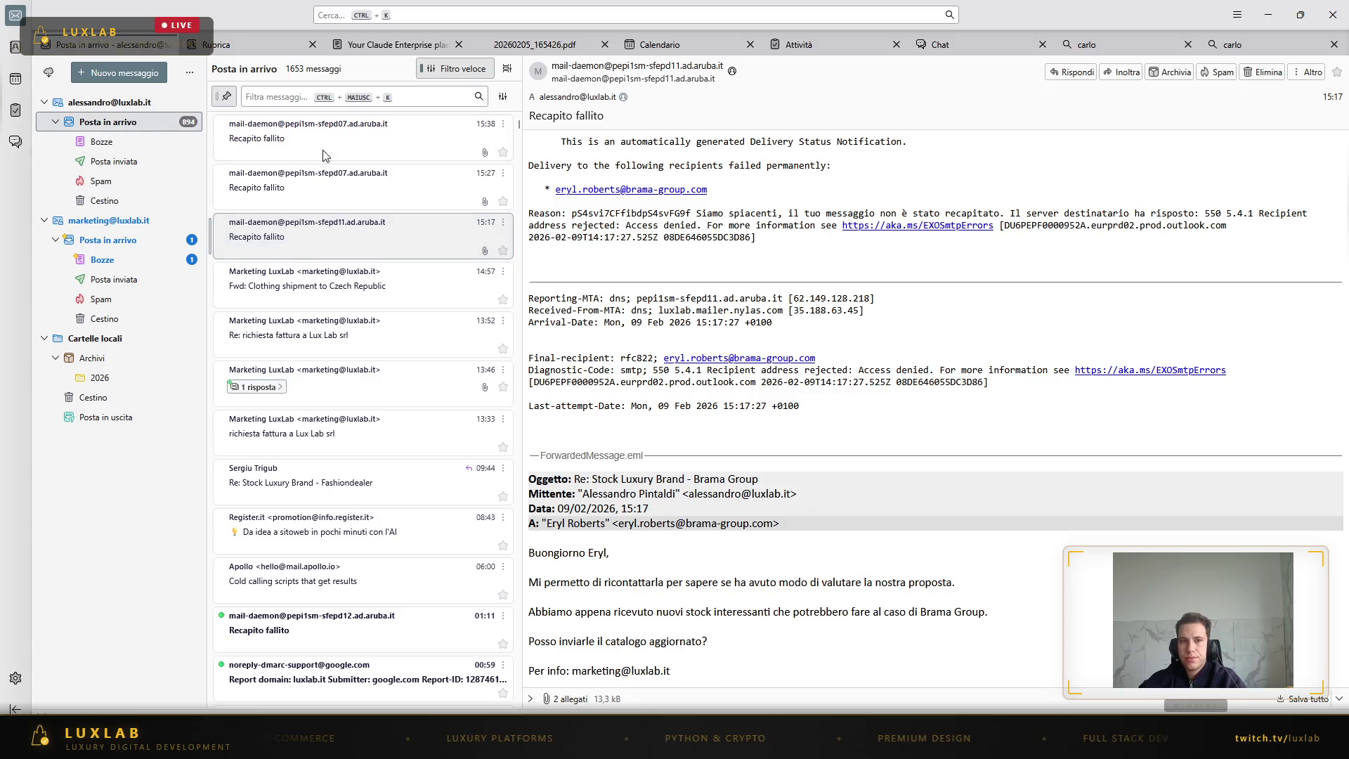
{"action": "left_click", "coordinate": [316, 184]}
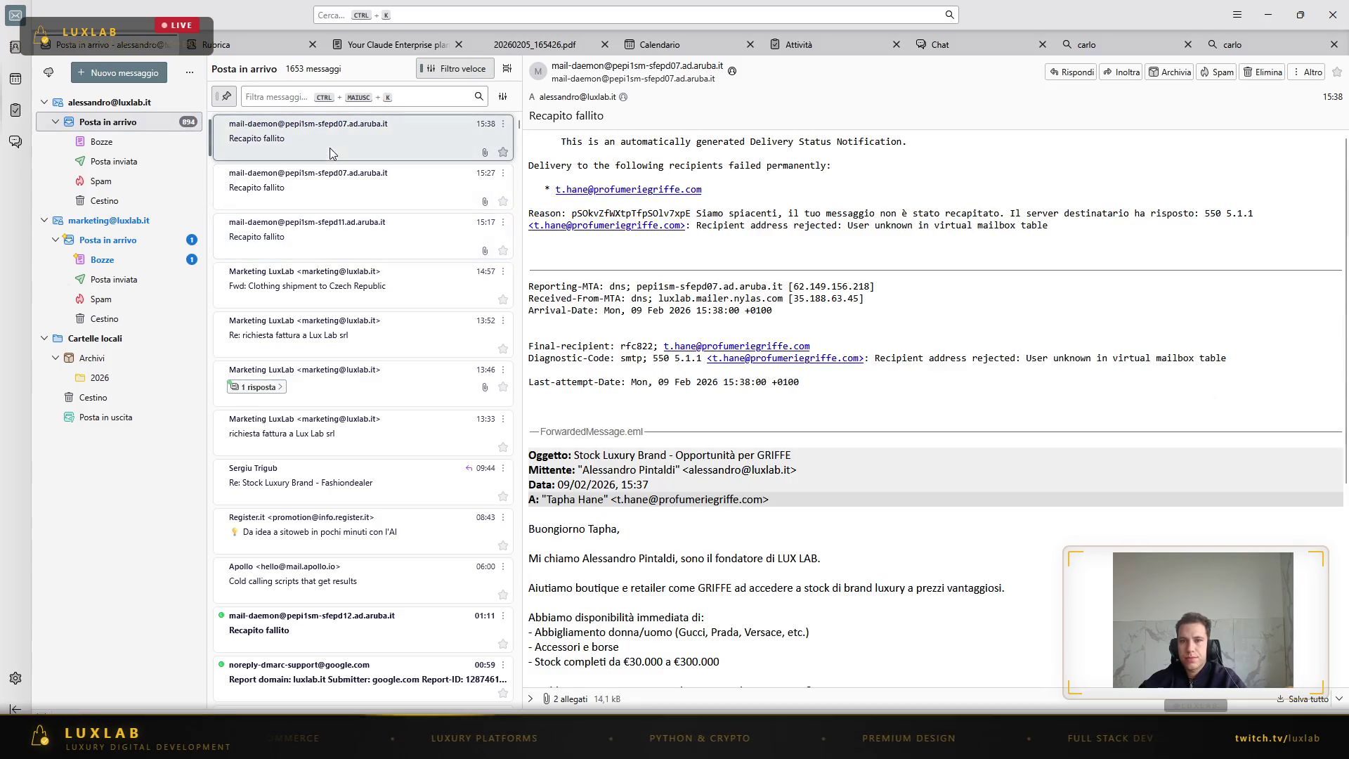
{"action": "left_click", "coordinate": [151, 239]}
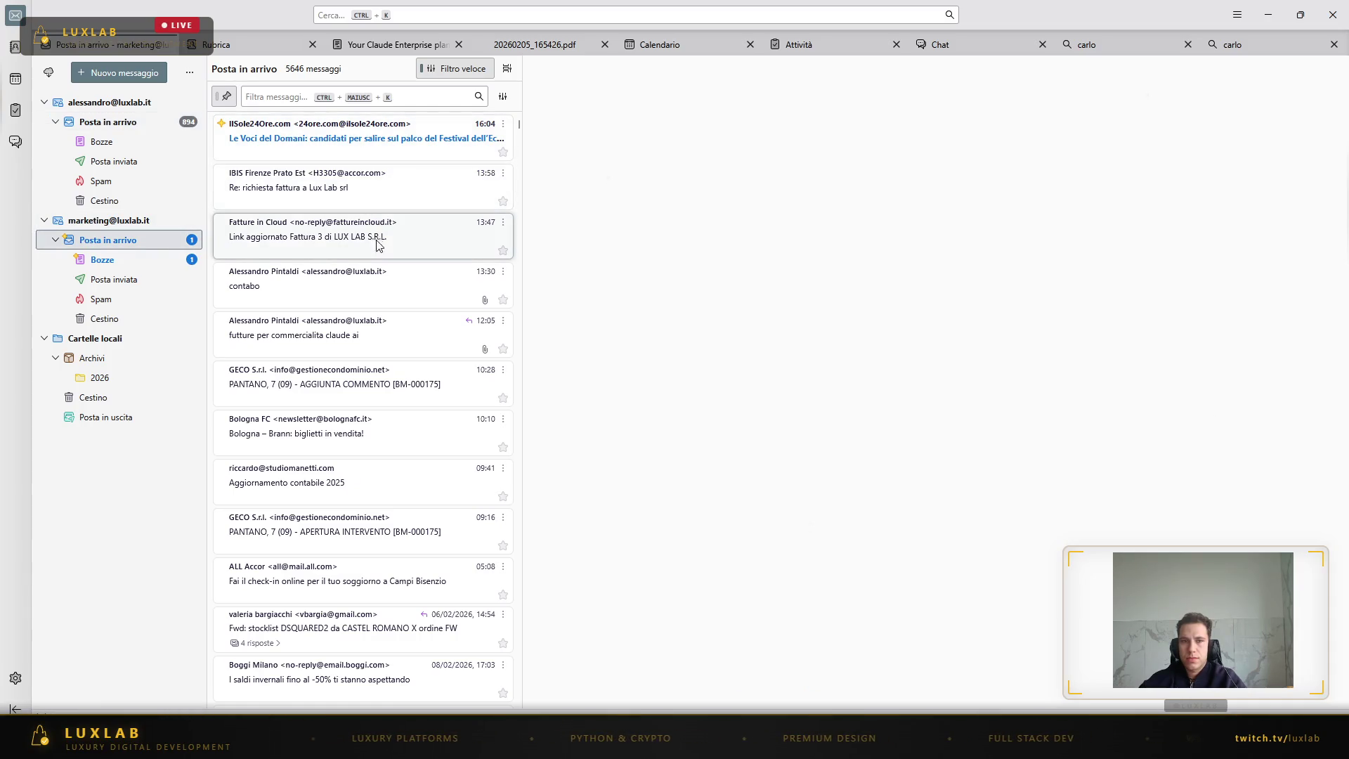
{"action": "left_click", "coordinate": [154, 263]}
{"action": "left_click", "coordinate": [153, 243]}
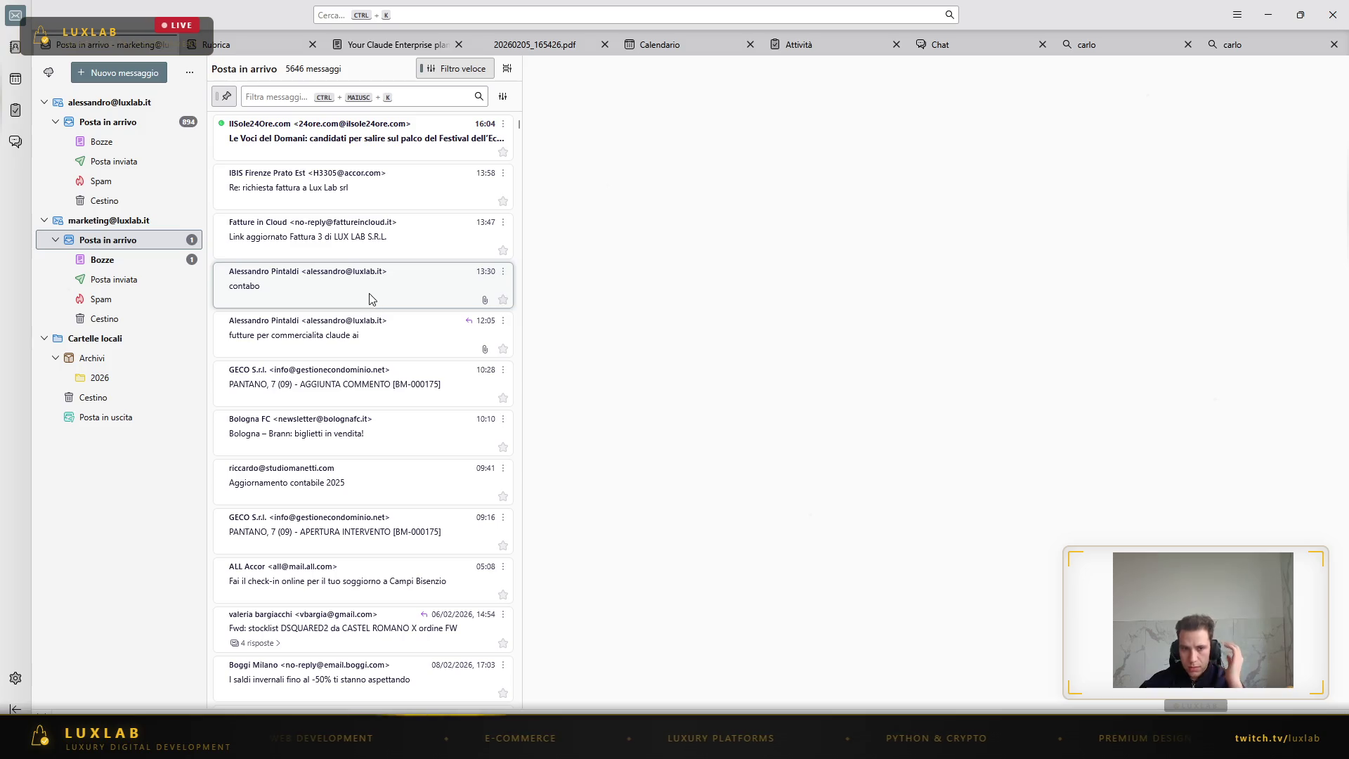
{"action": "scroll", "coordinate": [398, 388], "scroll_direction": "down", "scroll_amount": 1}
{"action": "scroll", "coordinate": [398, 388], "scroll_direction": "down", "scroll_amount": 1}
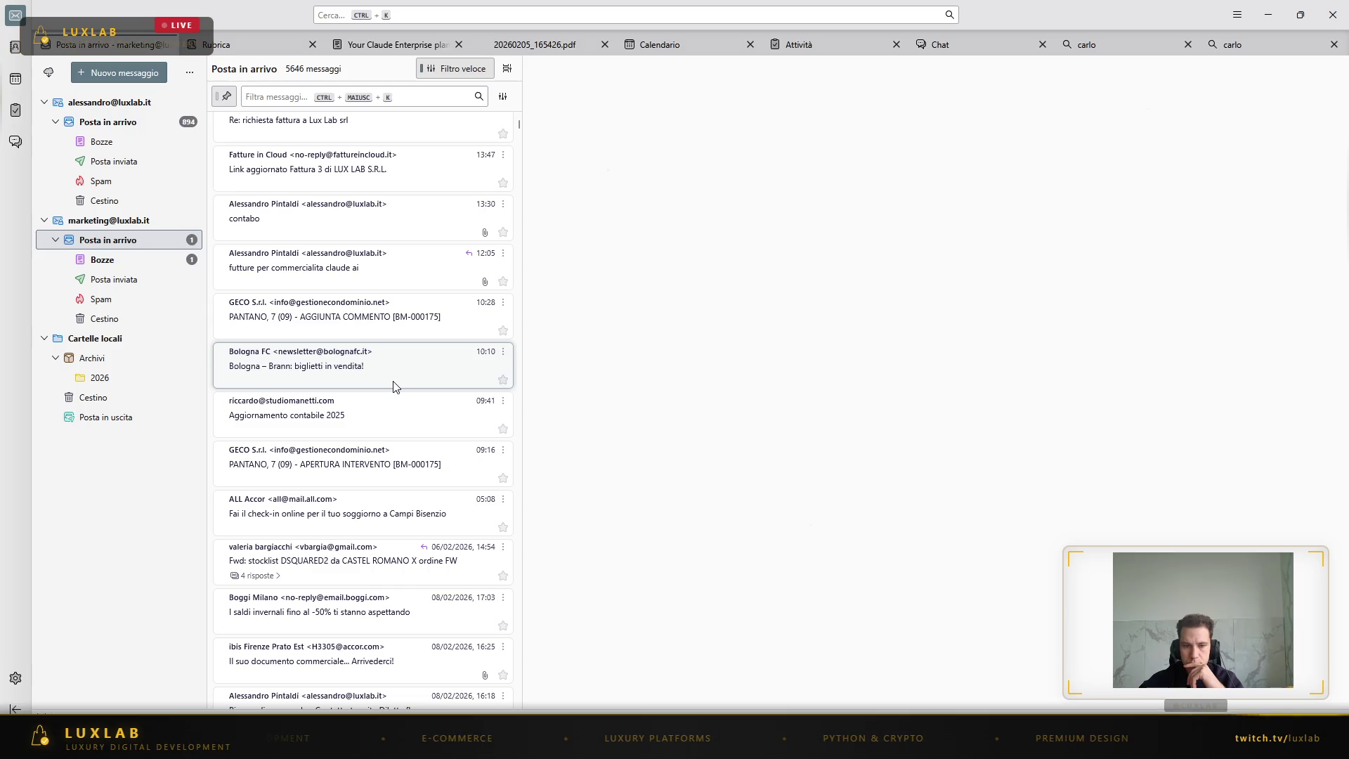
- In the main account's Sent folder, read the Fashiondealer, GRIFFE and 'MIPEL 2026' reminder emails
{"action": "left_click", "coordinate": [109, 161]}
{"action": "scroll", "coordinate": [352, 281], "scroll_direction": "up", "scroll_amount": 15}
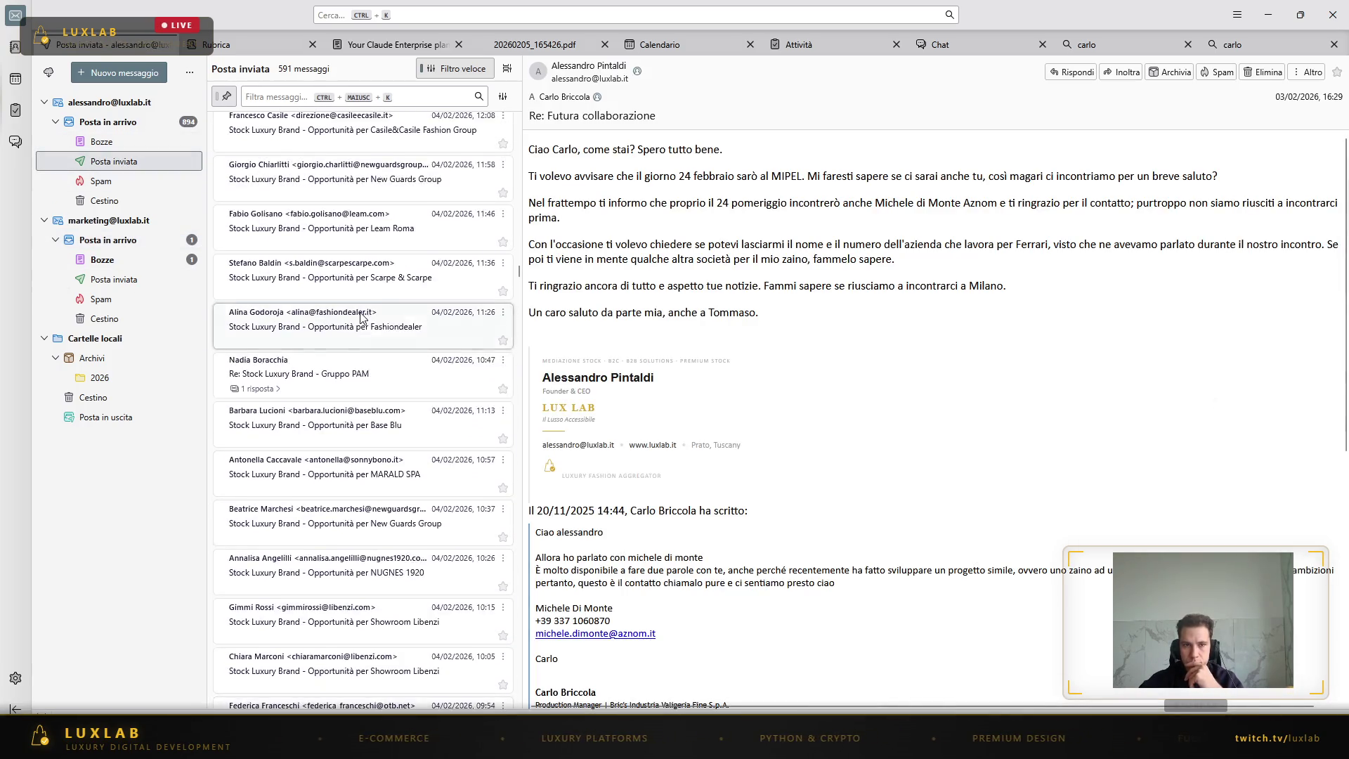
{"action": "scroll", "coordinate": [363, 314], "scroll_direction": "up", "scroll_amount": 10}
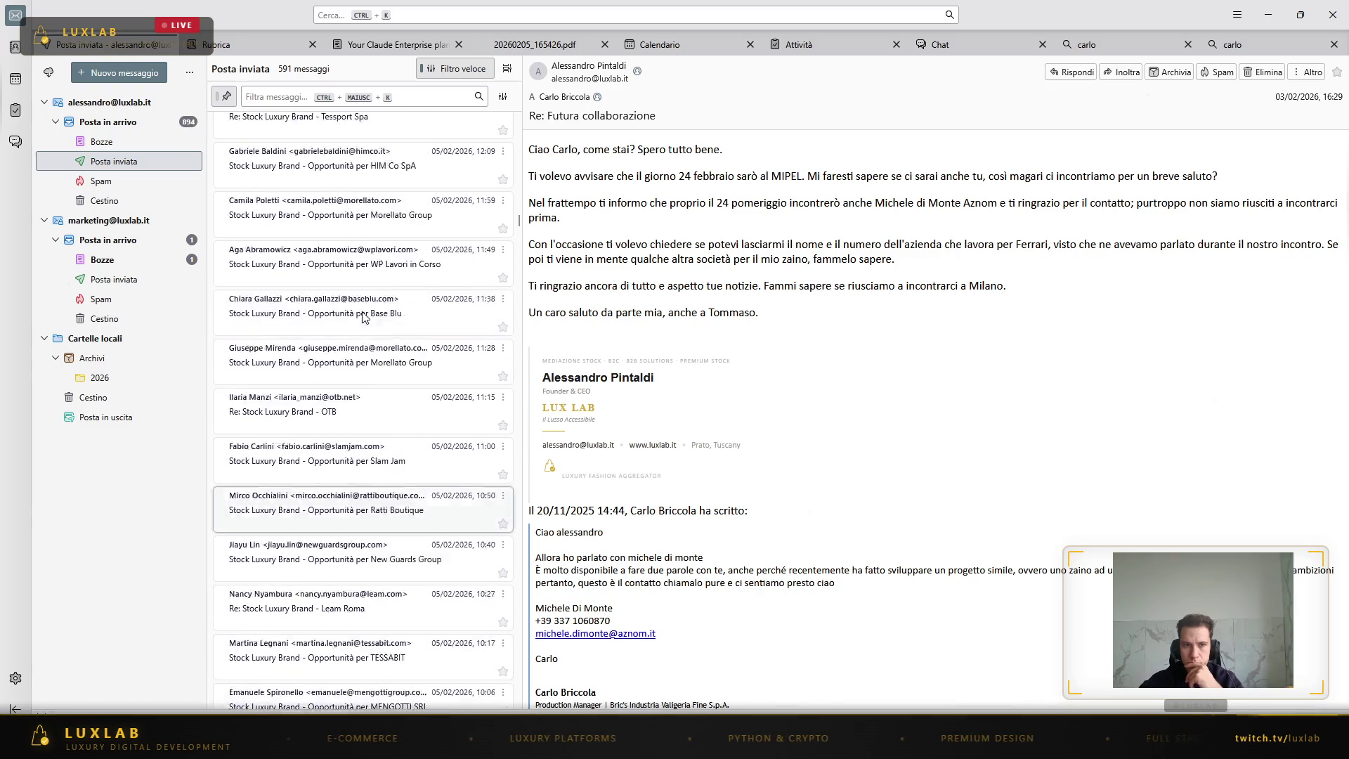
{"action": "scroll", "coordinate": [362, 309], "scroll_direction": "up", "scroll_amount": 5}
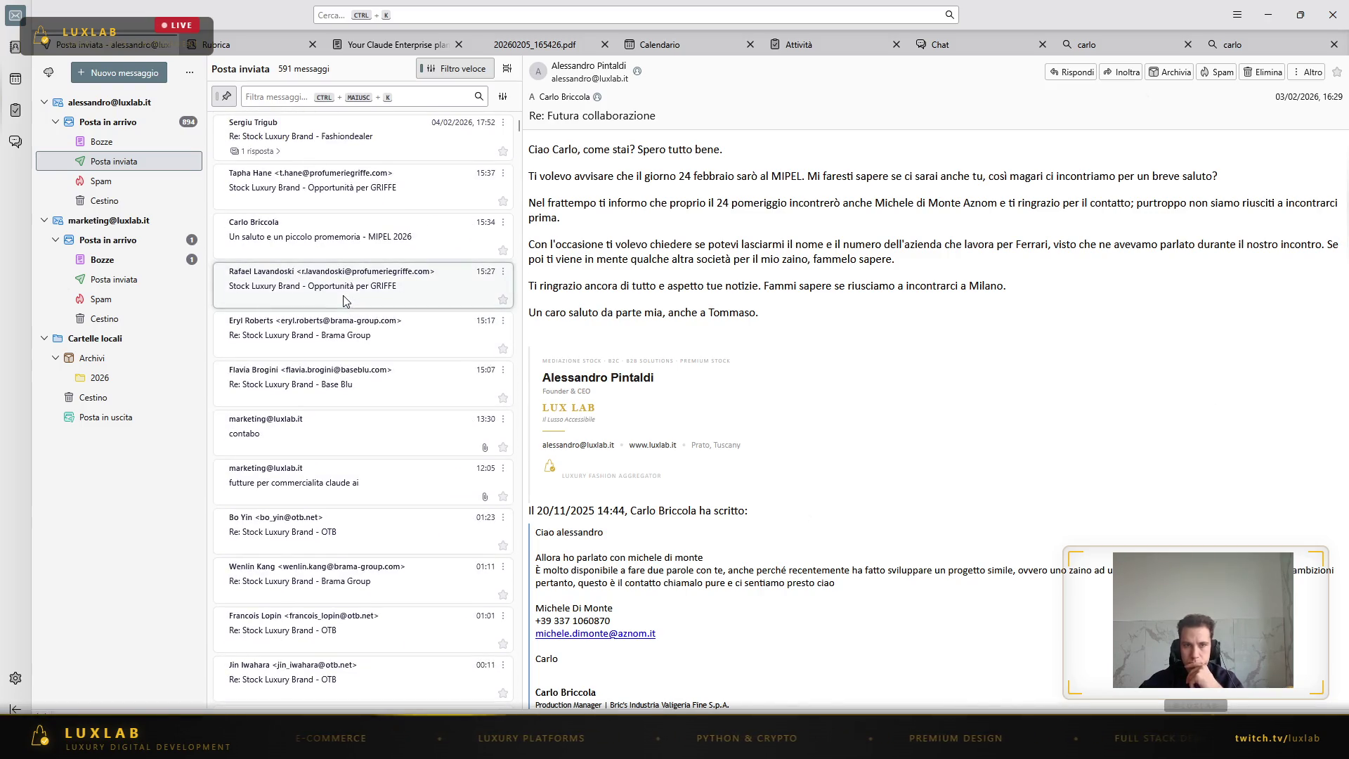
{"action": "left_click", "coordinate": [335, 156]}
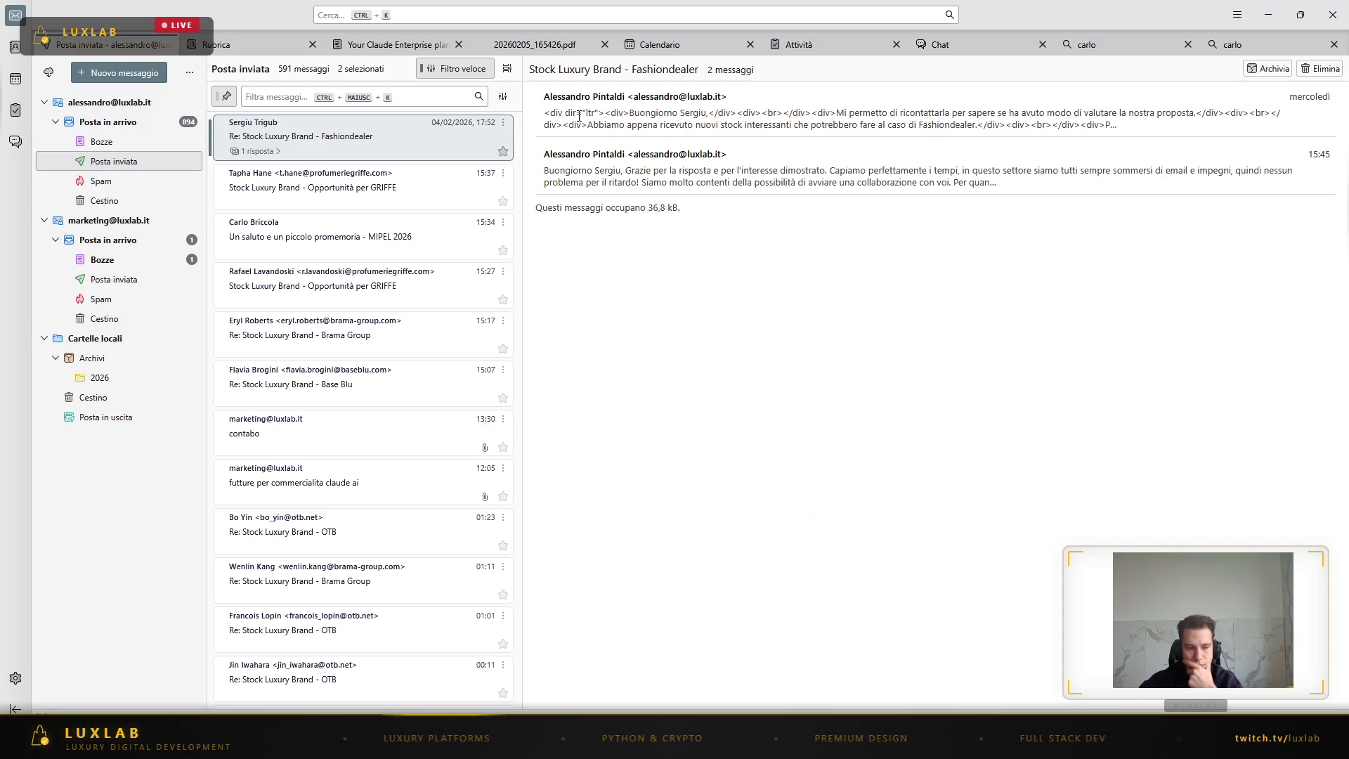
{"action": "left_click", "coordinate": [403, 184]}
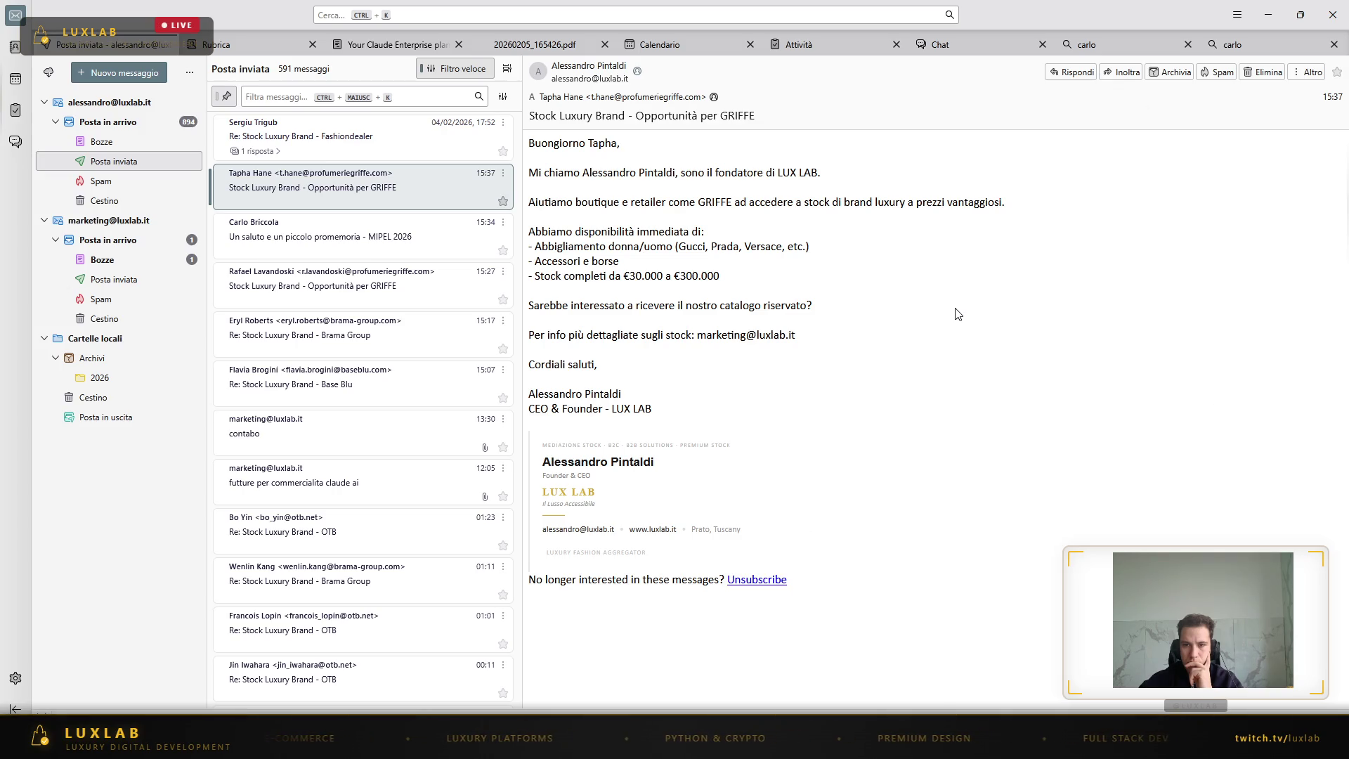
{"action": "left_click", "coordinate": [359, 251]}
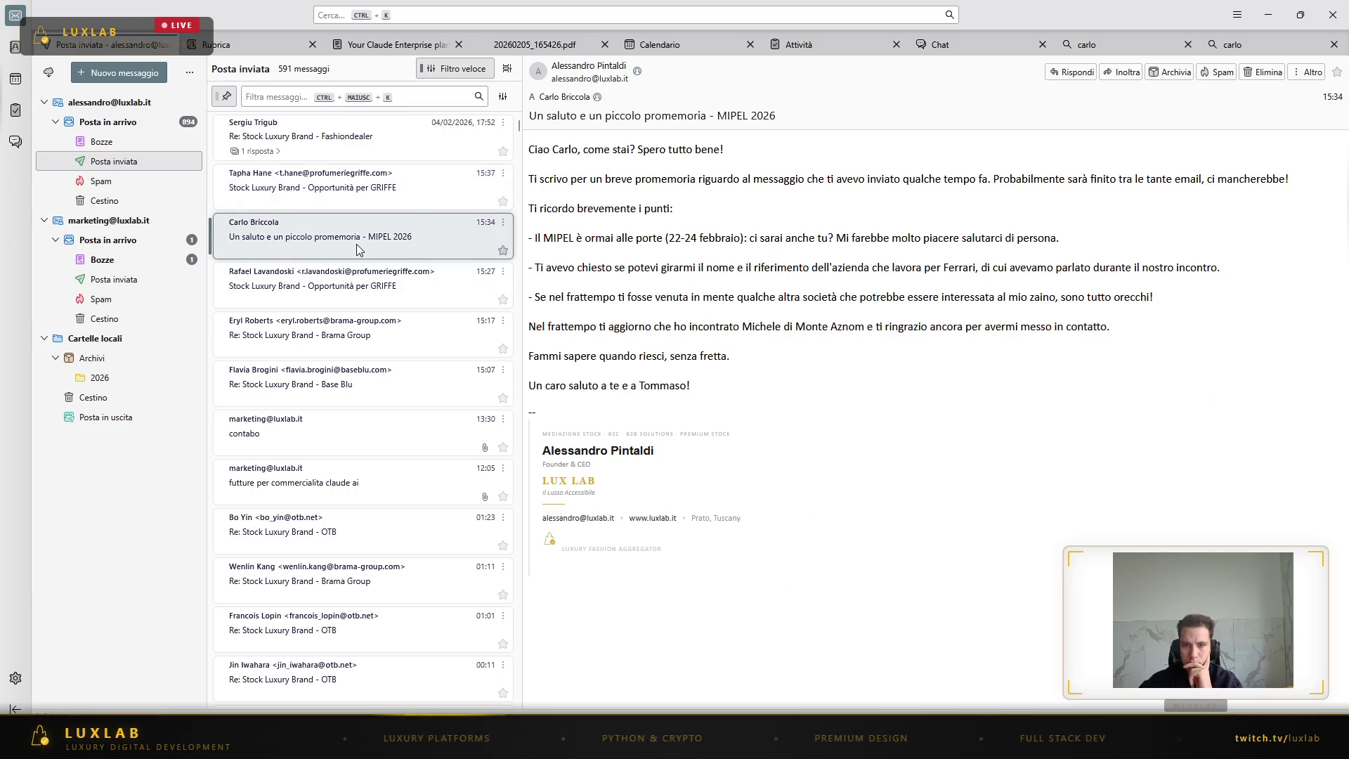
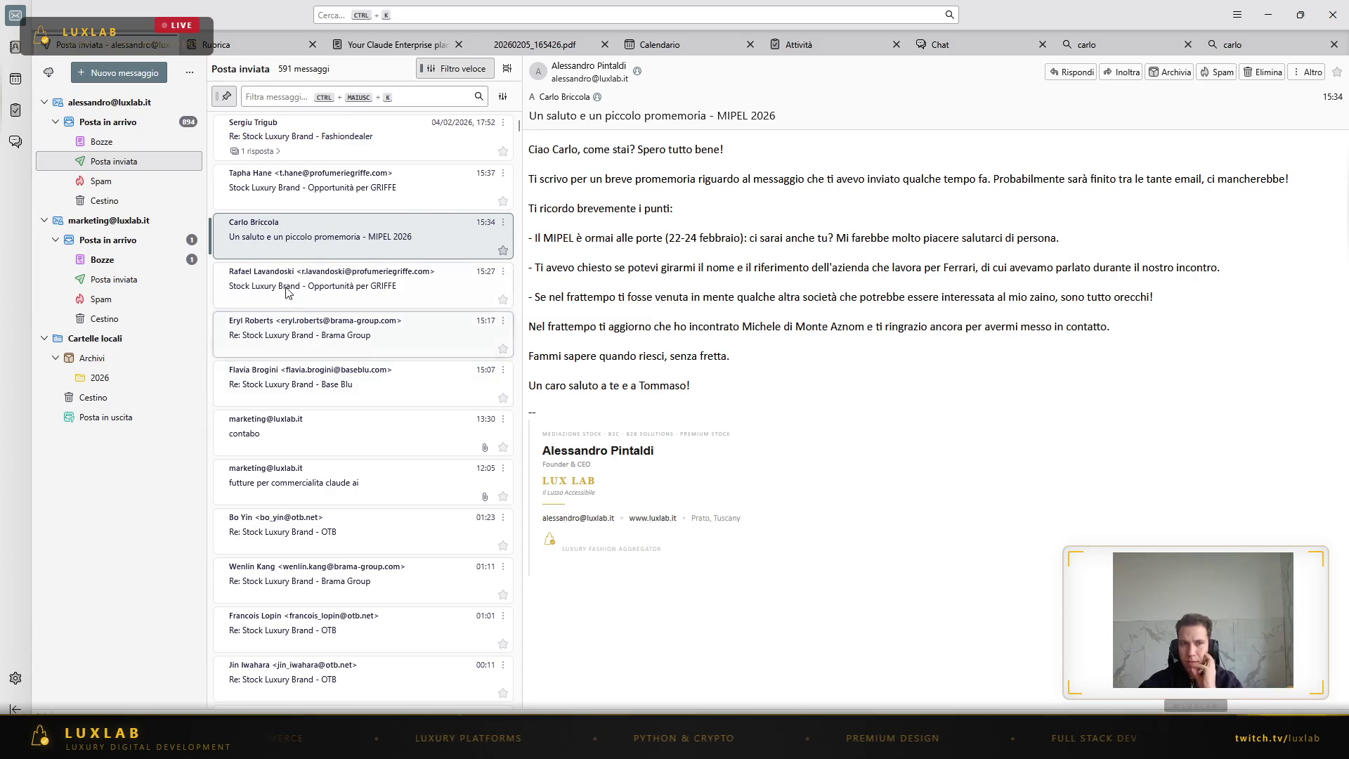
- Review the failed-delivery report in the Thunderbird inbox, then minimize Thunderbird
{"action": "left_click", "coordinate": [139, 127]}
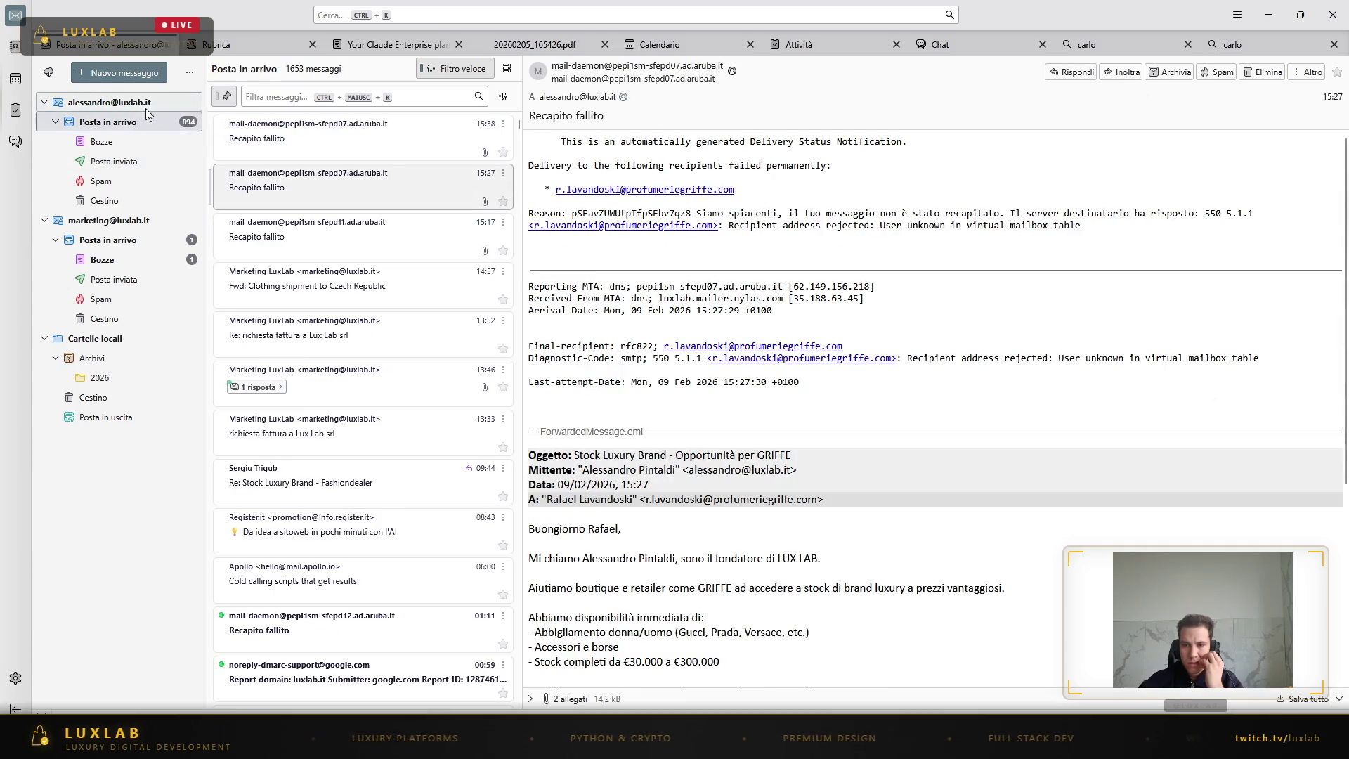
{"action": "scroll", "coordinate": [342, 316], "scroll_direction": "down", "scroll_amount": 15}
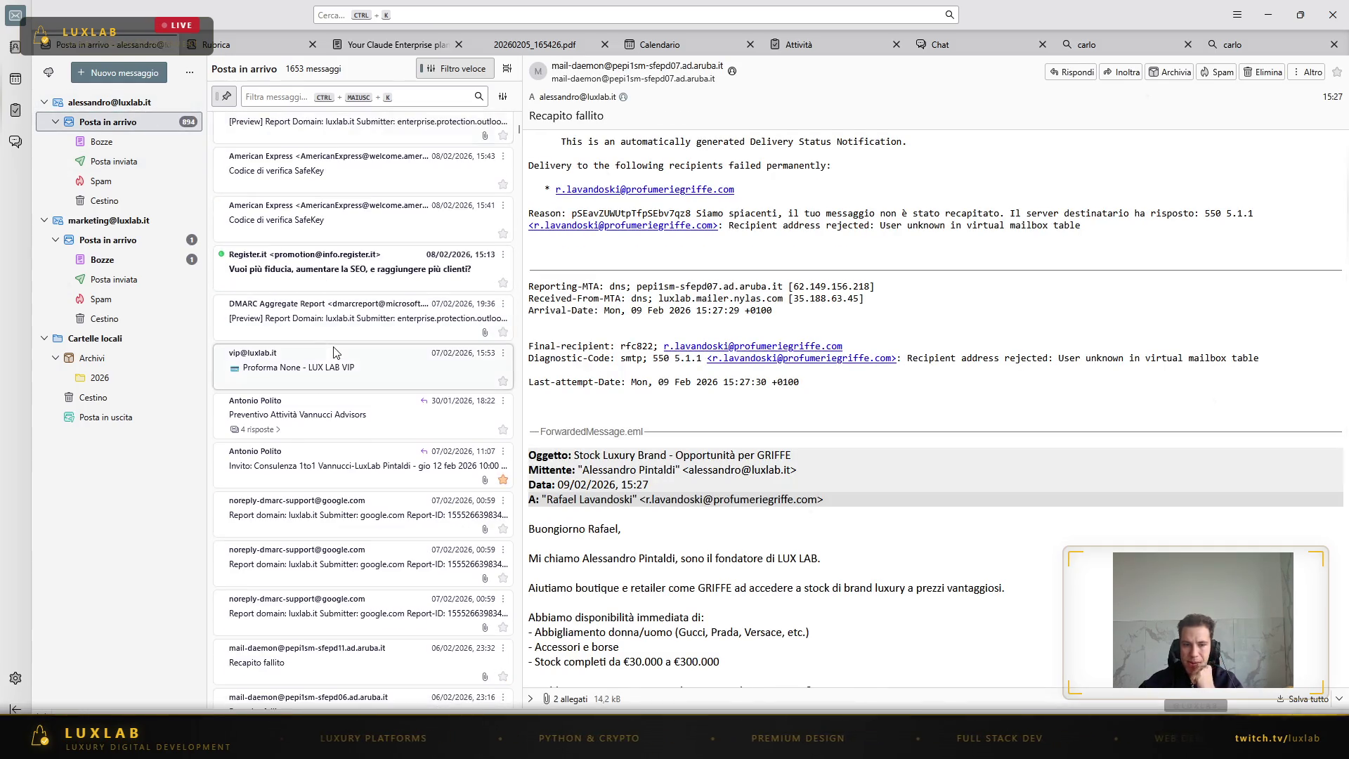
{"action": "scroll", "coordinate": [336, 355], "scroll_direction": "down", "scroll_amount": 10}
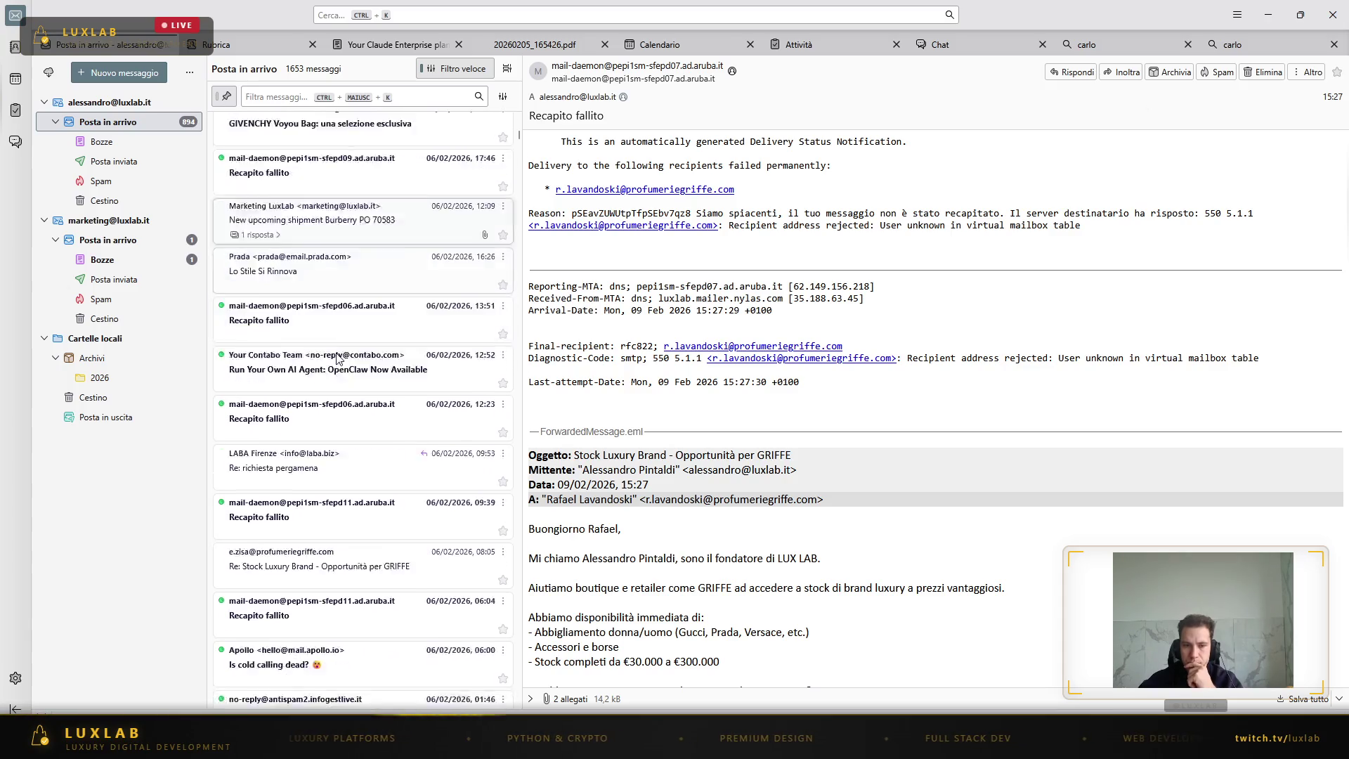
{"action": "scroll", "coordinate": [339, 359], "scroll_direction": "down", "scroll_amount": 10}
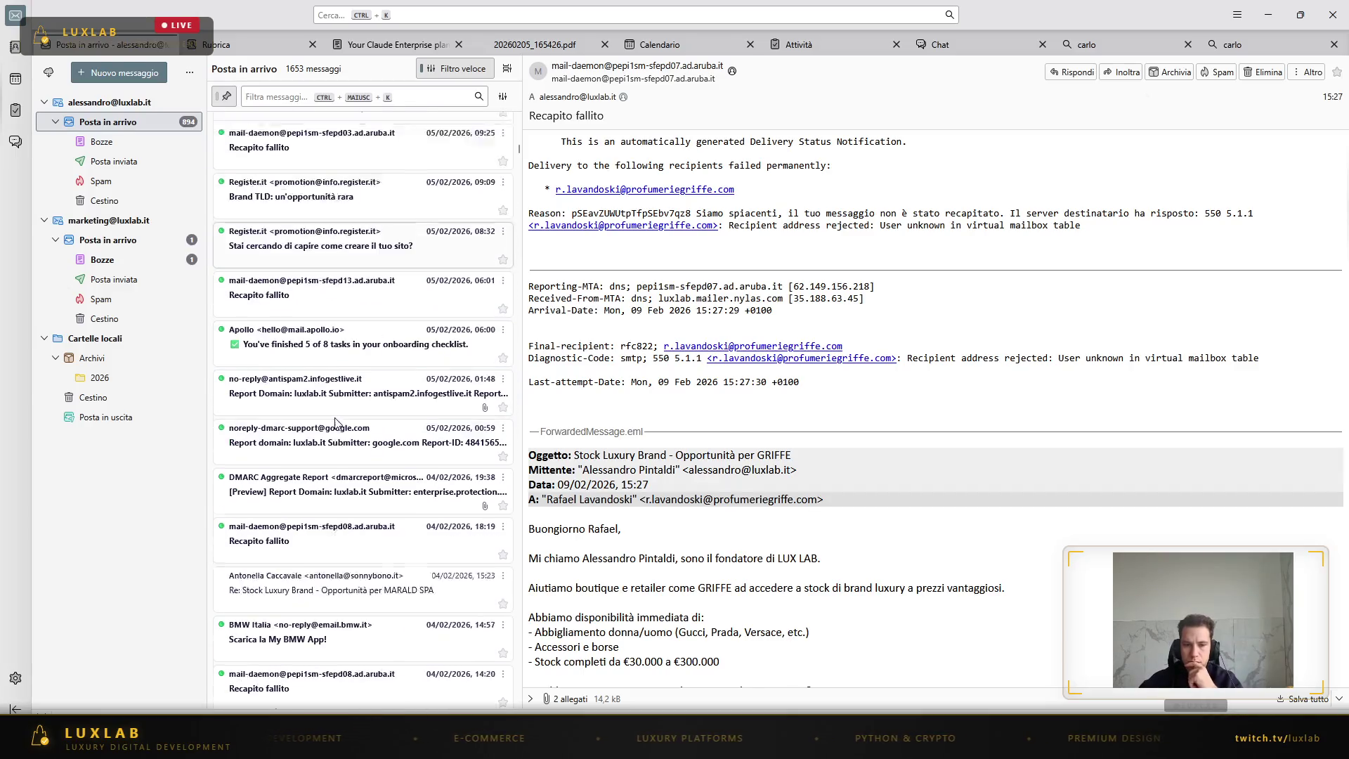
{"action": "scroll", "coordinate": [341, 414], "scroll_direction": "down", "scroll_amount": 8}
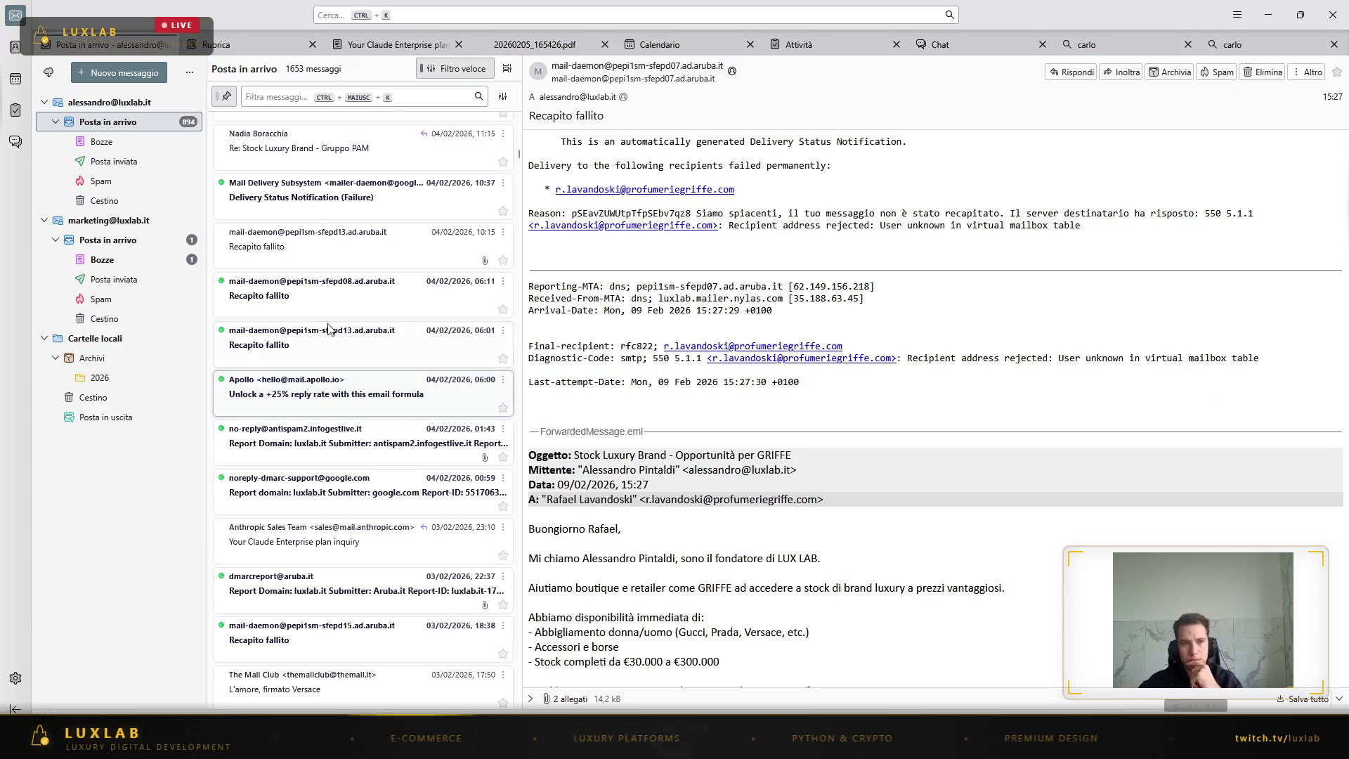
{"action": "left_click", "coordinate": [1268, 14]}
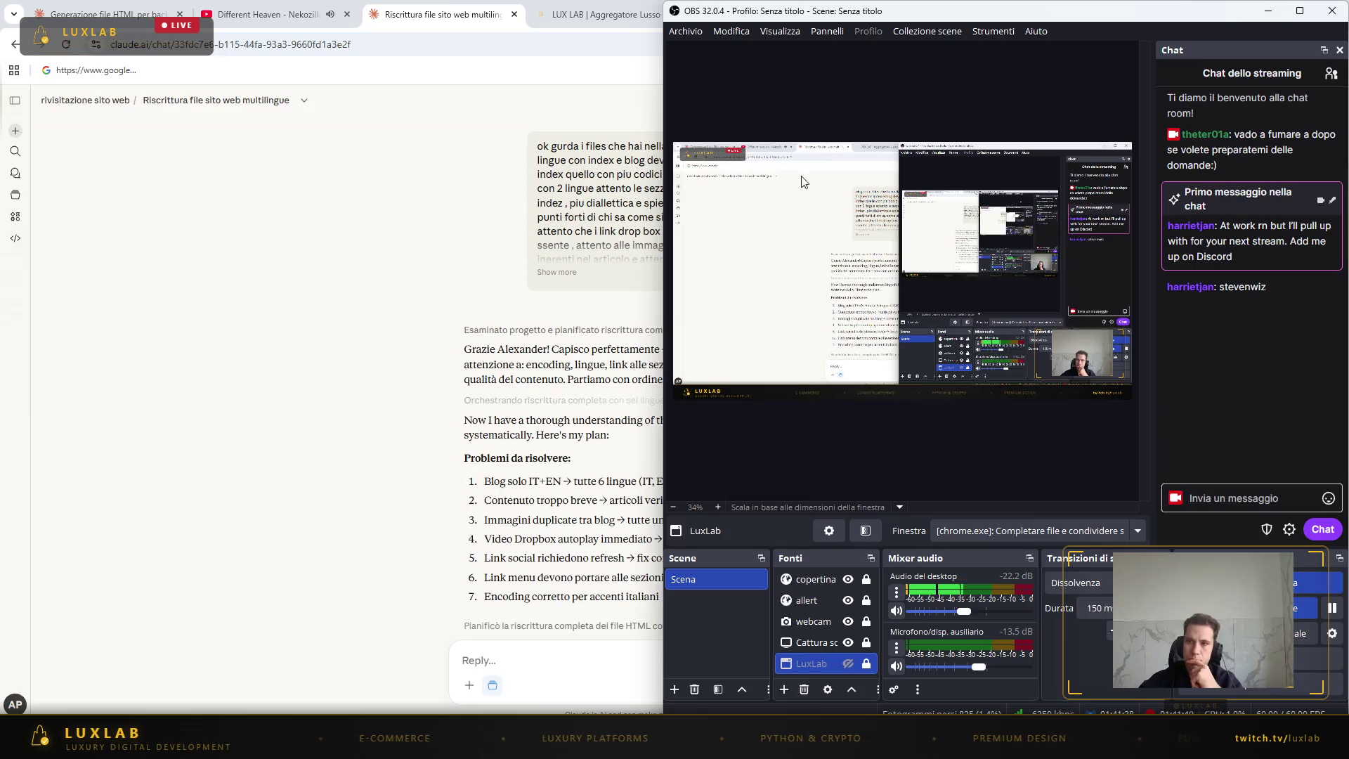
- Snap the Claude browser to the left half, put OBS on the right, and bring the terminal forward
{"action": "left_click", "coordinate": [325, 319]}
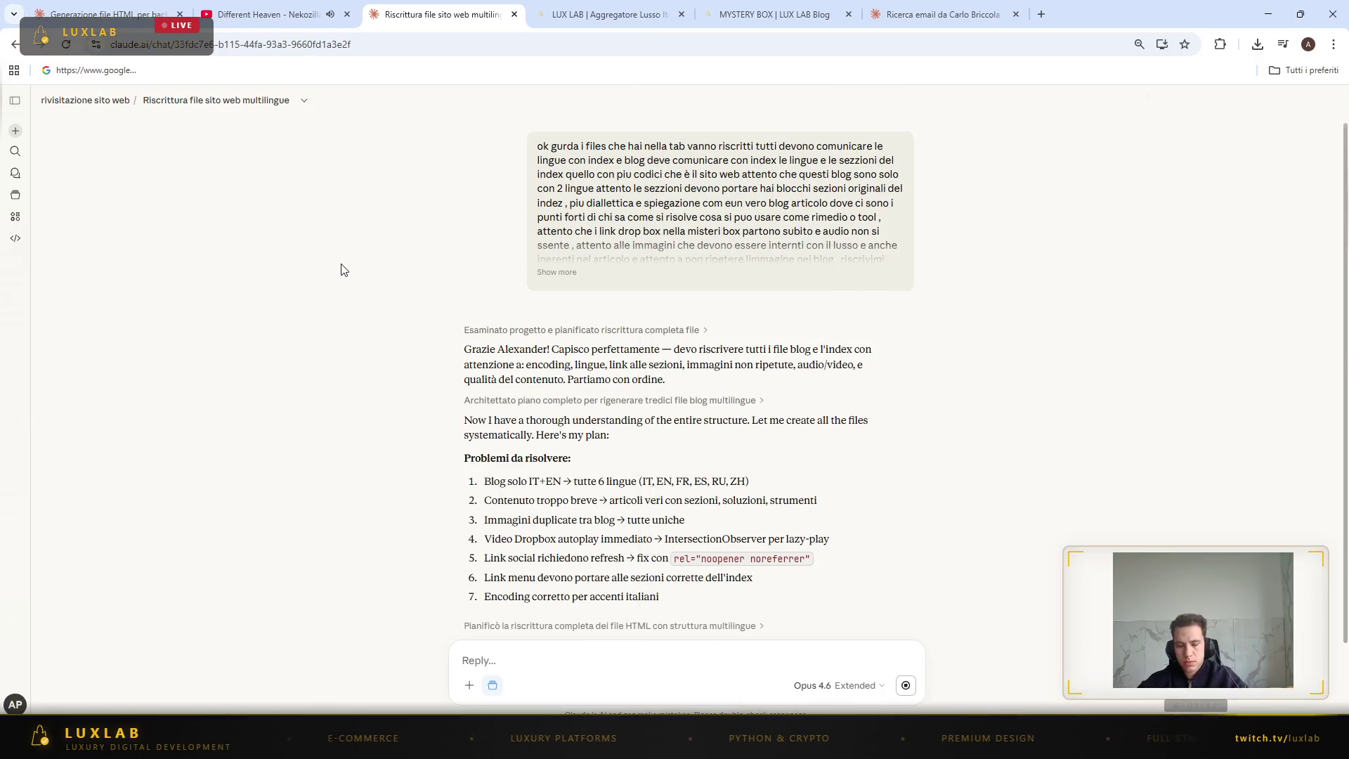
{"action": "key", "text": "super+Left"}
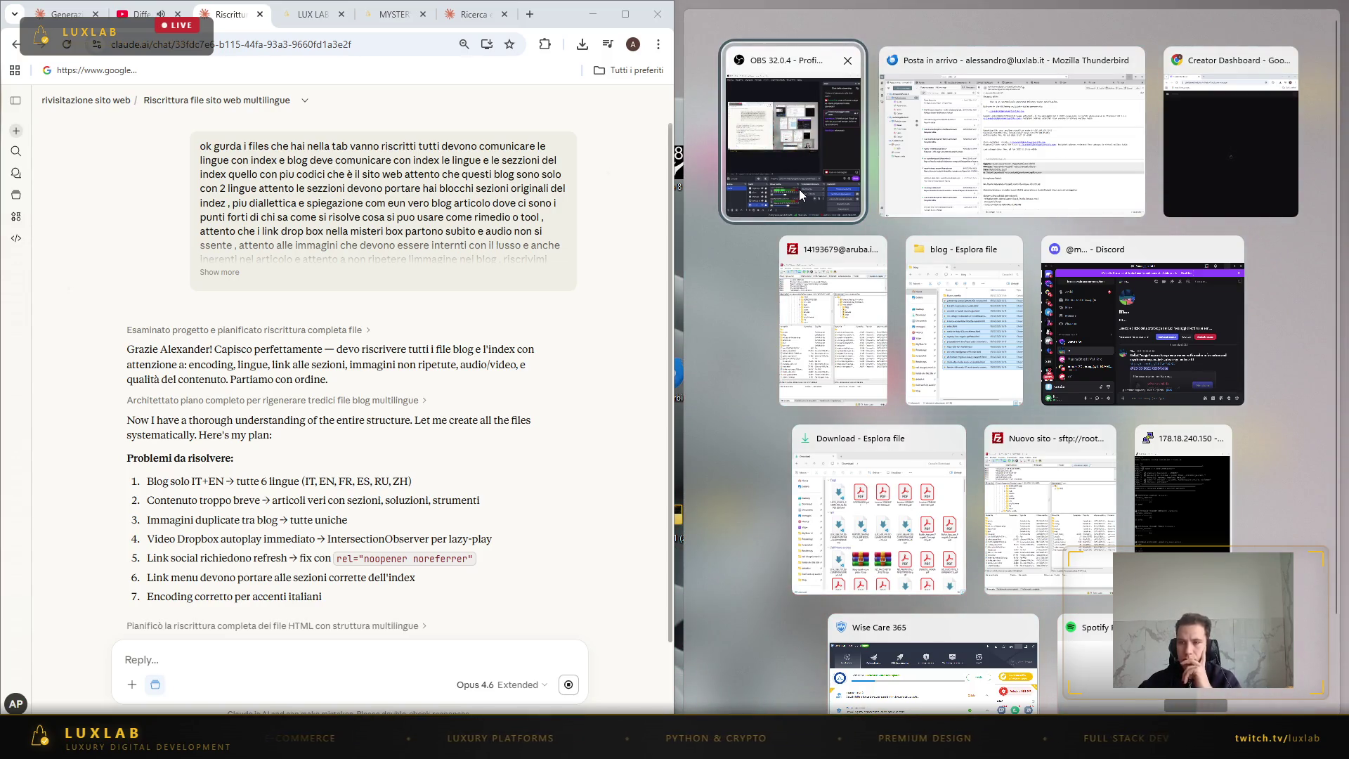
{"action": "left_click", "coordinate": [799, 181]}
{"action": "key", "text": "alt+Tab"}
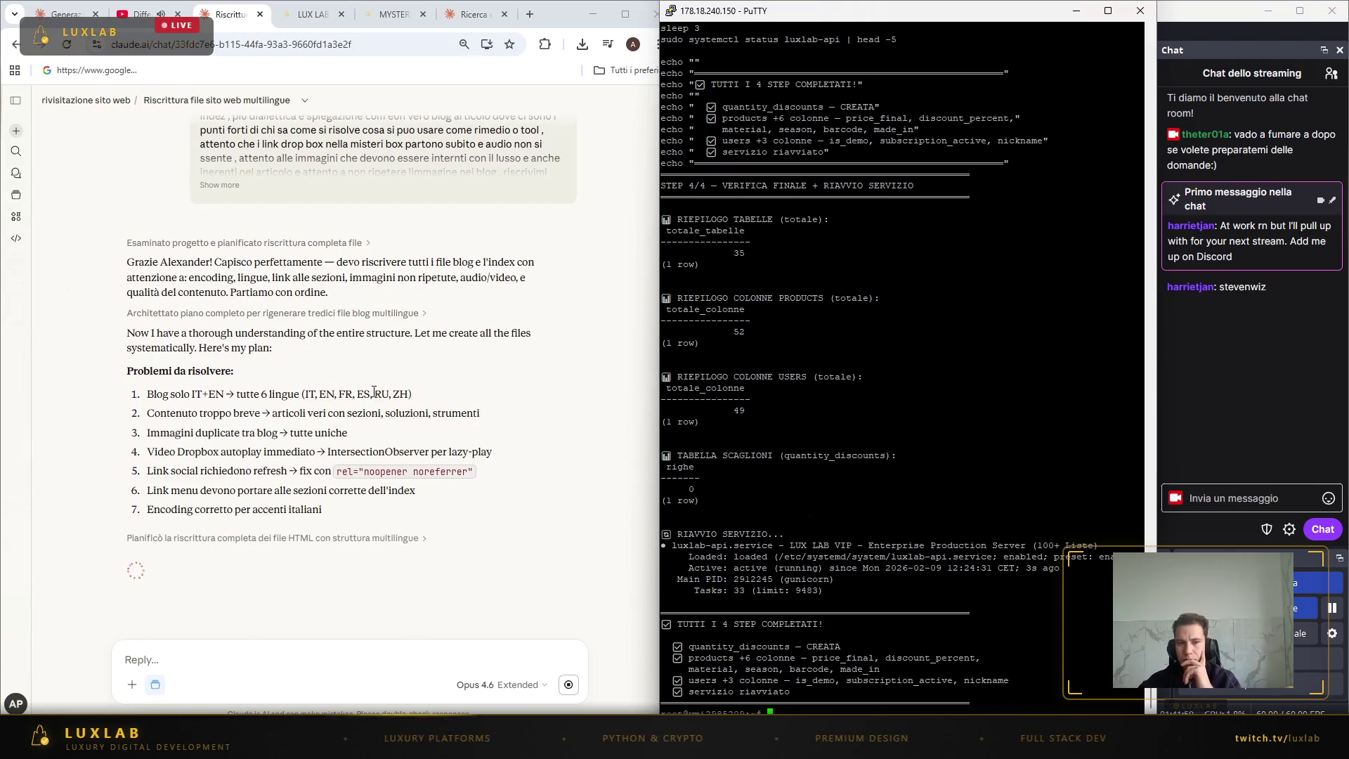
- Review the HTML file generation chat and widen the terminal by narrowing the browser
{"action": "left_click", "coordinate": [63, 14]}
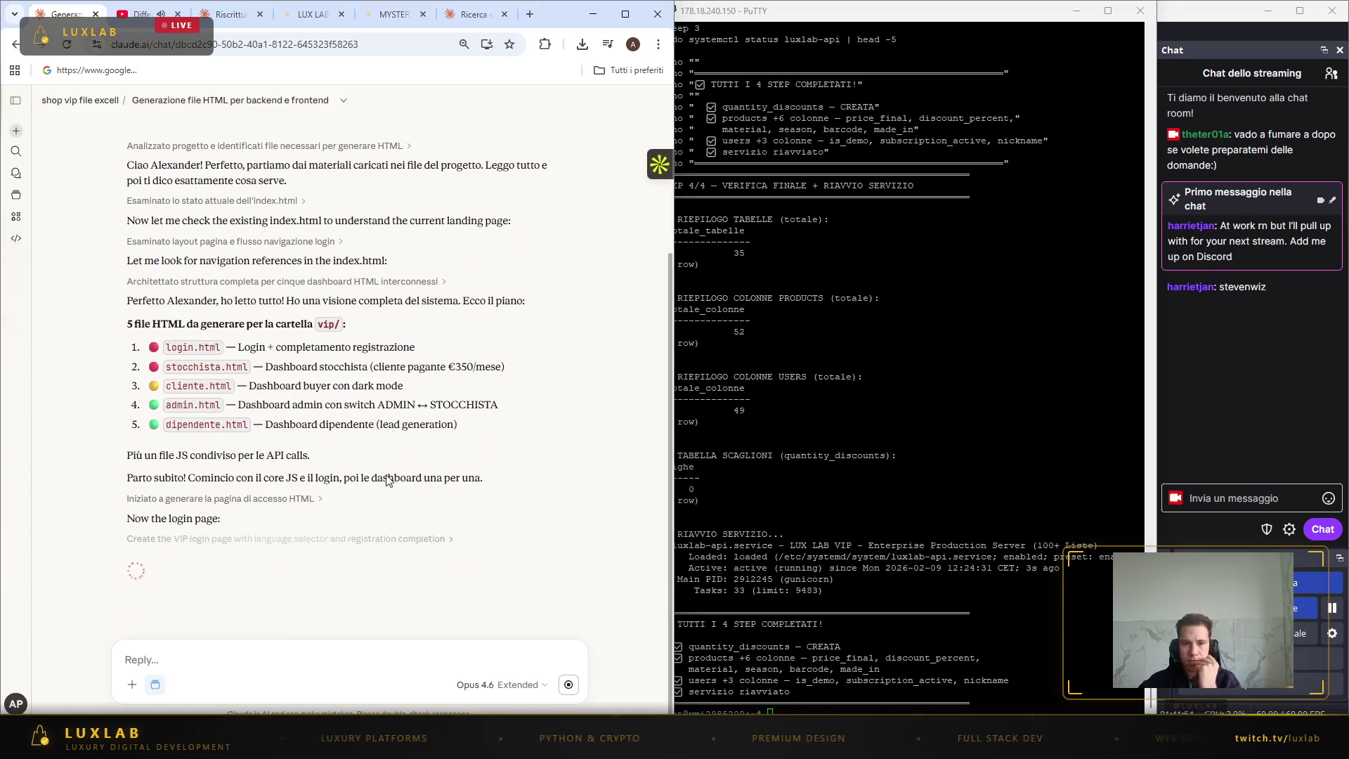
{"action": "scroll", "coordinate": [345, 352], "scroll_direction": "up", "scroll_amount": 1}
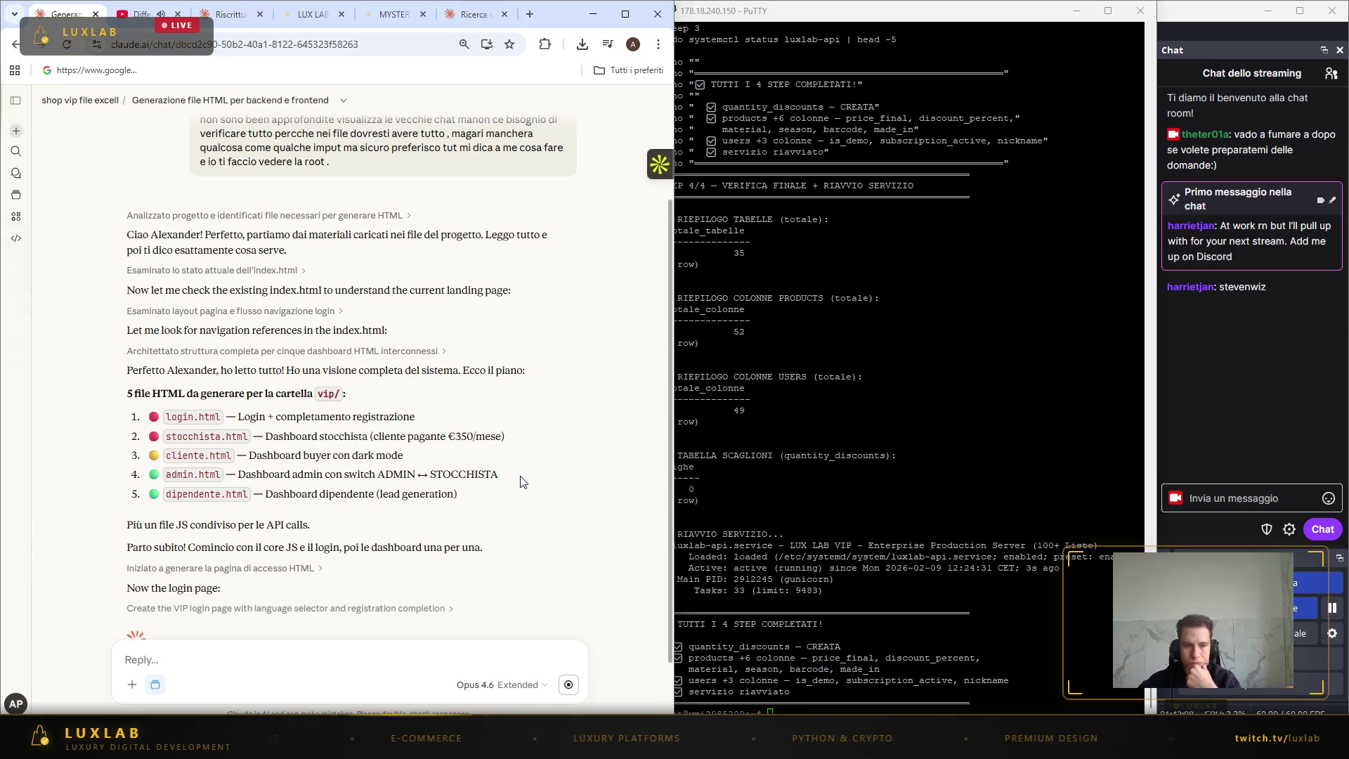
{"action": "scroll", "coordinate": [515, 492], "scroll_direction": "down", "scroll_amount": 1}
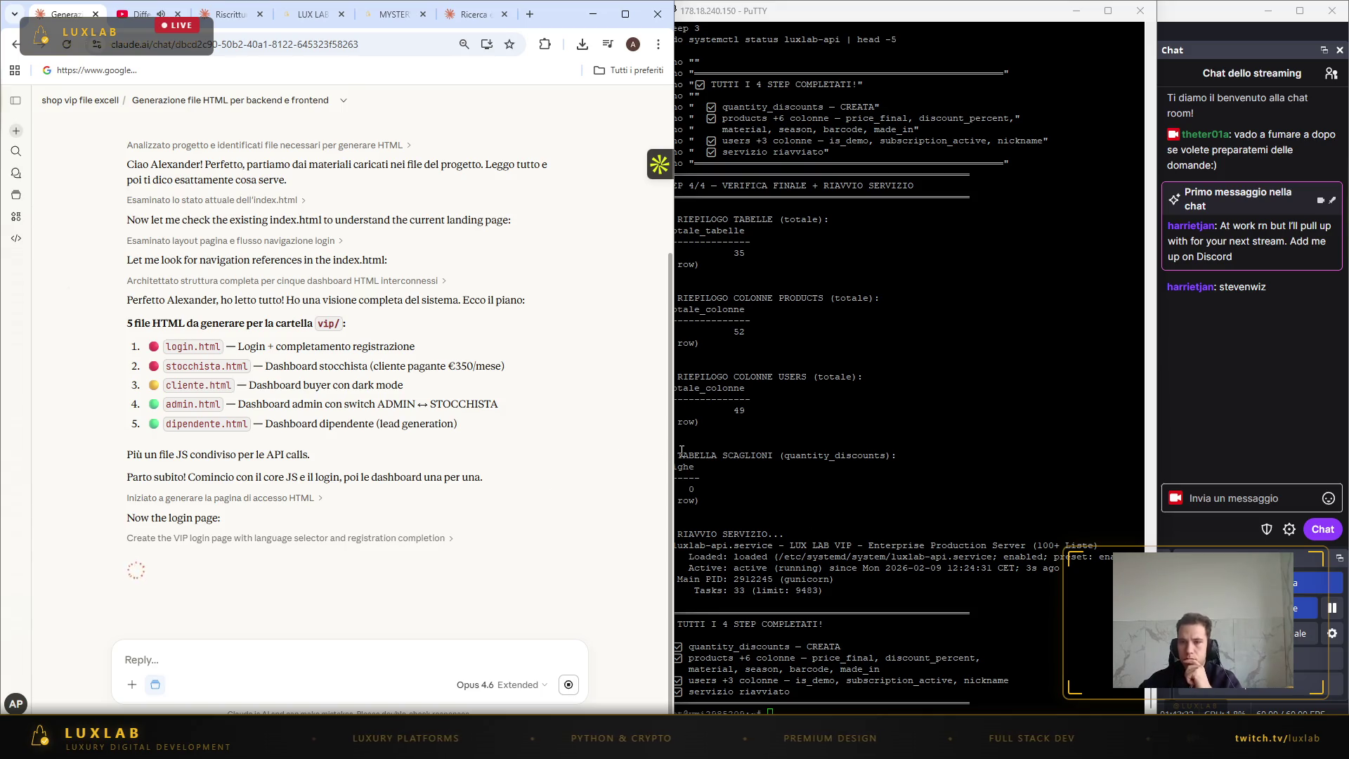
{"action": "mouse_move", "coordinate": [678, 450]}
{"action": "left_mouse_down"}
{"action": "mouse_move", "coordinate": [633, 449]}
{"action": "mouse_move", "coordinate": [662, 447]}
{"action": "left_mouse_up"}
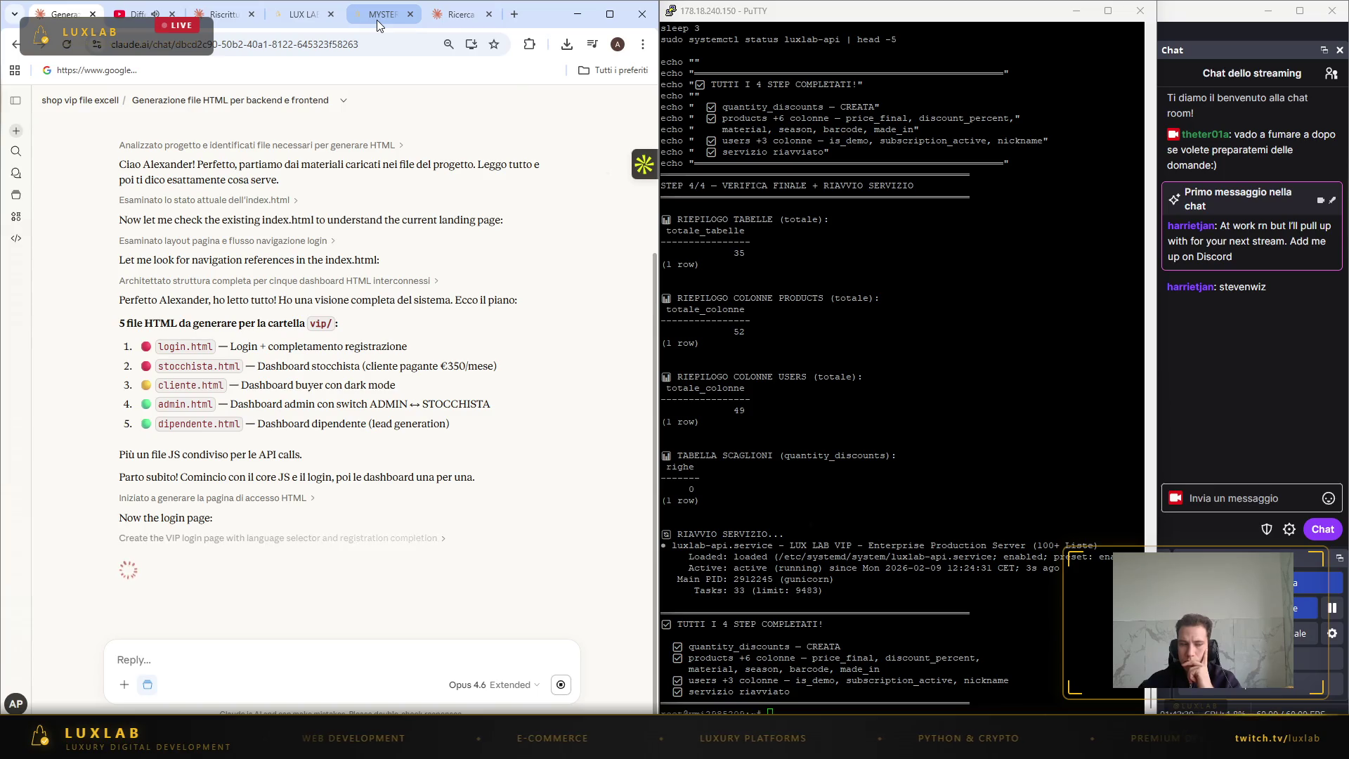
- Check the multilingual site rewrite chat, then switch over to Fortnite
{"action": "mouse_move", "coordinate": [379, 25]}
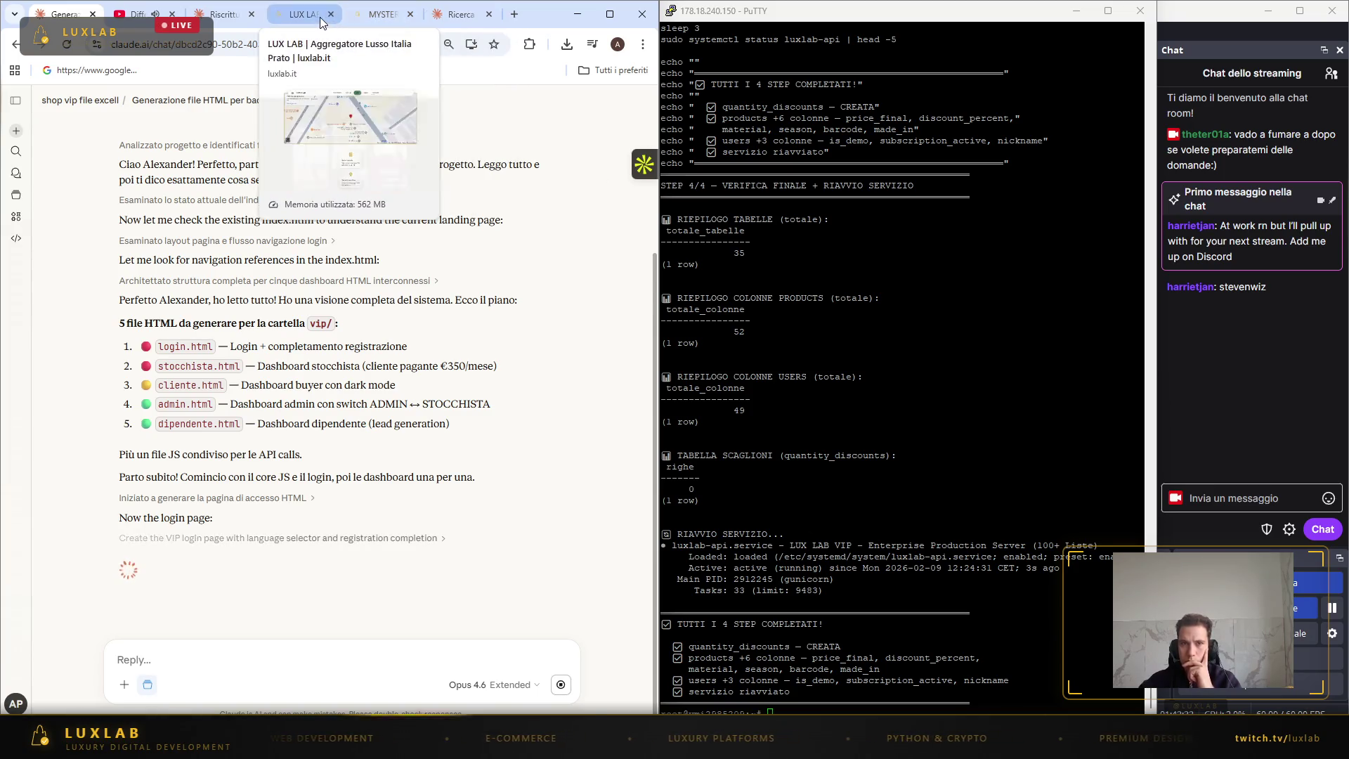
{"action": "left_click", "coordinate": [202, 25]}
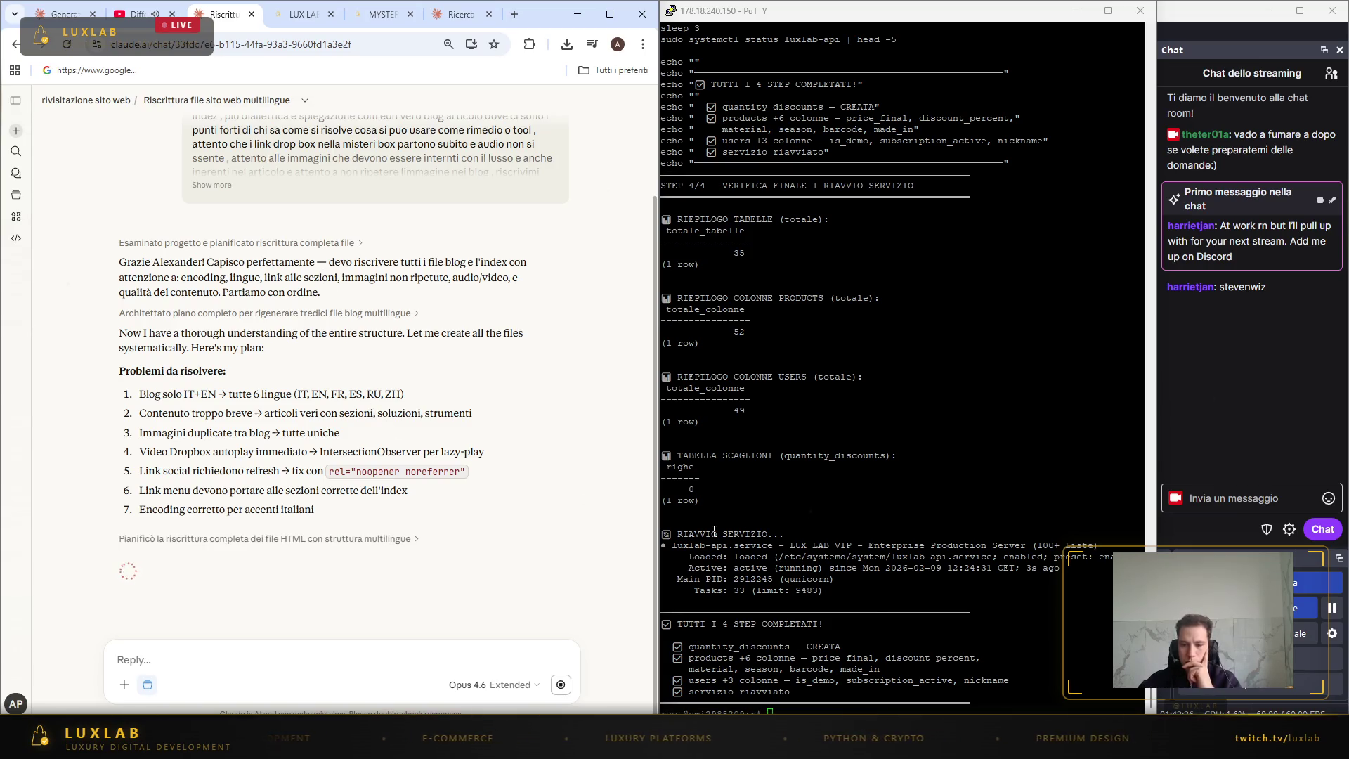
{"action": "mouse_move", "coordinate": [878, 741]}
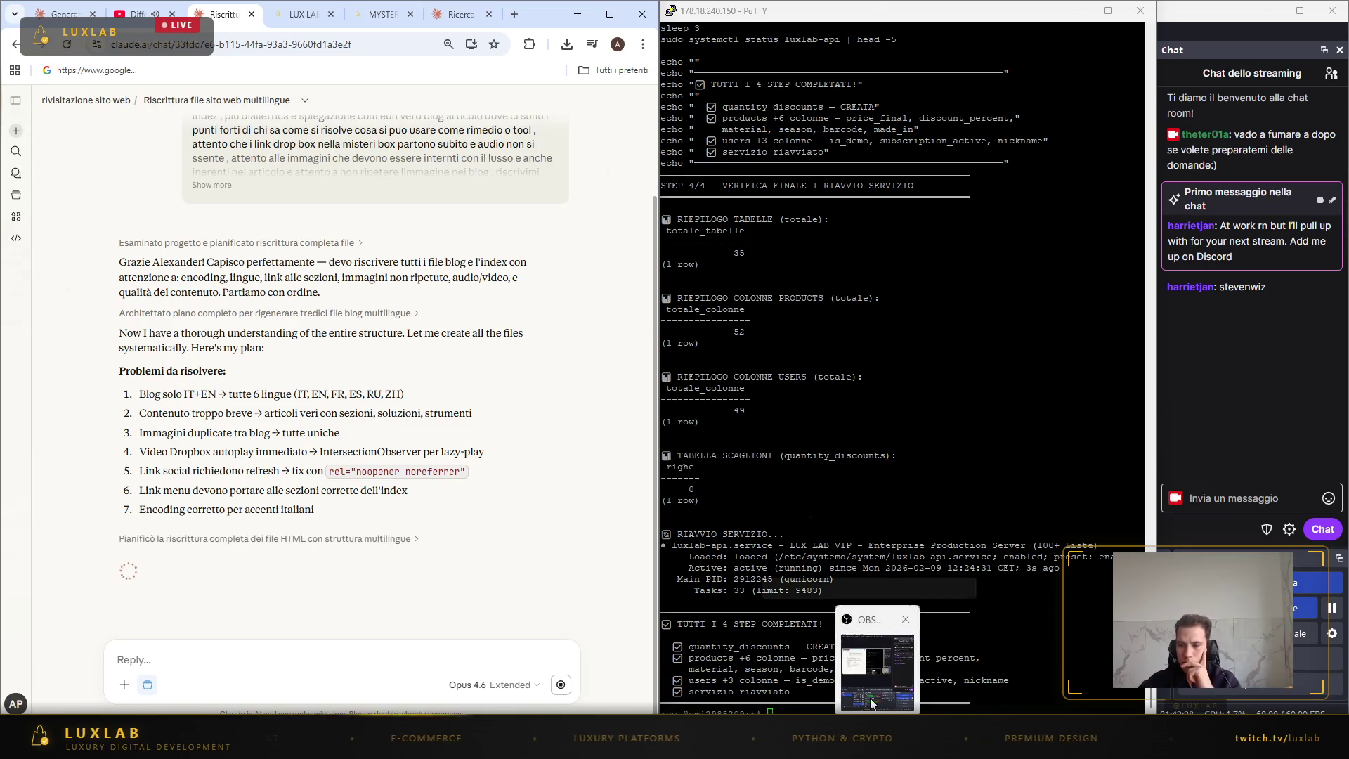
{"action": "left_click", "coordinate": [1047, 661]}
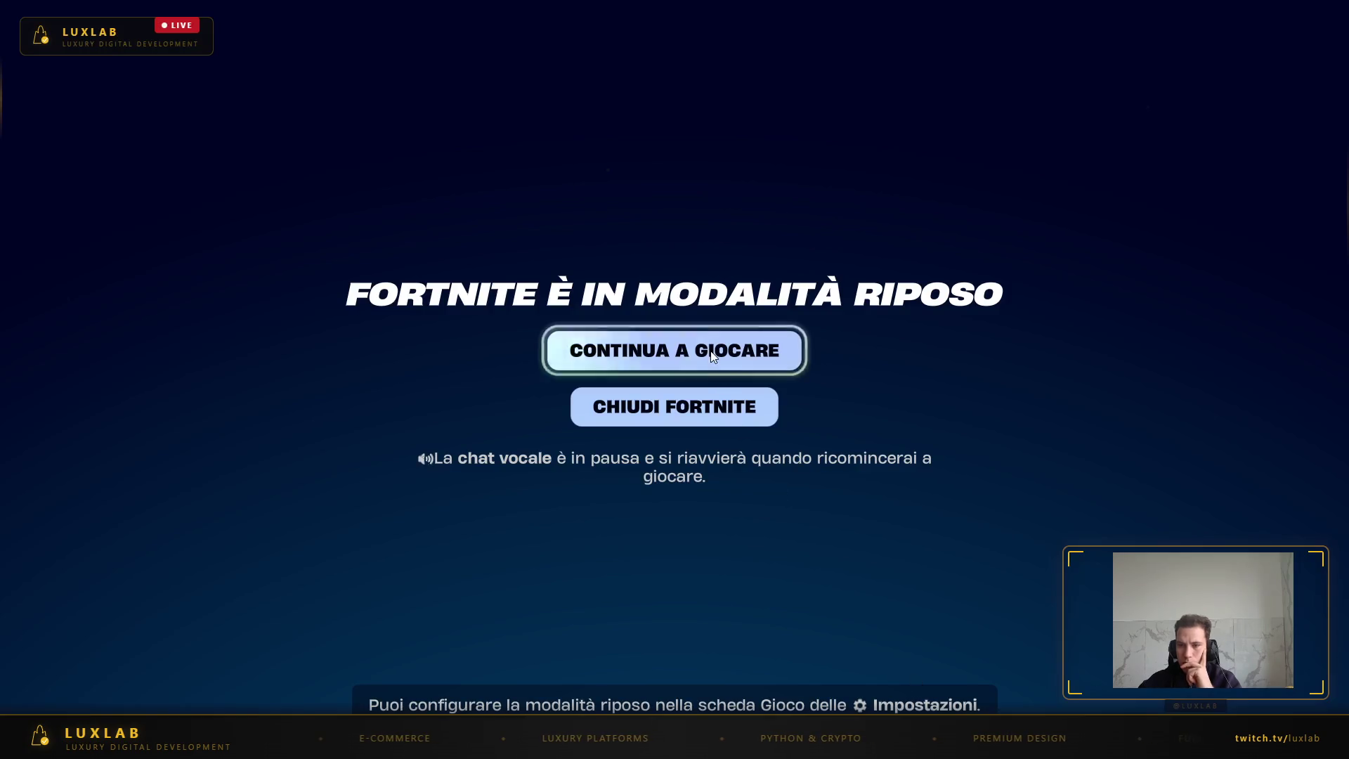
- Resume Fortnite from sleep mode and start matchmaking into a Blitz Royale match
{"action": "left_click", "coordinate": [711, 352]}
{"action": "left_click", "coordinate": [281, 630]}
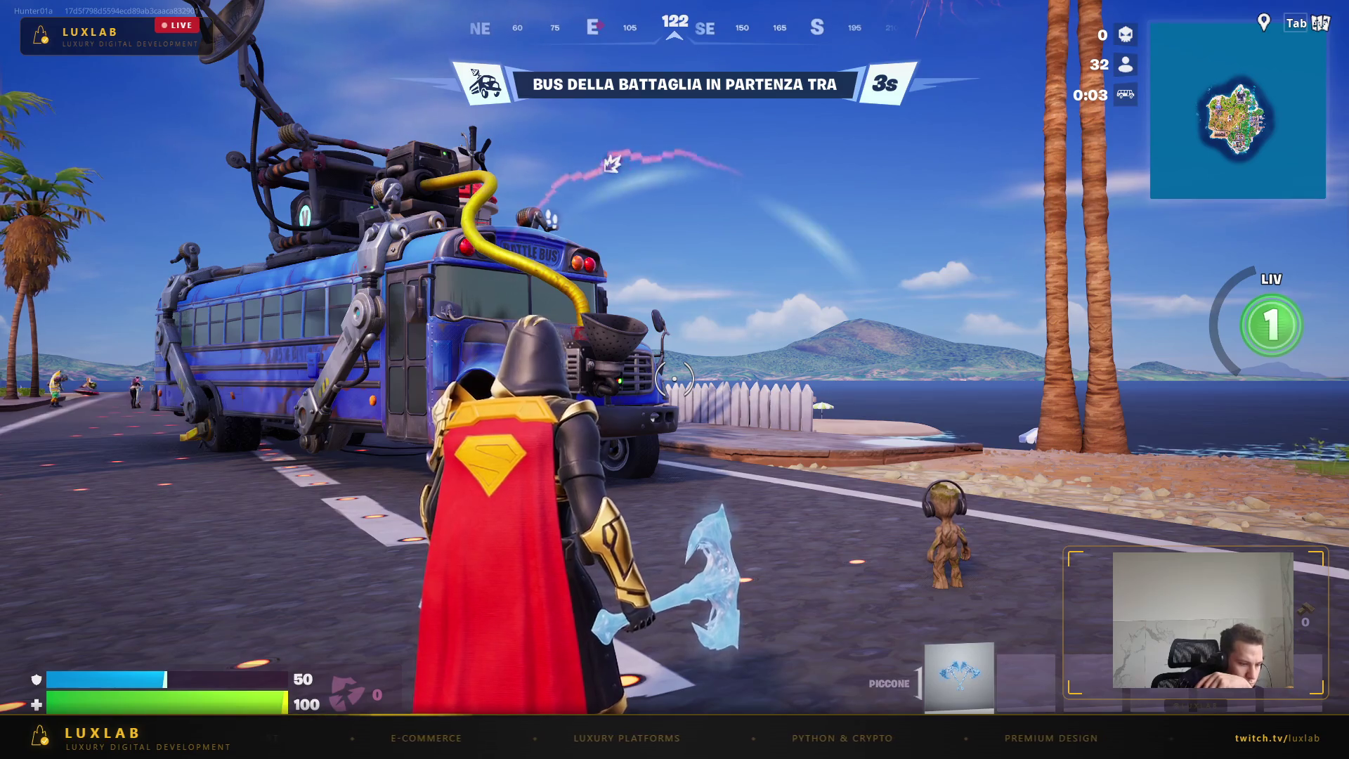
- Jump from the Battle Bus and glide down toward B&B Bacca Fluida
{"action": "left_click", "coordinate": [674, 380]}
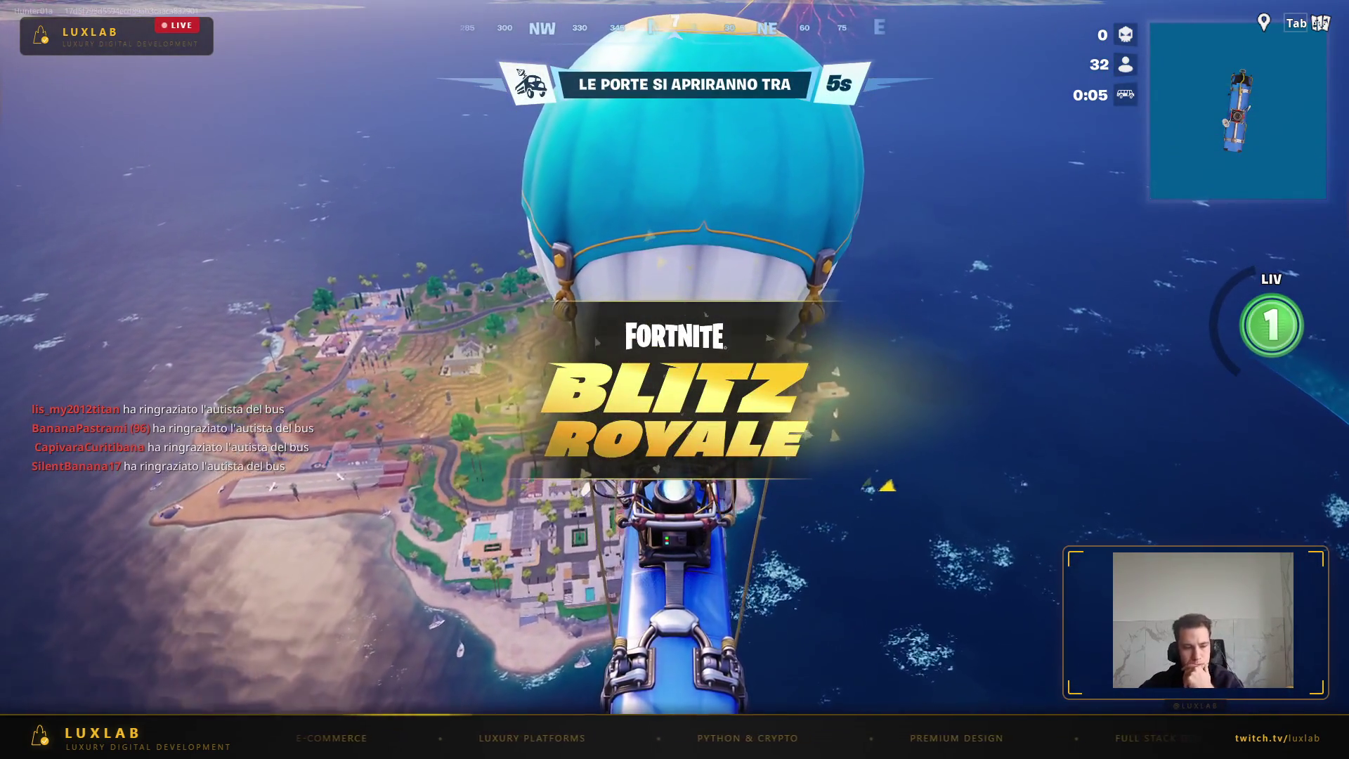
{"action": "mouse_move", "coordinate": [675, 380]}
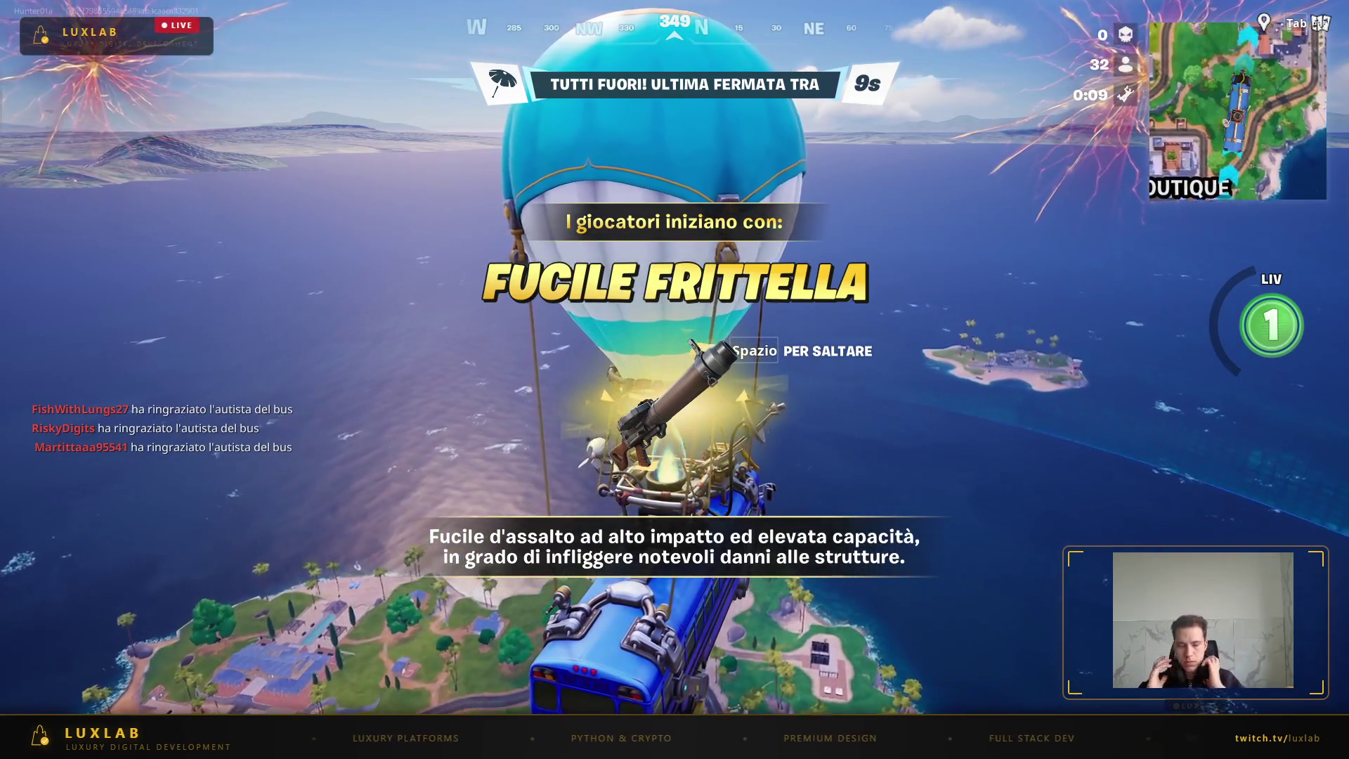
{"action": "key", "text": "space"}
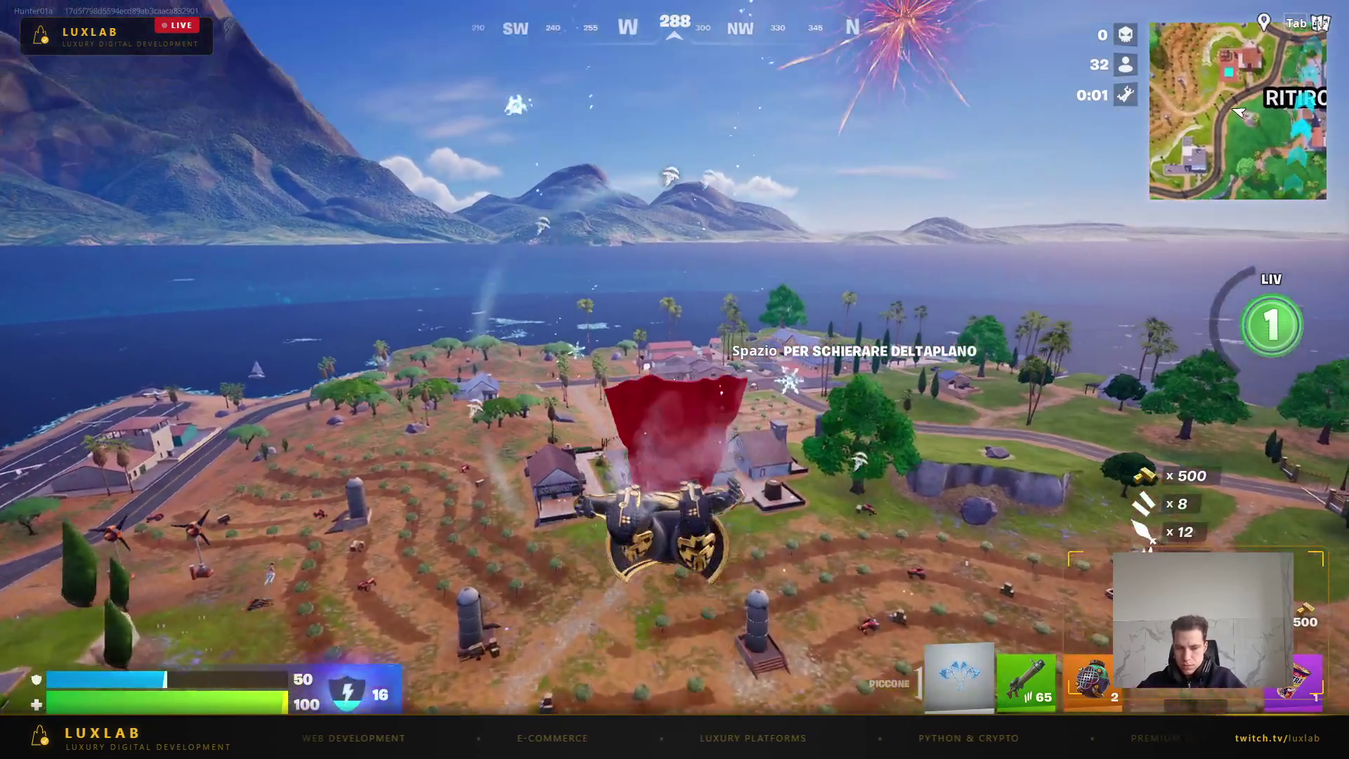
{"action": "key", "text": "space"}
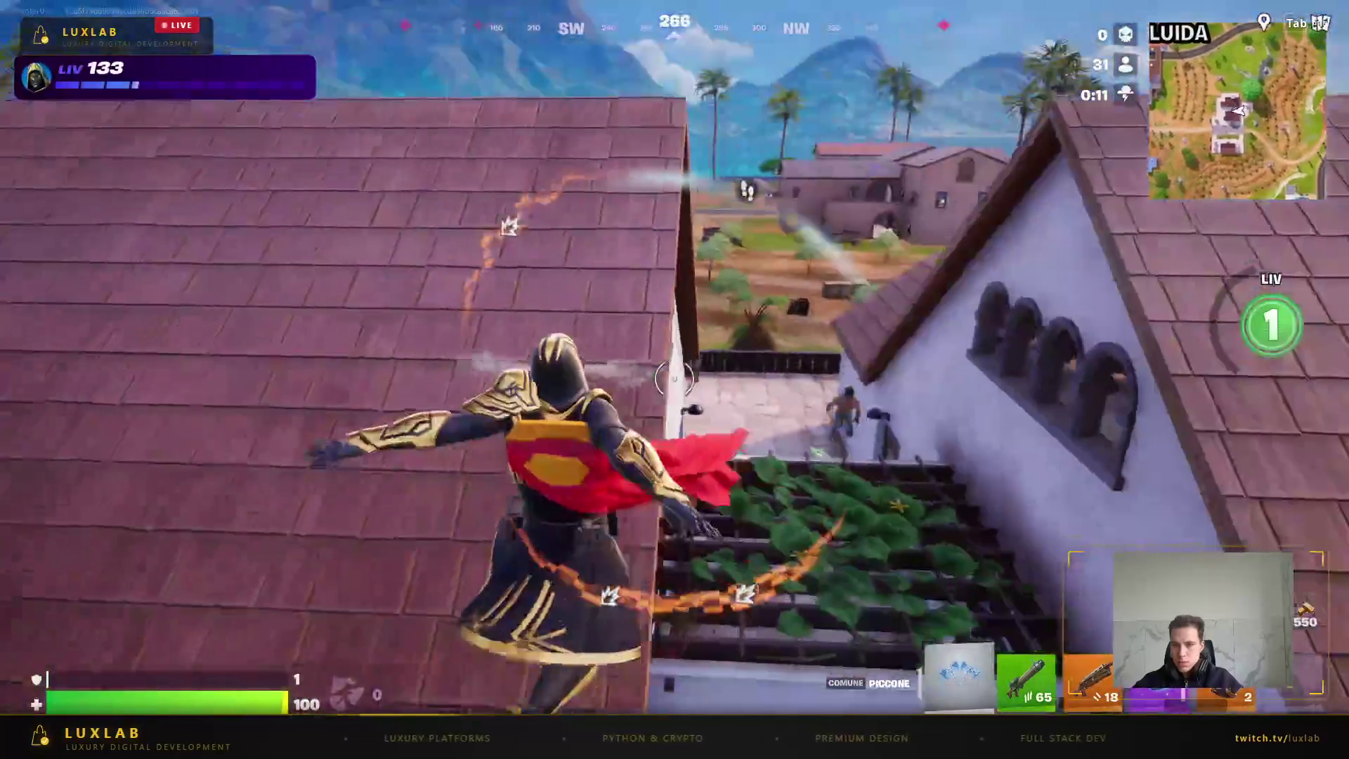
- Portal in with the Tiger Portal Mask and use two shield bubbles to reach 30 shield
{"action": "key", "text": "2"}
{"action": "key", "text": "1"}
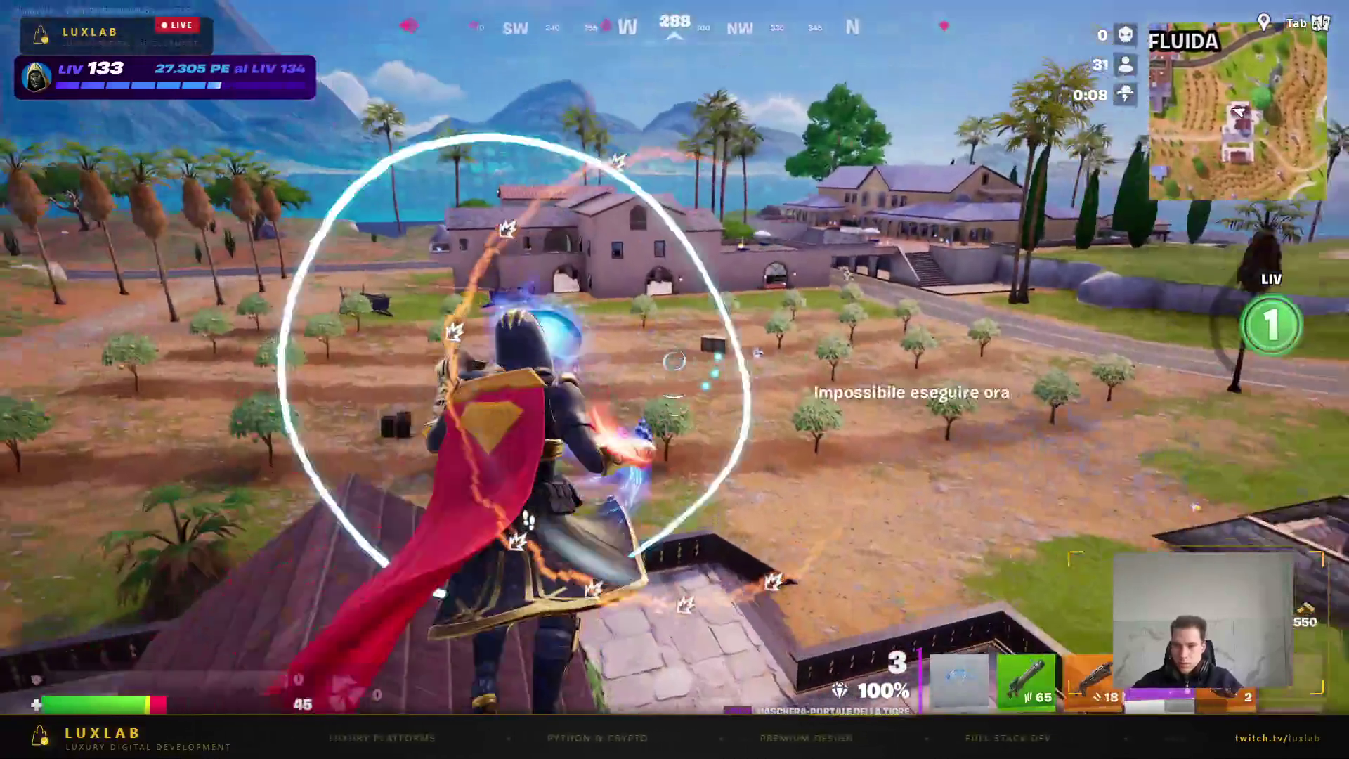
{"action": "left_click", "coordinate": [675, 361]}
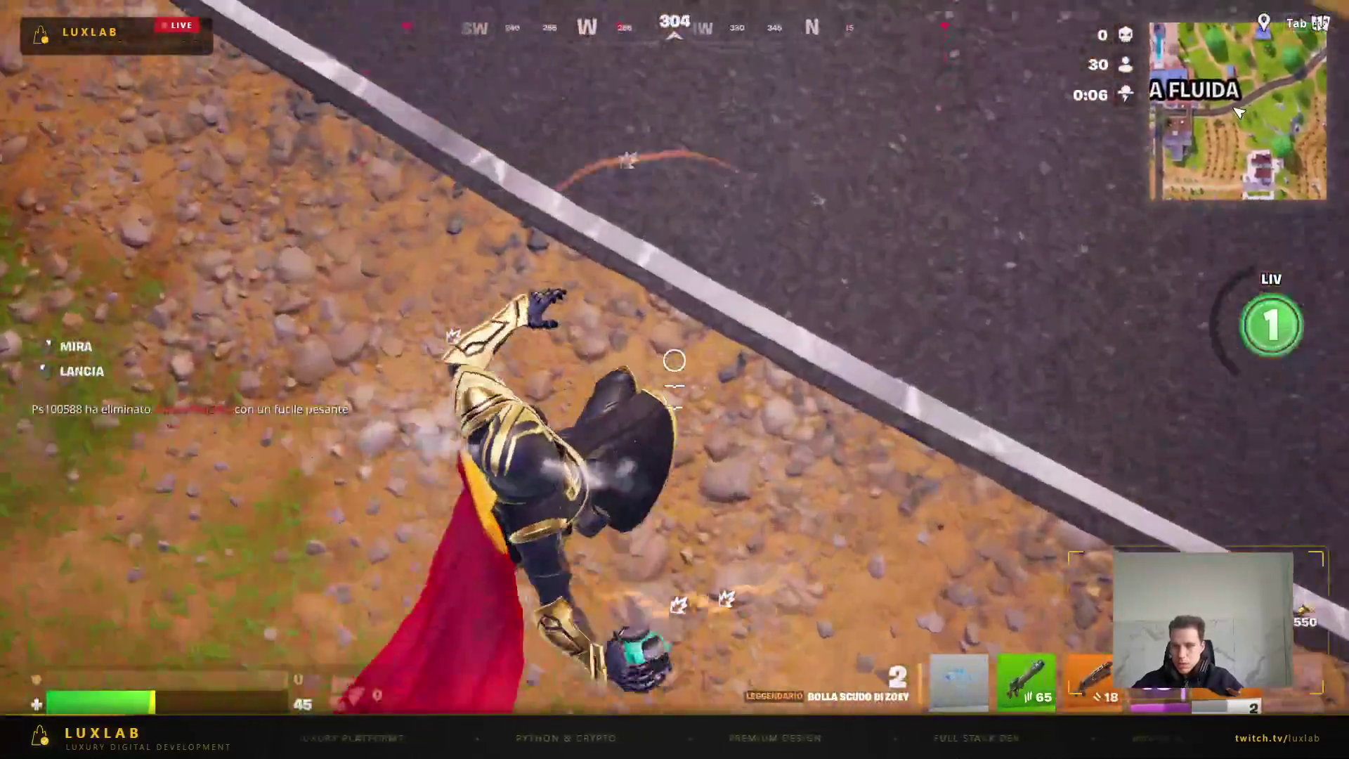
{"action": "left_click", "coordinate": [675, 360]}
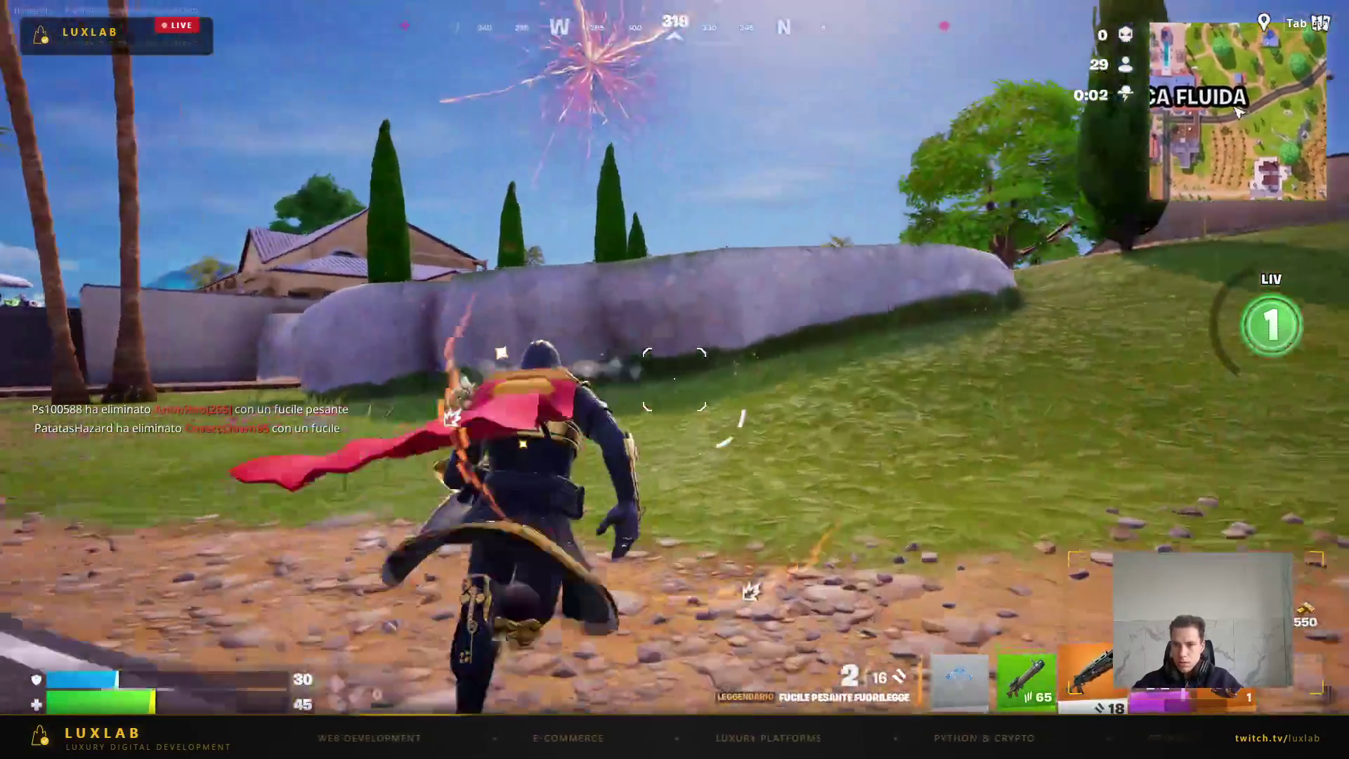
{"action": "left_click", "coordinate": [674, 360]}
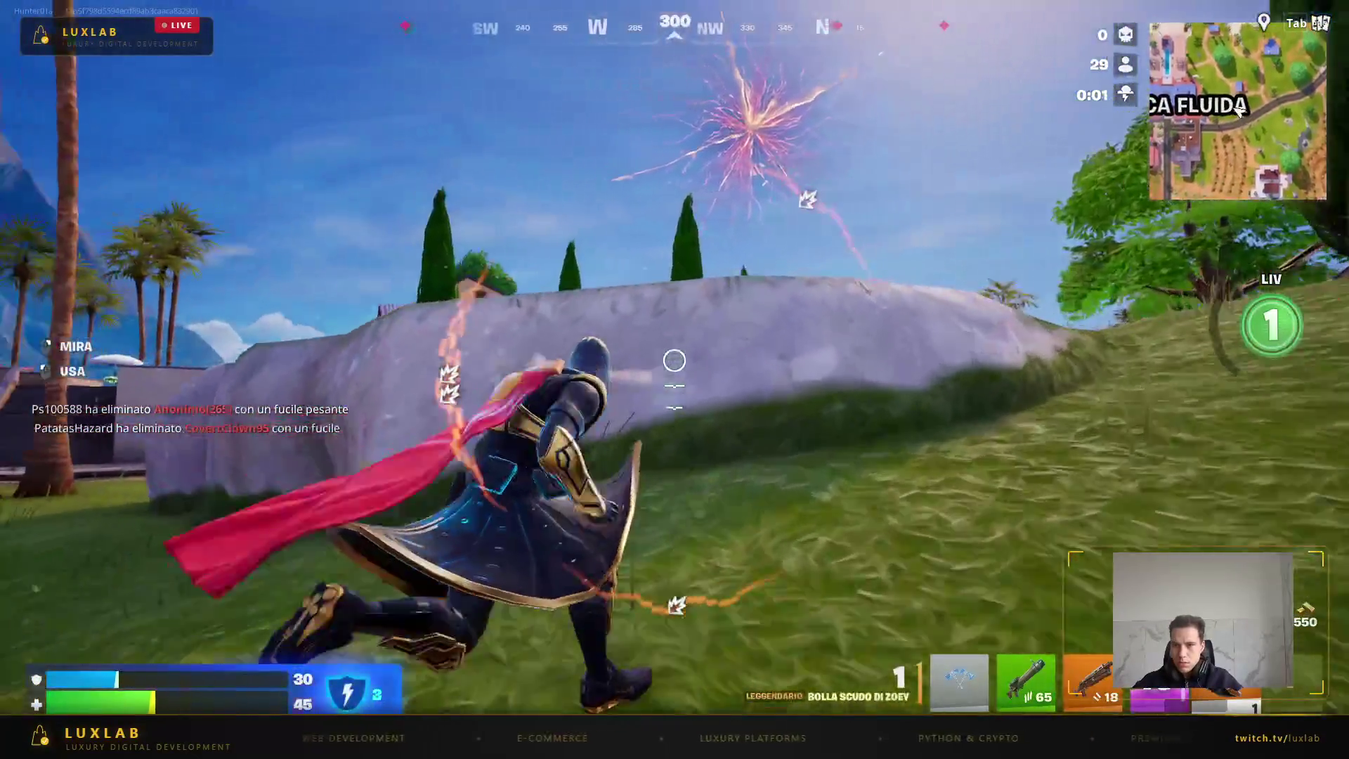
- Equip the orange heavy rifle and collect the Succo Succoso from the desk
{"action": "key", "text": "4"}
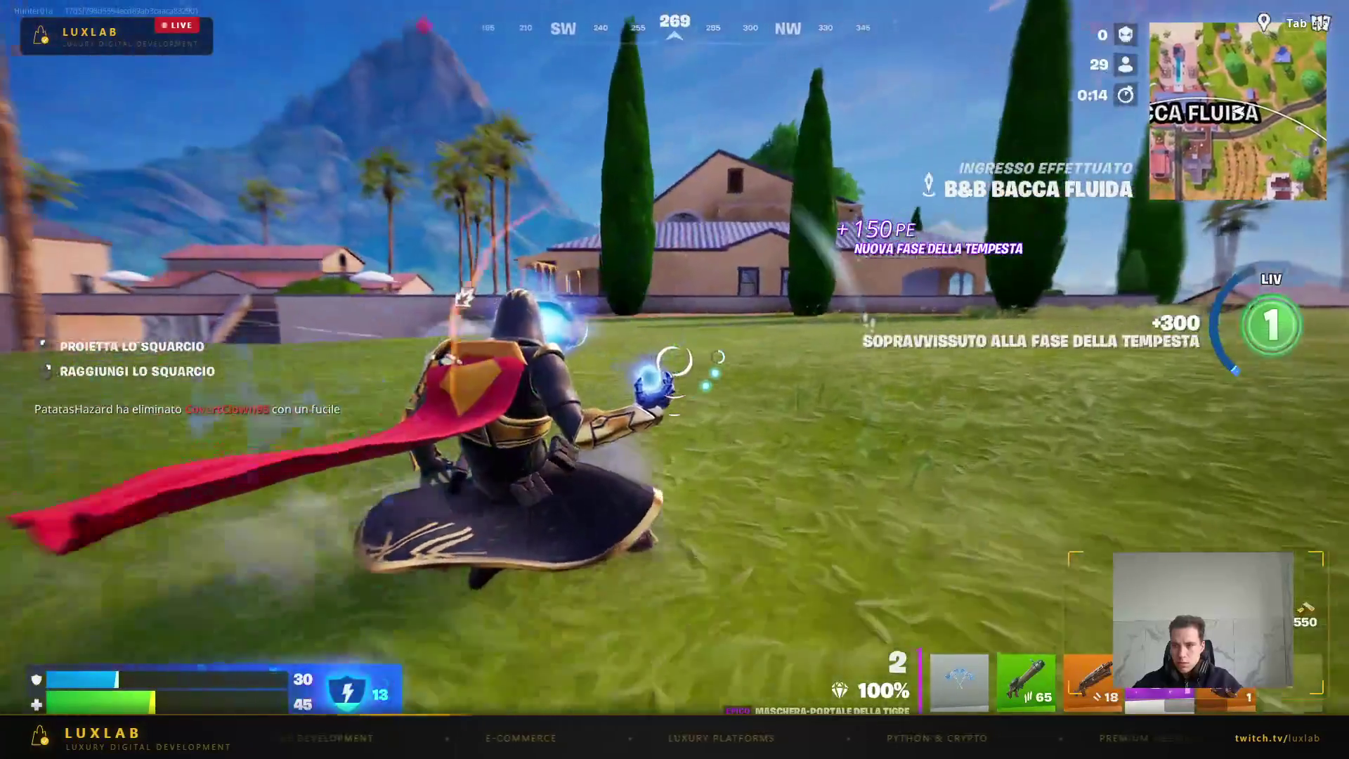
{"action": "key", "text": "2"}
{"action": "key", "text": "4"}
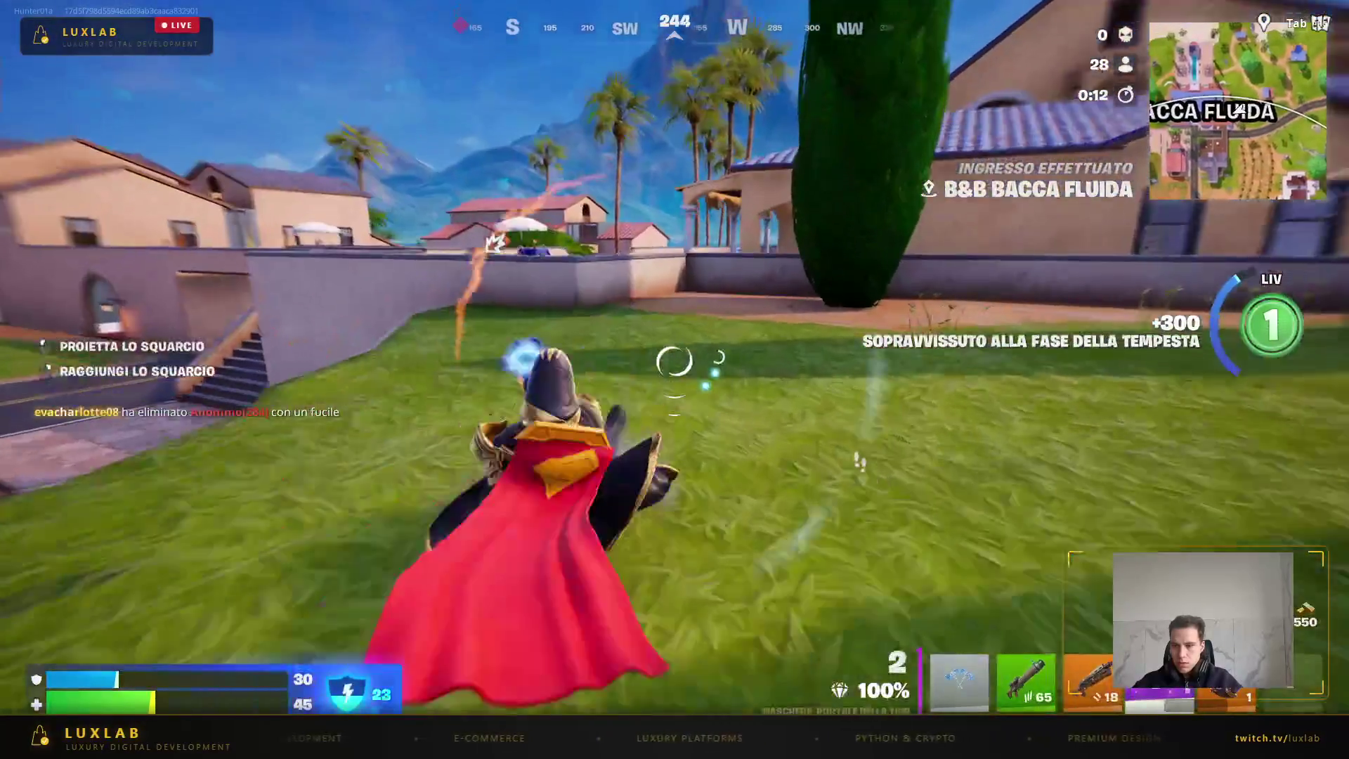
{"action": "key", "text": "3"}
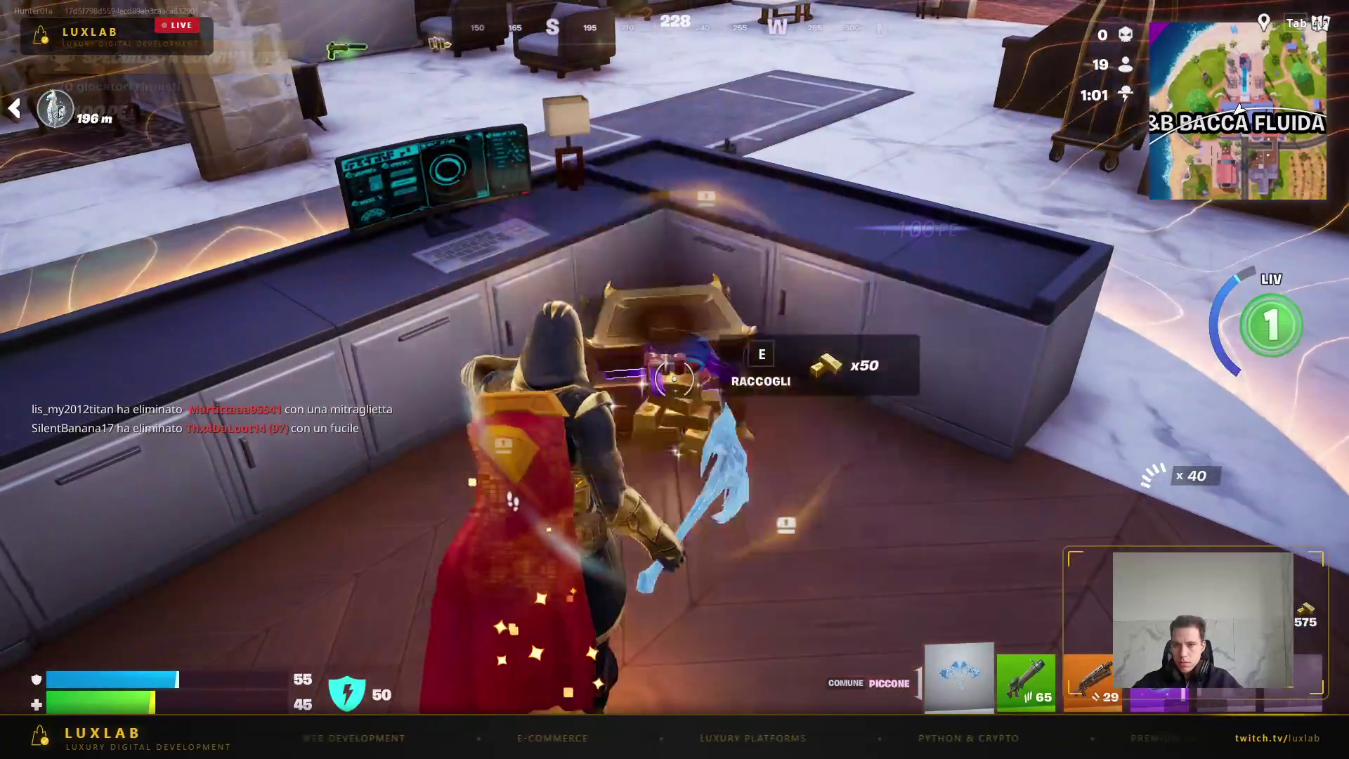
{"action": "key", "text": "e"}
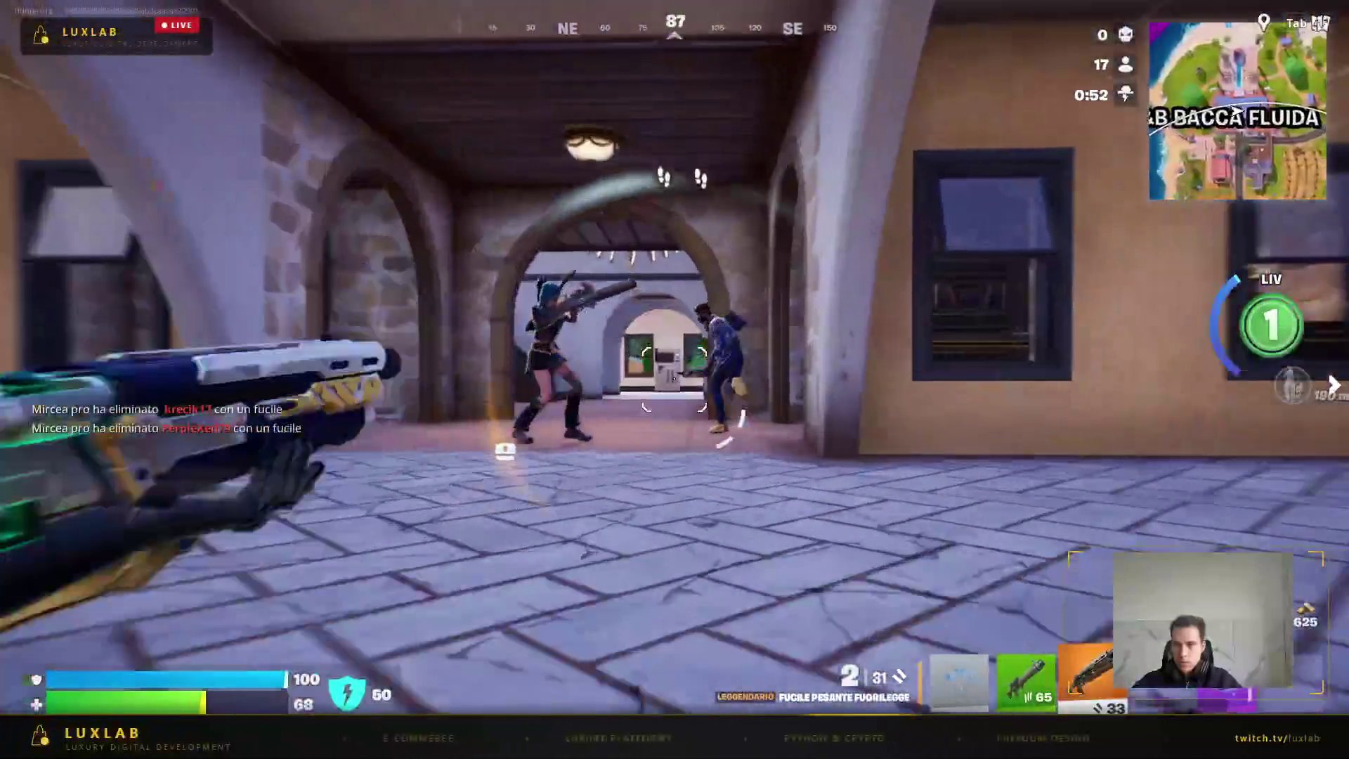
- Eliminate the two enemies in the hallway and doorway, then drink the chug barrel for shield
{"action": "left_click", "coordinate": [674, 380]}
{"action": "left_click", "coordinate": [674, 380]}
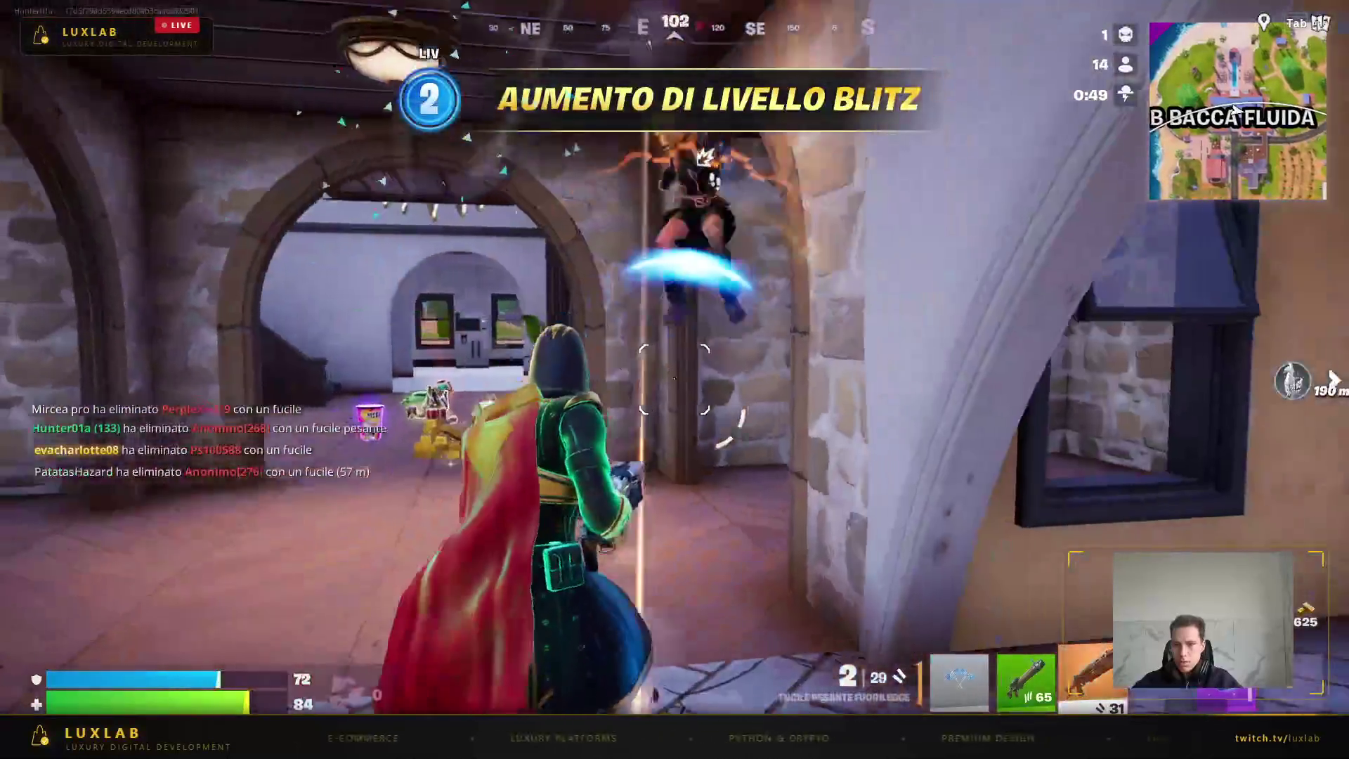
{"action": "left_click", "coordinate": [674, 380]}
{"action": "left_click", "coordinate": [675, 380]}
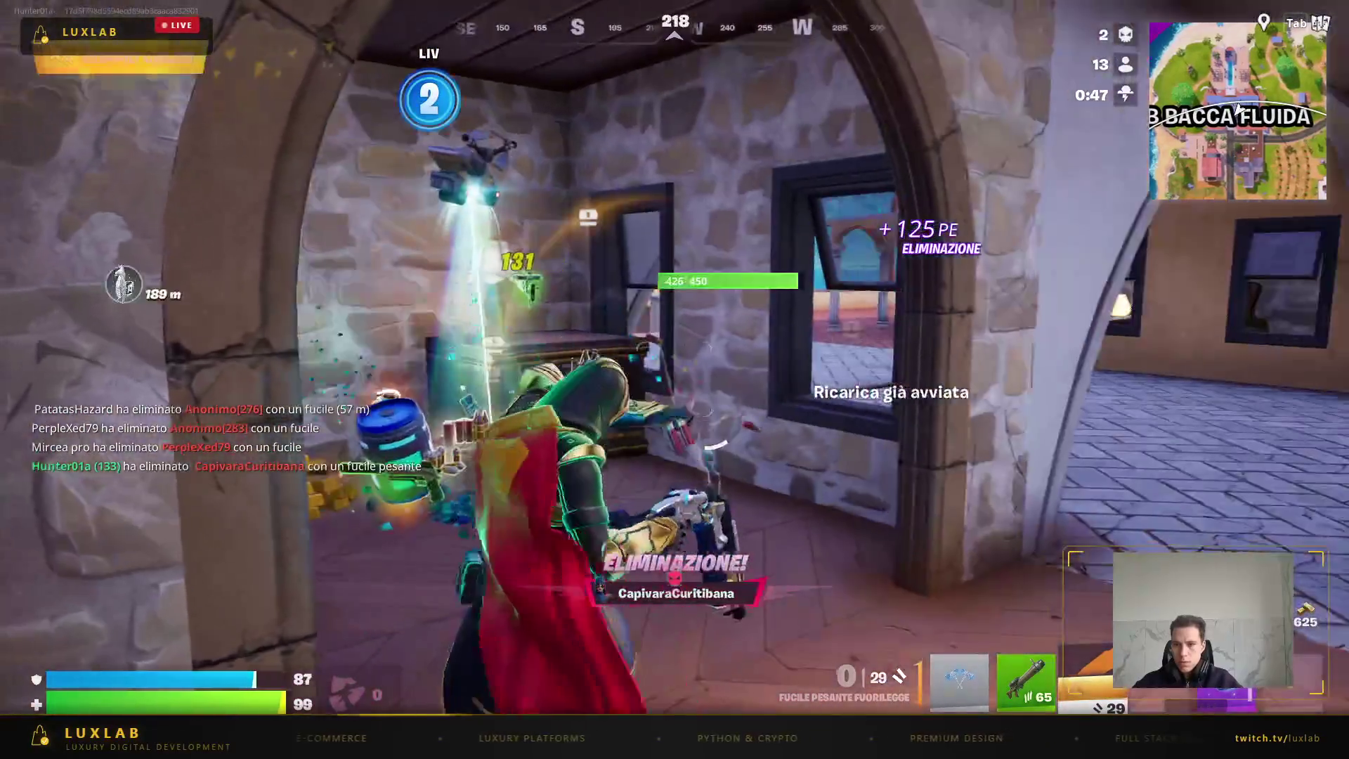
{"action": "key", "text": "w"}
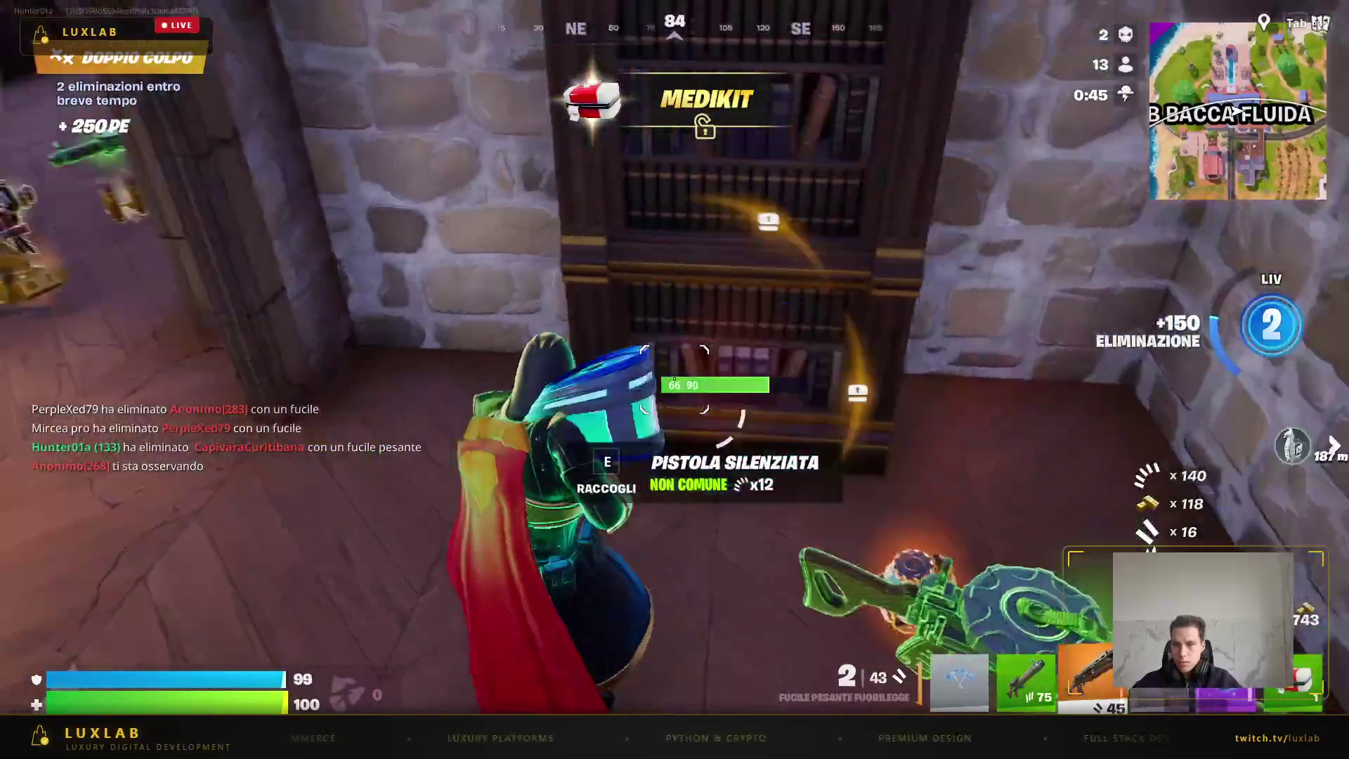
{"action": "key", "text": "4"}
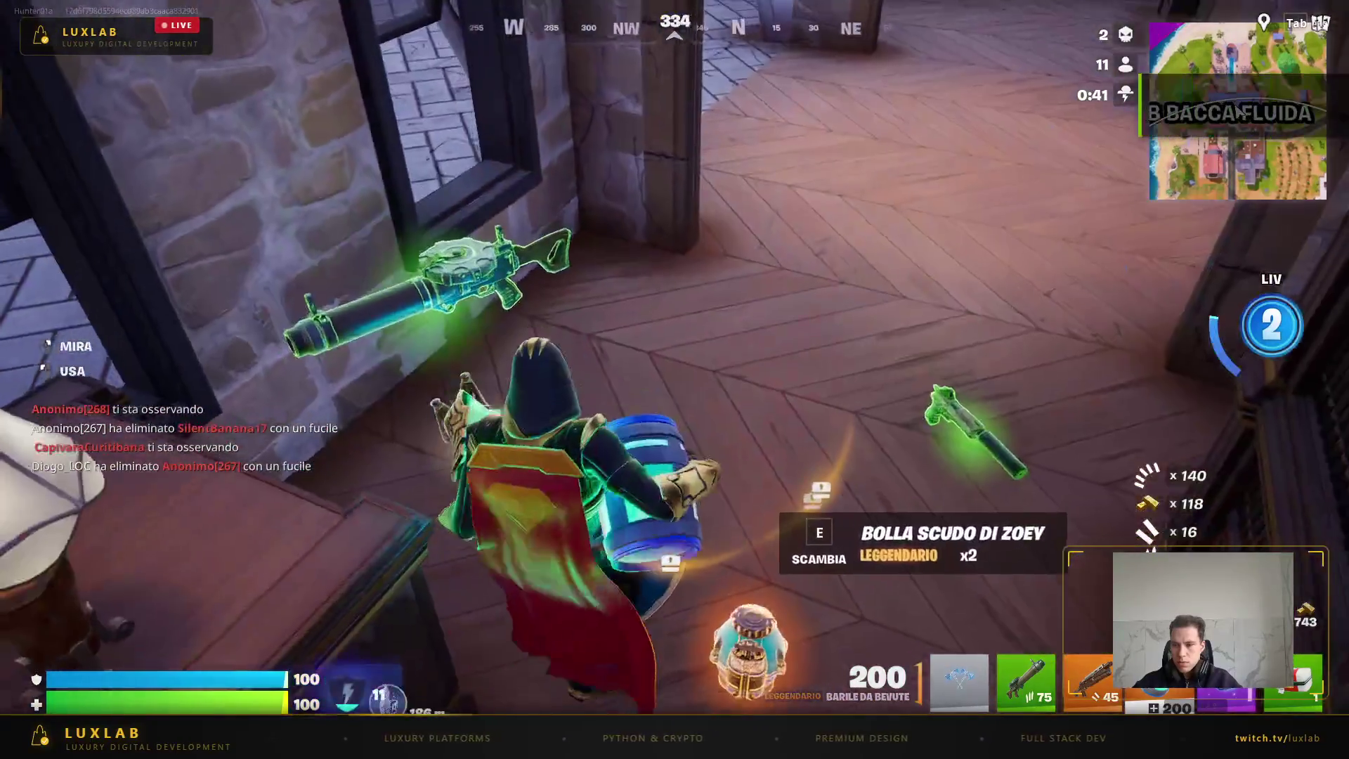
{"action": "left_click", "coordinate": [674, 379]}
- Head through the house onto the rooftop and swap for the mythic Fucile Frittella Potenziato
{"action": "key", "text": "w"}
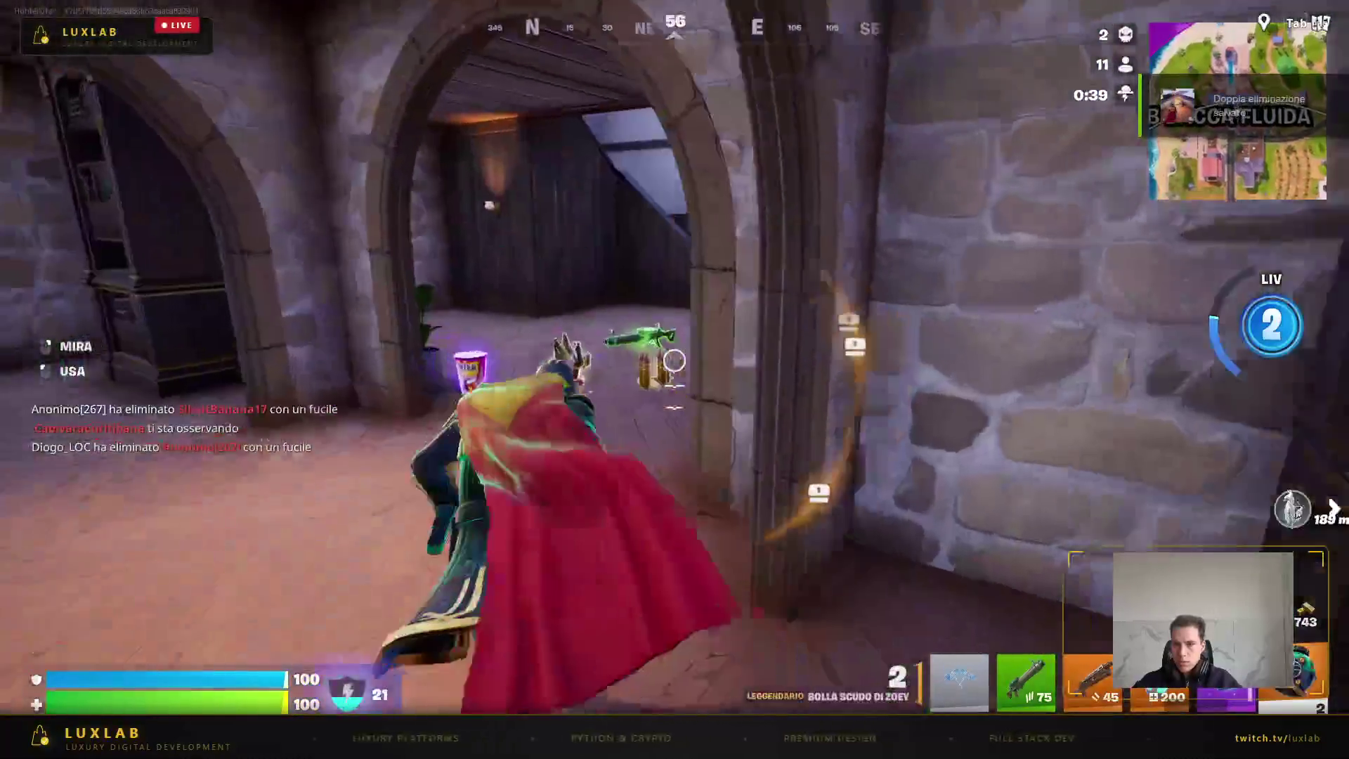
{"action": "key", "text": "3"}
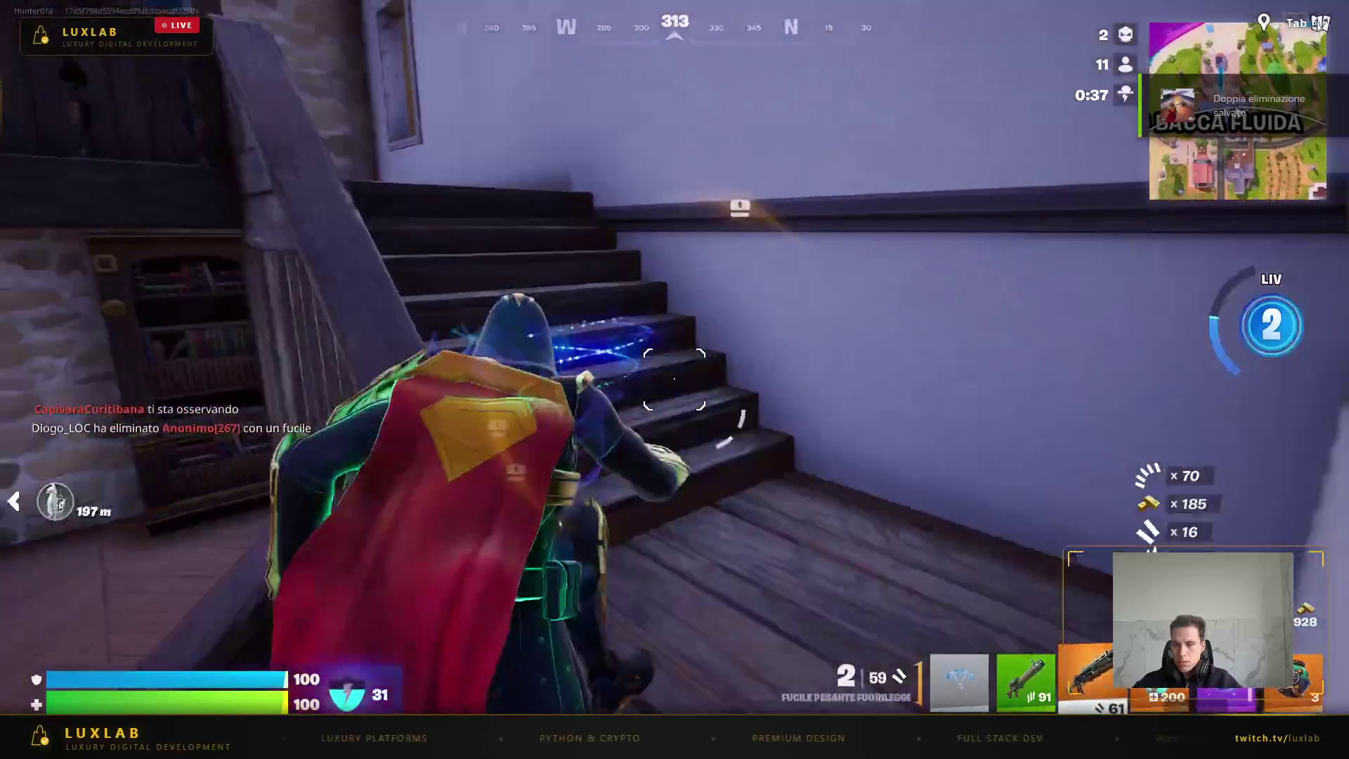
{"action": "key", "text": "w"}
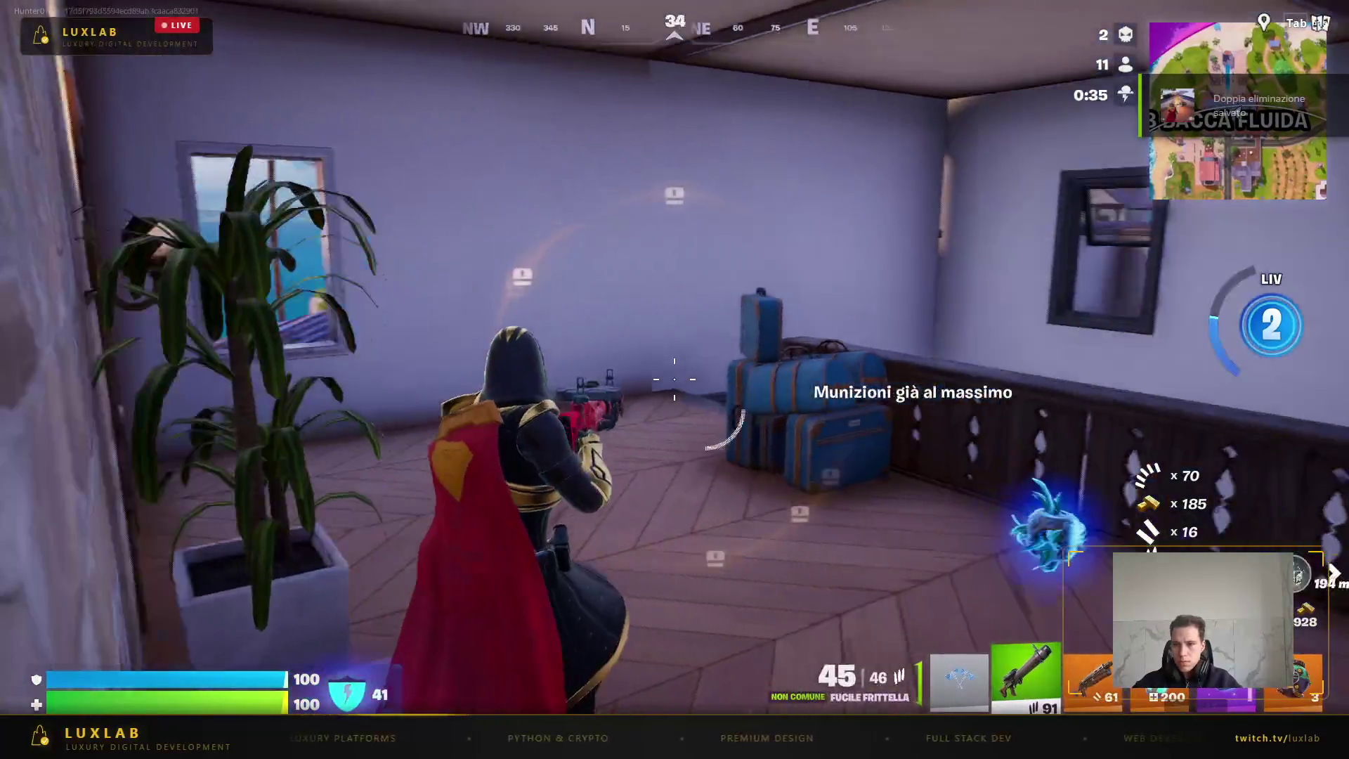
{"action": "key", "text": "e"}
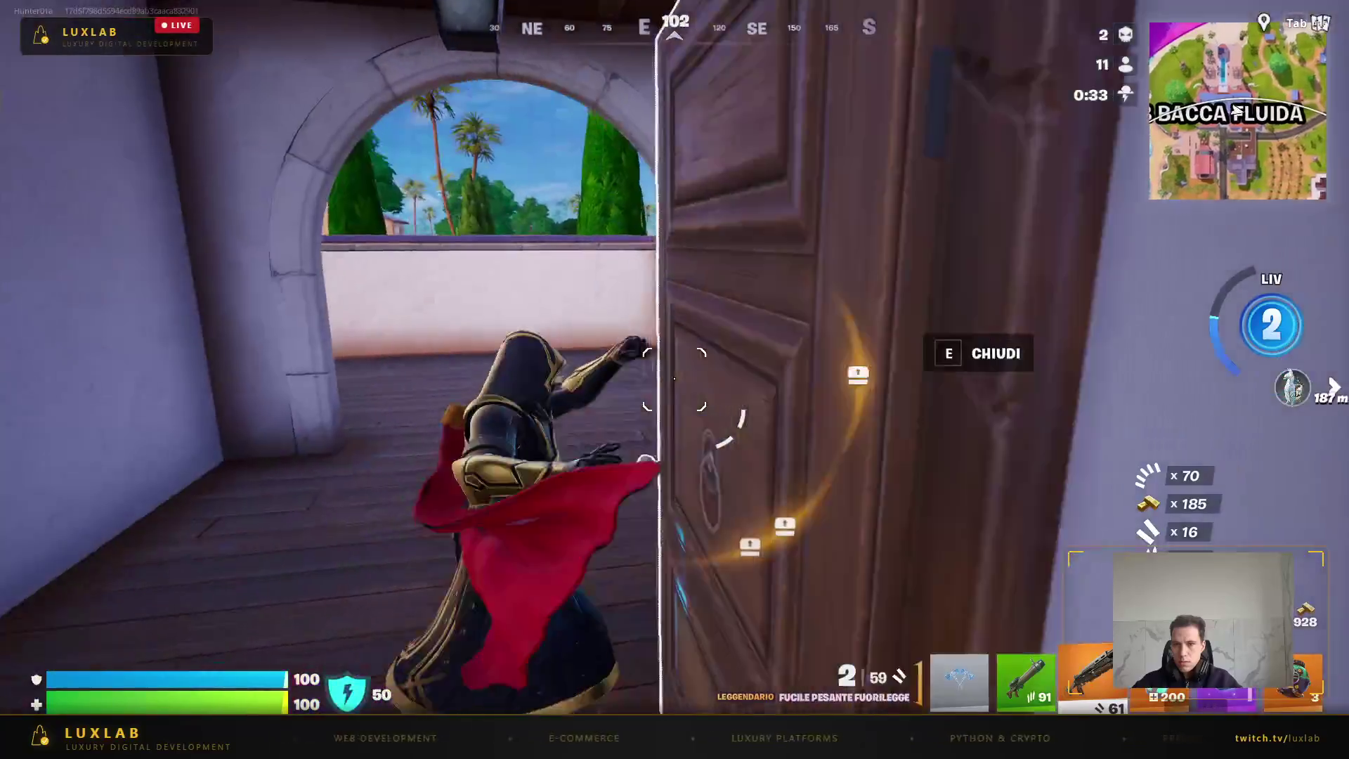
{"action": "key", "text": "w"}
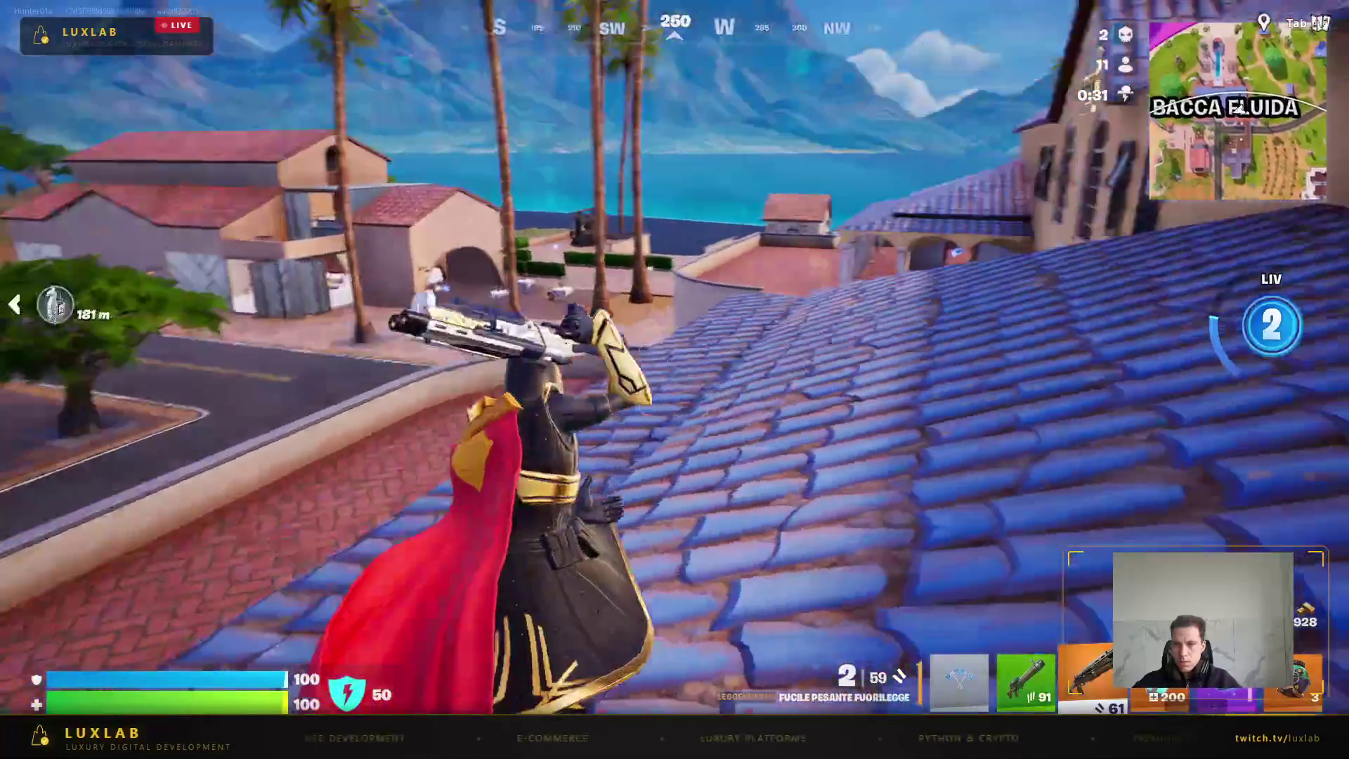
{"action": "key", "text": "shift"}
{"action": "key", "text": "1"}
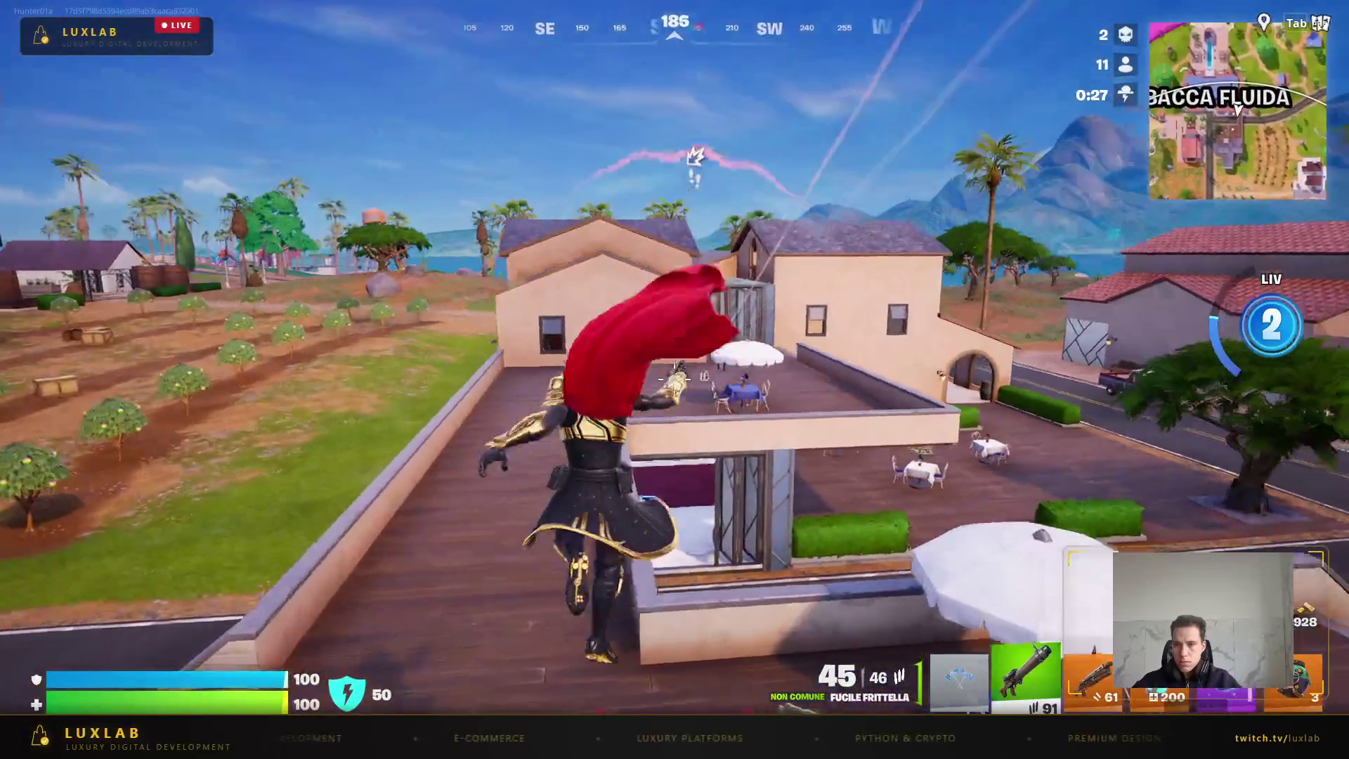
{"action": "key", "text": "ctrl"}
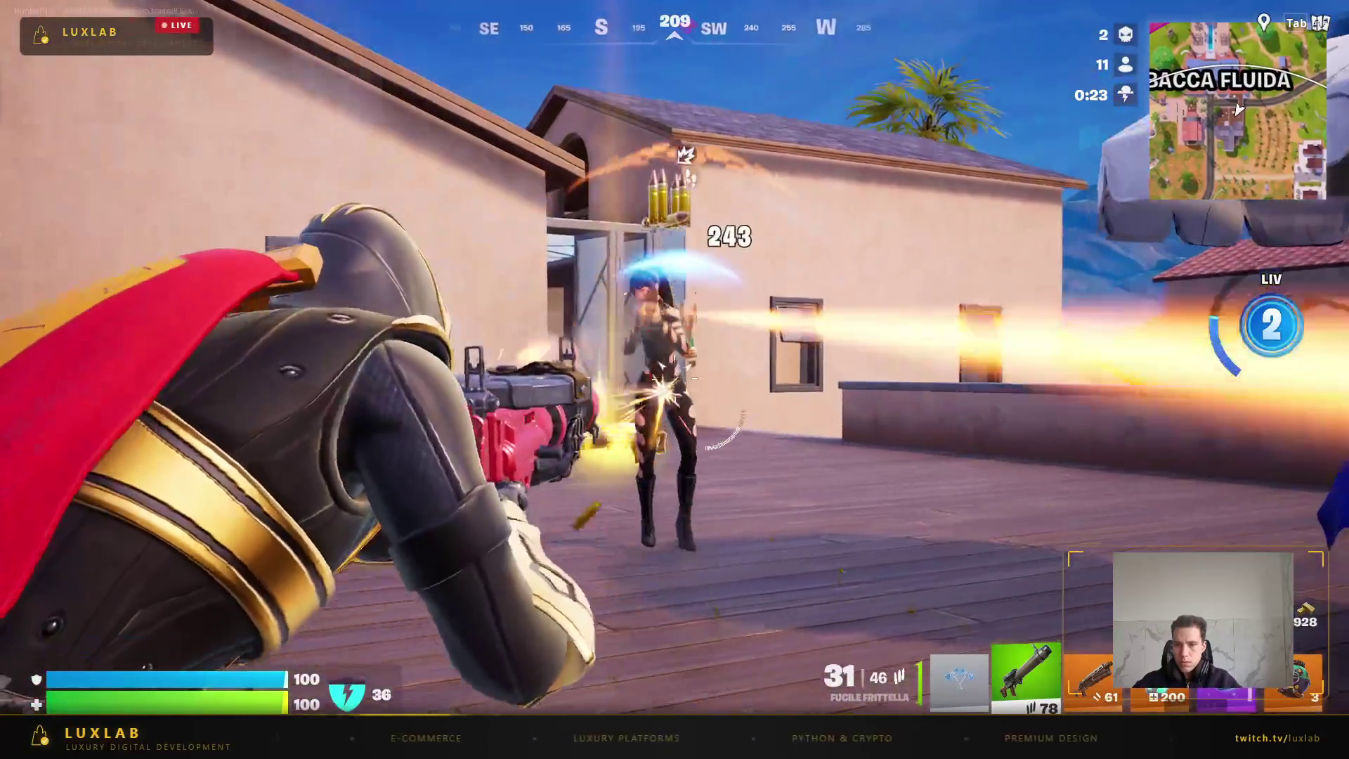
{"action": "key", "text": "w"}
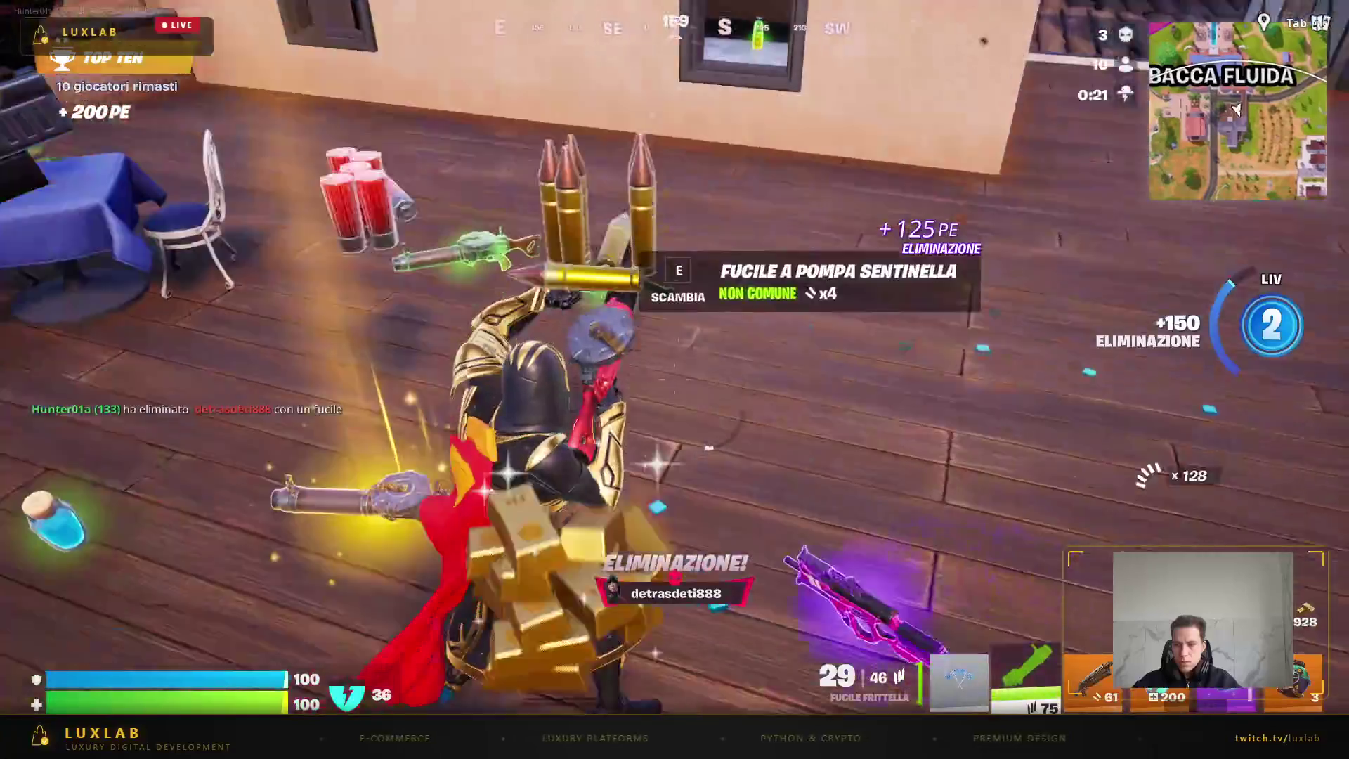
{"action": "key", "text": "e"}
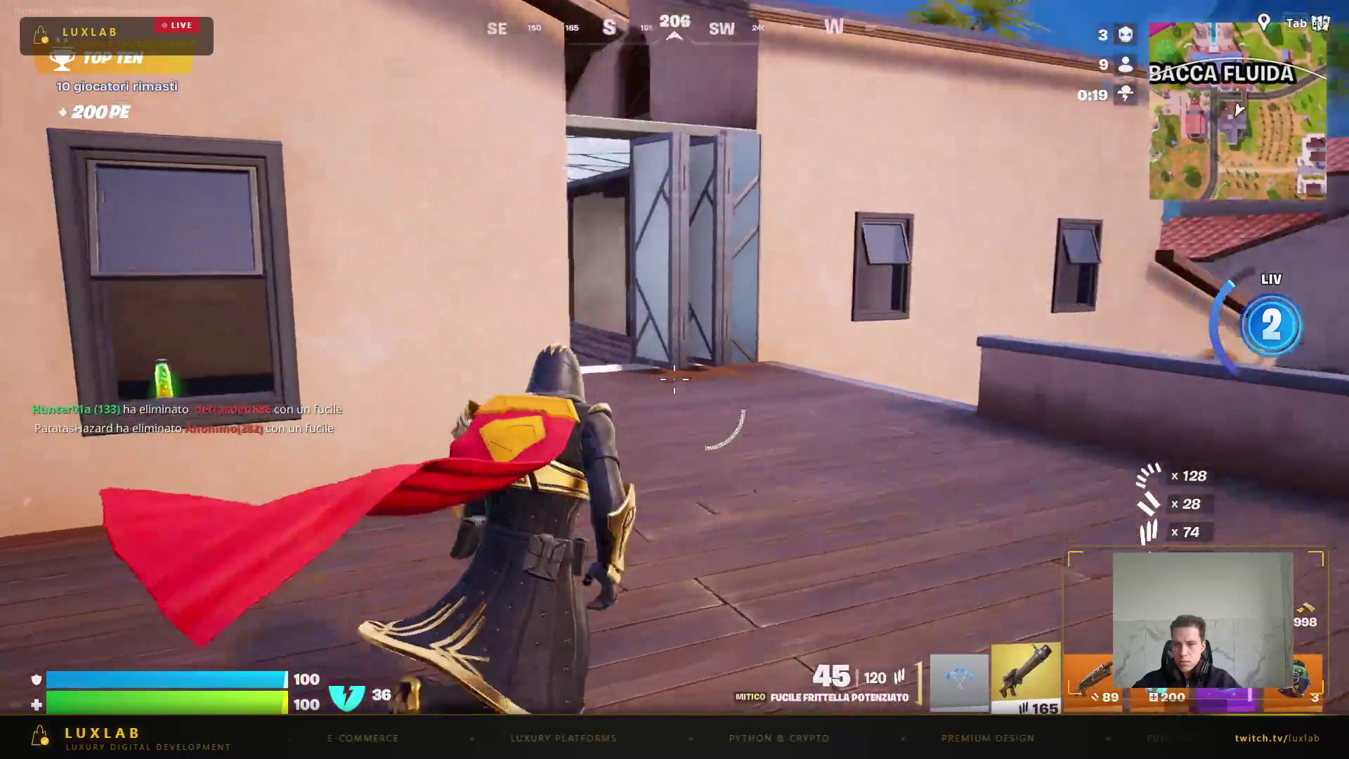
- Cross the tiled roof and eliminate the enemy near the silo
{"action": "key", "text": "w"}
{"action": "key", "text": "space"}
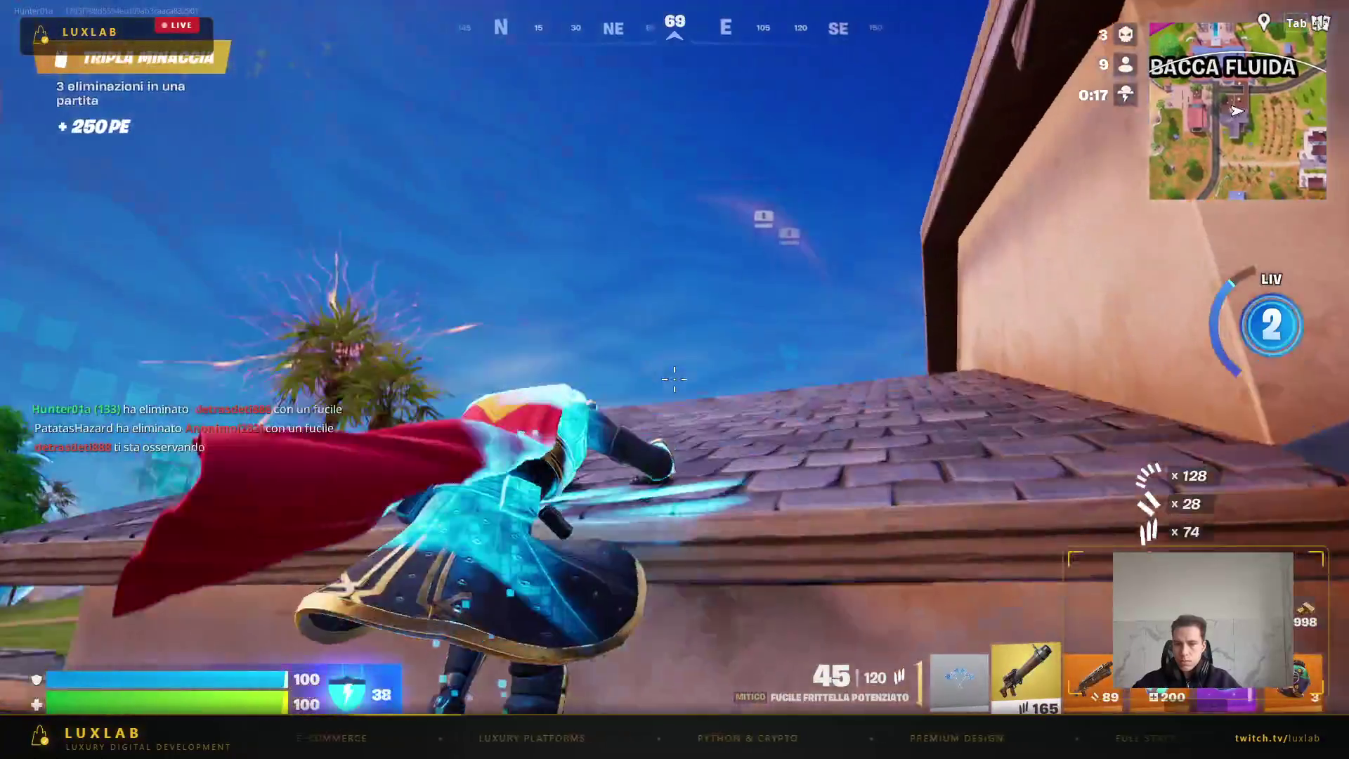
{"action": "key", "text": "w"}
{"action": "key", "text": "w"}
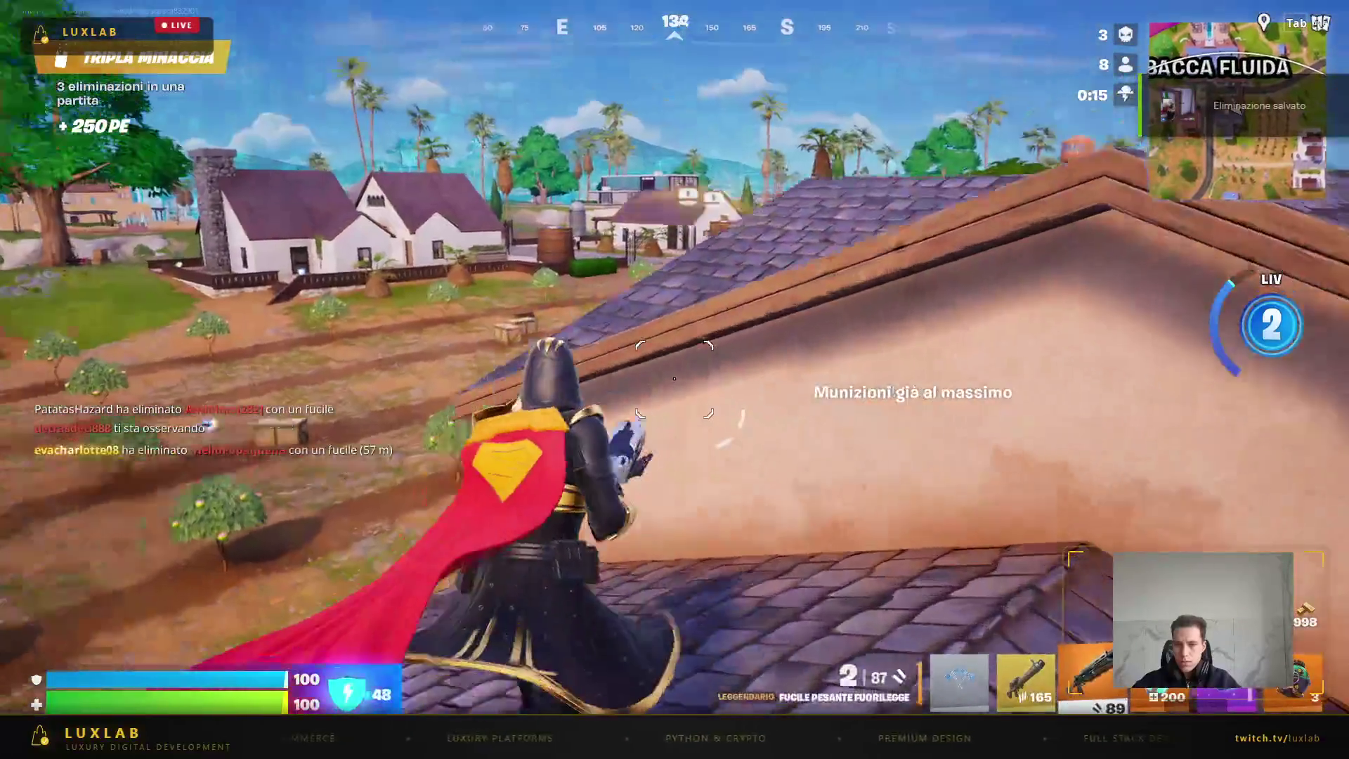
{"action": "left_click", "coordinate": [674, 380]}
{"action": "key", "text": "w"}
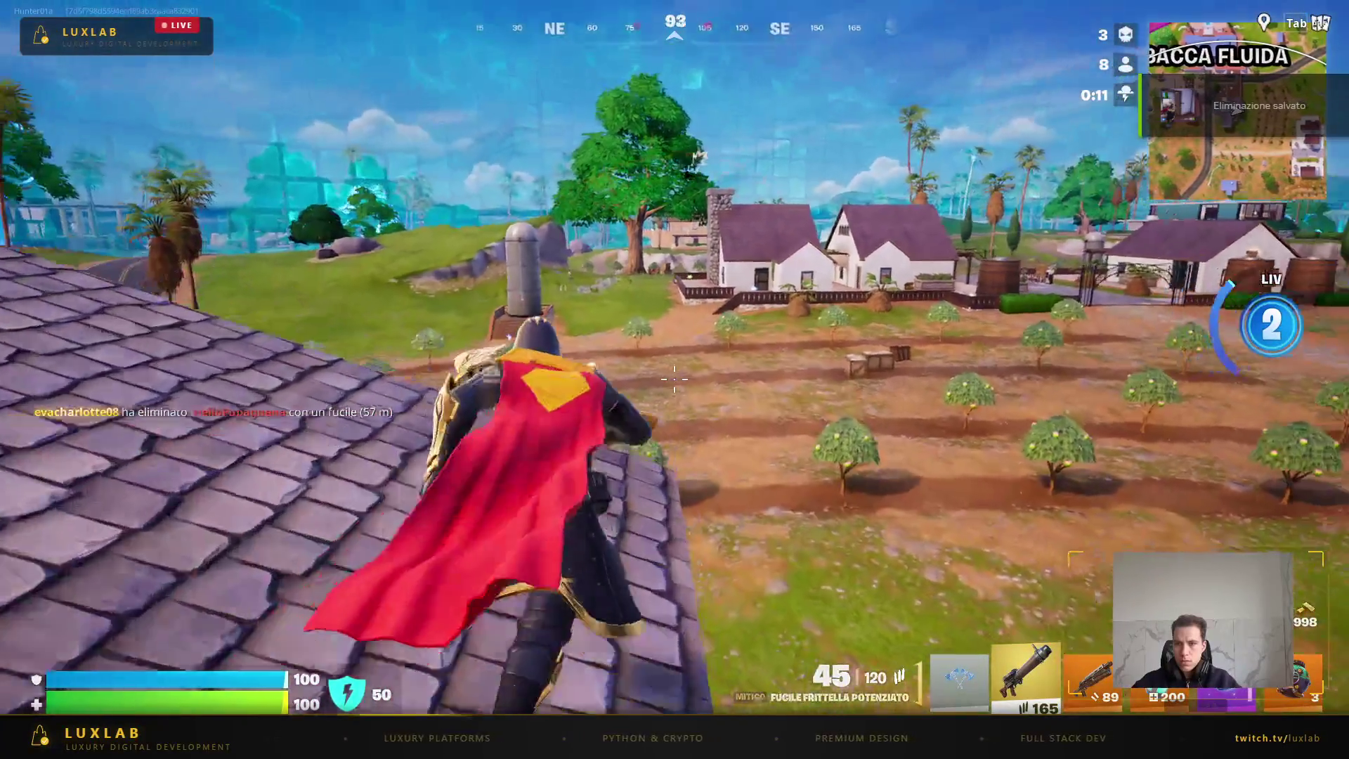
{"action": "key", "text": "w"}
{"action": "key", "text": "ctrl"}
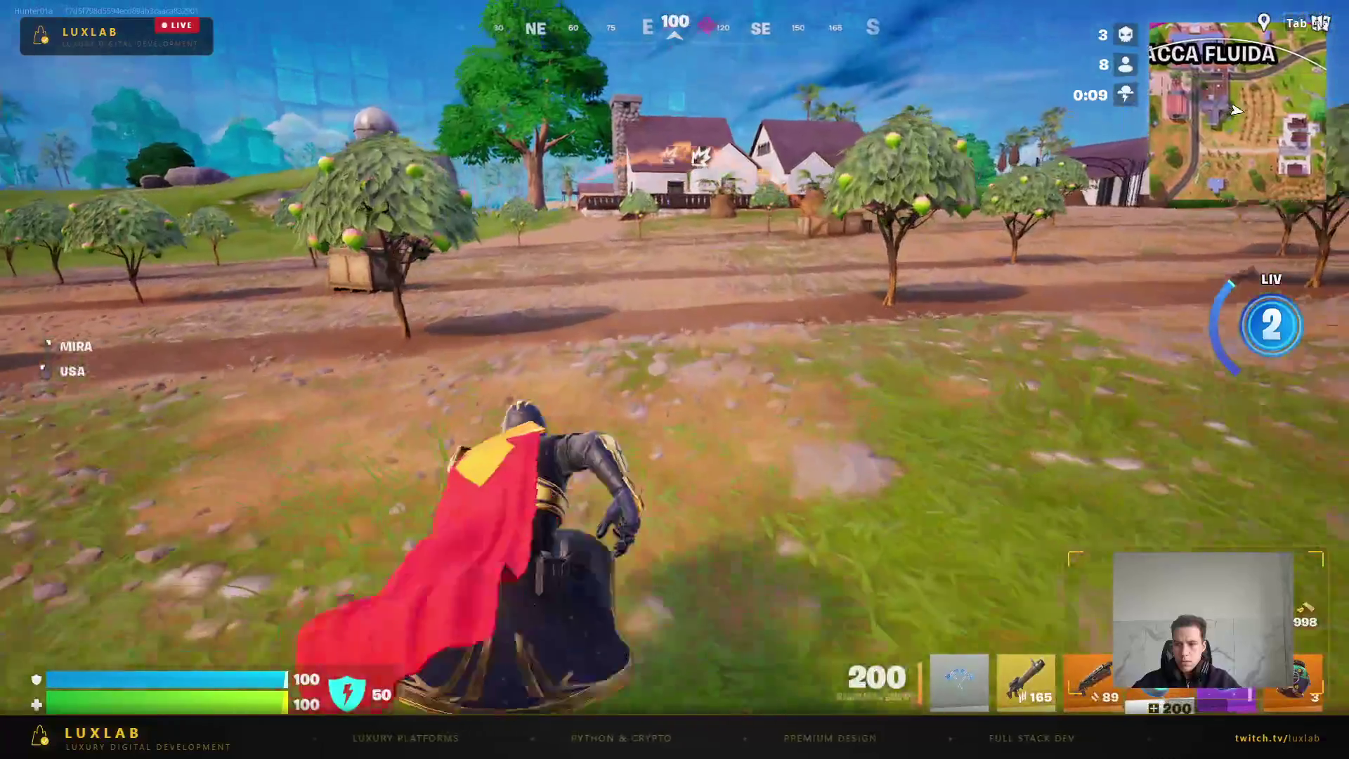
{"action": "key", "text": "w"}
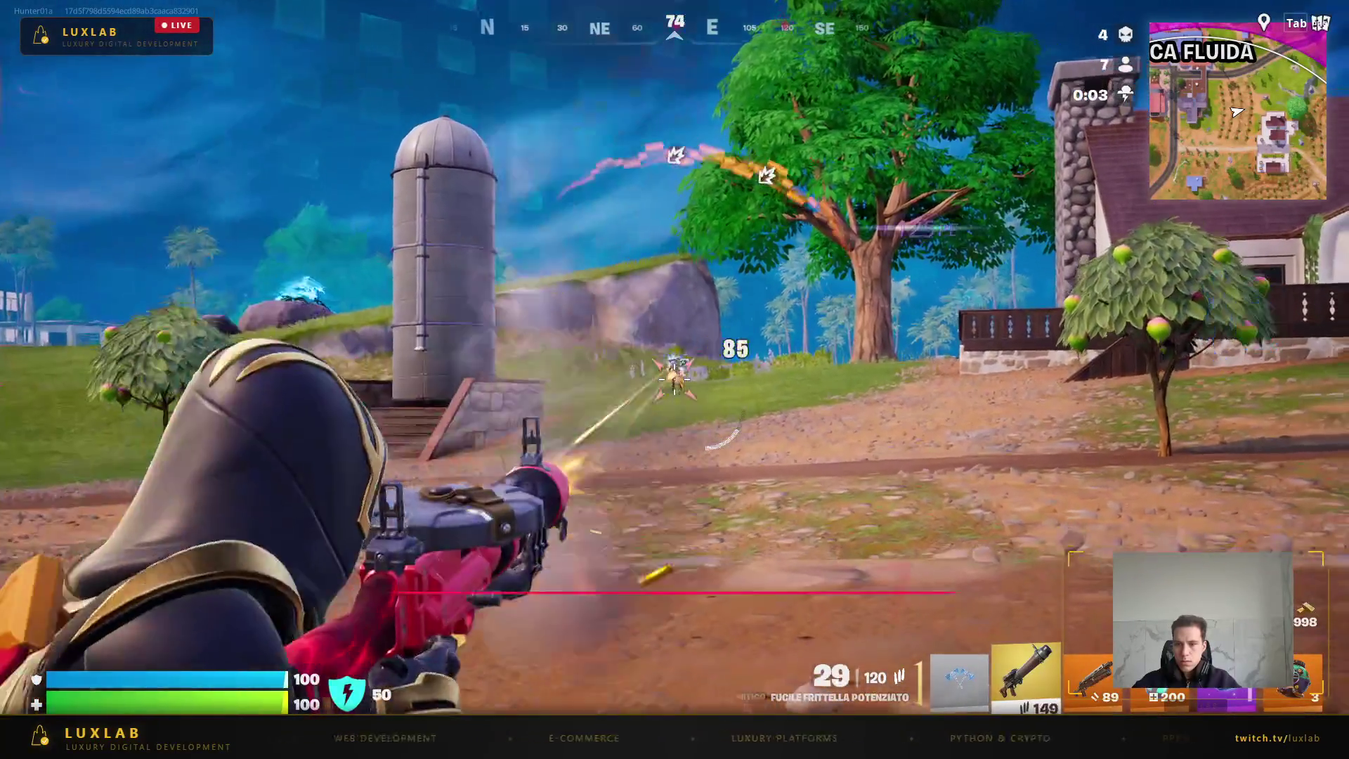
{"action": "left_click", "coordinate": [675, 380]}
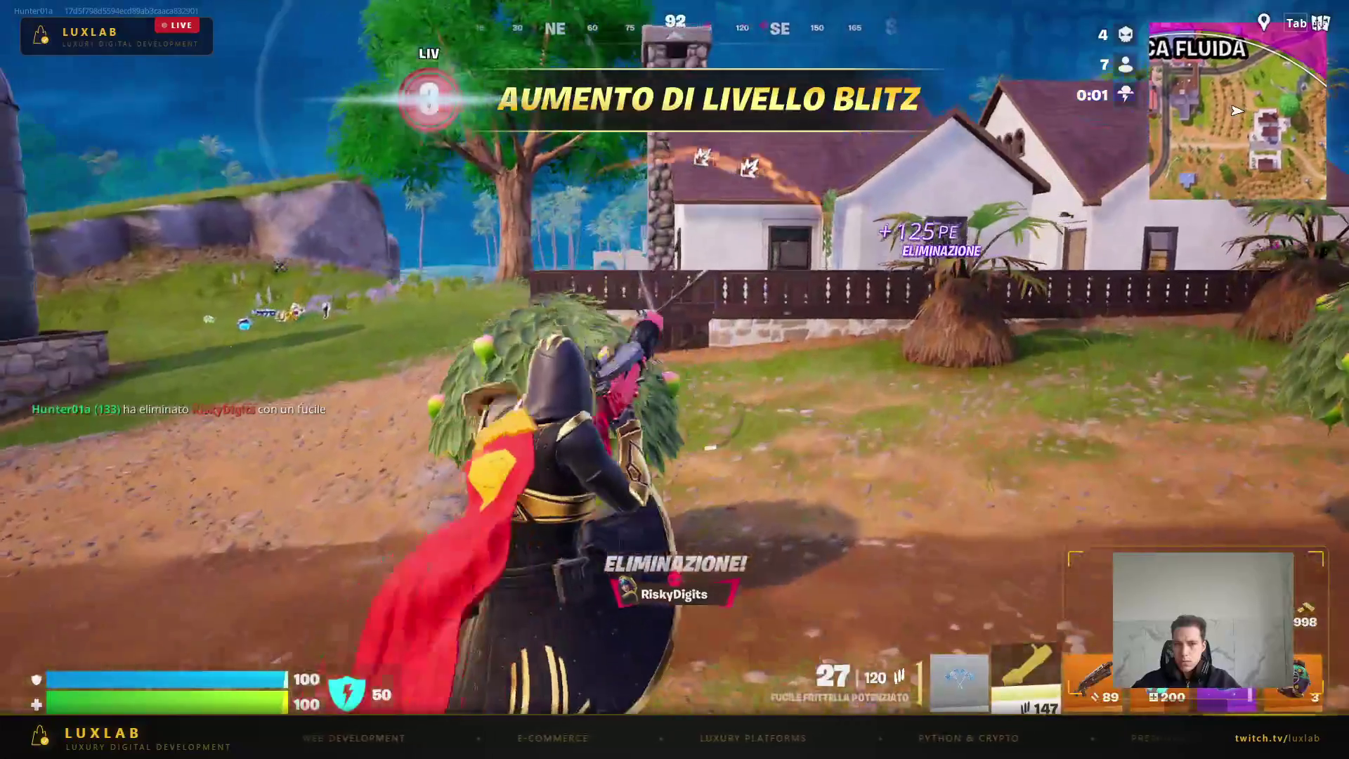
- Mark the upgraded shotgun, climb onto the house roof and reload the mythic rifle
{"action": "key", "text": "w"}
{"action": "key", "text": "3"}
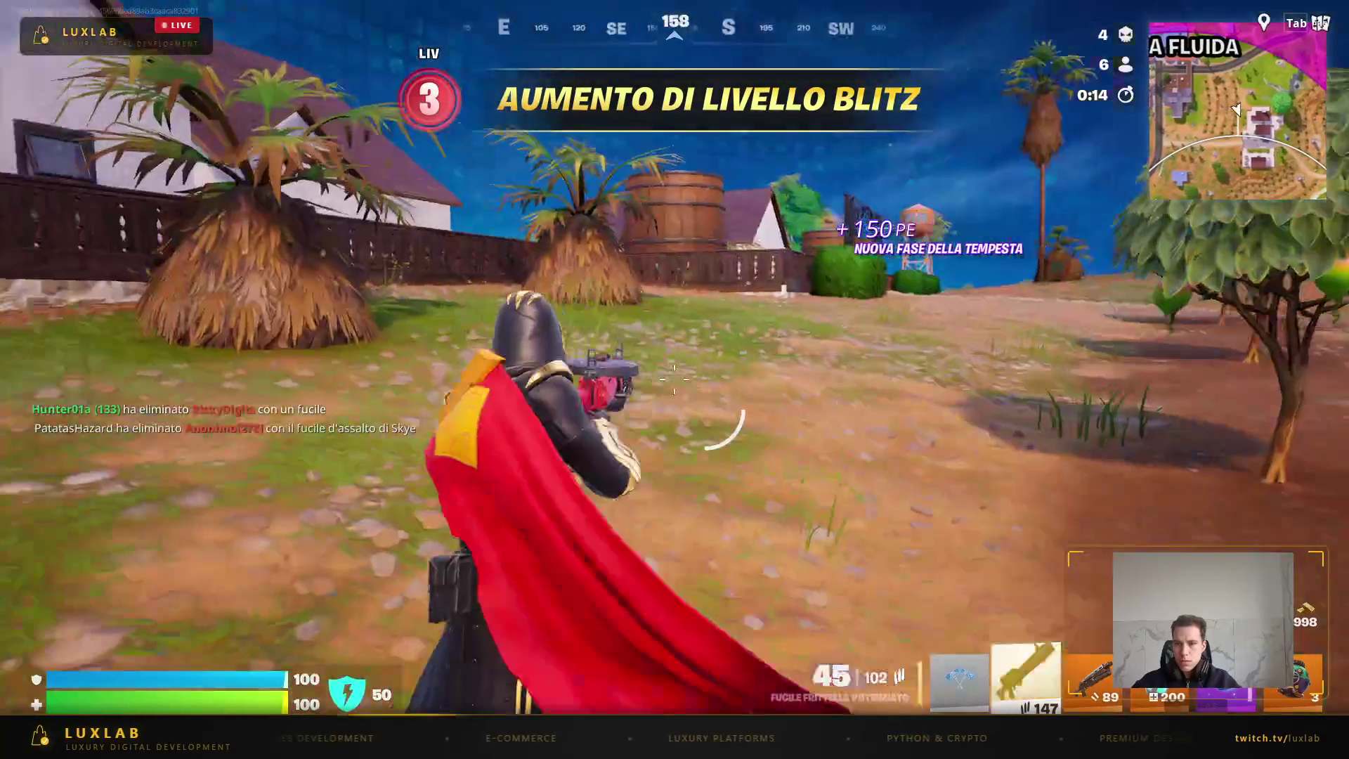
{"action": "middle_click", "coordinate": [675, 379]}
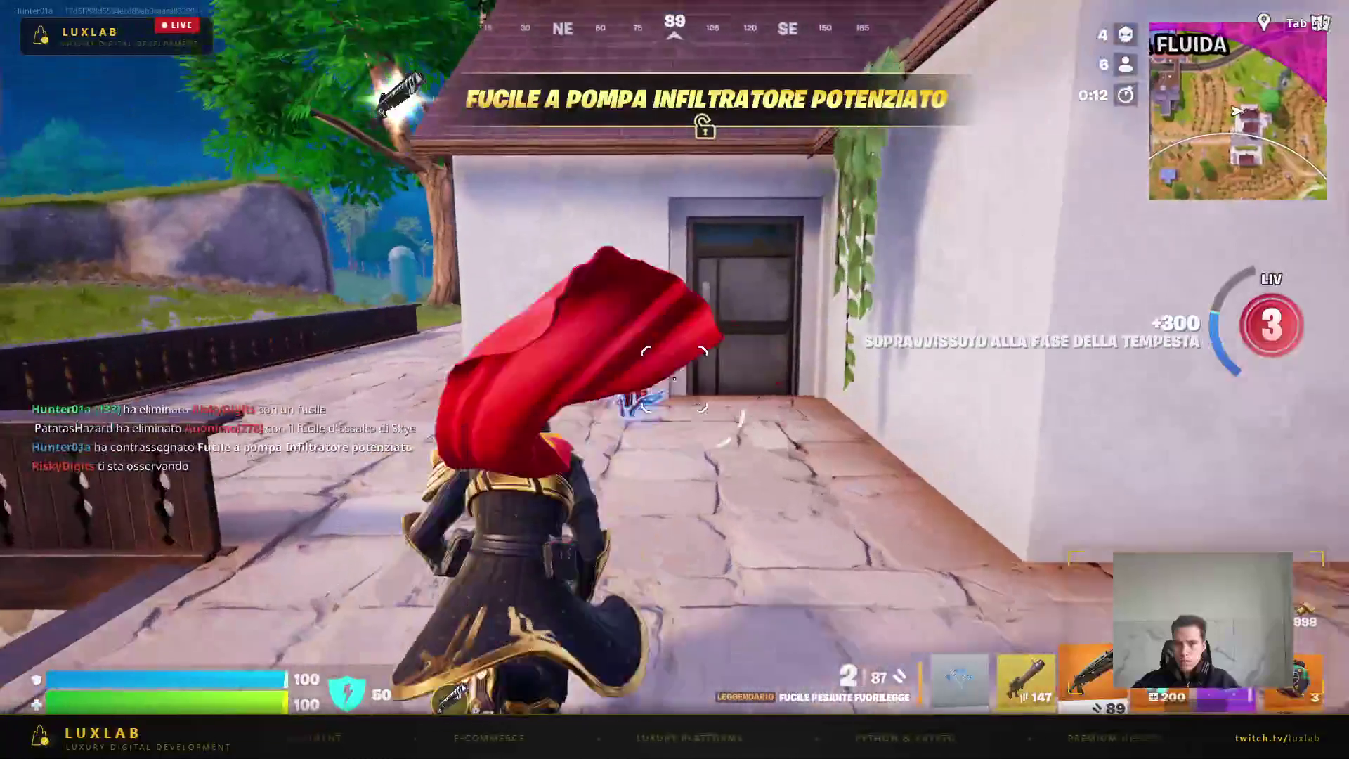
{"action": "key", "text": "space"}
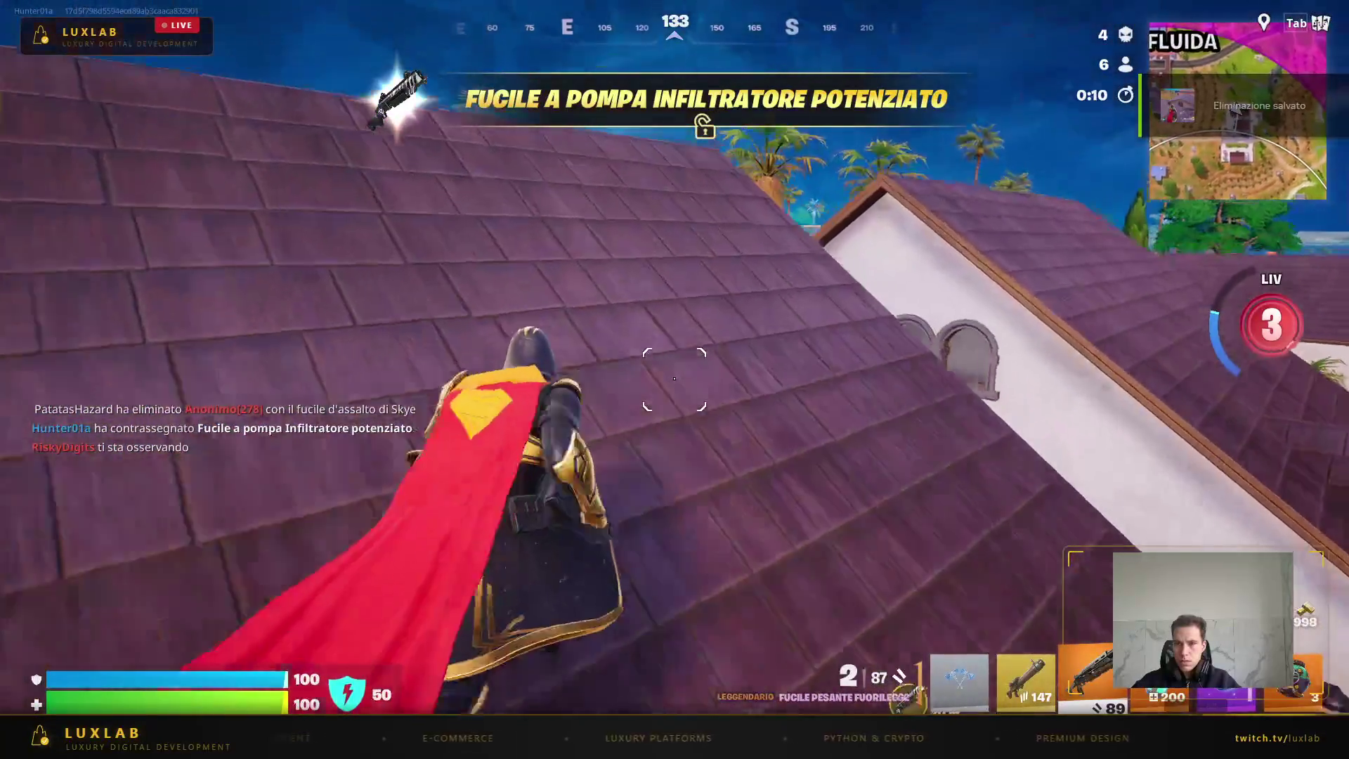
{"action": "key", "text": "2"}
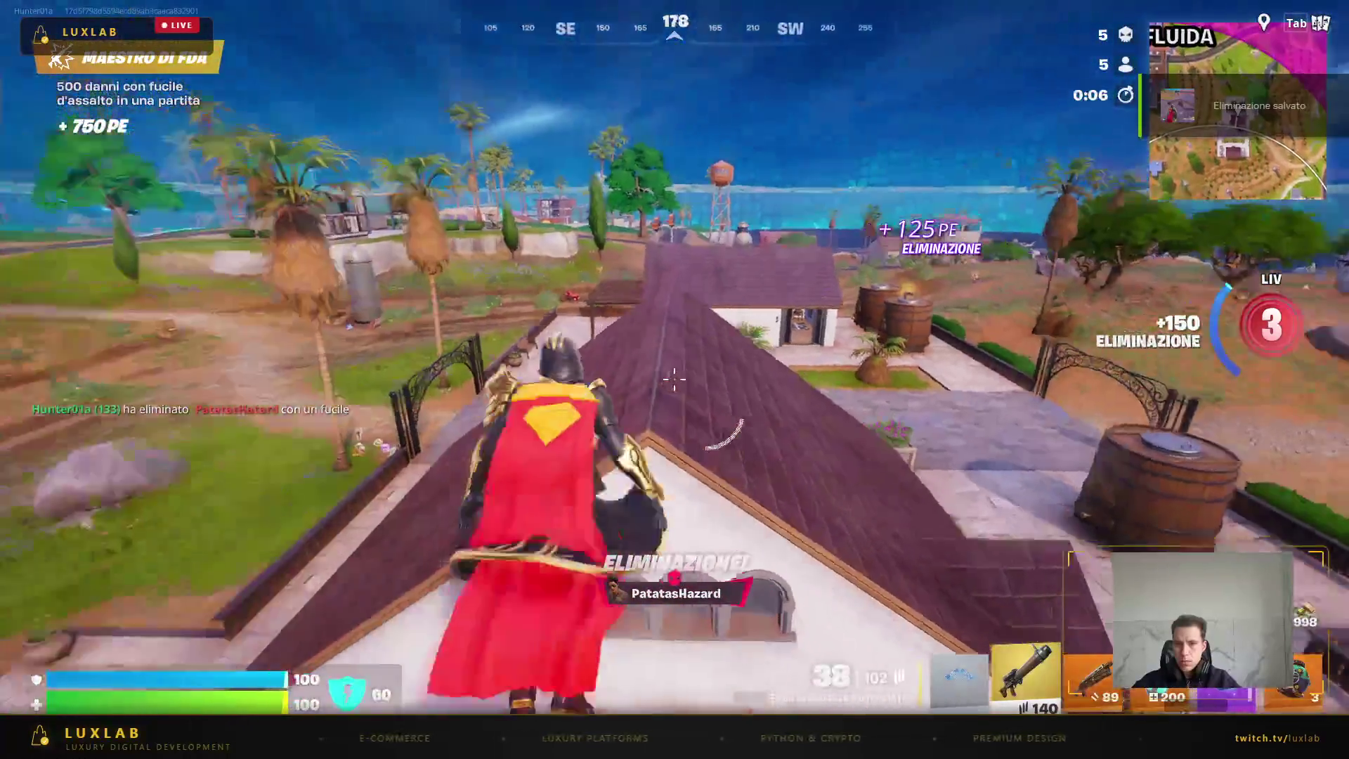
{"action": "key", "text": "w"}
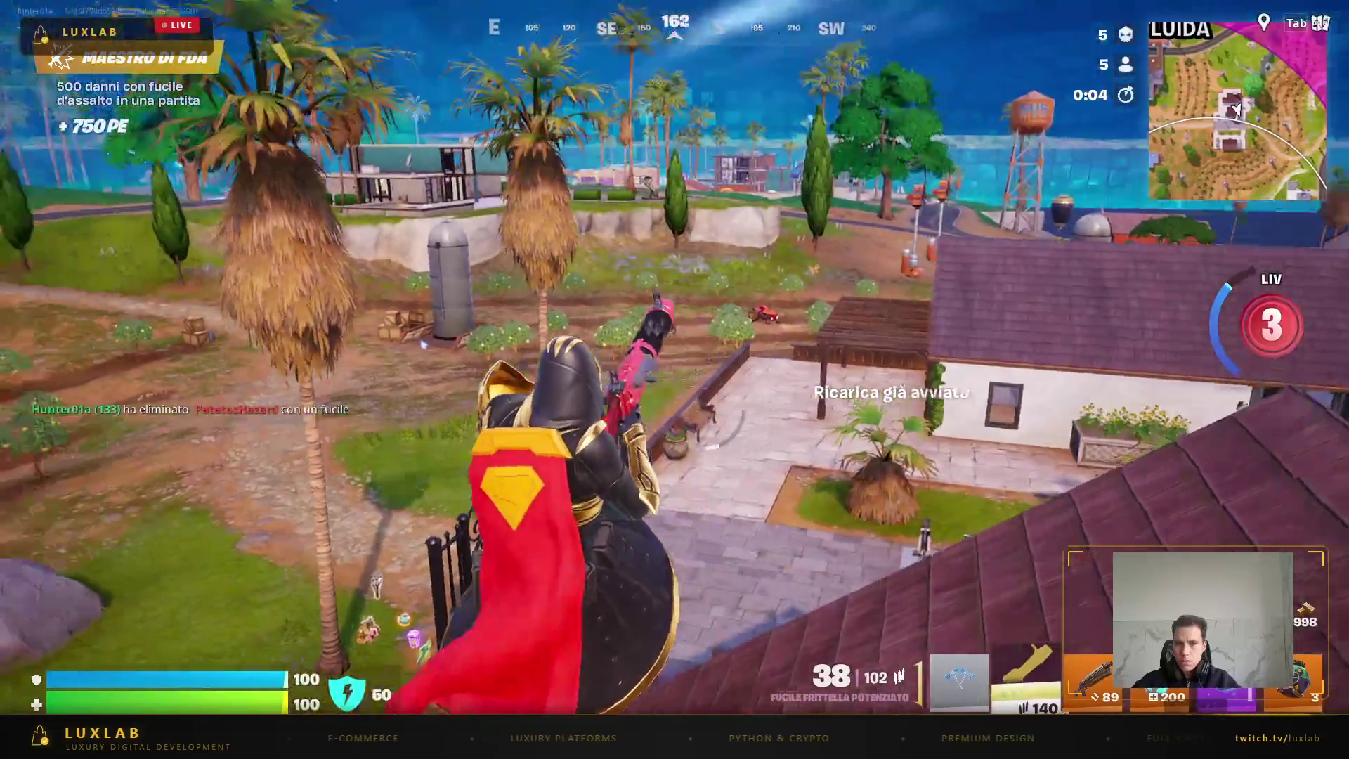
{"action": "key", "text": "r"}
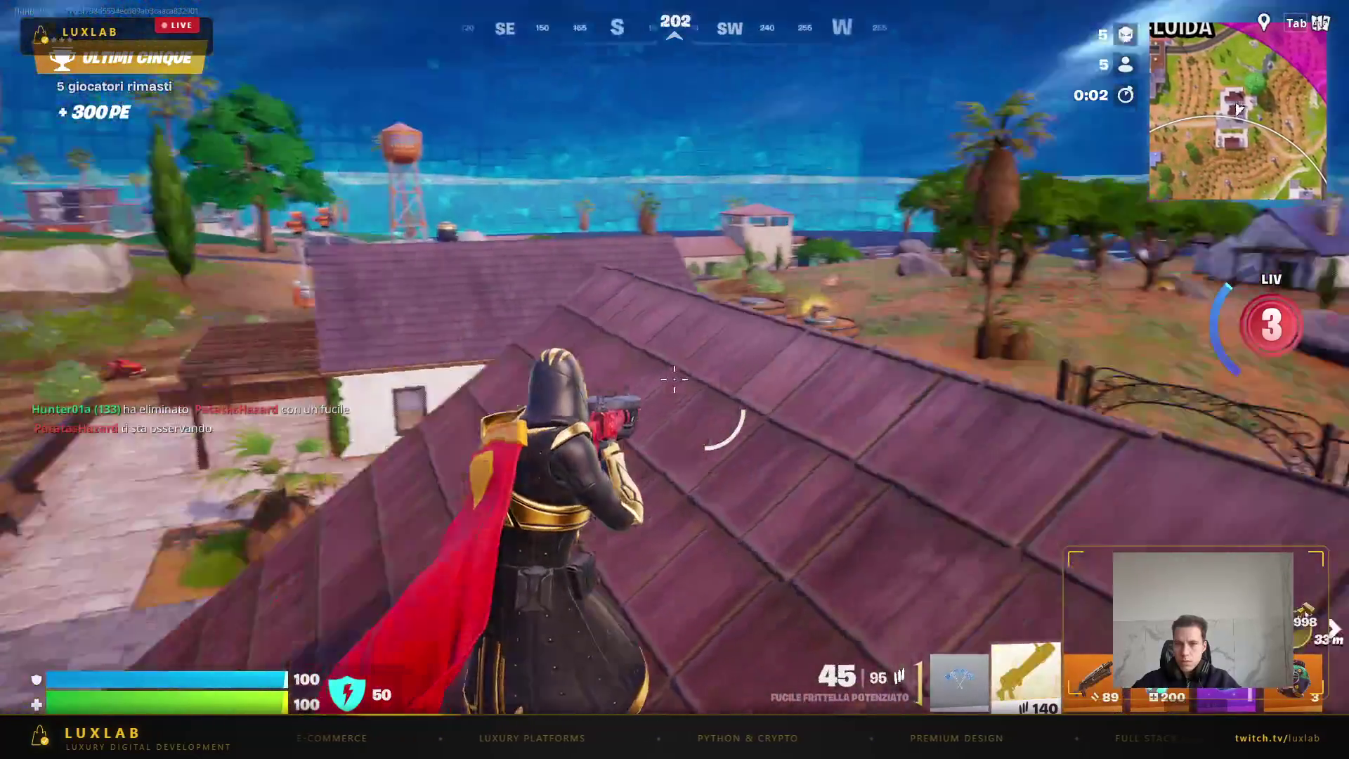
- Cross the rooftops via the courtyard to the roof edge overlooking the farm
{"action": "key", "text": "w"}
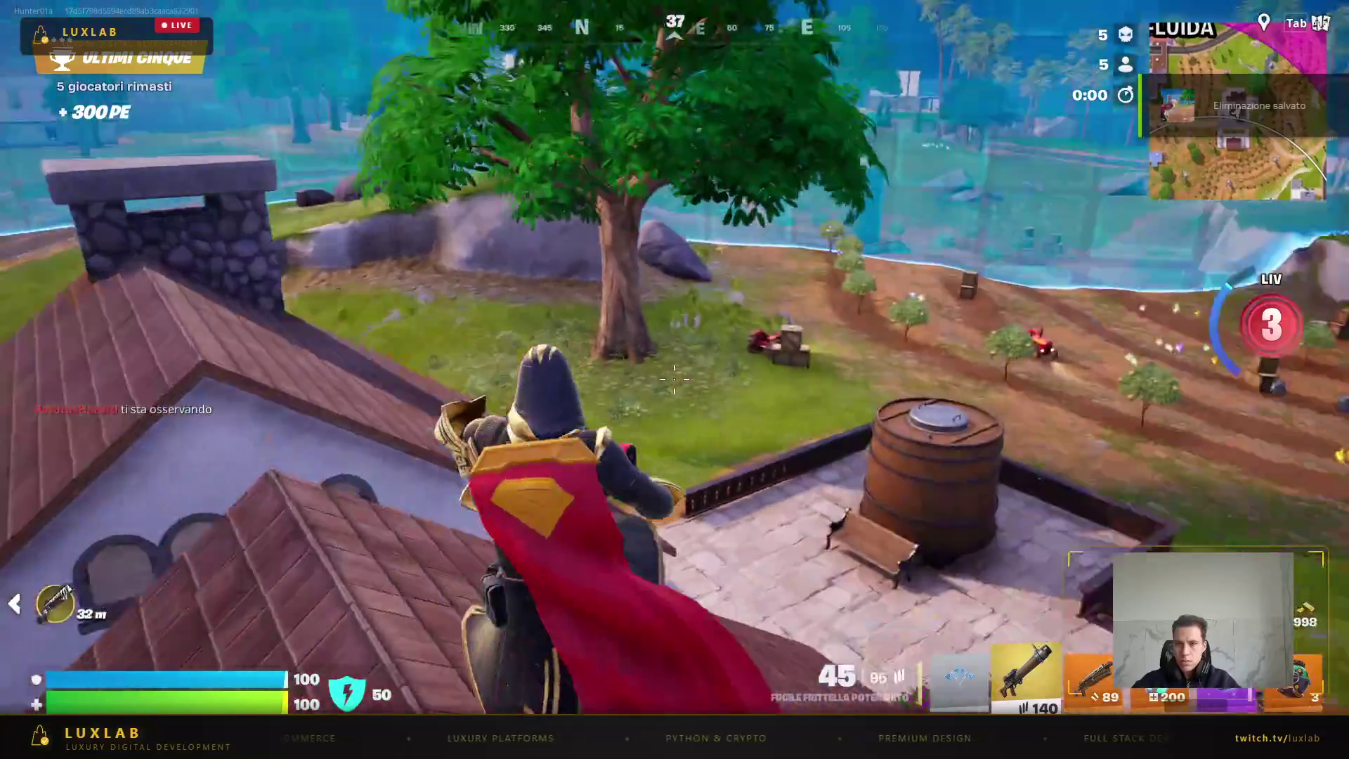
{"action": "key", "text": "w"}
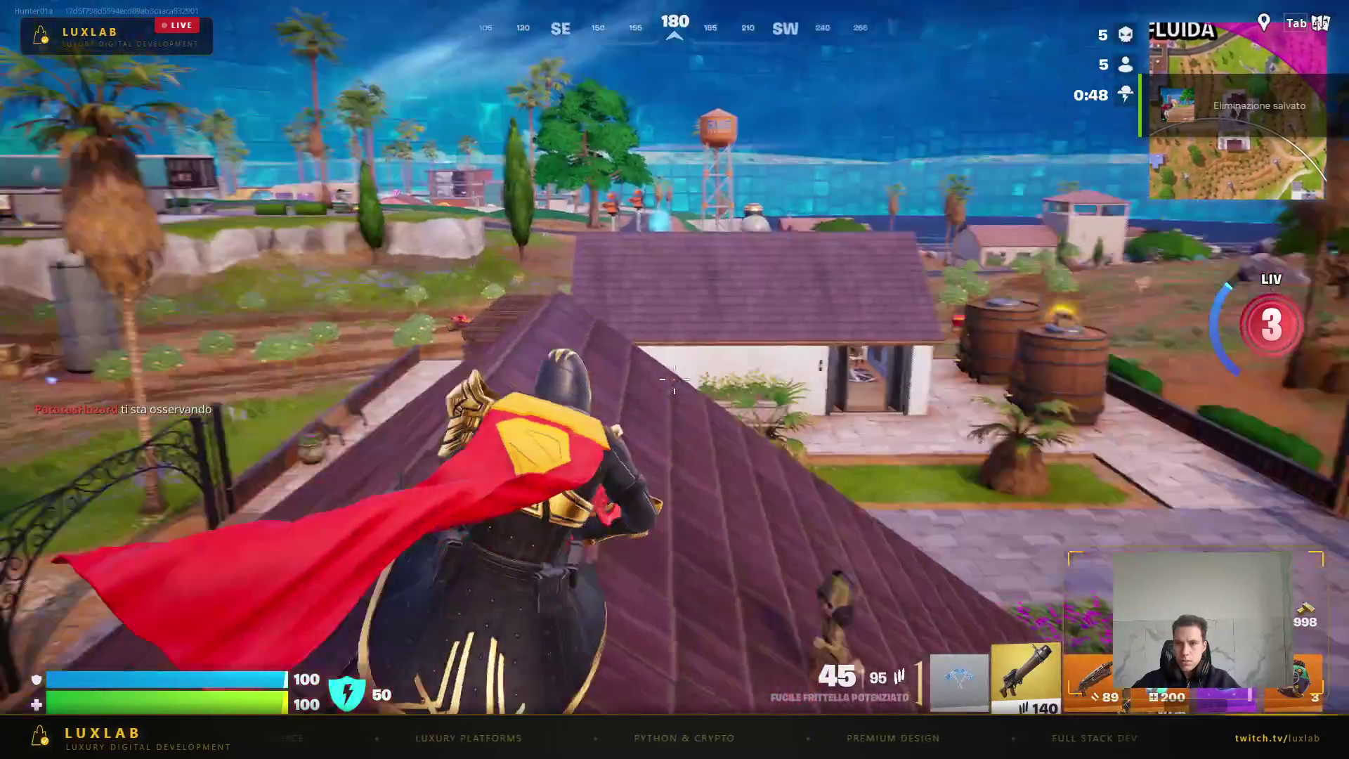
{"action": "key", "text": "w"}
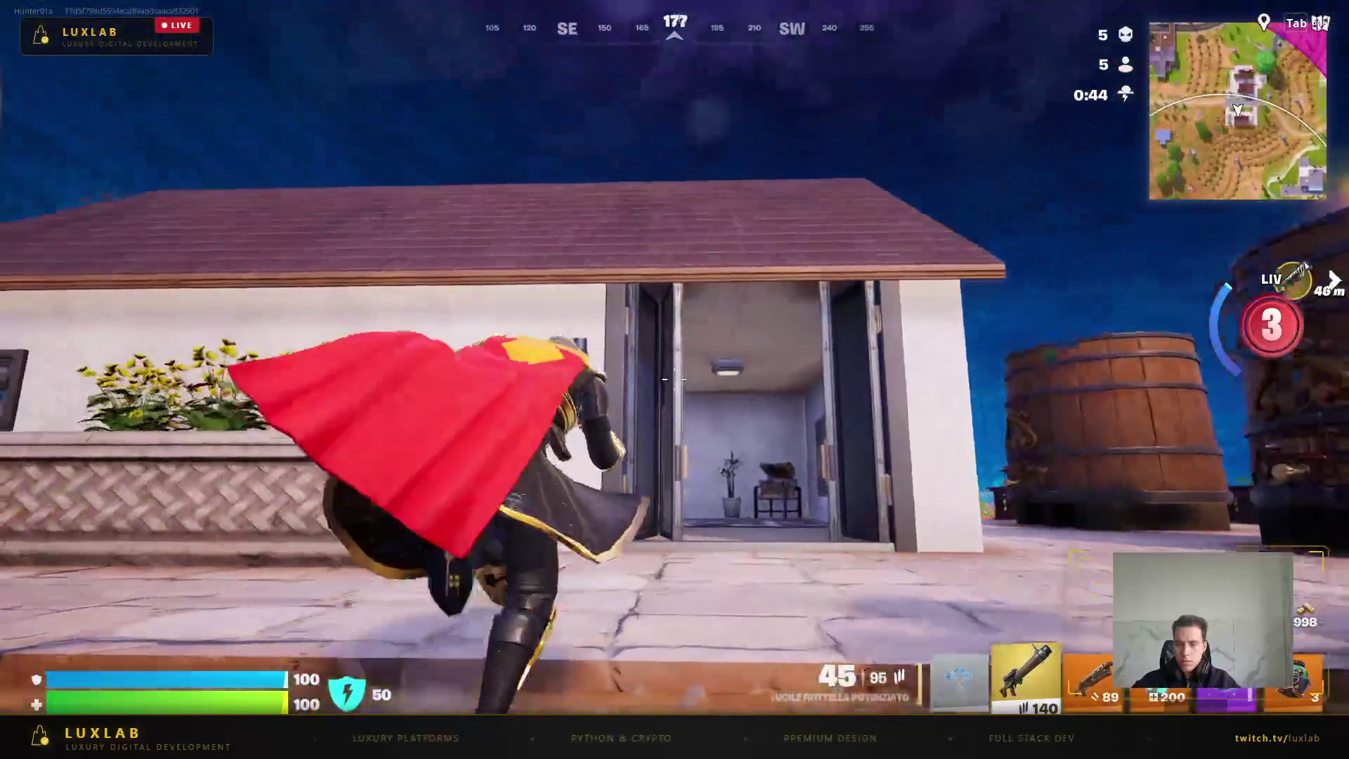
{"action": "key", "text": "space"}
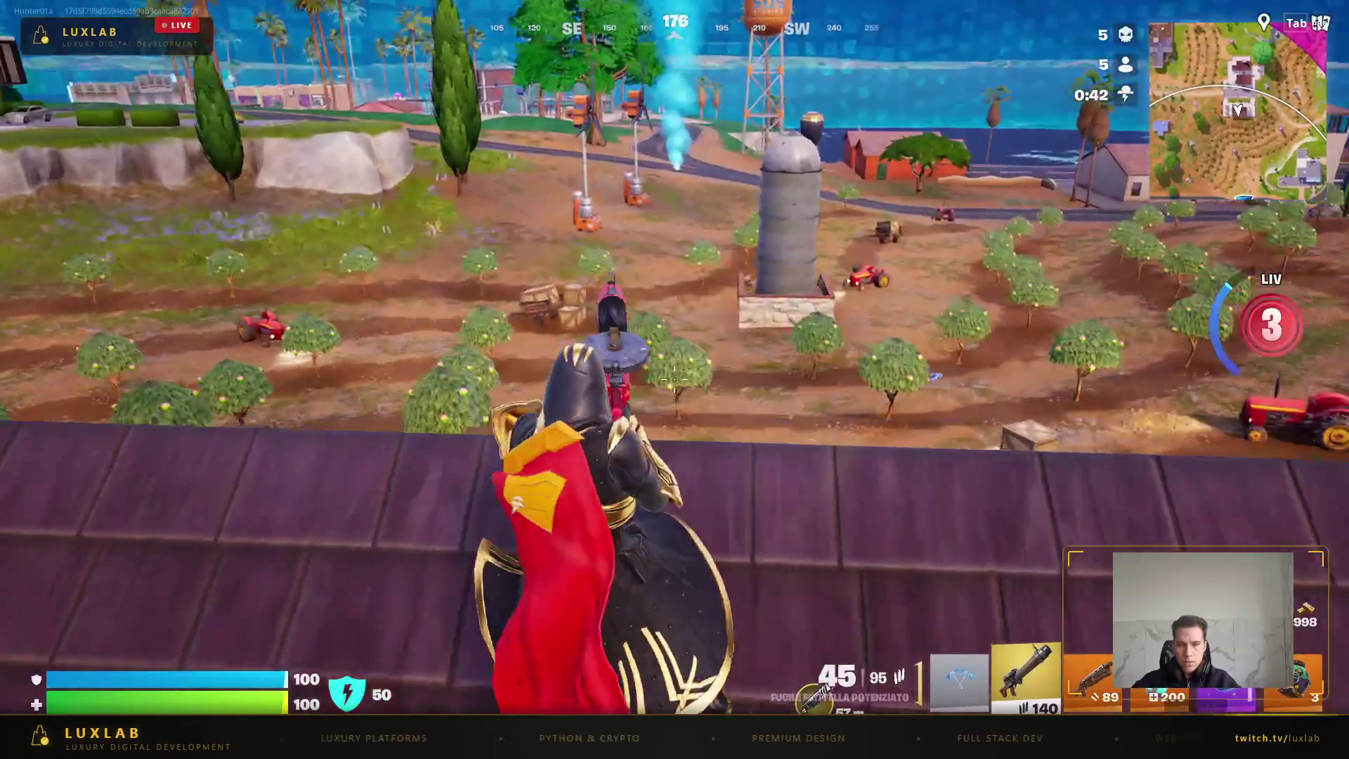
{"action": "key", "text": "w"}
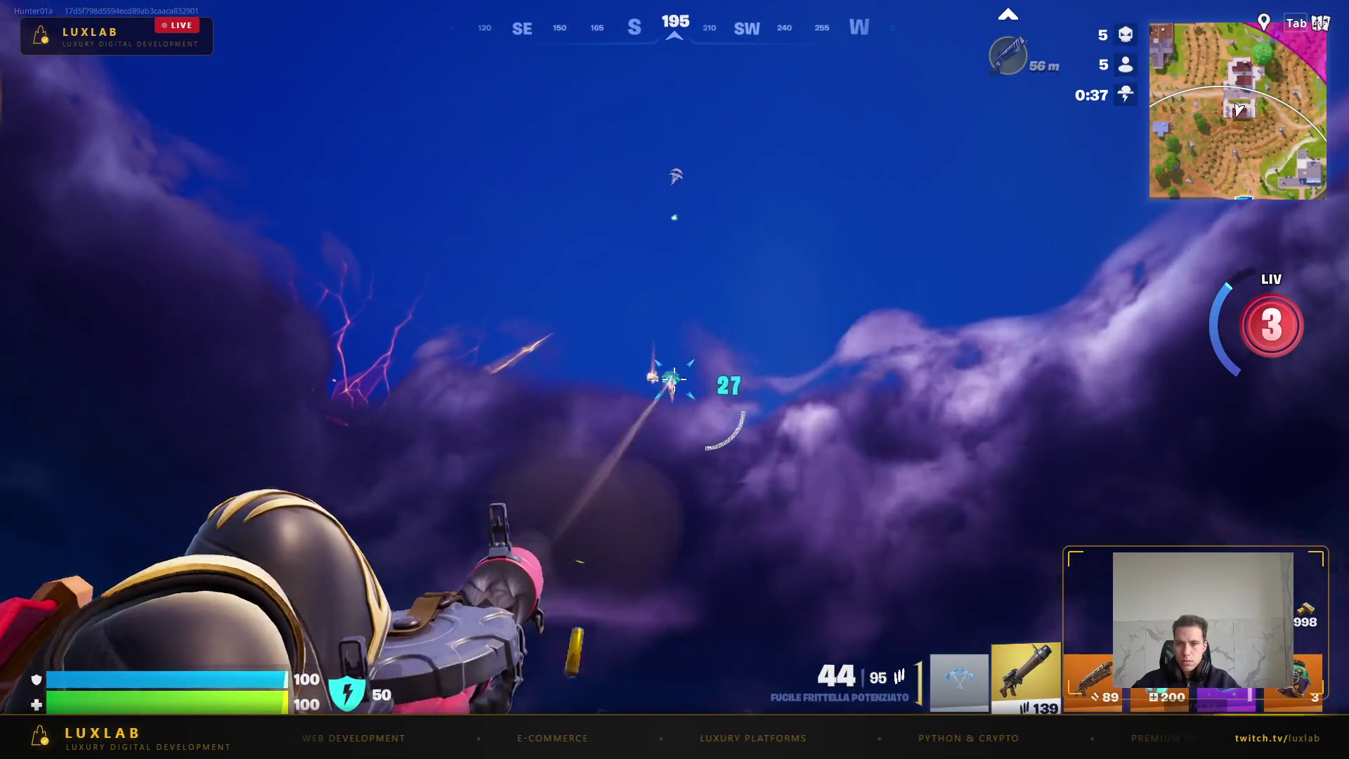
- Shoot the opponent gliding down from the sky for the sixth elimination
{"action": "left_click", "coordinate": [674, 379]}
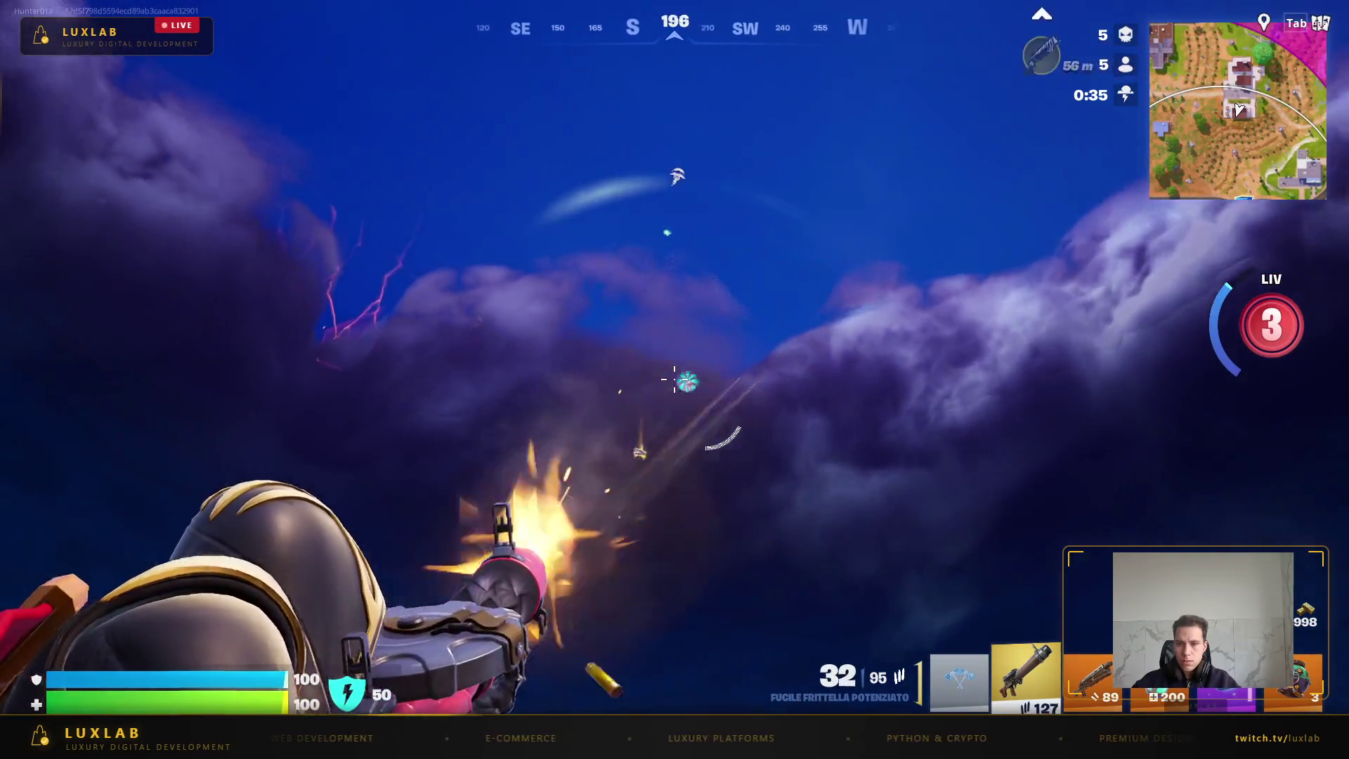
{"action": "left_click", "coordinate": [675, 379]}
{"action": "left_click", "coordinate": [674, 380]}
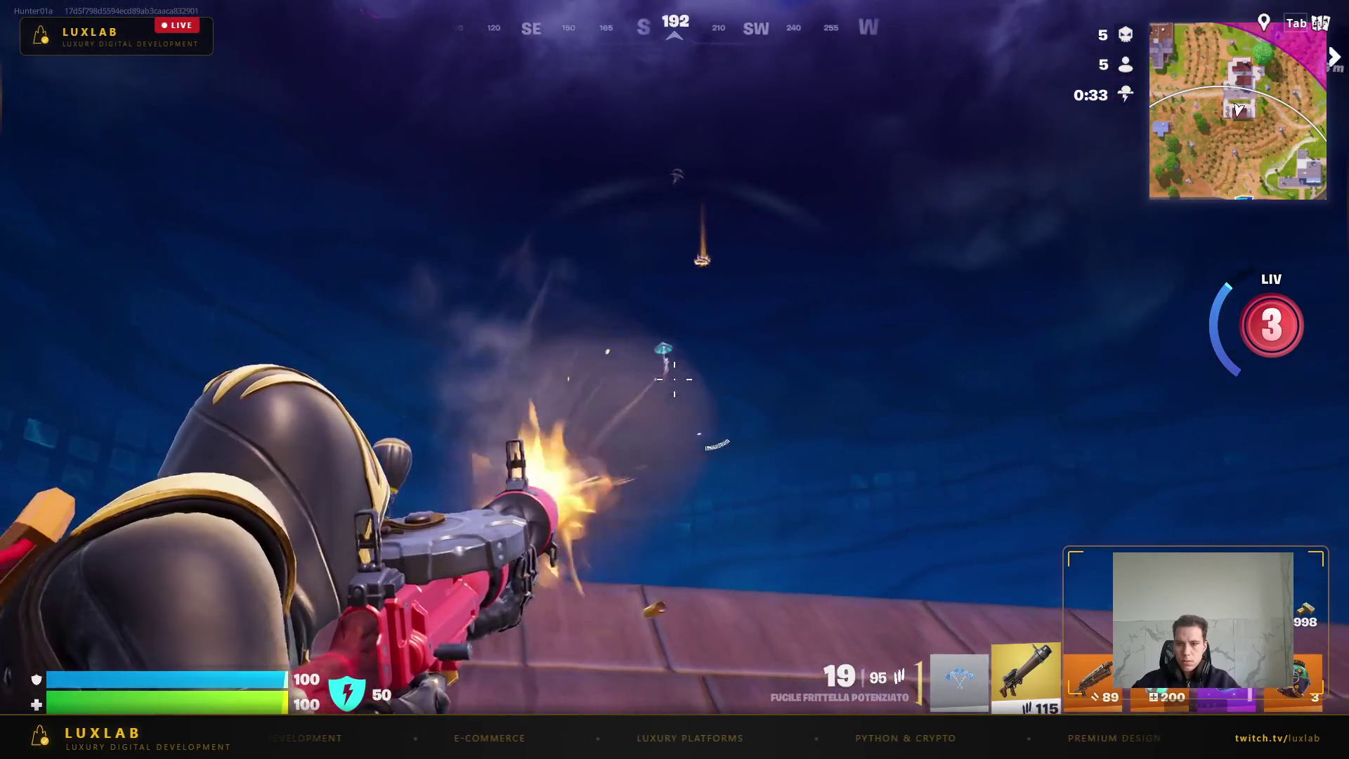
{"action": "left_click", "coordinate": [674, 380]}
{"action": "left_click", "coordinate": [675, 380]}
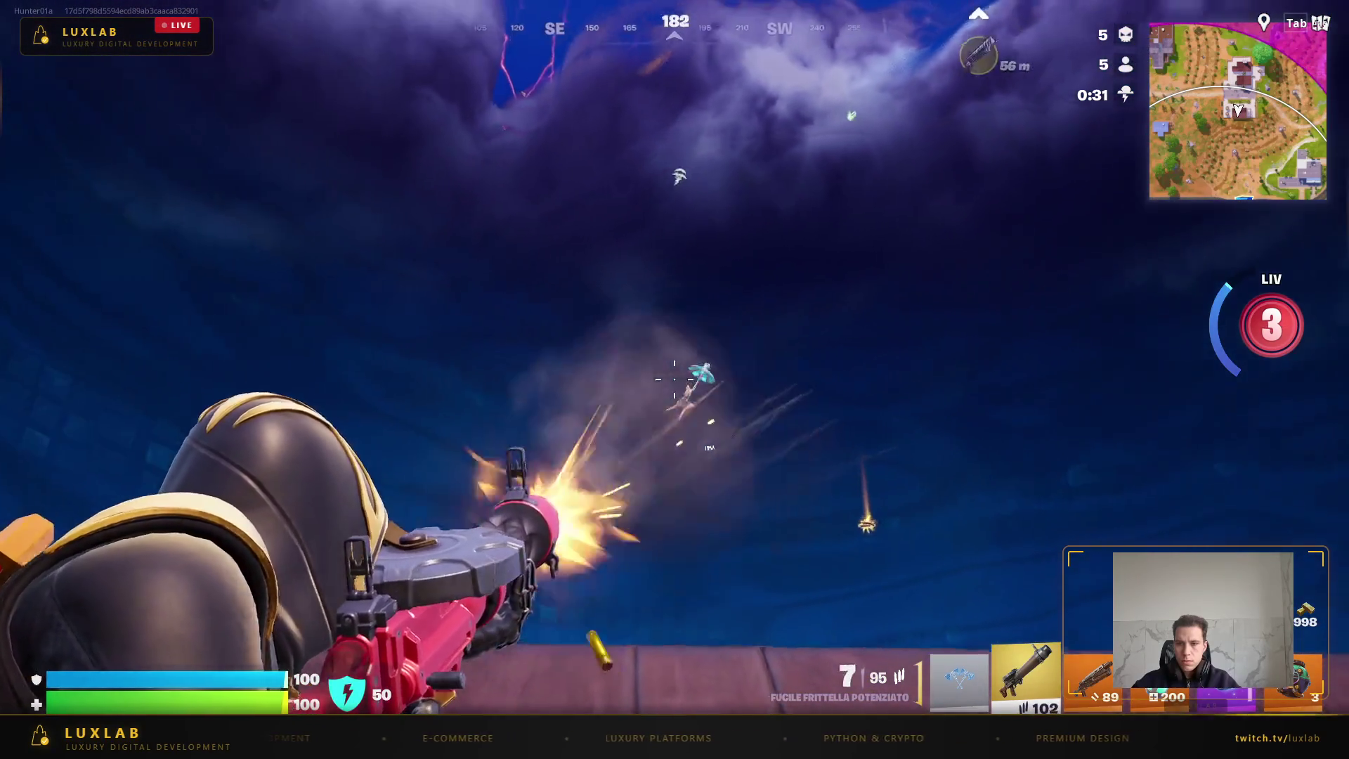
{"action": "left_click", "coordinate": [674, 380]}
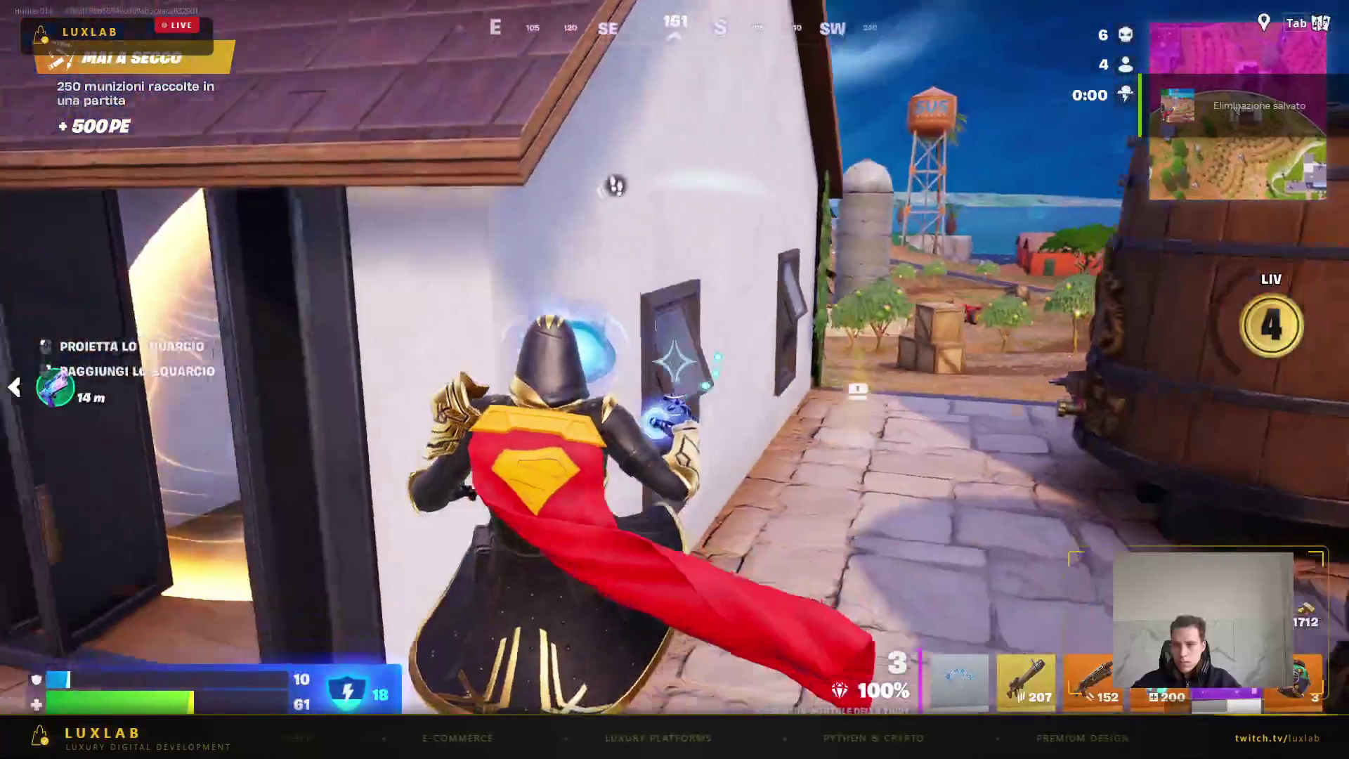
- Drink the shield barrel to restore shield, then return to the Frittella rifle
{"action": "key", "text": "4"}
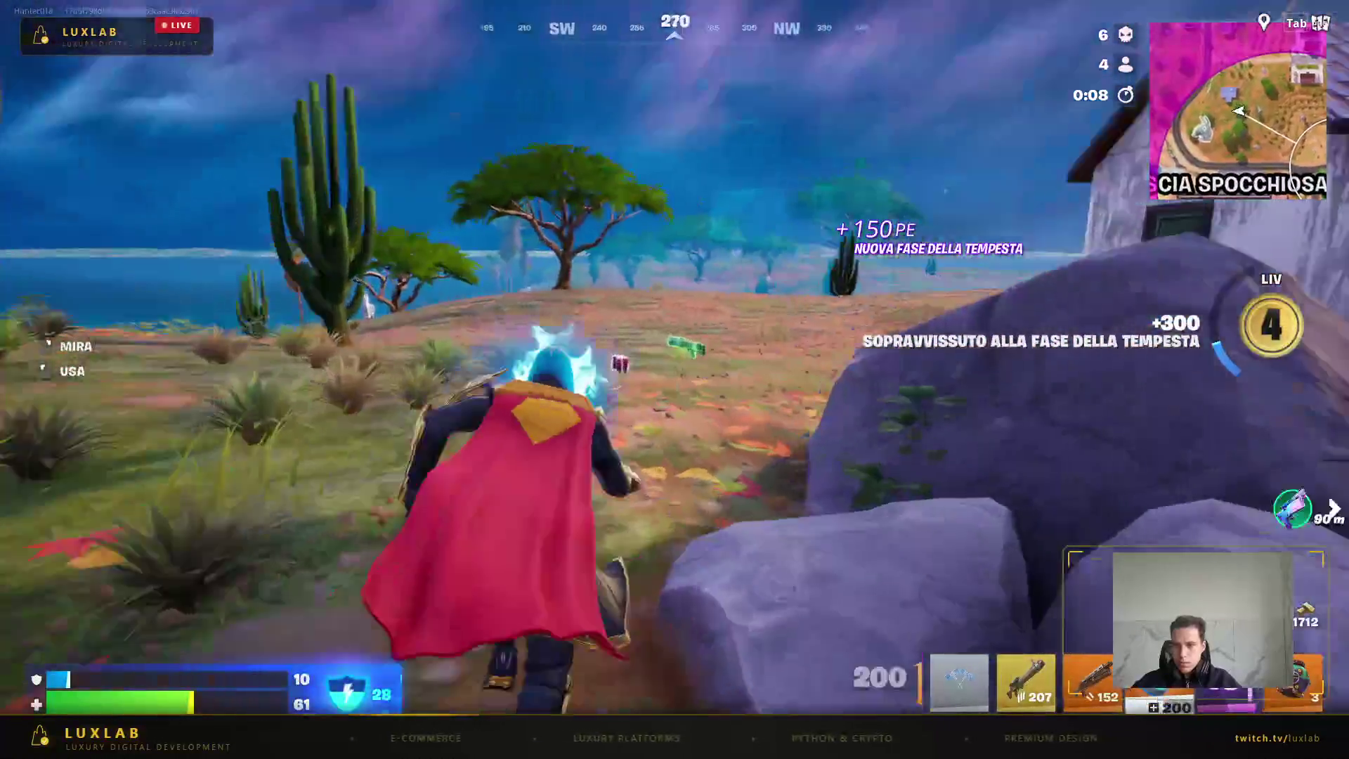
{"action": "left_click", "coordinate": [675, 380]}
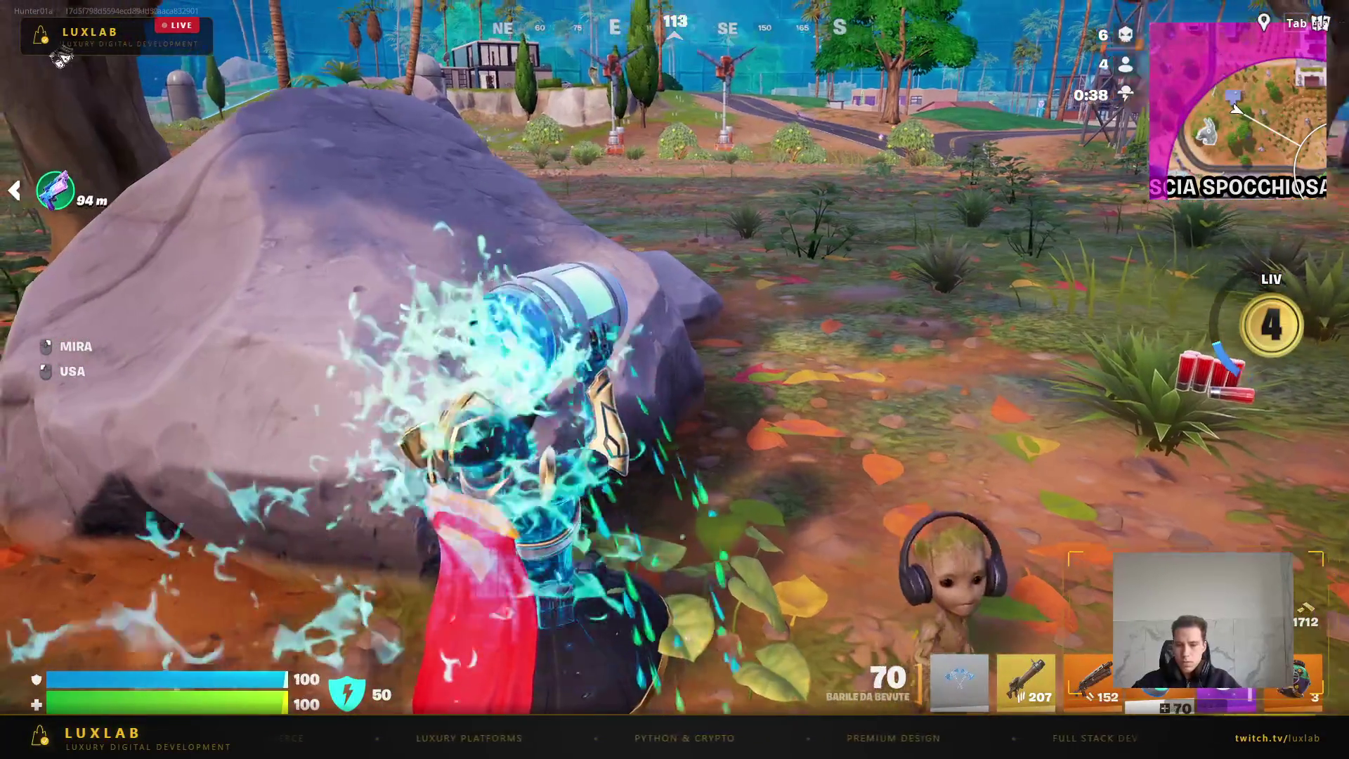
{"action": "key", "text": "3"}
{"action": "key", "text": "2"}
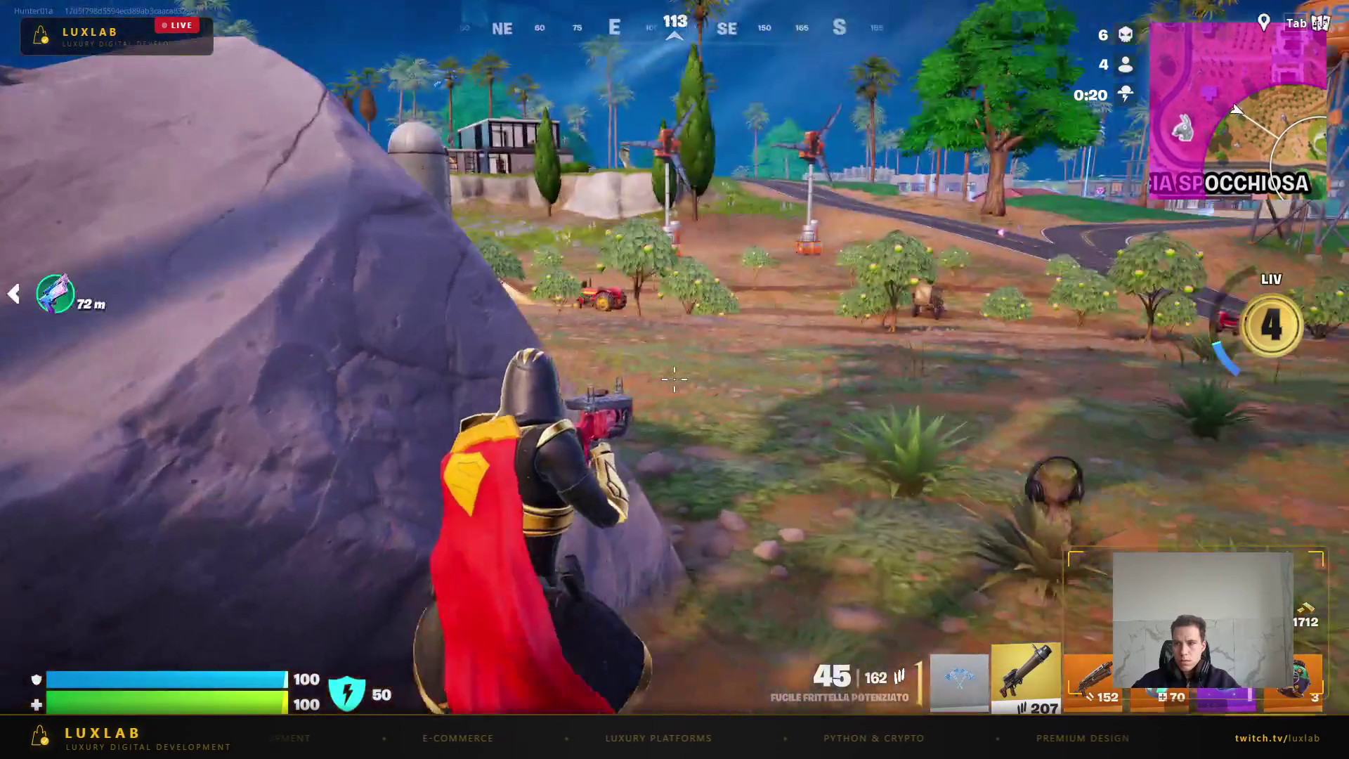
- Jump into the rift and skydive toward town, gliding in over the house
{"action": "key", "text": "w"}
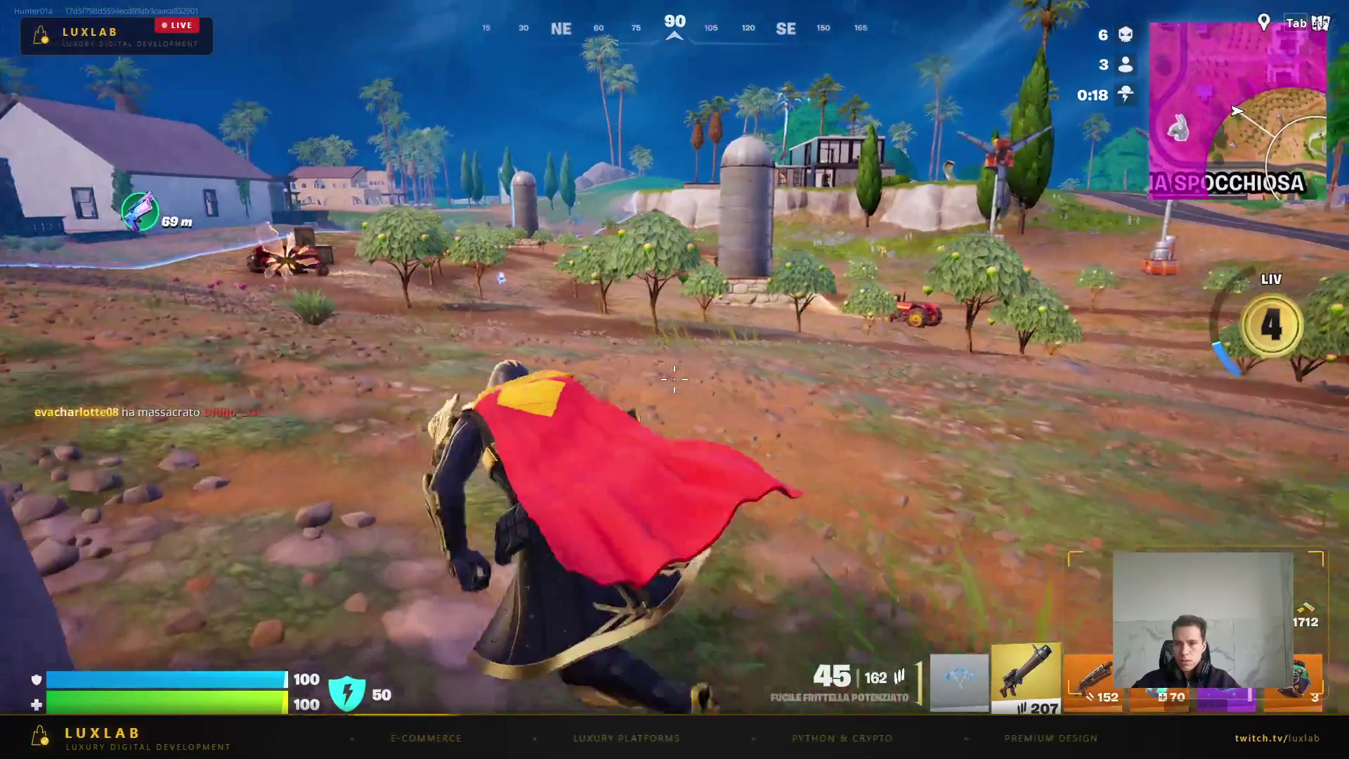
{"action": "key", "text": "space"}
{"action": "key", "text": "3"}
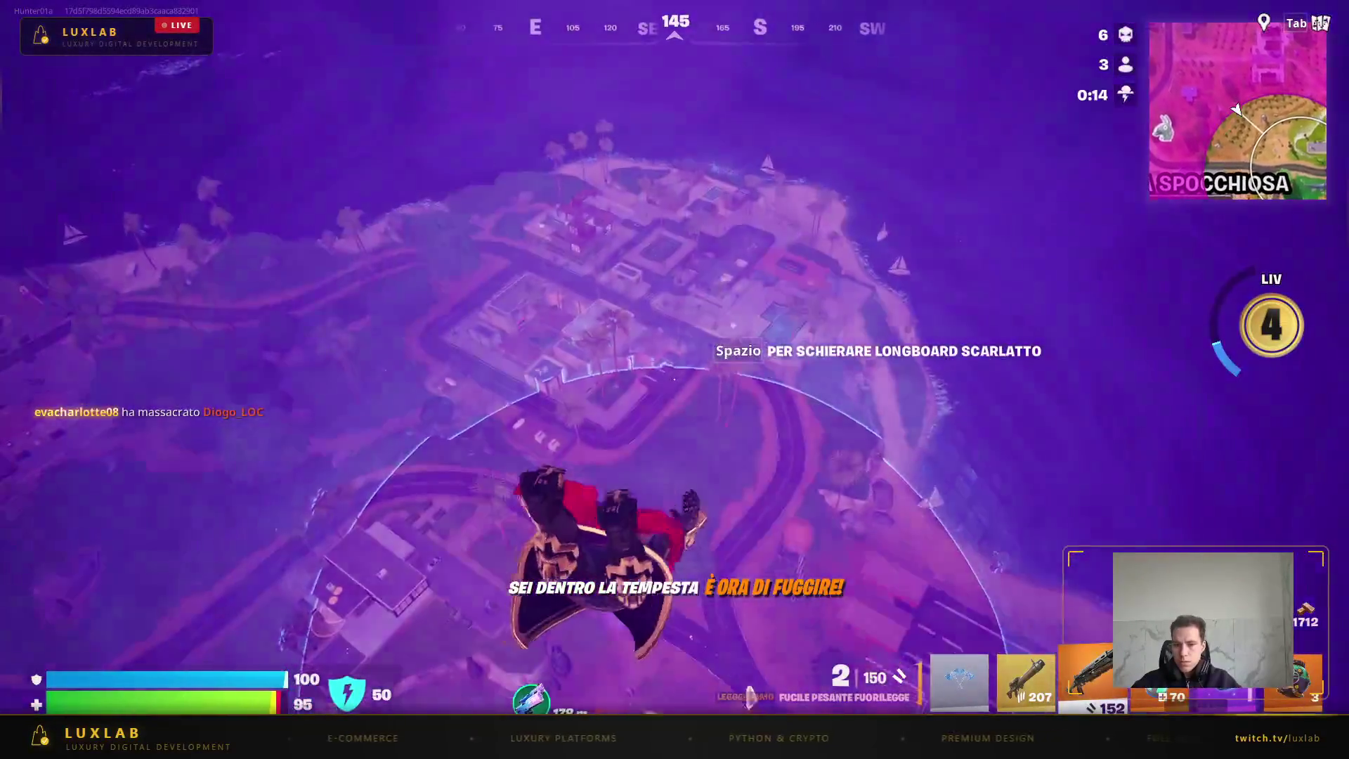
{"action": "key", "text": "w"}
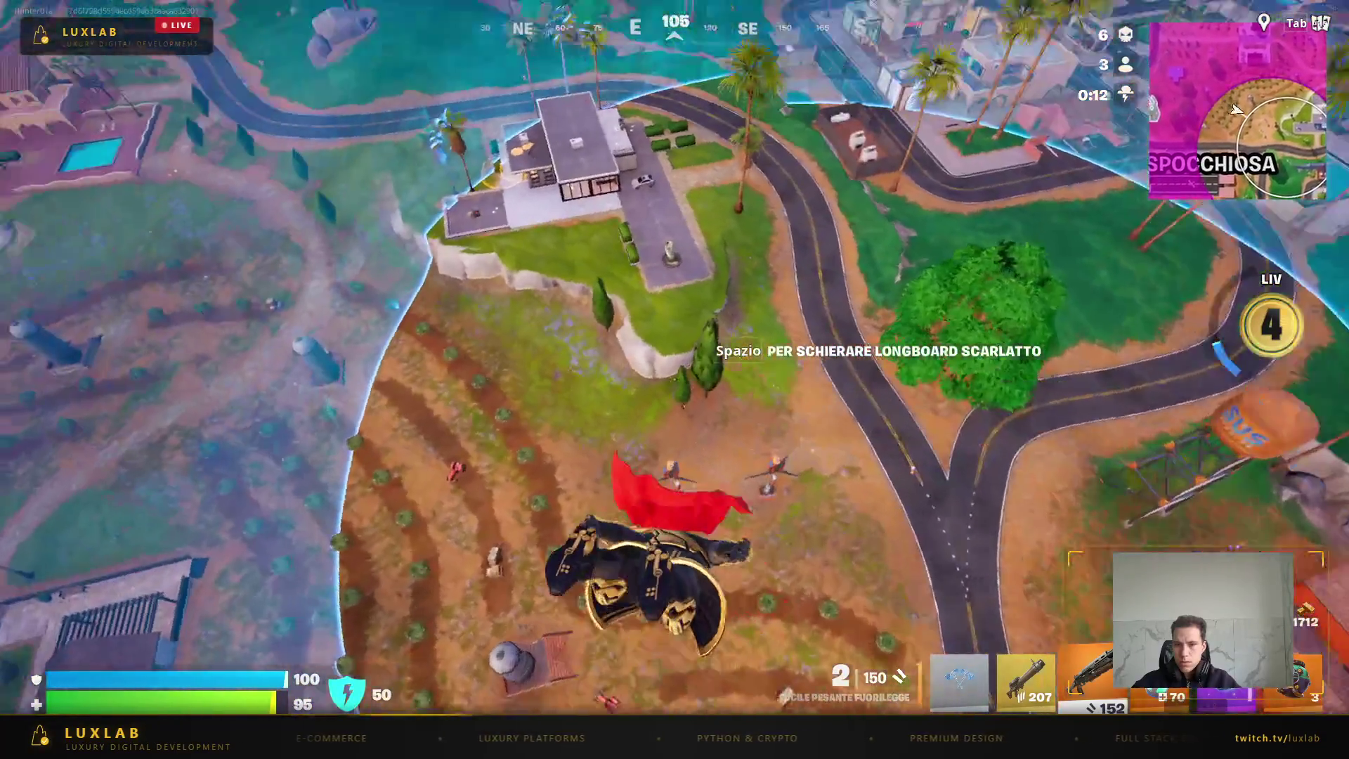
{"action": "key", "text": "space"}
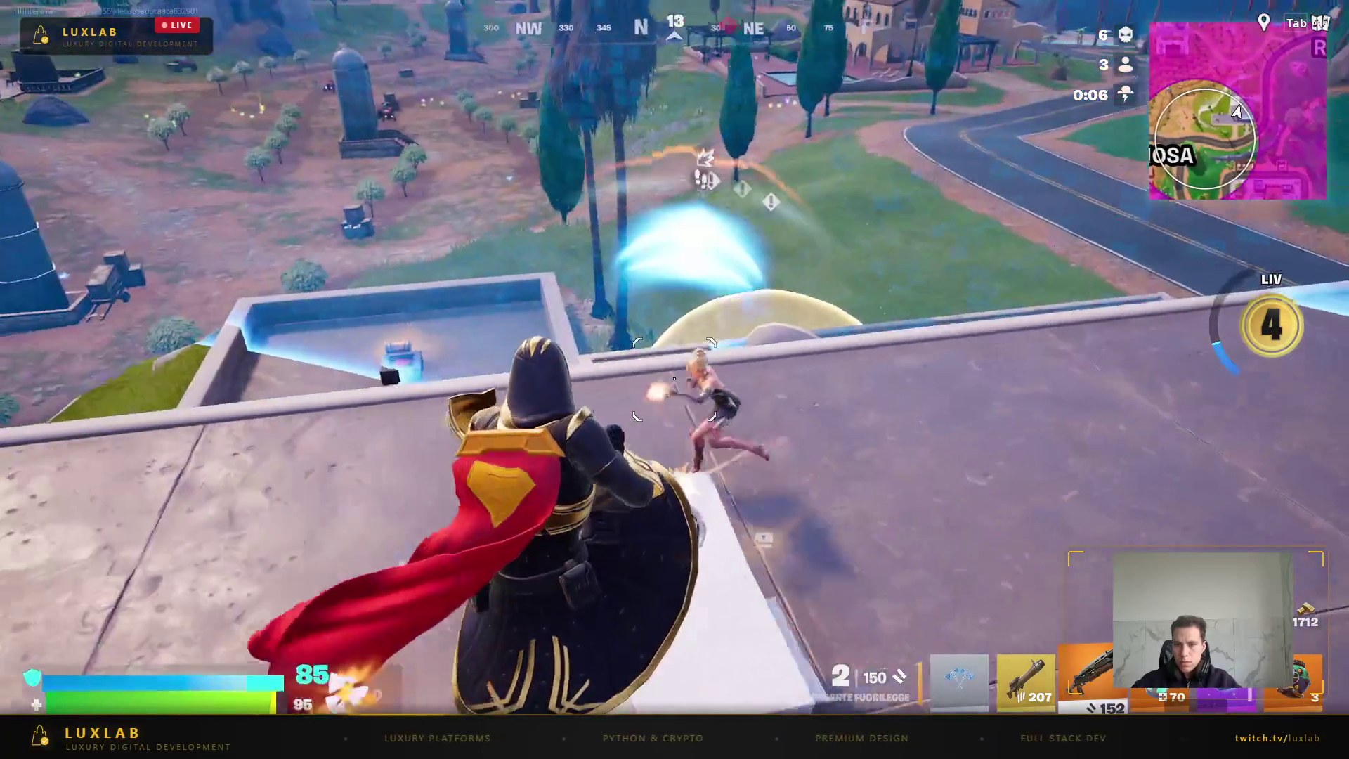
- Eliminate the last enemy on the rooftop and celebrate with the Applauso da golf emote
{"action": "left_click", "coordinate": [675, 380]}
{"action": "left_click", "coordinate": [675, 380]}
{"action": "key", "text": "2"}
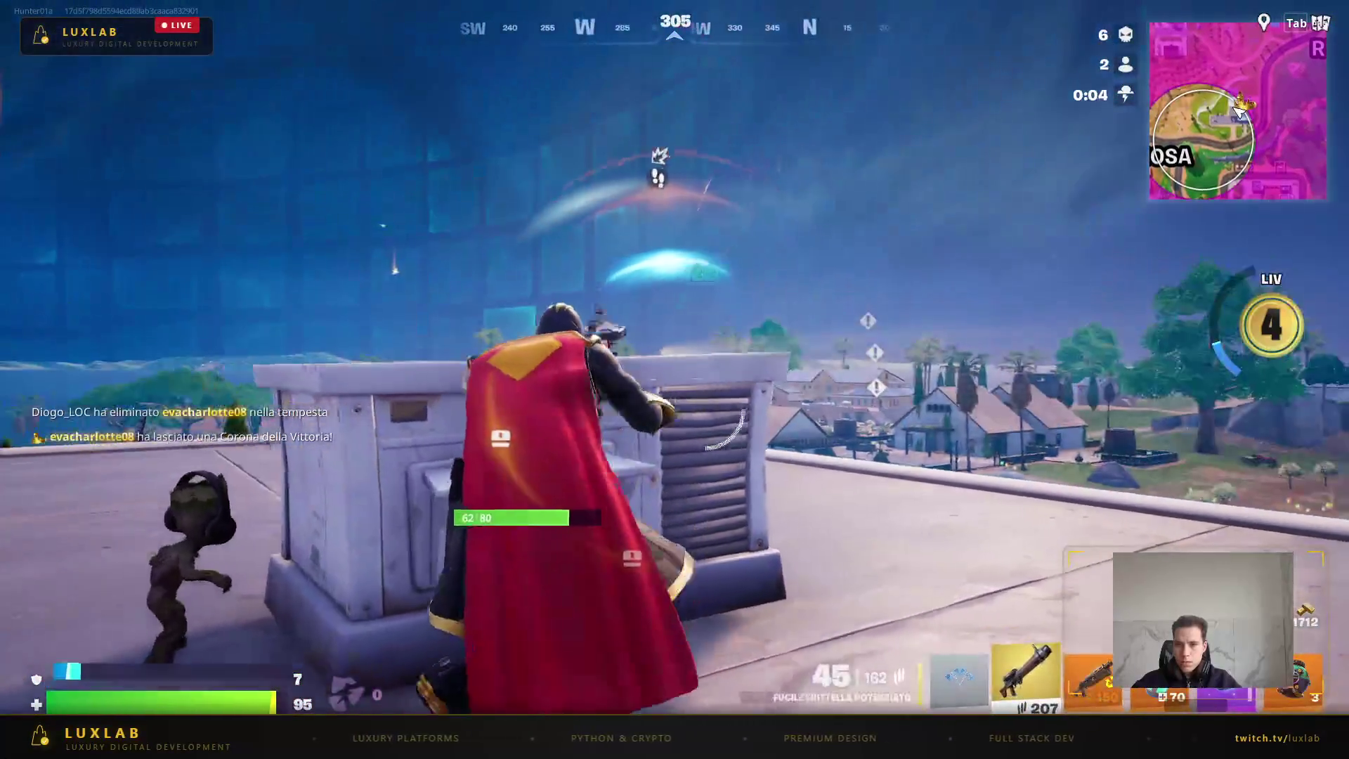
{"action": "left_click", "coordinate": [675, 379]}
{"action": "key", "text": "b"}
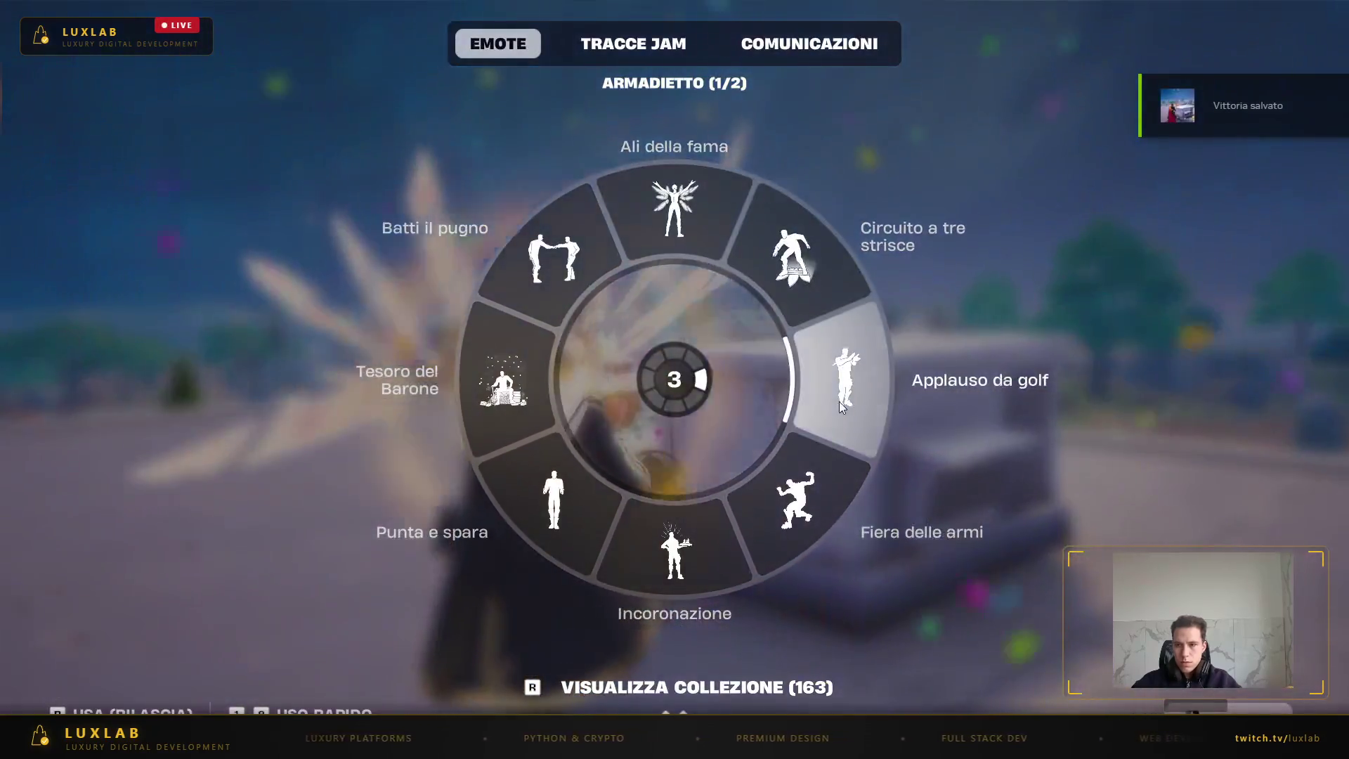
{"action": "left_click", "coordinate": [843, 380]}
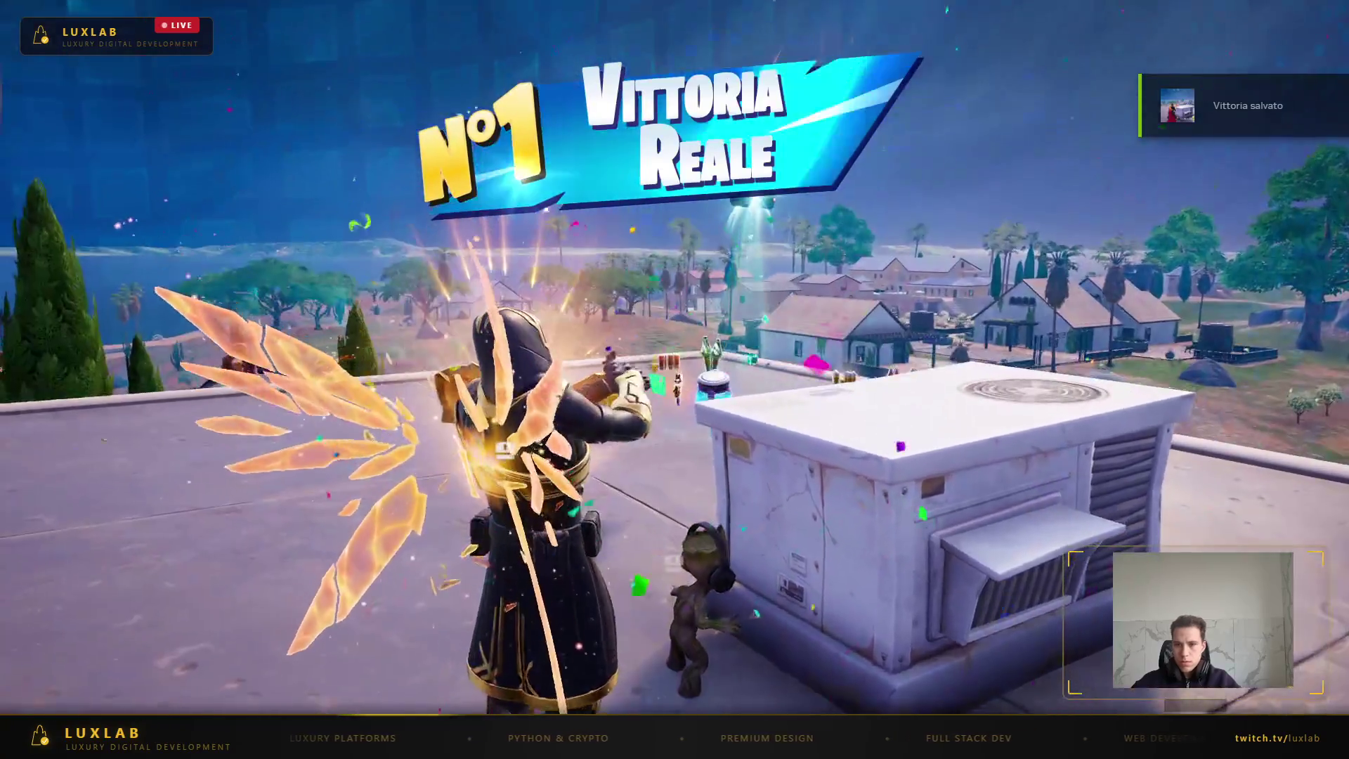
- Bring the Twitch Creator Dashboard browser window up beside the game
{"action": "key", "text": "o"}
{"action": "key", "text": "super"}
{"action": "mouse_move", "coordinate": [754, 741]}
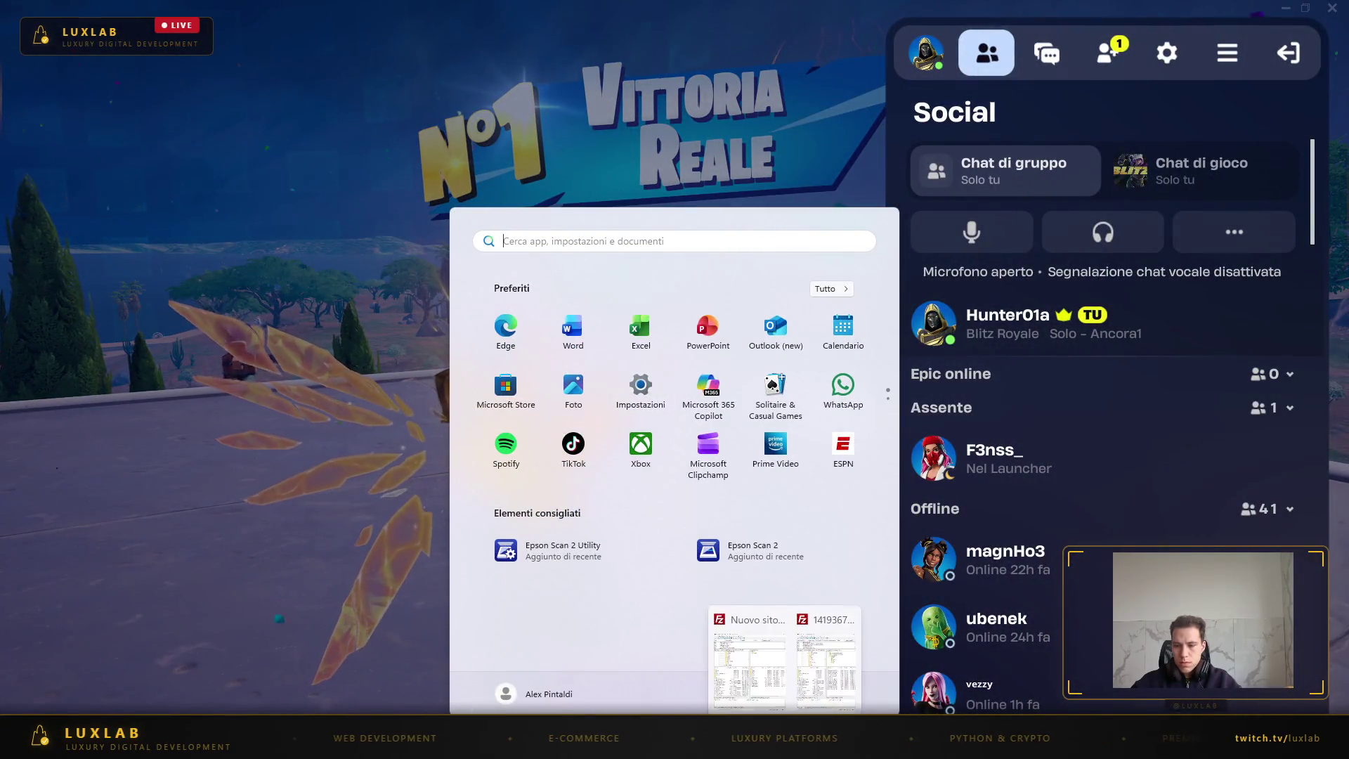
{"action": "left_click", "coordinate": [780, 684]}
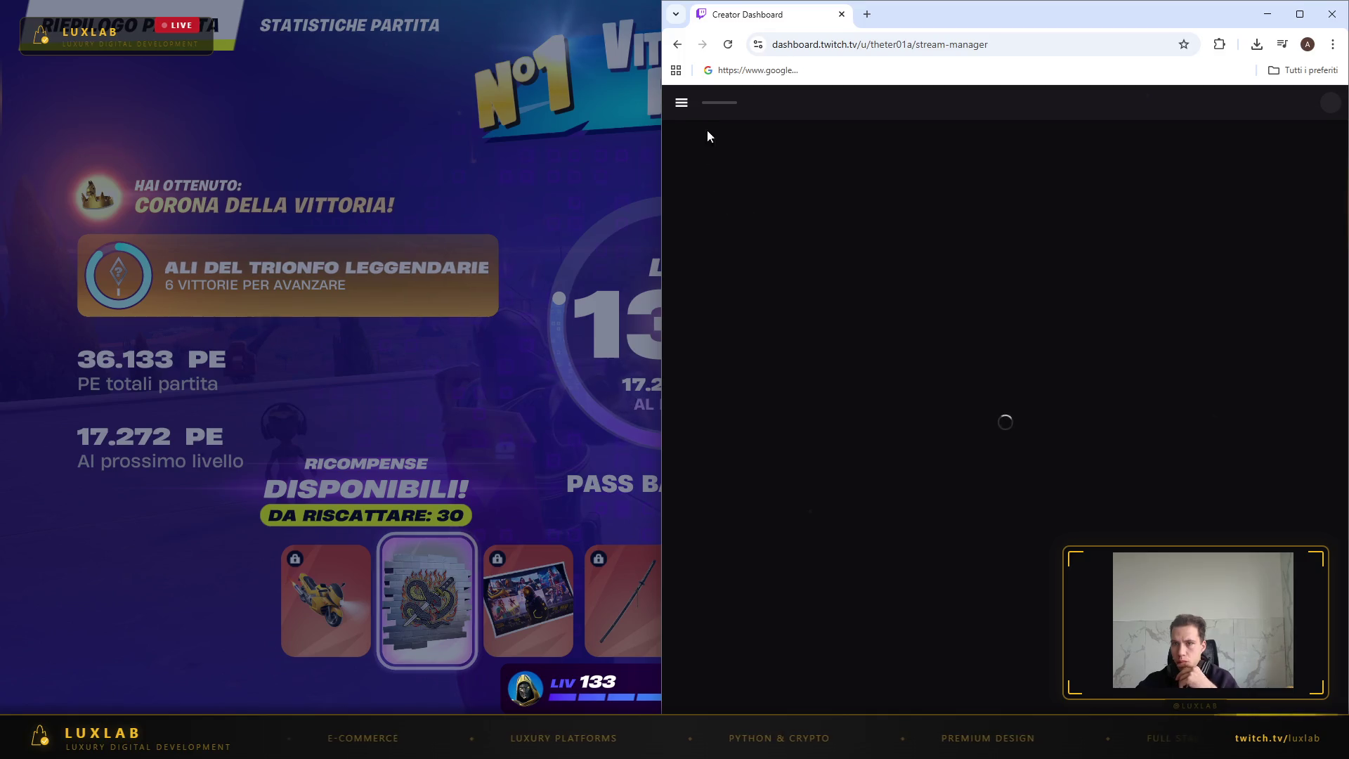
- Reload the failing stream manager, then choose Back to Twitch from the account menu
{"action": "left_click", "coordinate": [728, 44]}
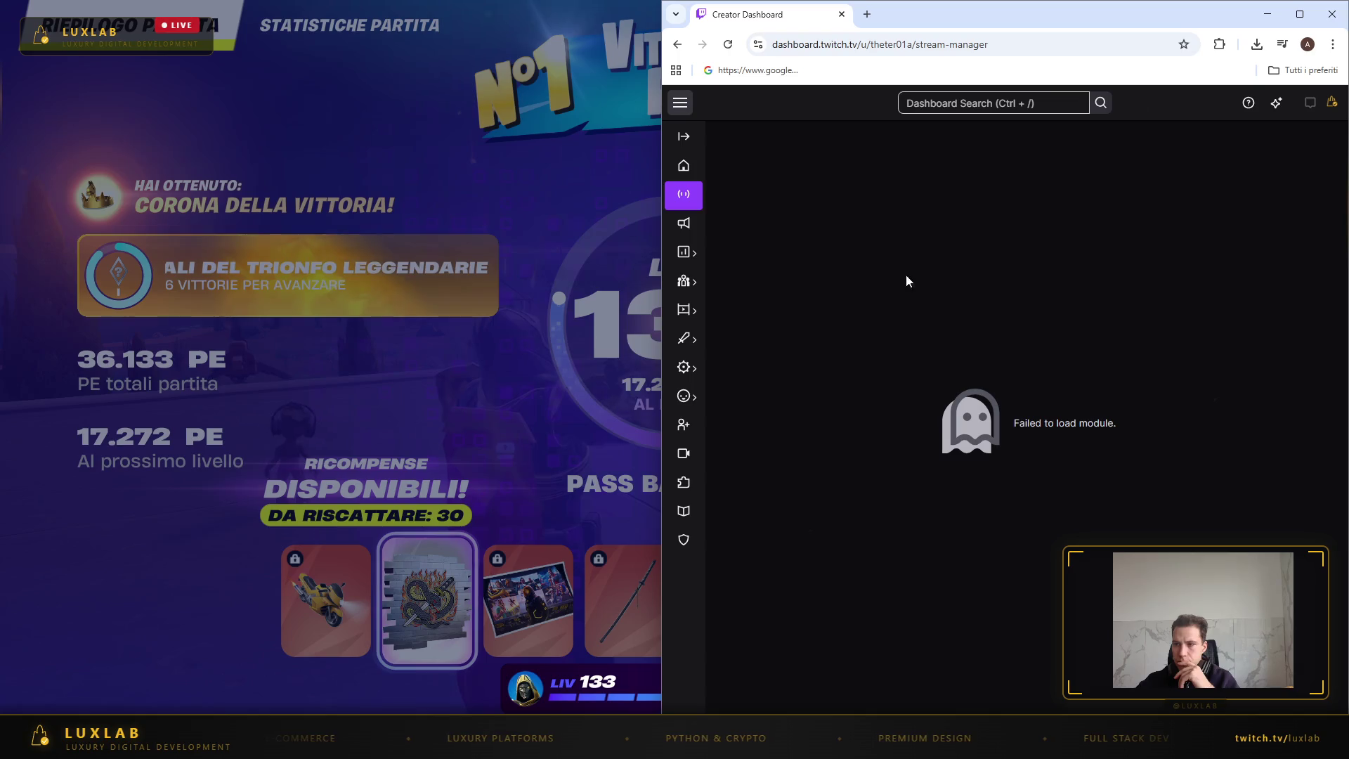
{"action": "left_click", "coordinate": [679, 104]}
{"action": "left_click", "coordinate": [680, 109]}
{"action": "left_click", "coordinate": [1330, 104]}
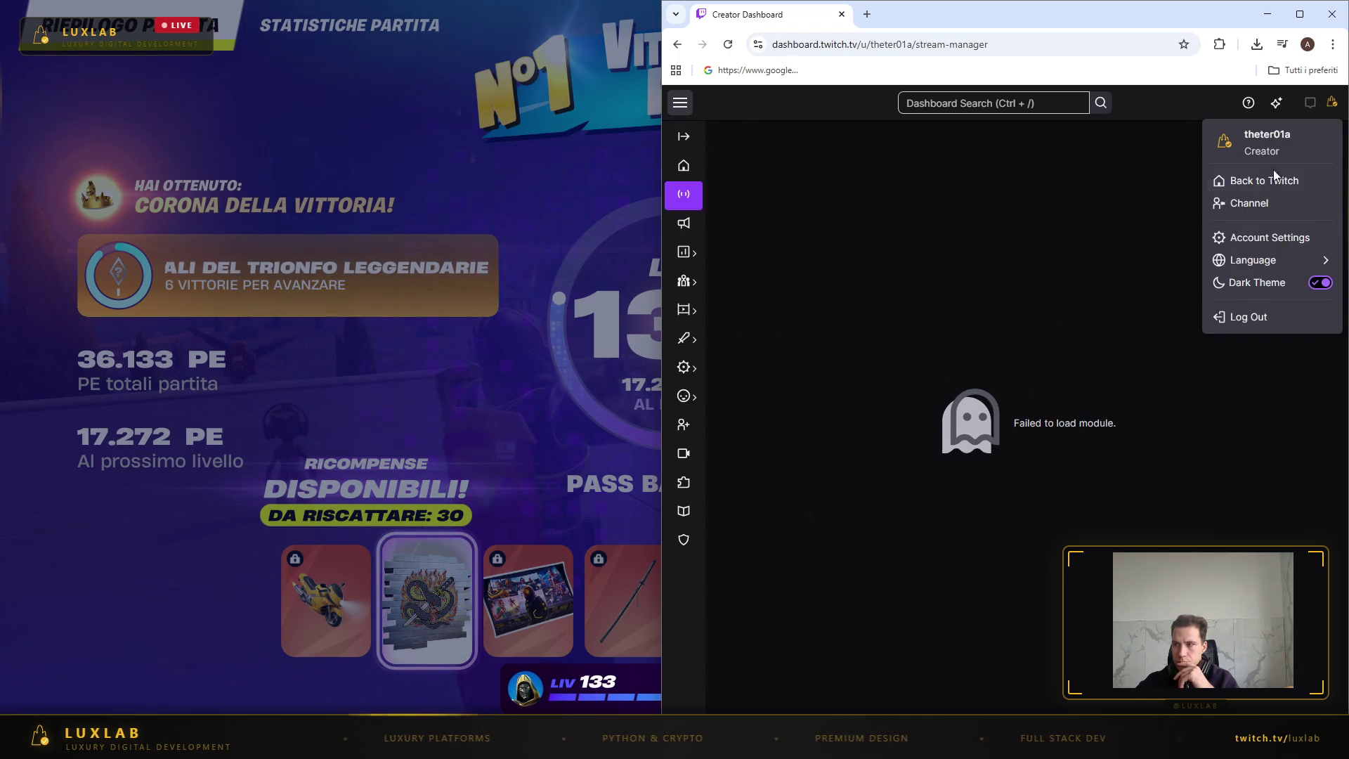
{"action": "left_click", "coordinate": [1272, 179]}
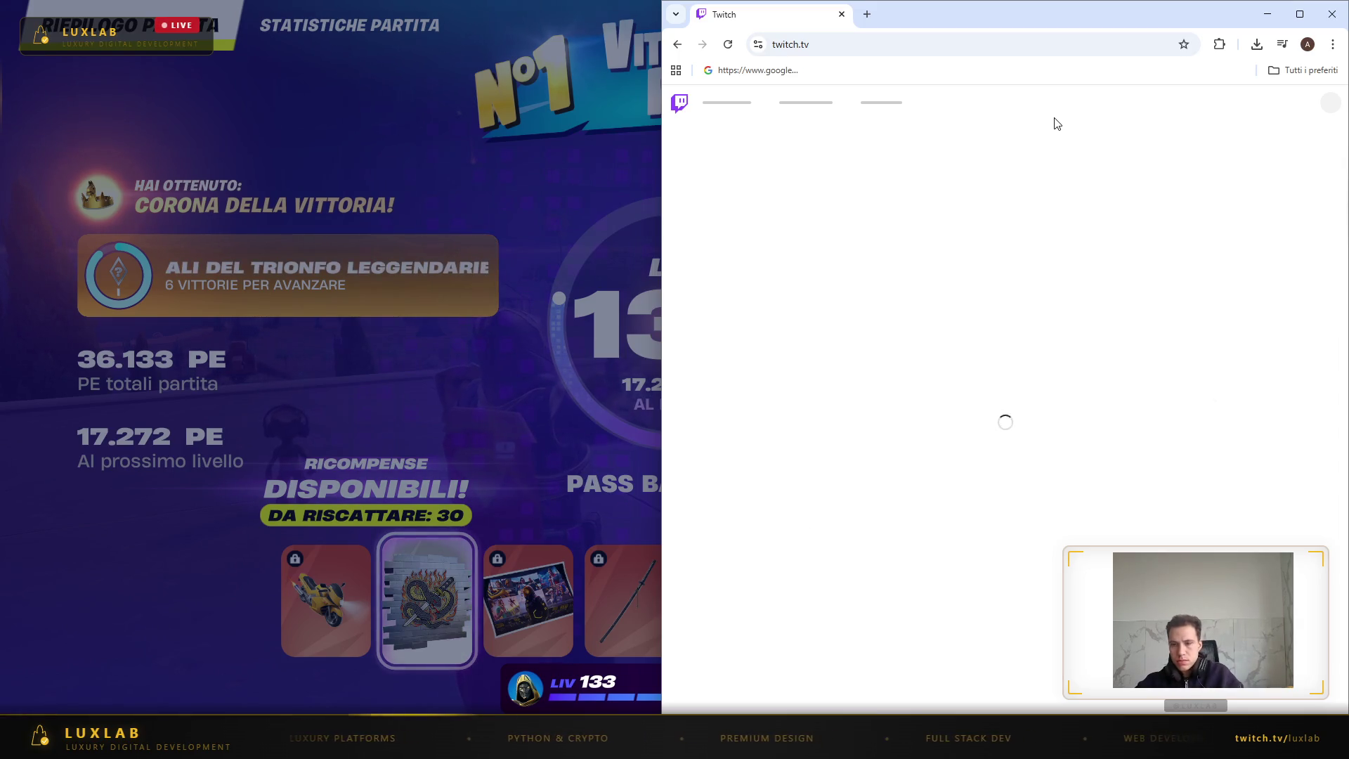
- Reload the Twitch home page, then return to Fortnite's Victory Royale summary
{"action": "key", "text": "super+shift+s"}
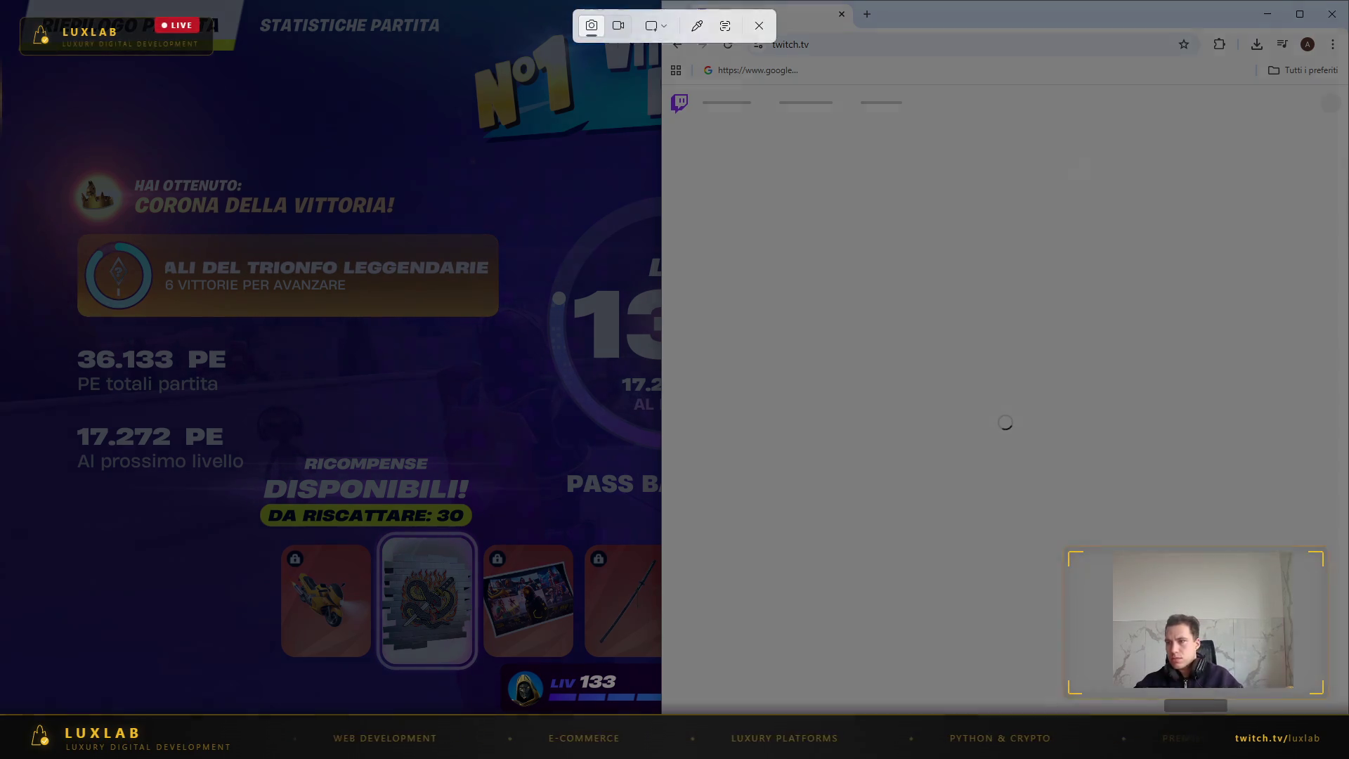
{"action": "key", "text": "Escape"}
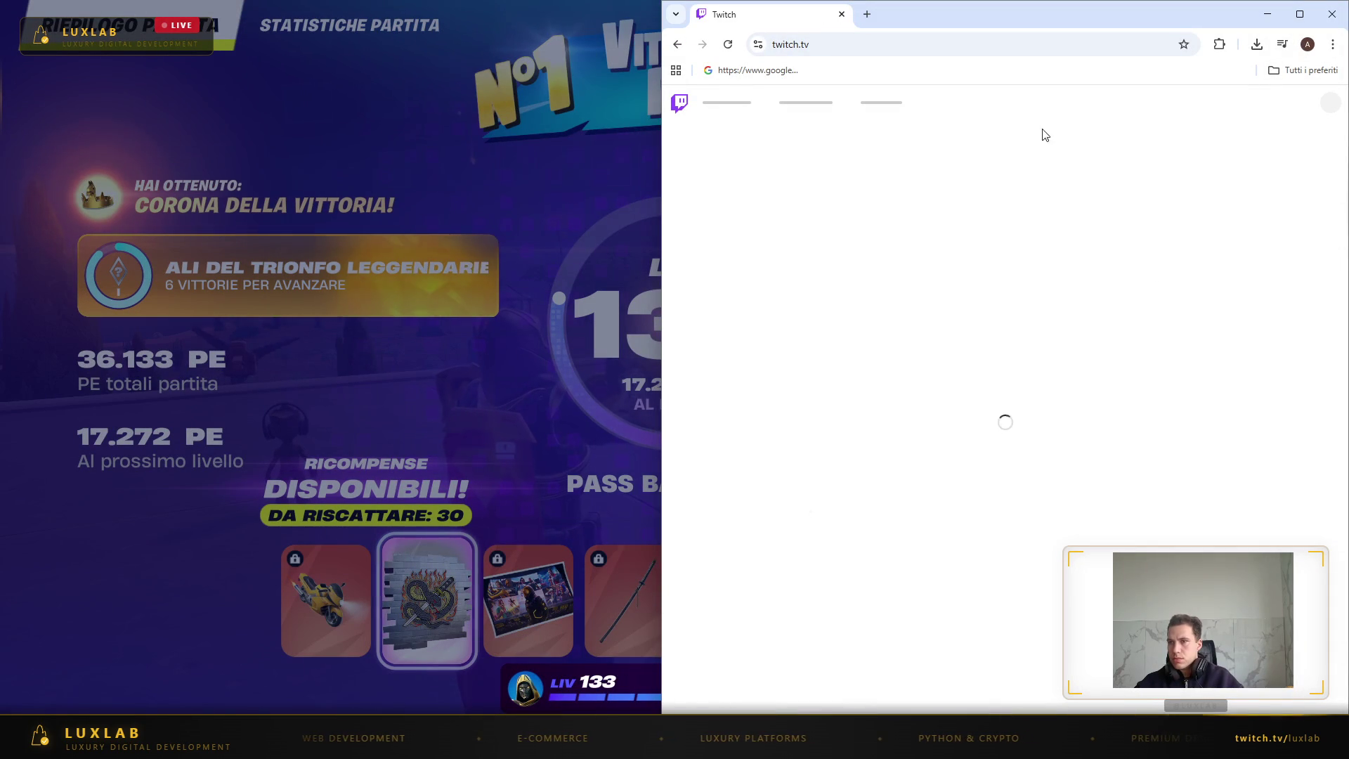
{"action": "left_click", "coordinate": [728, 44]}
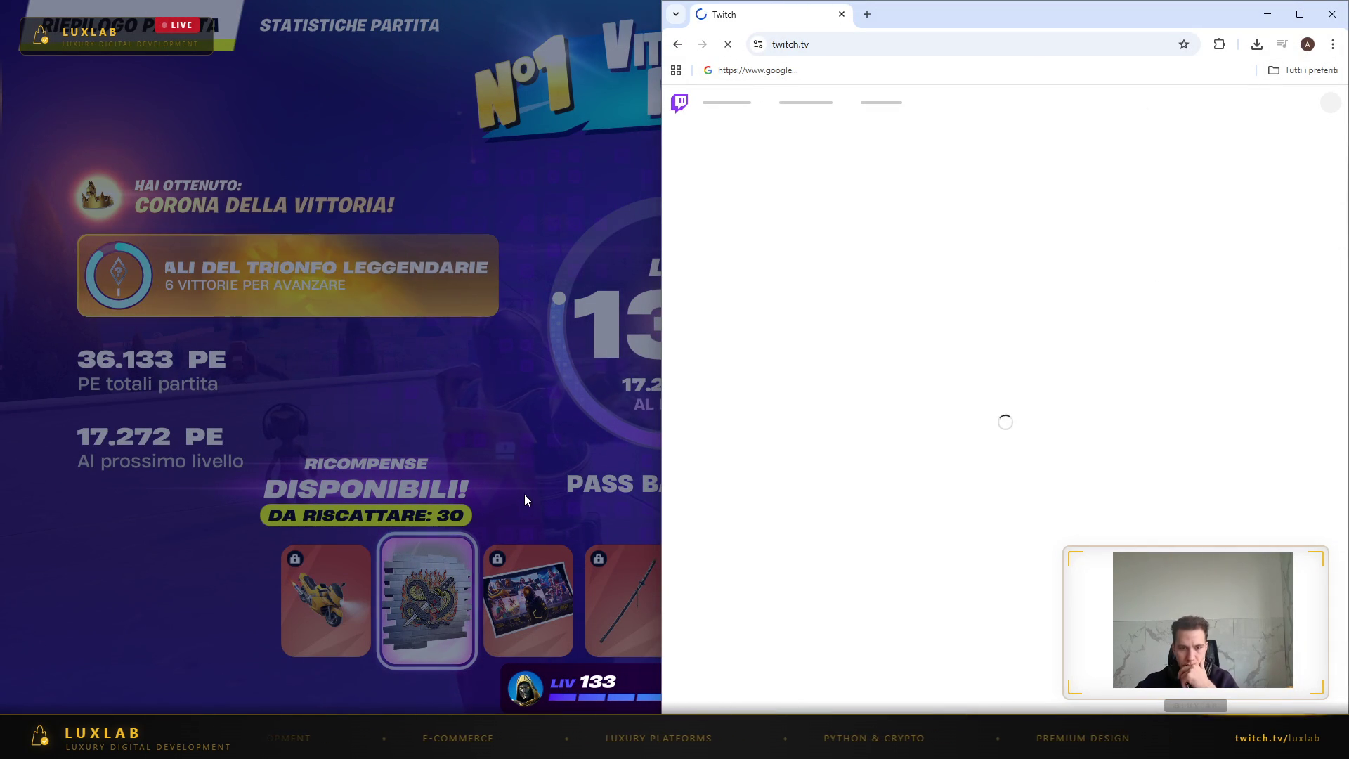
{"action": "left_click", "coordinate": [510, 431]}
{"action": "left_click", "coordinate": [510, 428]}
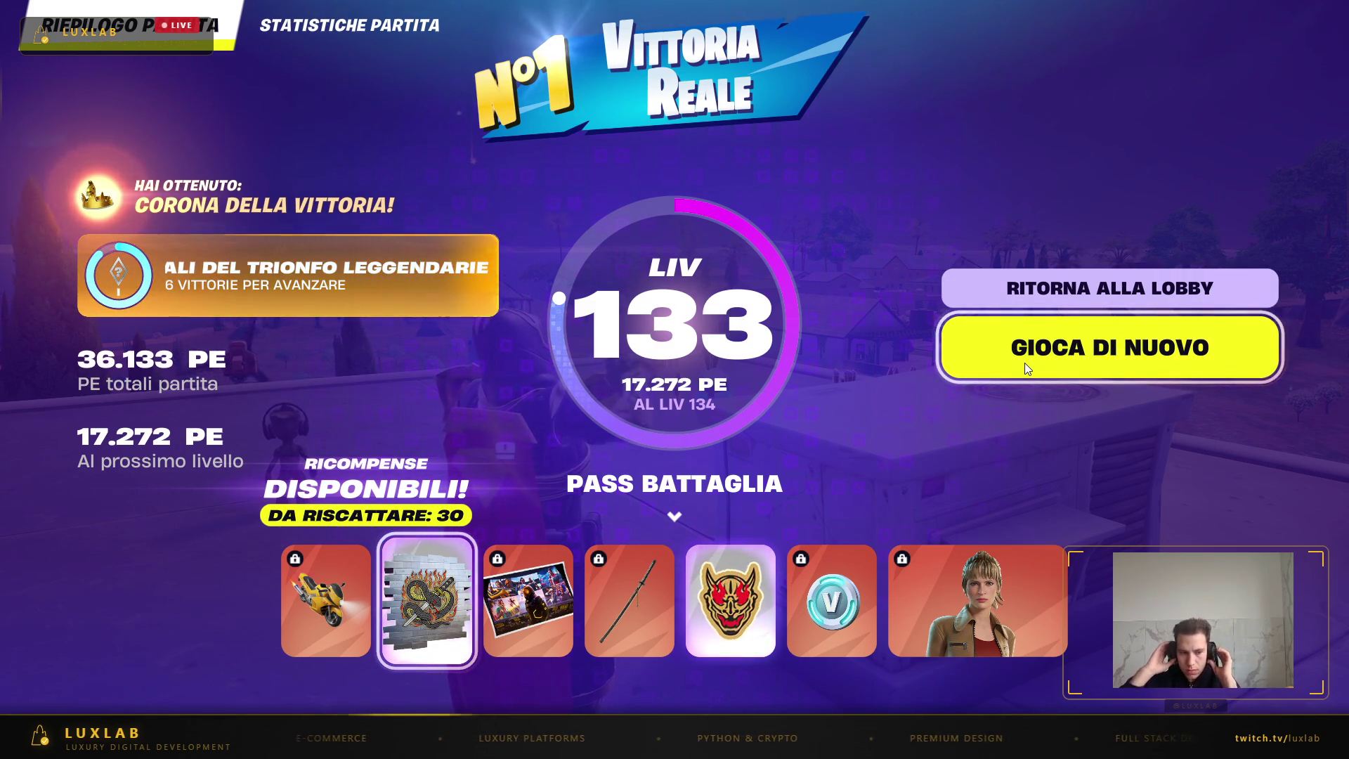
{"action": "key", "text": "super"}
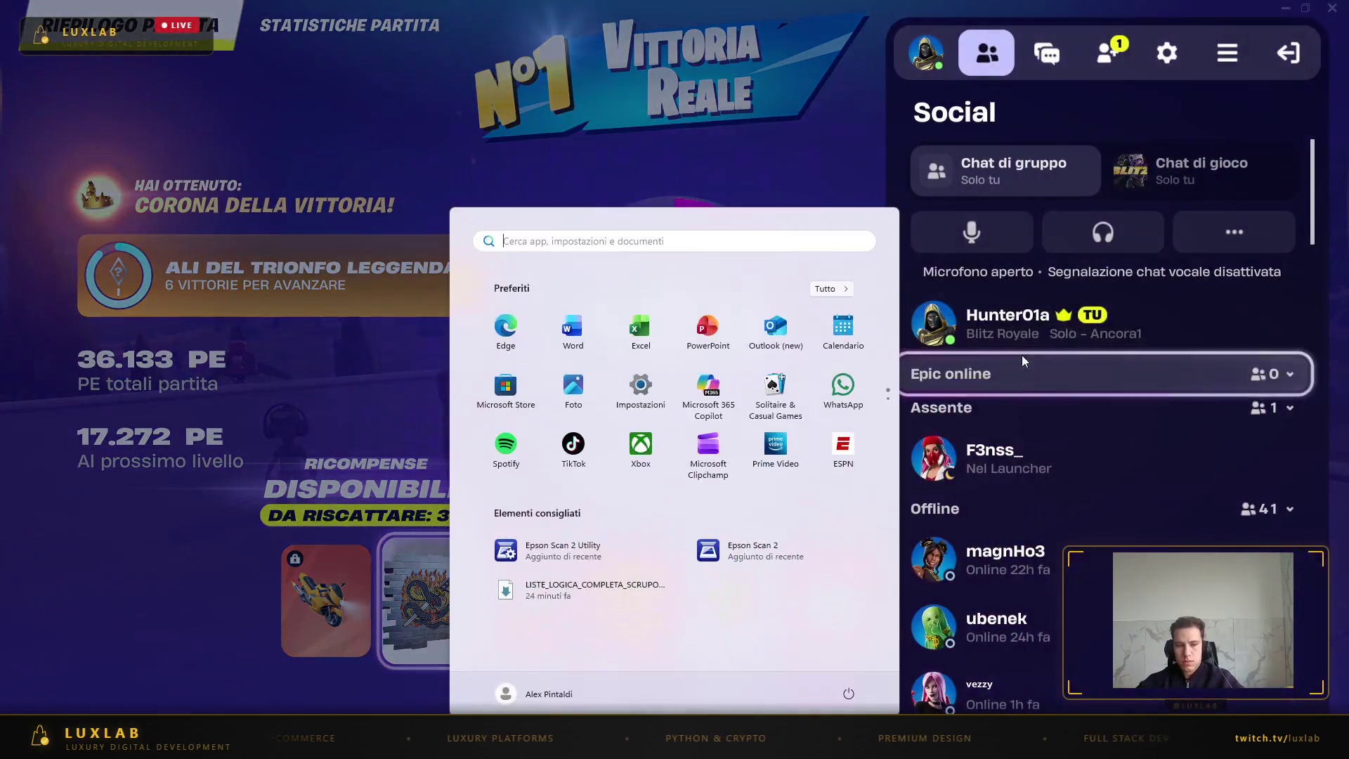
- Look through the Claude, LUX LAB and mystery box blog tabs, closing the mystery box page
{"action": "left_click", "coordinate": [720, 682]}
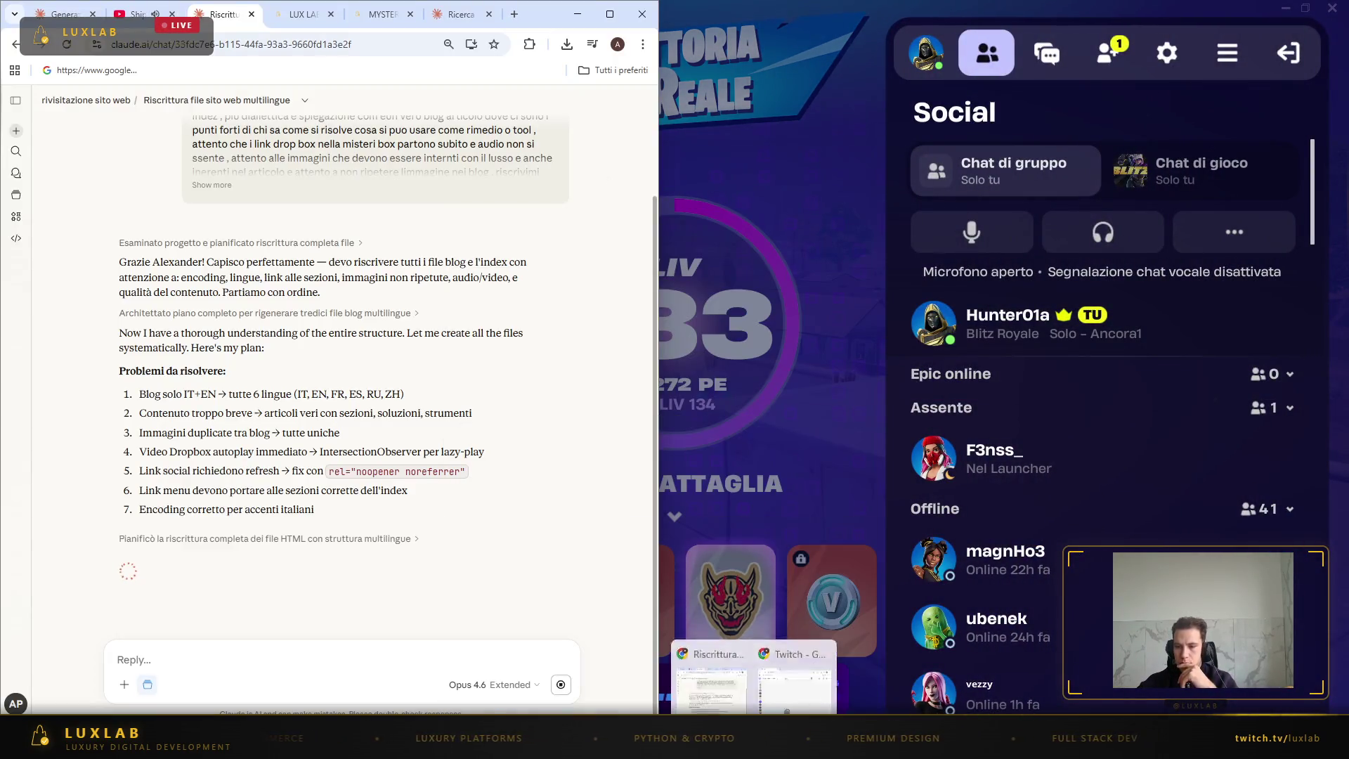
{"action": "left_click", "coordinate": [864, 744]}
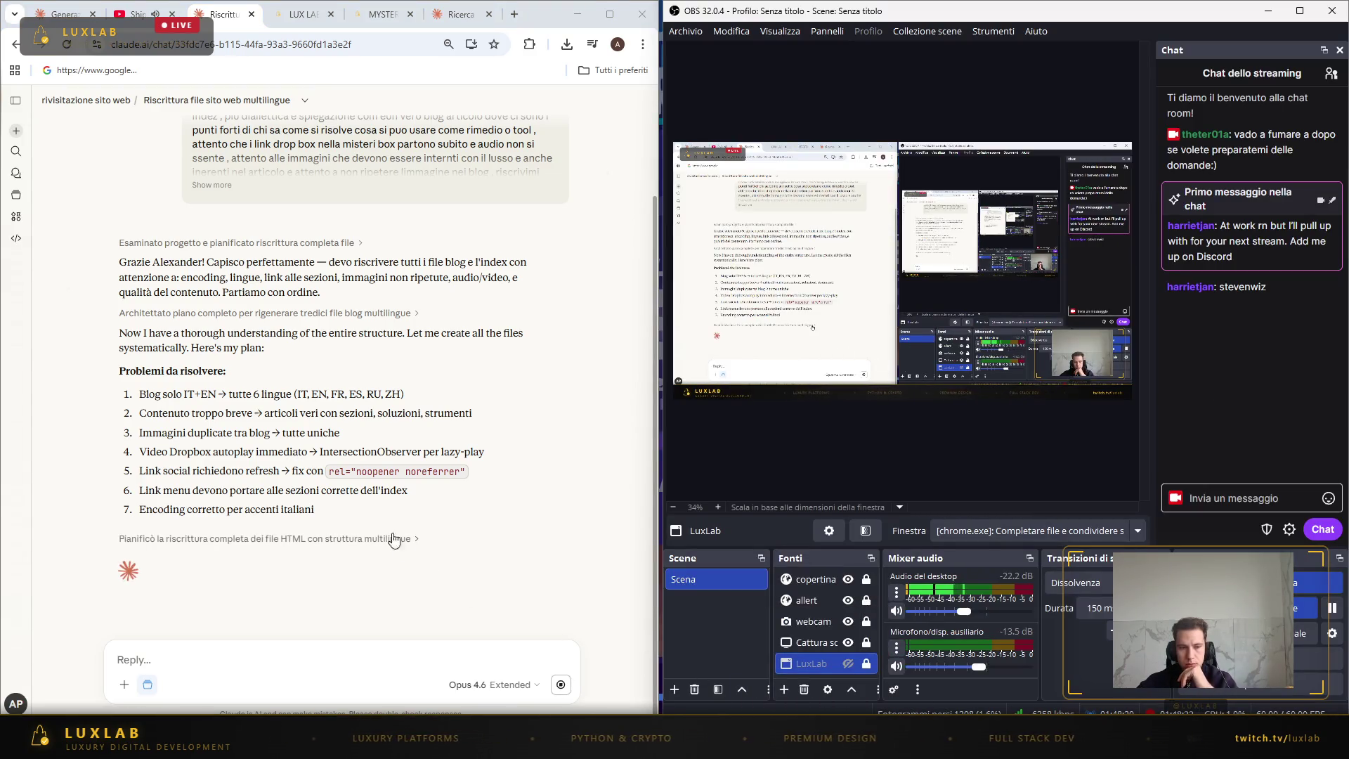
{"action": "key", "text": "ctrl+1"}
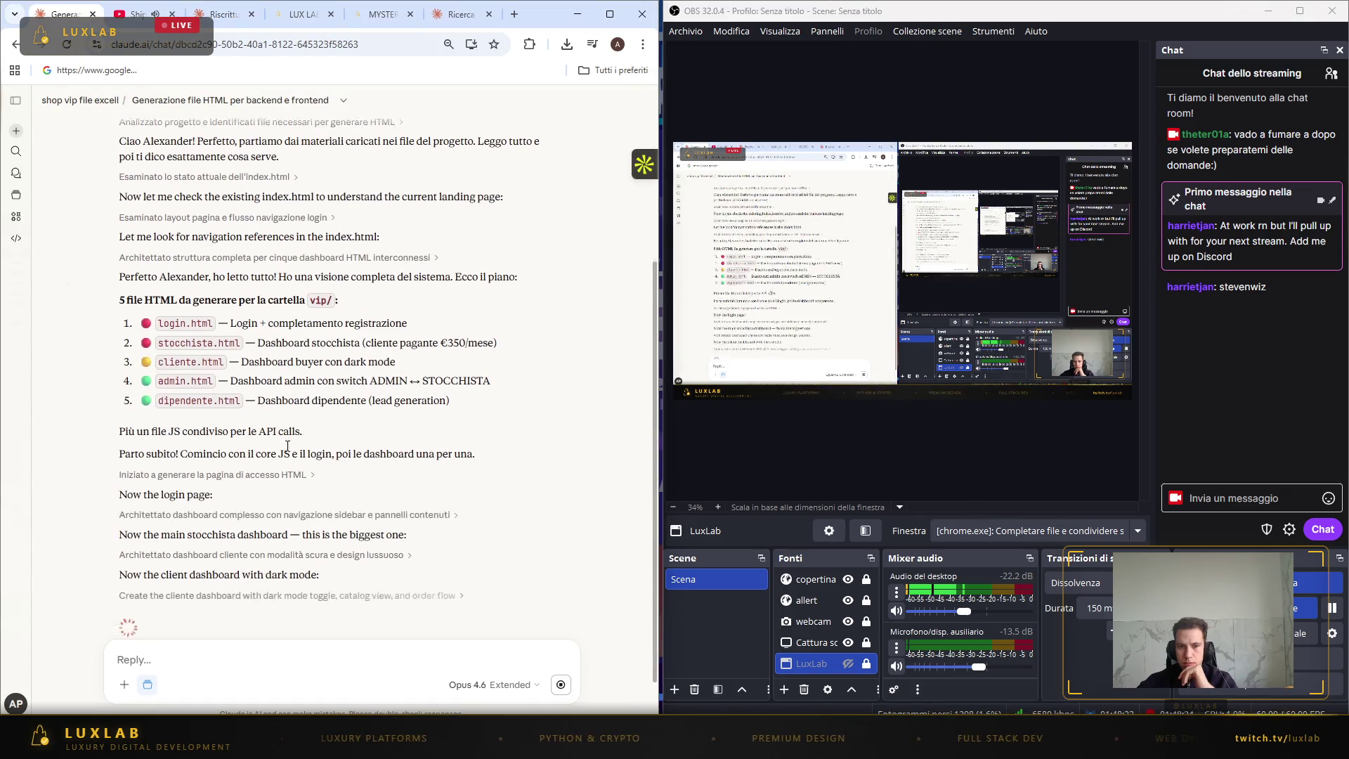
{"action": "left_click", "coordinate": [288, 22]}
{"action": "left_click", "coordinate": [365, 19]}
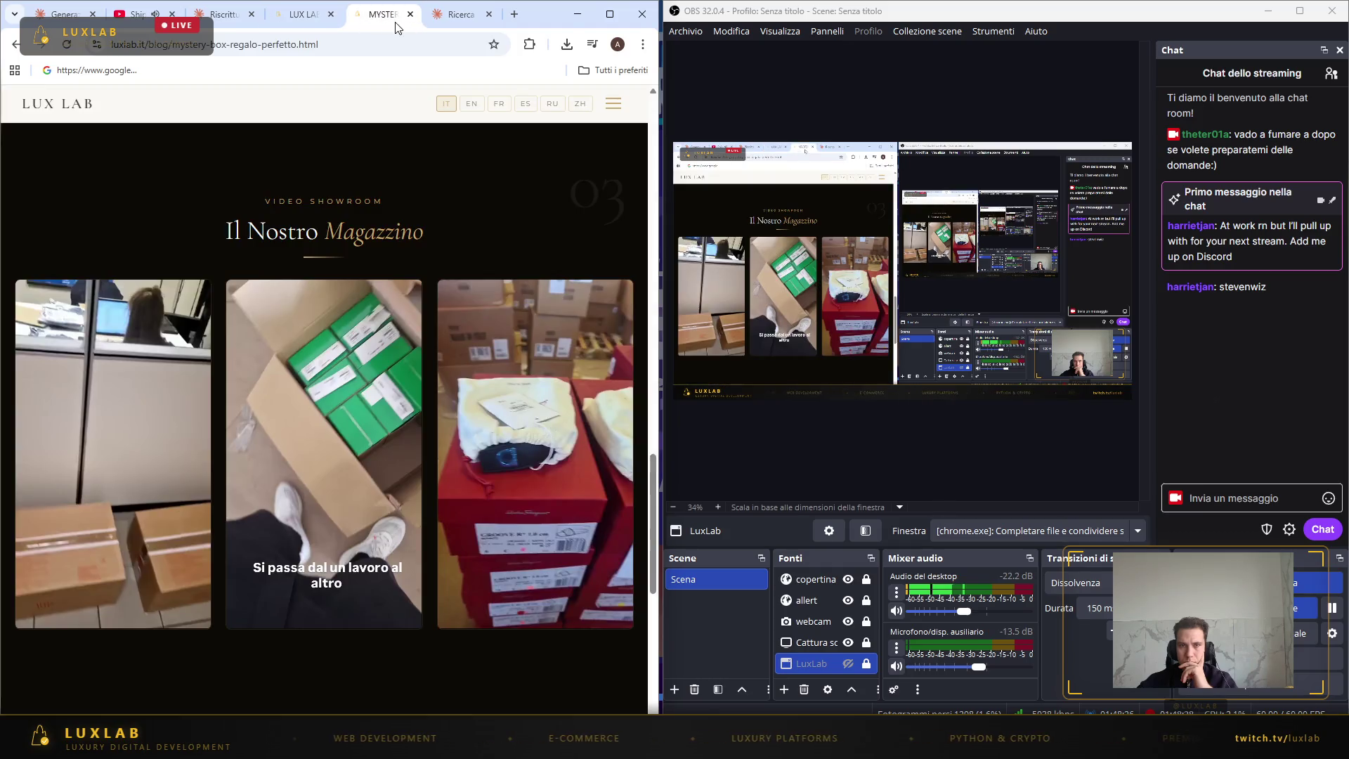
{"action": "left_click", "coordinate": [411, 14]}
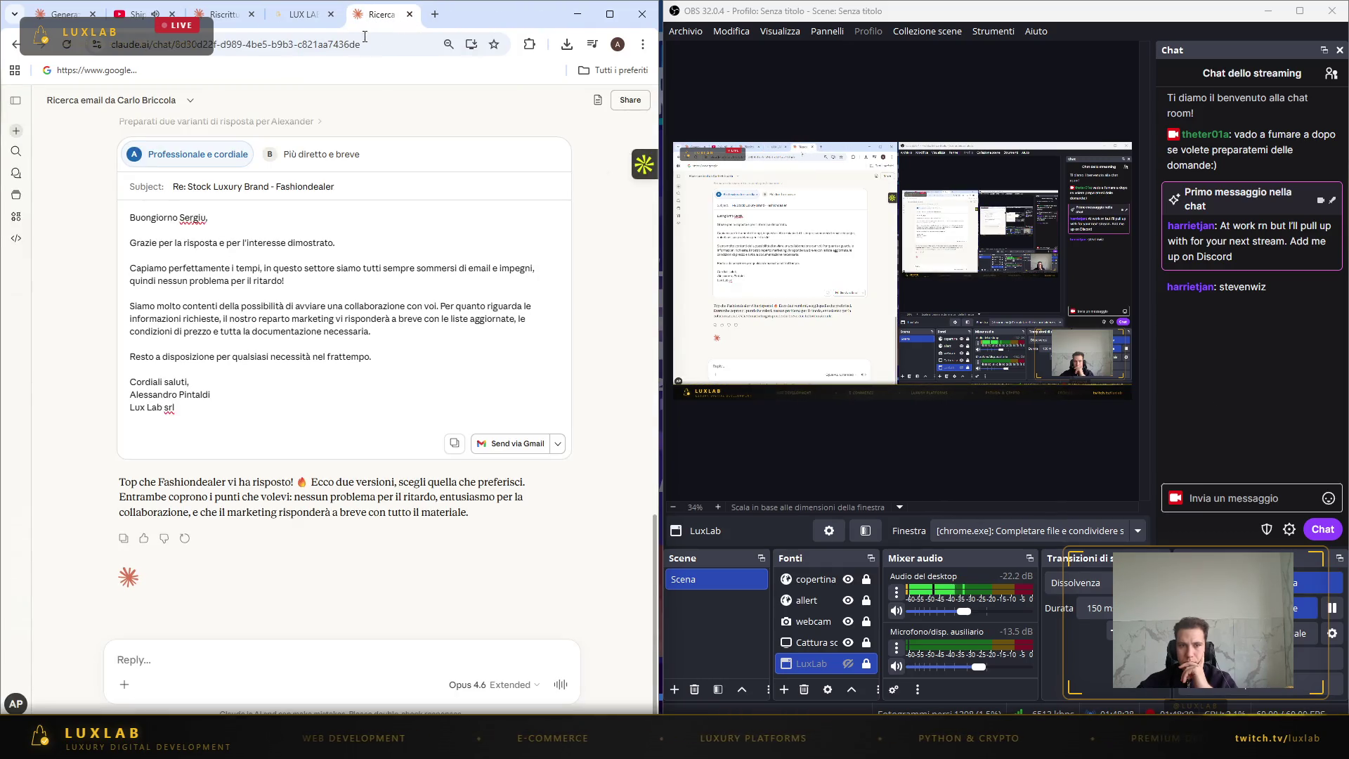
{"action": "scroll", "coordinate": [345, 414], "scroll_direction": "up", "scroll_amount": 7}
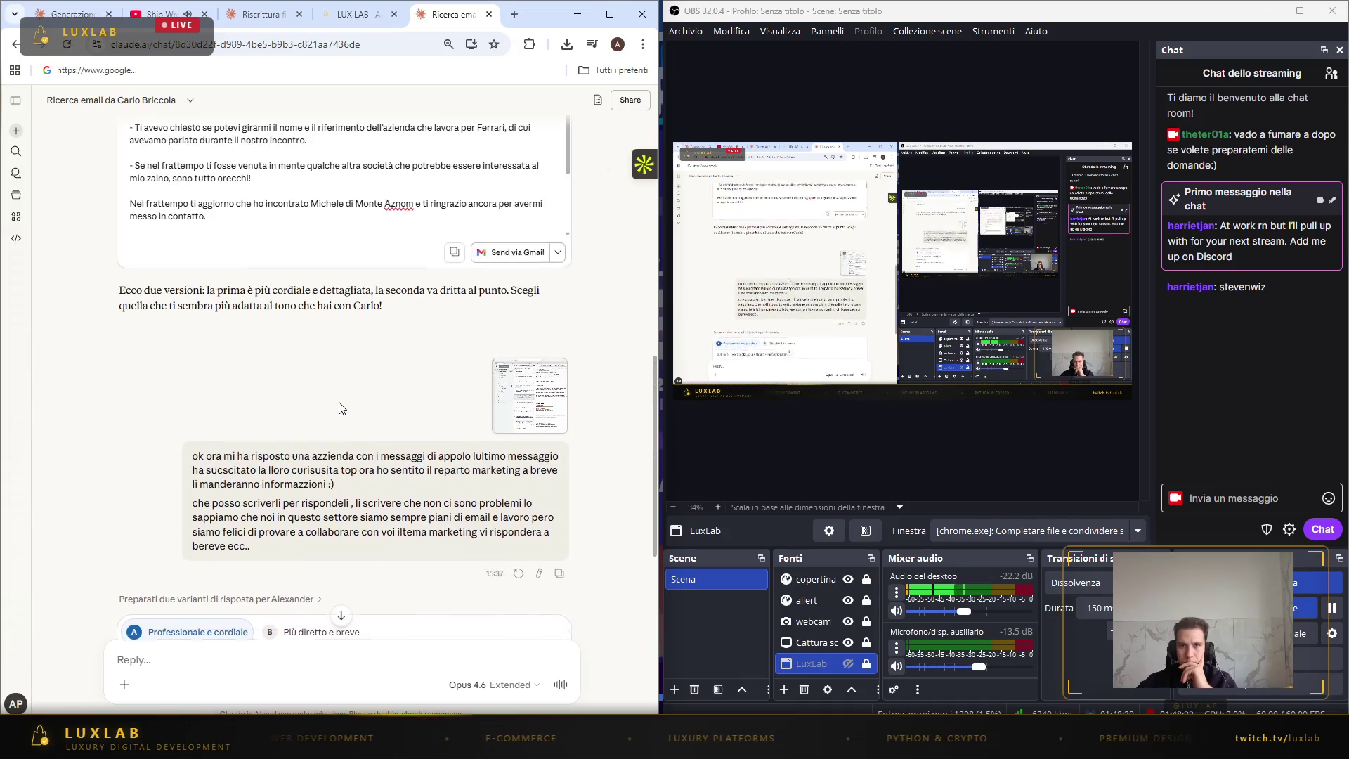
{"action": "scroll", "coordinate": [341, 404], "scroll_direction": "down", "scroll_amount": 5}
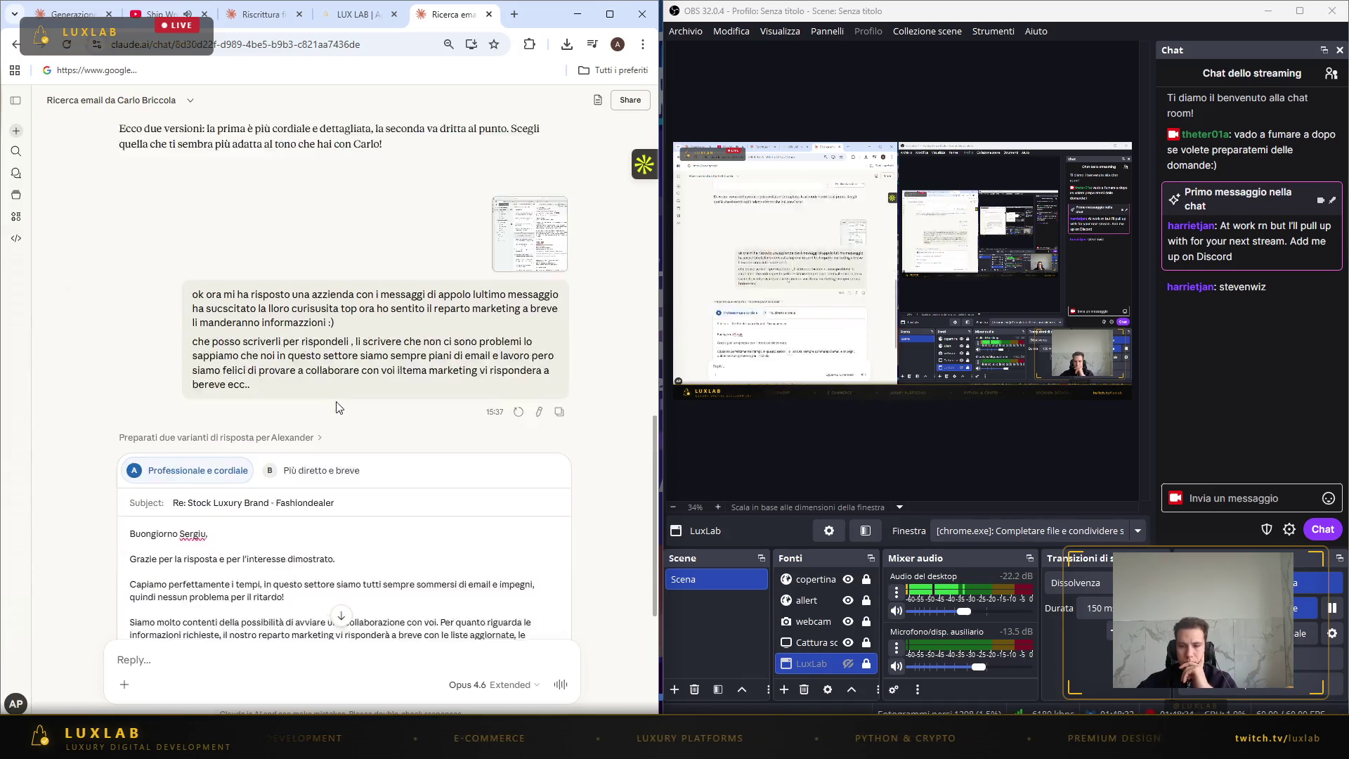
{"action": "mouse_move", "coordinate": [630, 738]}
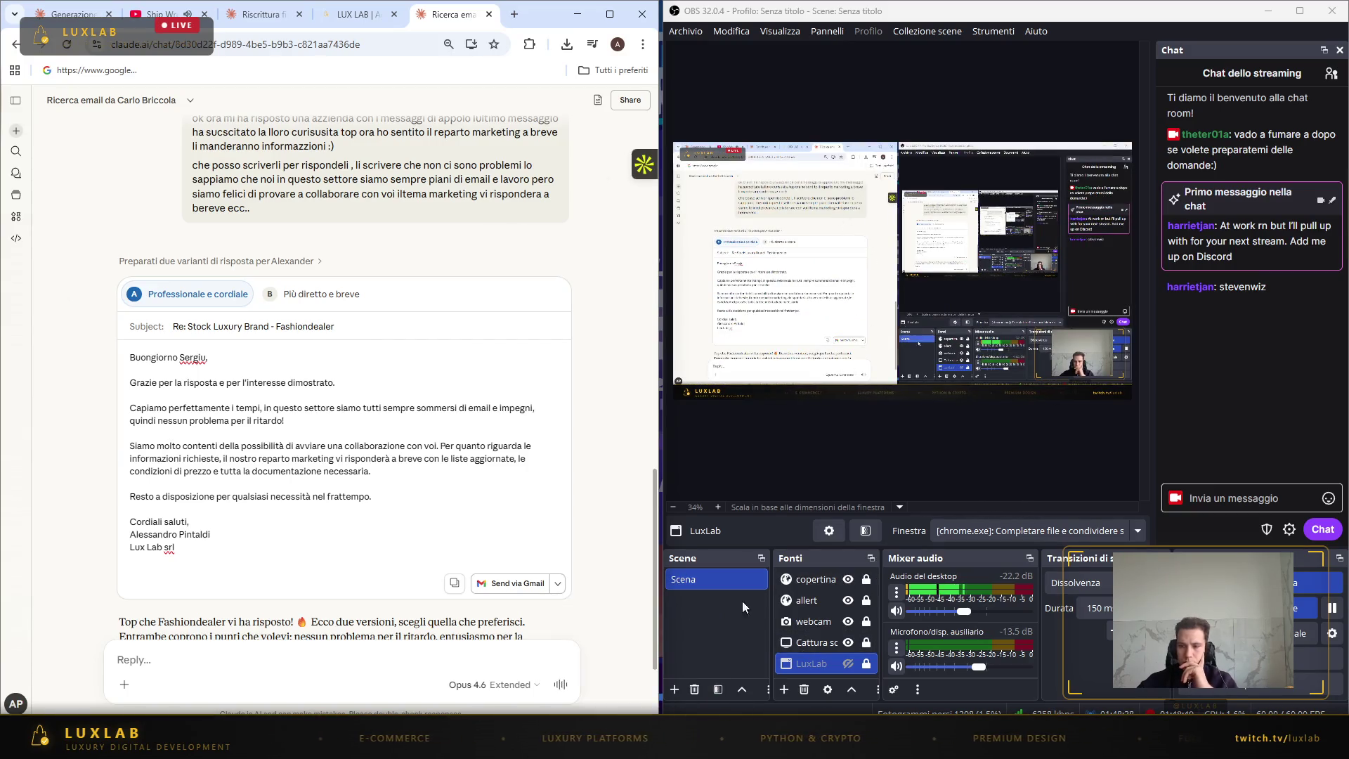
- In the email reply chat, ask Claude for an OBS pause-screen template, then stop its reply
{"action": "left_click", "coordinate": [247, 17]}
{"action": "left_click", "coordinate": [442, 15]}
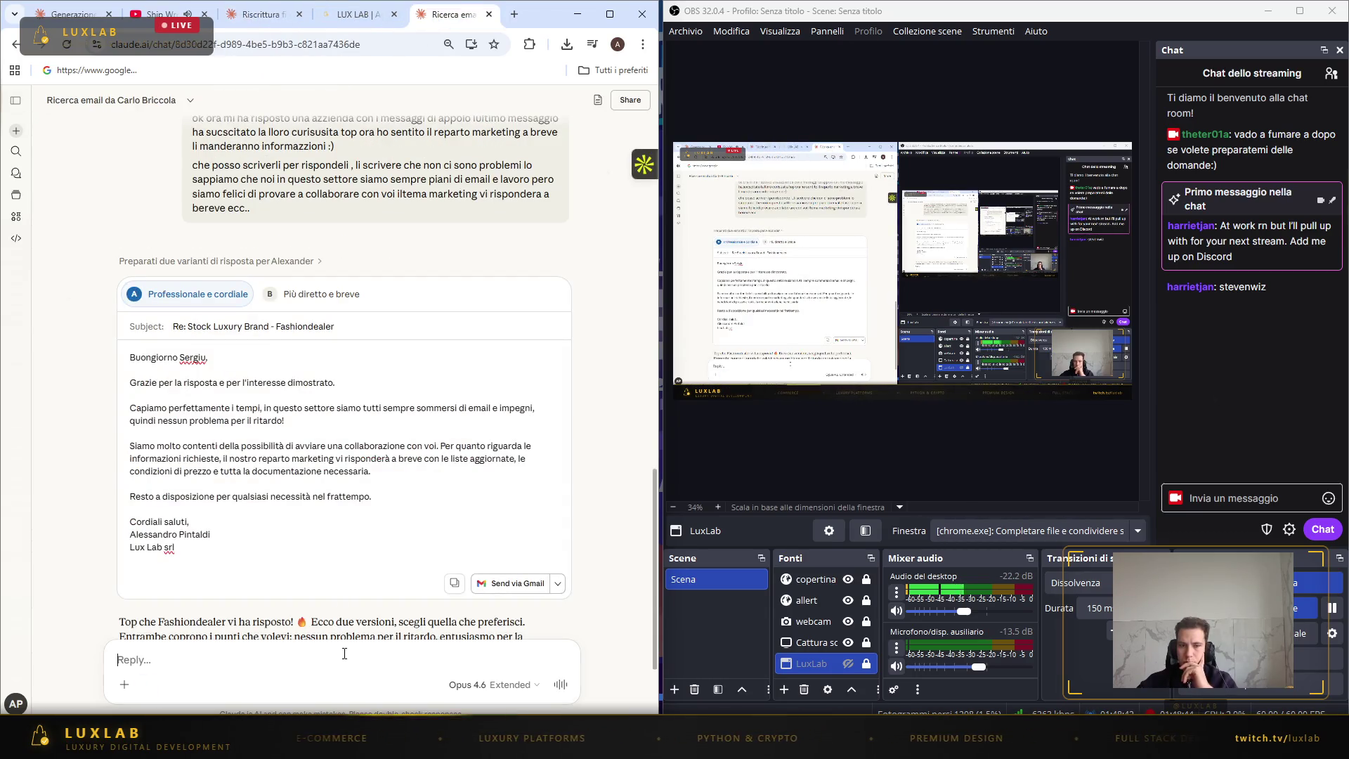
{"action": "type", "text": "CREIAMO I"}
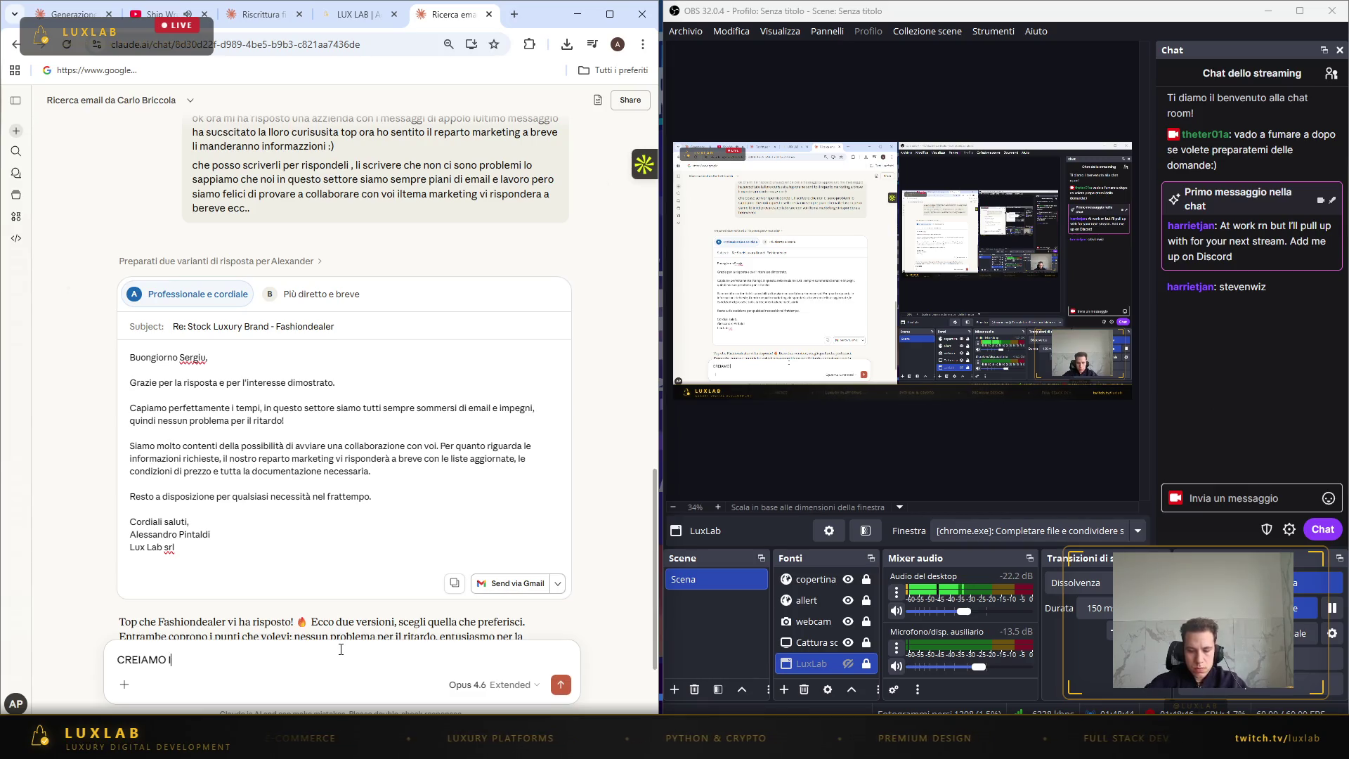
{"action": "type", "text": "L TEMPLEIT PER L APAUSA "}
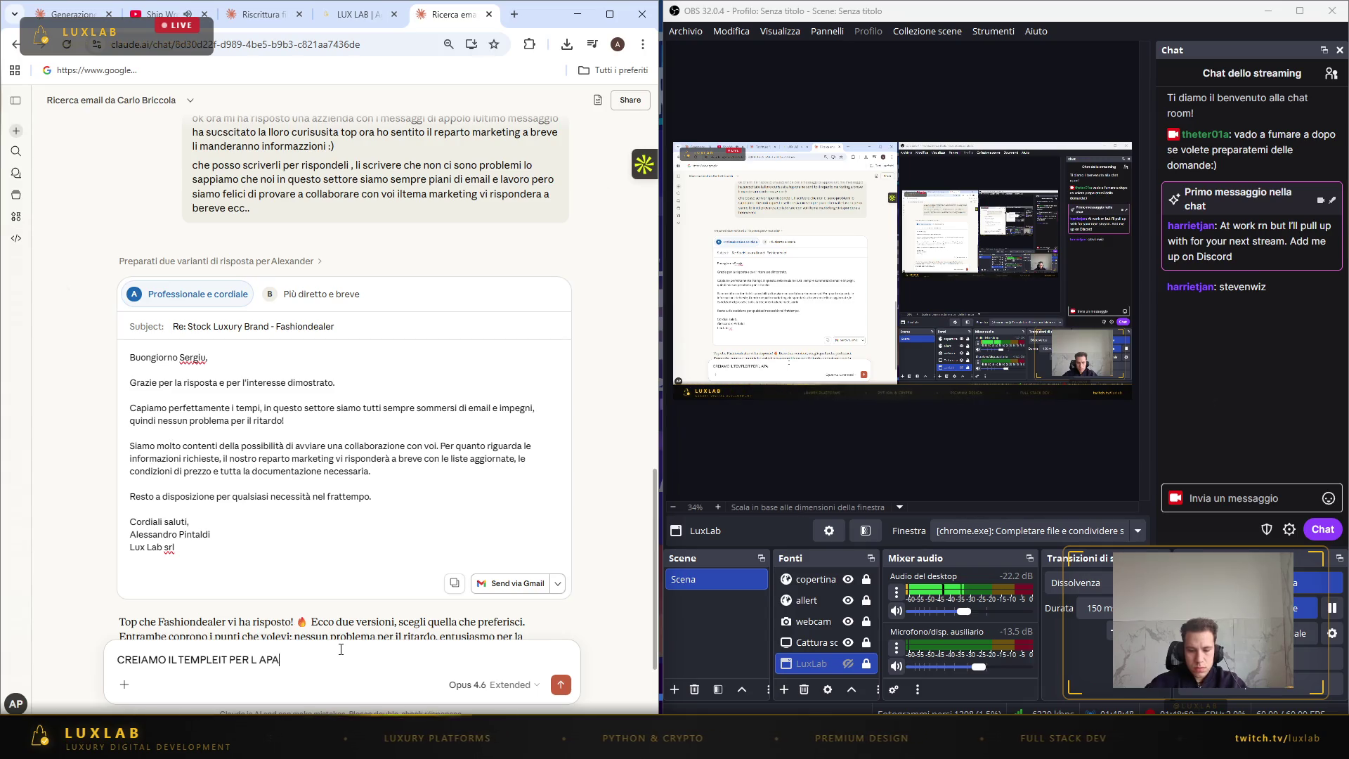
{"action": "type", "text": "PER "}
{"action": "type", "text": "O"}
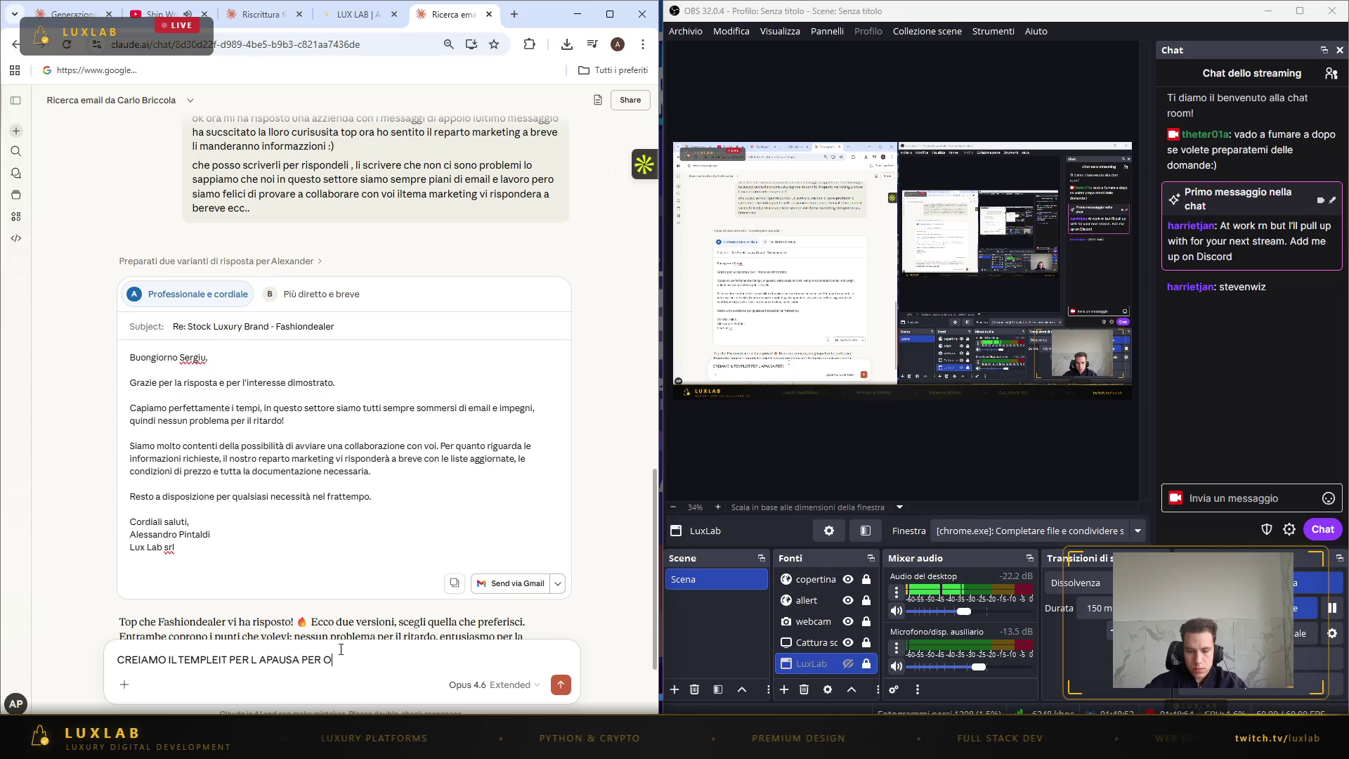
{"action": "type", "text": "BS , IO CU"}
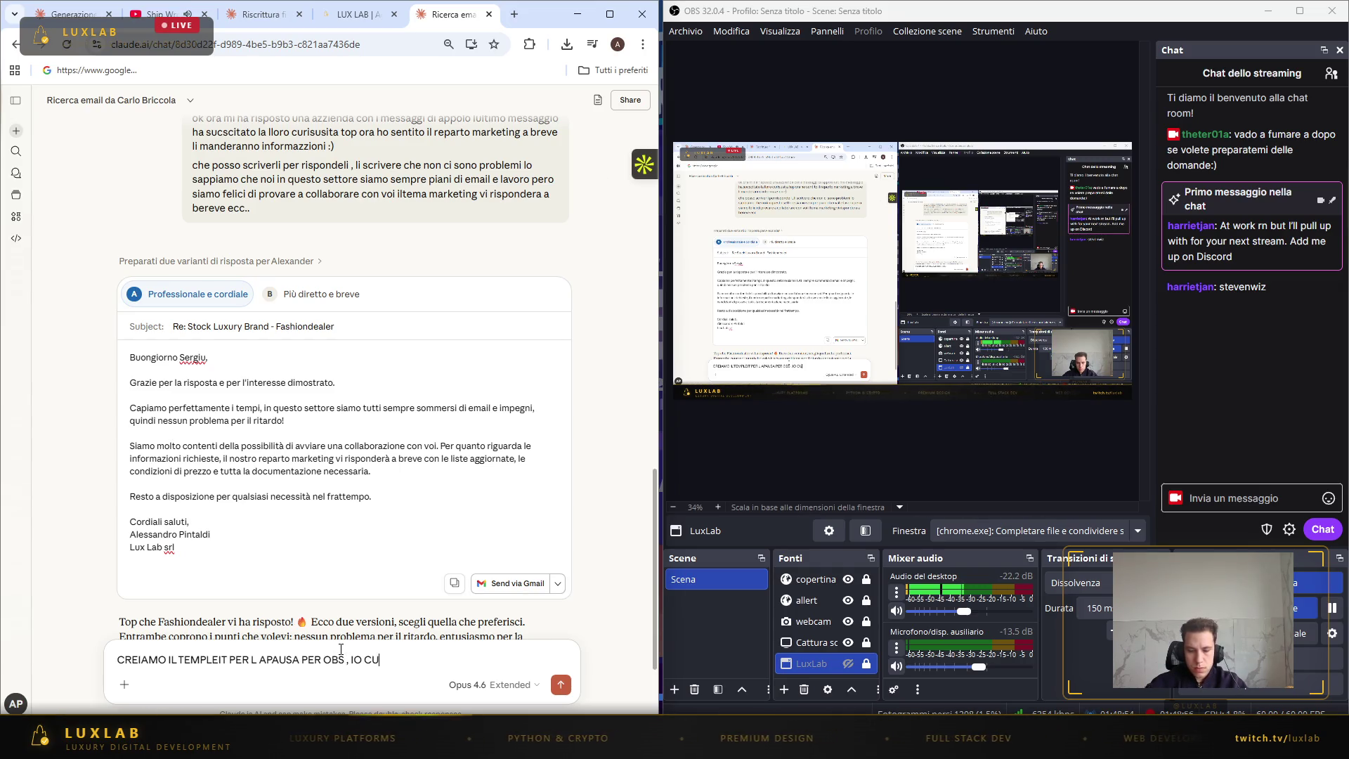
{"action": "type", "text": "I DICO mi assento un attimo ma lu"}
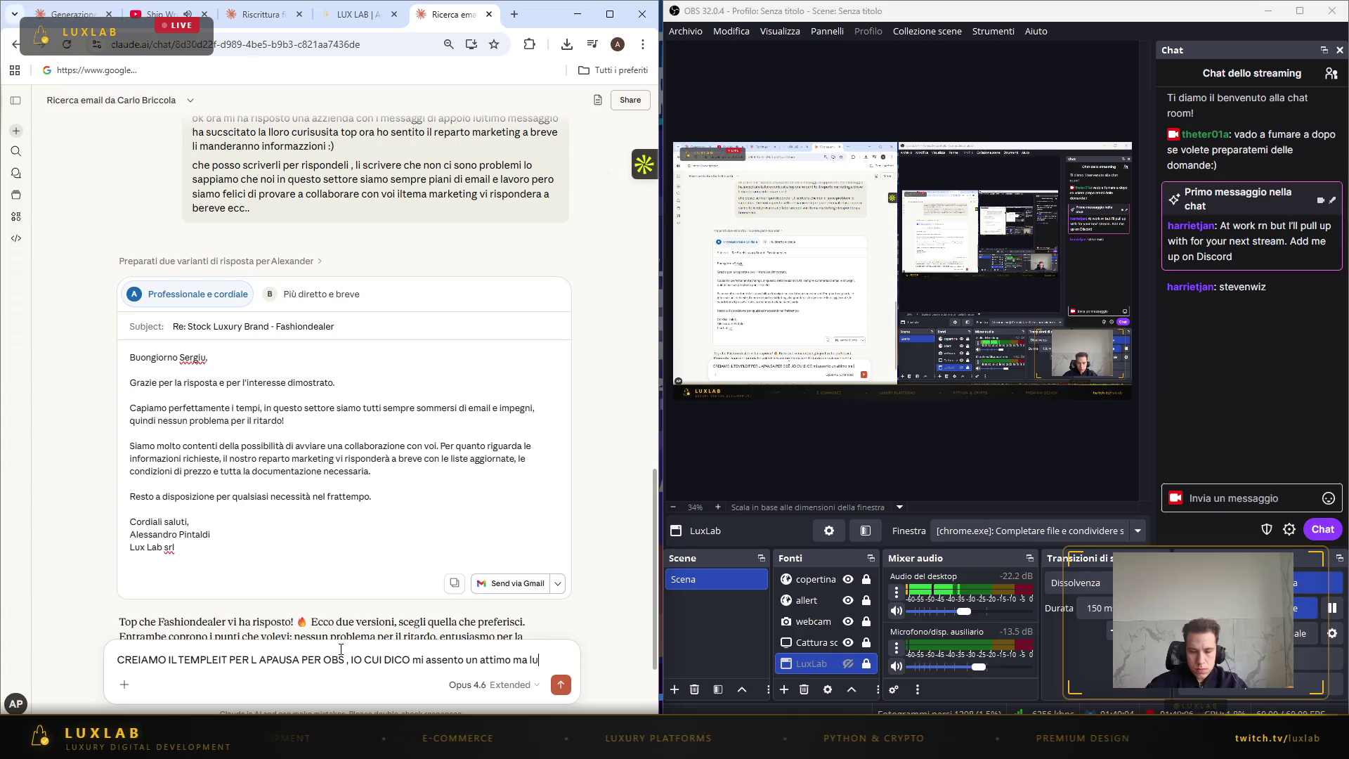
{"action": "type", "text": "sempre al opera comunque"}
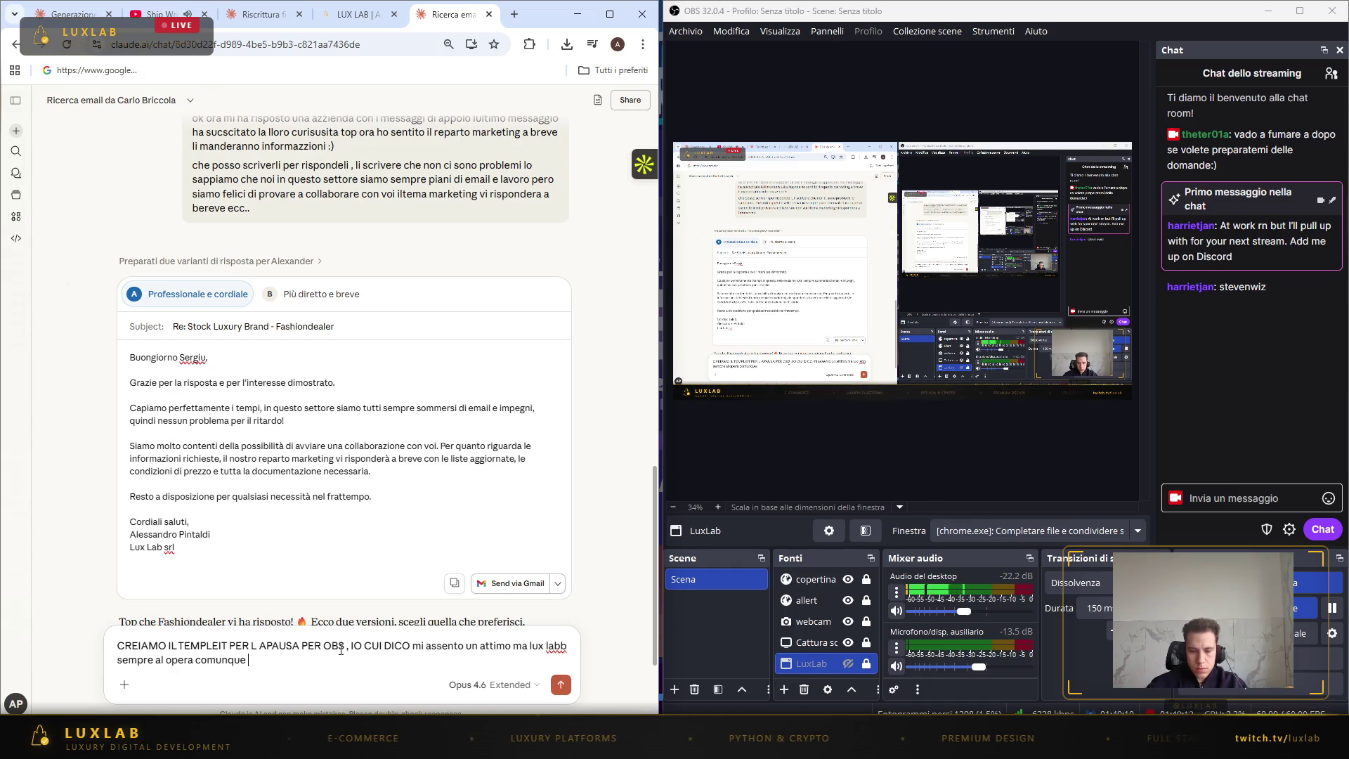
{"action": "key", "text": "Return"}
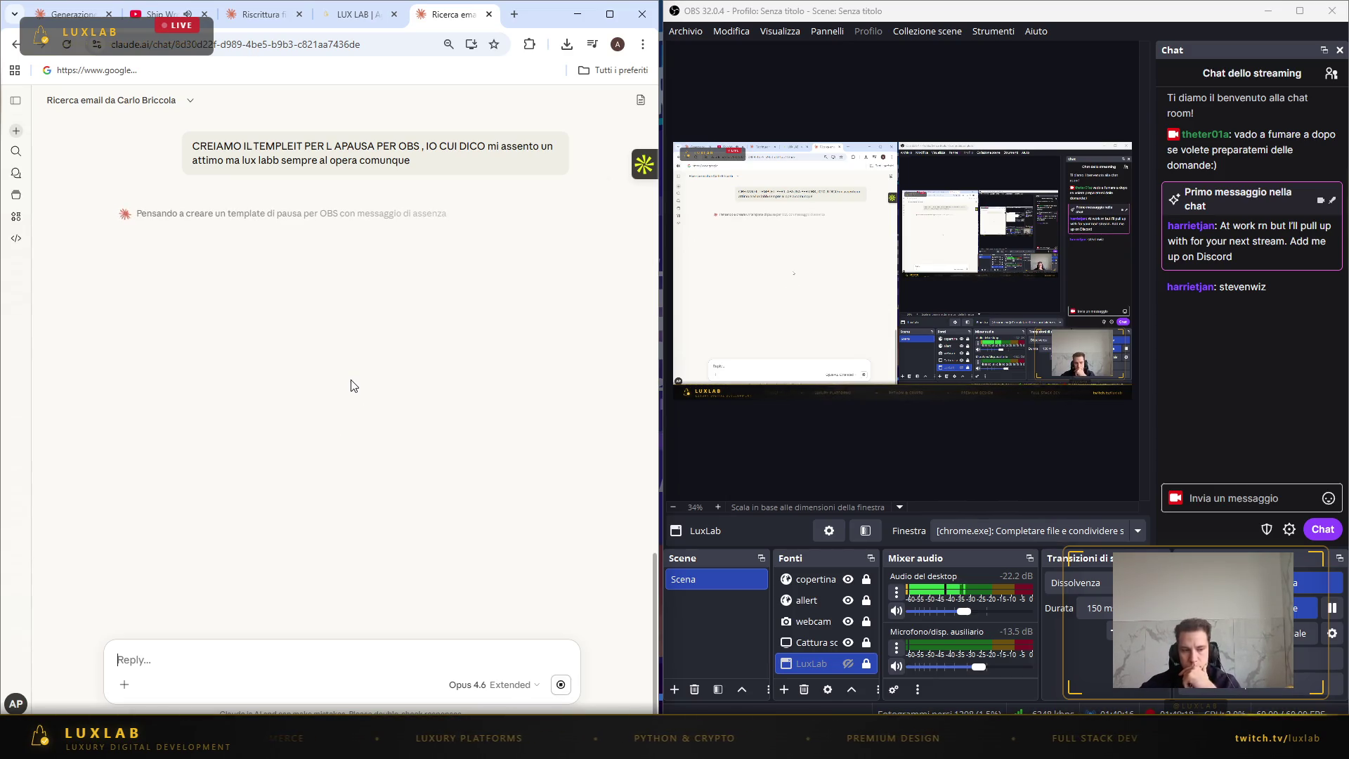
{"action": "left_click", "coordinate": [560, 685]}
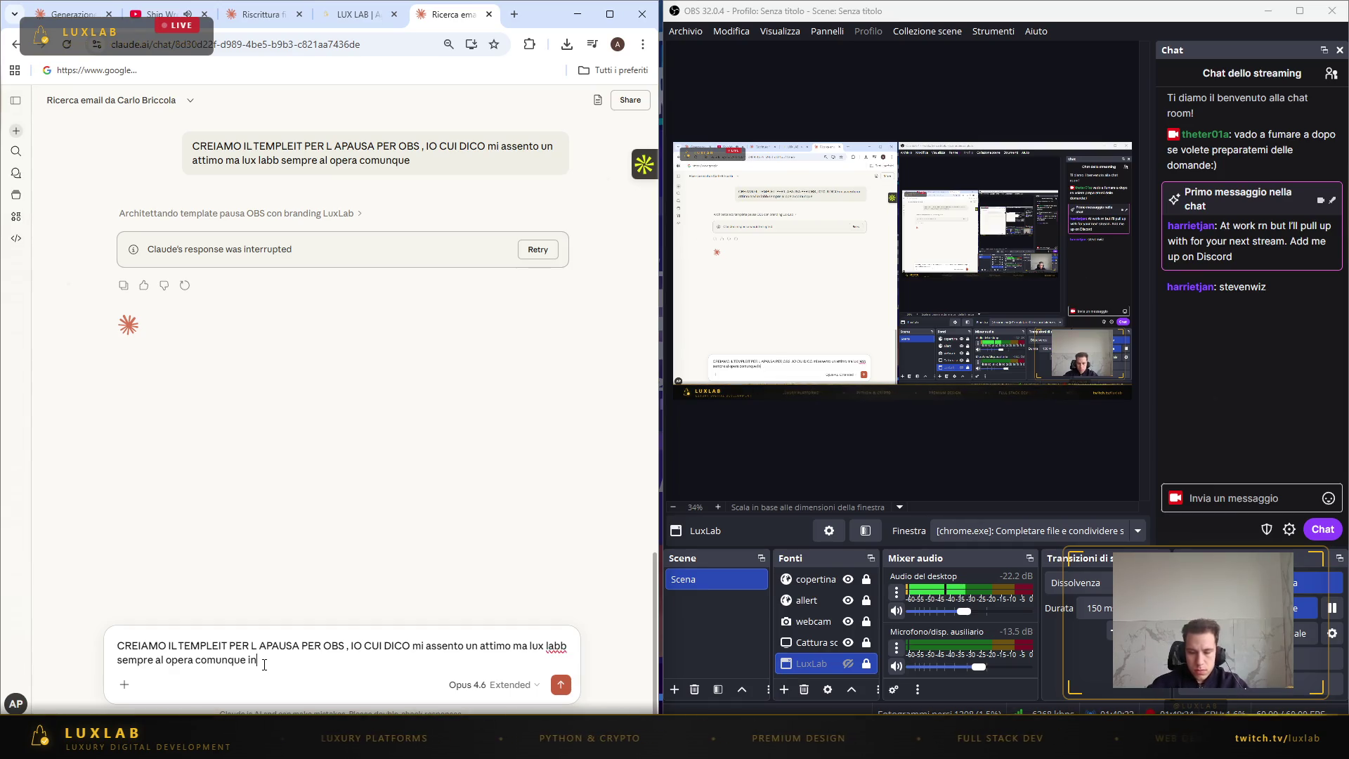
- Add 'in italiano e inglese' to the OBS pause template request and resend it
{"action": "type", "text": "taliano e einglese"}
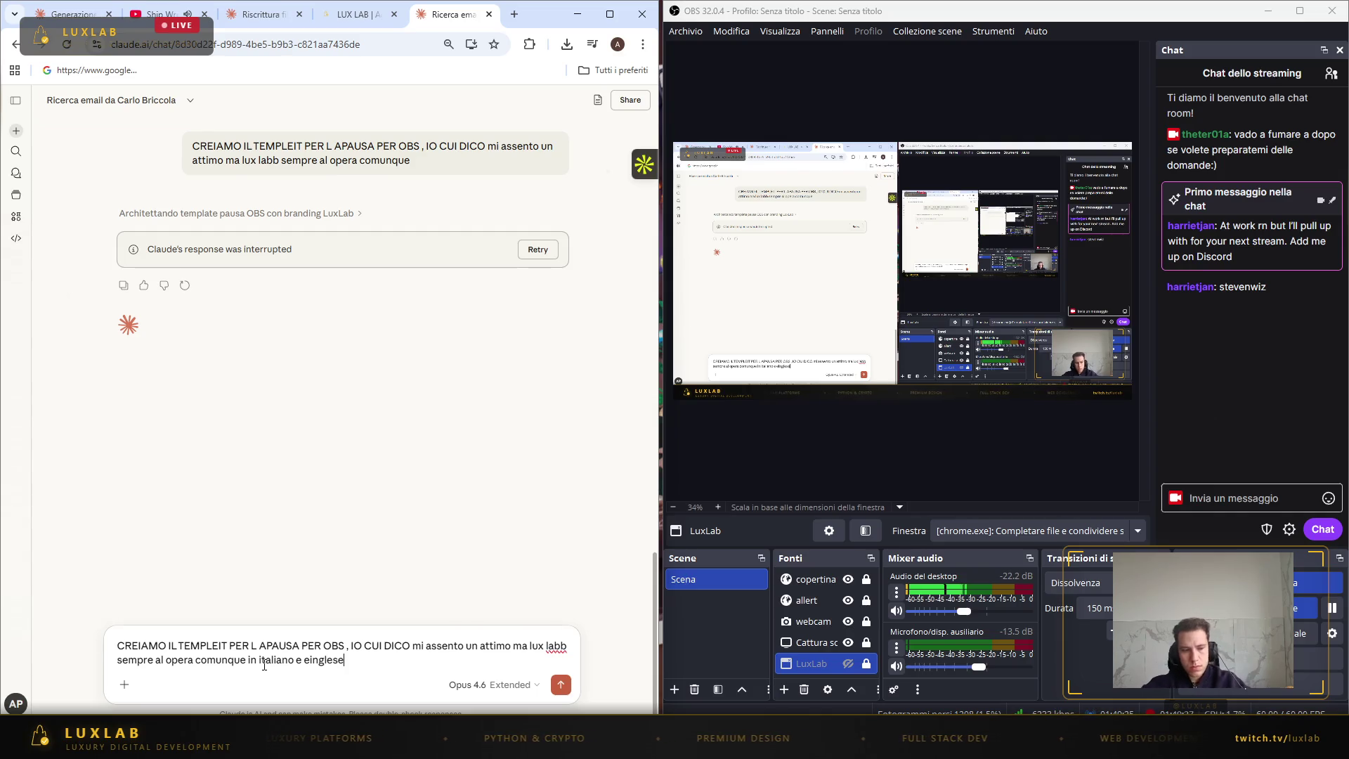
{"action": "key", "text": "Return"}
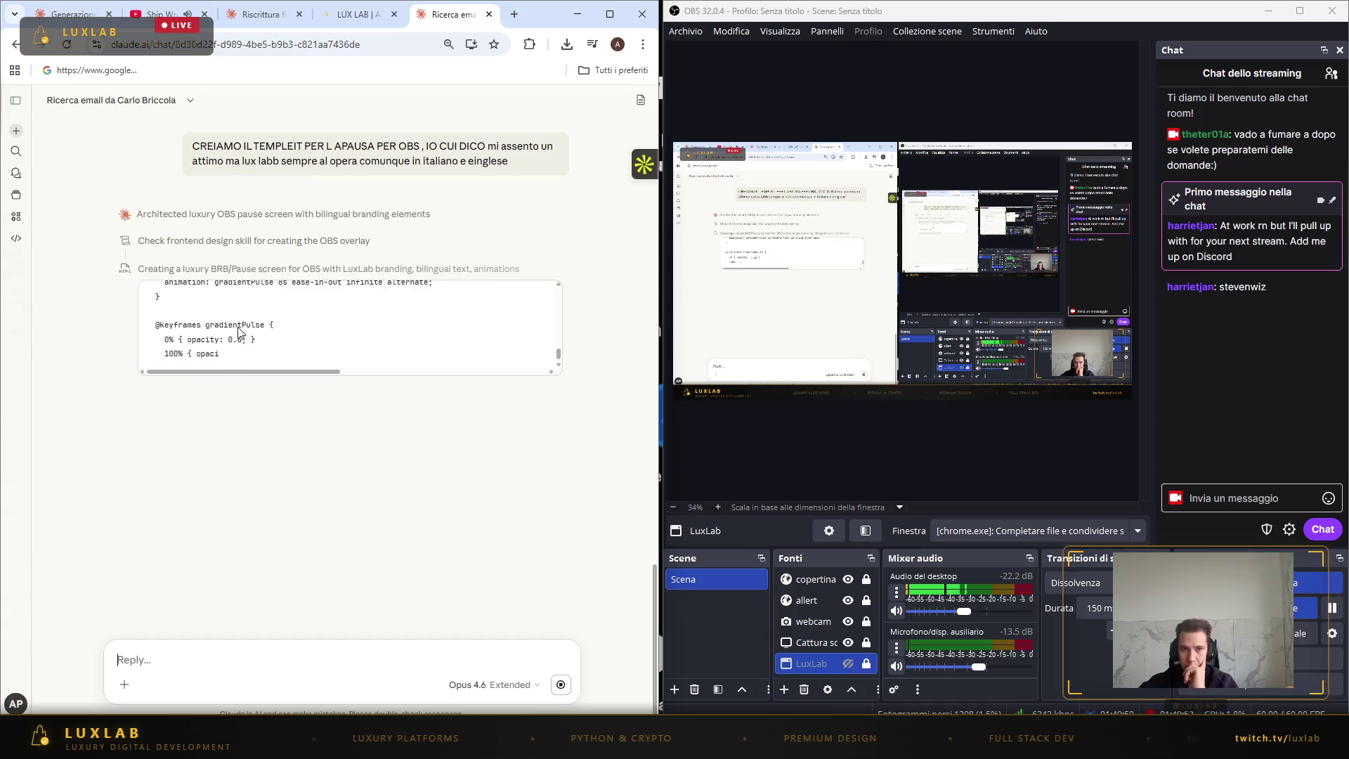
{"action": "left_click", "coordinate": [514, 16]}
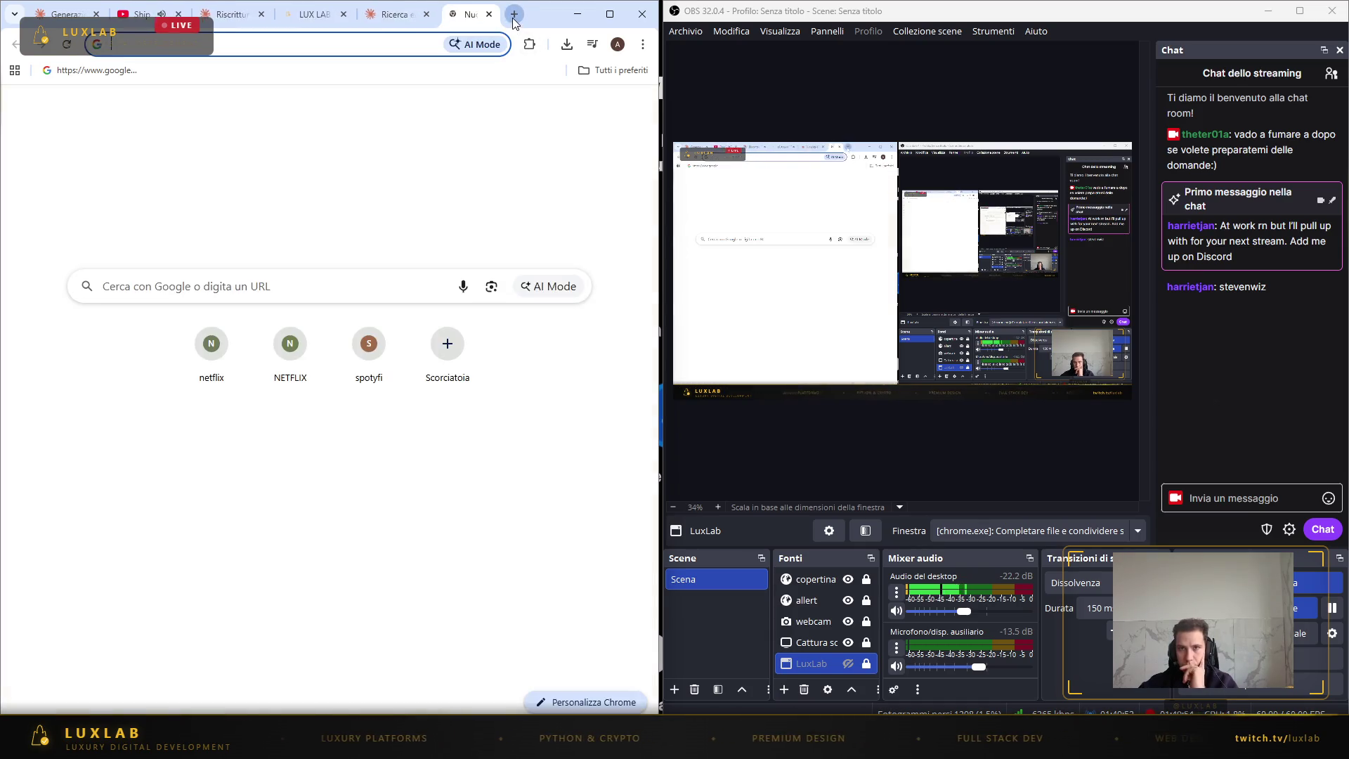
- Search Google for TikTok, follow a user who liked the video, and show the notifications list
{"action": "left_click", "coordinate": [305, 289]}
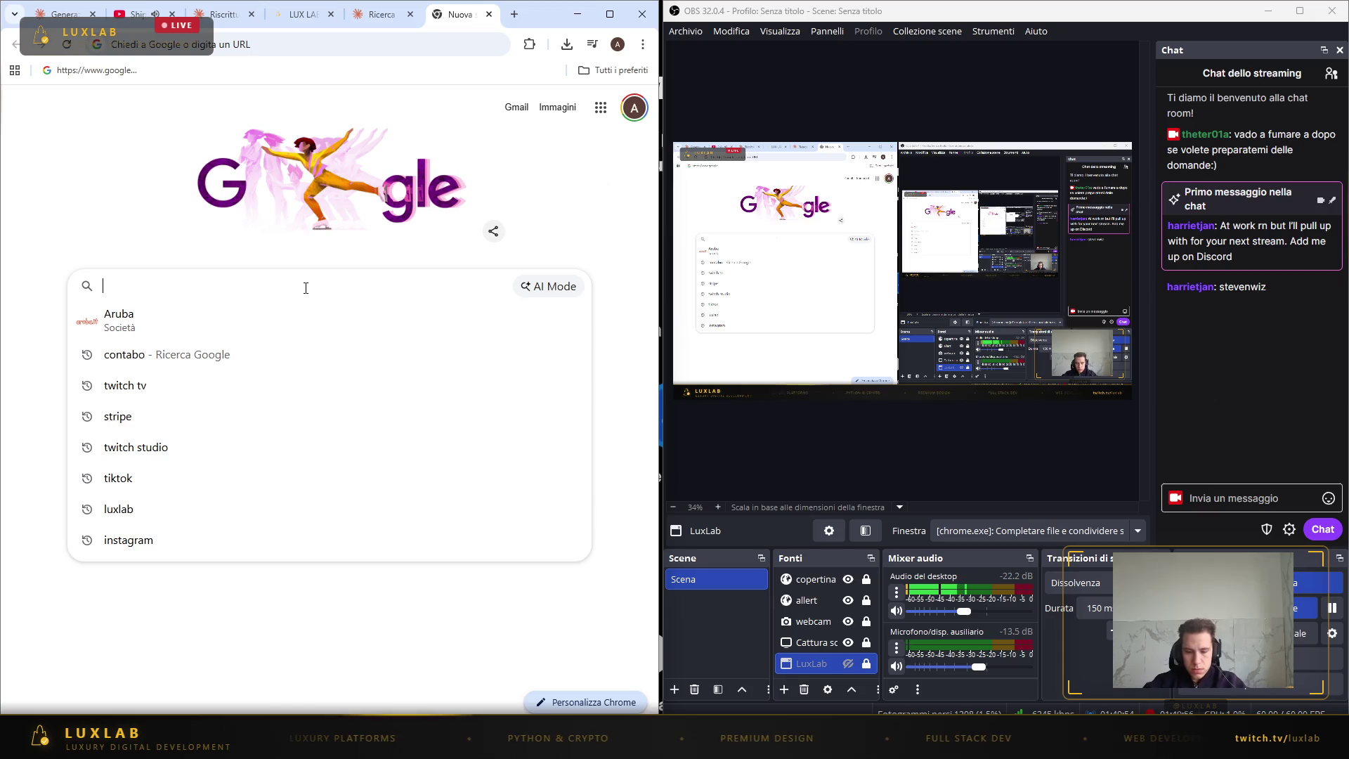
{"action": "type", "text": "tktok"}
{"action": "key", "text": "Return"}
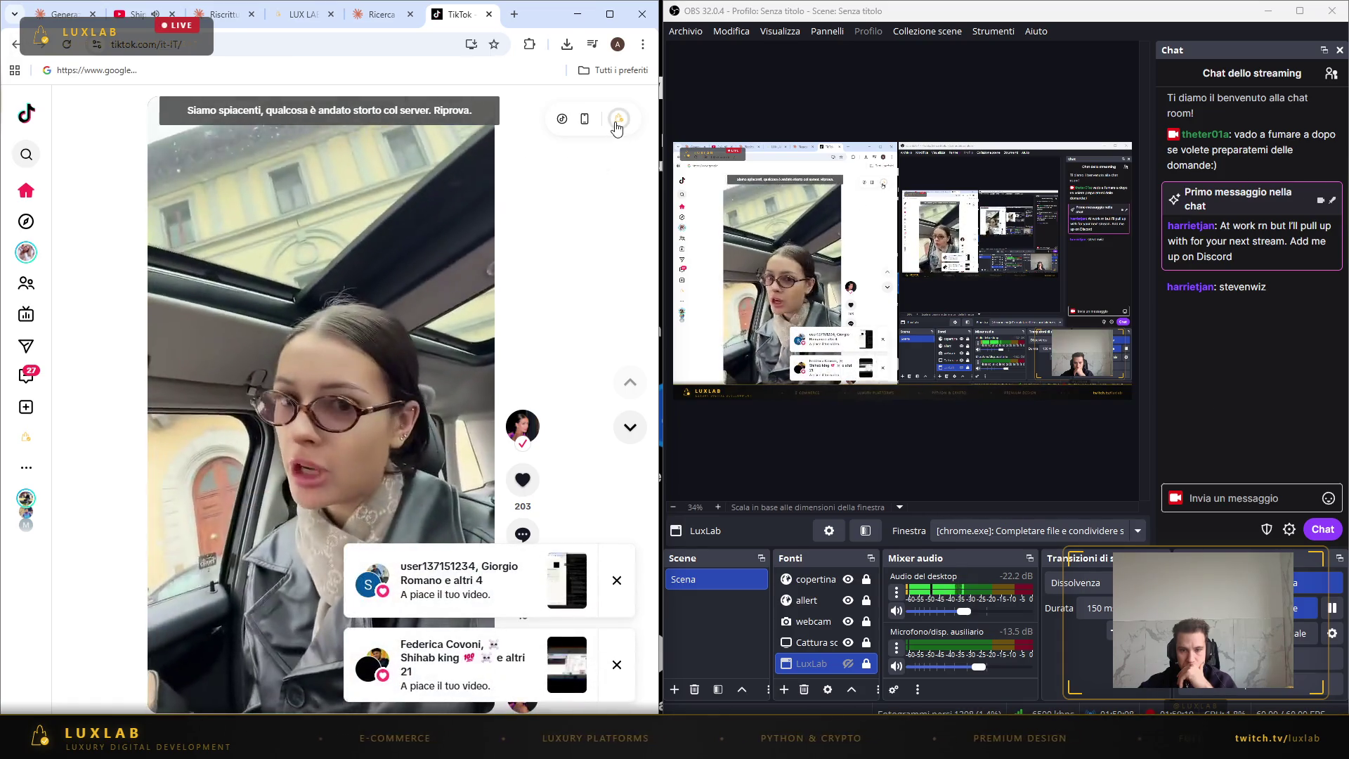
{"action": "left_click", "coordinate": [425, 581]}
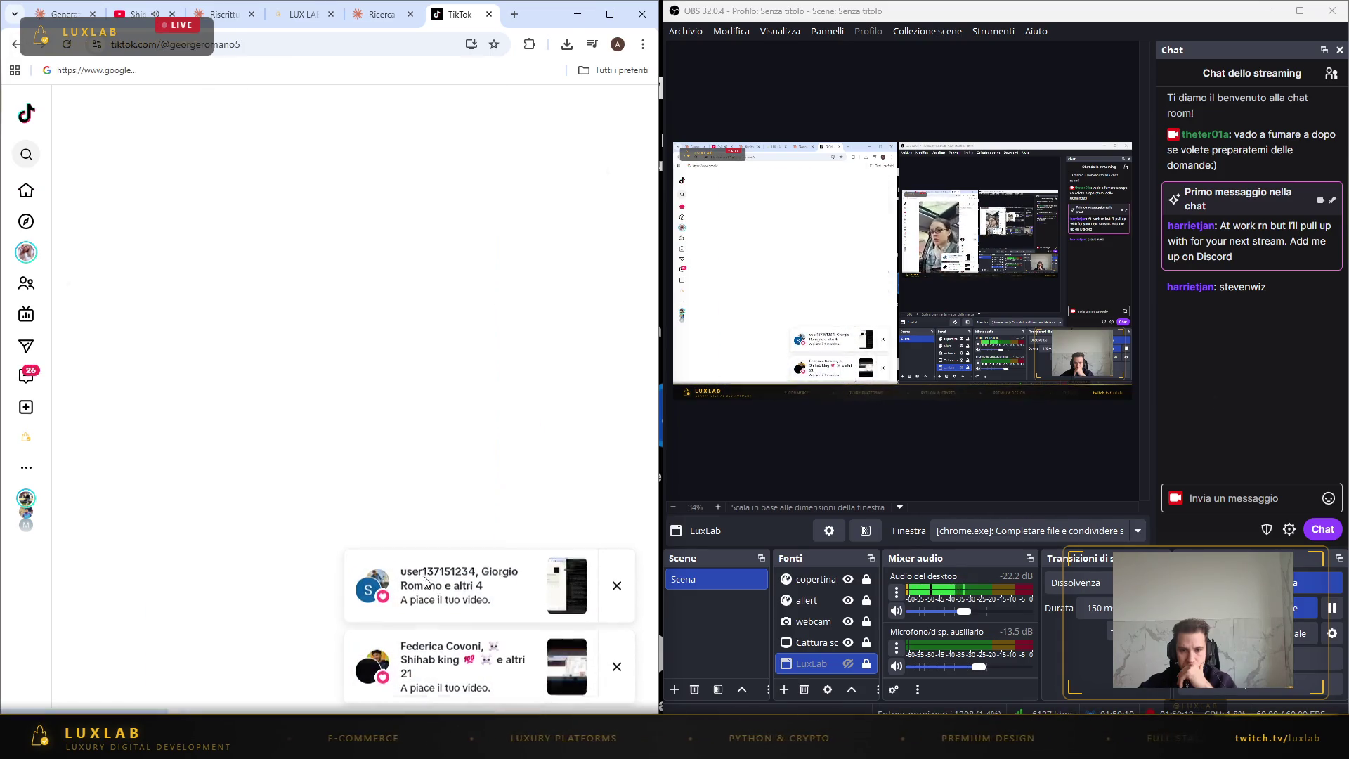
{"action": "left_click", "coordinate": [277, 169]}
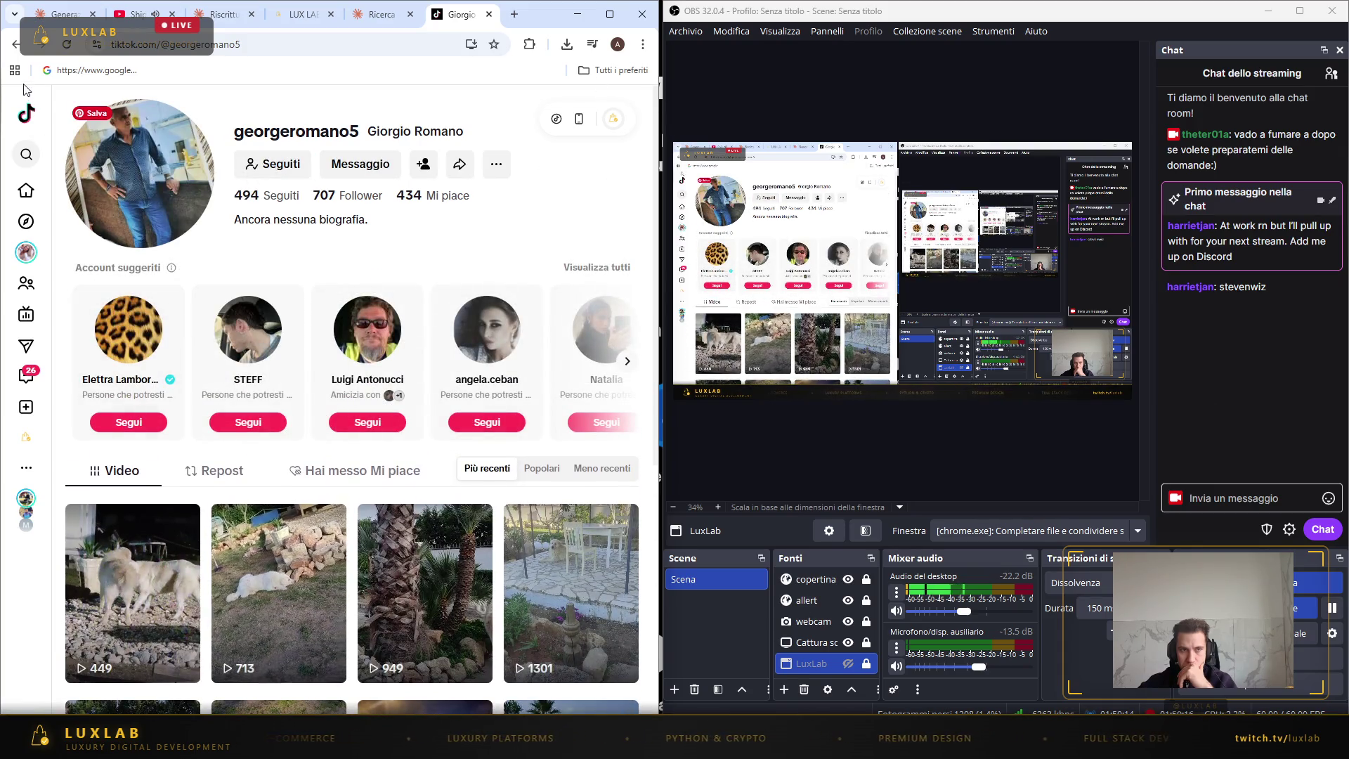
{"action": "left_click", "coordinate": [16, 44]}
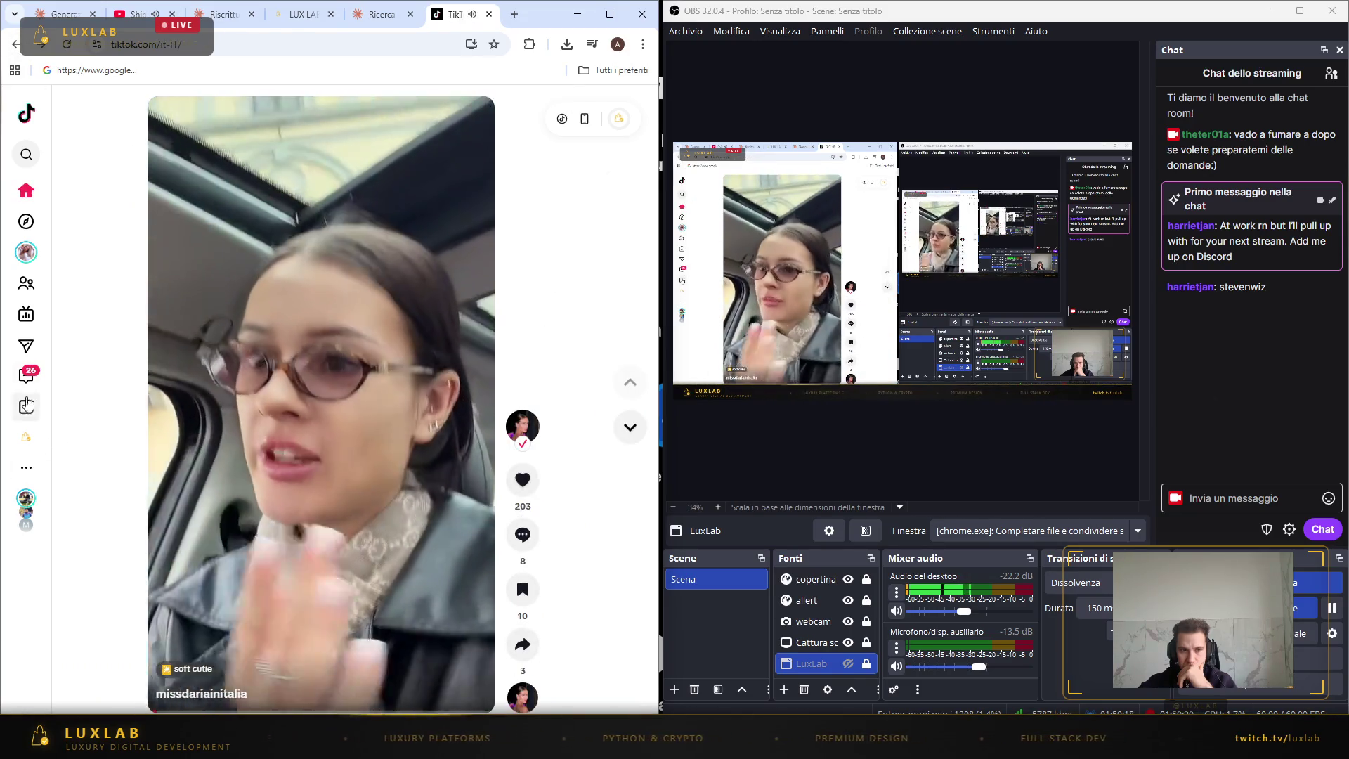
{"action": "left_click", "coordinate": [26, 376]}
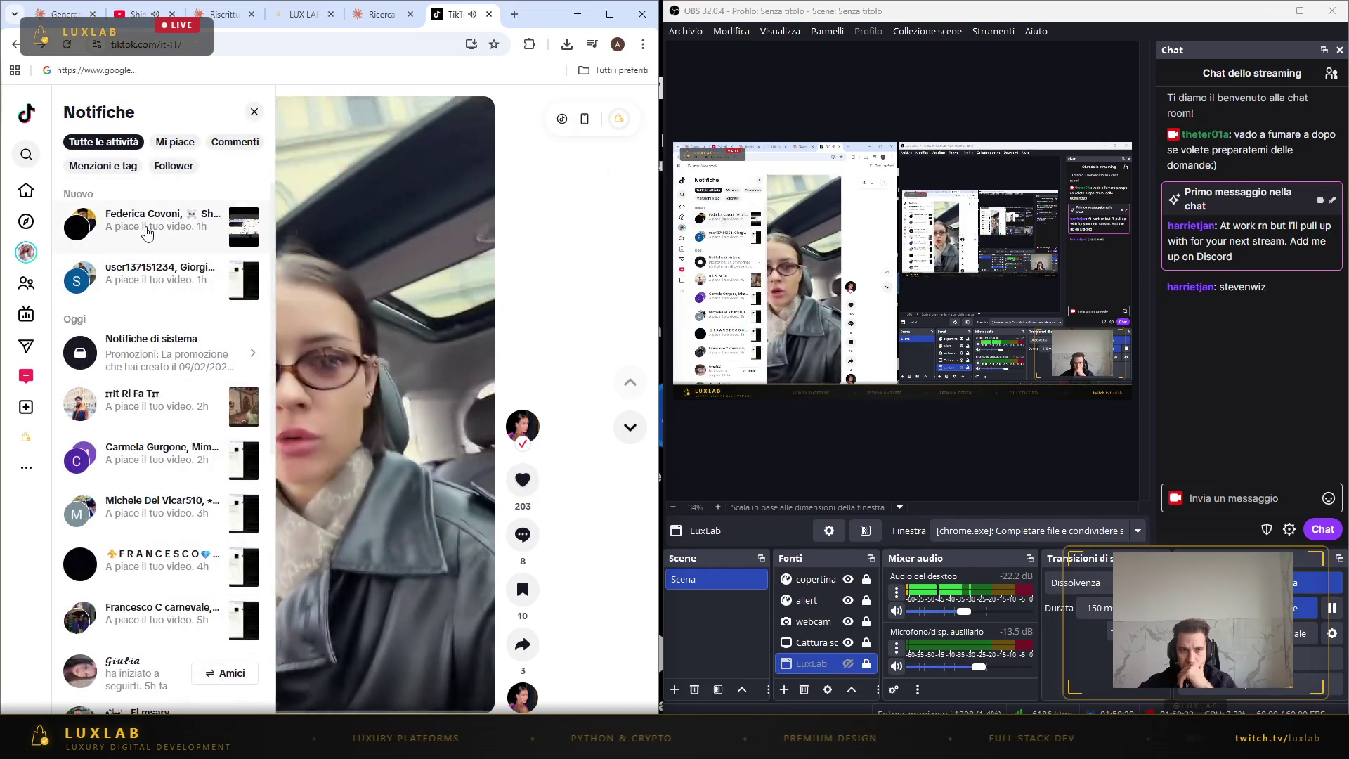
- Follow back seven new followers from the TikTok notifications list
{"action": "left_click", "coordinate": [146, 232]}
{"action": "left_click", "coordinate": [212, 289]}
{"action": "left_click", "coordinate": [223, 337]}
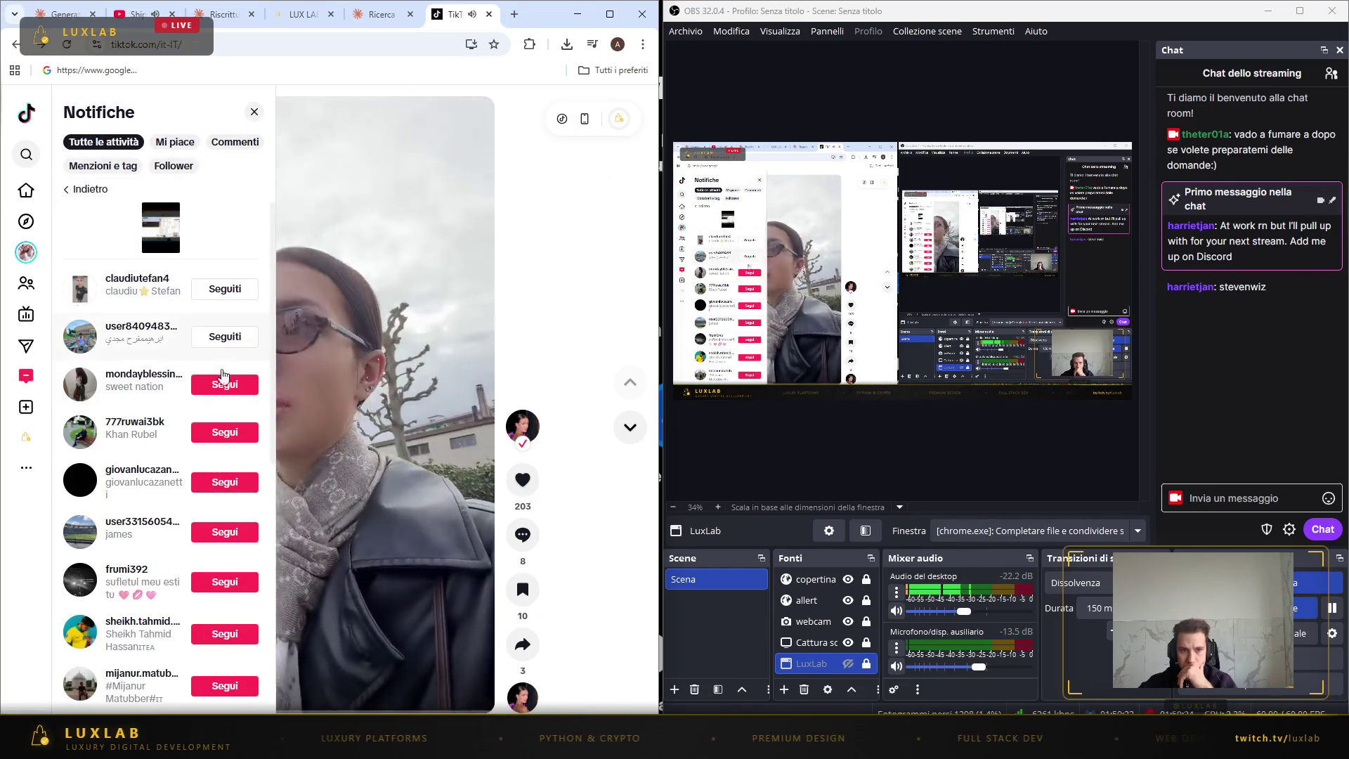
{"action": "left_click", "coordinate": [224, 384]}
{"action": "left_click", "coordinate": [225, 432]}
{"action": "left_click", "coordinate": [225, 482]}
{"action": "left_click", "coordinate": [227, 532]}
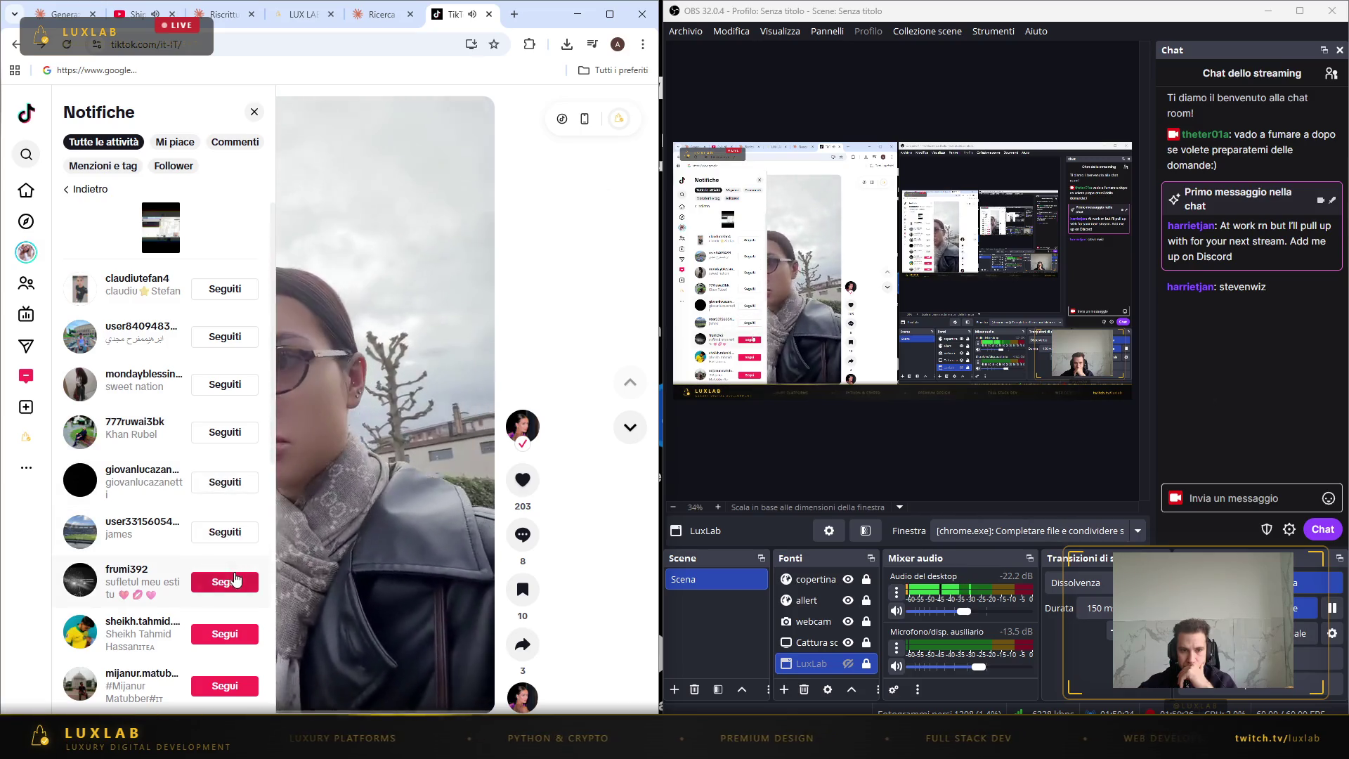
{"action": "scroll", "coordinate": [236, 563], "scroll_direction": "down", "scroll_amount": 2}
{"action": "left_click", "coordinate": [229, 431]}
- View one follower's profile, then return to notifications and follow four more users
{"action": "left_click", "coordinate": [232, 492]}
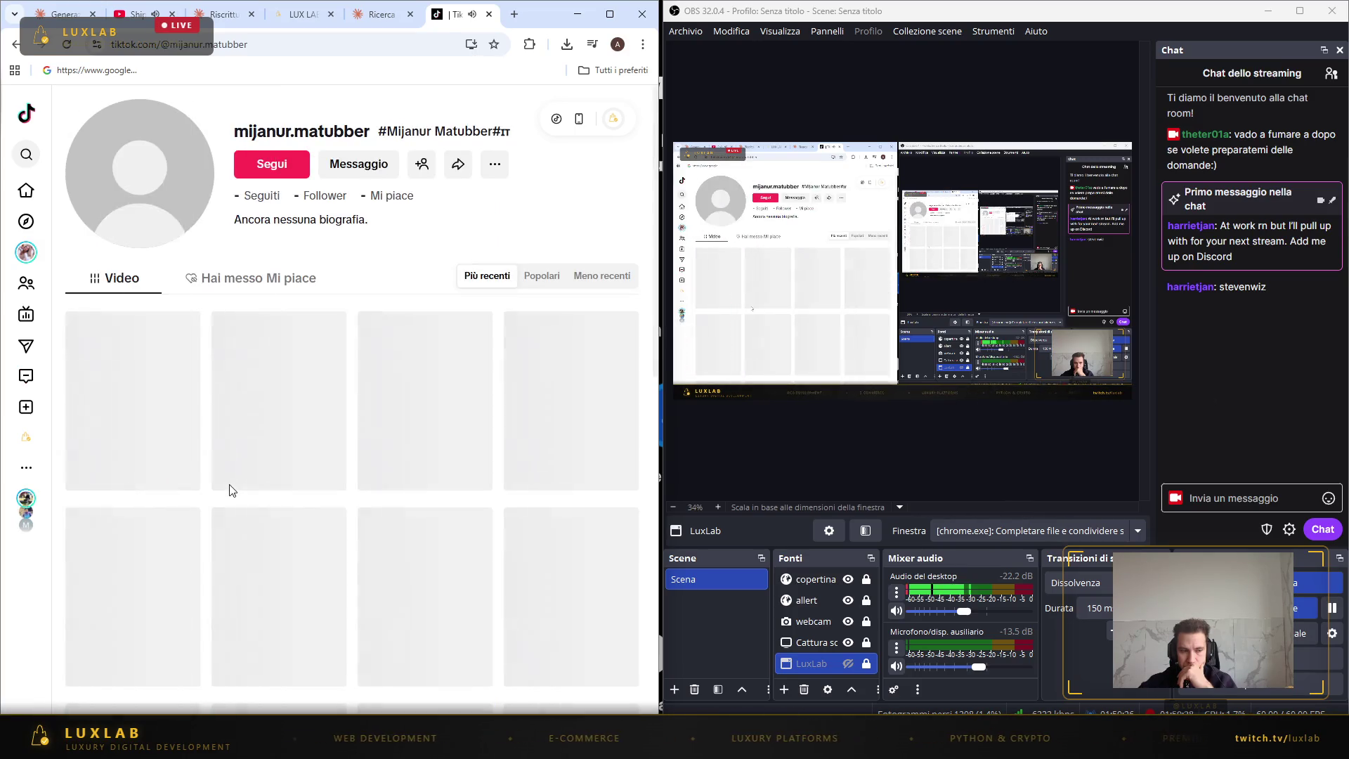
{"action": "left_click", "coordinate": [16, 44]}
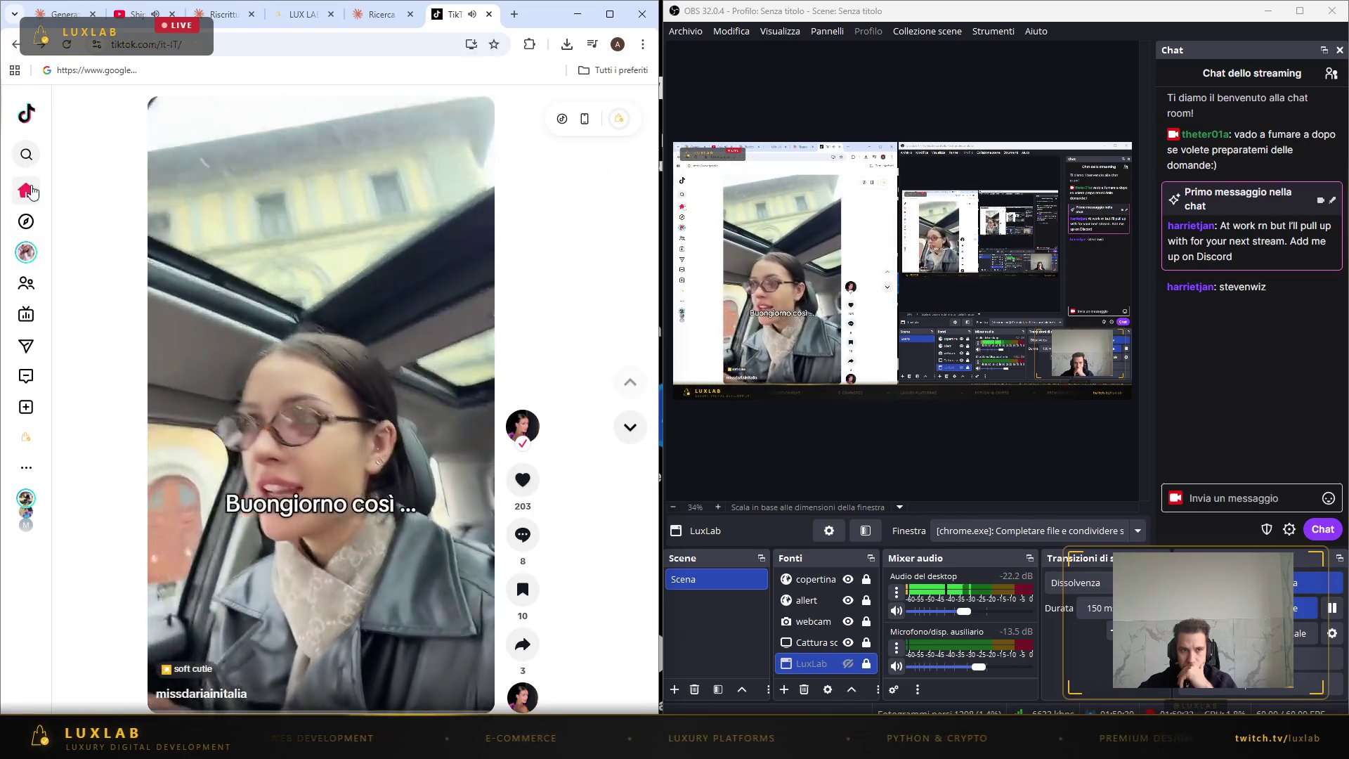
{"action": "left_click", "coordinate": [29, 381]}
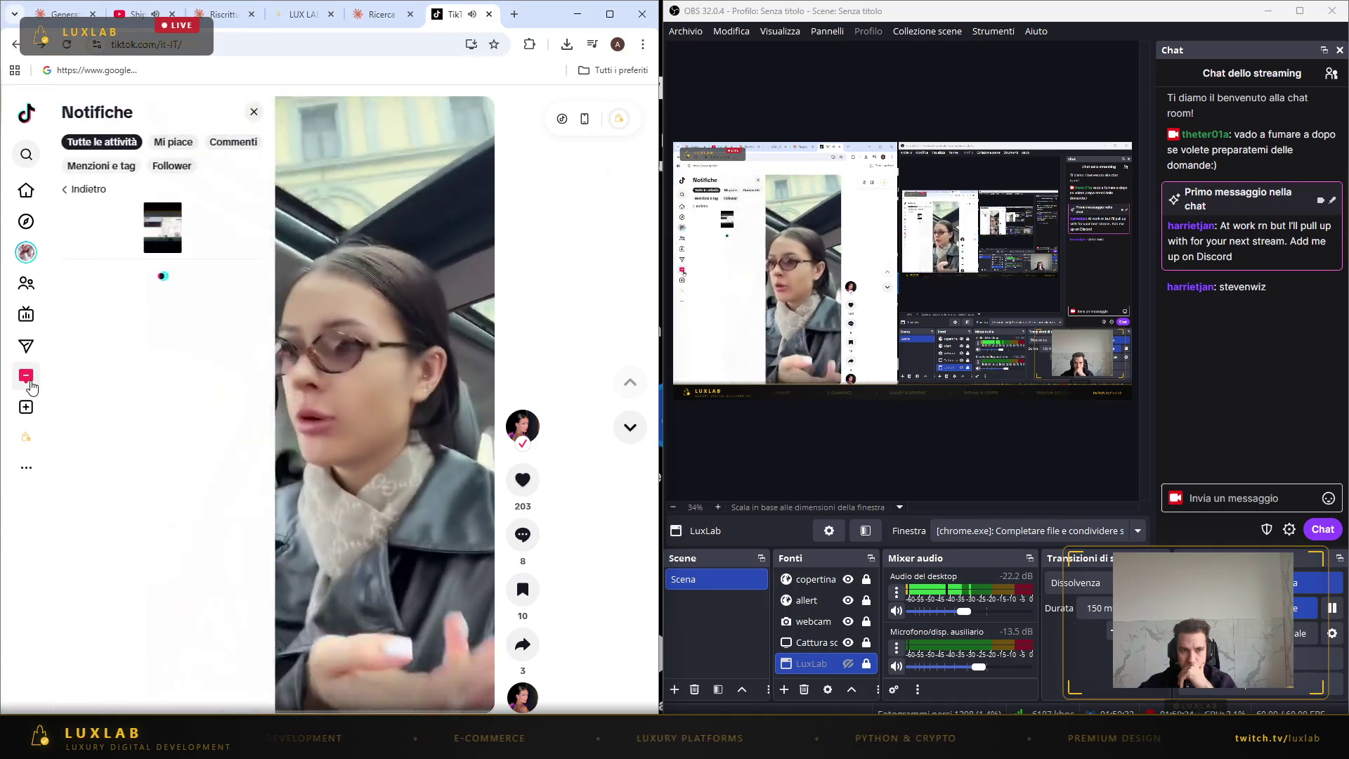
{"action": "scroll", "coordinate": [181, 370], "scroll_direction": "down", "scroll_amount": 5}
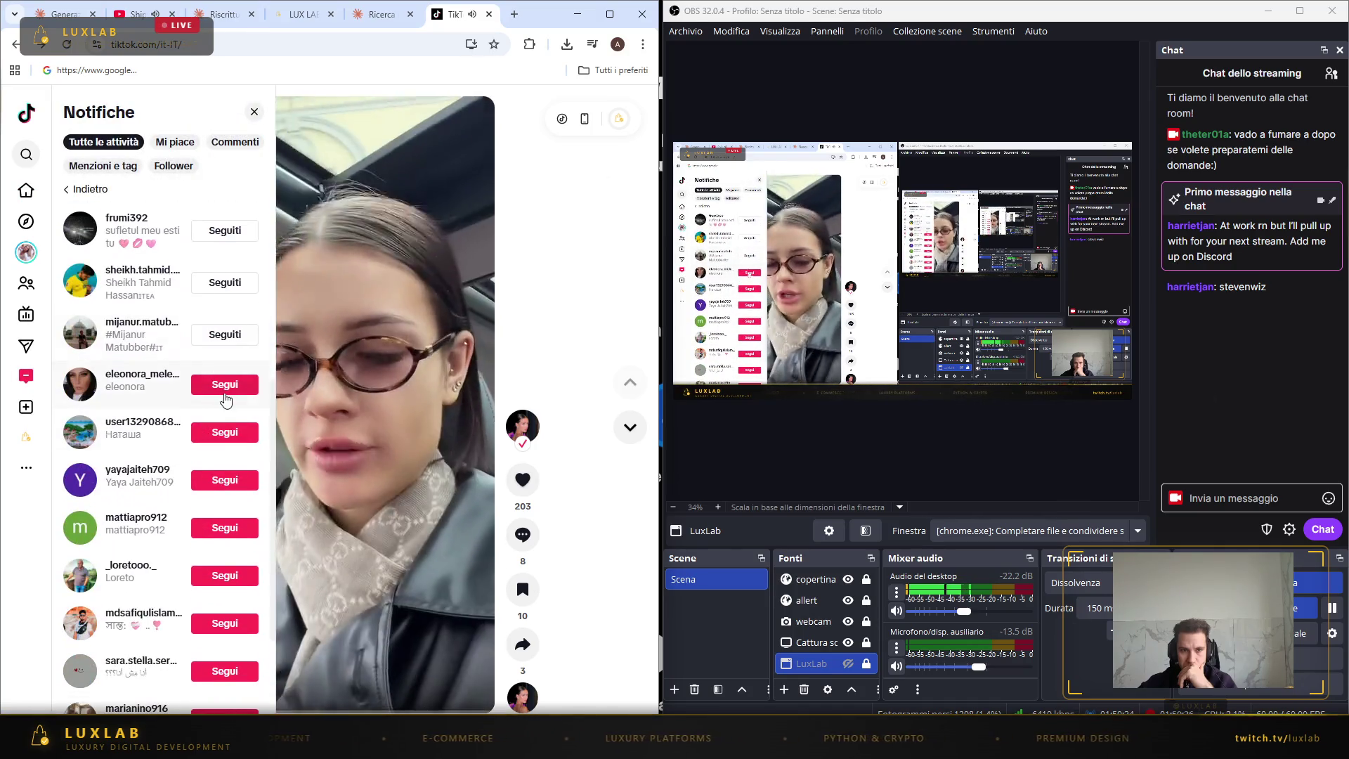
{"action": "left_click", "coordinate": [226, 399]}
{"action": "left_click", "coordinate": [238, 483]}
{"action": "left_click", "coordinate": [226, 529]}
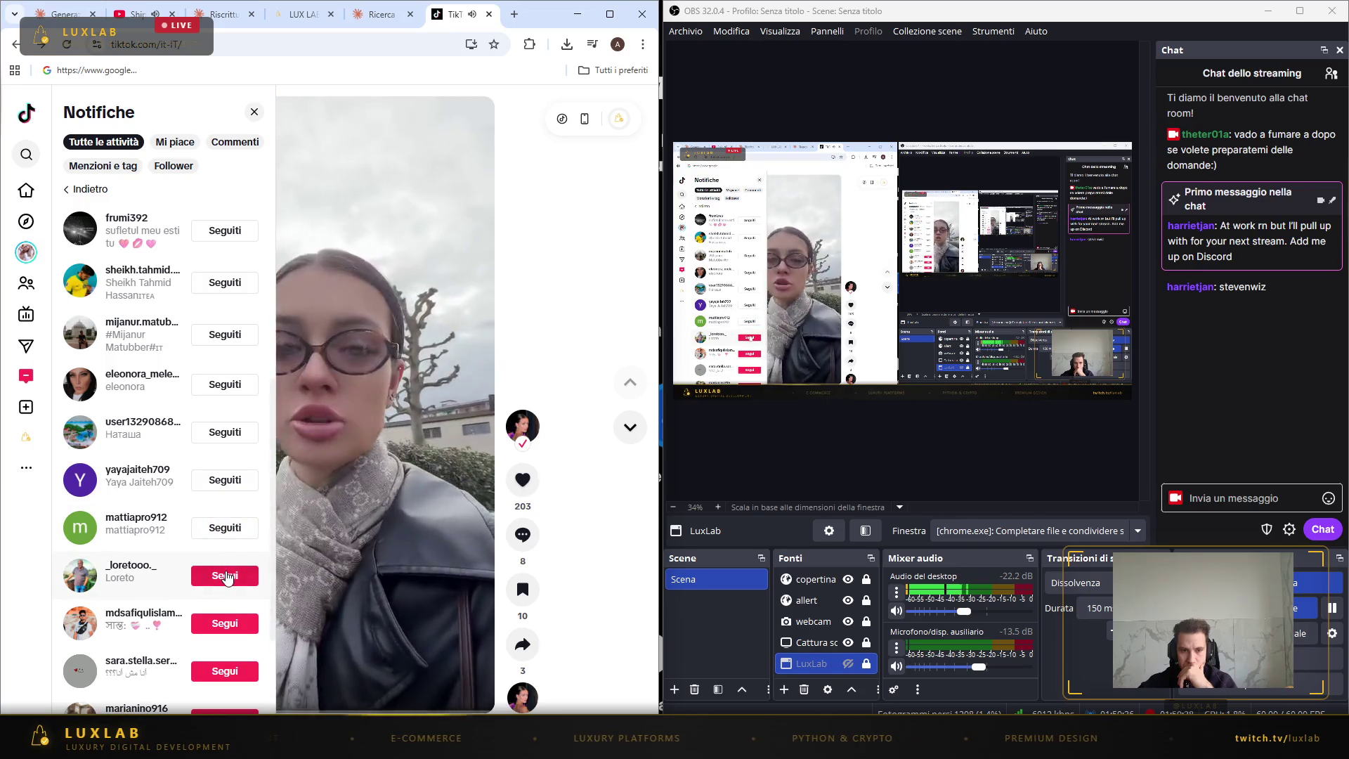
{"action": "left_click", "coordinate": [228, 626]}
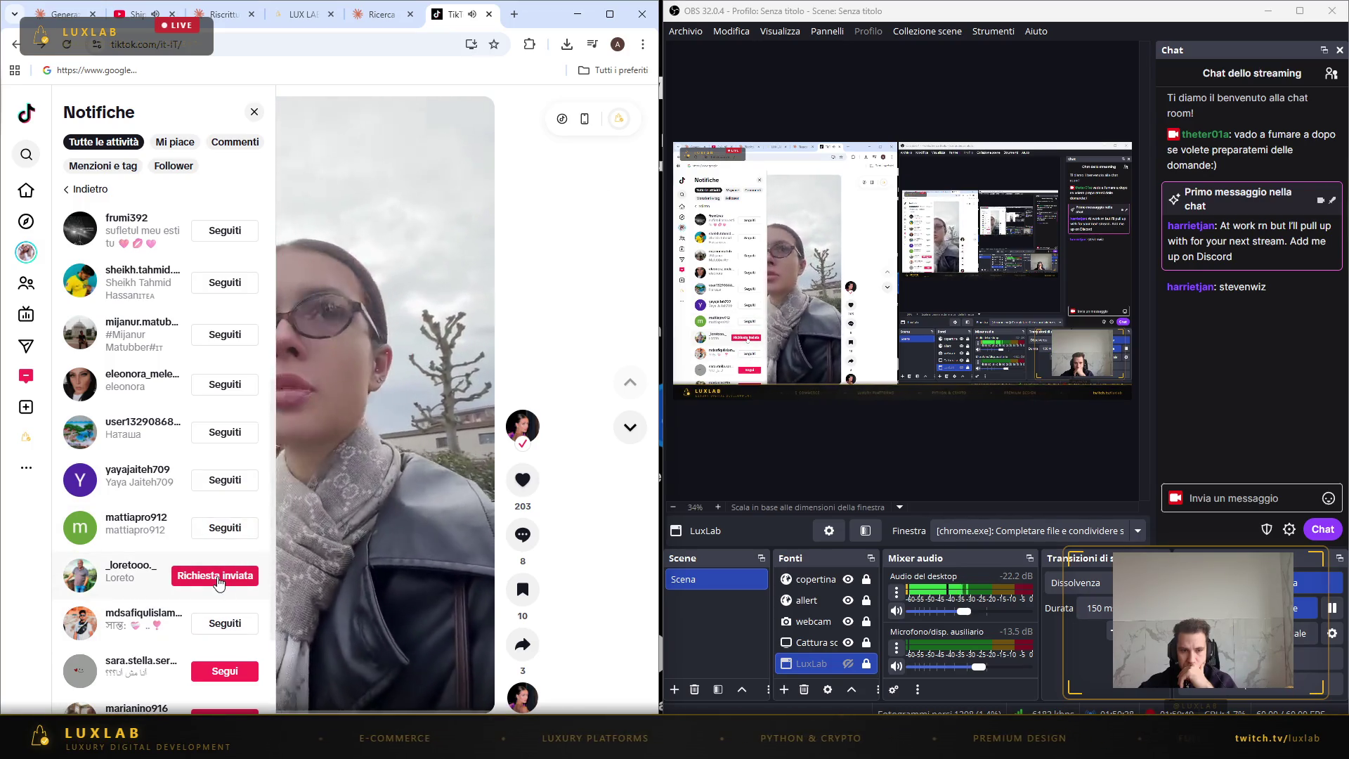
- Check another follower's profile, then return to notifications and follow back one more new follower
{"action": "scroll", "coordinate": [216, 534], "scroll_direction": "down", "scroll_amount": 2}
{"action": "left_click", "coordinate": [225, 600]}
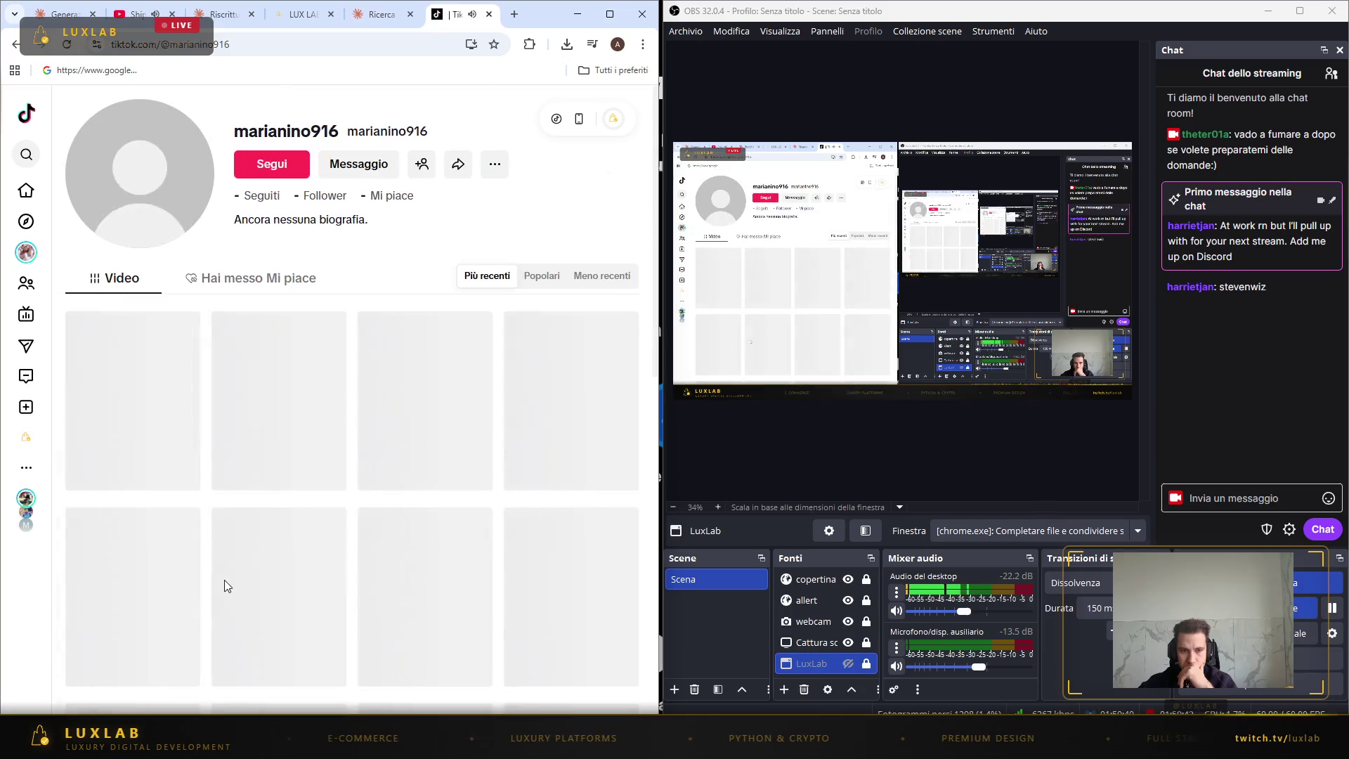
{"action": "left_click", "coordinate": [12, 48]}
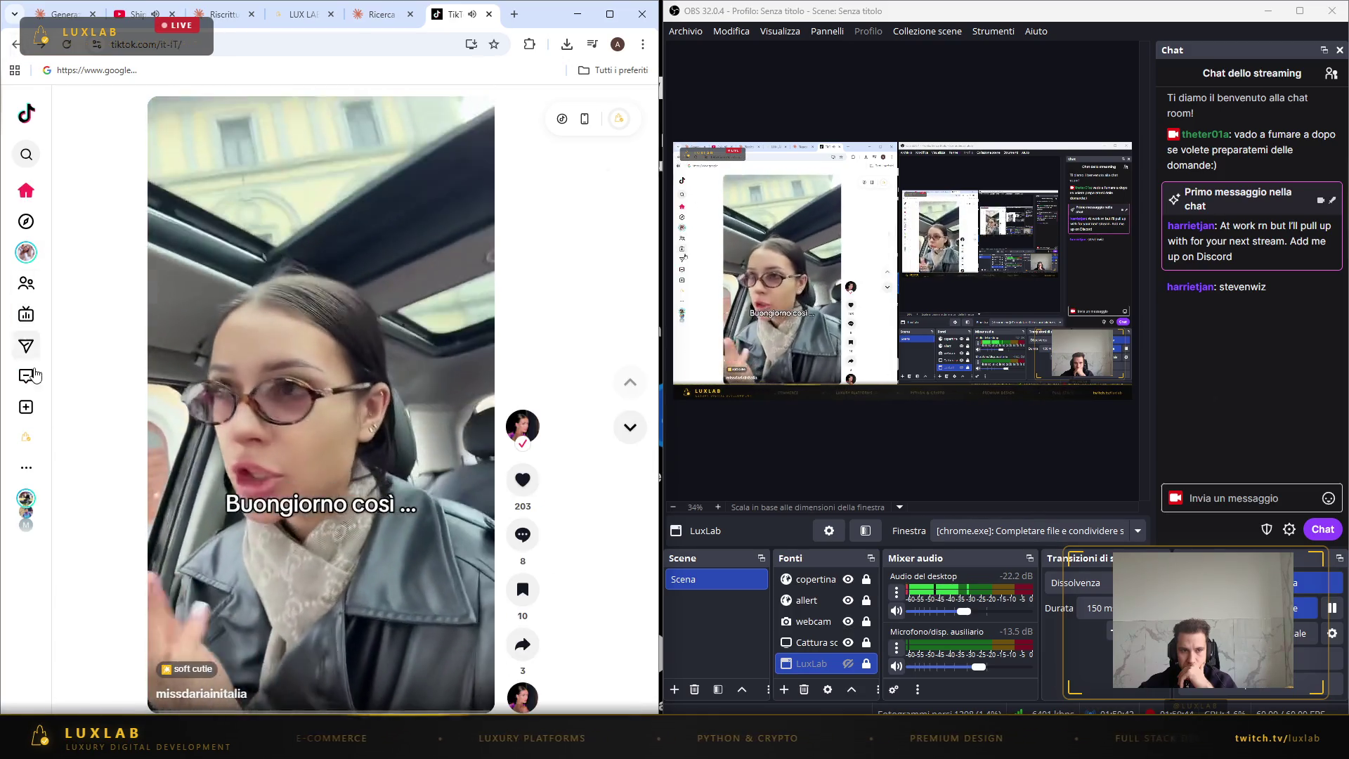
{"action": "left_click", "coordinate": [27, 378]}
{"action": "scroll", "coordinate": [214, 504], "scroll_direction": "down", "scroll_amount": 10}
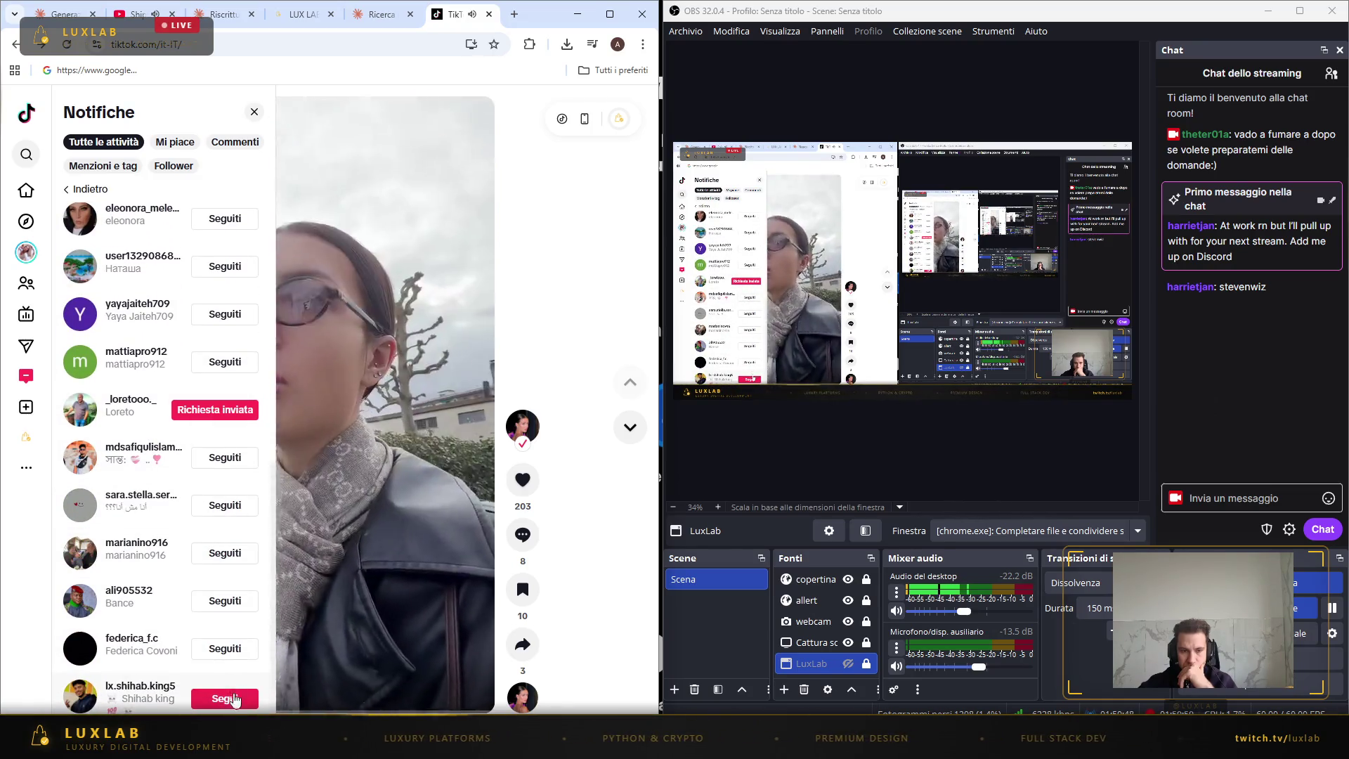
{"action": "left_click", "coordinate": [235, 700]}
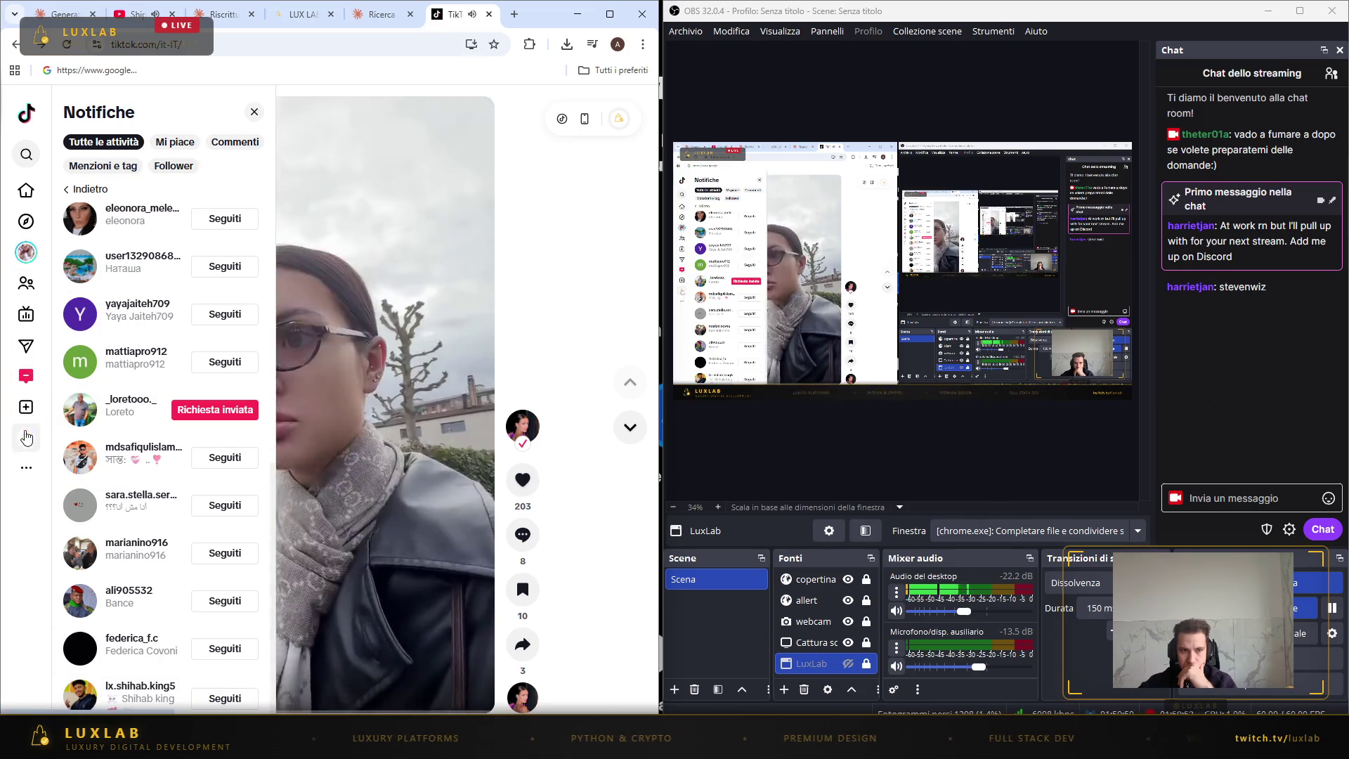
- View a new follower's profile, then go from the home feed to your own TikTok profile
{"action": "scroll", "coordinate": [161, 281], "scroll_direction": "down", "scroll_amount": 8}
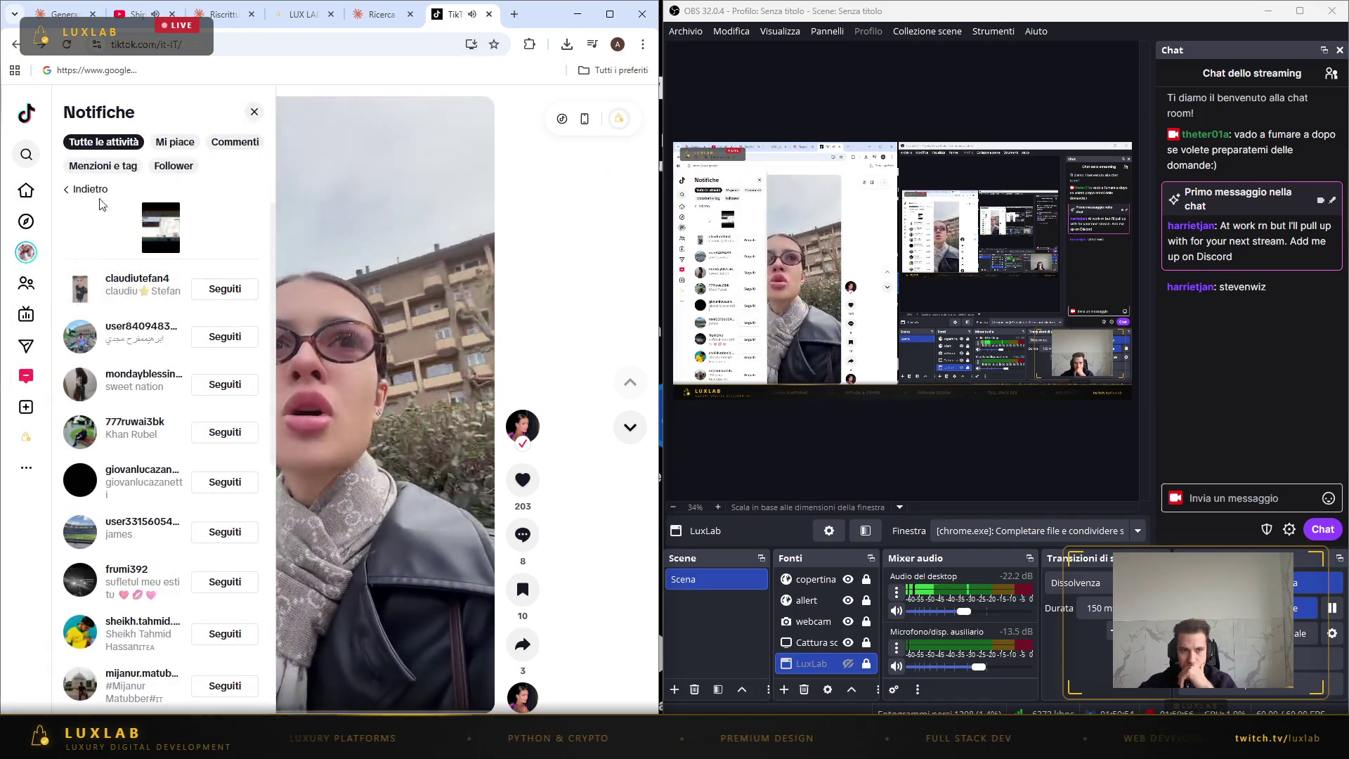
{"action": "left_click", "coordinate": [85, 191]}
{"action": "left_click", "coordinate": [114, 295]}
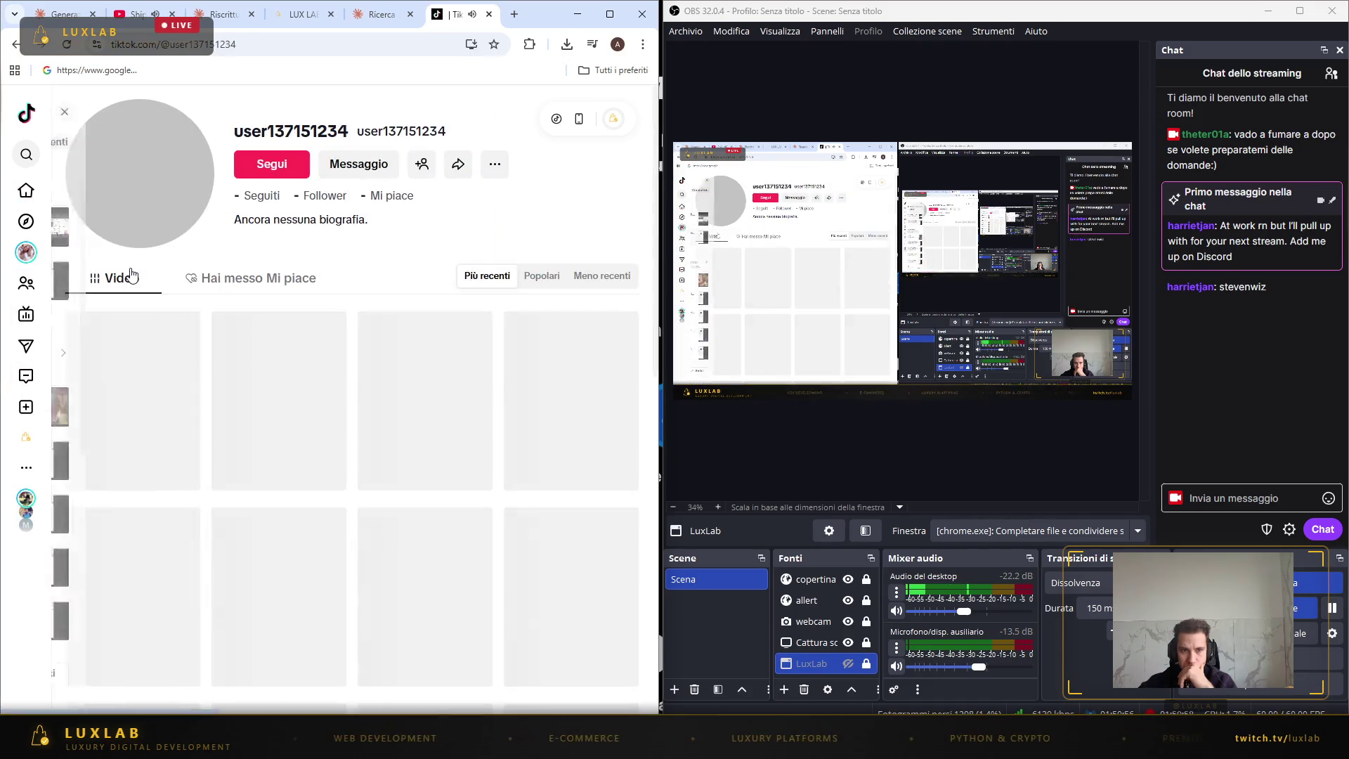
{"action": "left_click", "coordinate": [13, 47]}
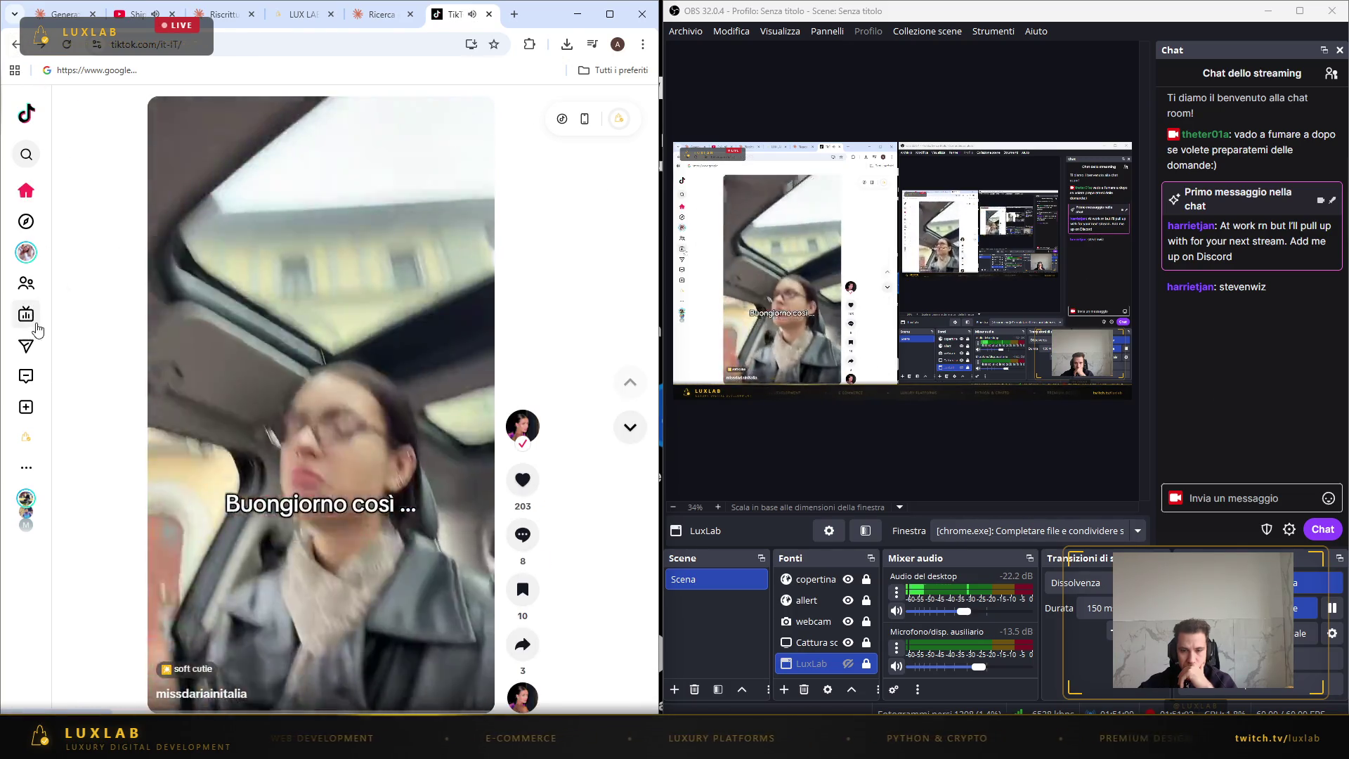
{"action": "left_click", "coordinate": [25, 497]}
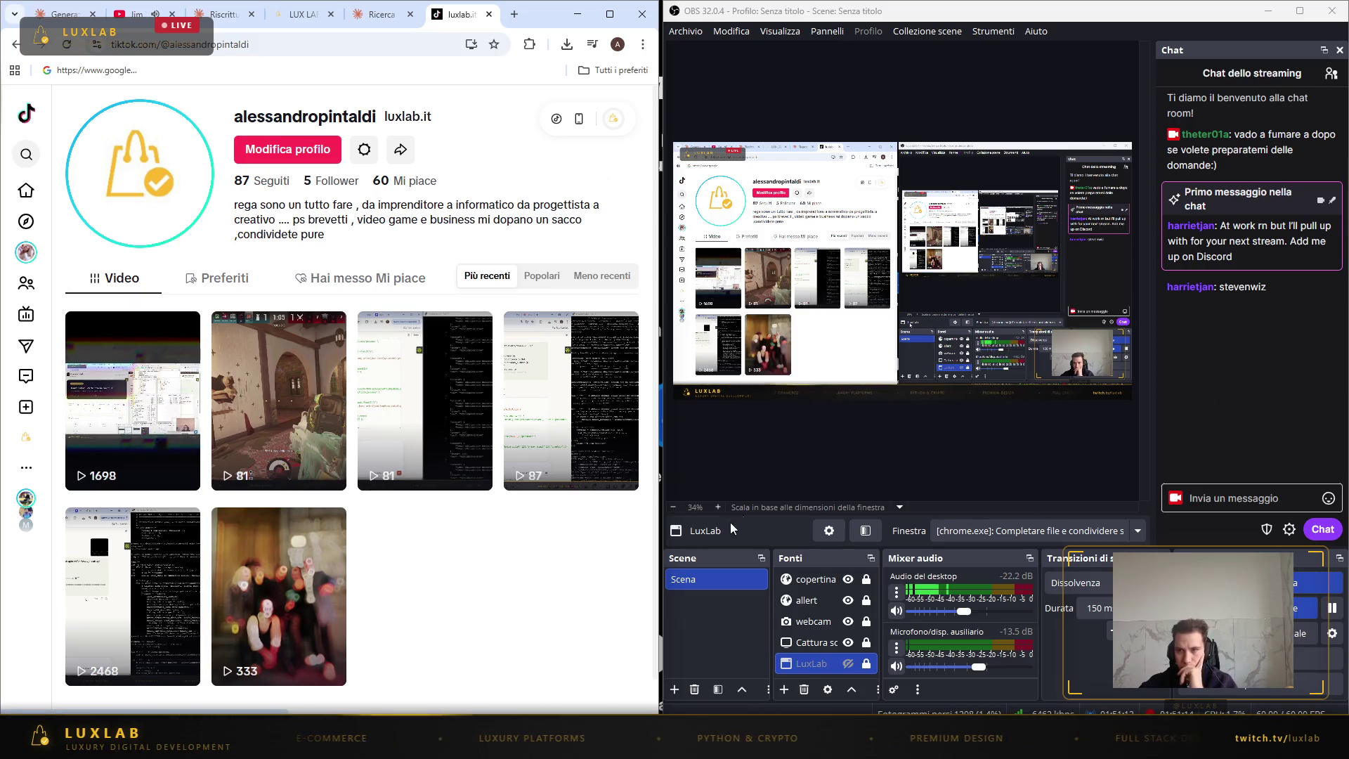
- Minimize OBS and bring the Twitch Chrome window up beside the TikTok profile
{"action": "mouse_move", "coordinate": [910, 746]}
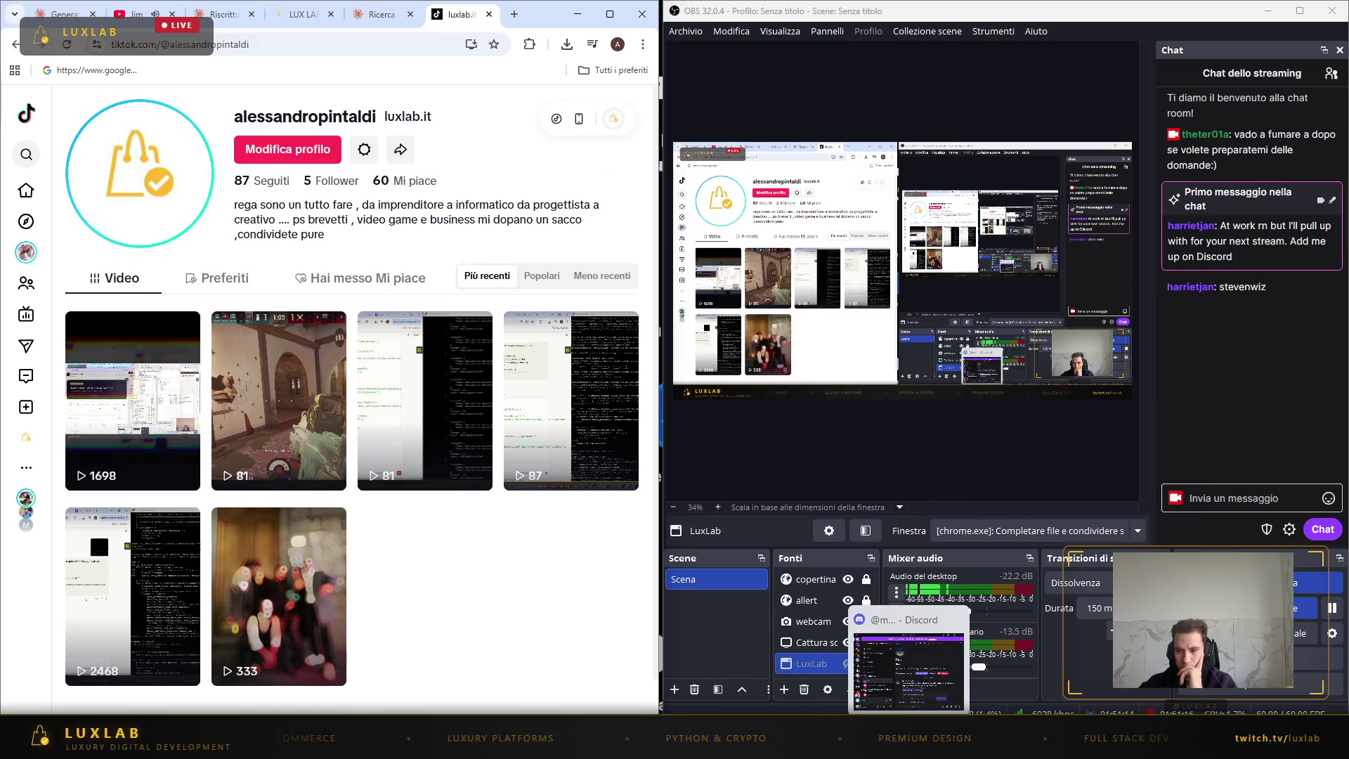
{"action": "left_click", "coordinate": [1267, 12]}
{"action": "mouse_move", "coordinate": [780, 747]}
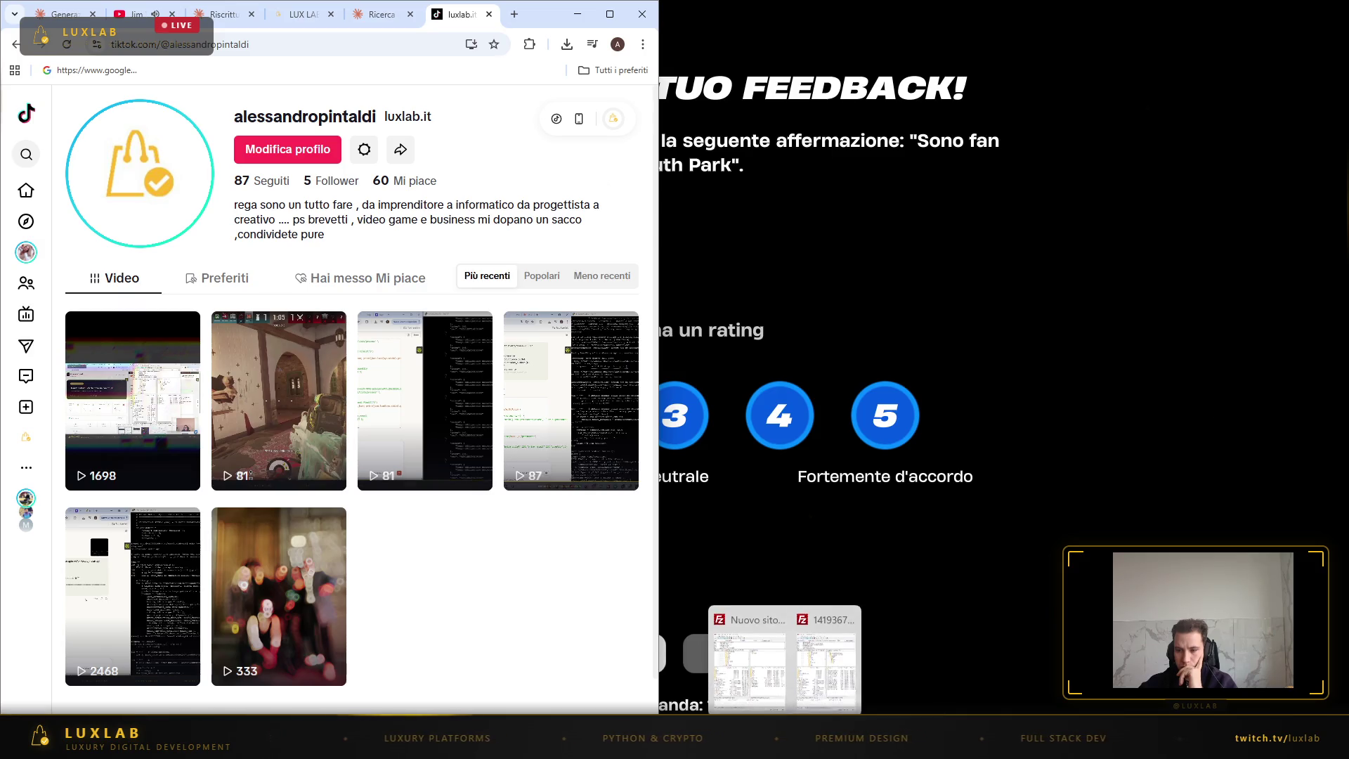
{"action": "left_click", "coordinate": [807, 691]}
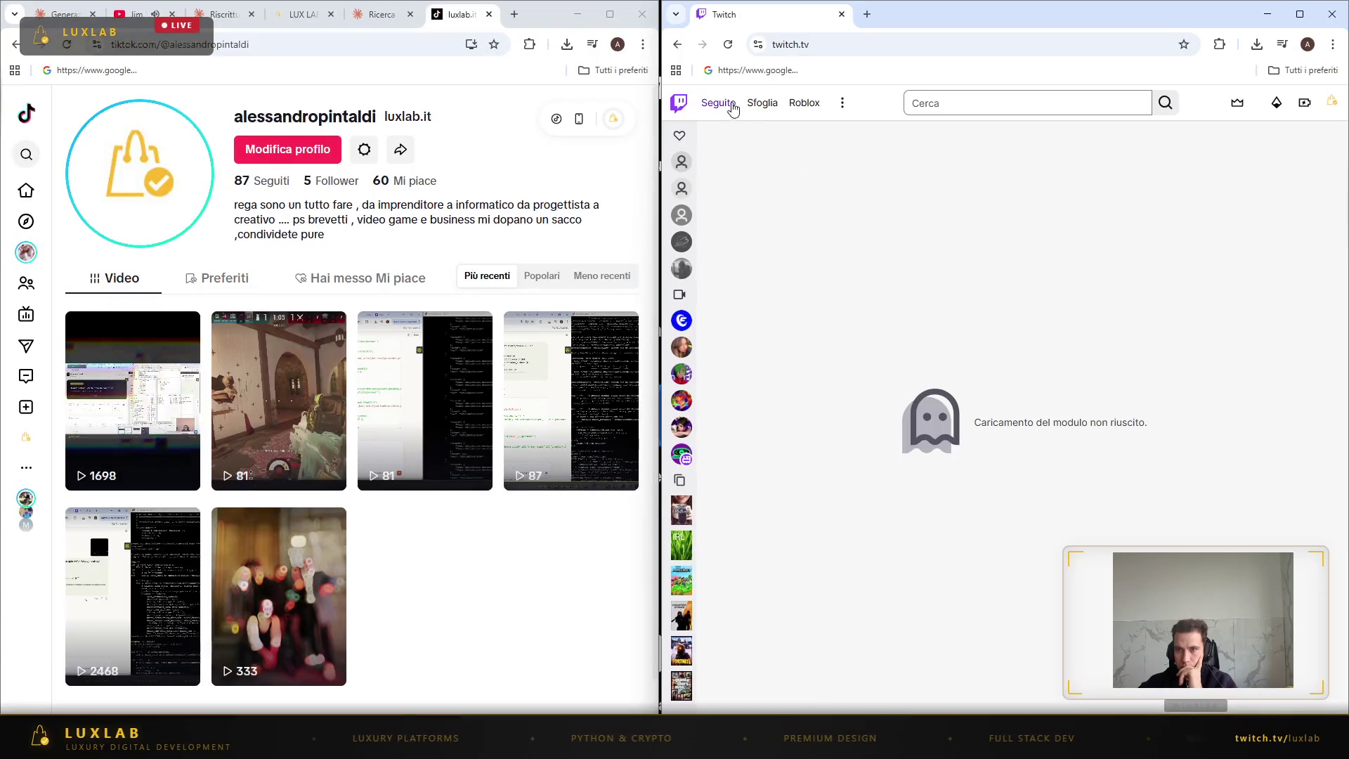
- Reload Twitch and try the Dashboard autore, Stream manager and alerts pages, which fail to load
{"action": "left_click", "coordinate": [729, 45]}
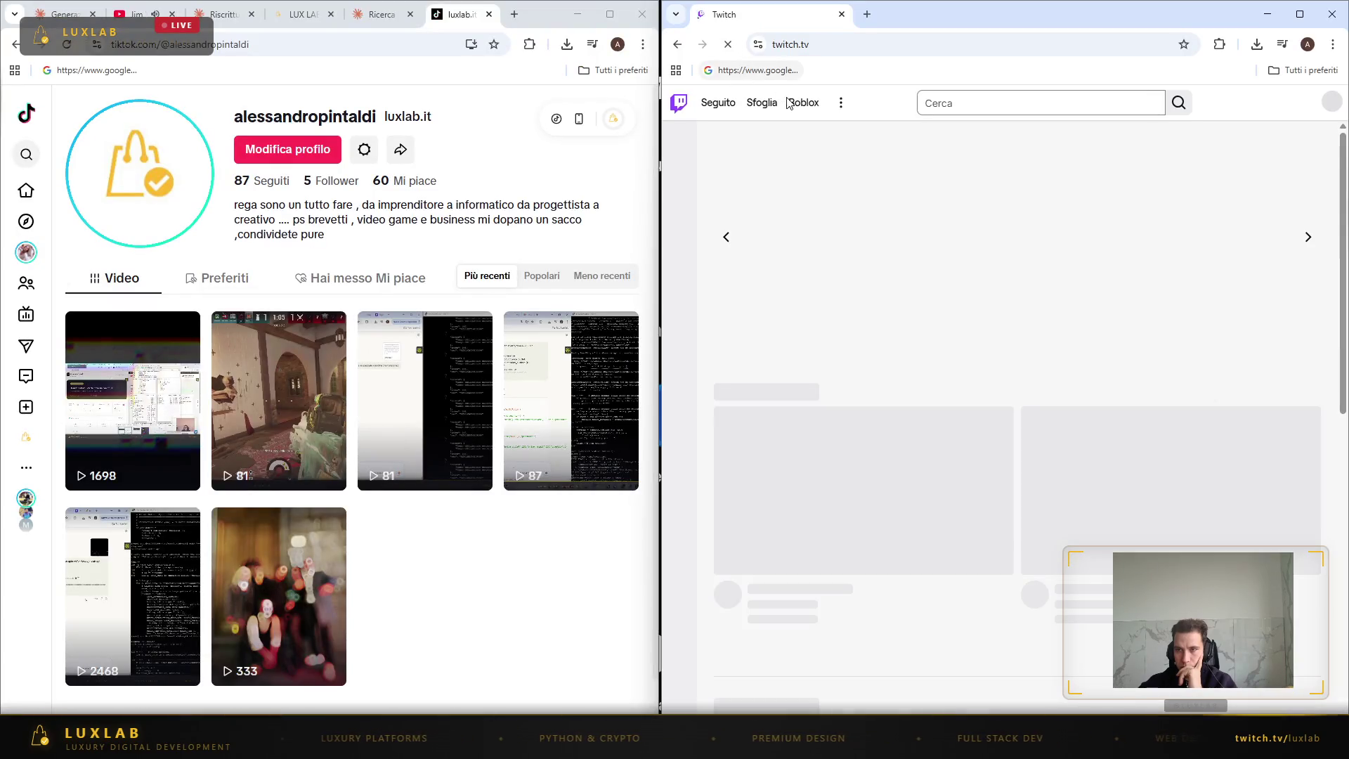
{"action": "left_click", "coordinate": [1332, 101]}
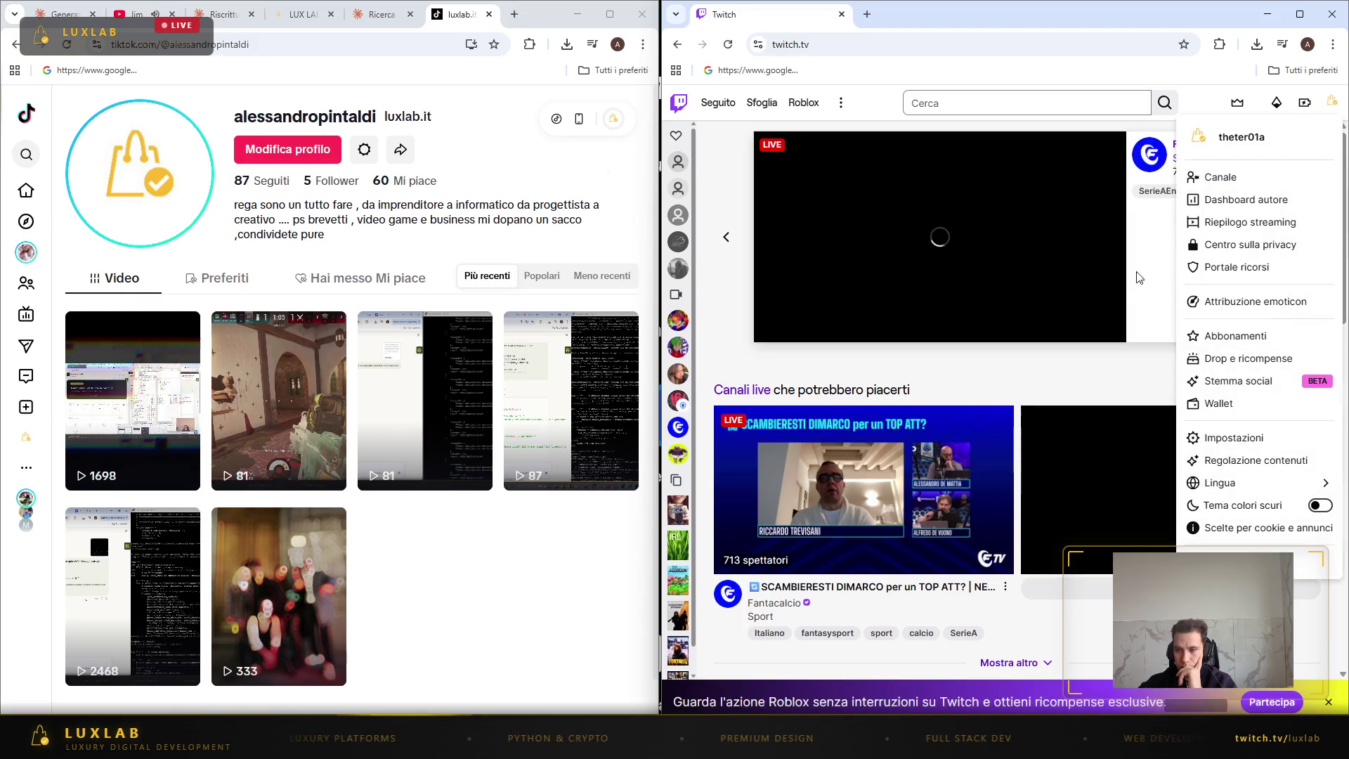
{"action": "left_click", "coordinate": [1194, 199]}
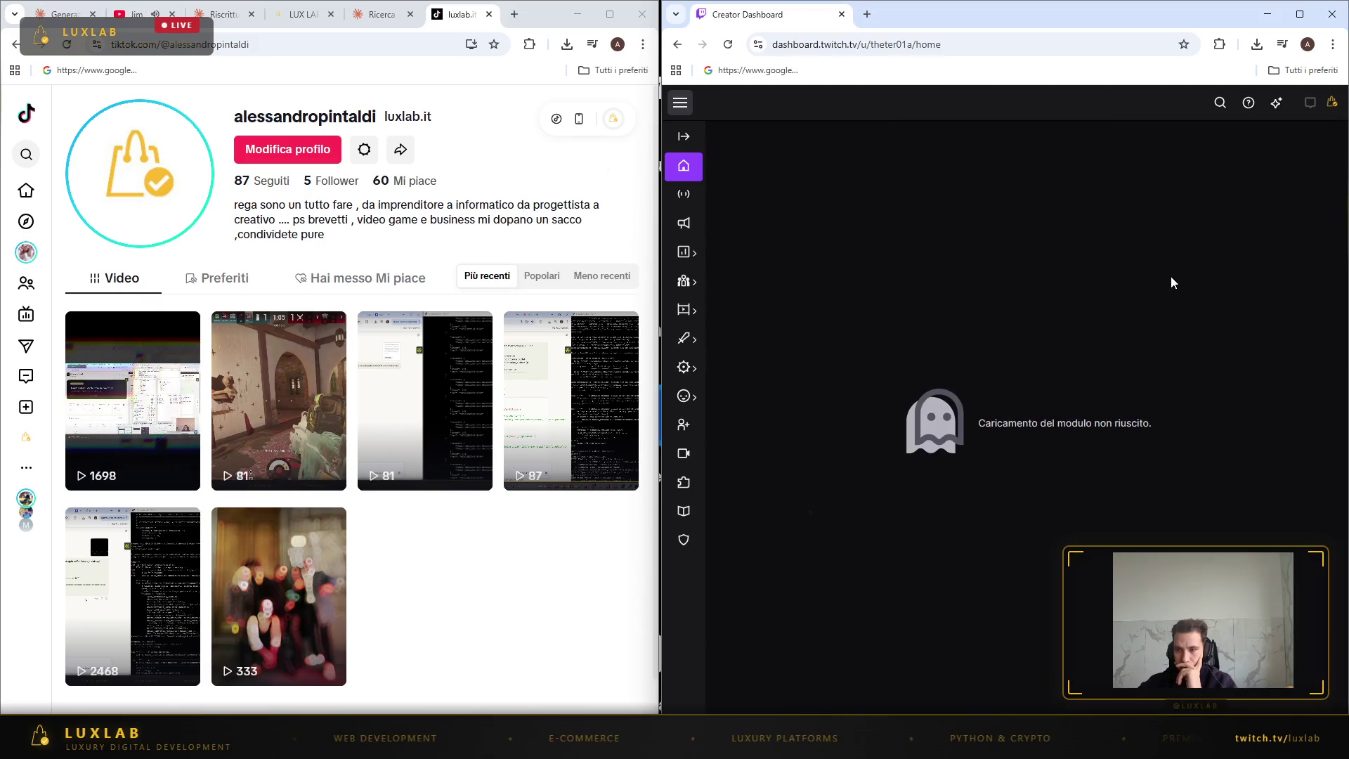
{"action": "left_click", "coordinate": [693, 197]}
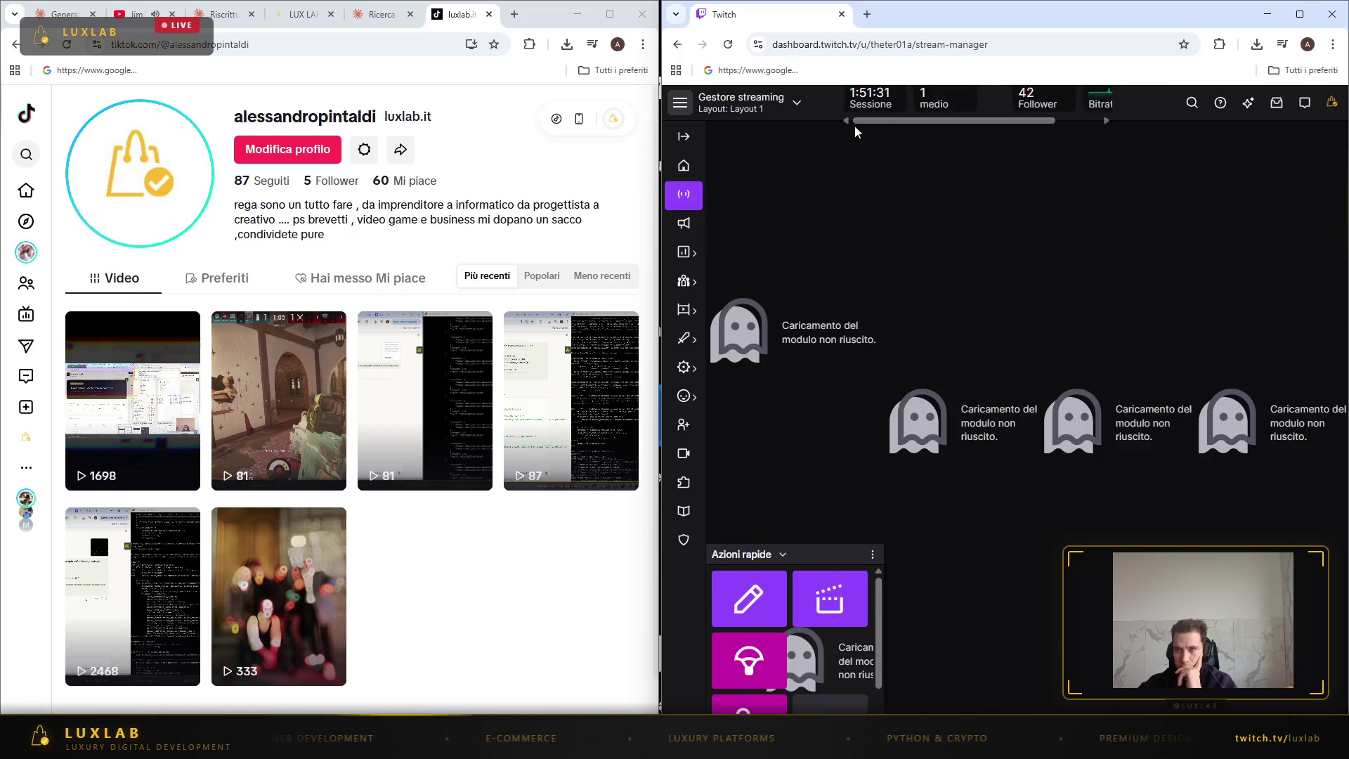
{"action": "left_click", "coordinate": [685, 225]}
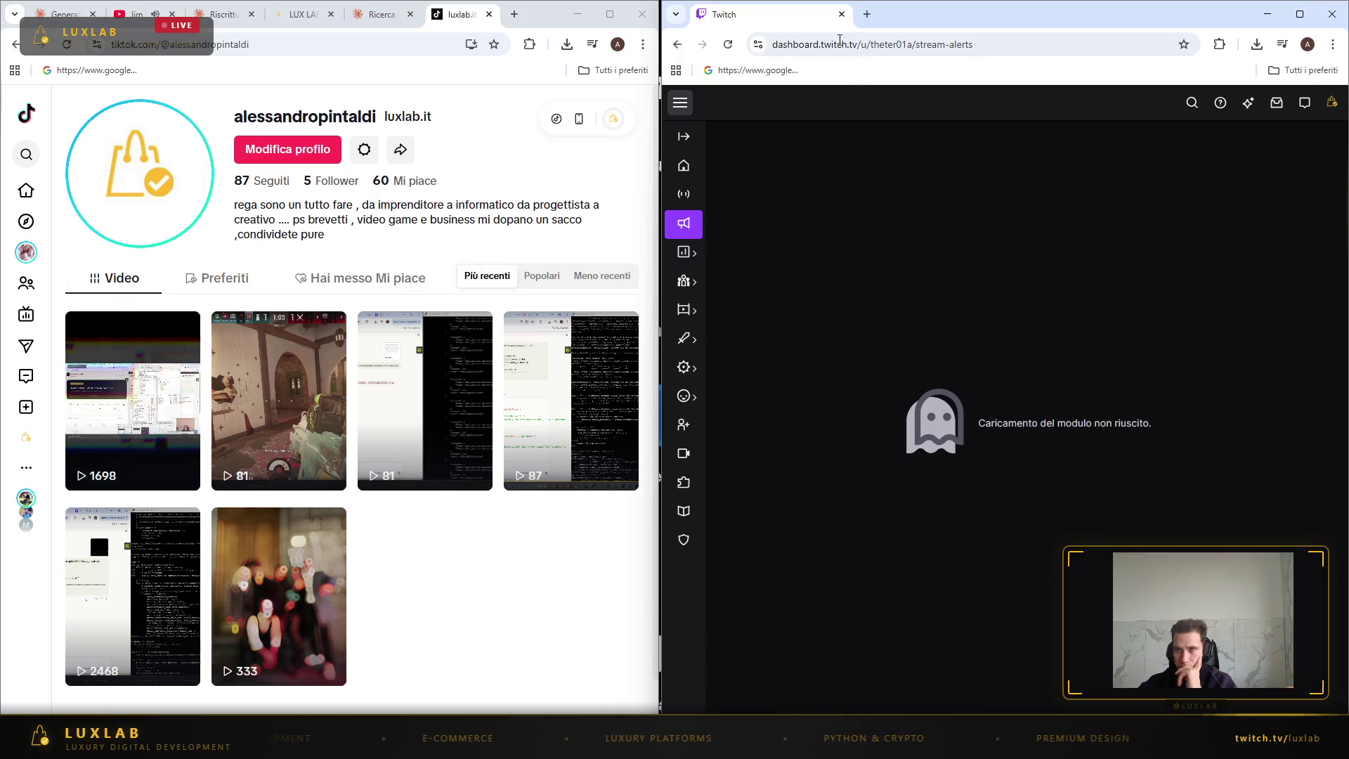
- Close the failing tab, search 'twitch tv', open Twitch.tv and pick Dashboard autore from the avatar menu
{"action": "left_click", "coordinate": [868, 15]}
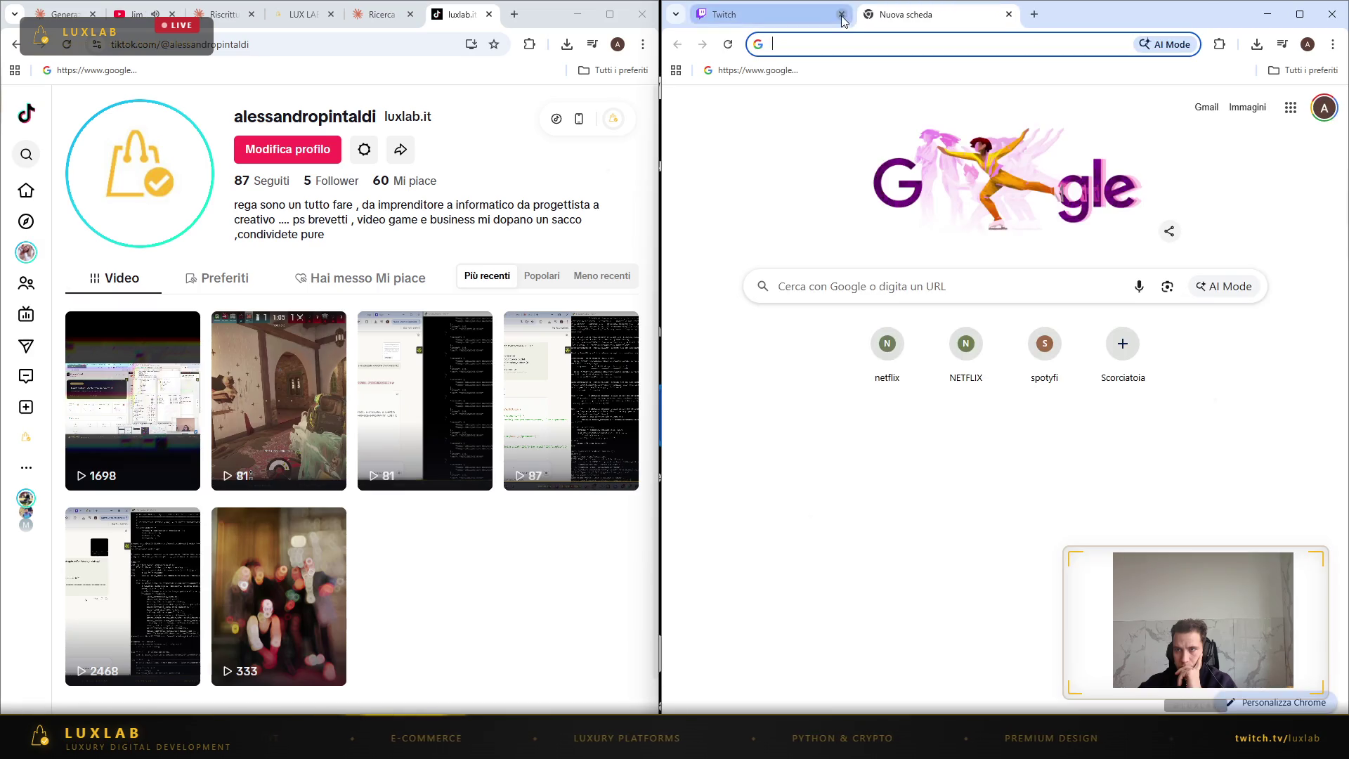
{"action": "left_click", "coordinate": [823, 289]}
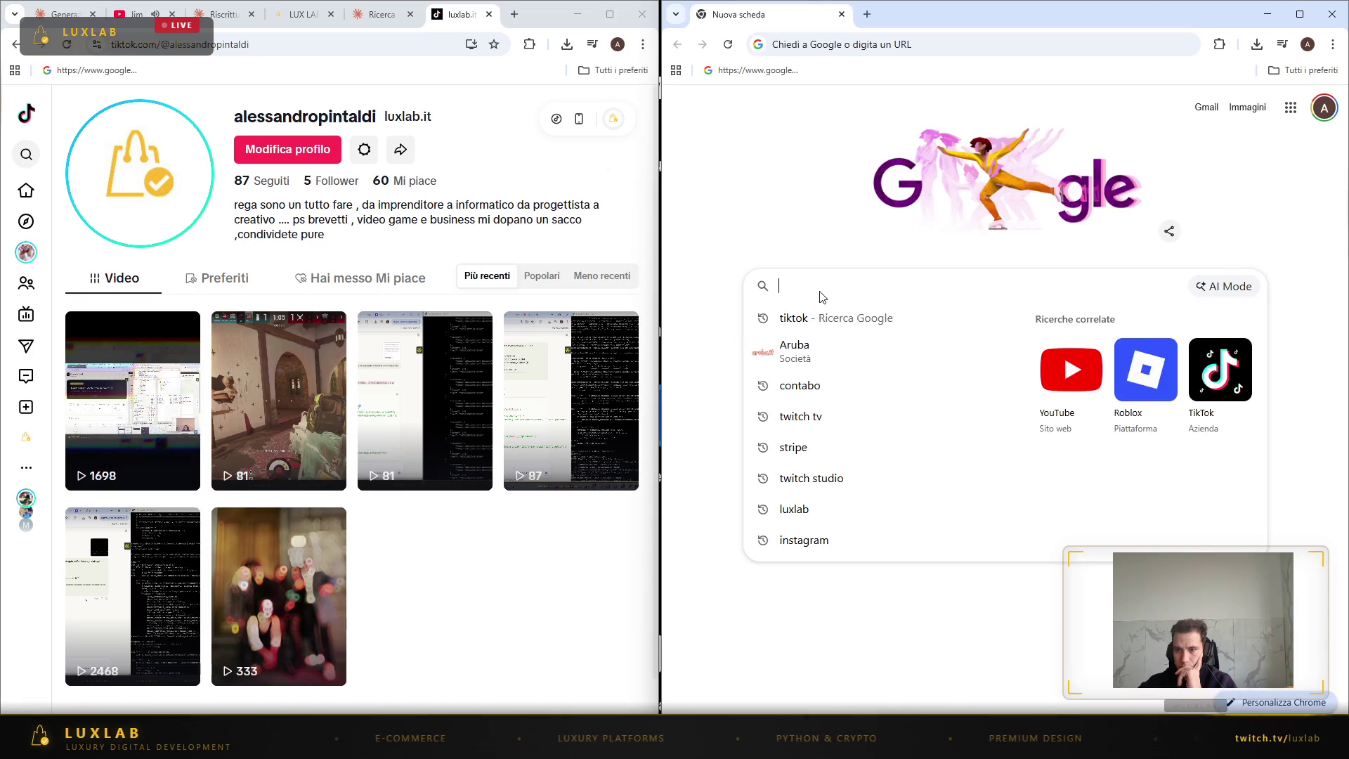
{"action": "left_click", "coordinate": [838, 417]}
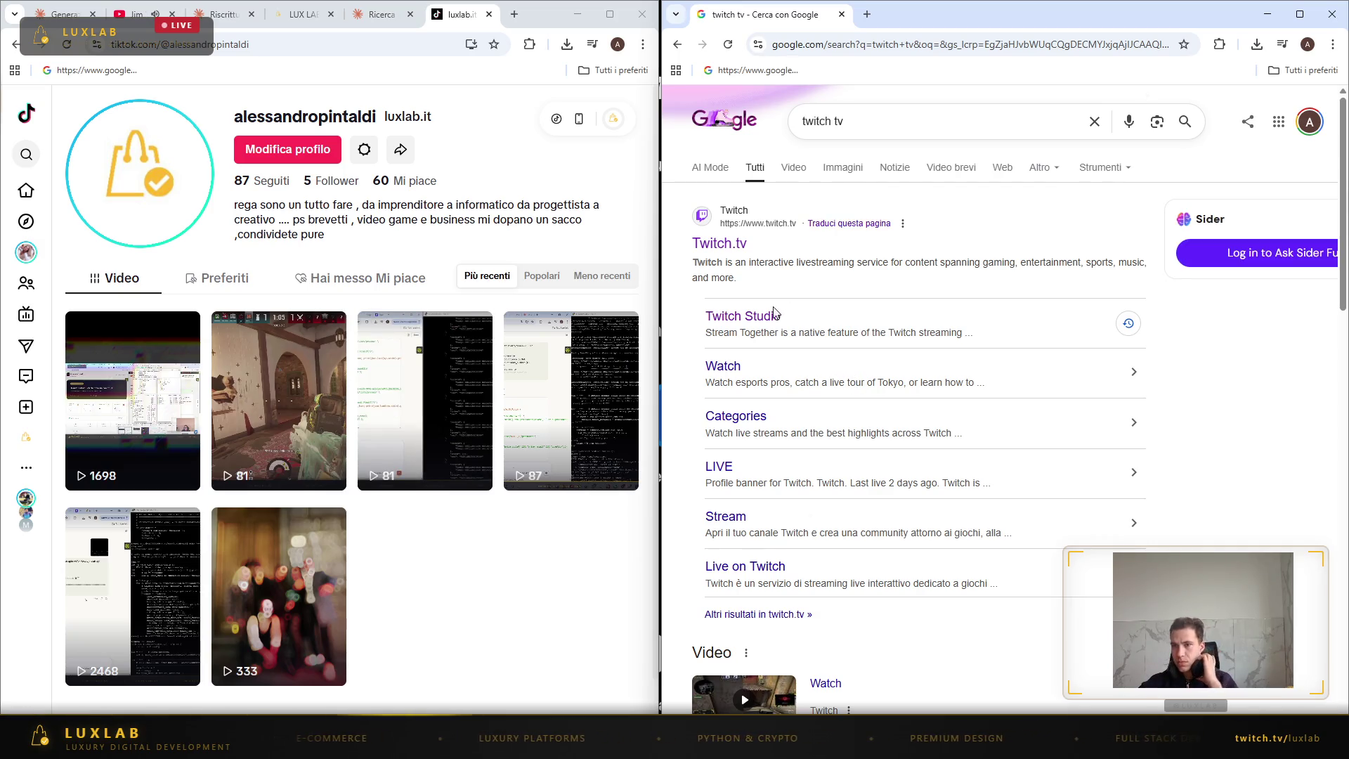
{"action": "left_click", "coordinate": [735, 250]}
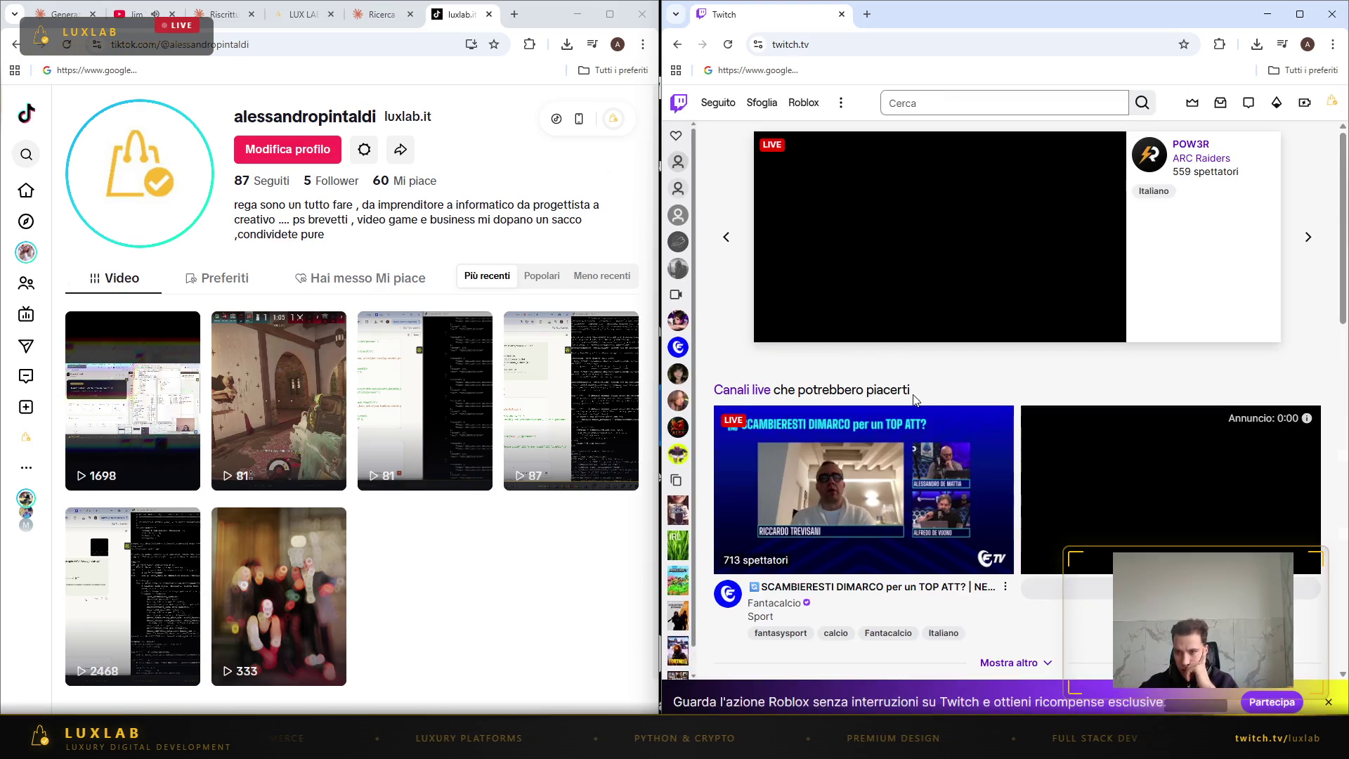
{"action": "left_click", "coordinate": [1333, 105]}
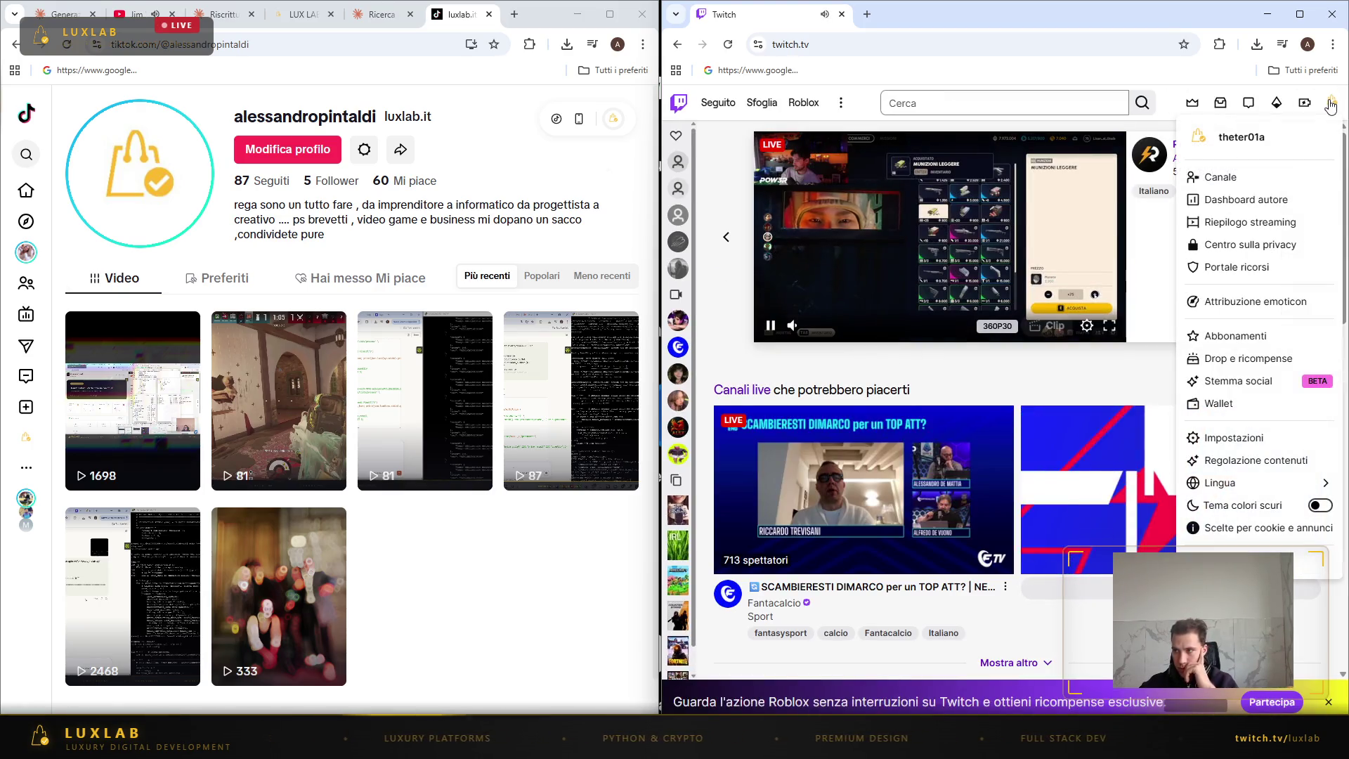
{"action": "left_click", "coordinate": [1256, 200]}
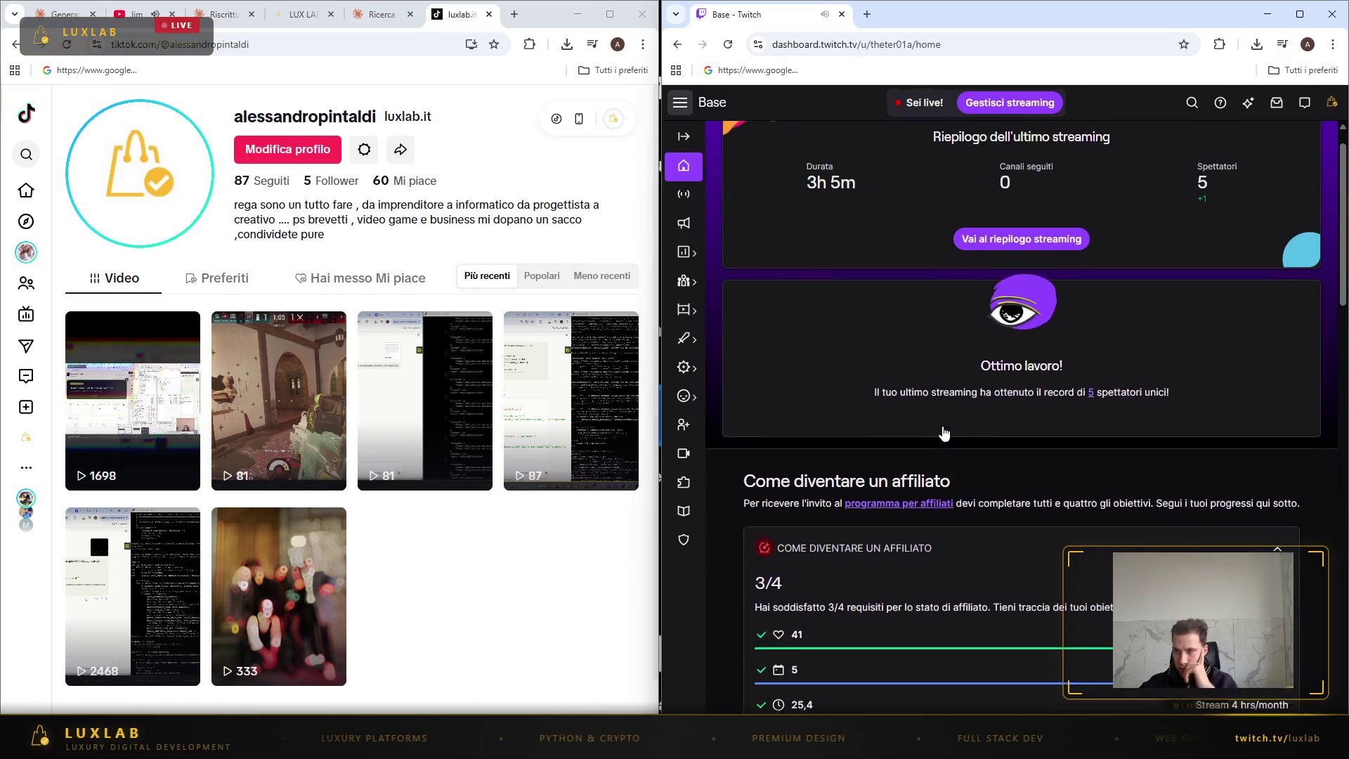
- Scroll through the Creator Dashboard home to review affiliate progress (3/4) and follower statistics
{"action": "scroll", "coordinate": [939, 423], "scroll_direction": "down", "scroll_amount": 1}
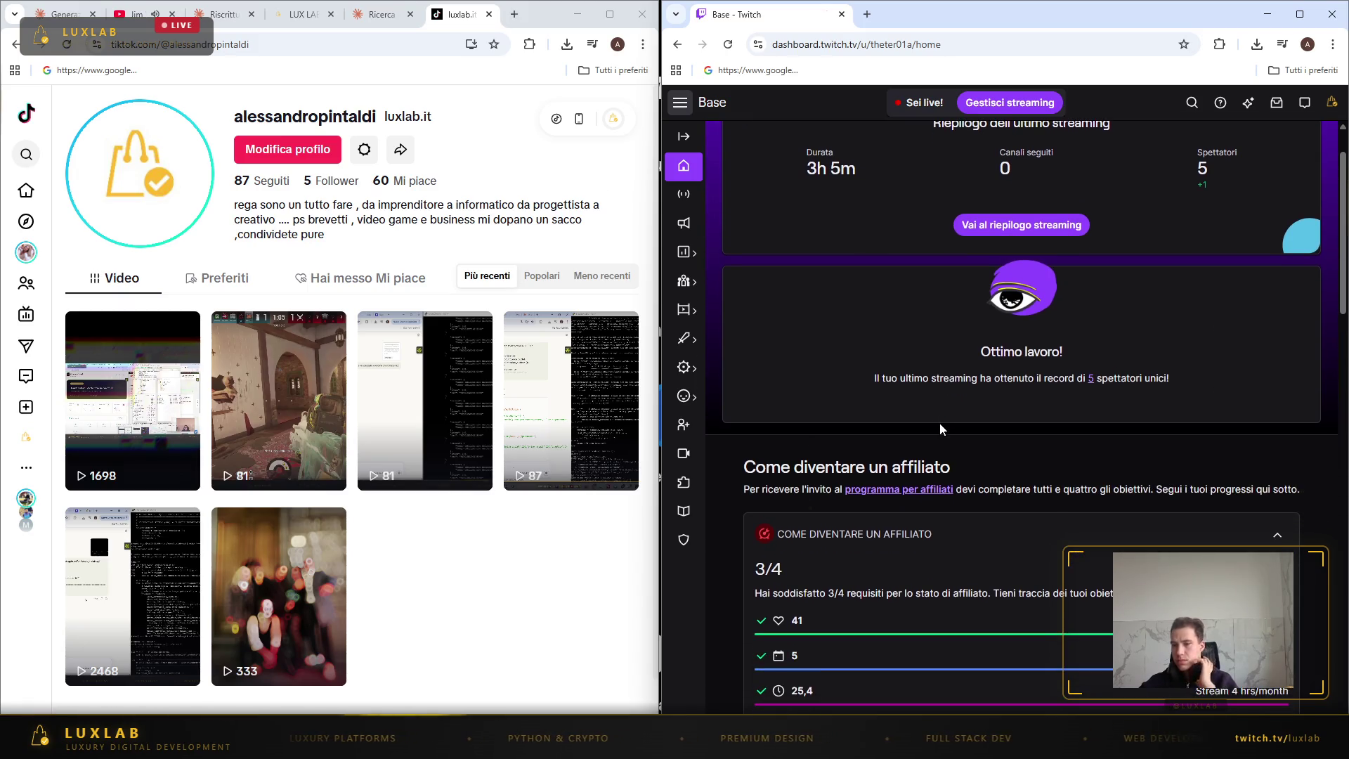
{"action": "scroll", "coordinate": [941, 454], "scroll_direction": "down", "scroll_amount": 1}
{"action": "scroll", "coordinate": [941, 456], "scroll_direction": "down", "scroll_amount": 1}
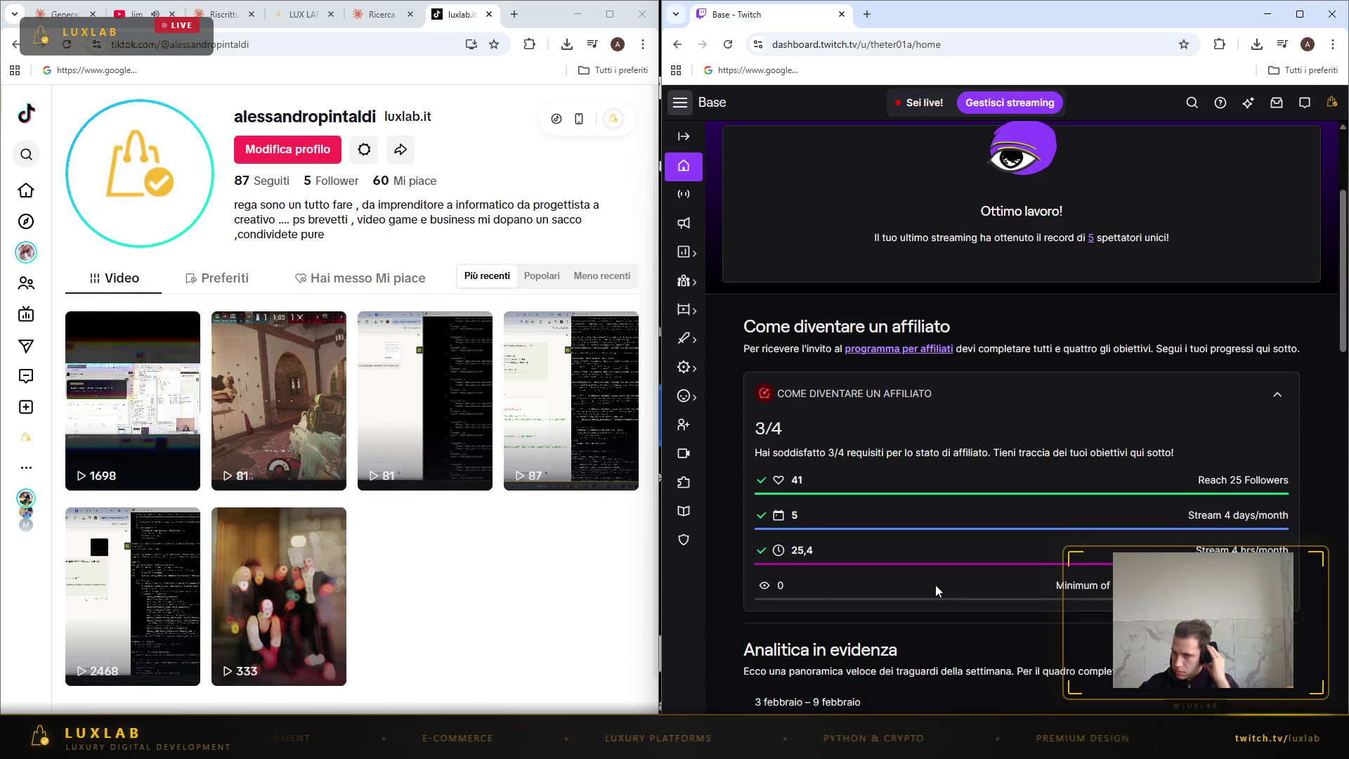
{"action": "scroll", "coordinate": [925, 576], "scroll_direction": "down", "scroll_amount": 8}
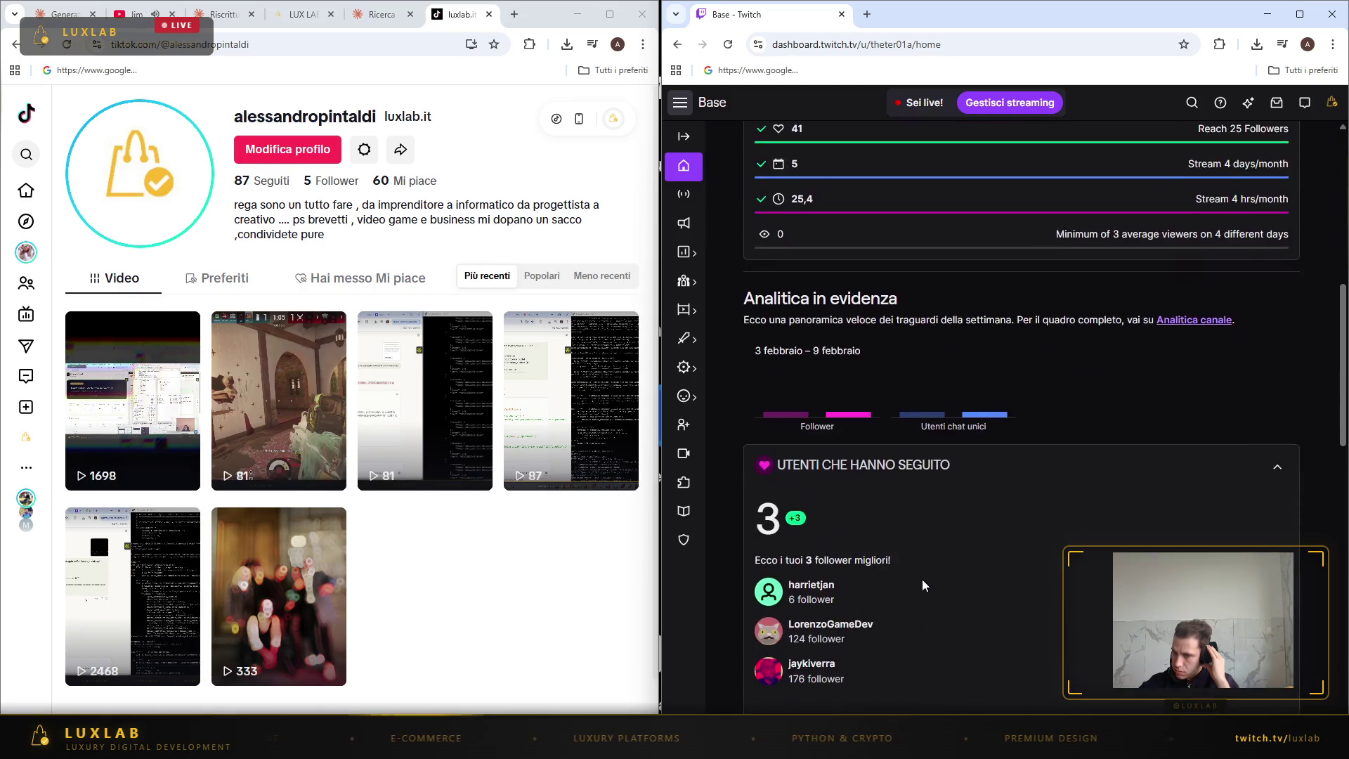
{"action": "scroll", "coordinate": [961, 527], "scroll_direction": "down", "scroll_amount": 2}
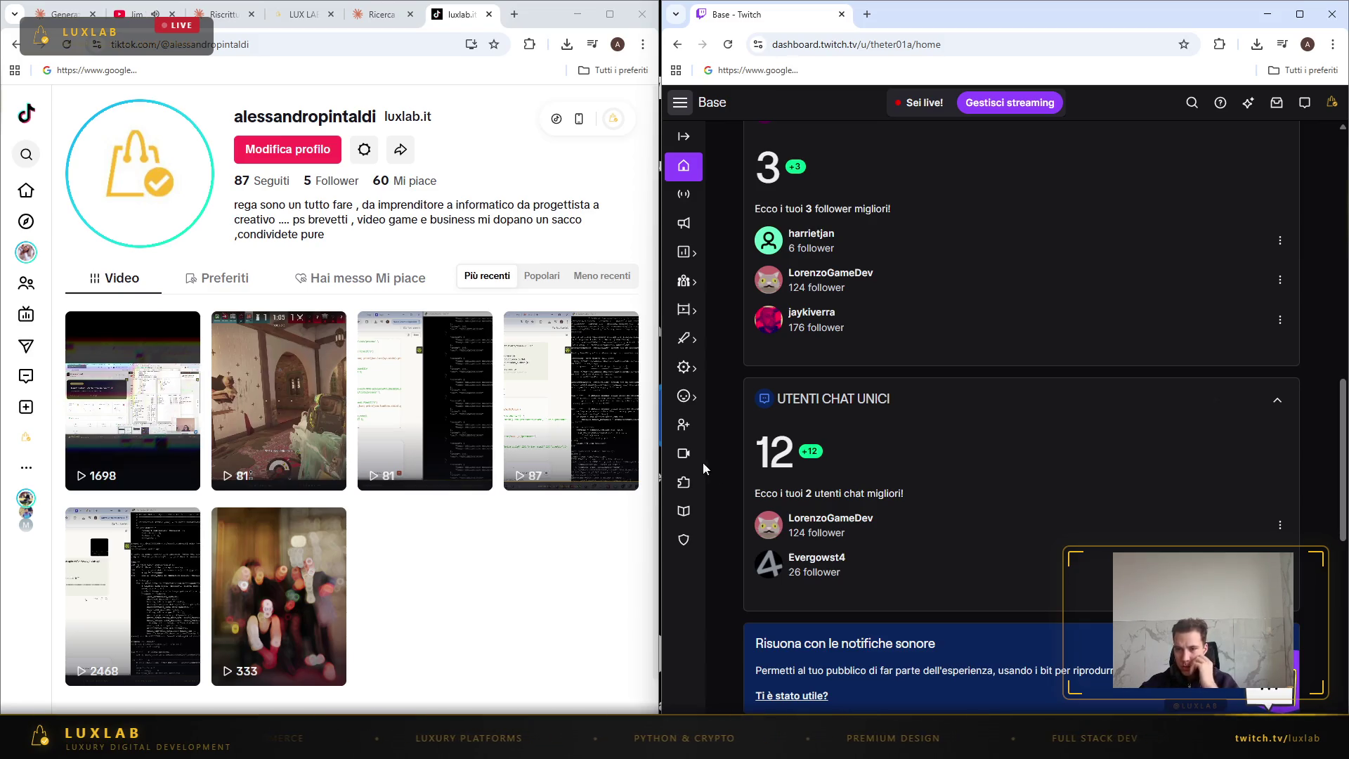
- Go to the Strumenti streaming page, then to Clip under the content menu
{"action": "left_click", "coordinate": [681, 454]}
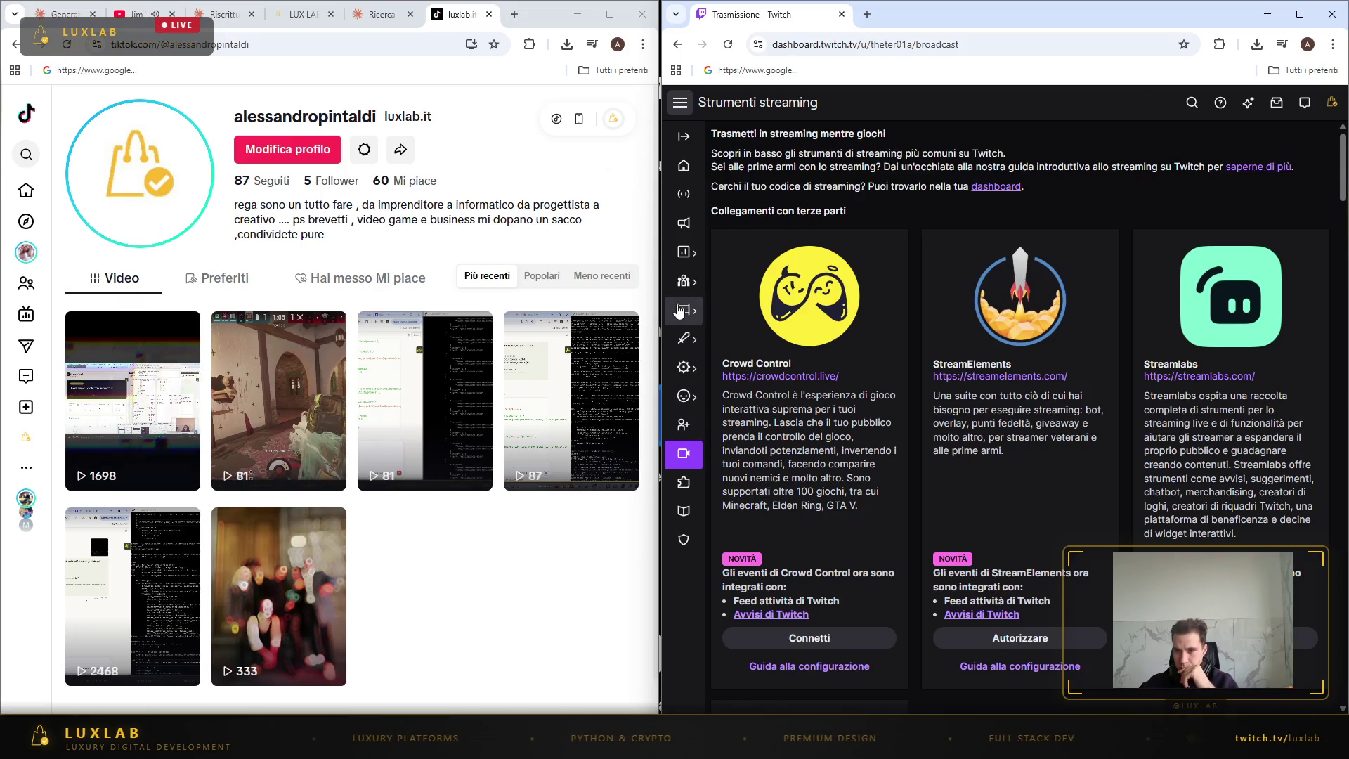
{"action": "mouse_move", "coordinate": [685, 310]}
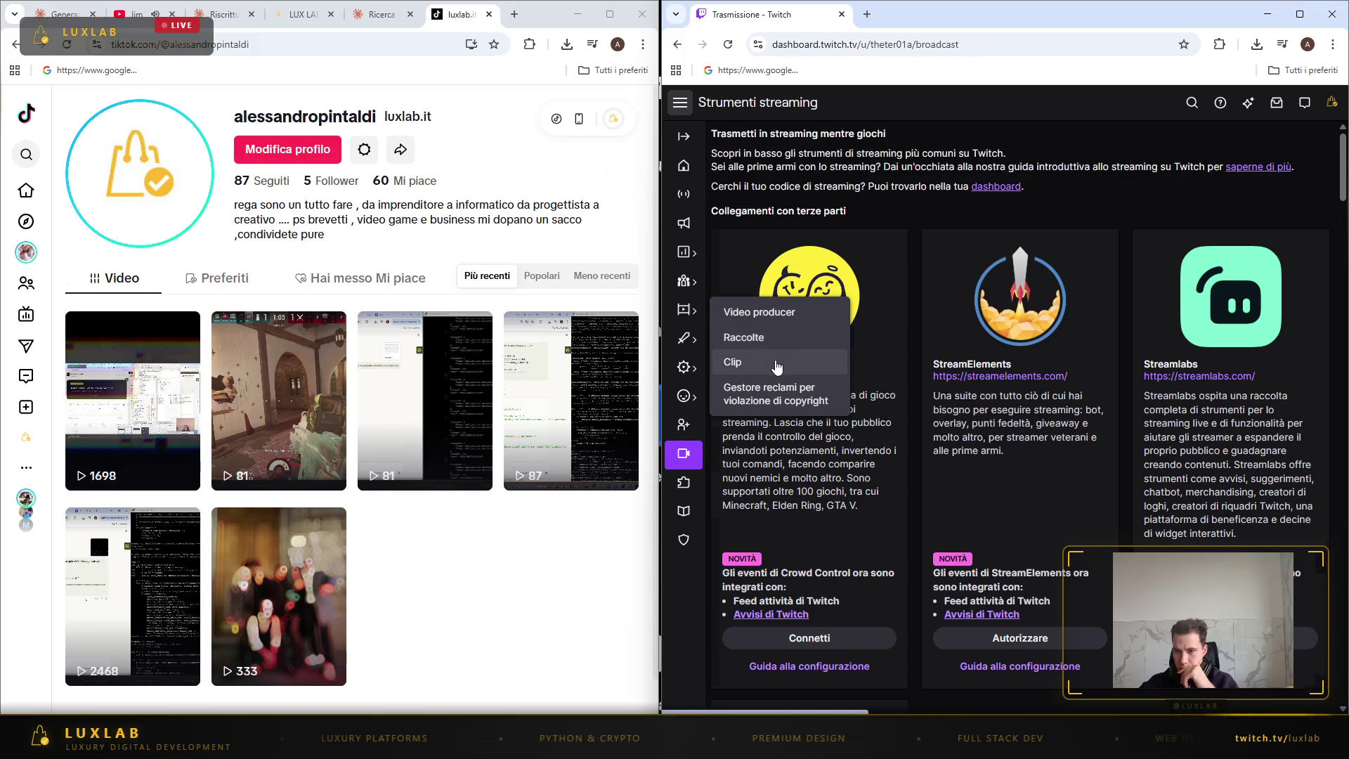
{"action": "left_click", "coordinate": [777, 363]}
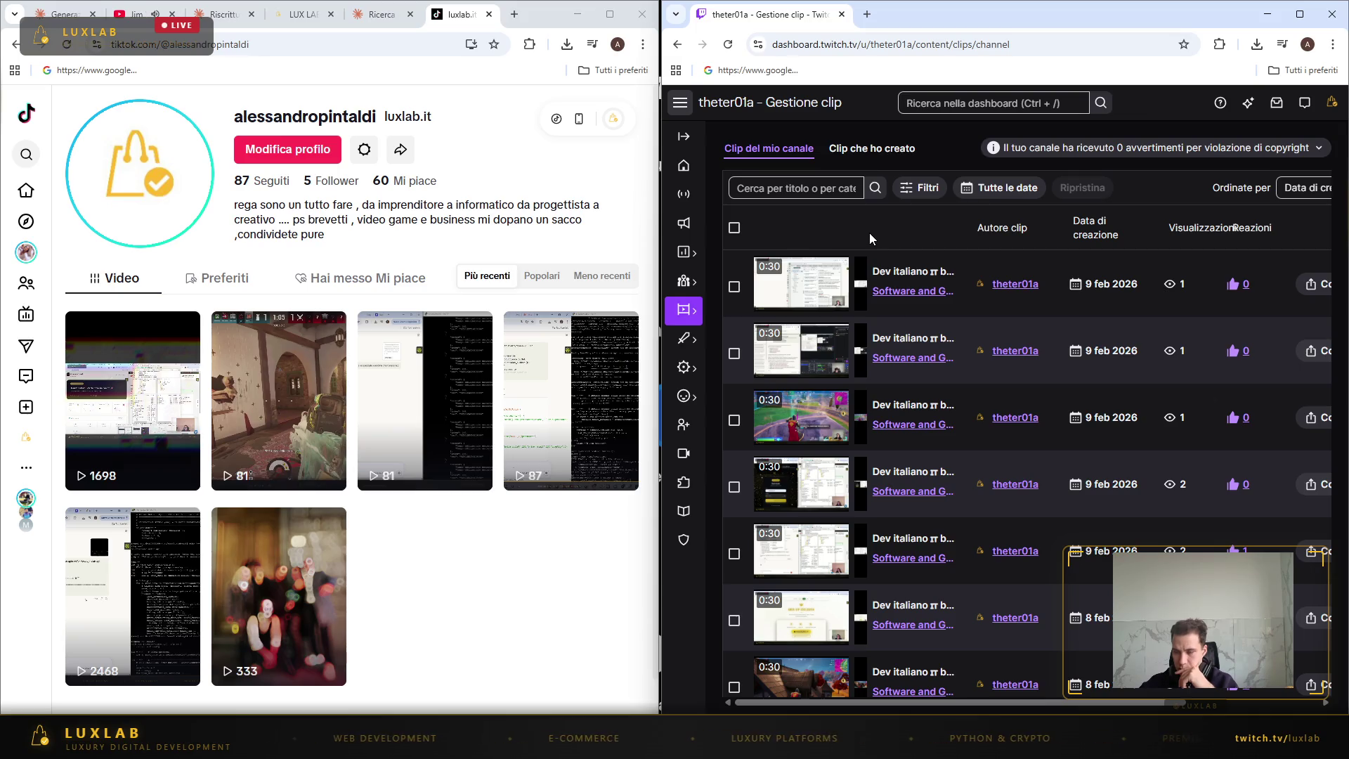
- Preview and select the newest 'Dev italiano' clip in the clip list
{"action": "left_click", "coordinate": [796, 296]}
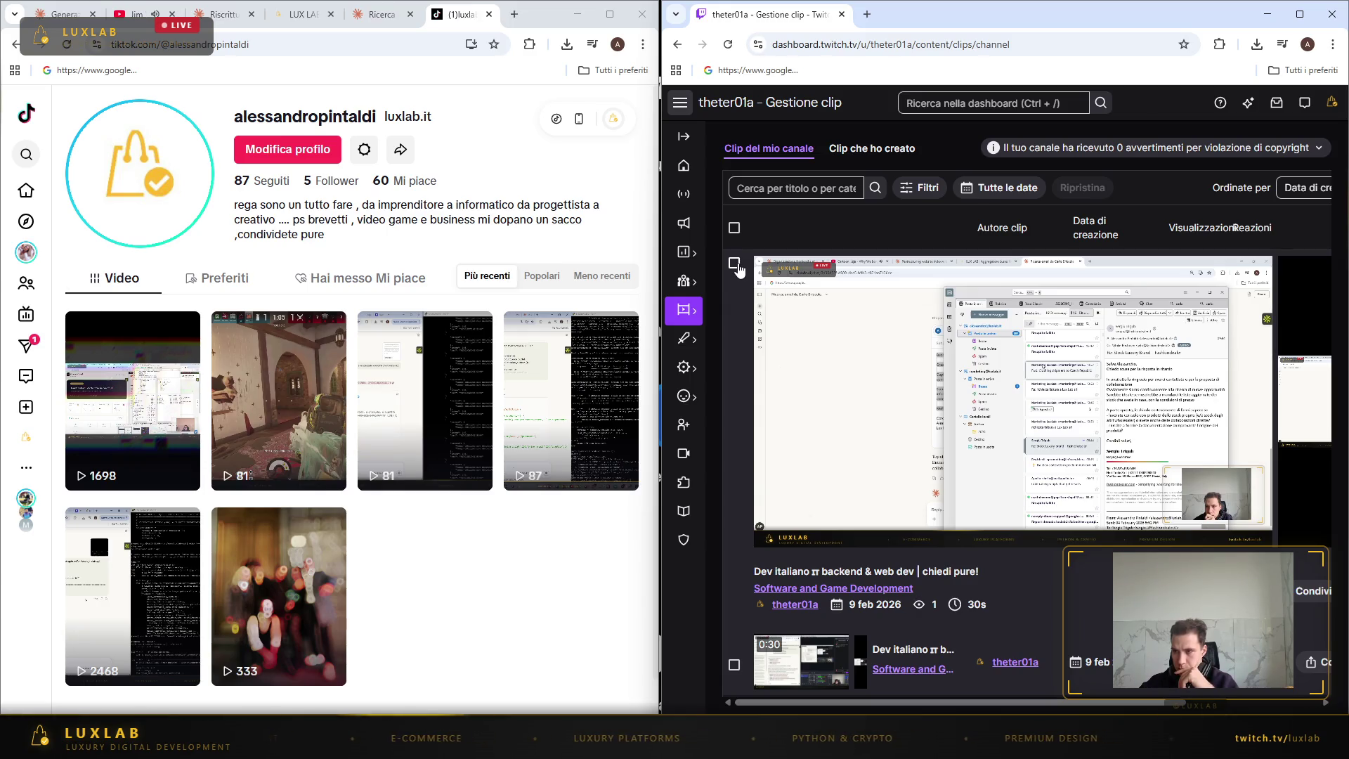
{"action": "left_click", "coordinate": [735, 264]}
{"action": "scroll", "coordinate": [1051, 436], "scroll_direction": "down", "scroll_amount": 1}
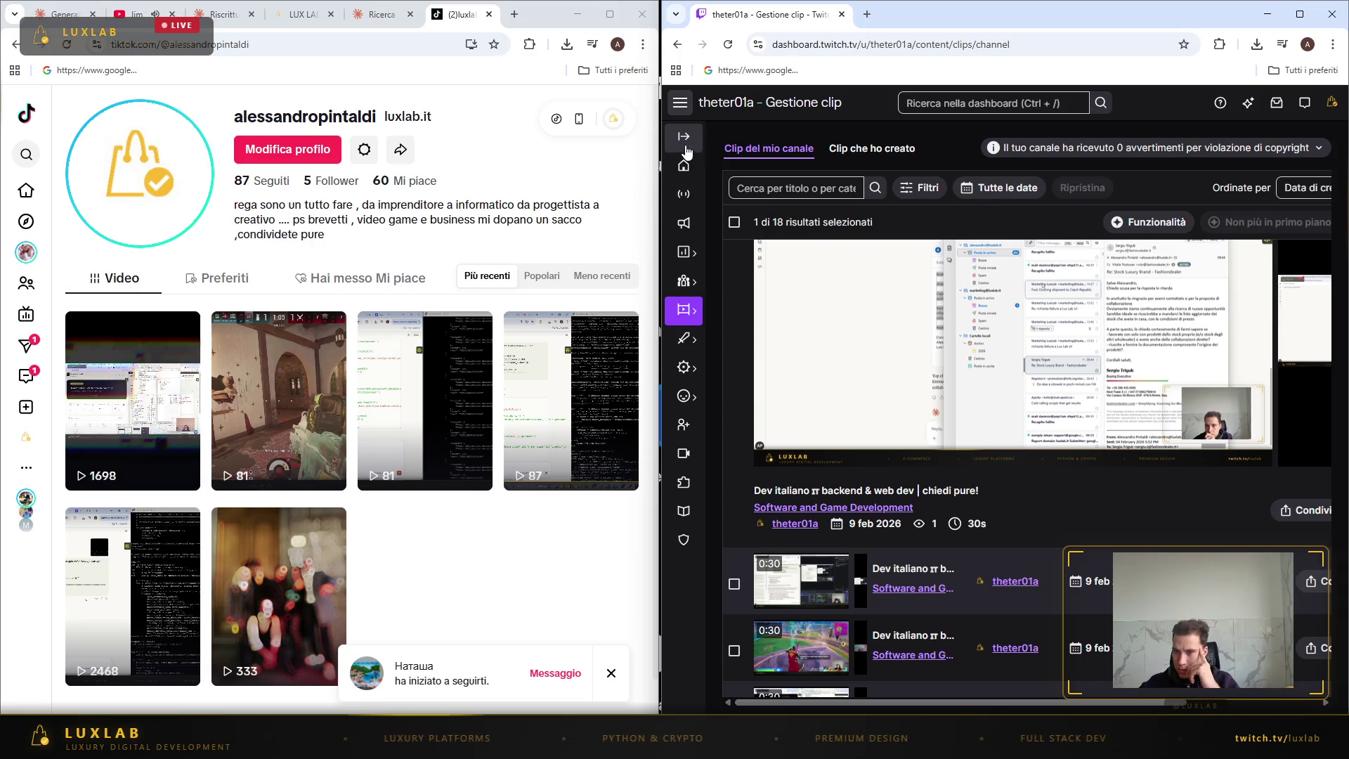
- Return to the clips list, widen the Twitch window and start the BETA 'Condividi questo clip' badge sign-up
{"action": "mouse_move", "coordinate": [679, 314]}
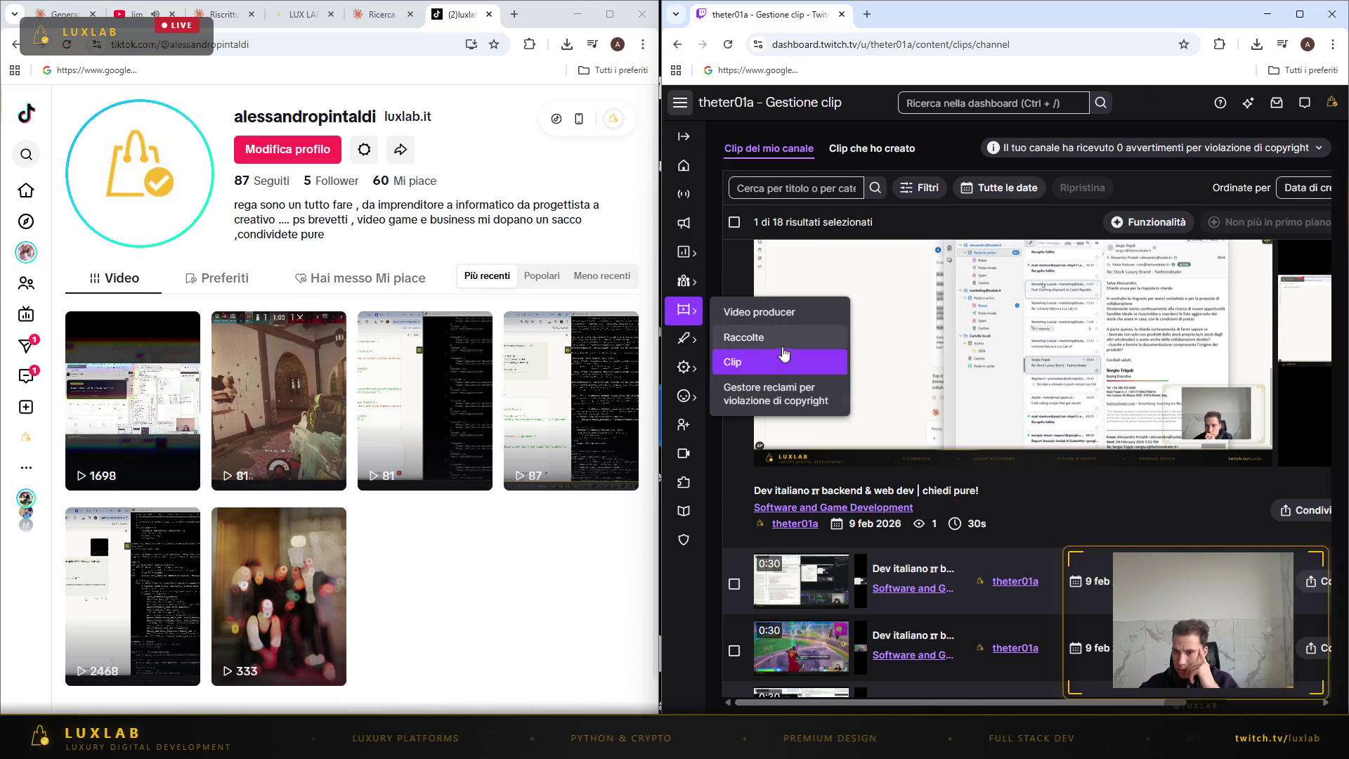
{"action": "left_click", "coordinate": [785, 363]}
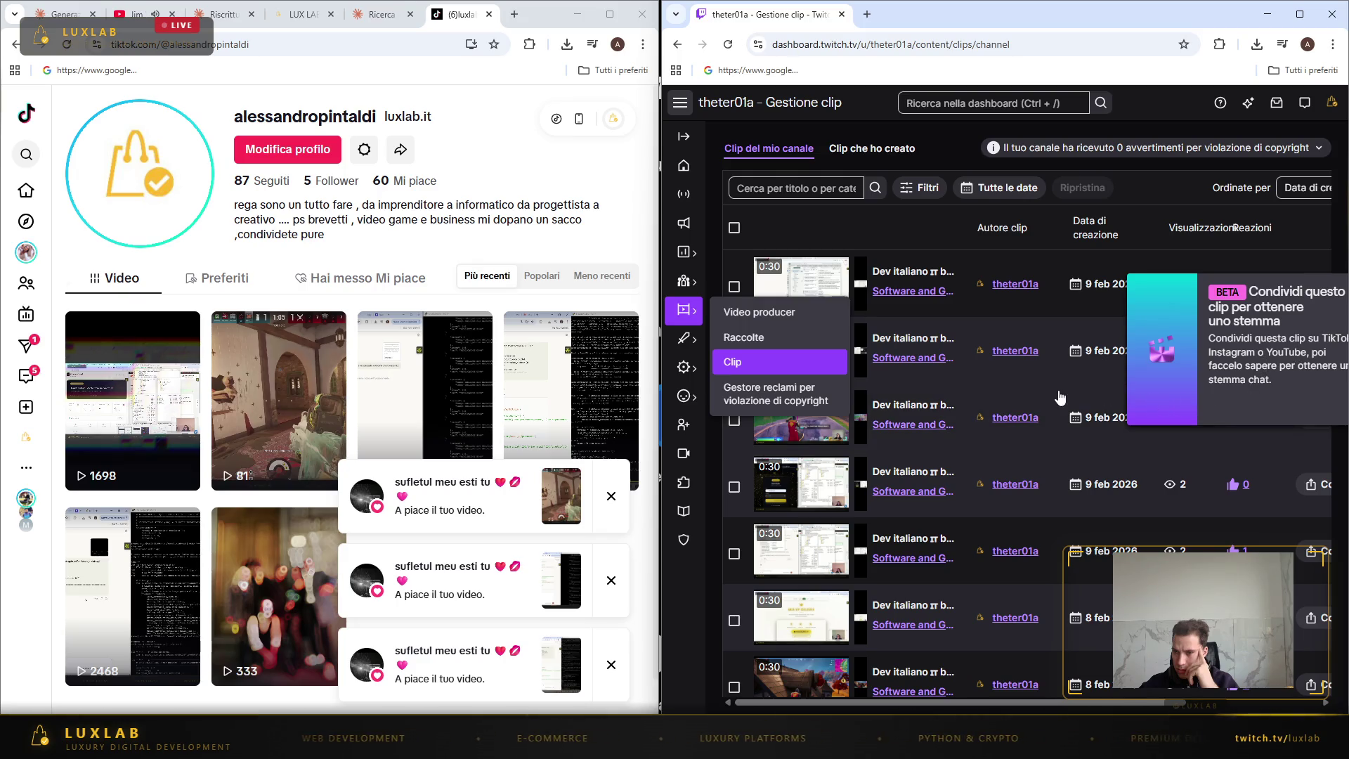
{"action": "left_click_drag", "start_coordinate": [661, 311], "coordinate": [512, 312]}
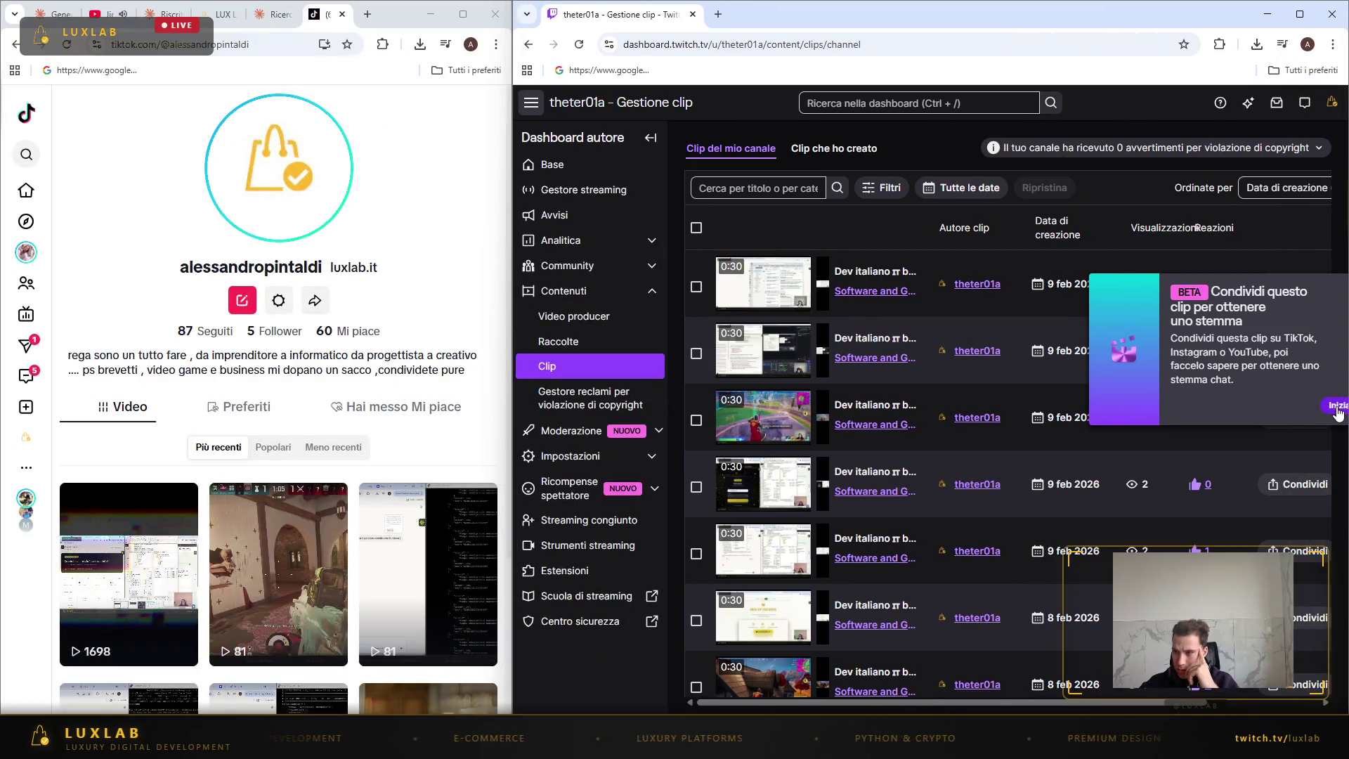
{"action": "left_click", "coordinate": [1338, 413]}
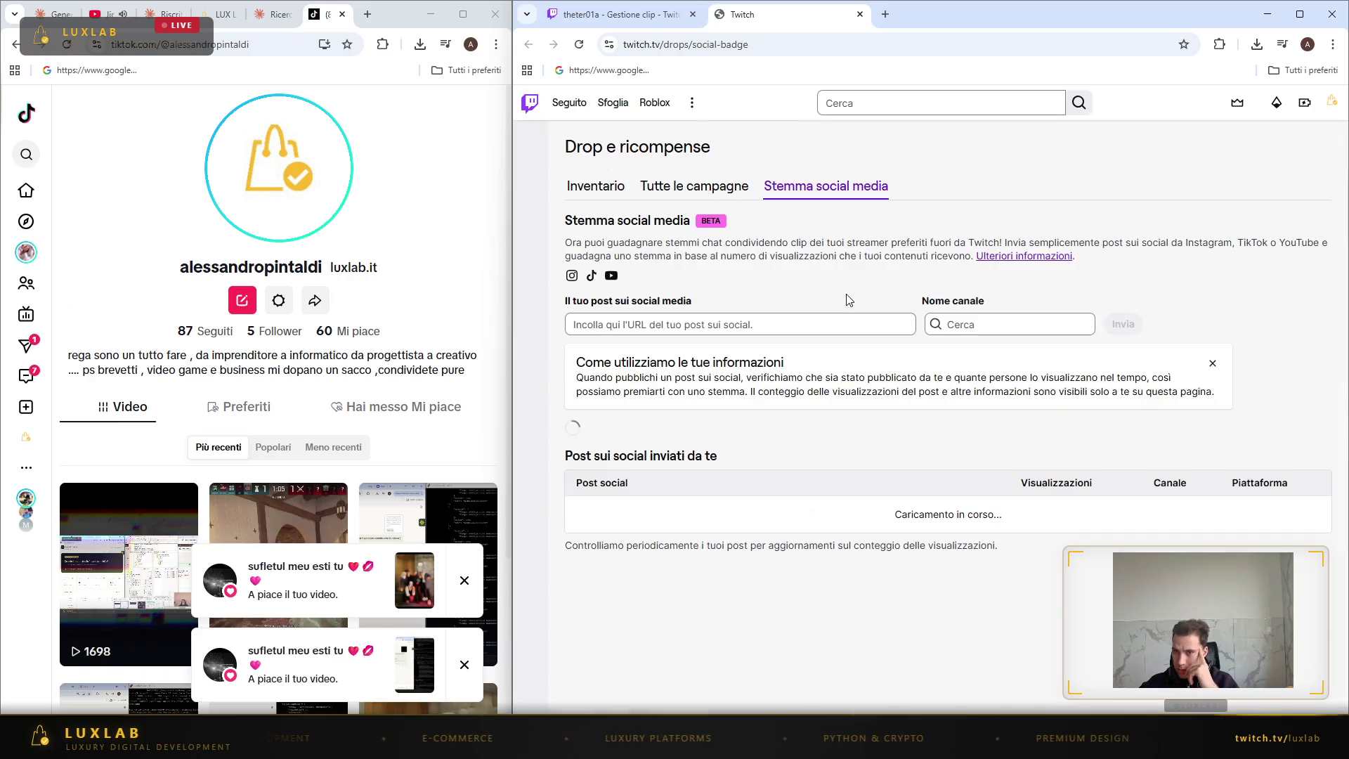
- Copy the full TikTok profile URL and paste it into 'Il tuo post sui social media'
{"action": "left_click", "coordinate": [654, 325]}
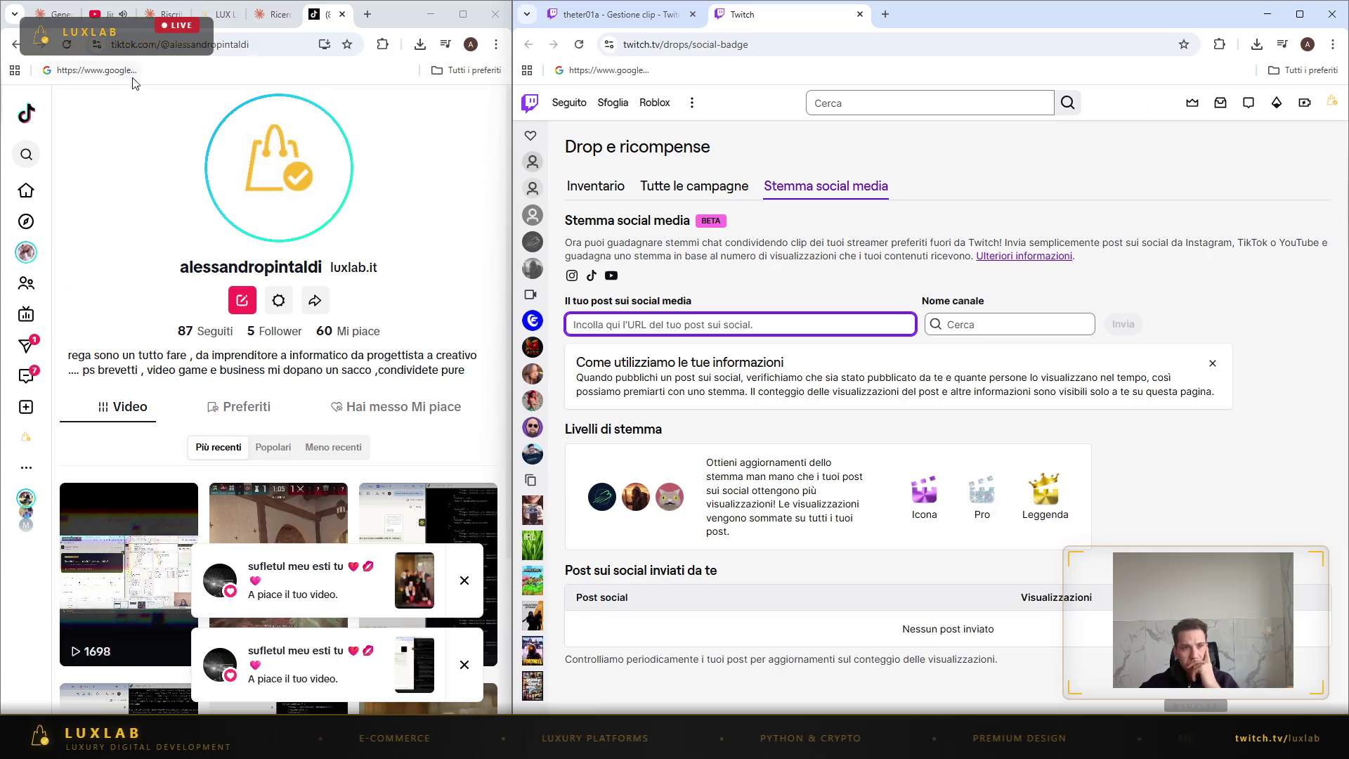
{"action": "left_click", "coordinate": [379, 217]}
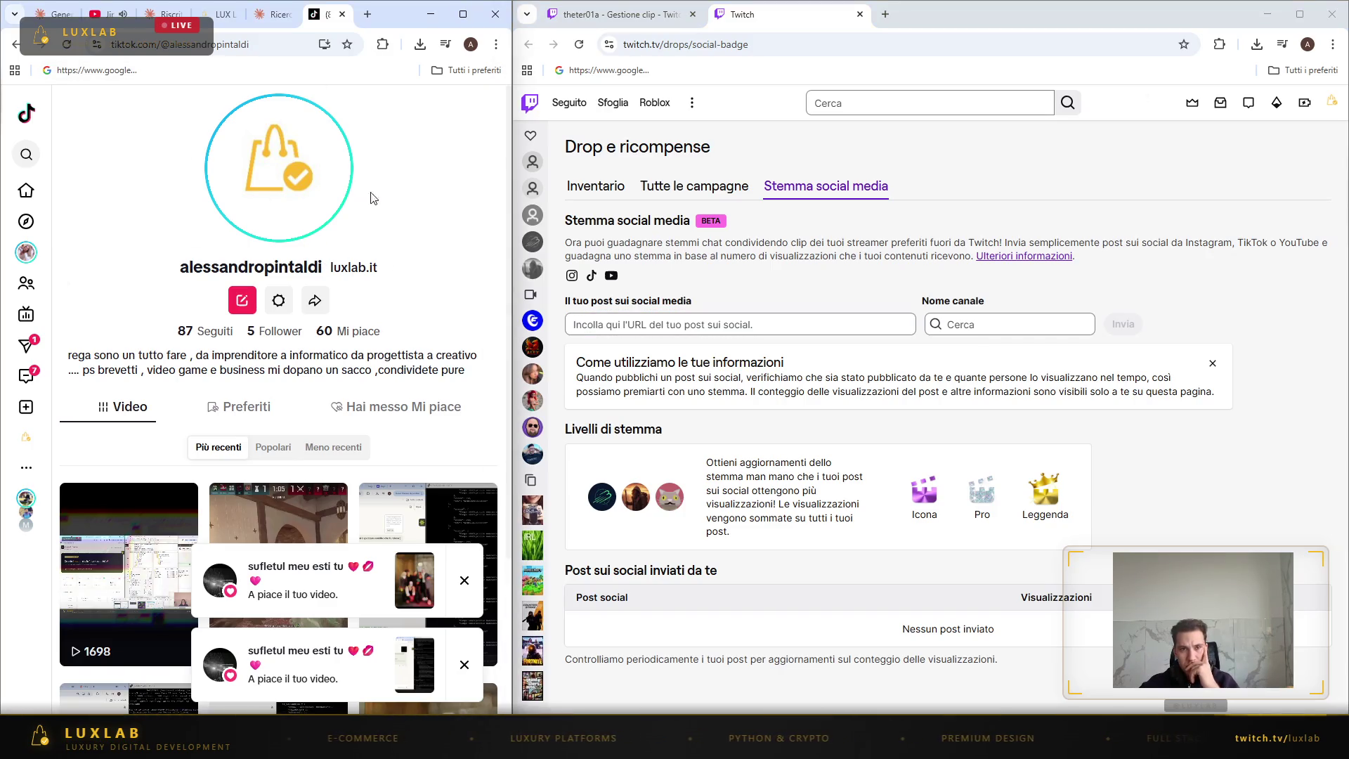
{"action": "left_click", "coordinate": [242, 45]}
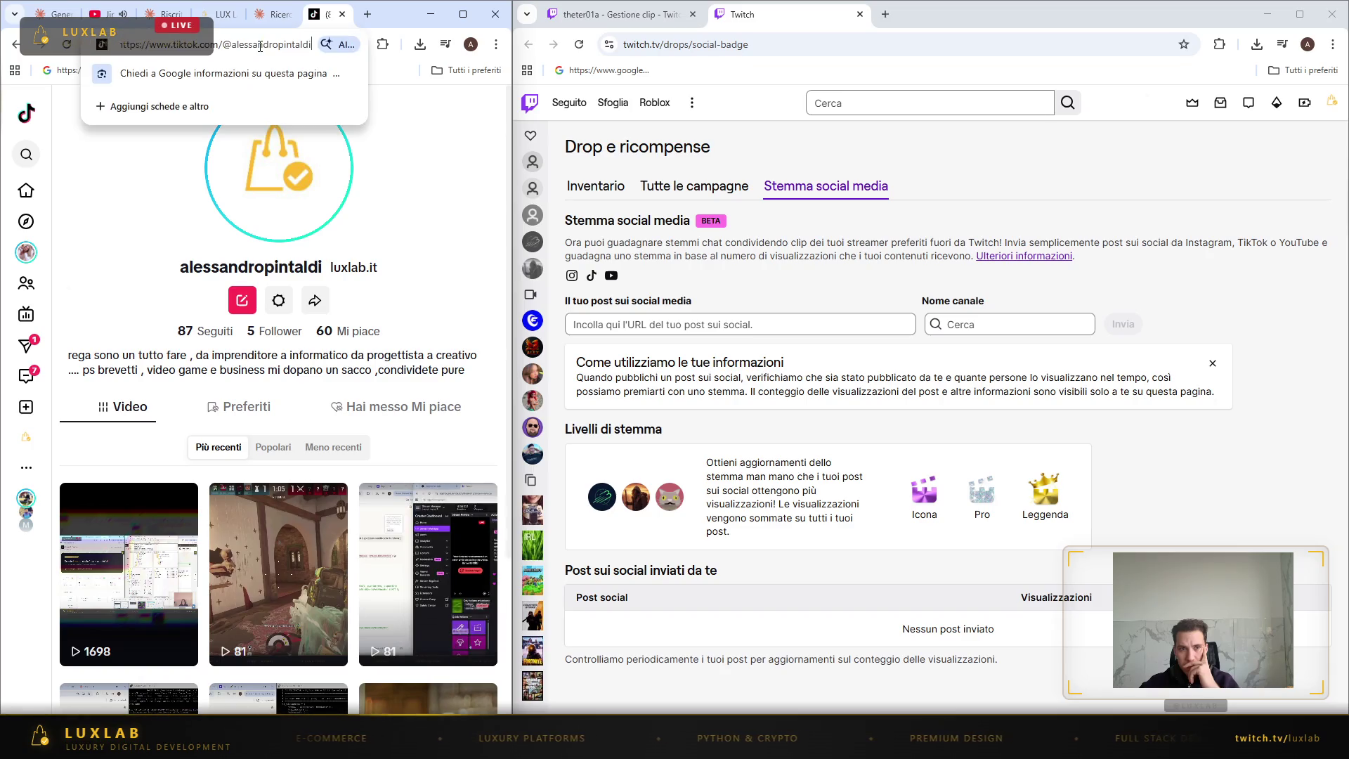
{"action": "left_click_drag", "start_coordinate": [310, 45], "coordinate": [218, 45]}
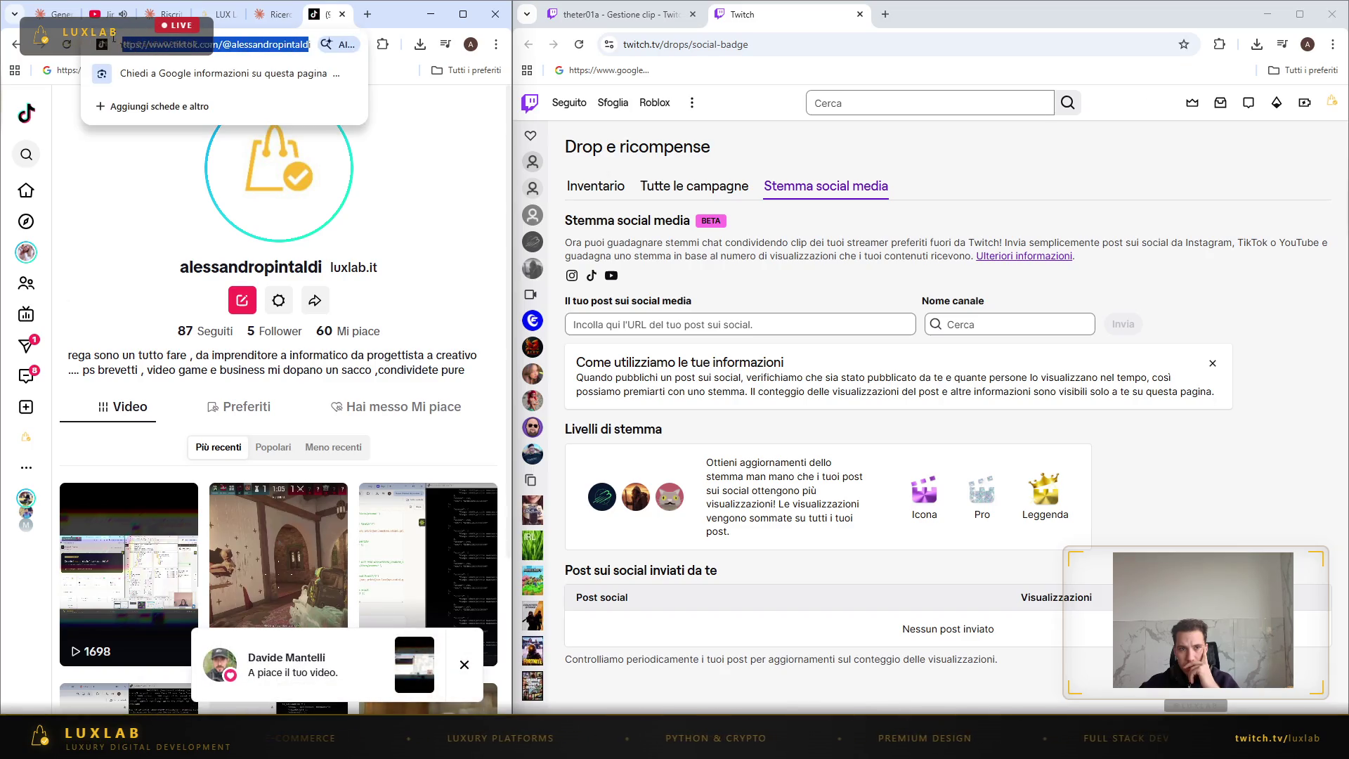
{"action": "triple_click", "coordinate": [298, 47]}
{"action": "key", "text": "ctrl+c"}
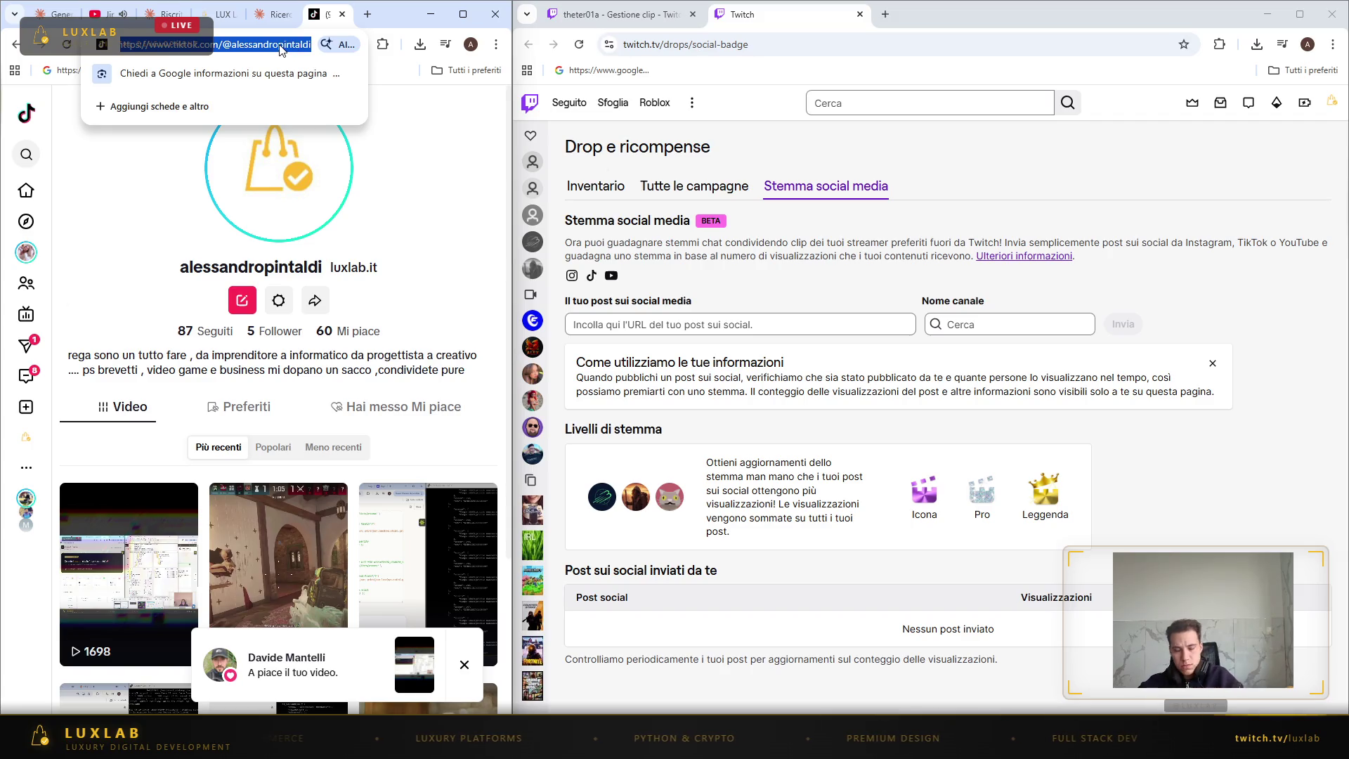
{"action": "left_click", "coordinate": [703, 326]}
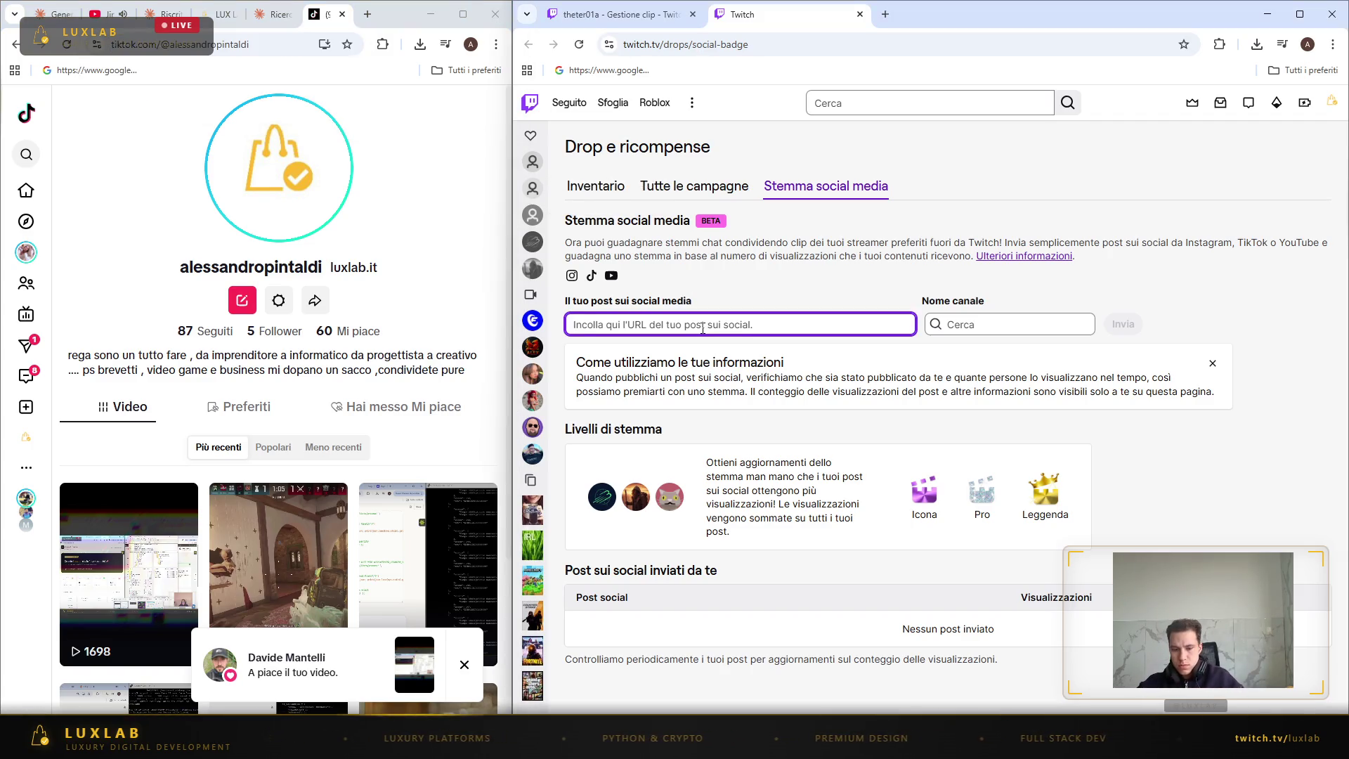
{"action": "key", "text": "ctrl+v"}
{"action": "left_click", "coordinate": [942, 324]}
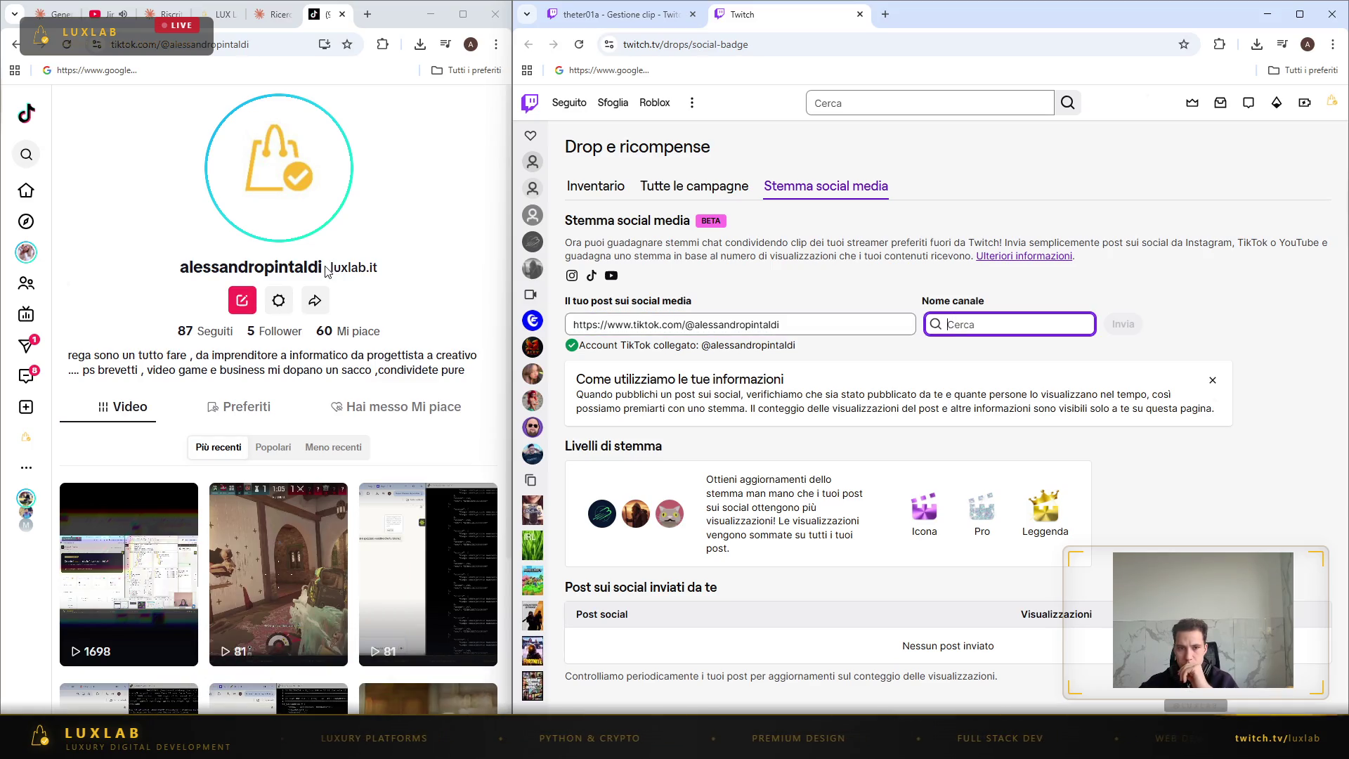
- Paste the TikTok name into Nome canale, trim it, then replace it with 'luxlab.it'
{"action": "mouse_move", "coordinate": [389, 275]}
{"action": "left_mouse_down"}
{"action": "mouse_move", "coordinate": [180, 267]}
{"action": "mouse_move", "coordinate": [282, 299]}
{"action": "left_mouse_up"}
{"action": "key", "text": "ctrl+c"}
{"action": "left_click", "coordinate": [1021, 325]}
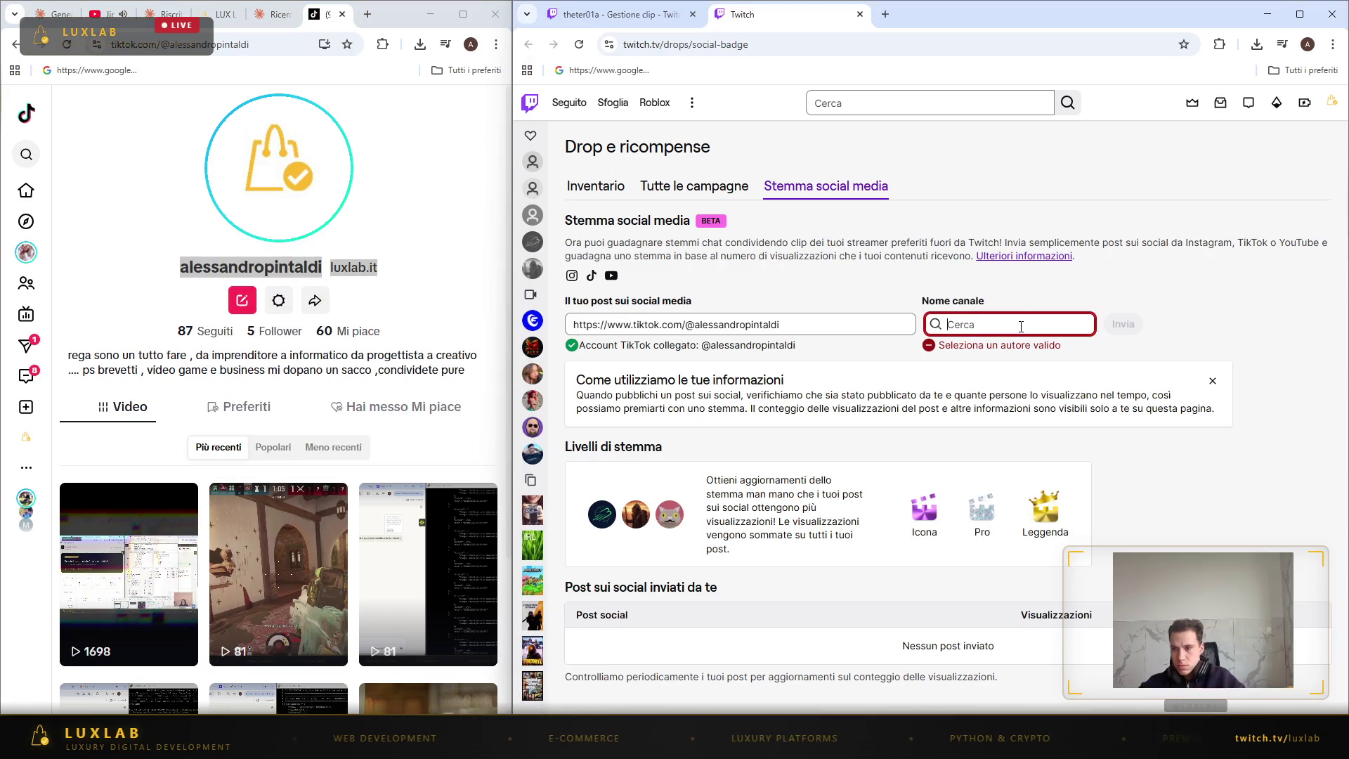
{"action": "key", "text": "ctrl+v"}
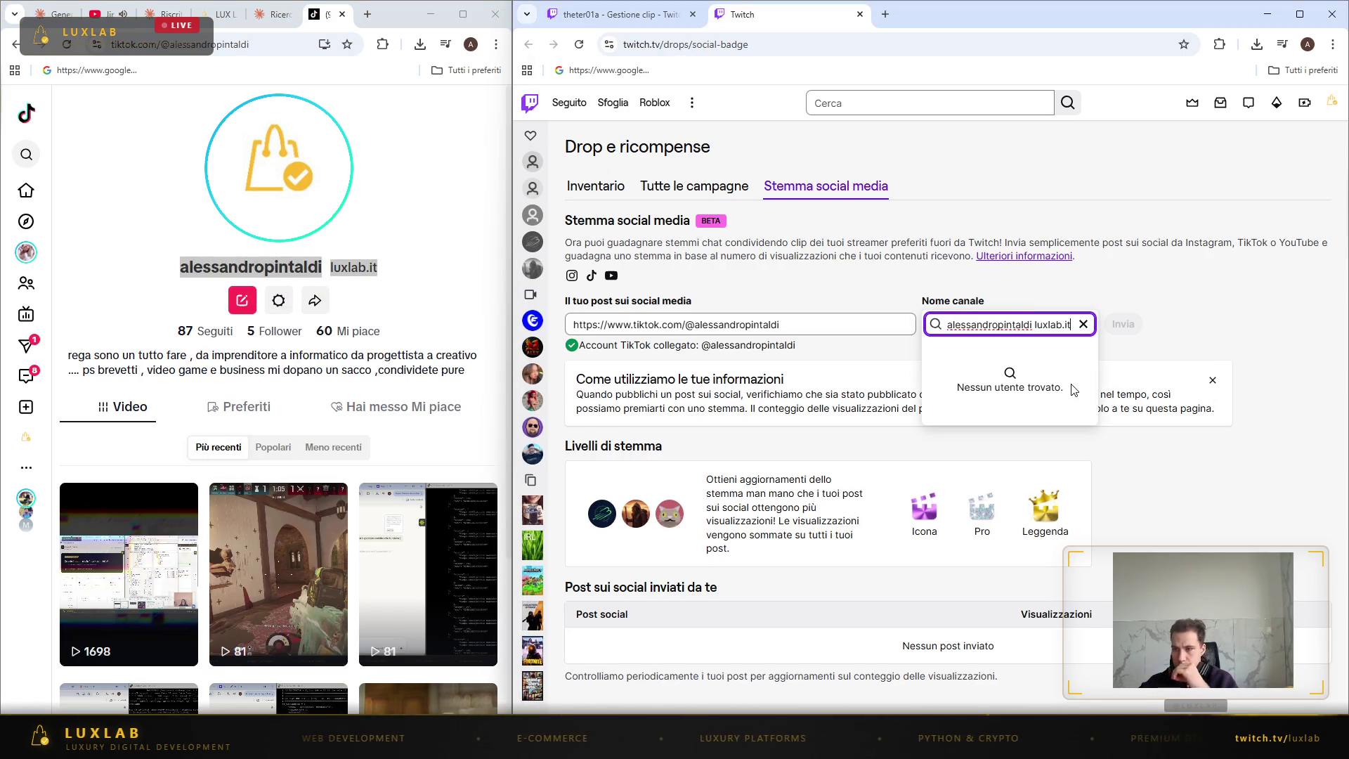
{"action": "key", "text": "BackSpace"}
{"action": "key", "text": "BackSpace"}
{"action": "key", "text": "BackSpace"}
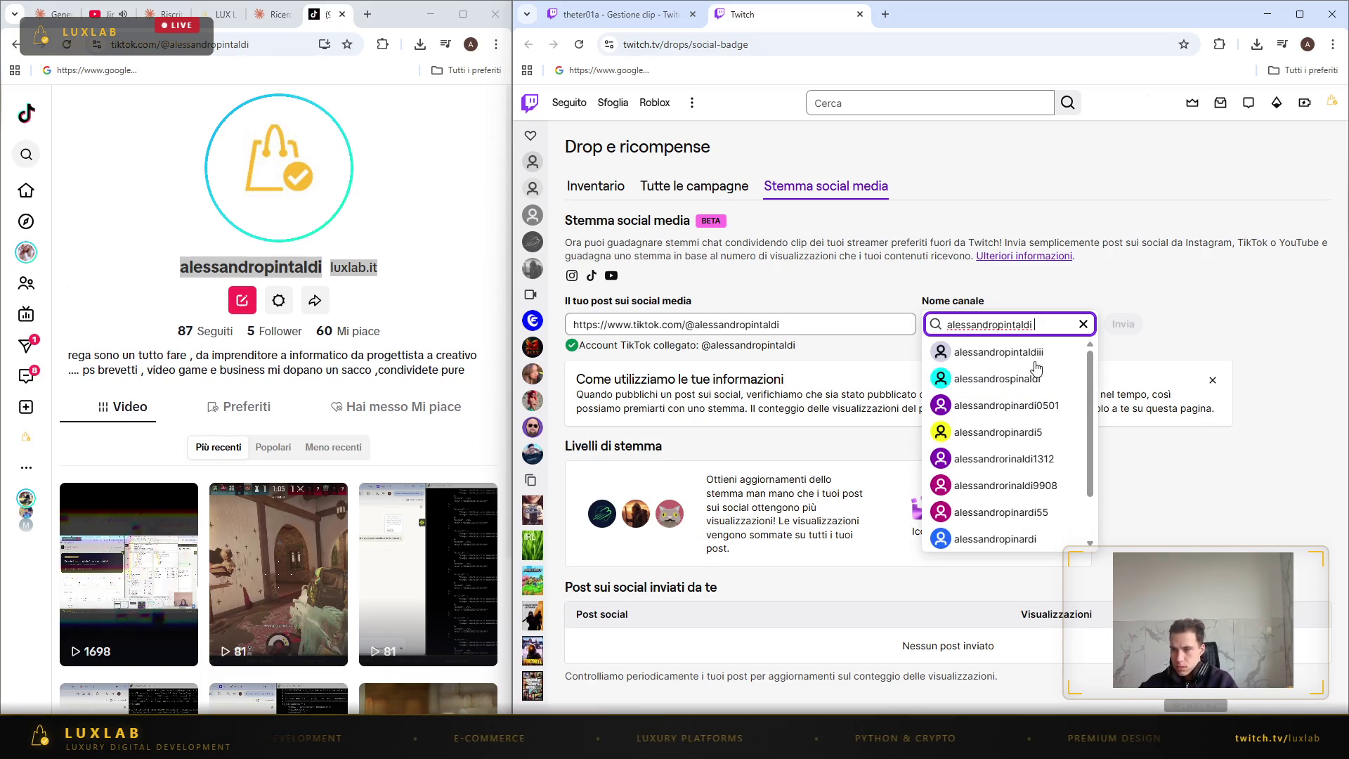
{"action": "key", "text": "alt+Tab"}
{"action": "left_click", "coordinate": [418, 310]}
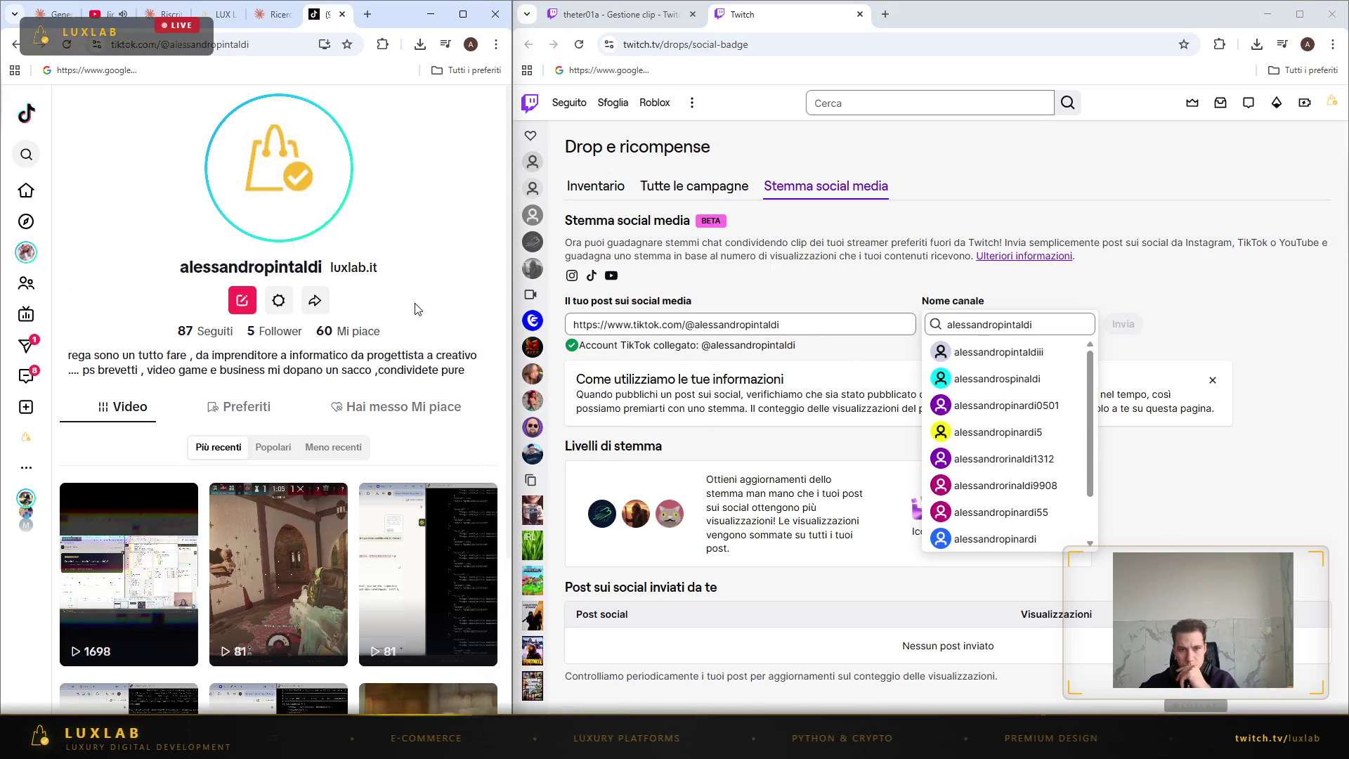
{"action": "double_click", "coordinate": [1051, 333]}
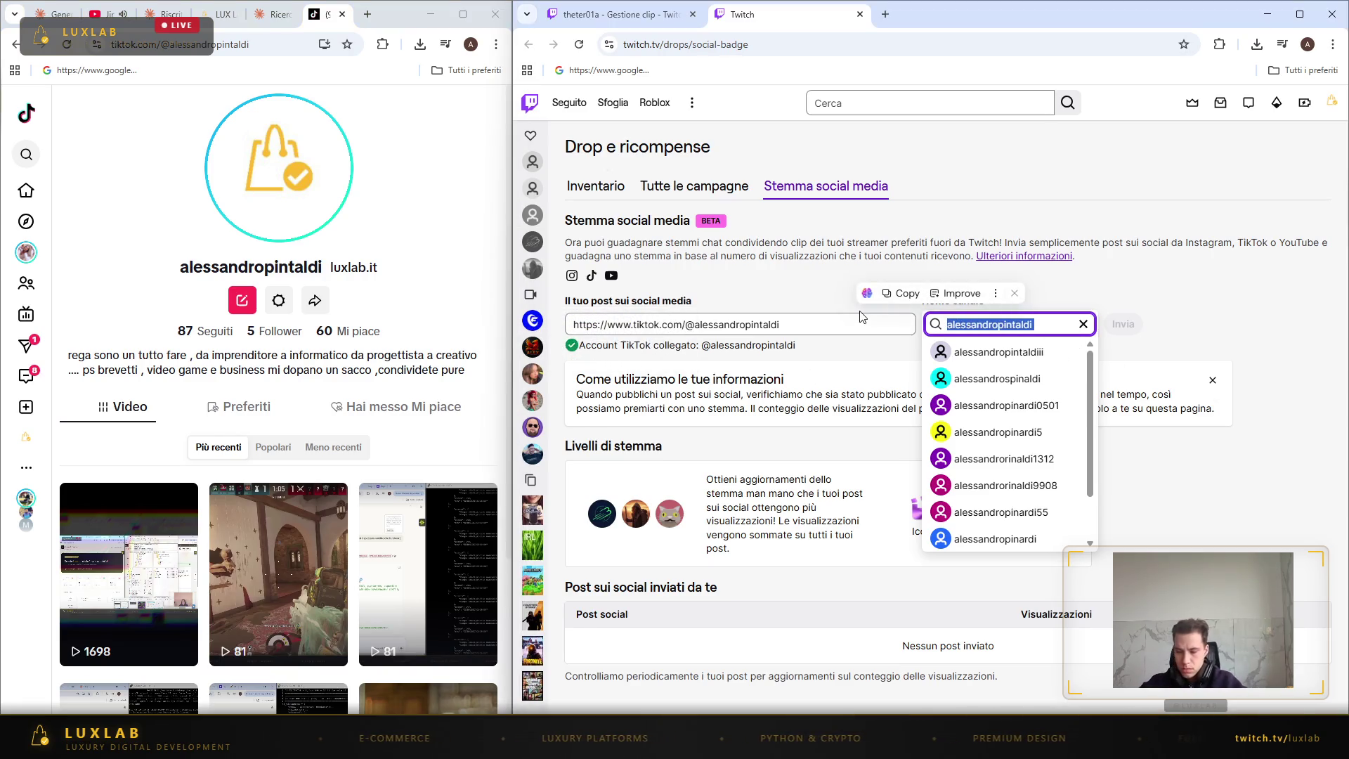
{"action": "key", "text": "BackSpace"}
{"action": "type", "text": "luxlab.it"}
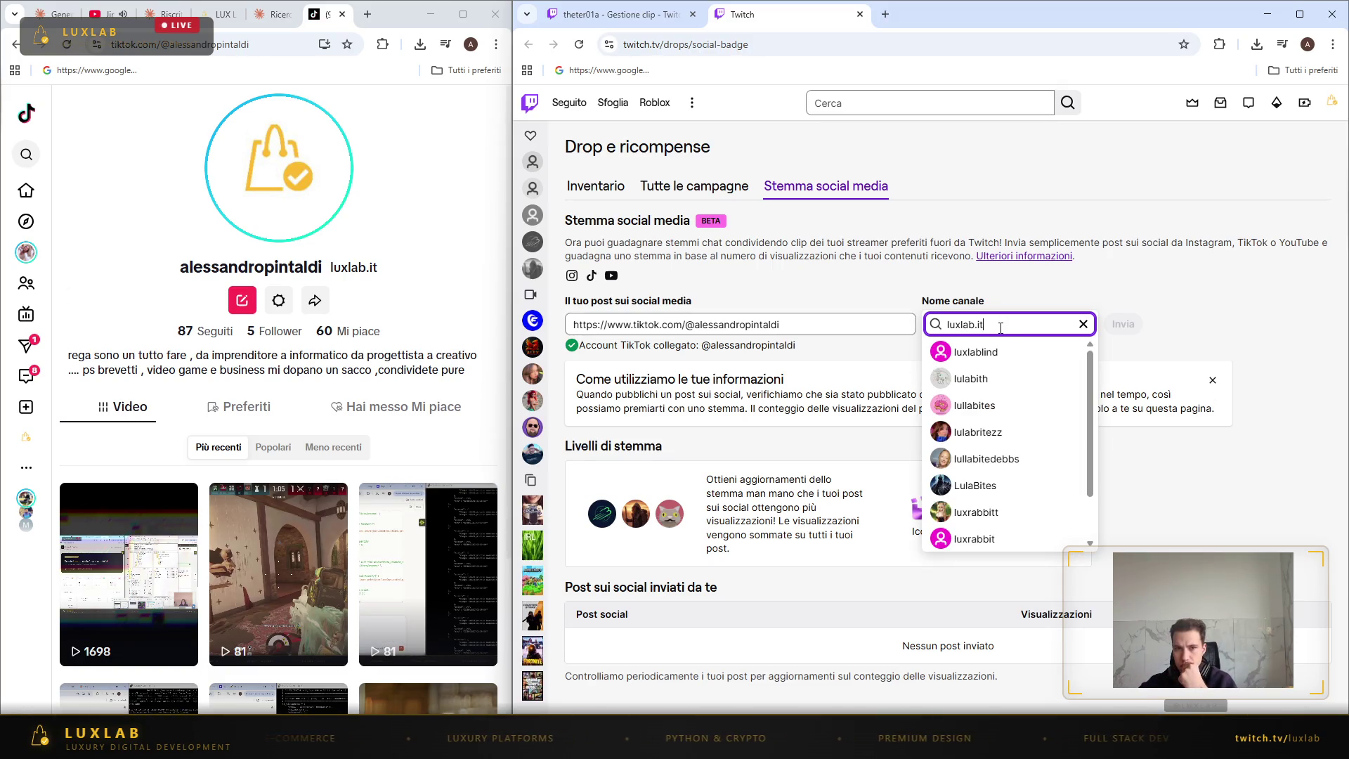
- Copy the TikTok name again, replace 'luxlab.it' in the channel search with it, and remove the 'luxlab.it' part
{"action": "mouse_move", "coordinate": [391, 273]}
{"action": "left_mouse_down"}
{"action": "mouse_move", "coordinate": [182, 267]}
{"action": "mouse_move", "coordinate": [217, 265]}
{"action": "left_mouse_up"}
{"action": "right_click", "coordinate": [222, 267]}
{"action": "left_click", "coordinate": [272, 291]}
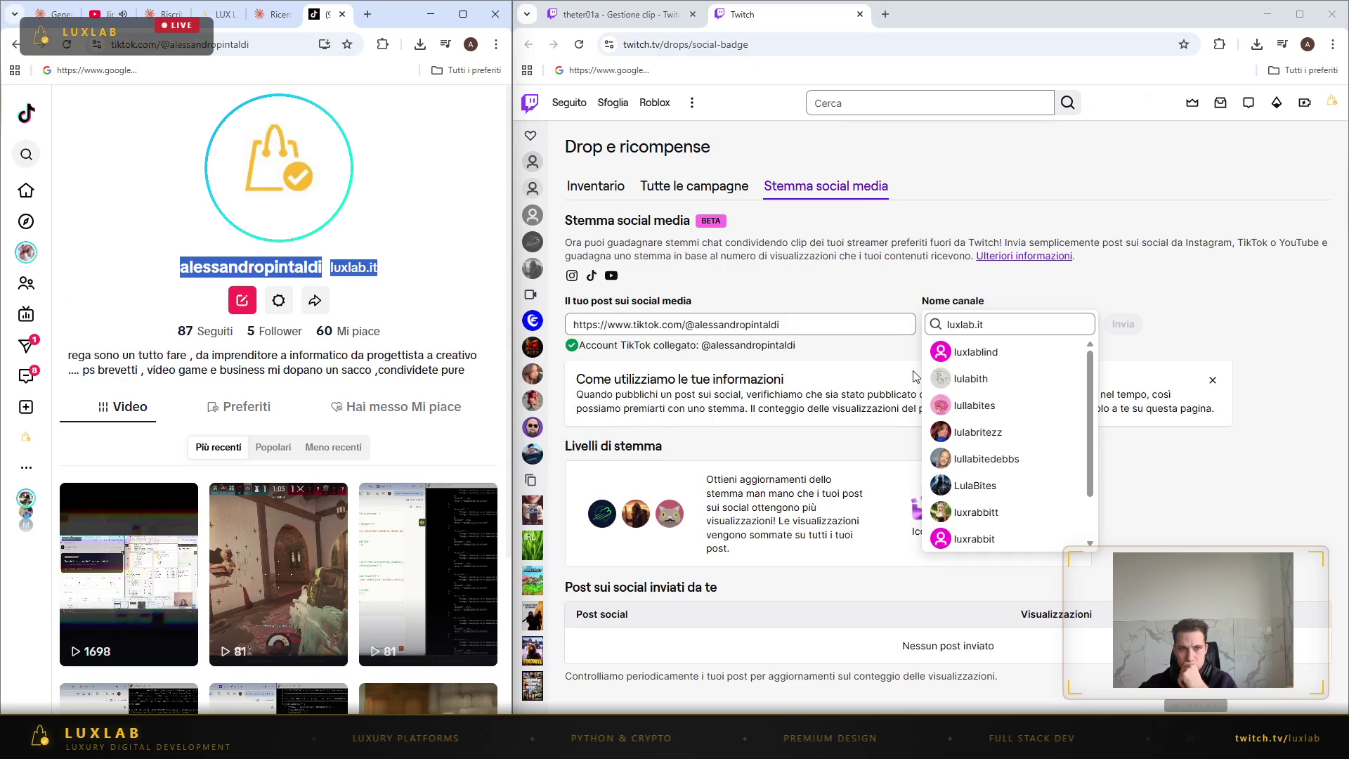
{"action": "triple_click", "coordinate": [931, 328]}
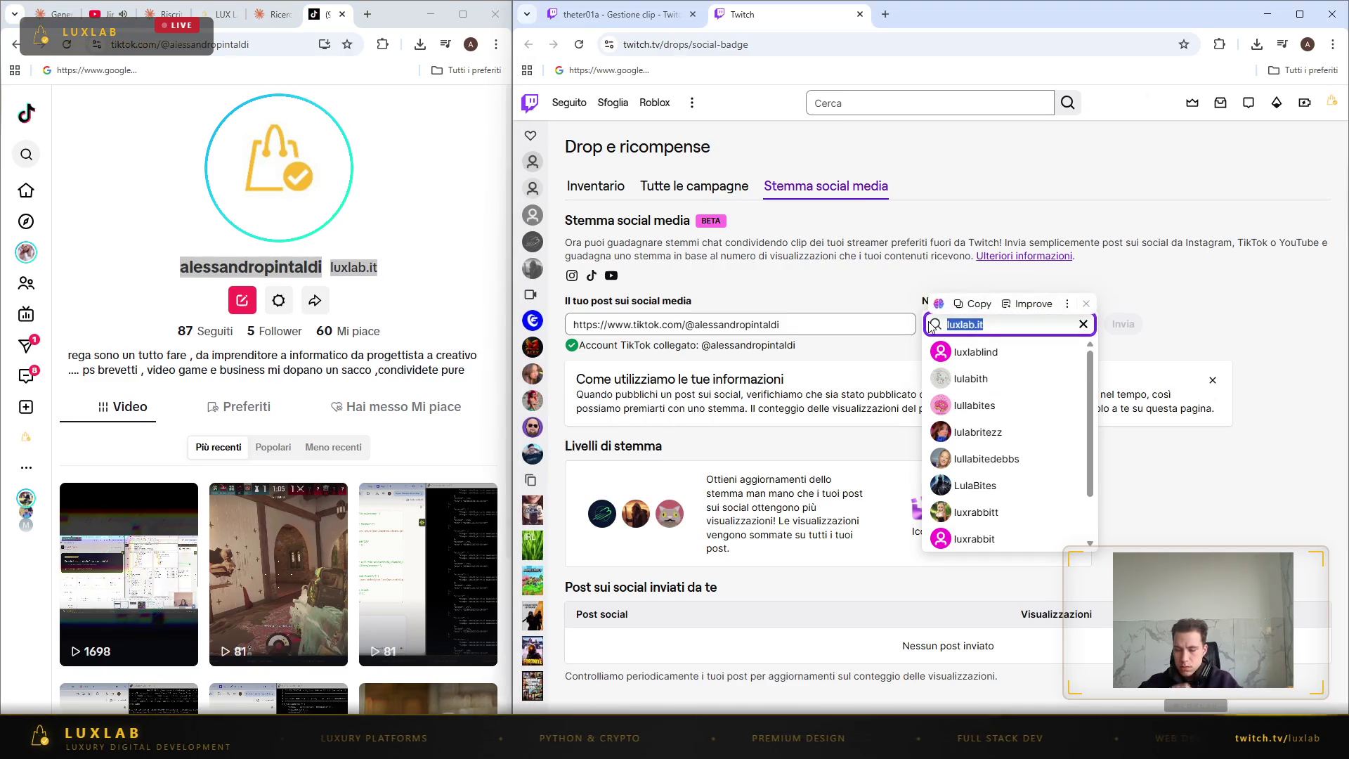
{"action": "key", "text": "BackSpace"}
{"action": "key", "text": "ctrl+v"}
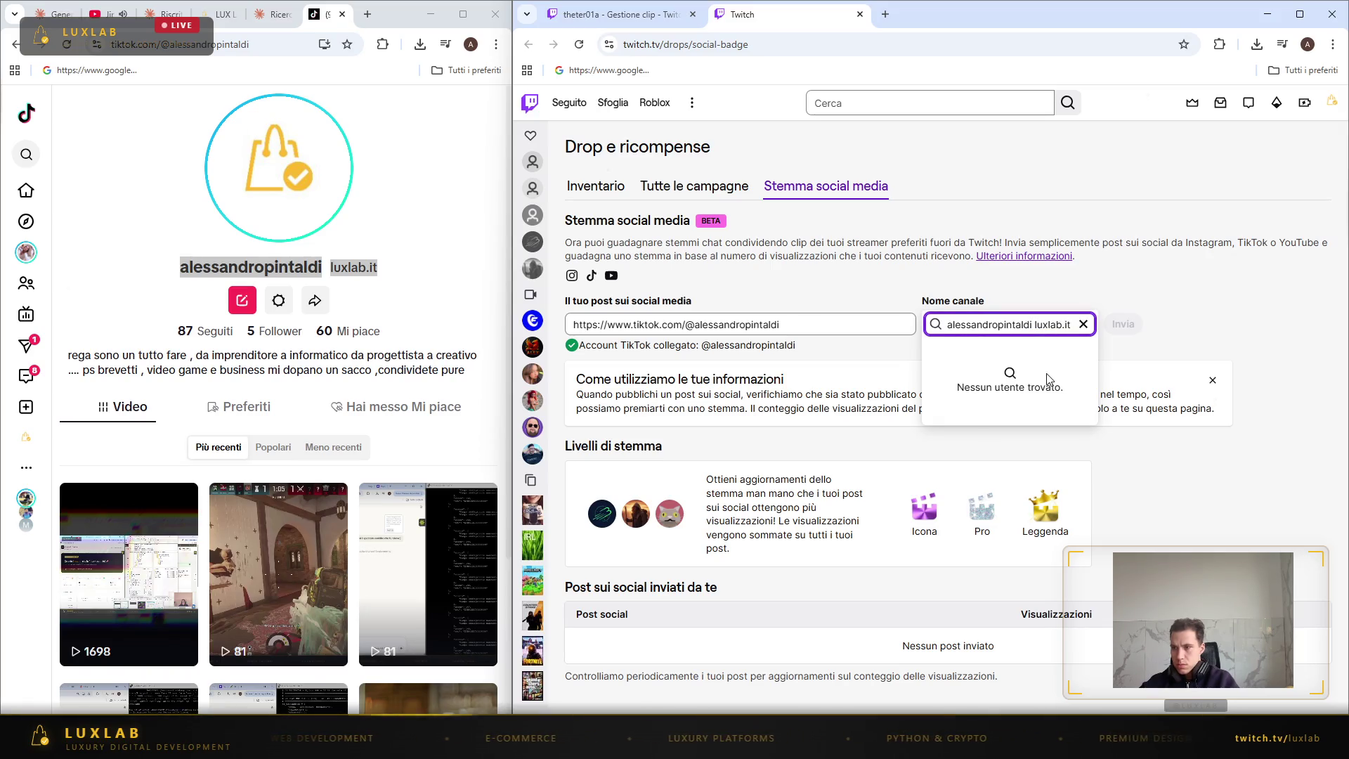
{"action": "left_click_drag", "start_coordinate": [1036, 325], "coordinate": [1073, 325]}
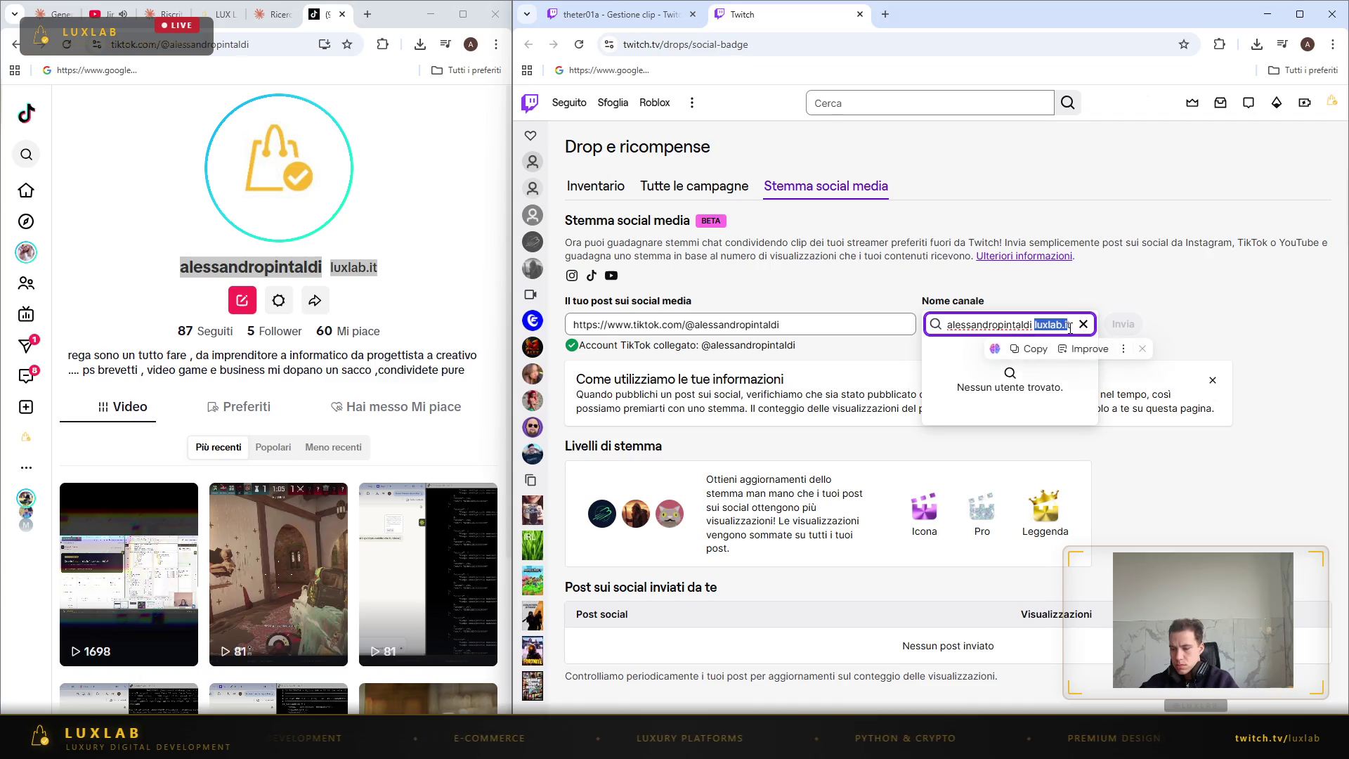
{"action": "key", "text": "BackSpace"}
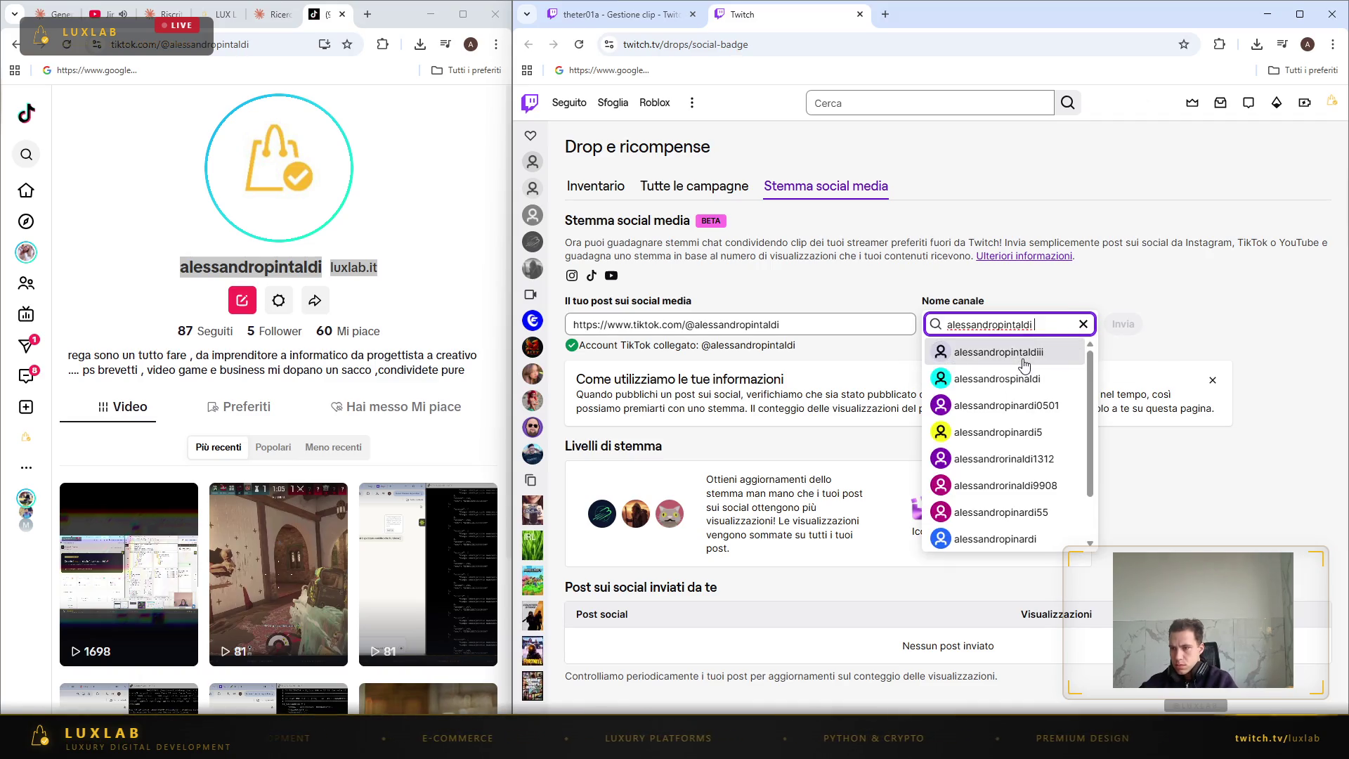
- Try two suggested channels, trimming their names, then clear the Nome canale field
{"action": "left_click", "coordinate": [1024, 358]}
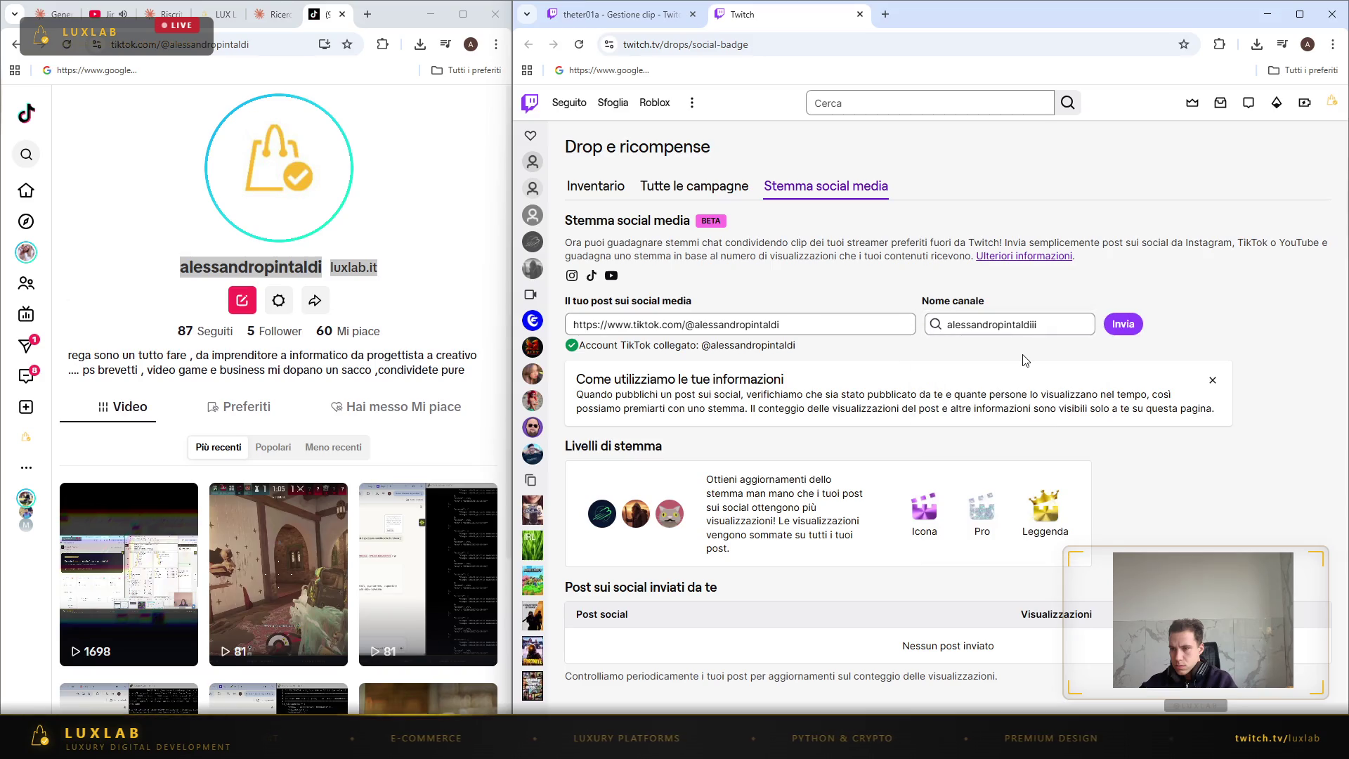
{"action": "left_click", "coordinate": [1048, 325]}
{"action": "key", "text": "BackSpace"}
{"action": "key", "text": "BackSpace"}
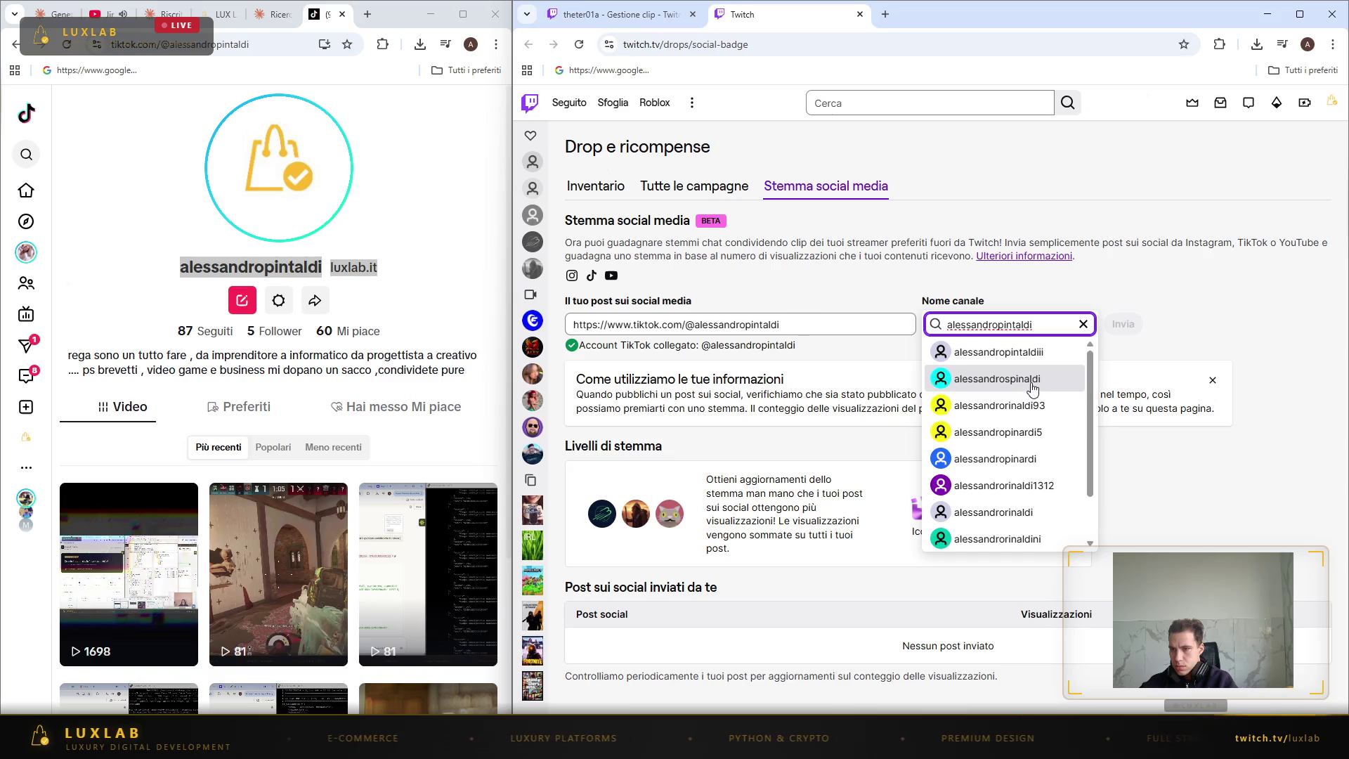
{"action": "left_click", "coordinate": [1033, 380]}
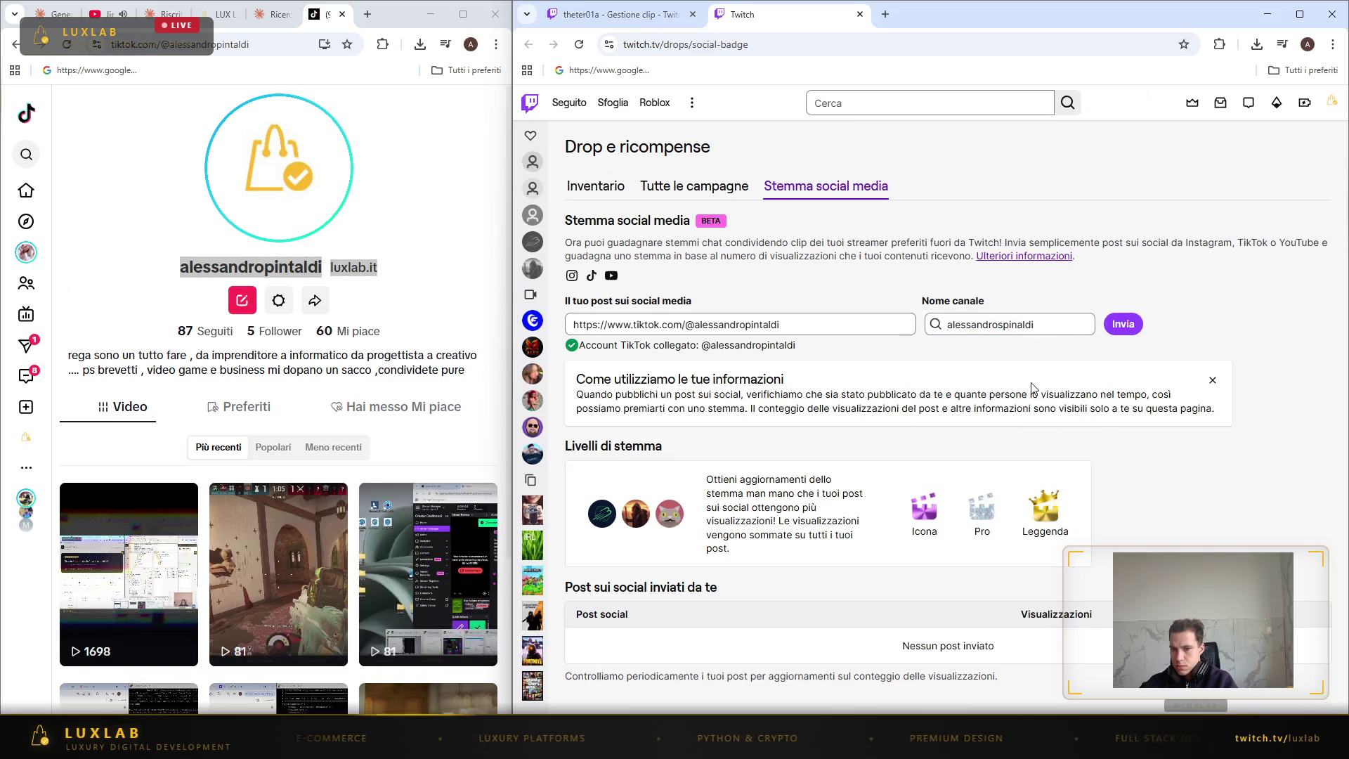
{"action": "left_click_drag", "start_coordinate": [1036, 324], "coordinate": [929, 325]}
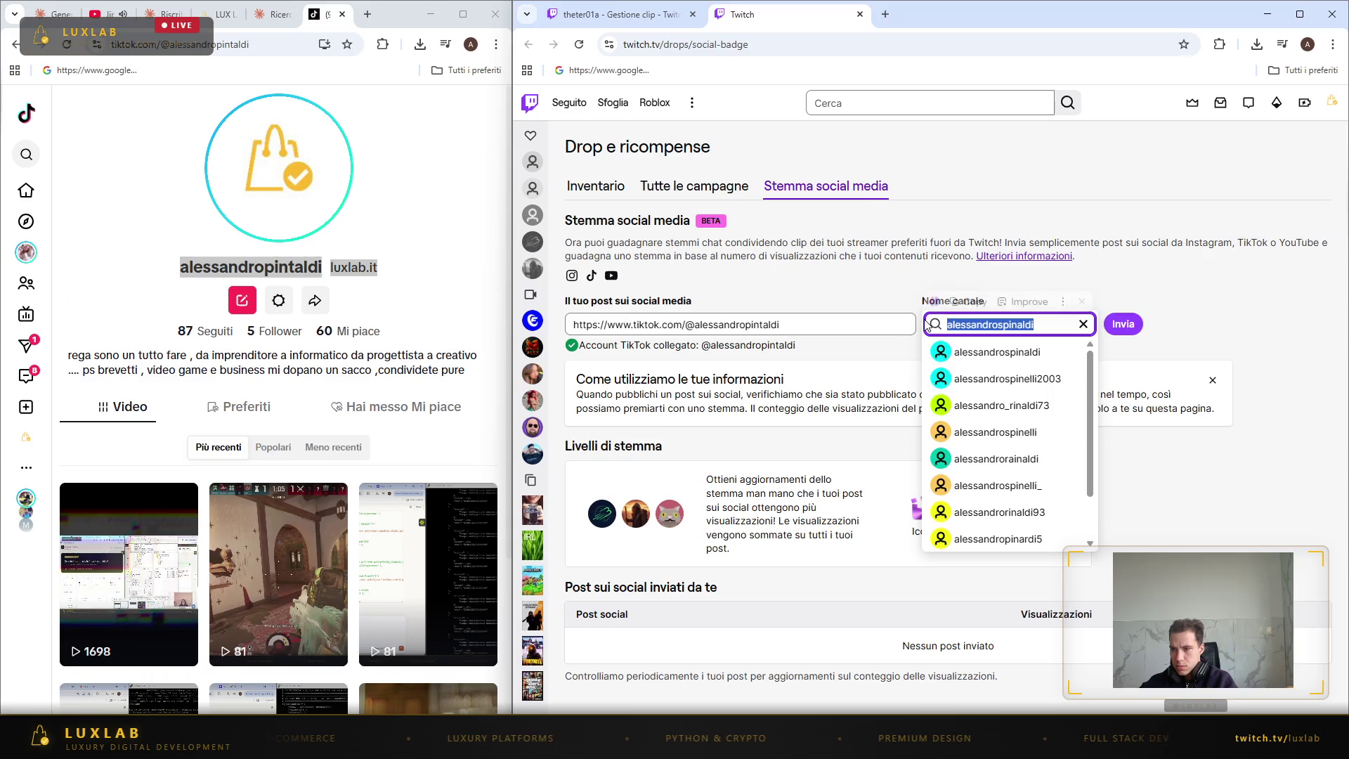
{"action": "key", "text": "BackSpace"}
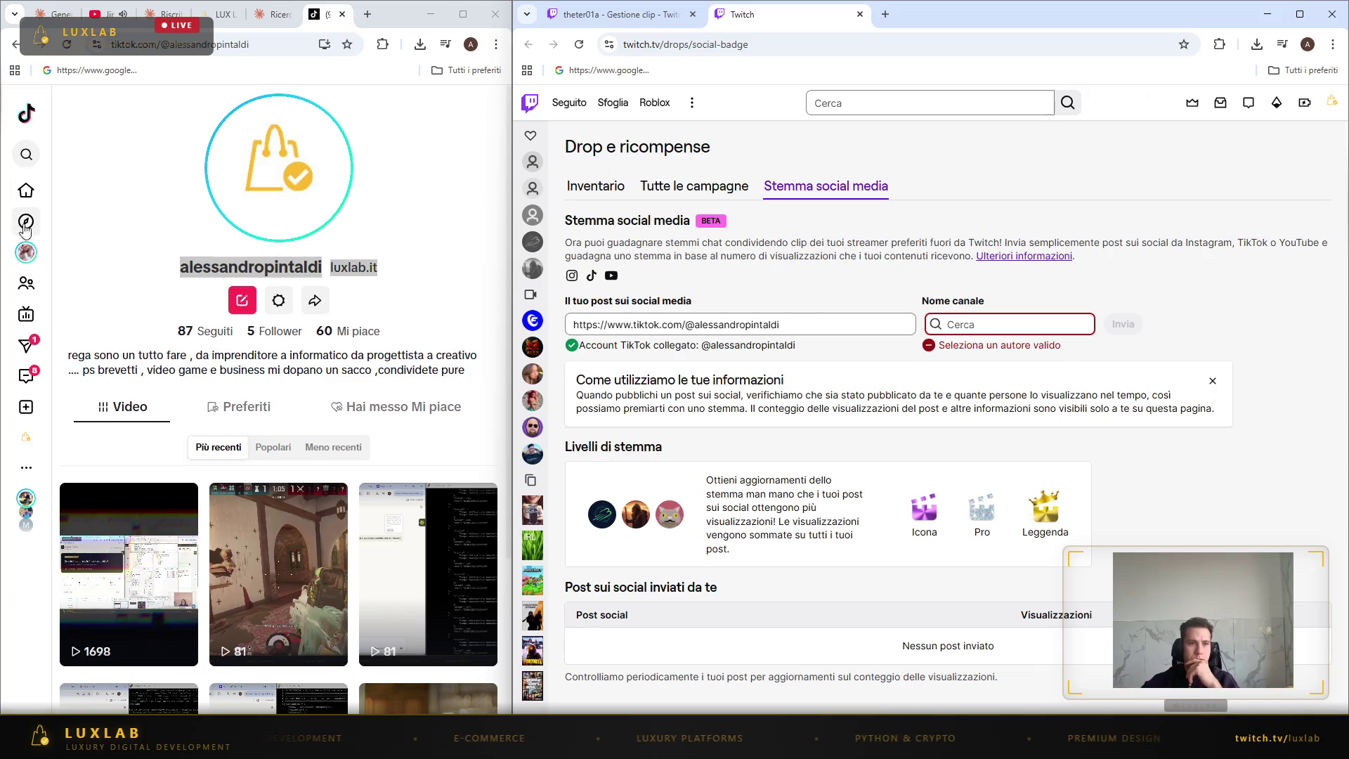
{"action": "left_click", "coordinate": [181, 295]}
- Copy the username from TikTok's Edit profile dialog and paste it into Twitch's Nome canale search
{"action": "left_click", "coordinate": [244, 301]}
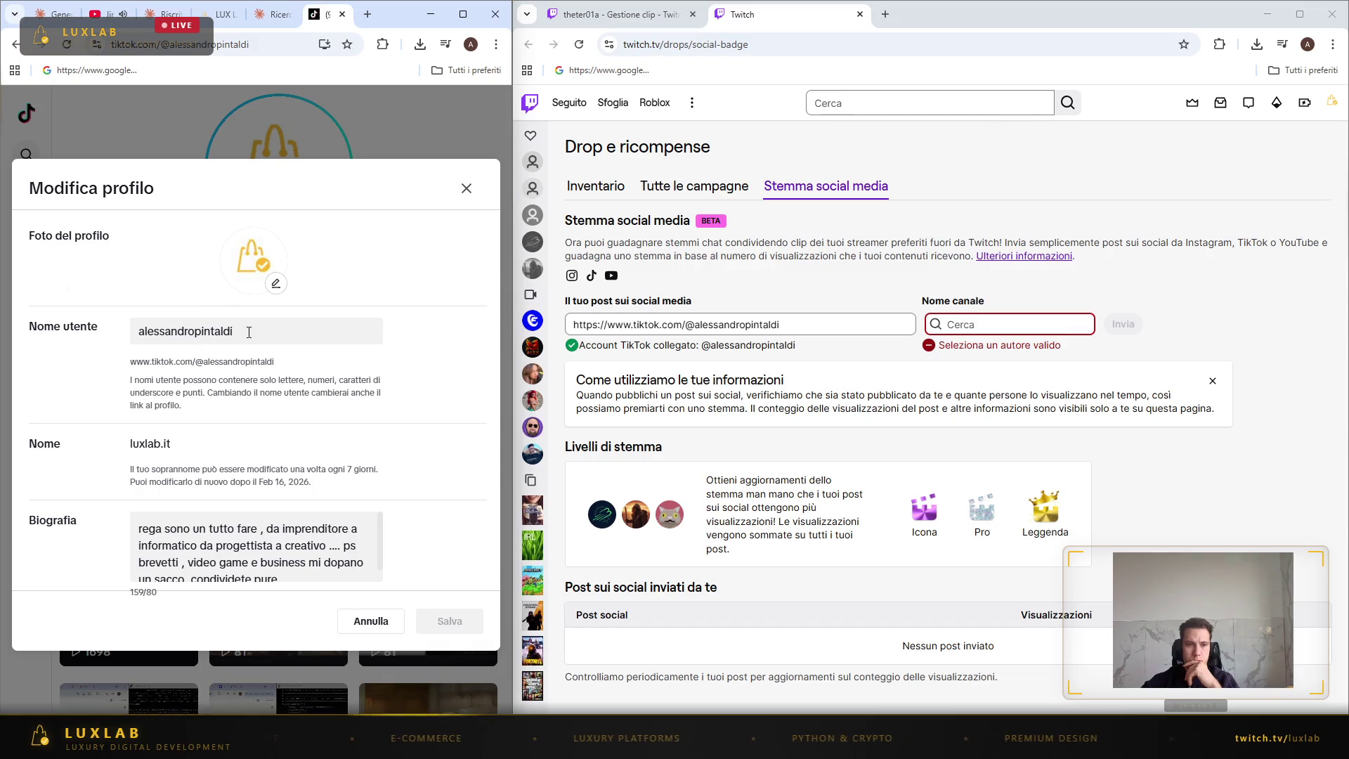
{"action": "left_click_drag", "start_coordinate": [243, 331], "coordinate": [144, 328]}
{"action": "left_click", "coordinate": [304, 364]}
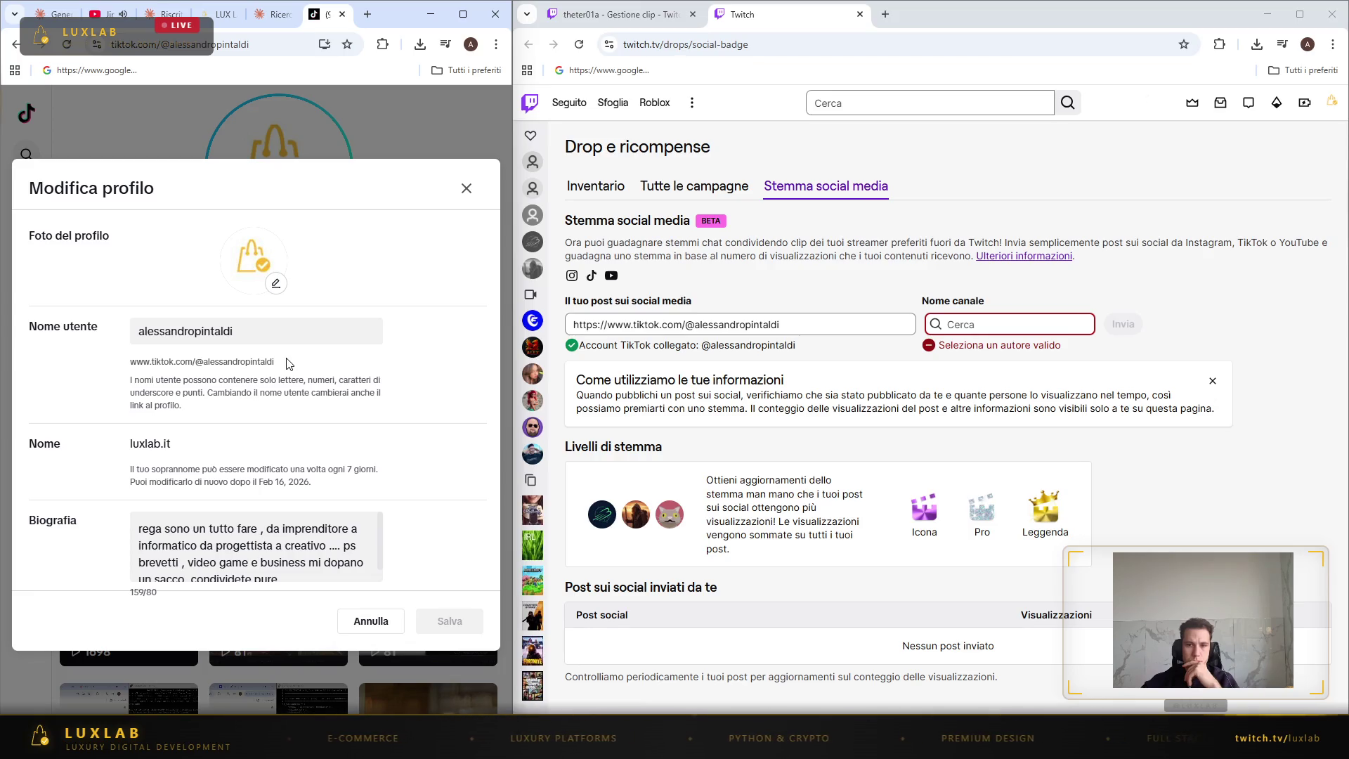
{"action": "left_click_drag", "start_coordinate": [239, 331], "coordinate": [135, 331]}
{"action": "key", "text": "ctrl+c"}
{"action": "right_click", "coordinate": [199, 338]}
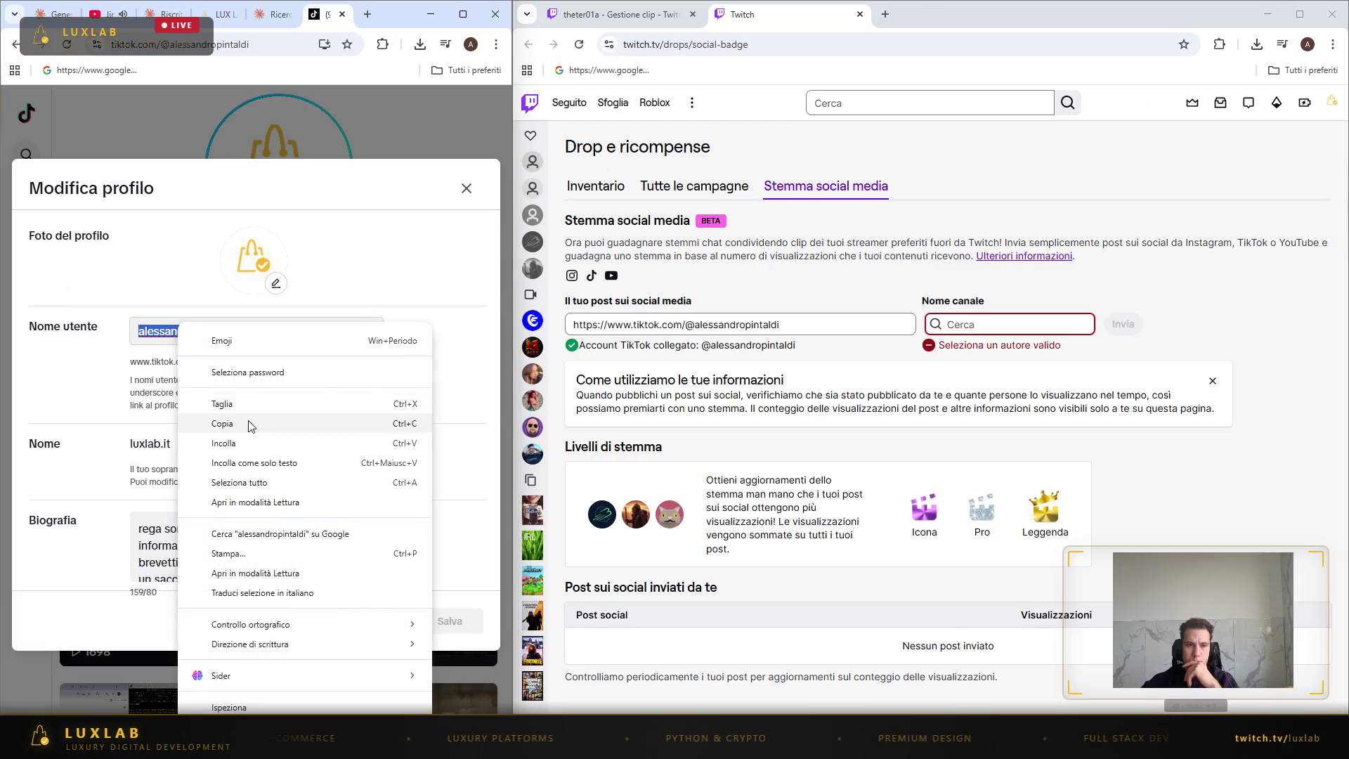
{"action": "left_click", "coordinate": [224, 423]}
{"action": "left_click", "coordinate": [1014, 320]}
{"action": "key", "text": "ctrl+v"}
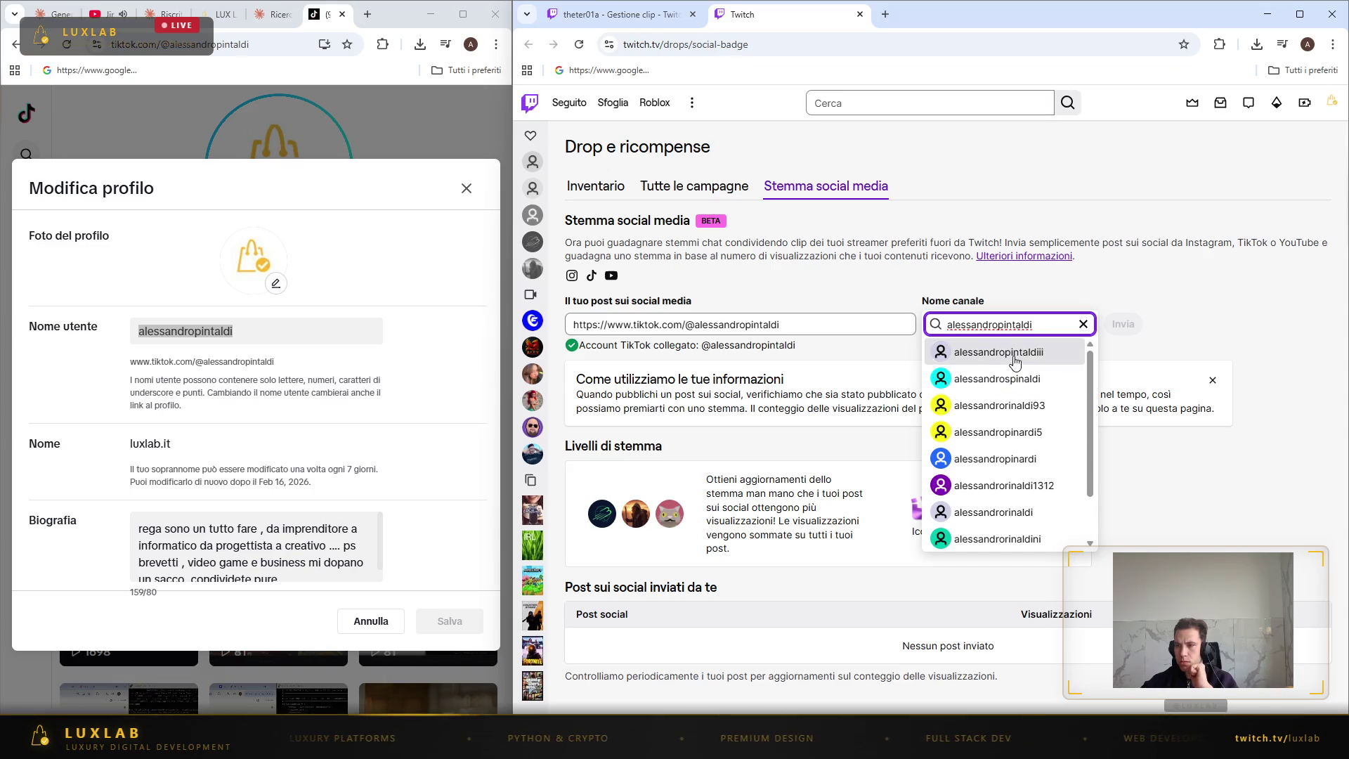
- Submit the badge form with the first suggested channel, then edit the name and re-pick the first suggestion
{"action": "left_click", "coordinate": [1015, 361]}
{"action": "left_click", "coordinate": [1118, 322]}
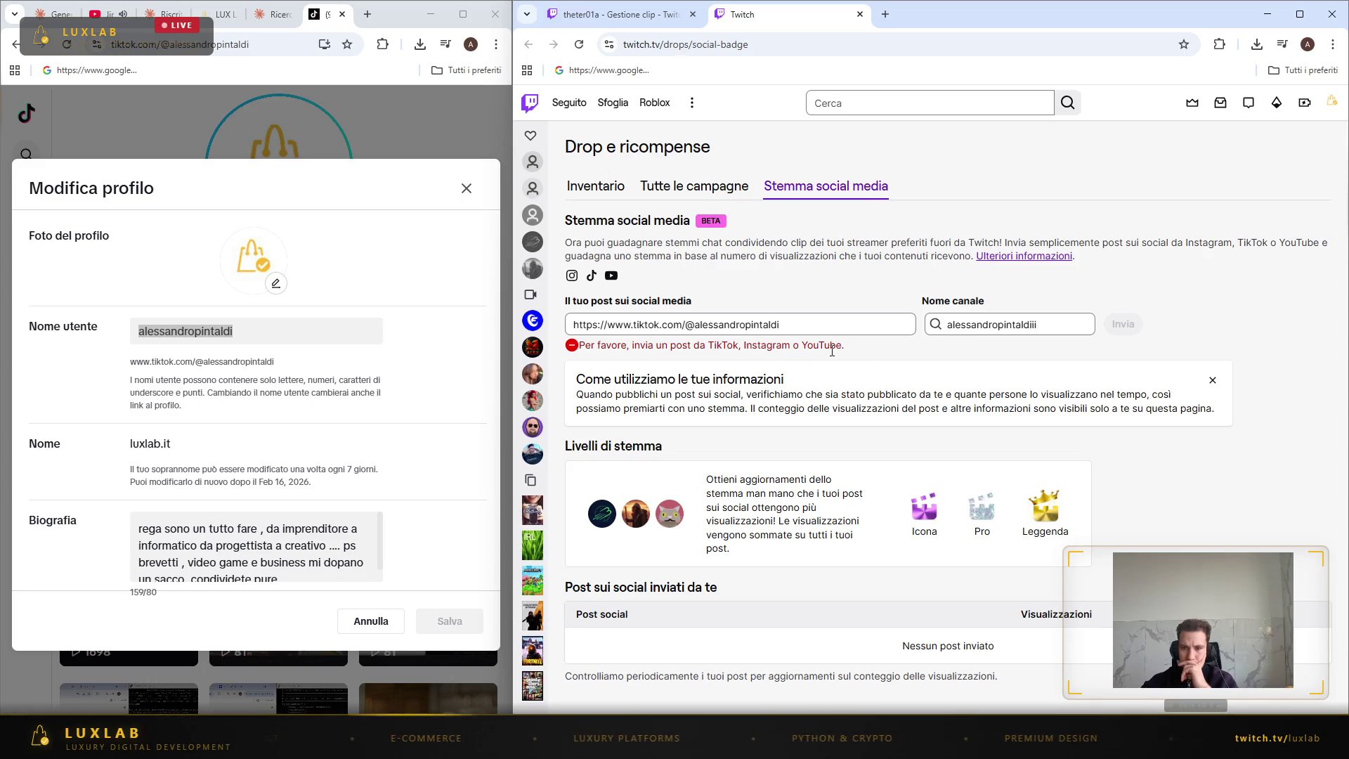
{"action": "left_click", "coordinate": [1050, 326]}
{"action": "key", "text": "BackSpace"}
{"action": "key", "text": "BackSpace"}
{"action": "key", "text": "BackSpace"}
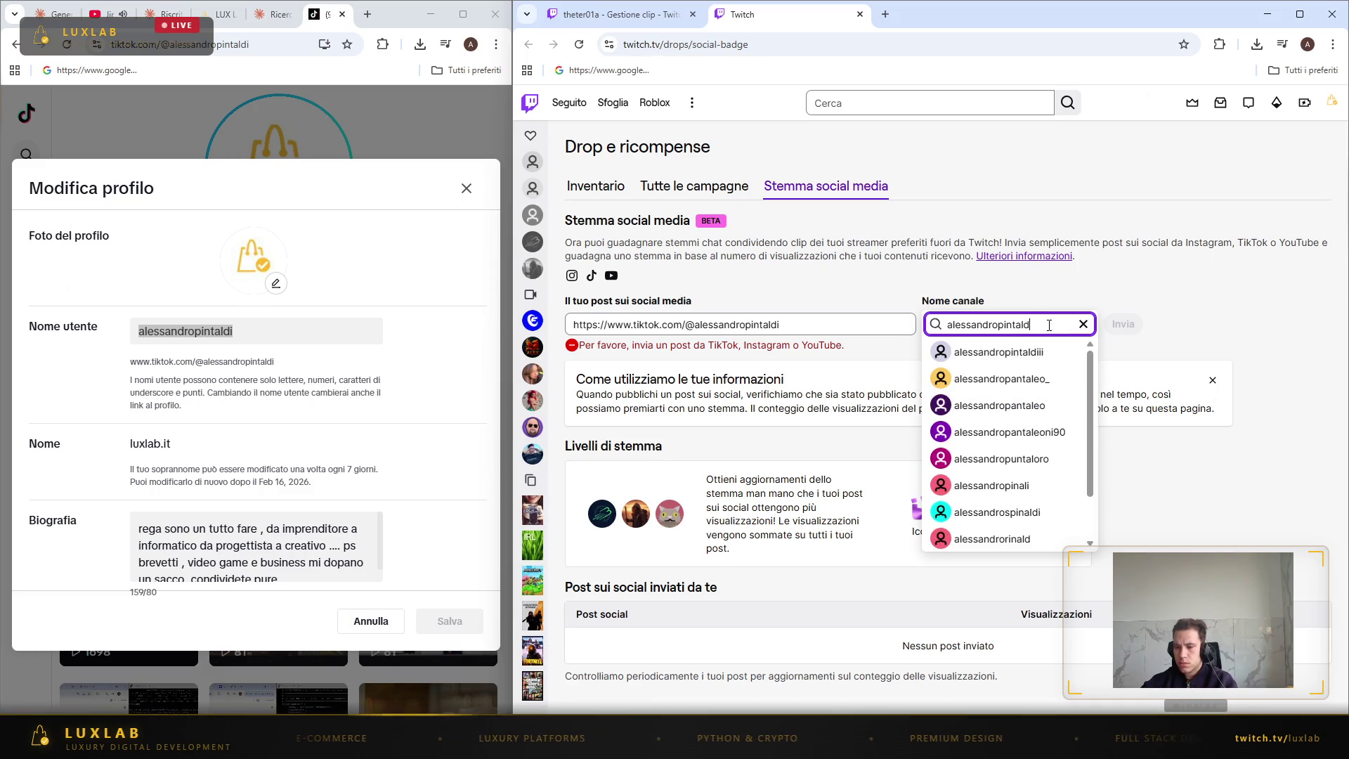
{"action": "type", "text": "i"}
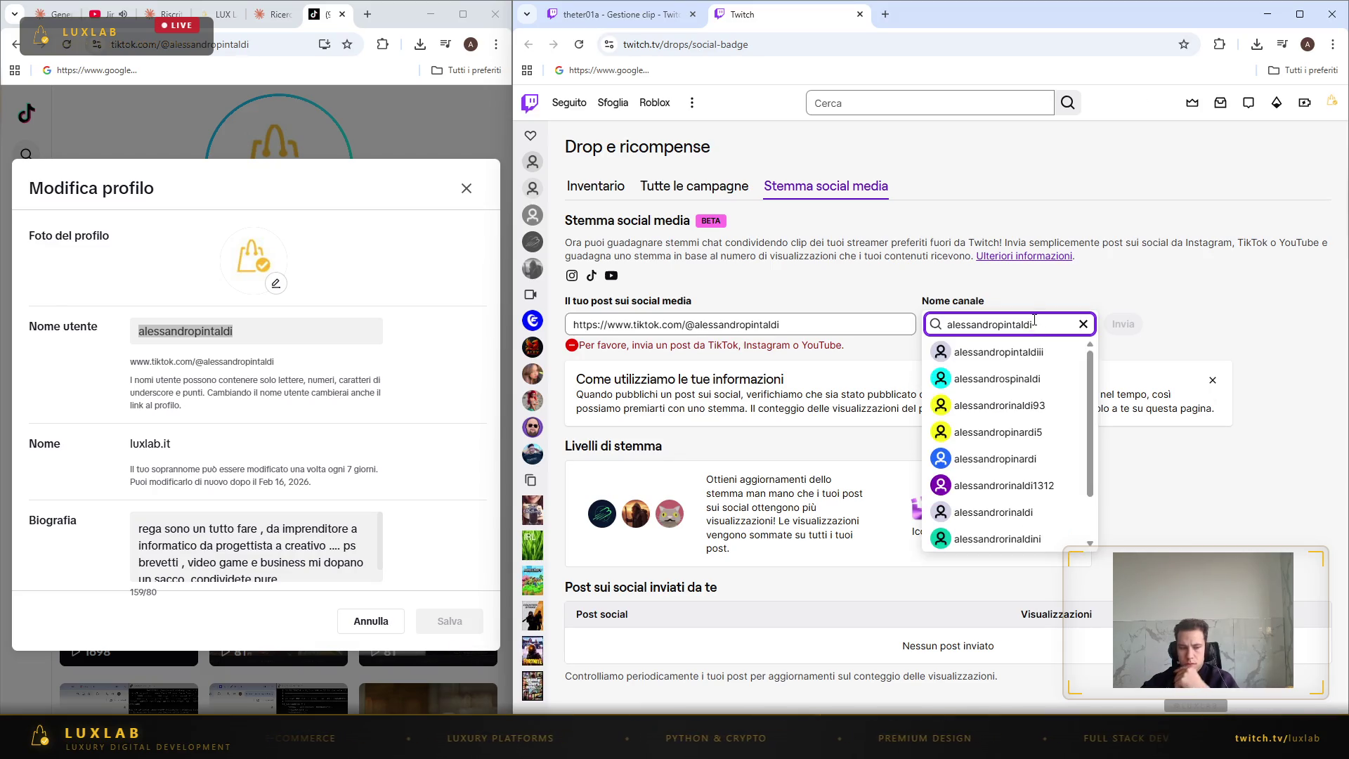
{"action": "scroll", "coordinate": [978, 523], "scroll_direction": "down", "scroll_amount": 1}
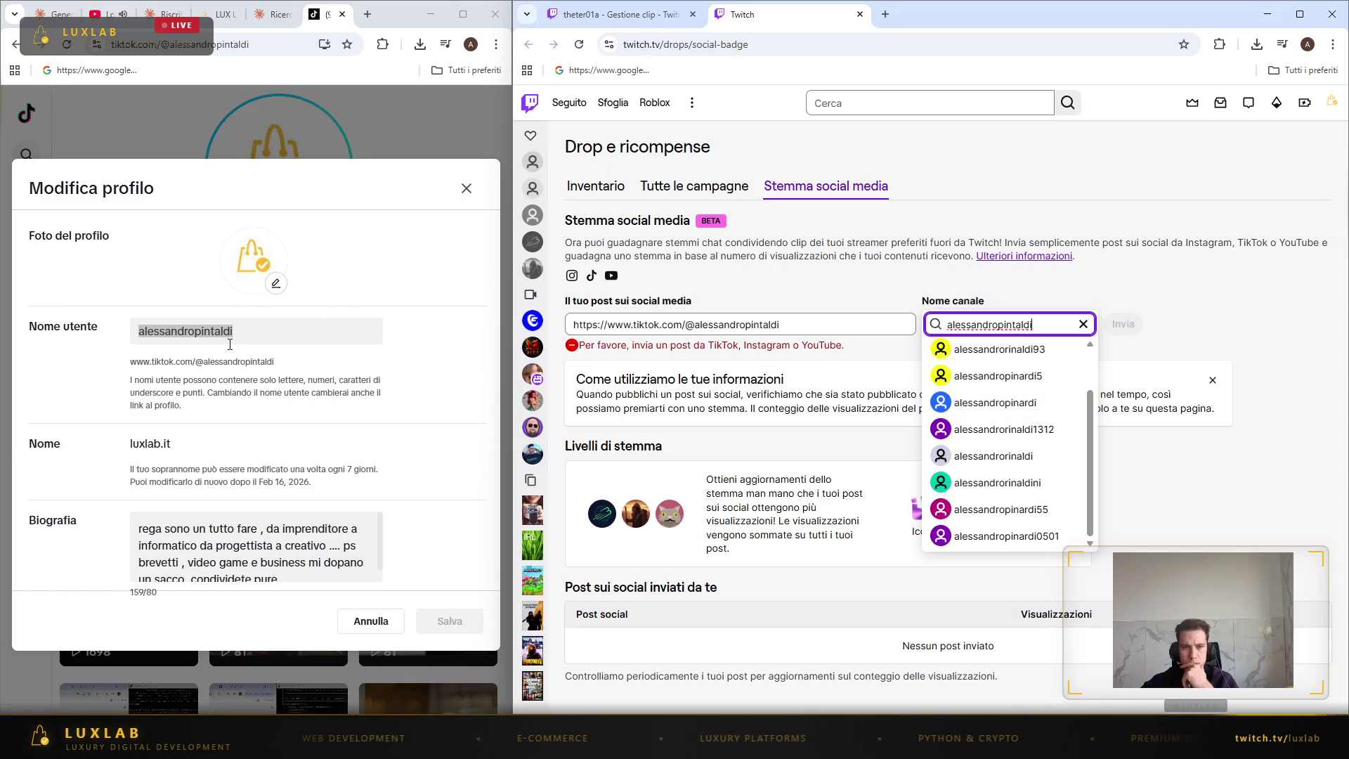
{"action": "left_click", "coordinate": [1019, 325]}
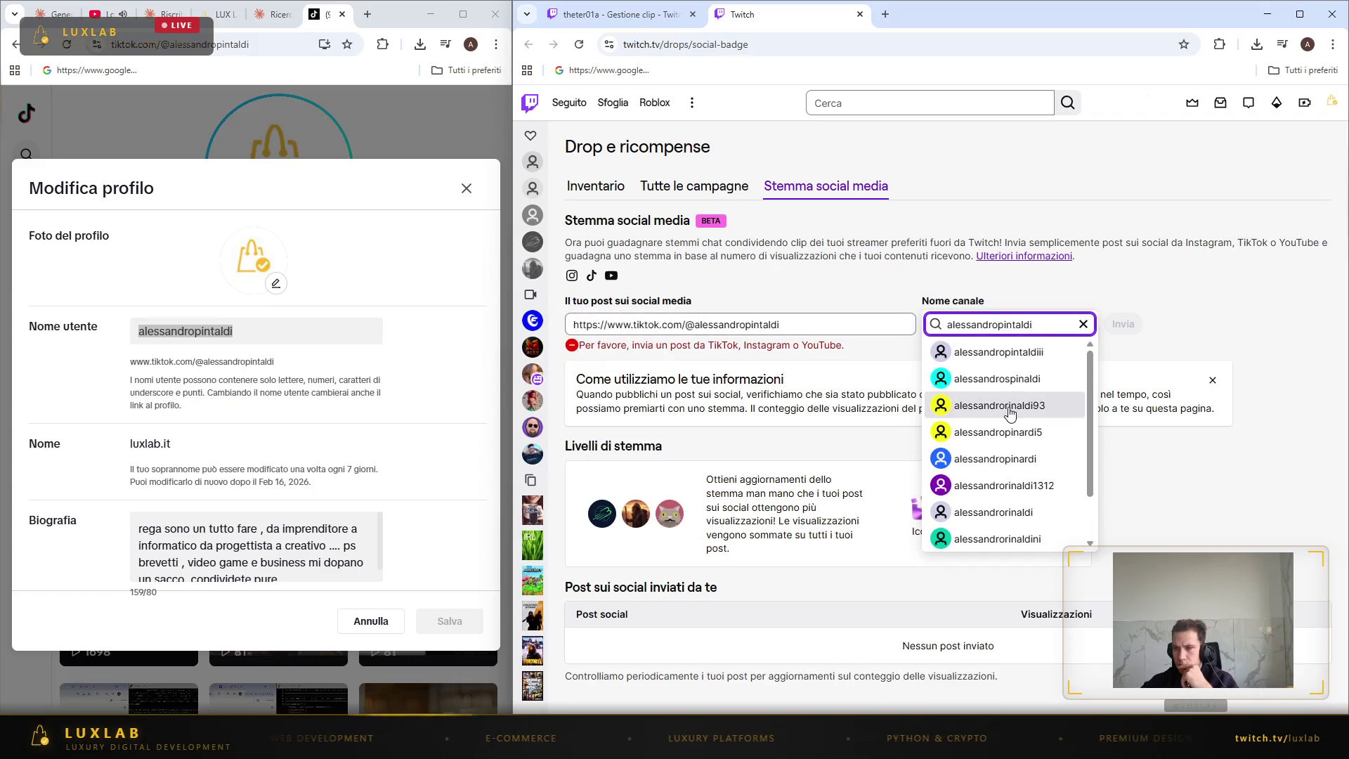
{"action": "left_click", "coordinate": [1006, 358]}
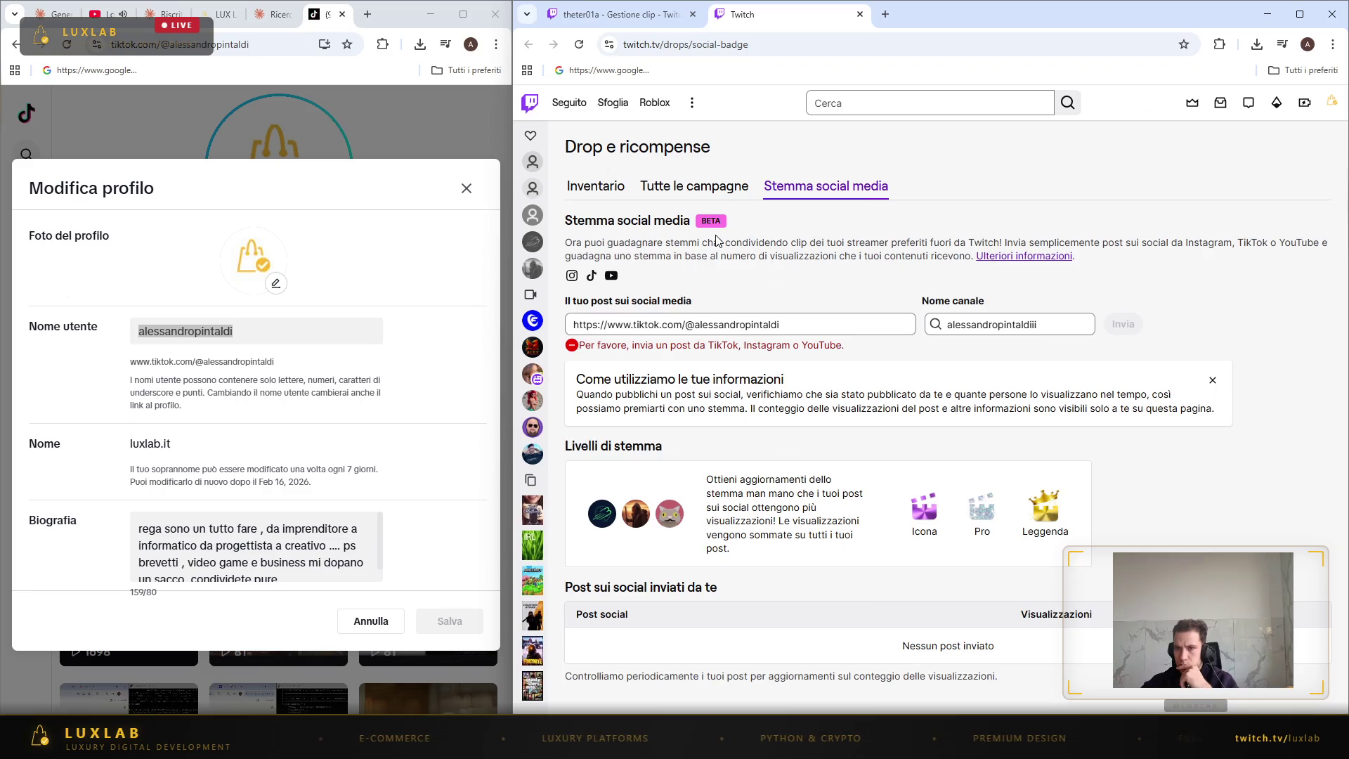
{"action": "left_click", "coordinate": [596, 187]}
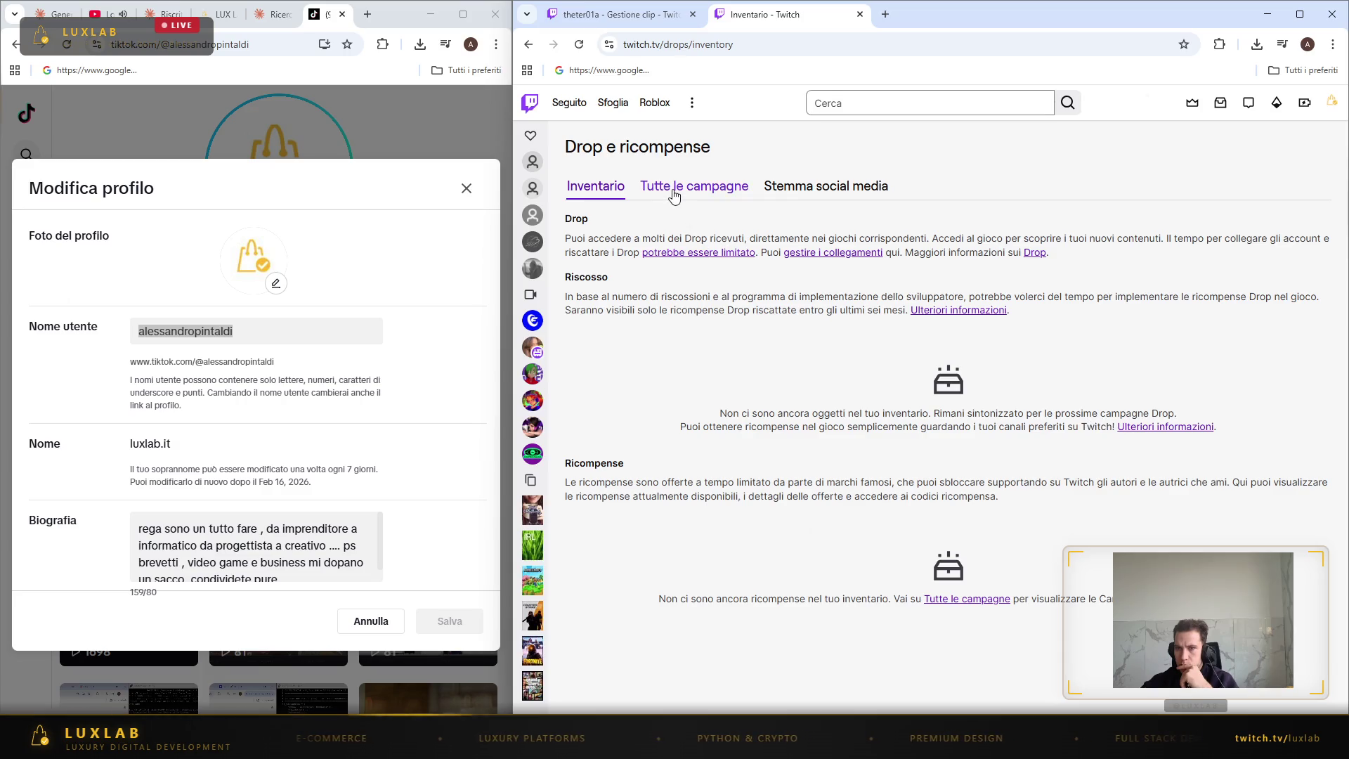
- Look at Tutte le campagne, return to Stemma social media and copy the TikTok profile link
{"action": "left_click", "coordinate": [682, 195]}
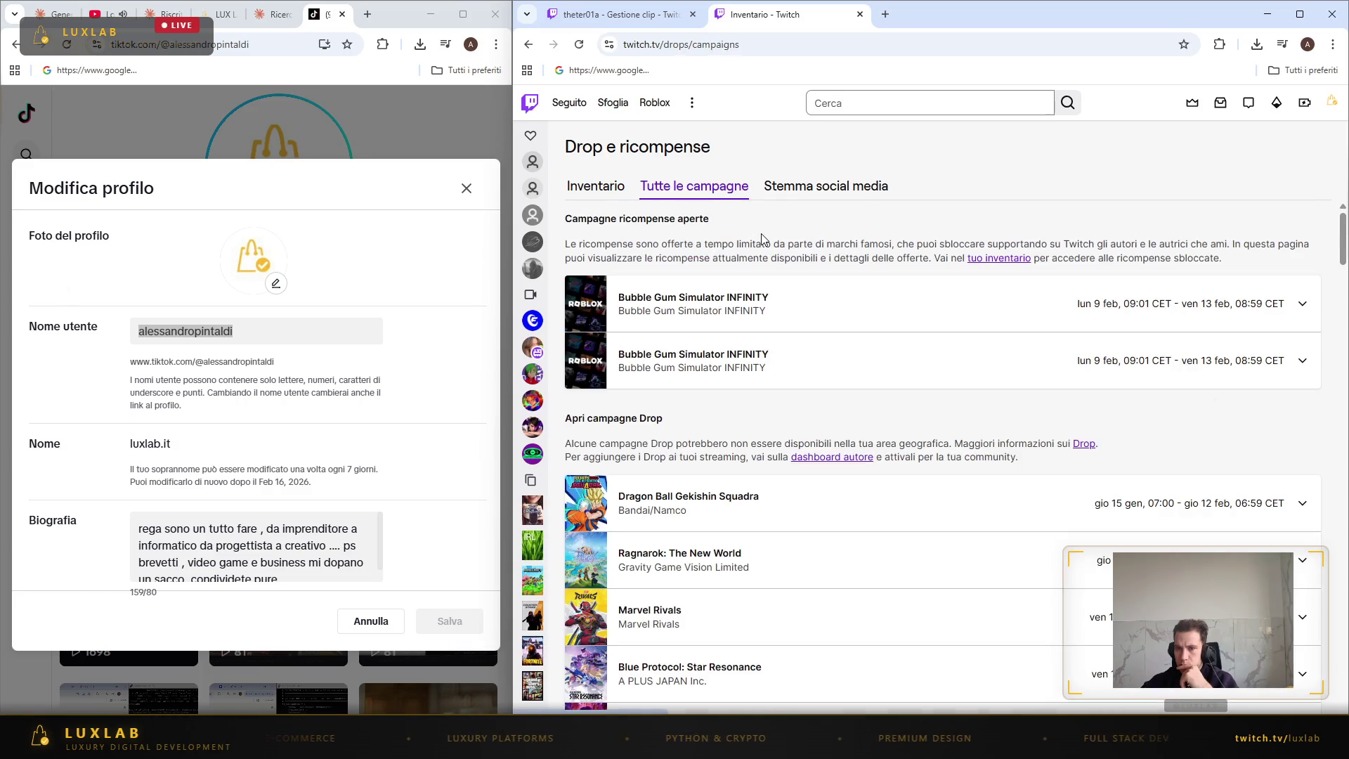
{"action": "left_click", "coordinate": [804, 191]}
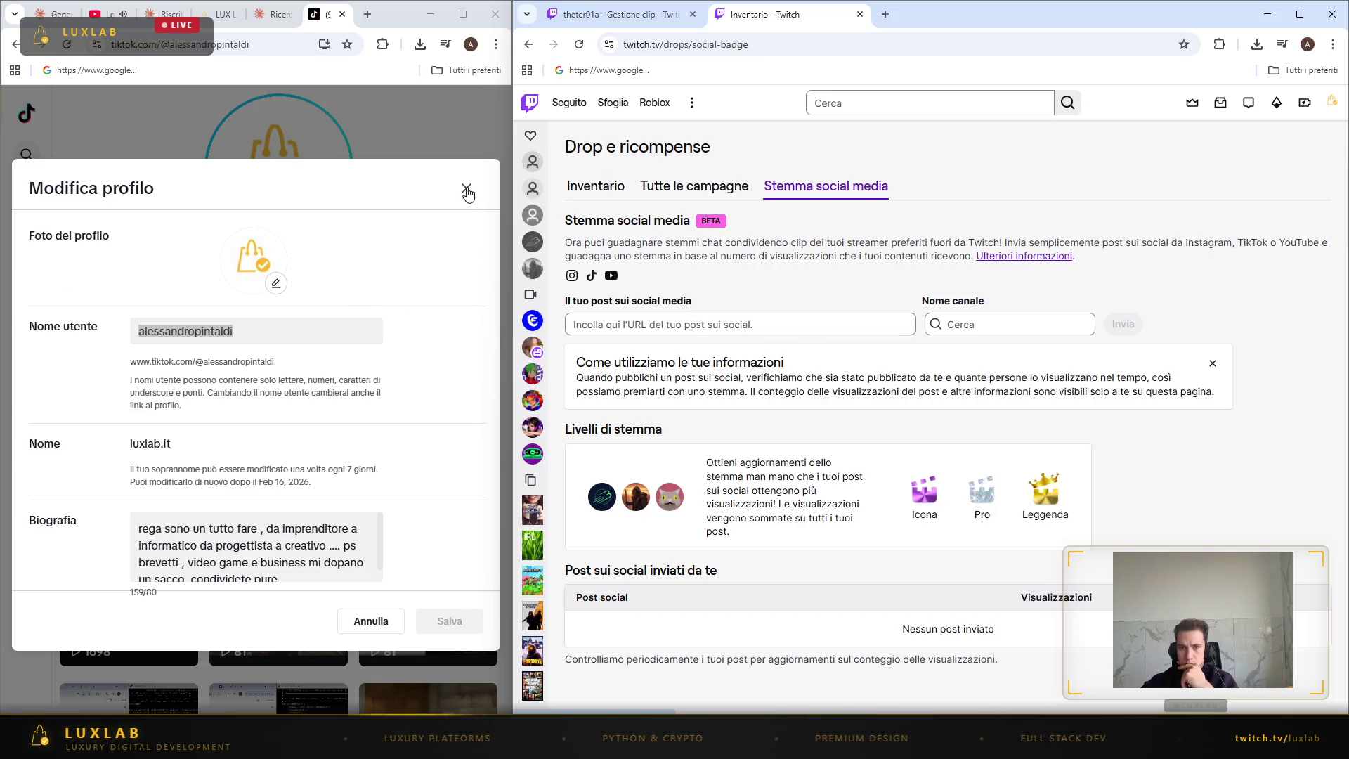
{"action": "left_click_drag", "start_coordinate": [296, 365], "coordinate": [129, 369]}
{"action": "right_click", "coordinate": [152, 359]}
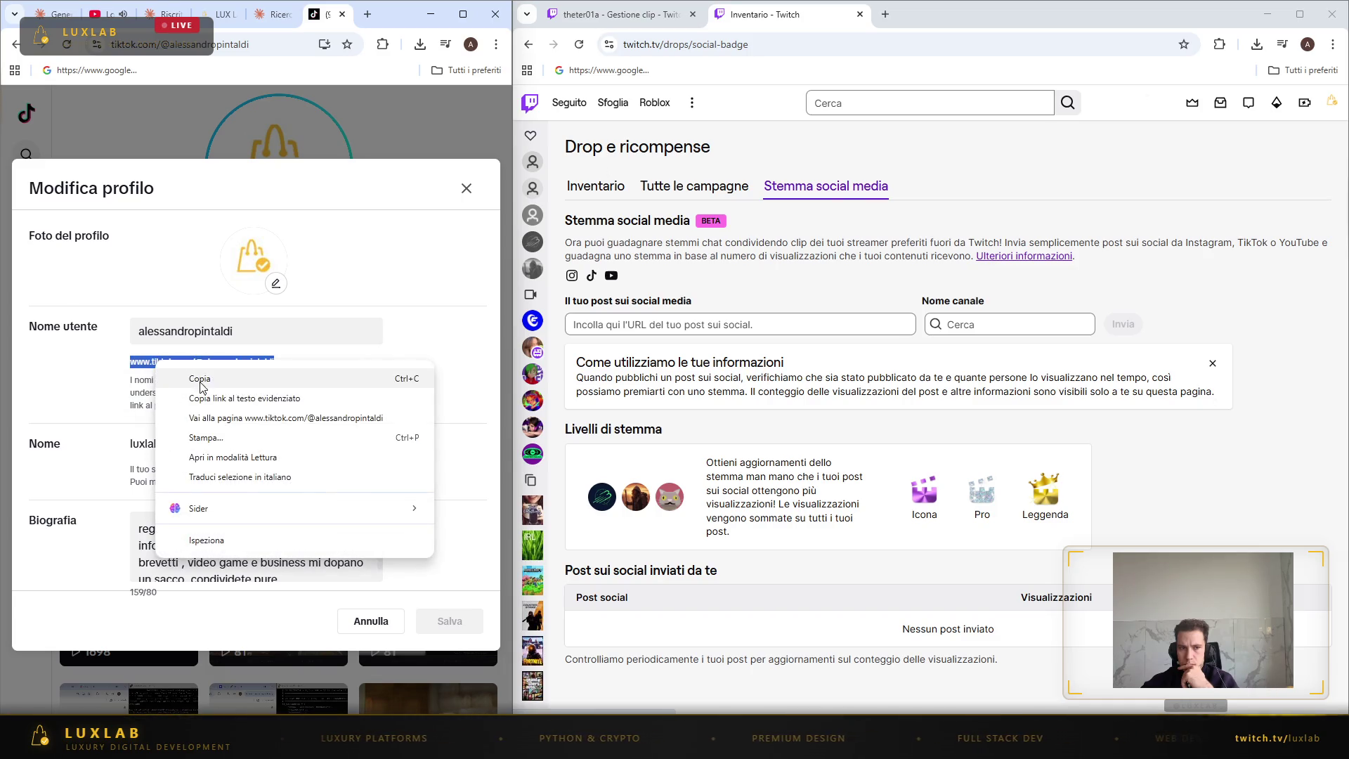
{"action": "left_click", "coordinate": [190, 380]}
{"action": "left_click", "coordinate": [655, 319]}
{"action": "left_click", "coordinate": [655, 320]}
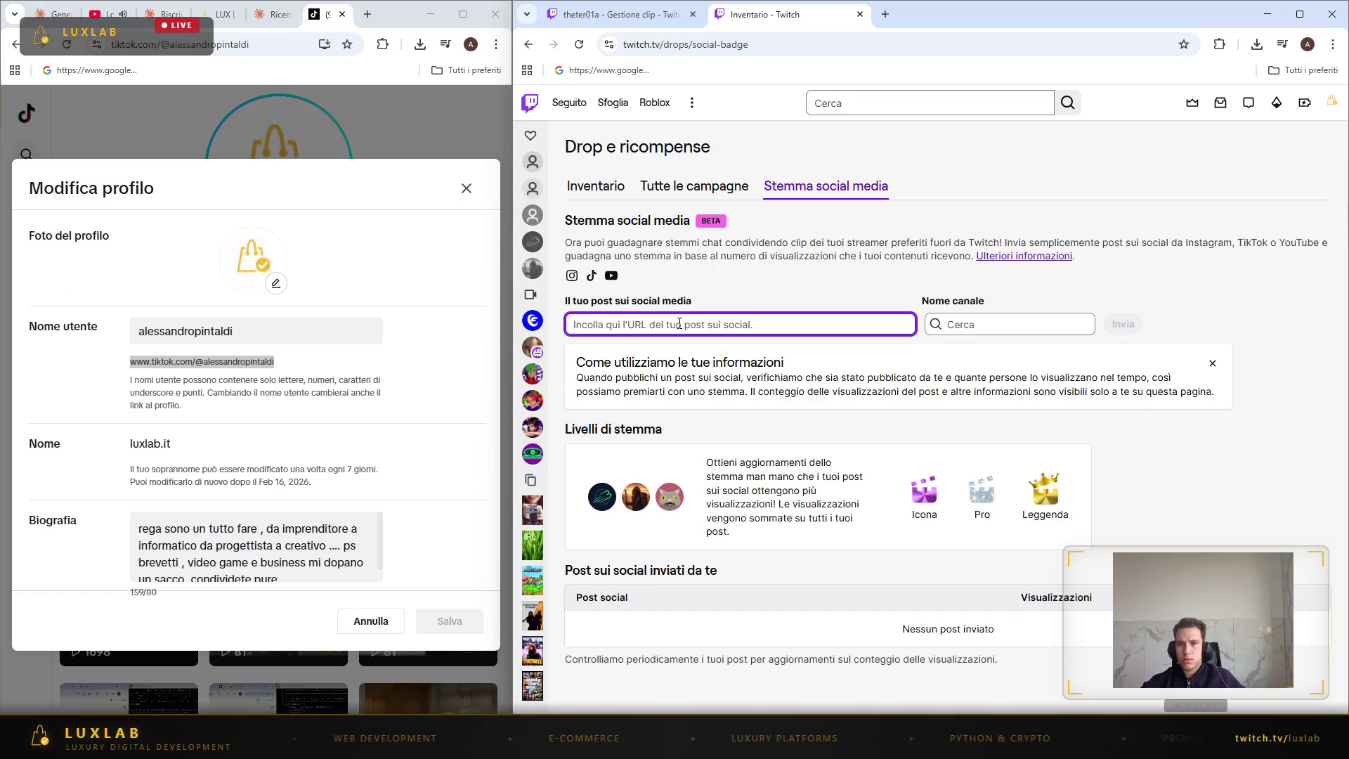
{"action": "left_click", "coordinate": [466, 188]}
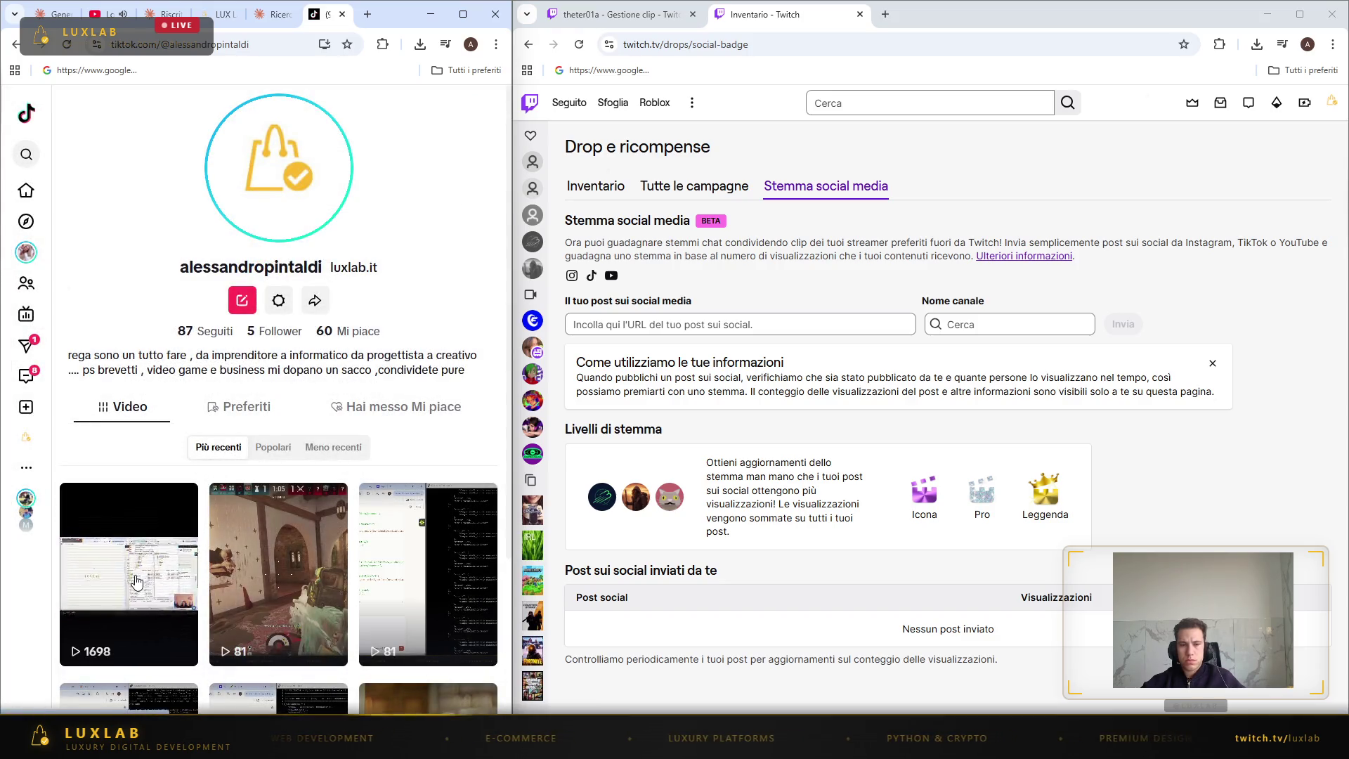
- Copy the first TikTok video's URL and paste it into 'Il tuo post sui social media'
{"action": "left_click", "coordinate": [98, 569]}
{"action": "left_click", "coordinate": [281, 46]}
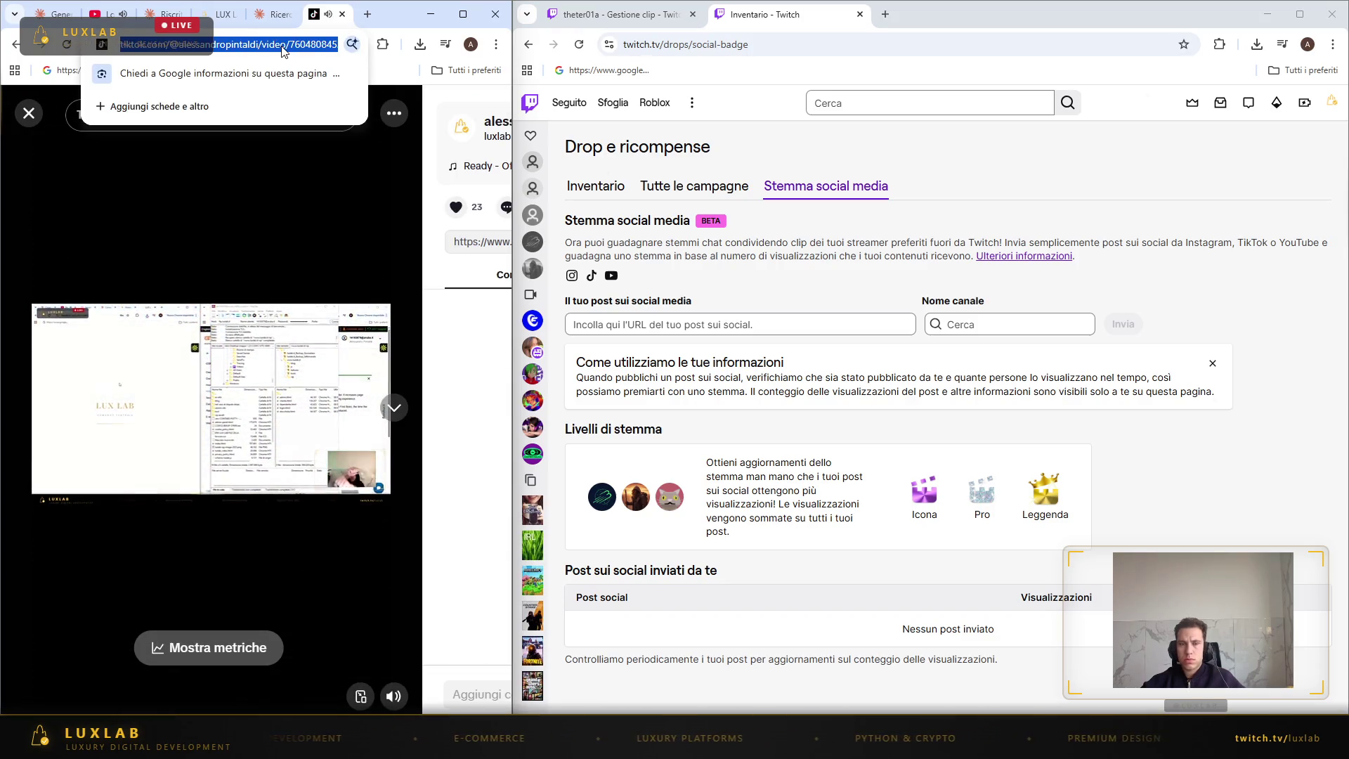
{"action": "key", "text": "ctrl+c"}
{"action": "left_click", "coordinate": [651, 324]}
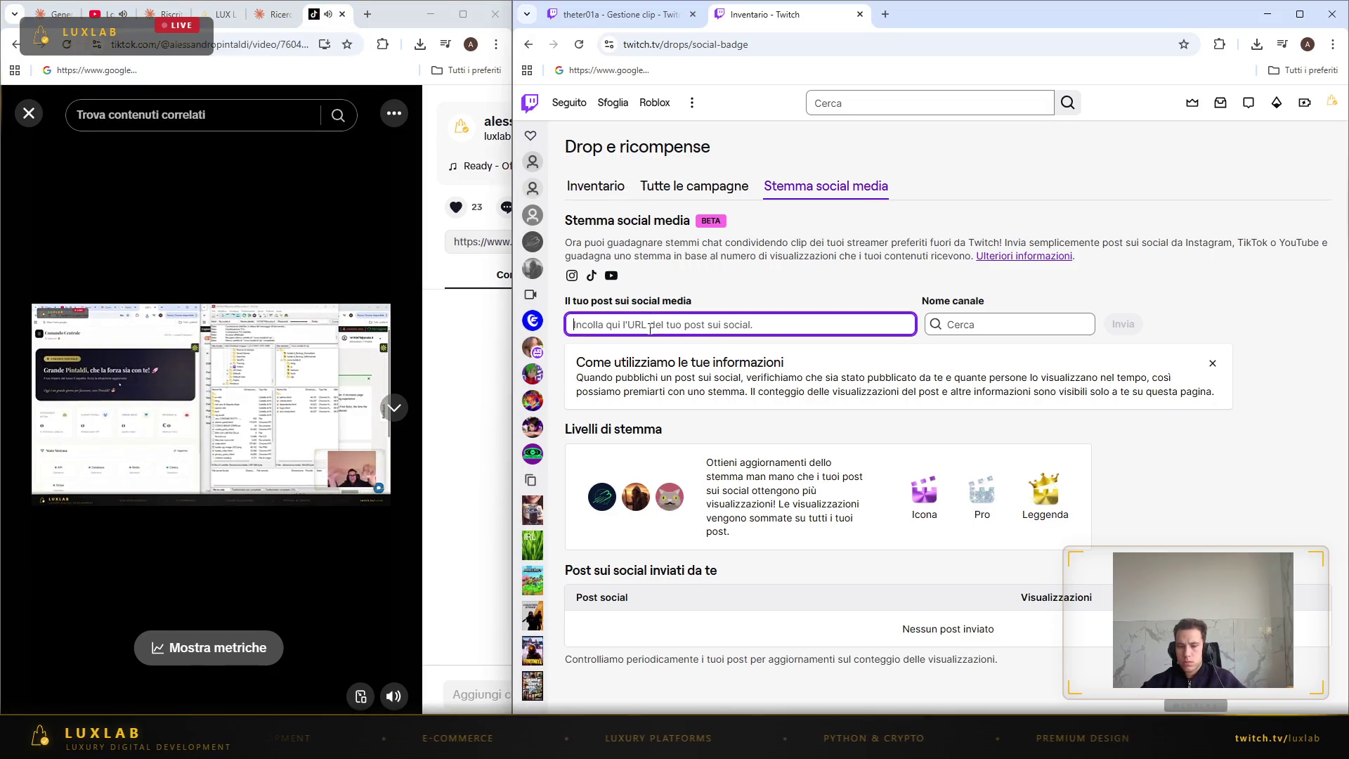
{"action": "key", "text": "ctrl+v"}
{"action": "left_click", "coordinate": [970, 323]}
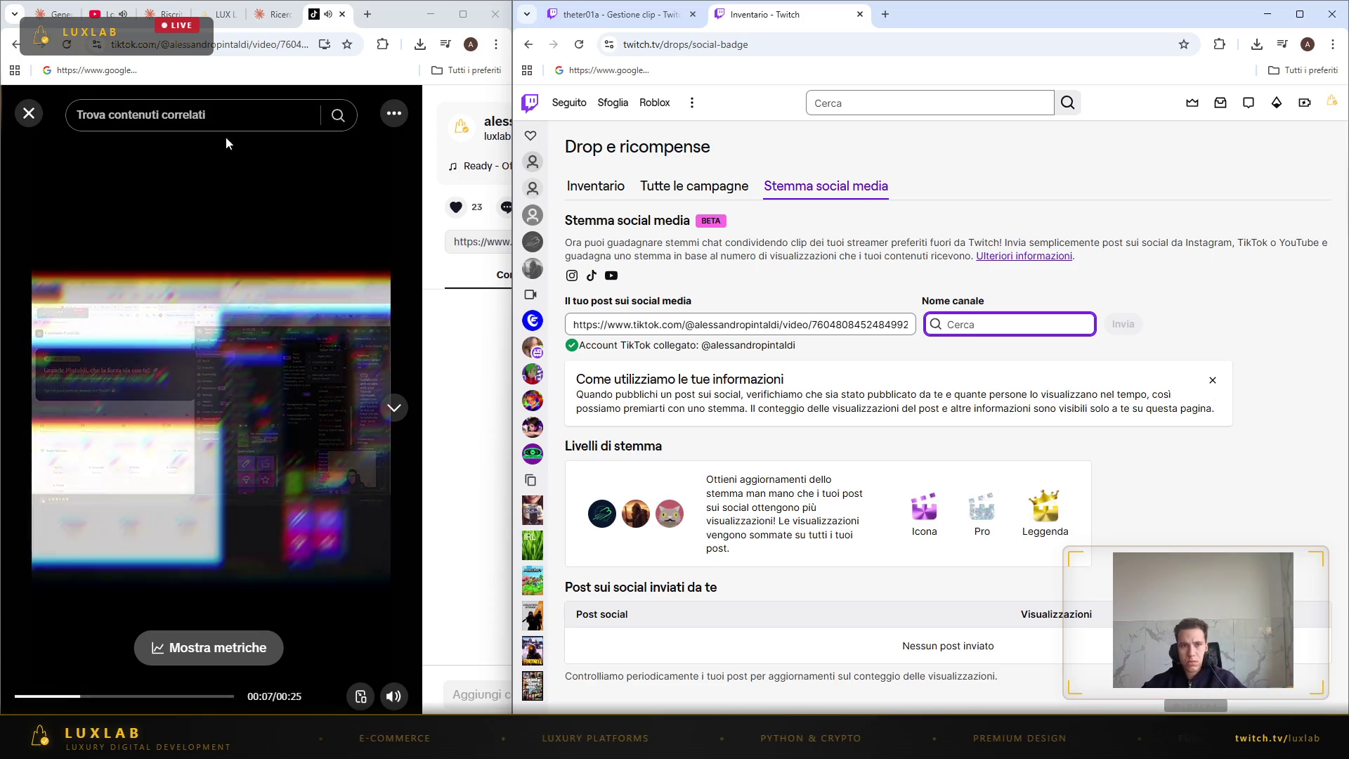
{"action": "left_click", "coordinate": [29, 114]}
{"action": "left_click_drag", "start_coordinate": [322, 269], "coordinate": [179, 269]}
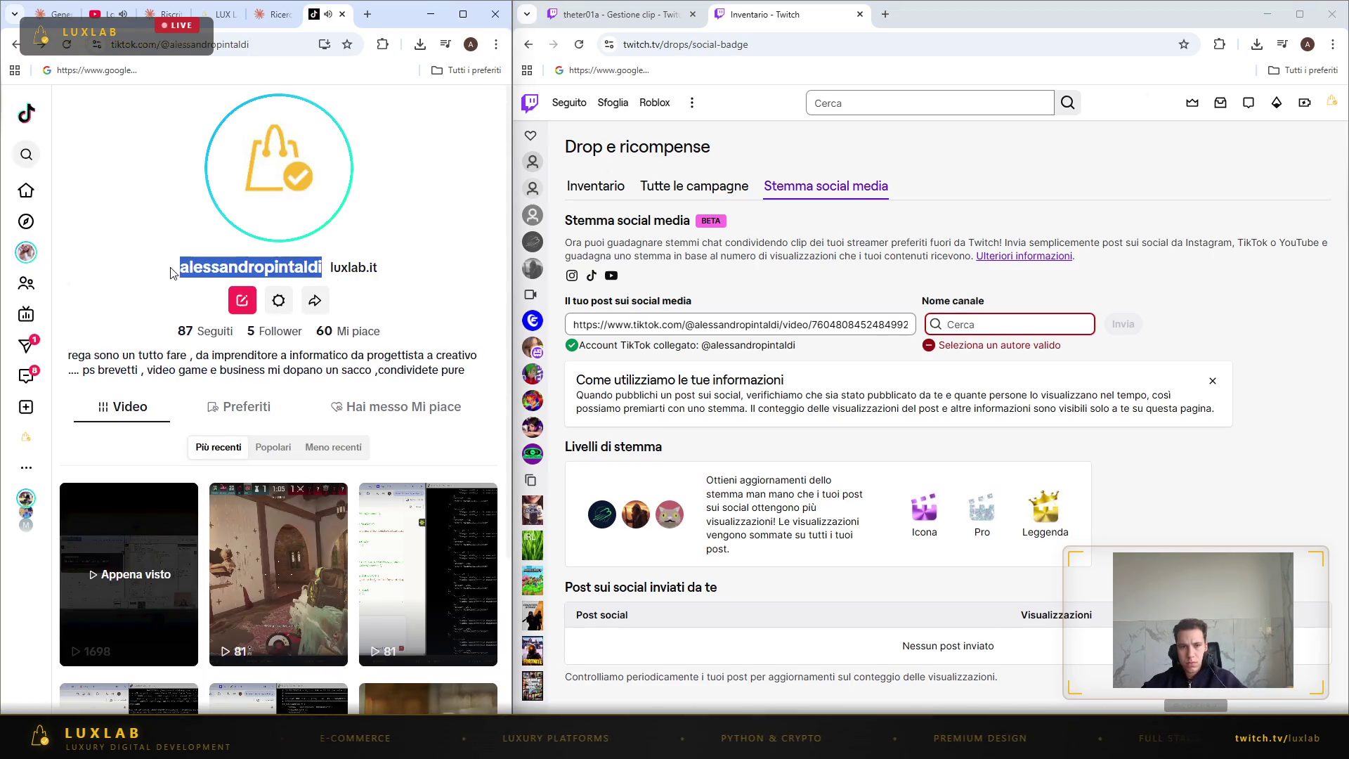
- Paste the TikTok username into Nome canale, try a suggested channel, then clear the field
{"action": "left_click", "coordinate": [988, 322]}
{"action": "key", "text": "ctrl+v"}
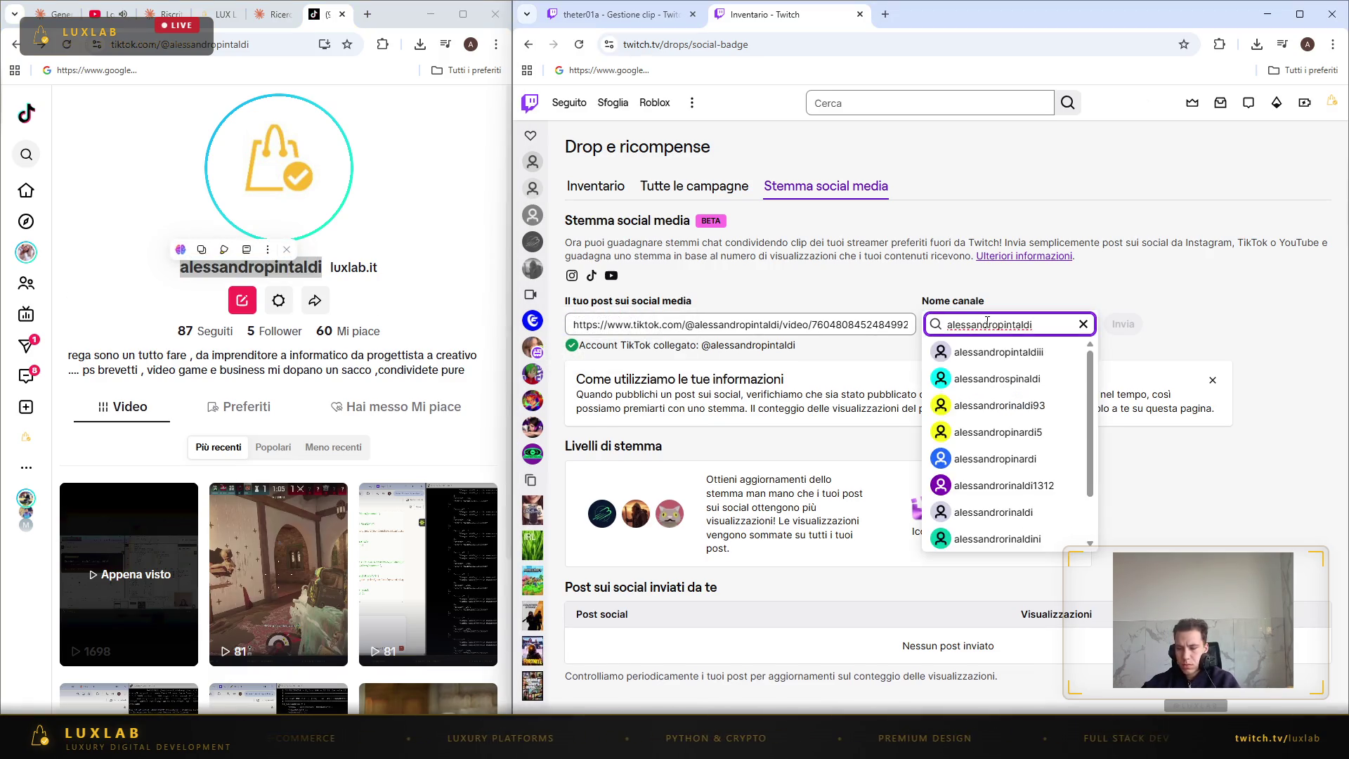
{"action": "left_click", "coordinate": [1024, 355]}
{"action": "left_click", "coordinate": [1121, 325]}
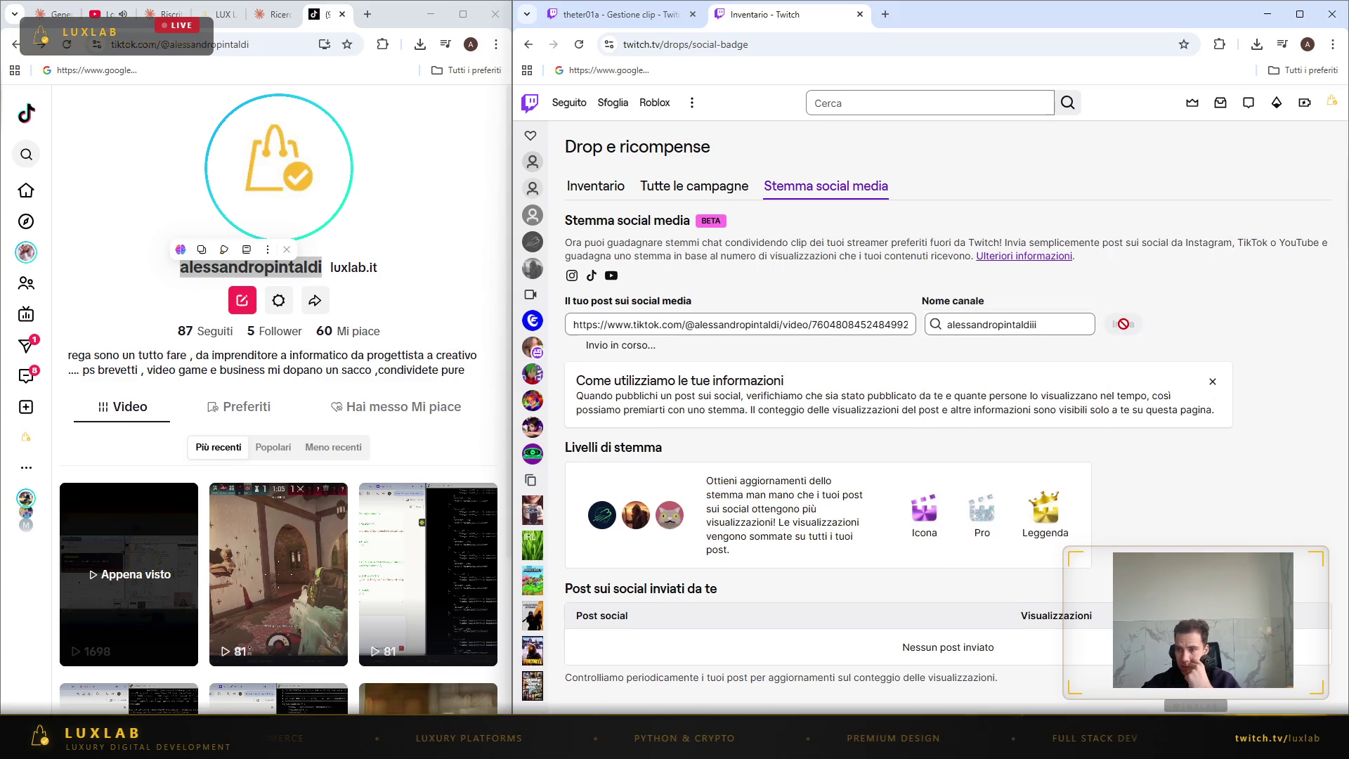
{"action": "left_click", "coordinate": [1073, 325]}
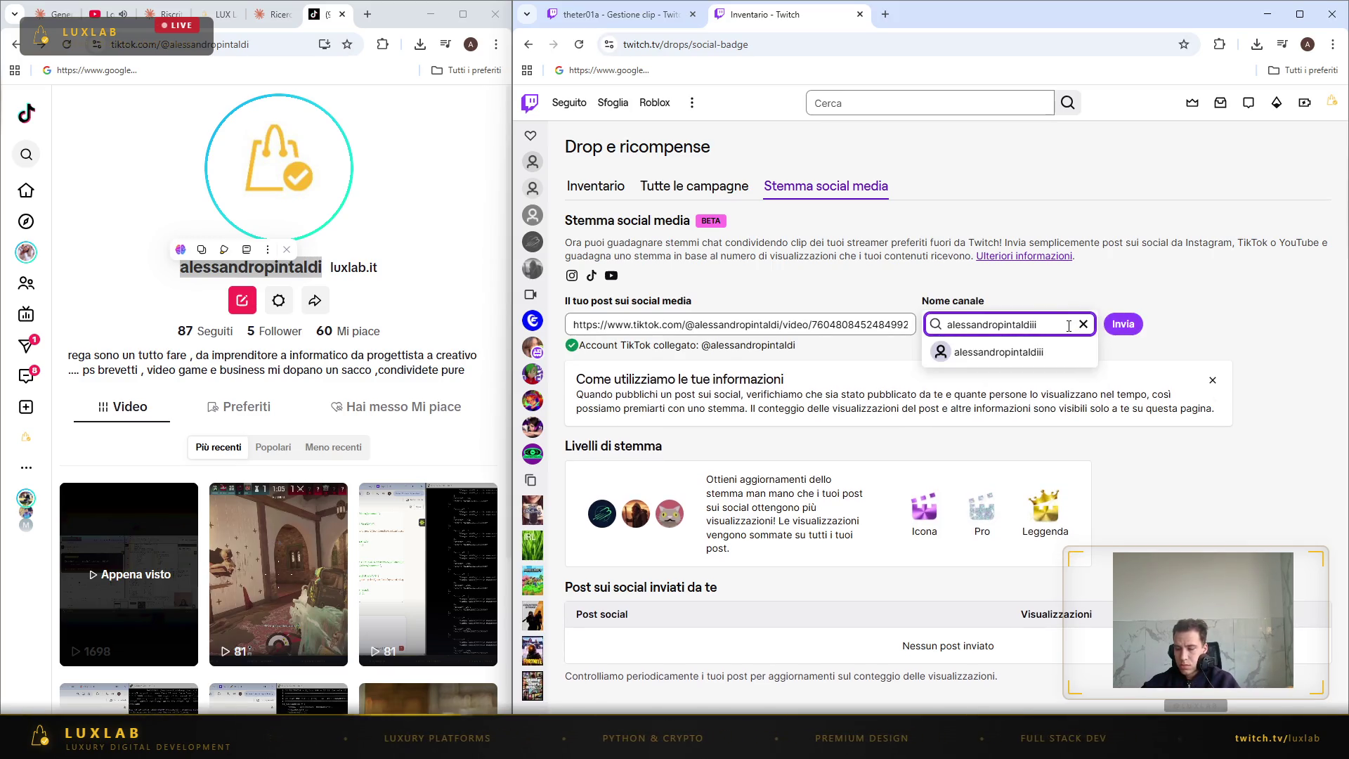
{"action": "key", "text": "BackSpace"}
{"action": "key", "text": "BackSpace"}
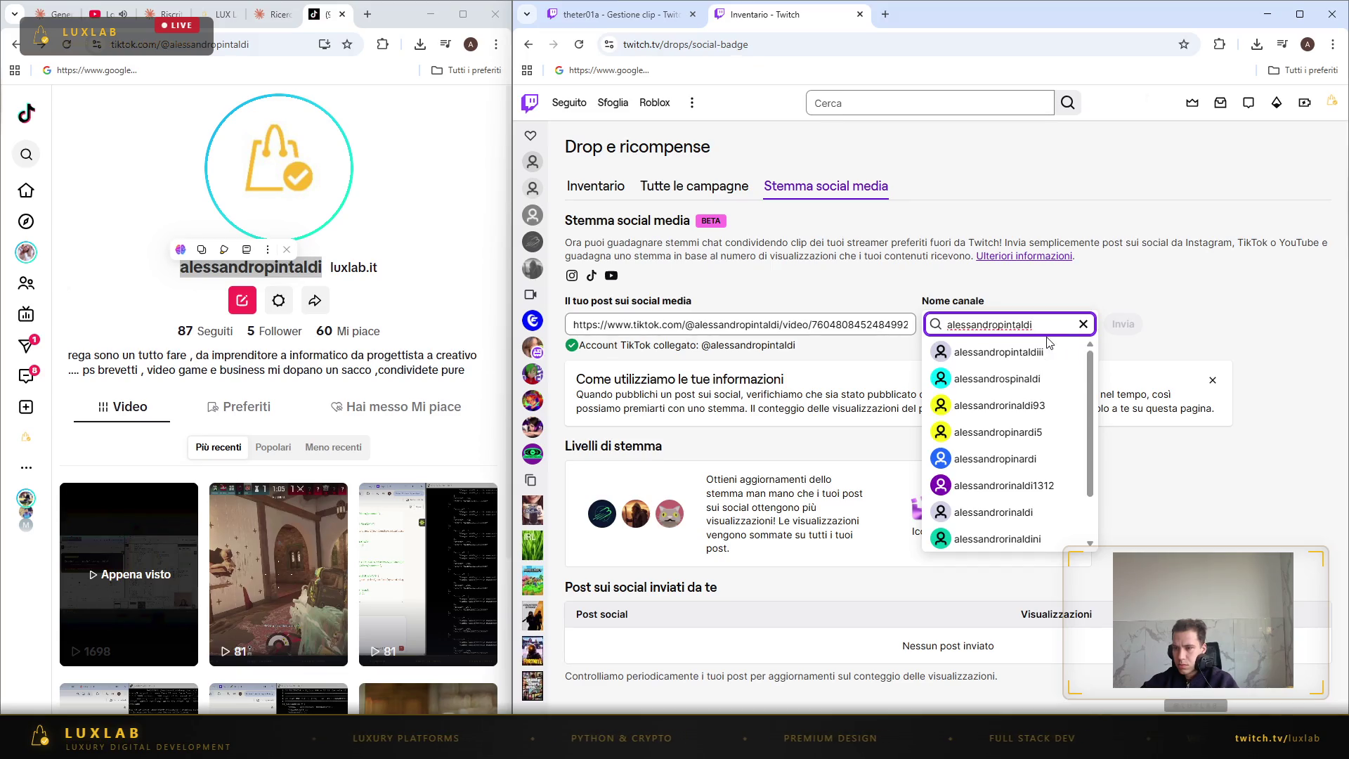
{"action": "key", "text": "ctrl+a"}
{"action": "key", "text": "BackSpace"}
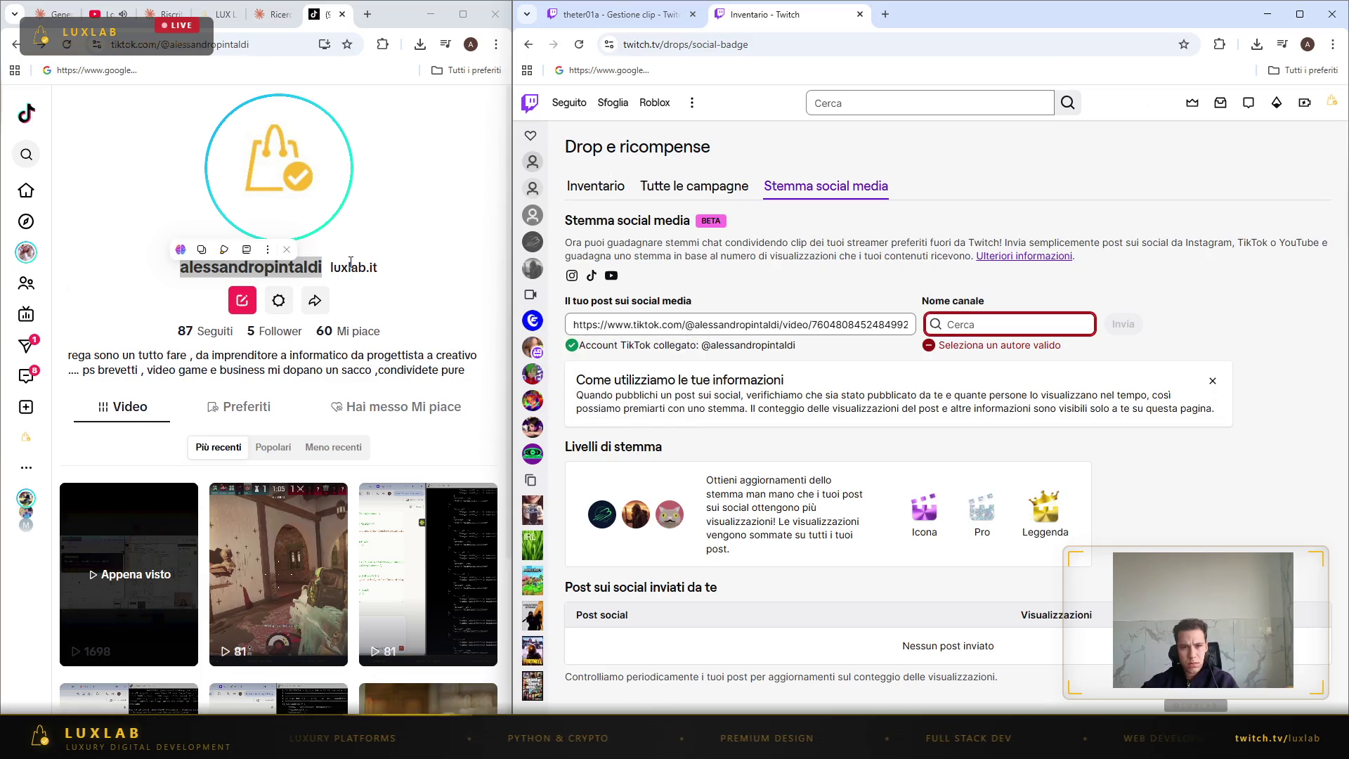
- Copy the TikTok profile nickname and search it as the channel name, then clear it
{"action": "left_click", "coordinate": [375, 271]}
{"action": "double_click", "coordinate": [373, 270]}
{"action": "right_click", "coordinate": [373, 273]}
{"action": "left_click", "coordinate": [397, 288]}
{"action": "left_click", "coordinate": [963, 327]}
{"action": "key", "text": "ctrl+v"}
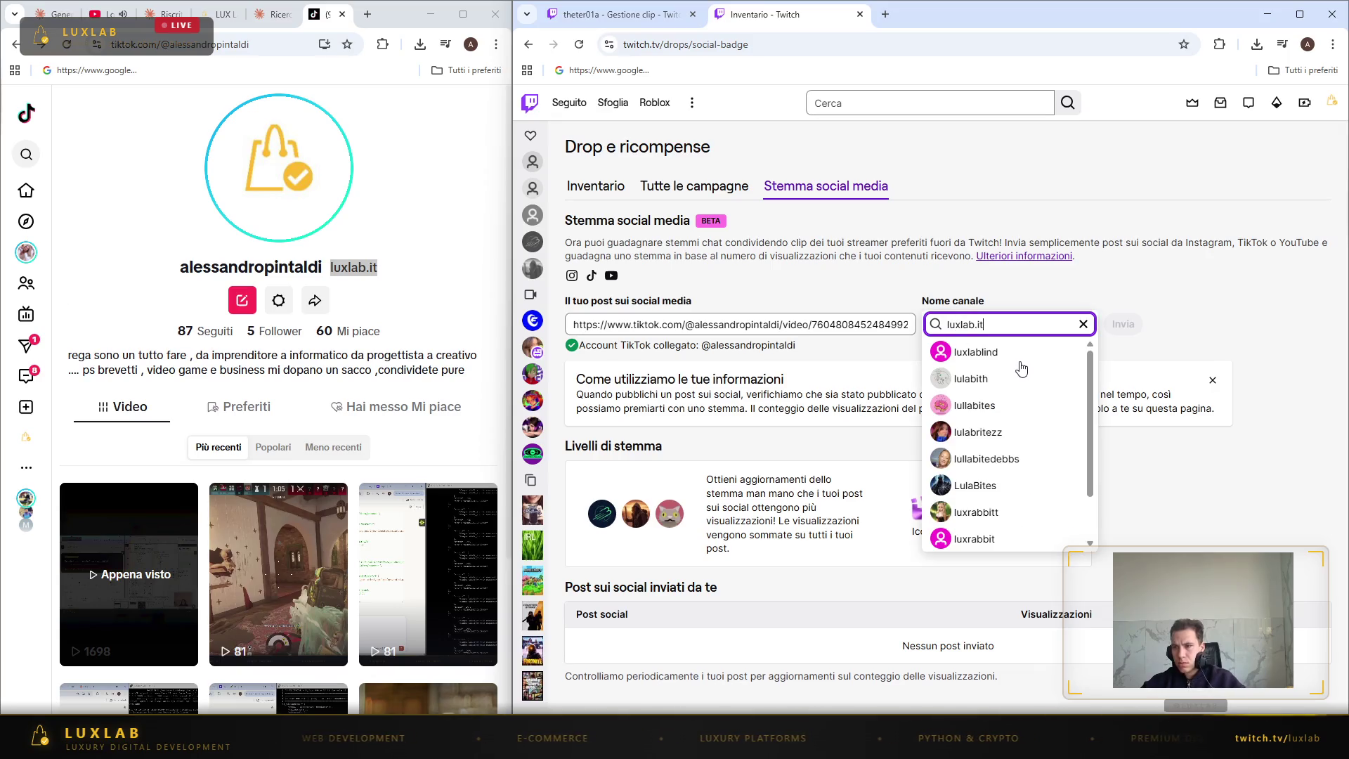
{"action": "left_click", "coordinate": [1017, 380]}
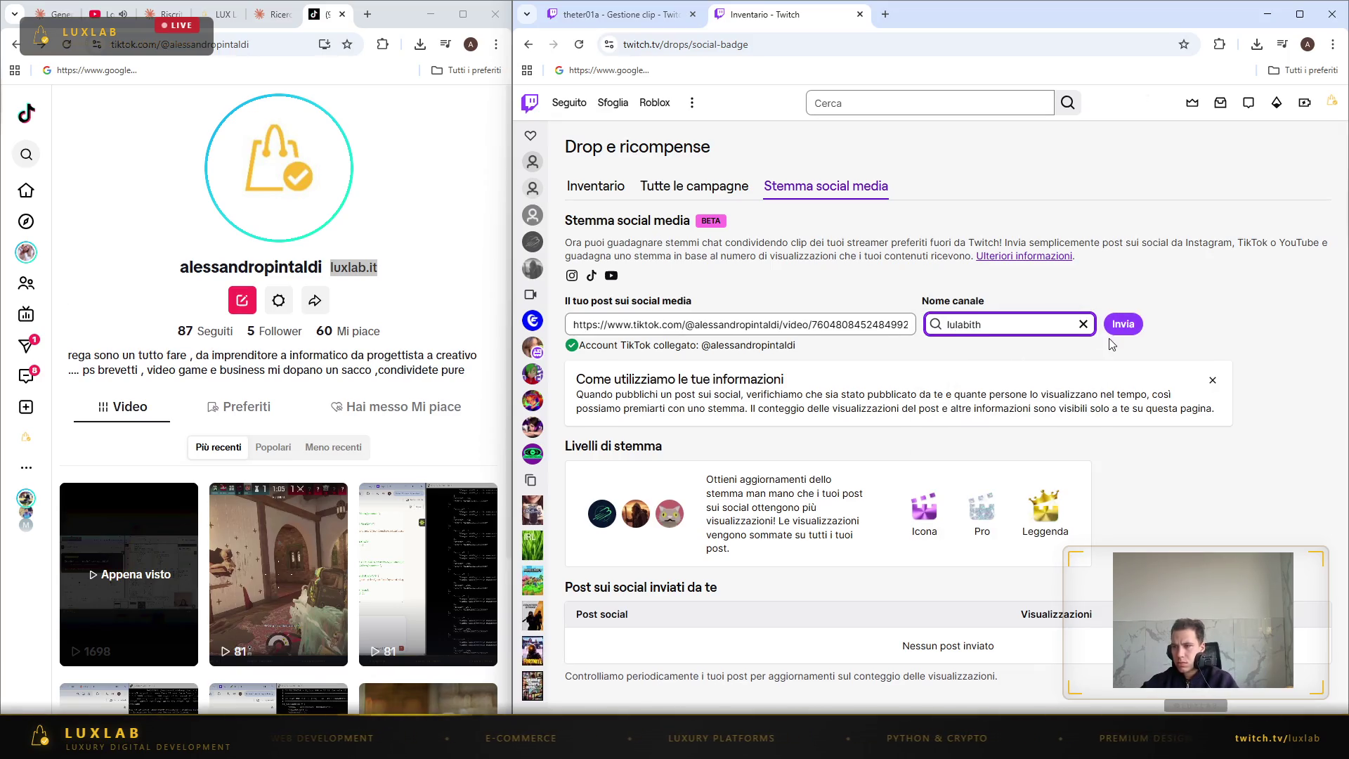
{"action": "key", "text": "BackSpace"}
{"action": "key", "text": "BackSpace"}
{"action": "key", "text": "BackSpace"}
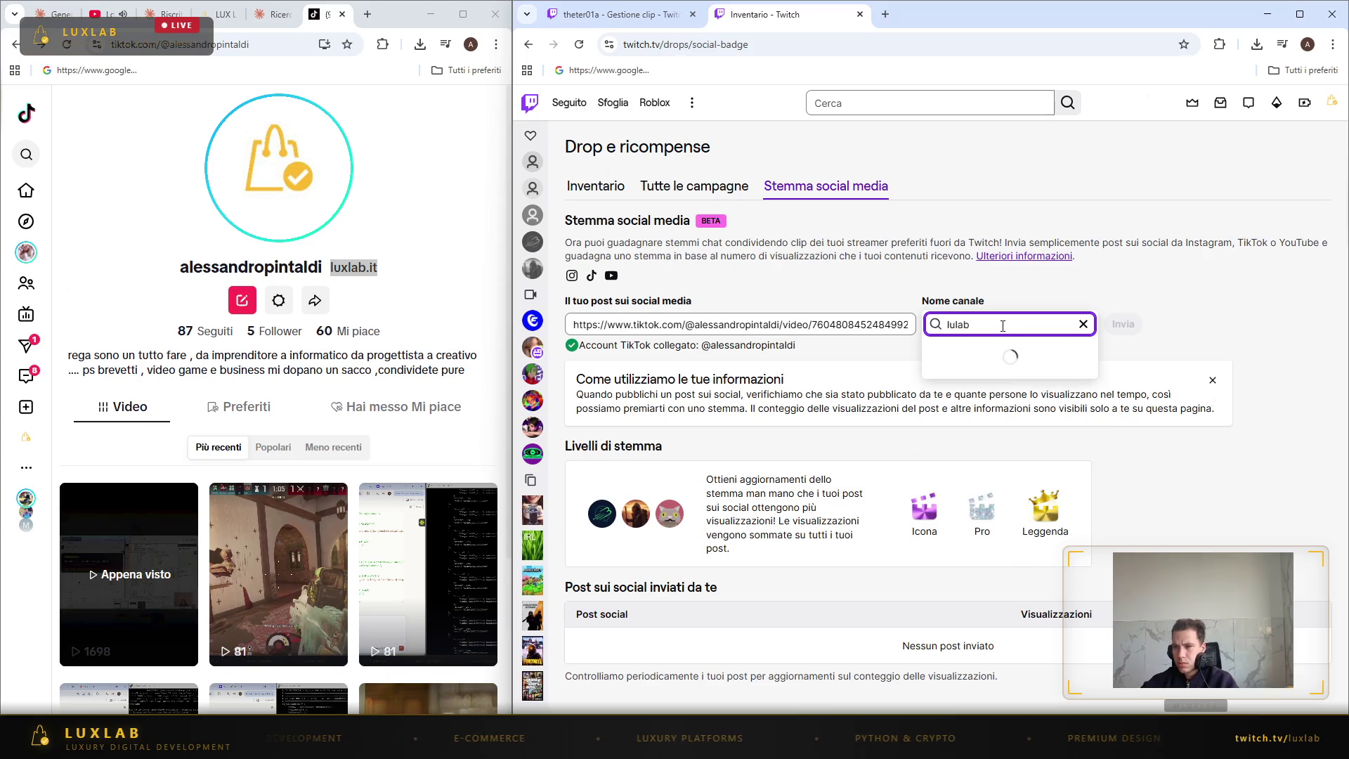
- Copy the linked TikTok account name and paste it into Nome canale without the leading @
{"action": "left_click_drag", "start_coordinate": [841, 345], "coordinate": [701, 345]}
{"action": "right_click", "coordinate": [706, 345]}
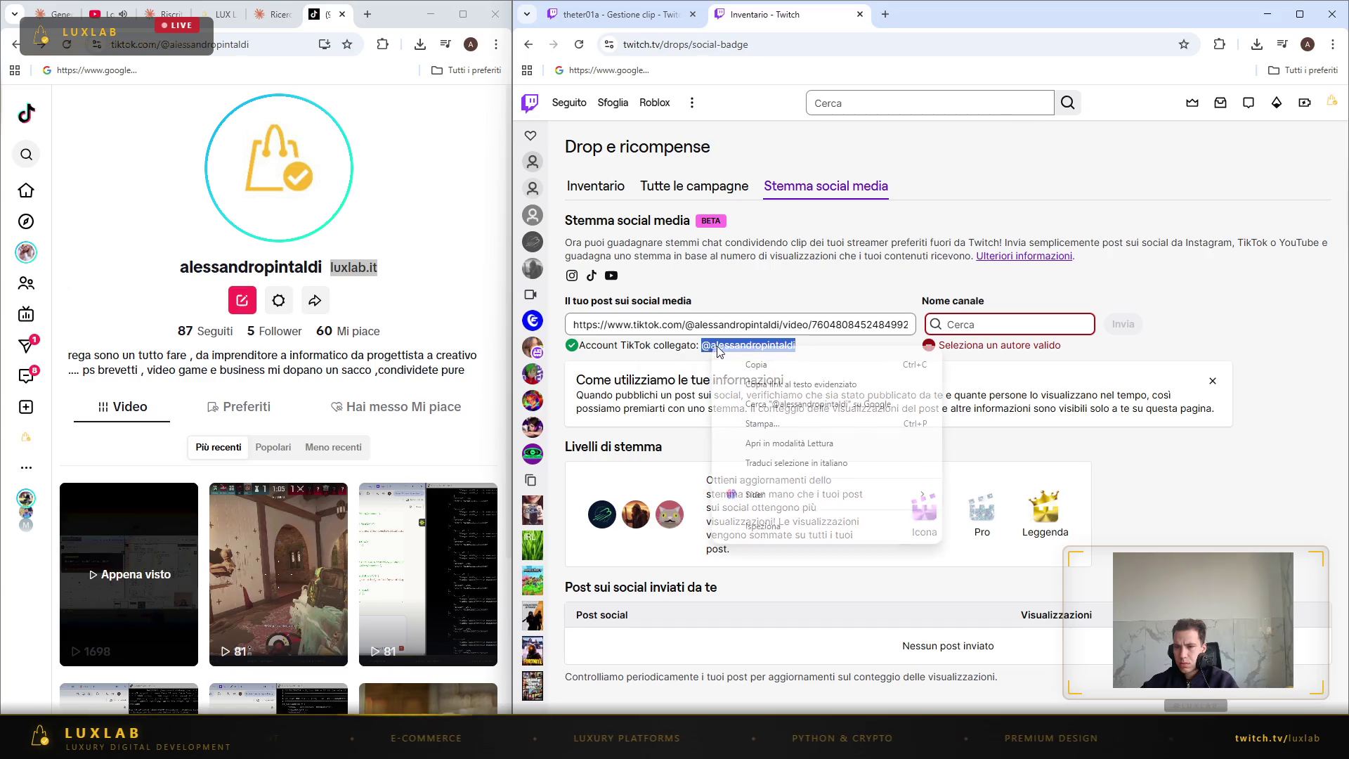
{"action": "left_click", "coordinate": [724, 362]}
{"action": "left_click", "coordinate": [1007, 329]}
{"action": "key", "text": "ctrl+v"}
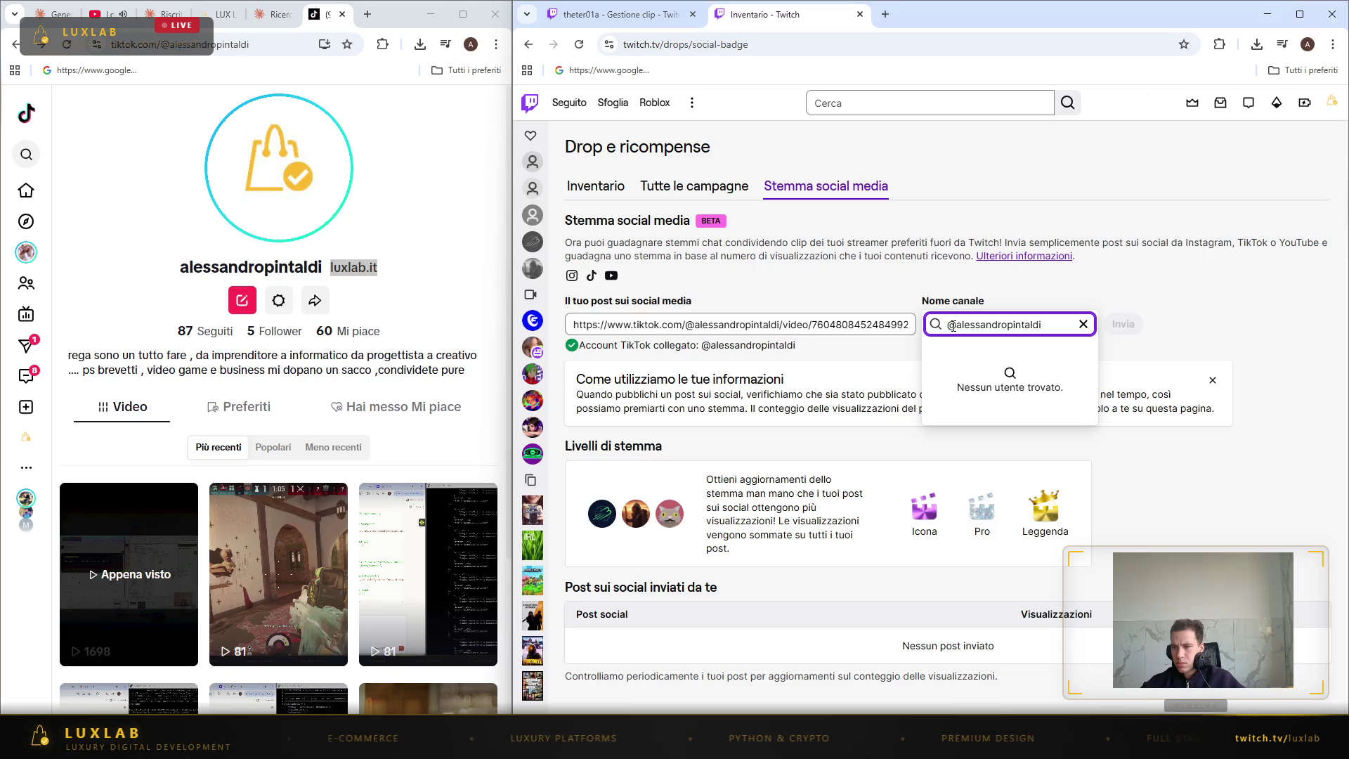
{"action": "key", "text": "BackSpace"}
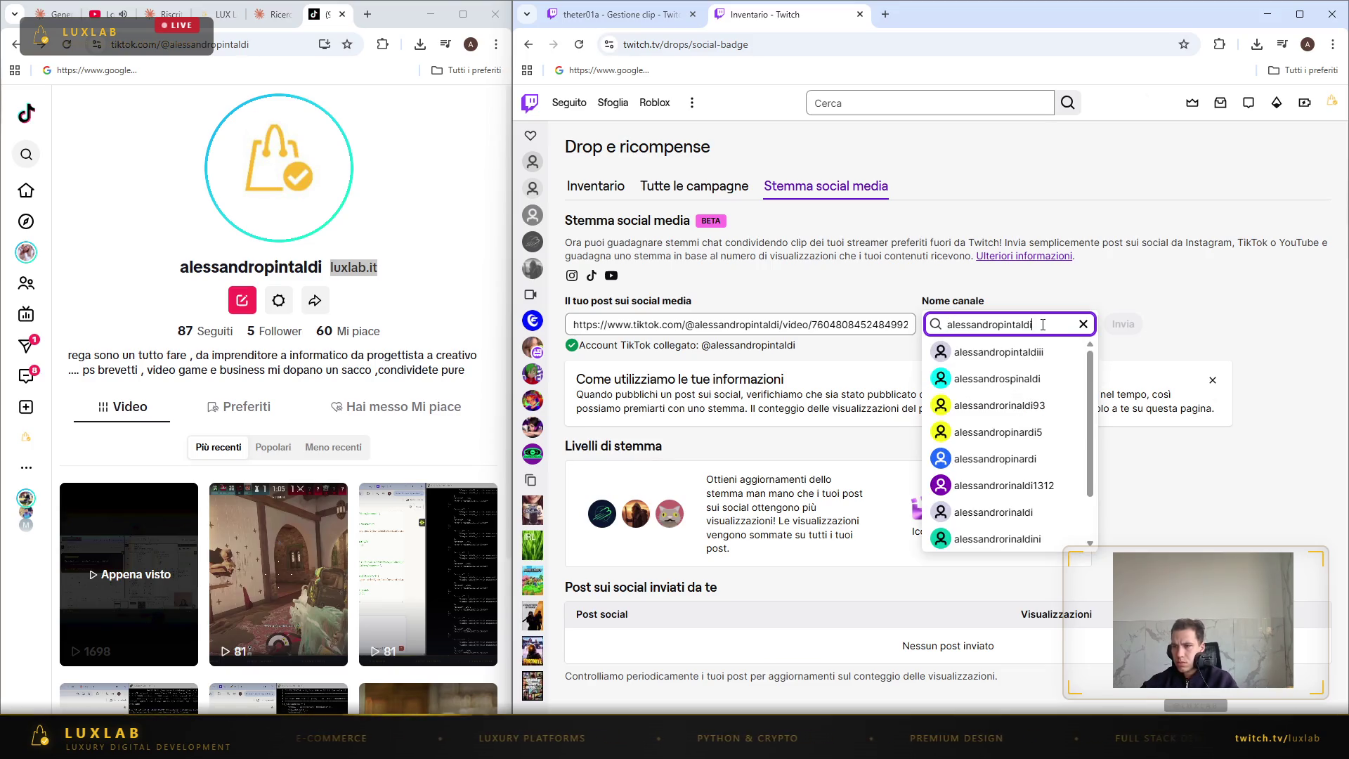
- Adjust the channel spelling and browse the suggestions, leaving none selected
{"action": "scroll", "coordinate": [1001, 485], "scroll_direction": "down", "scroll_amount": 2}
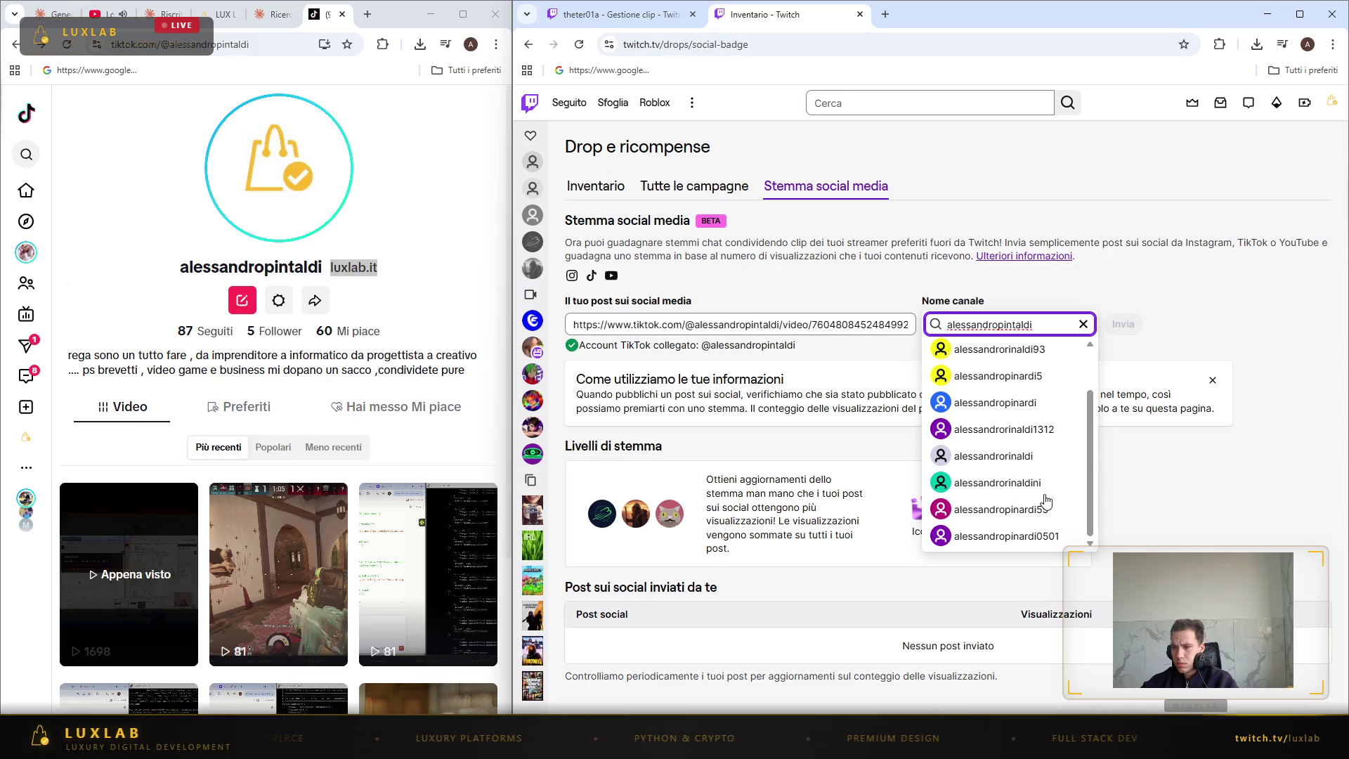
{"action": "type", "text": "ii"}
{"action": "left_click", "coordinate": [1038, 424]}
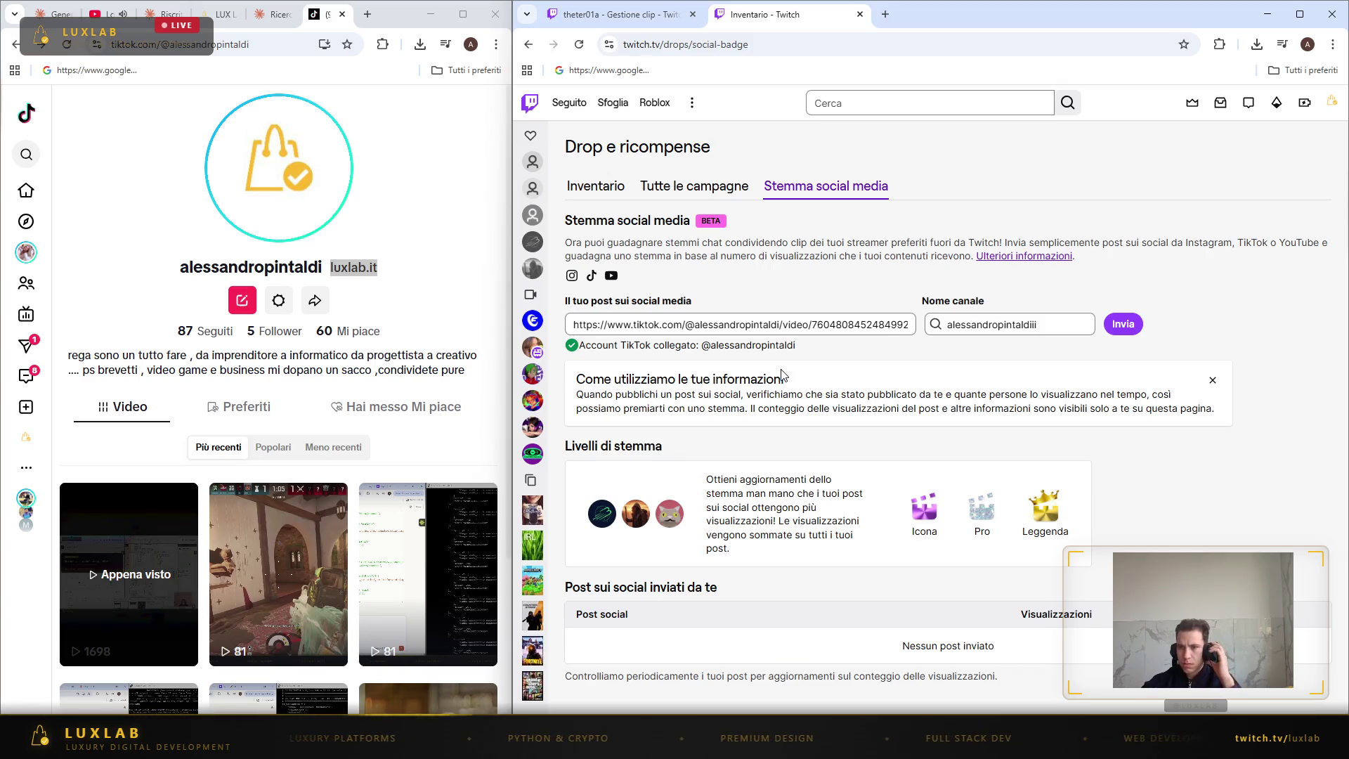
{"action": "left_click", "coordinate": [1047, 324]}
{"action": "key", "text": "BackSpace"}
{"action": "key", "text": "BackSpace"}
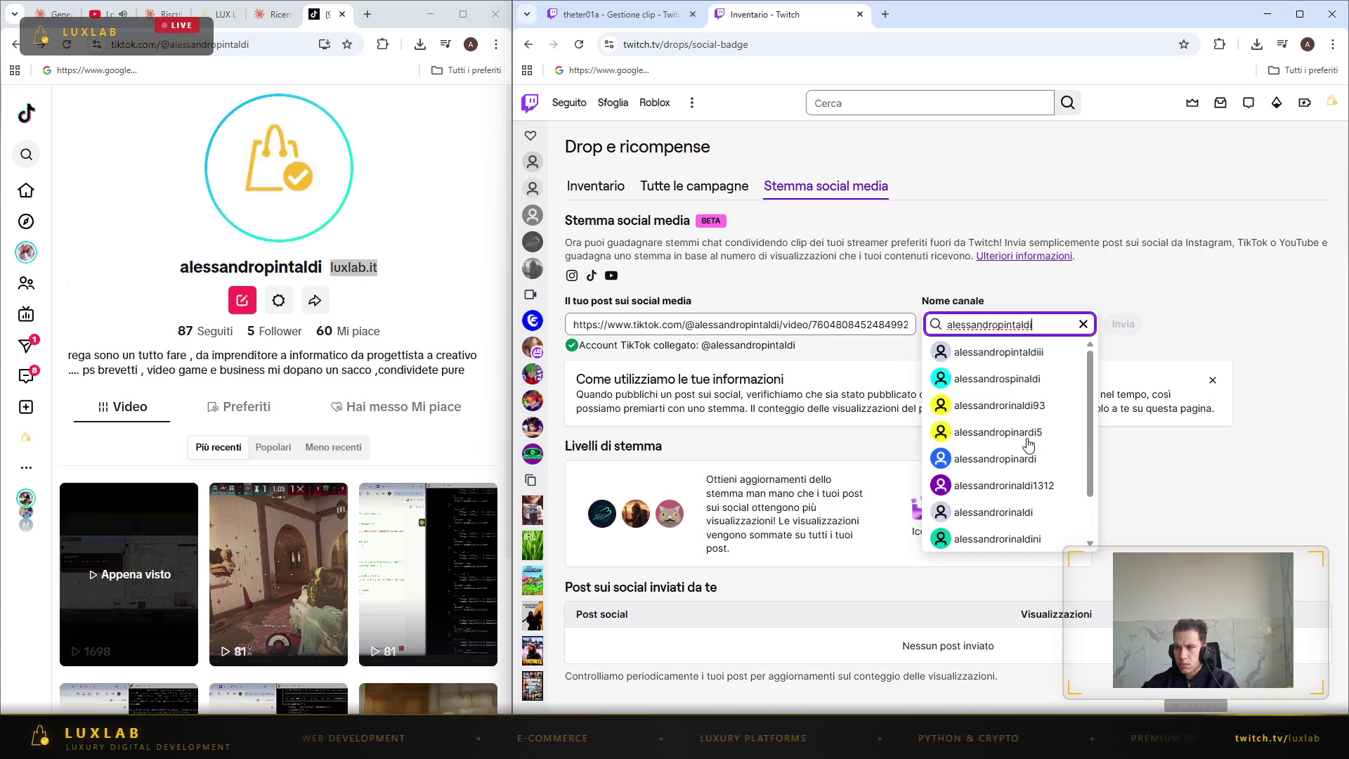
{"action": "scroll", "coordinate": [1040, 440], "scroll_direction": "down", "scroll_amount": 2}
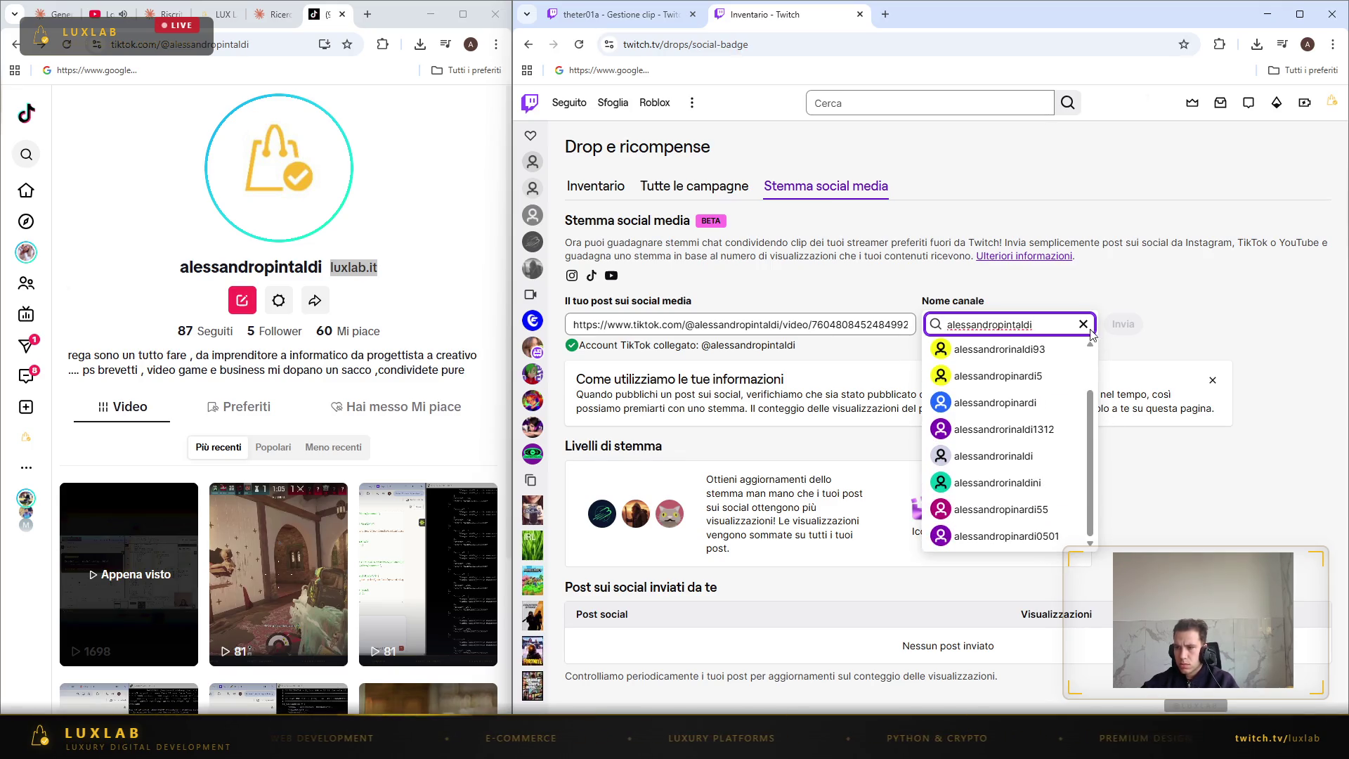
{"action": "left_click", "coordinate": [1116, 403]}
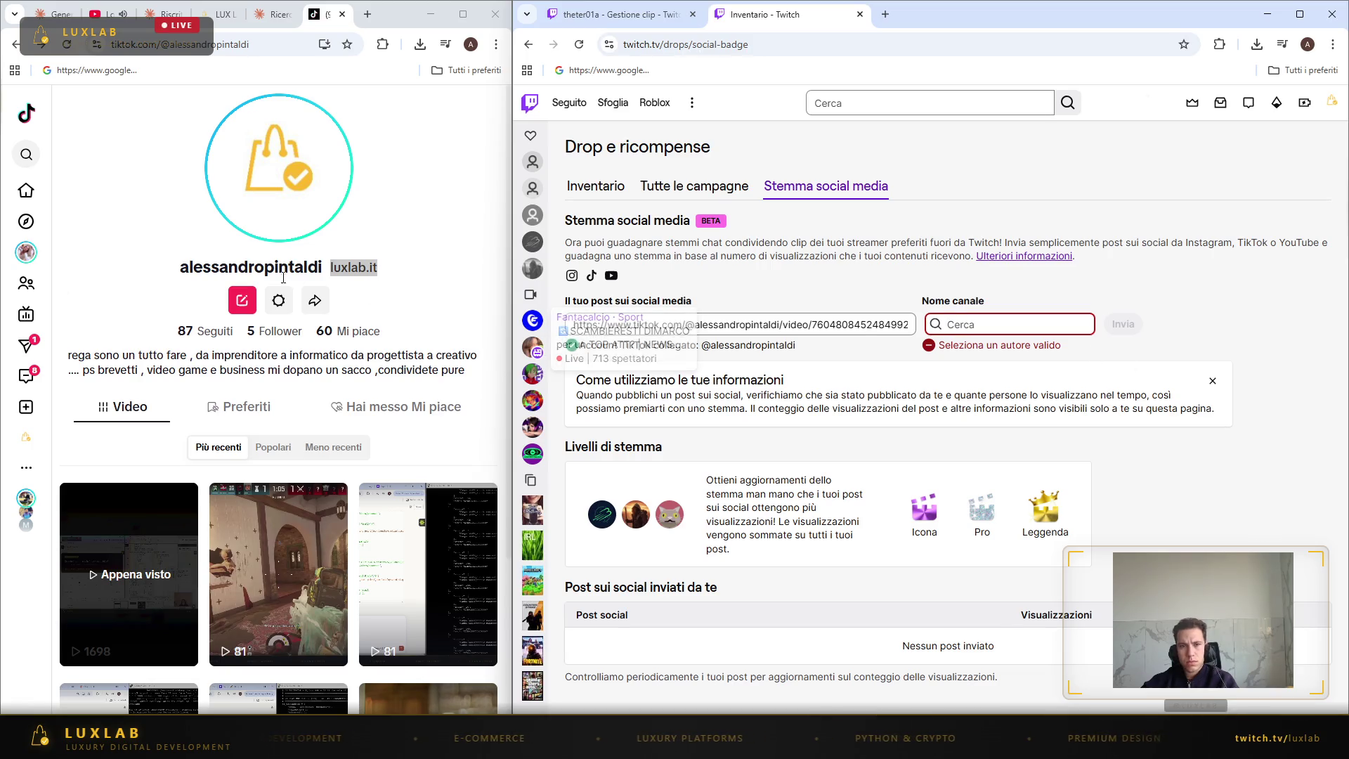
- In TikTok's profile editor, respell the Nome utente with capitals A and P and no space
{"action": "left_click", "coordinate": [244, 304]}
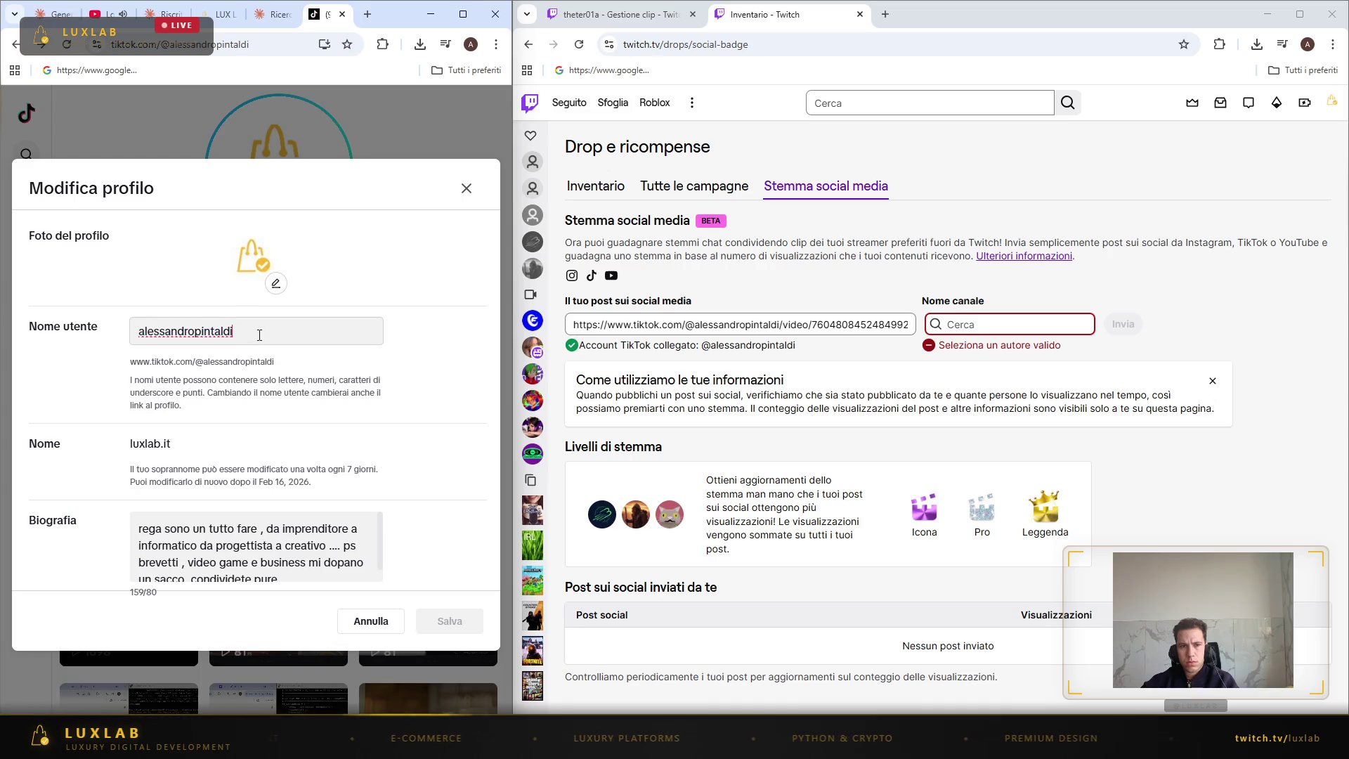
{"action": "left_click", "coordinate": [195, 331]}
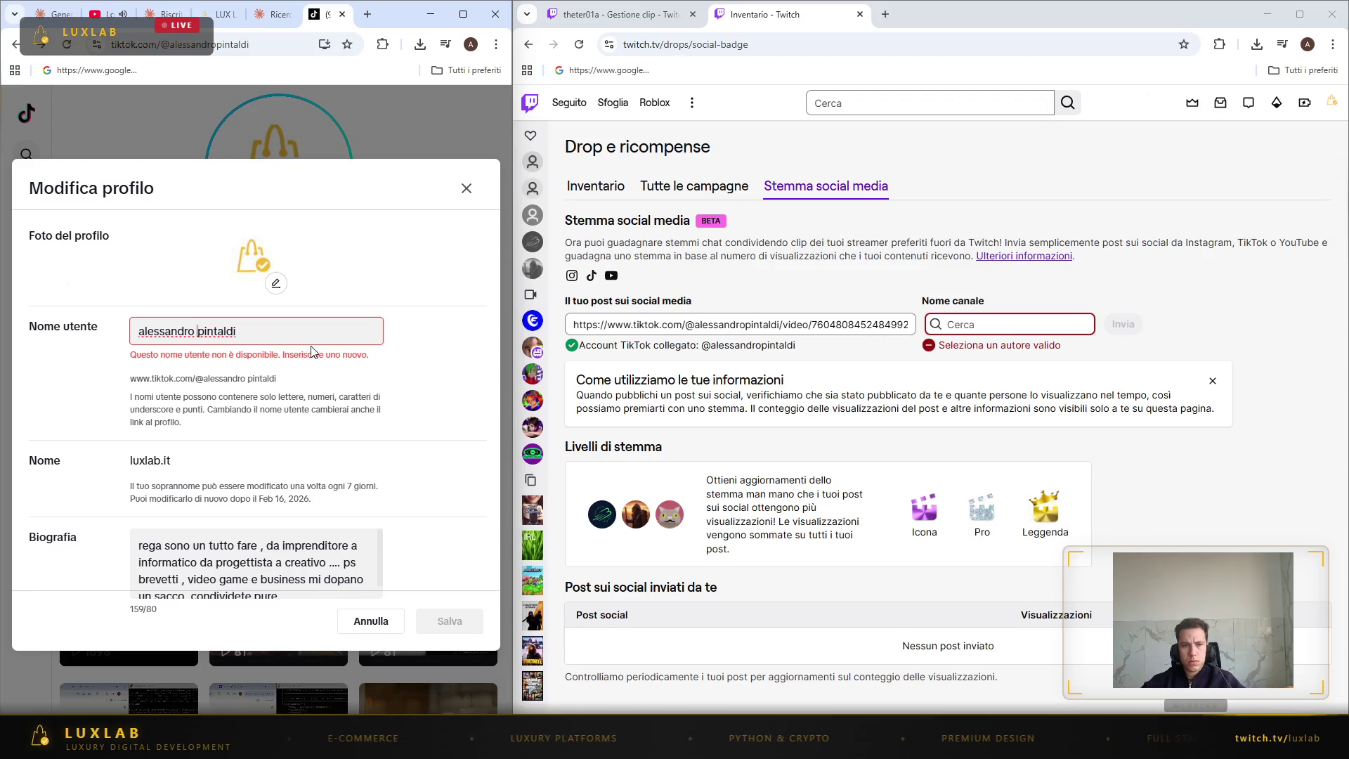
{"action": "key", "text": "BackSpace"}
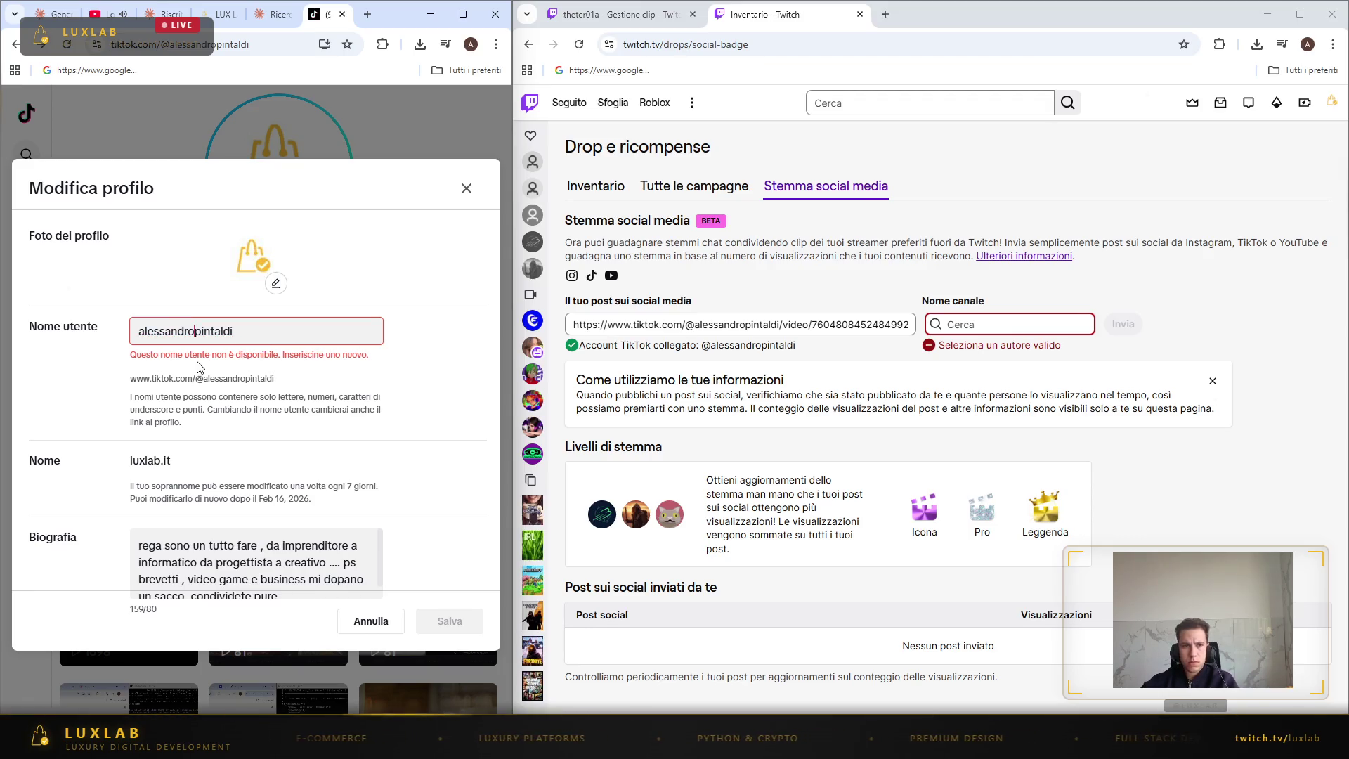
{"action": "left_click_drag", "start_coordinate": [150, 331], "coordinate": [154, 330]}
{"action": "type", "text": "A"}
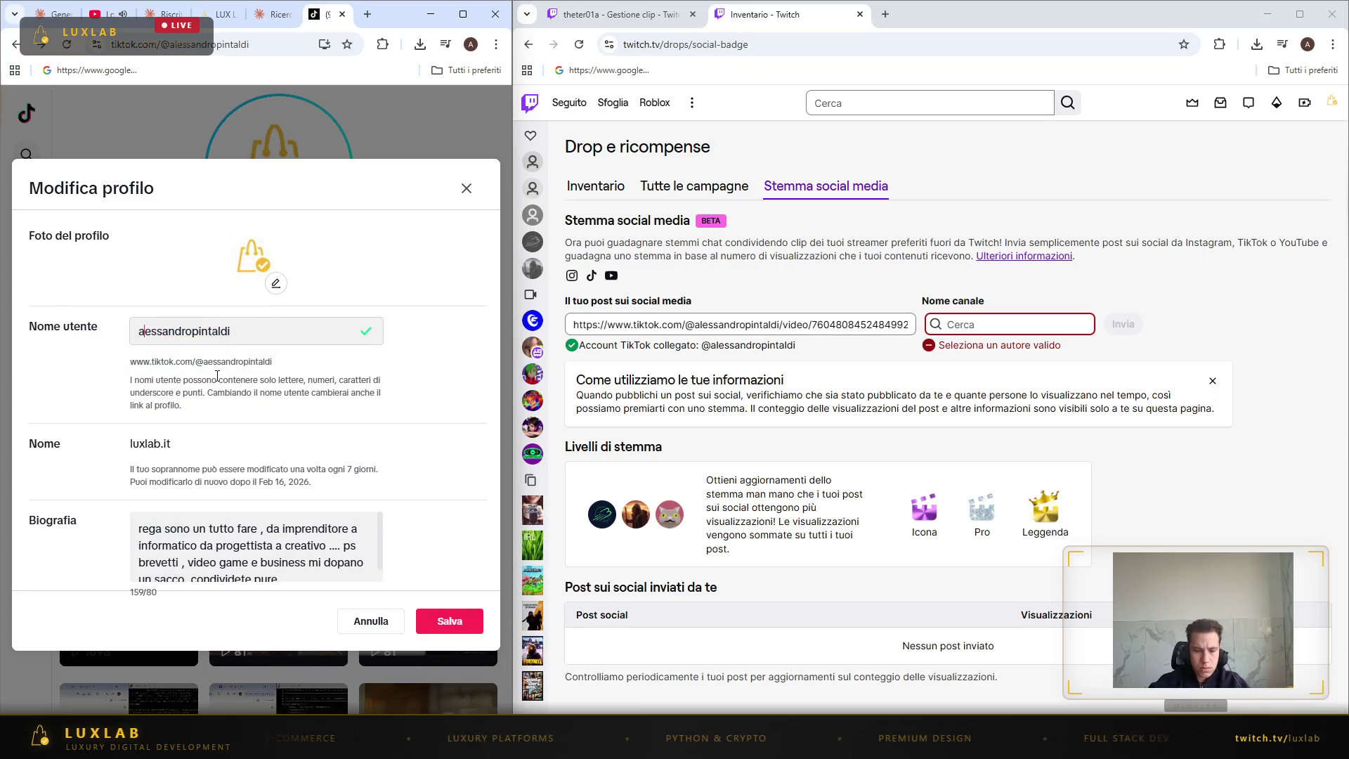
{"action": "key", "text": "BackSpace"}
{"action": "key", "text": "BackSpace"}
{"action": "type", "text": "A"}
{"action": "double_click", "coordinate": [212, 331]}
{"action": "left_click", "coordinate": [211, 332]}
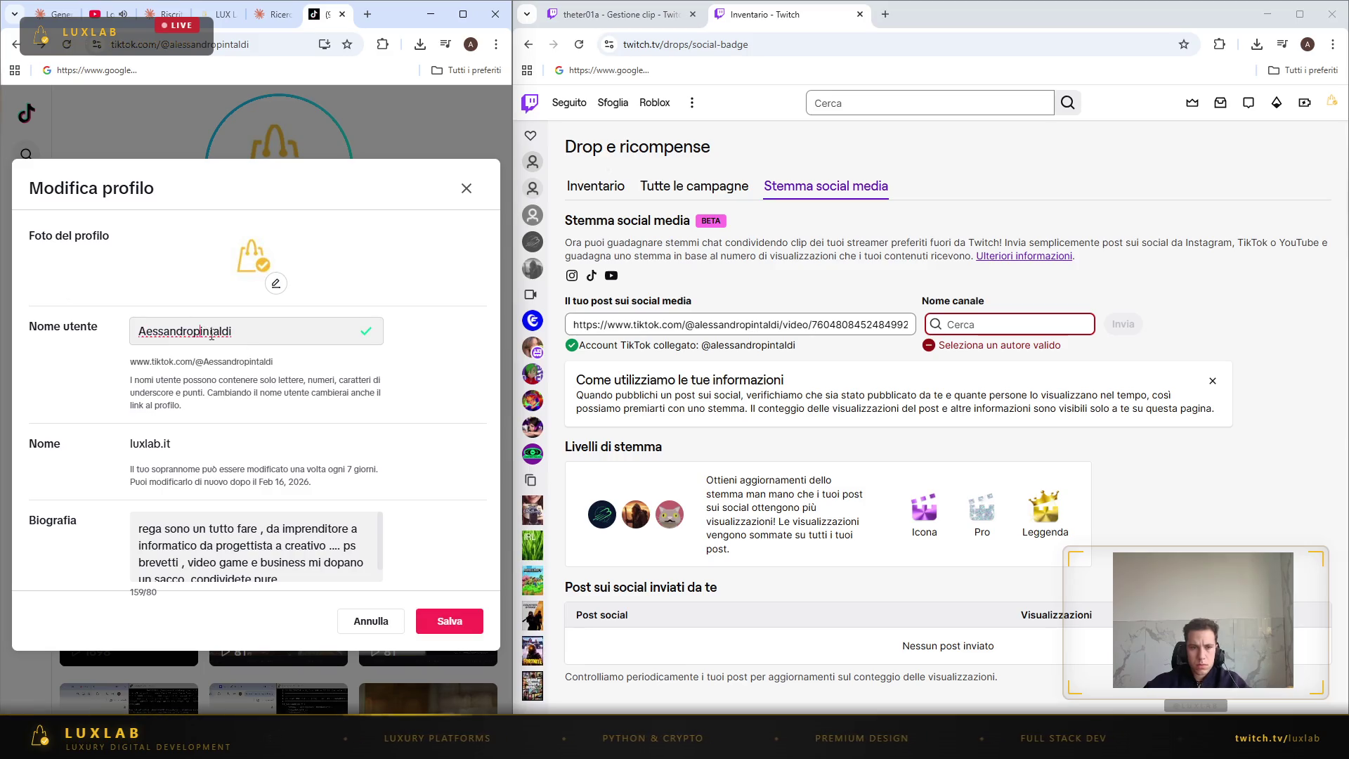
{"action": "key", "text": "BackSpace"}
{"action": "type", "text": "P"}
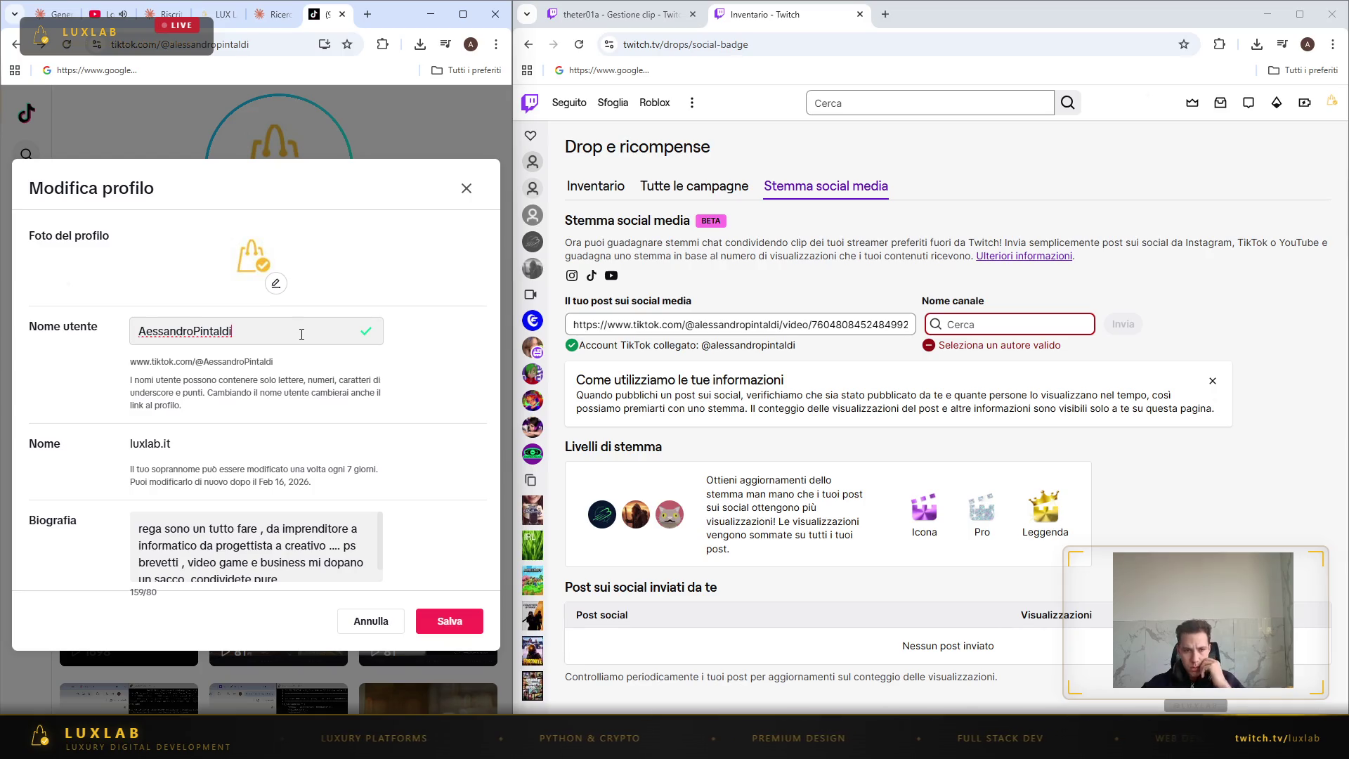
- Save the profile and confirm the new username
{"action": "left_click", "coordinate": [450, 621]}
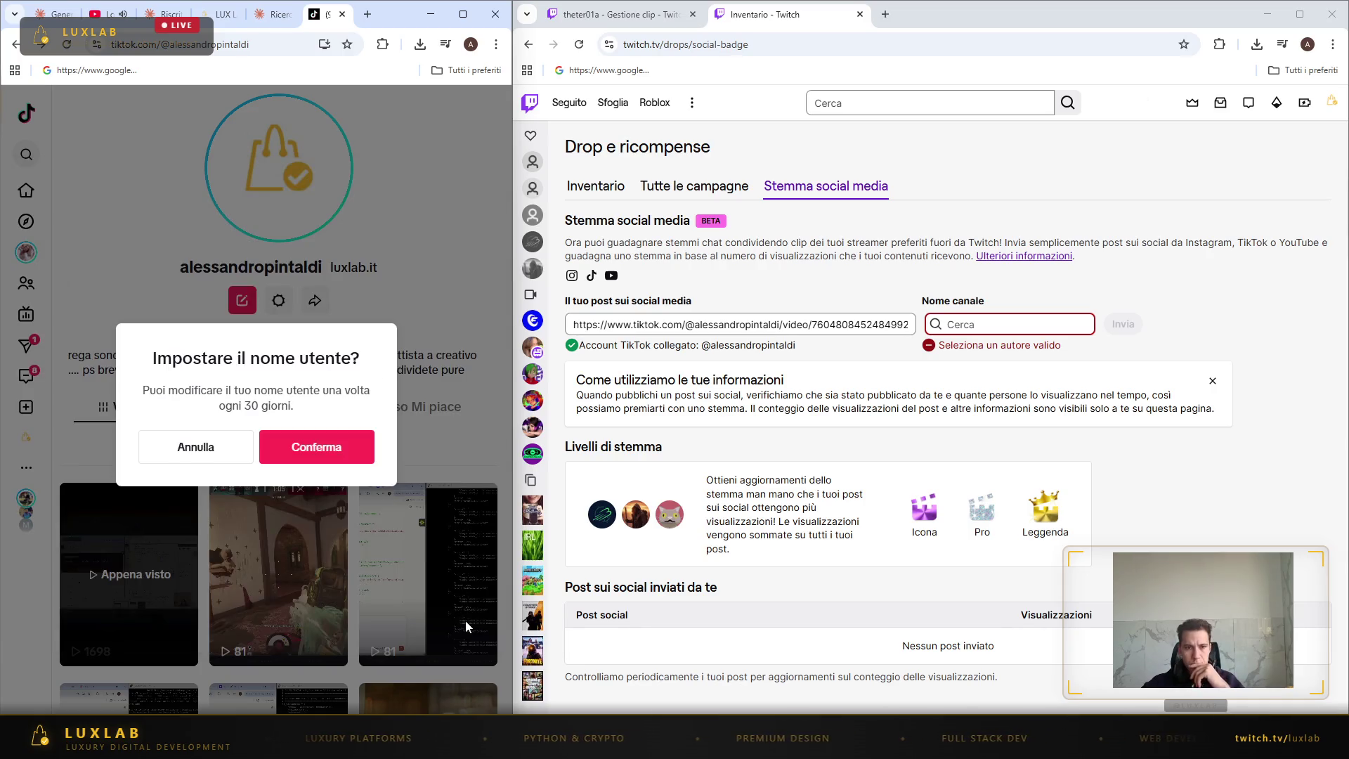
{"action": "left_click", "coordinate": [320, 462]}
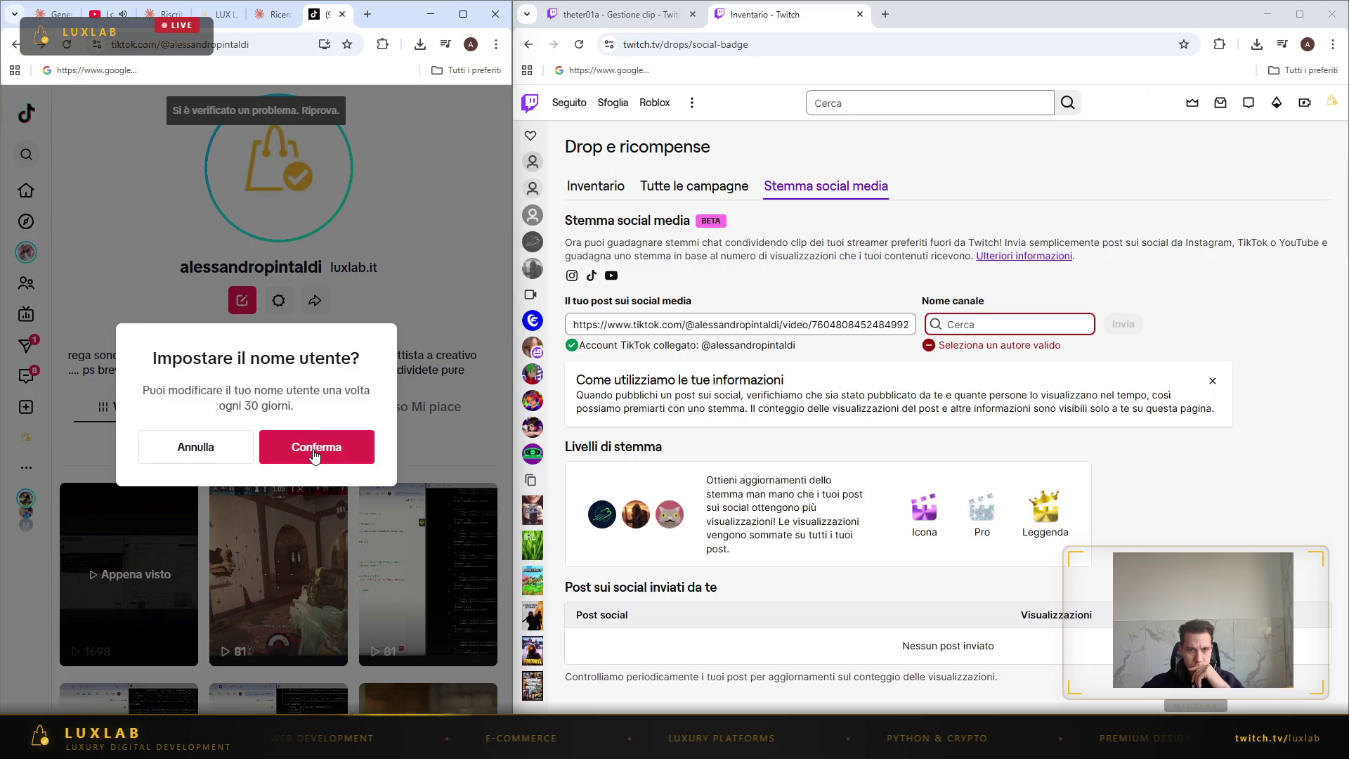
{"action": "left_click", "coordinate": [314, 456]}
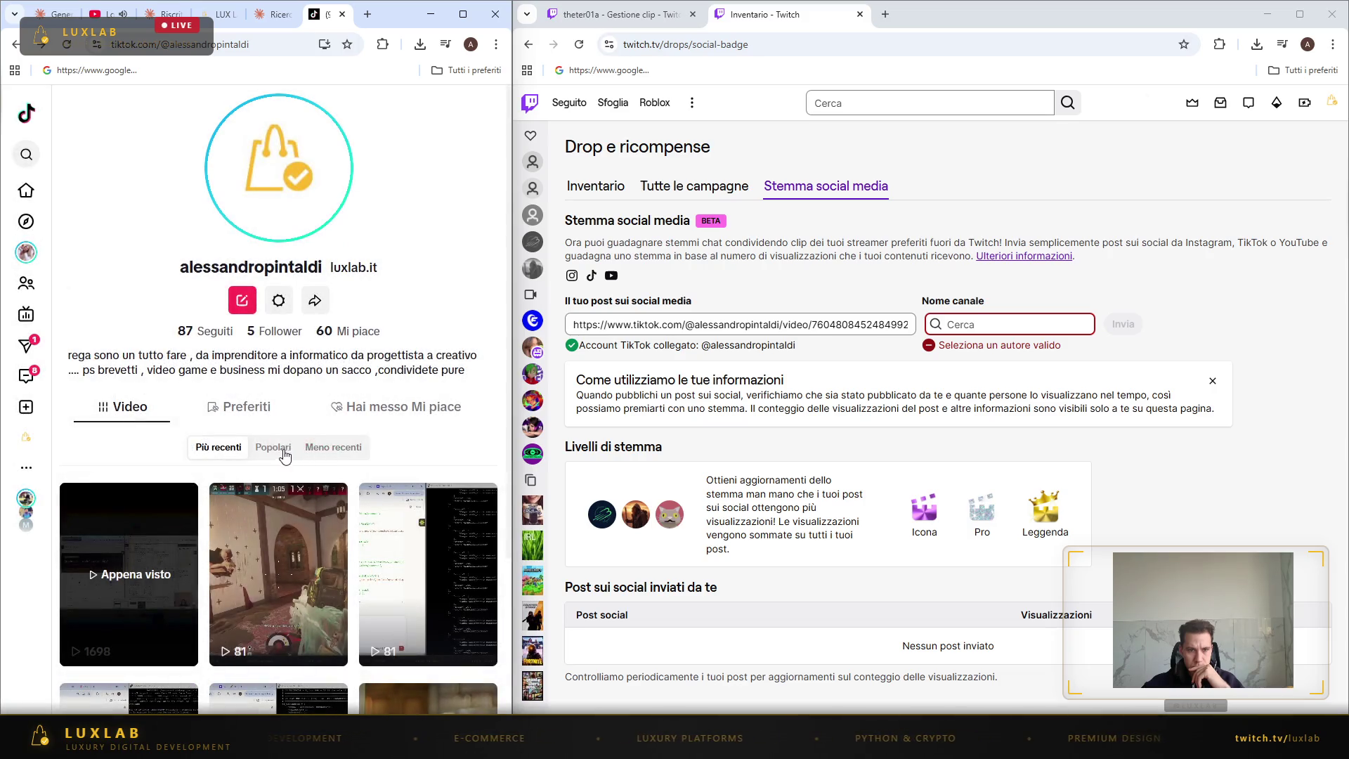
{"action": "scroll", "coordinate": [204, 284], "scroll_direction": "down", "scroll_amount": 1}
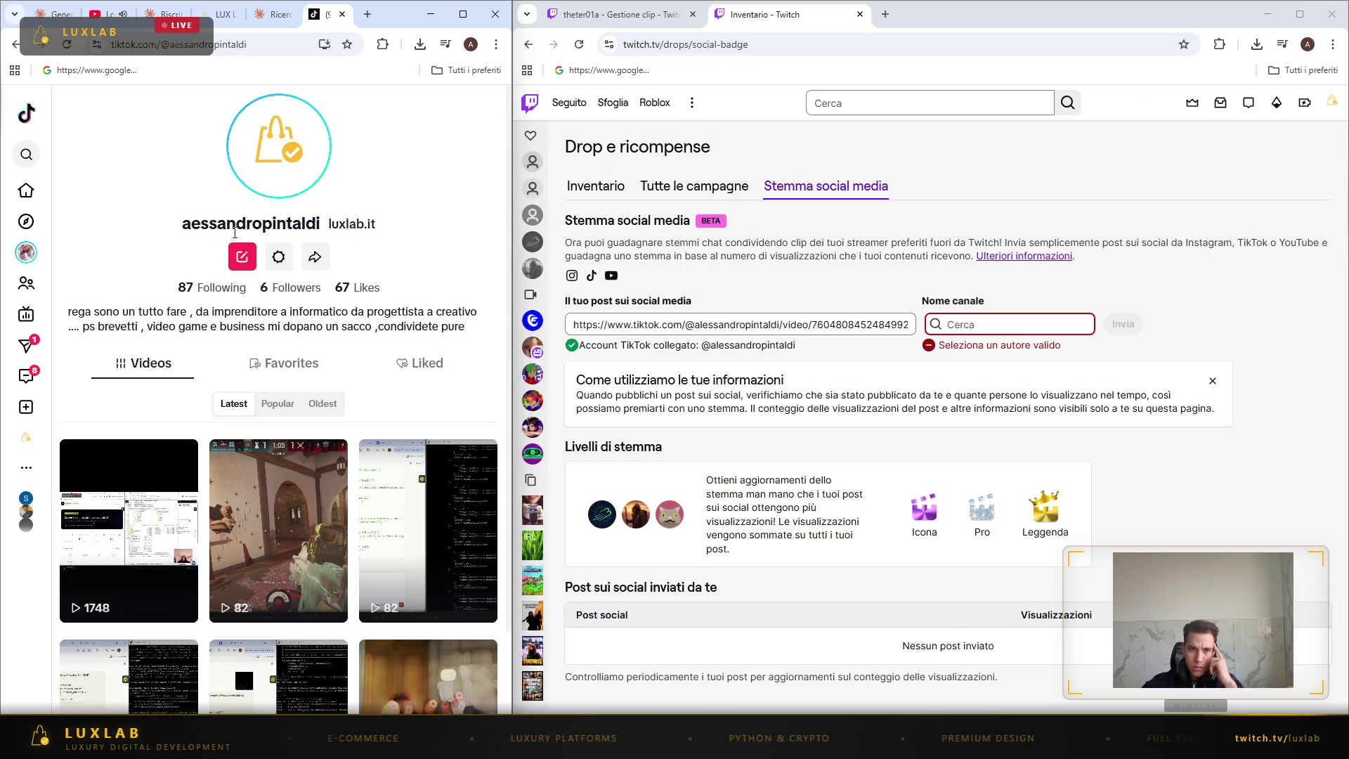
- Reopen the TikTok profile editor, cancel changing the photo, and close it
{"action": "left_click", "coordinate": [245, 253]}
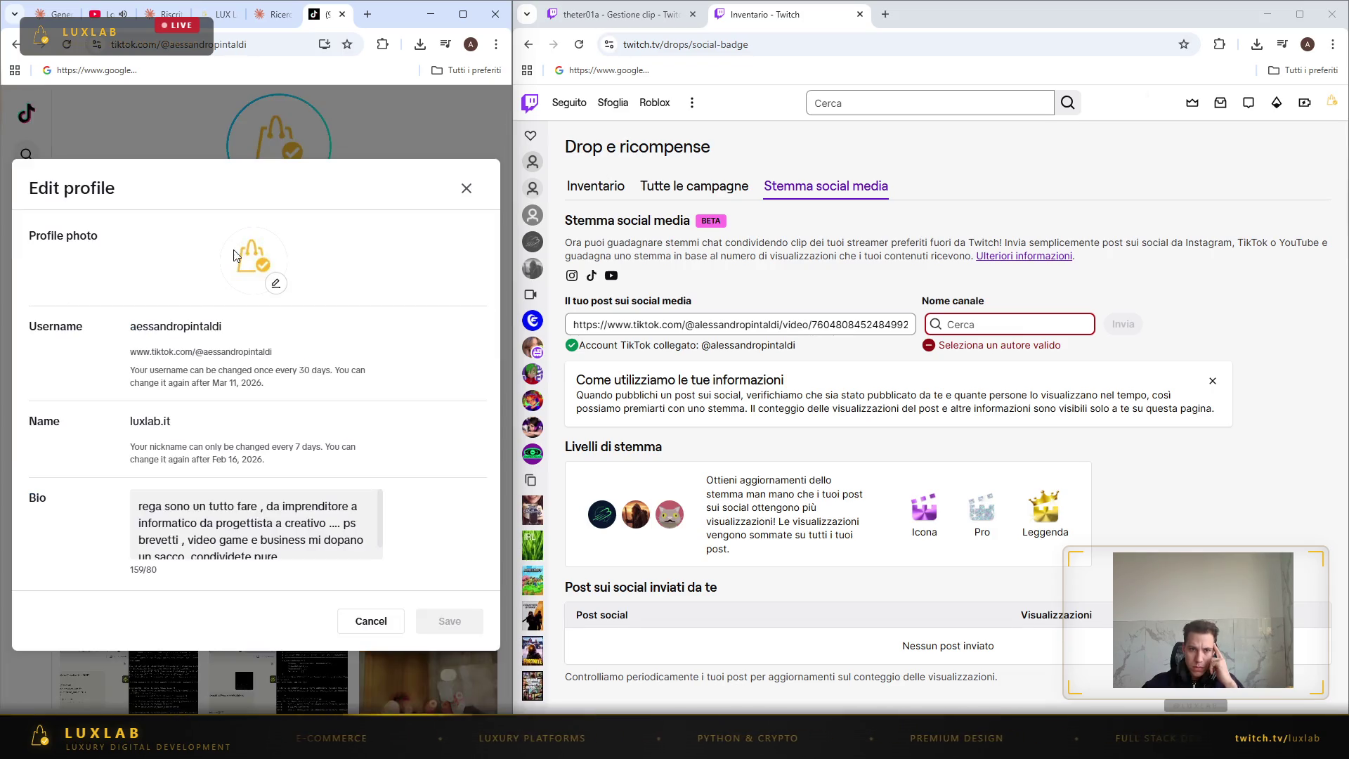
{"action": "left_click", "coordinate": [276, 284]}
{"action": "key", "text": "Escape"}
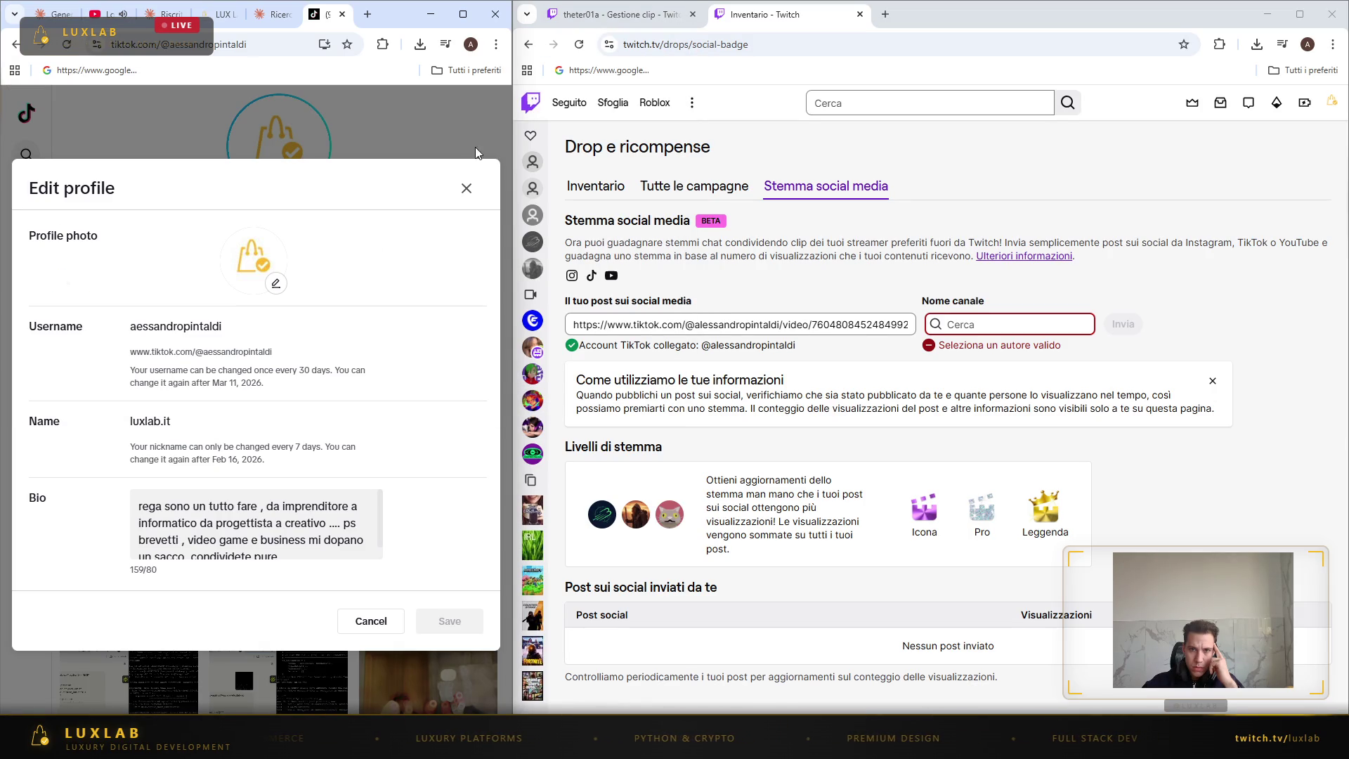
{"action": "left_click", "coordinate": [467, 188]}
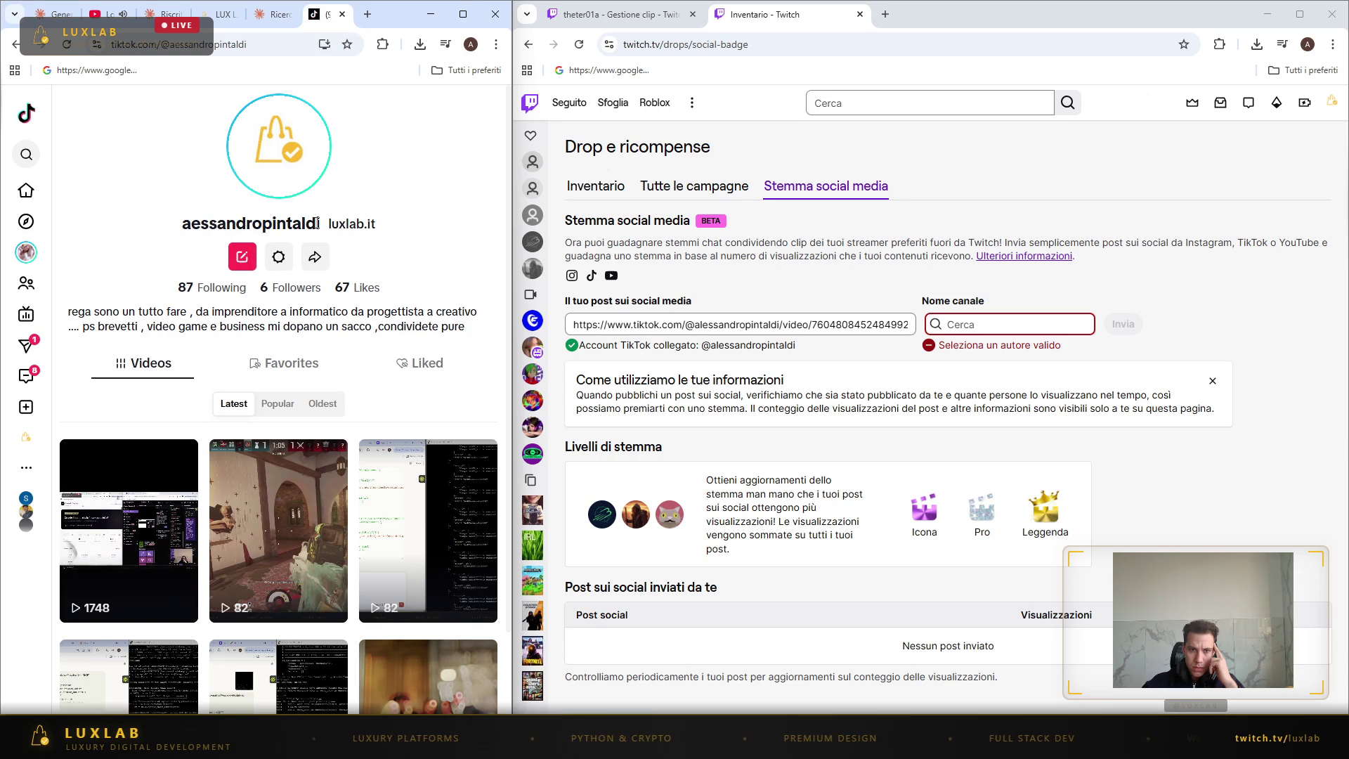
{"action": "left_click_drag", "start_coordinate": [317, 224], "coordinate": [181, 224]}
{"action": "right_click", "coordinate": [204, 226]}
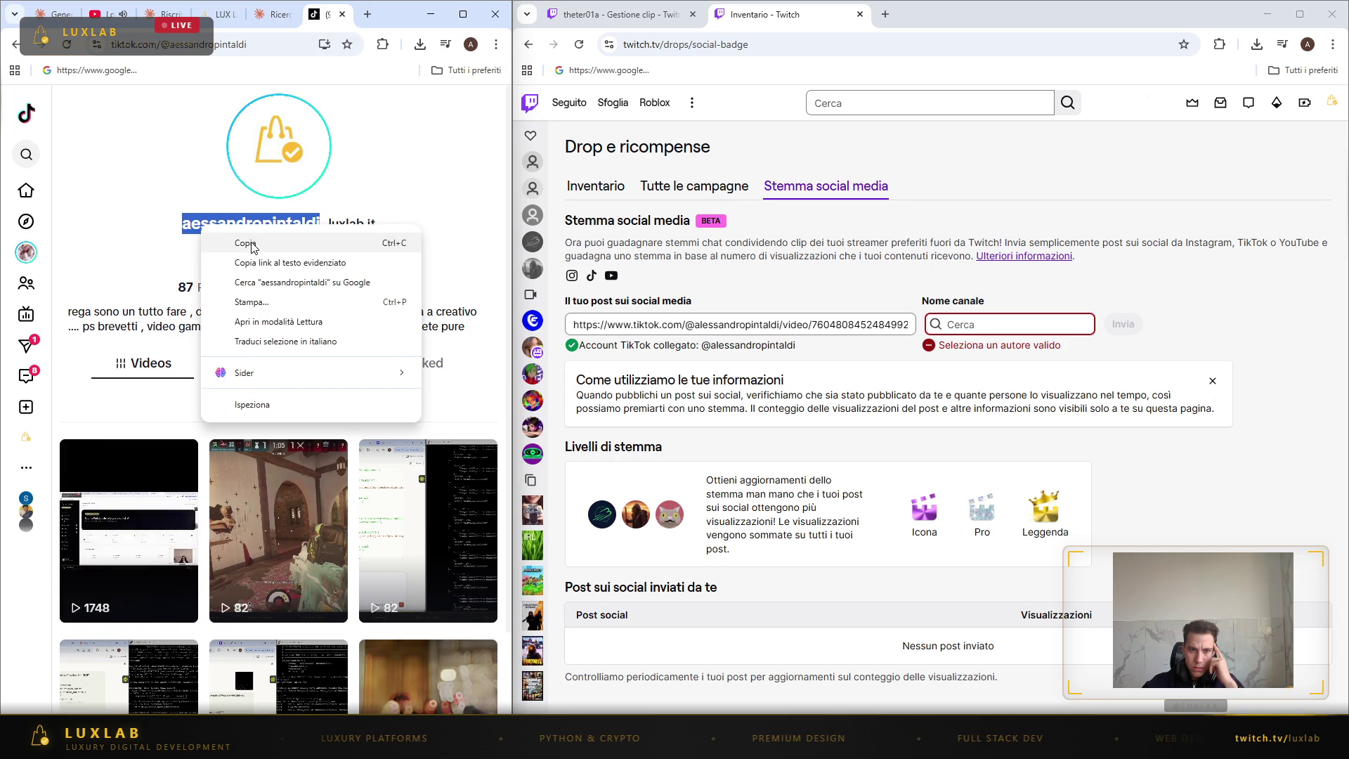
{"action": "left_click", "coordinate": [252, 243]}
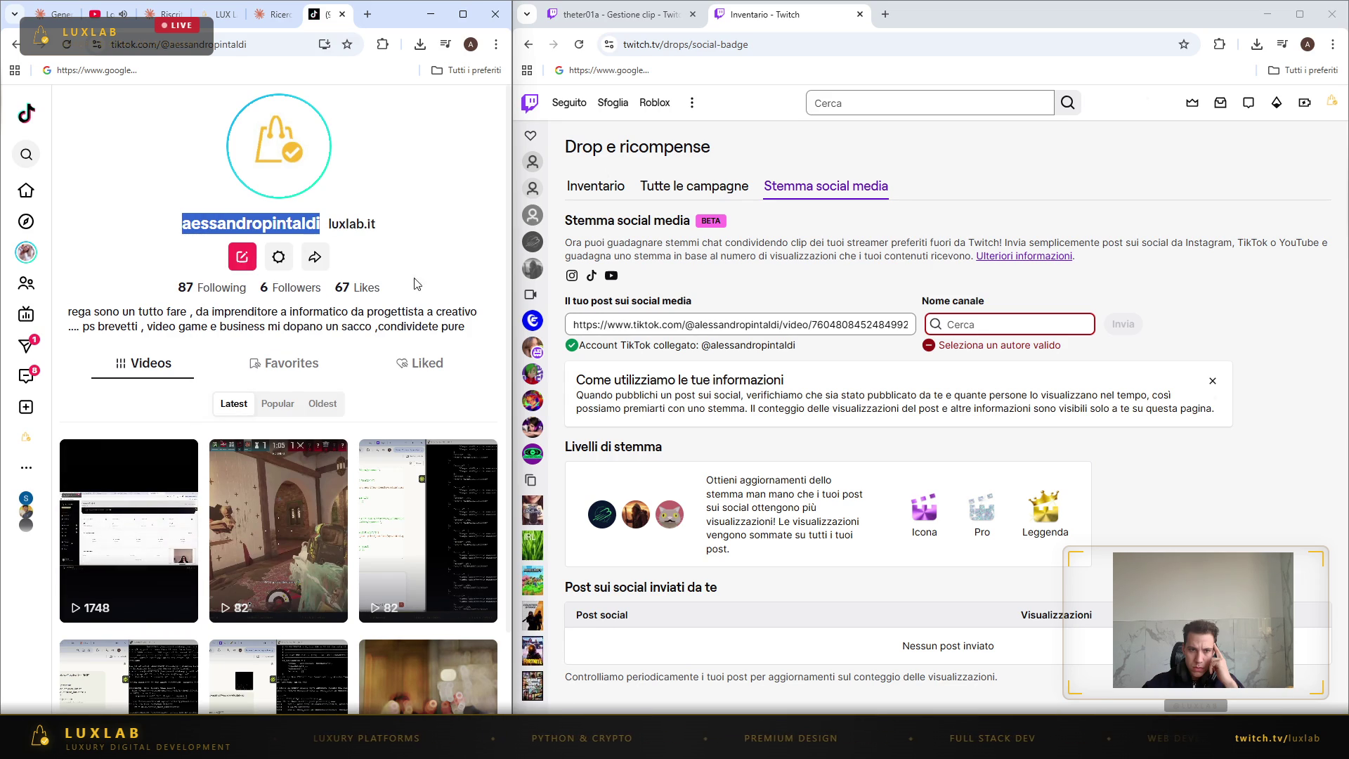
{"action": "left_click", "coordinate": [931, 333]}
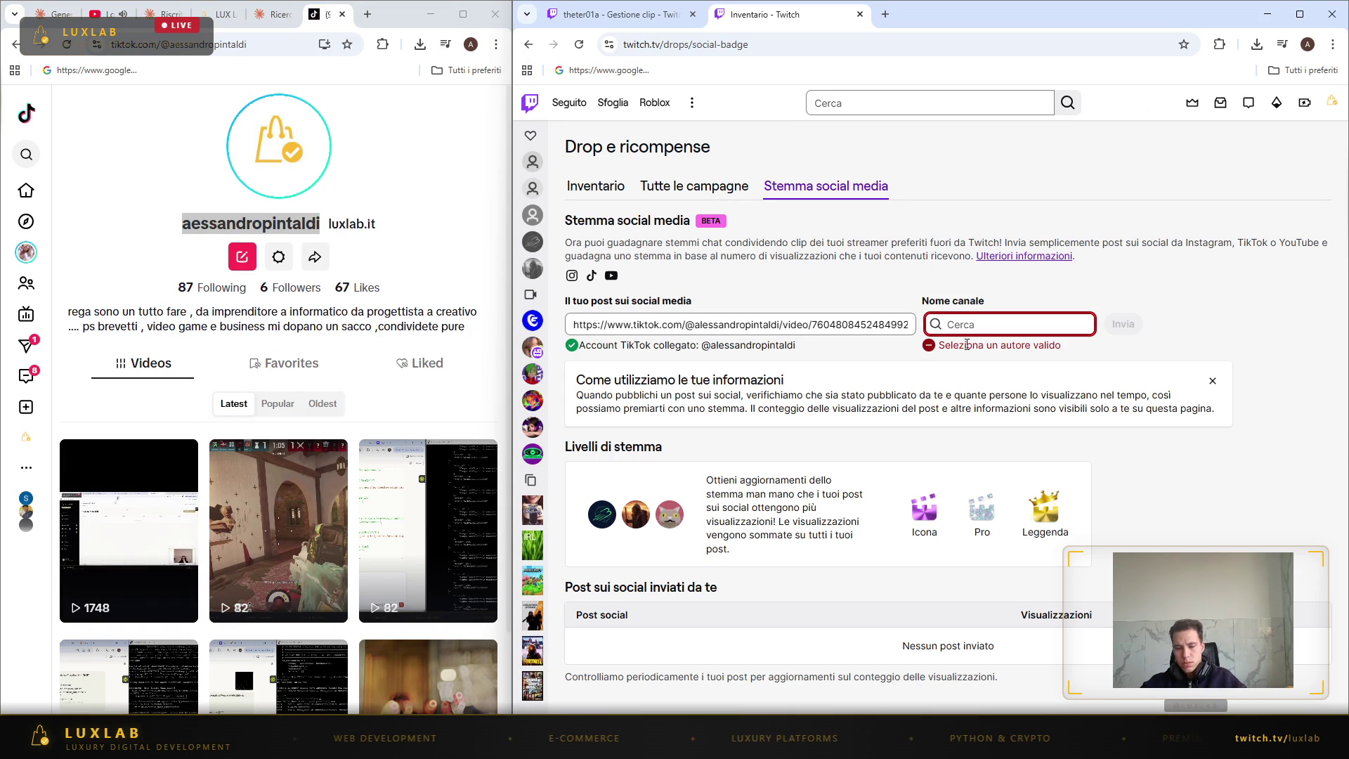
{"action": "key", "text": "ctrl+v"}
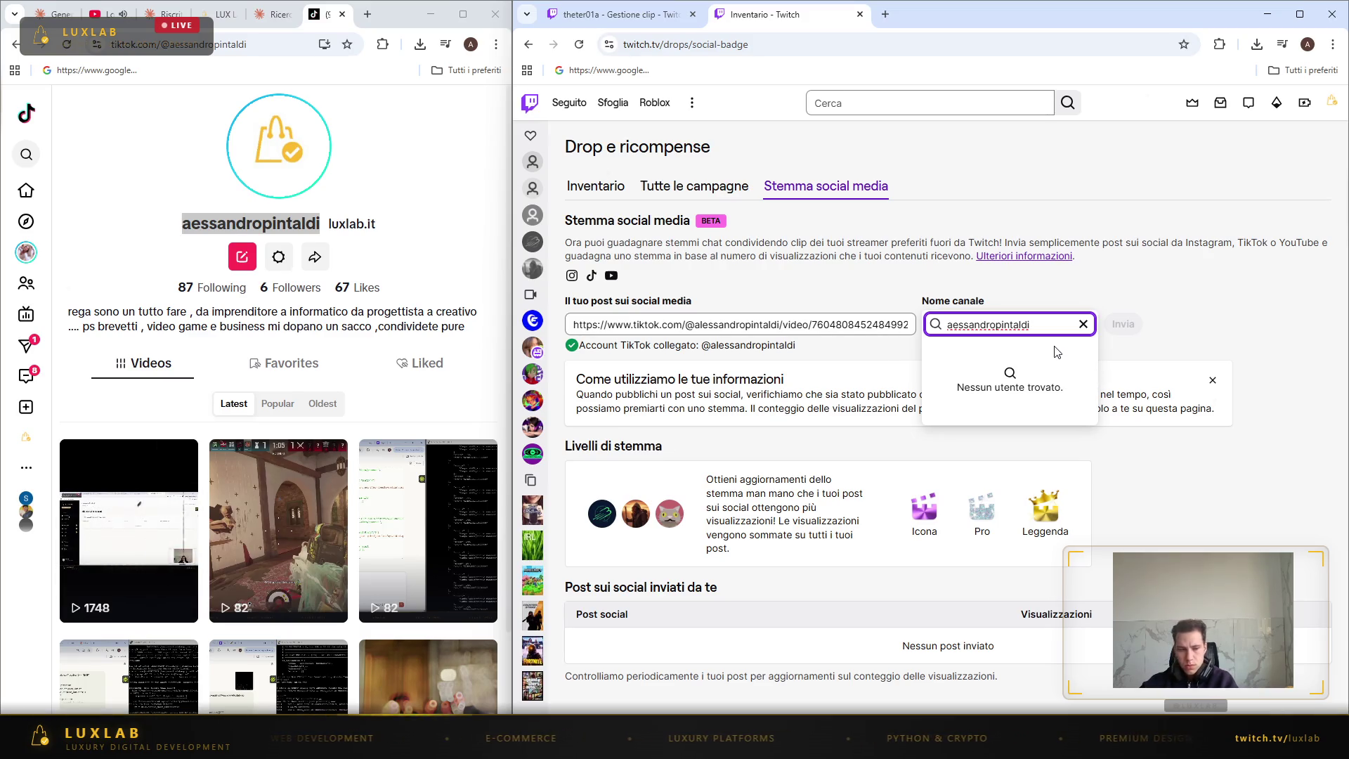
{"action": "key", "text": "BackSpace"}
{"action": "key", "text": "ctrl+a"}
{"action": "key", "text": "BackSpace"}
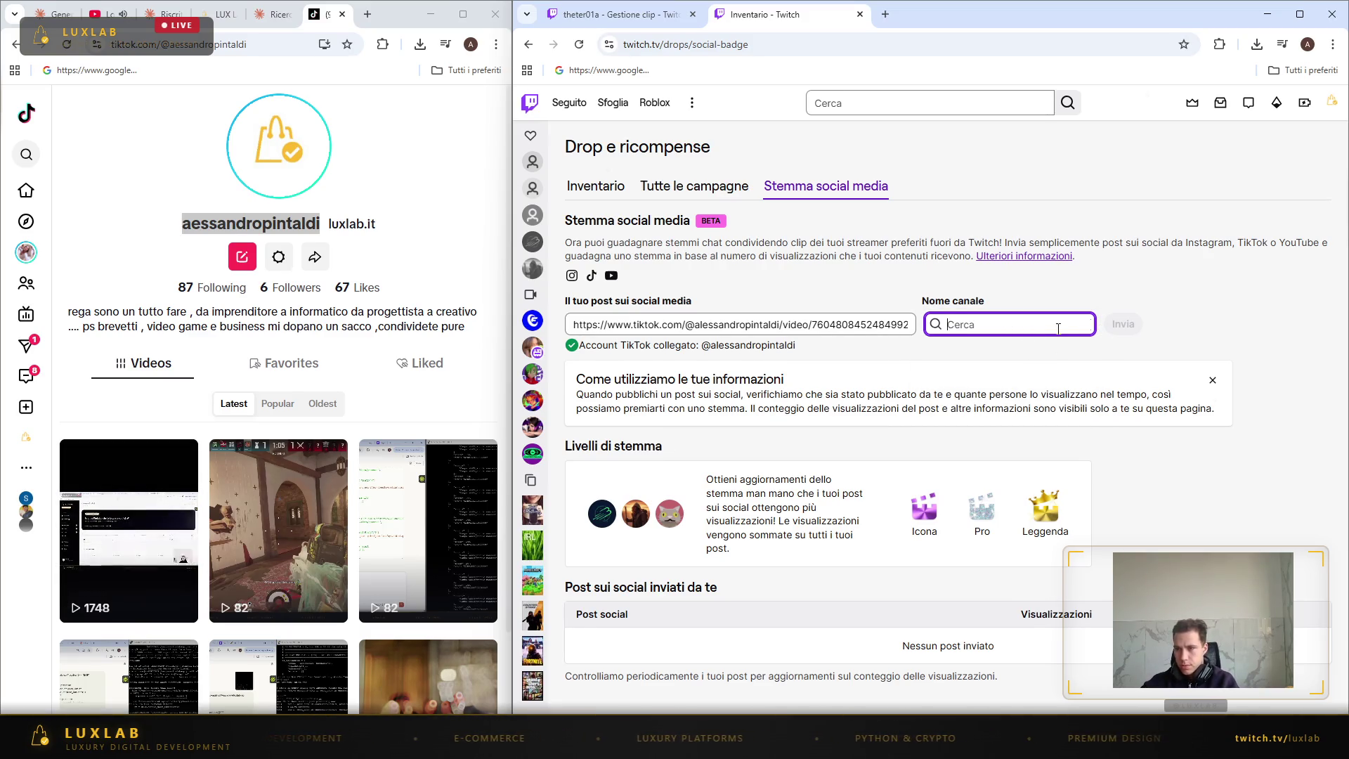
{"action": "left_click", "coordinate": [970, 303]}
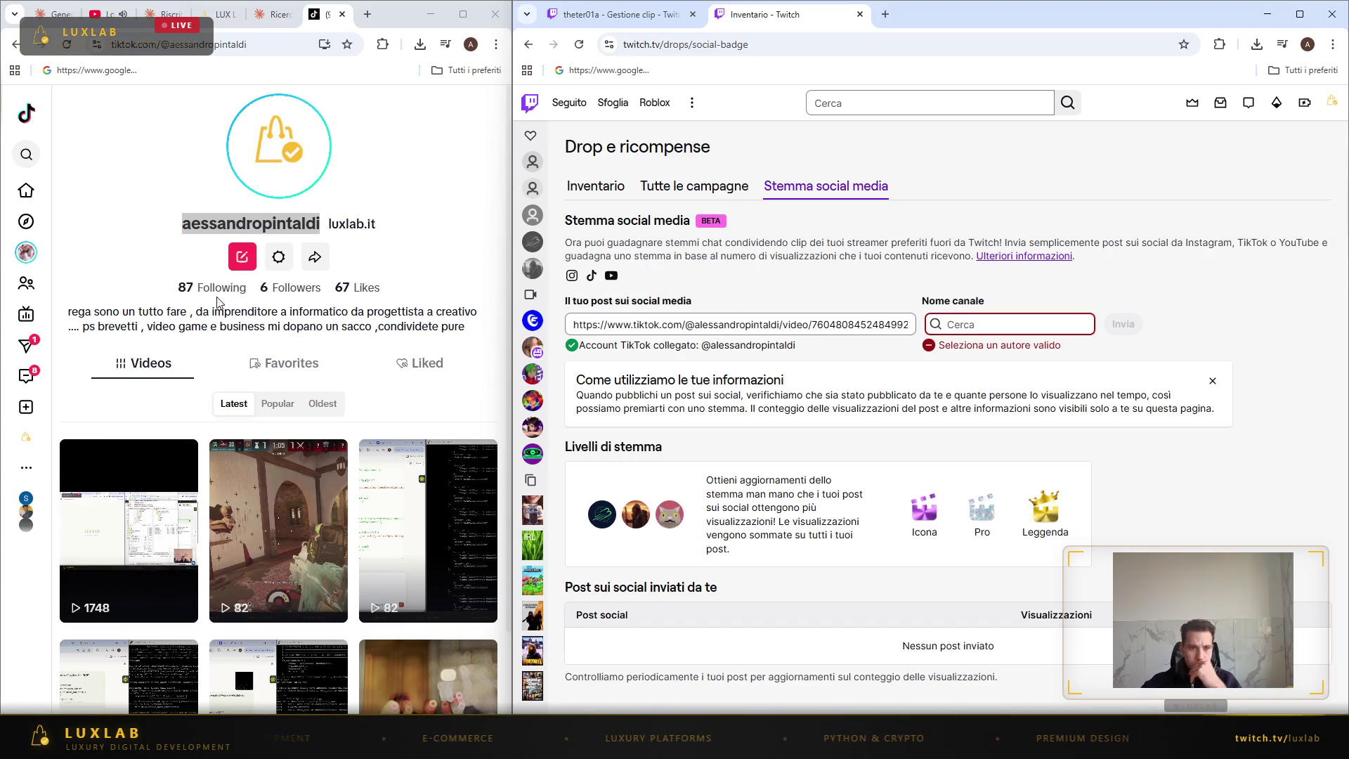
- Reopen the TikTok profile editor and review the username rules
{"action": "left_click", "coordinate": [239, 266]}
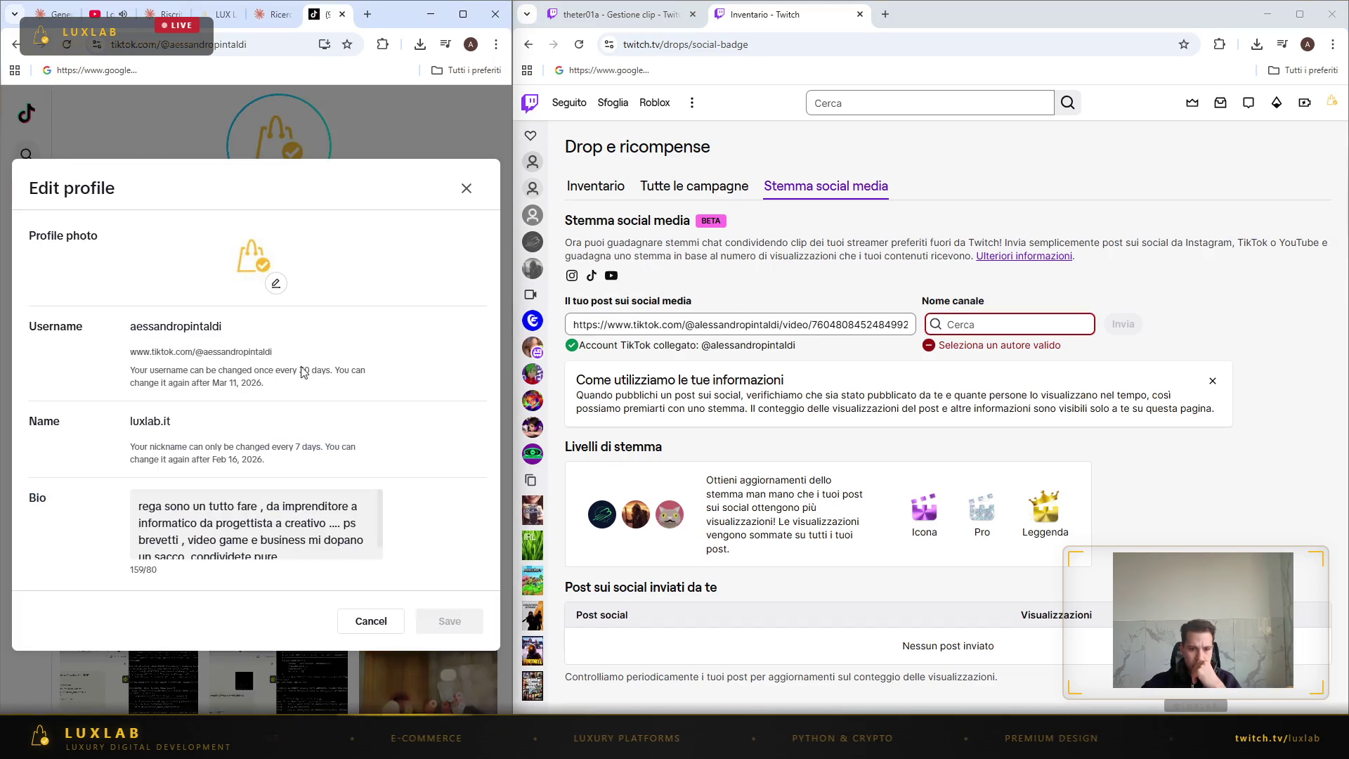
{"action": "scroll", "coordinate": [206, 521], "scroll_direction": "down", "scroll_amount": 2}
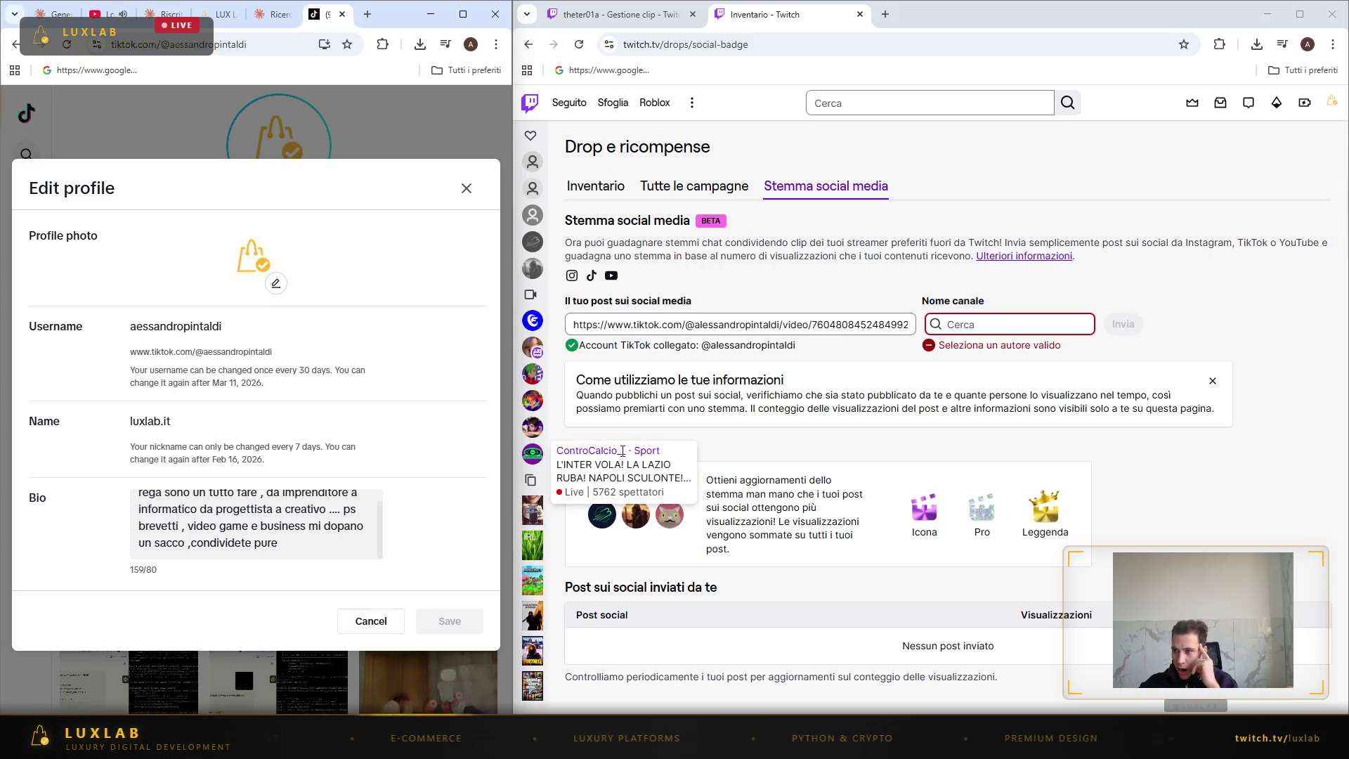
{"action": "key", "text": "ctrl+shift+Tab"}
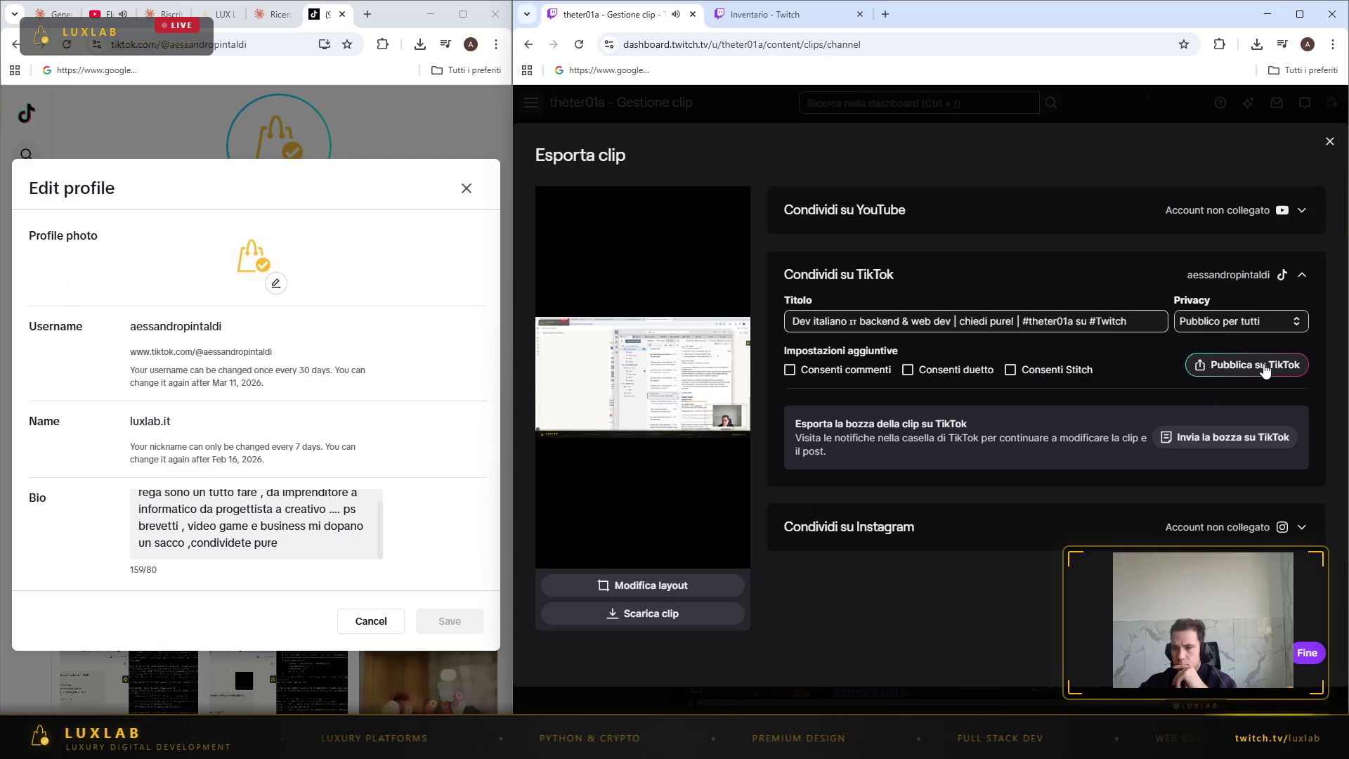
- Open the clip in Modifica layout and drag its start trim handle earlier
{"action": "left_click", "coordinate": [672, 588]}
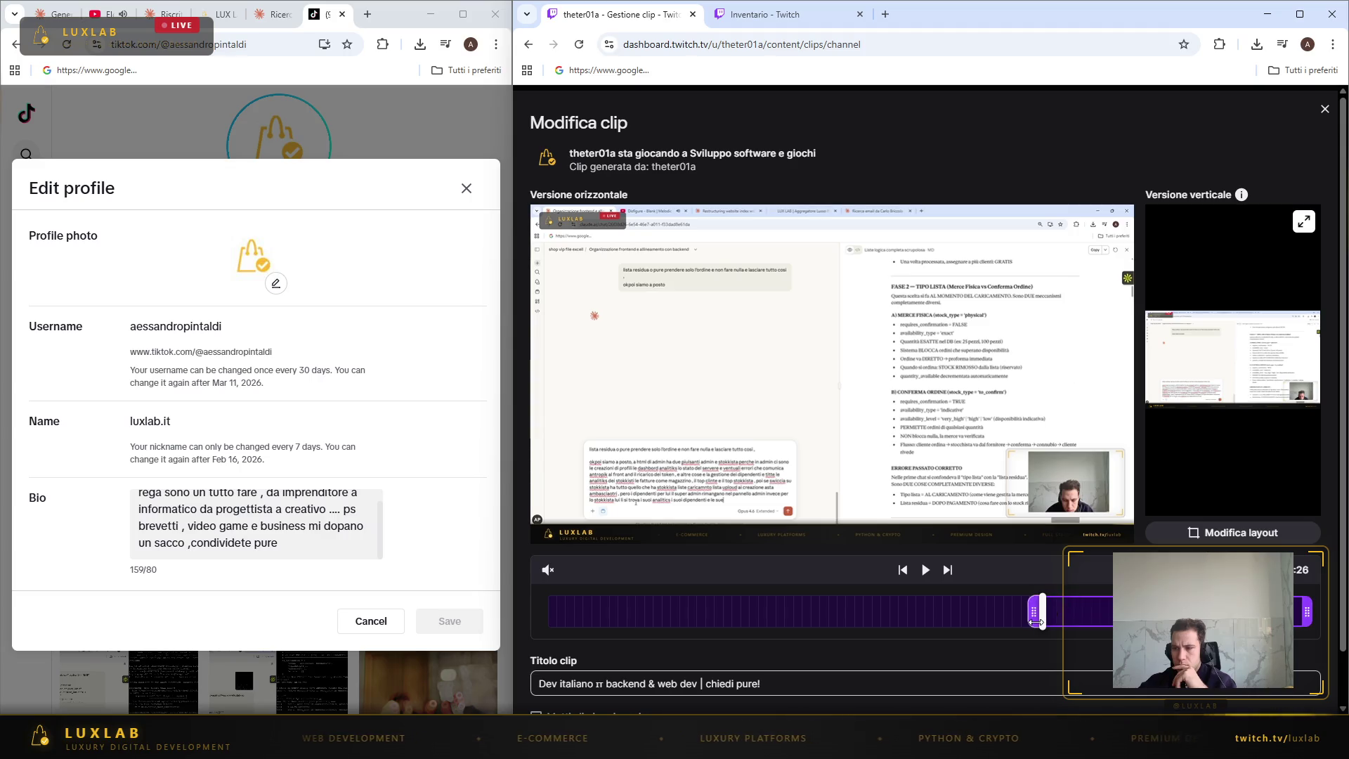
{"action": "left_click_drag", "start_coordinate": [1034, 613], "coordinate": [991, 620]}
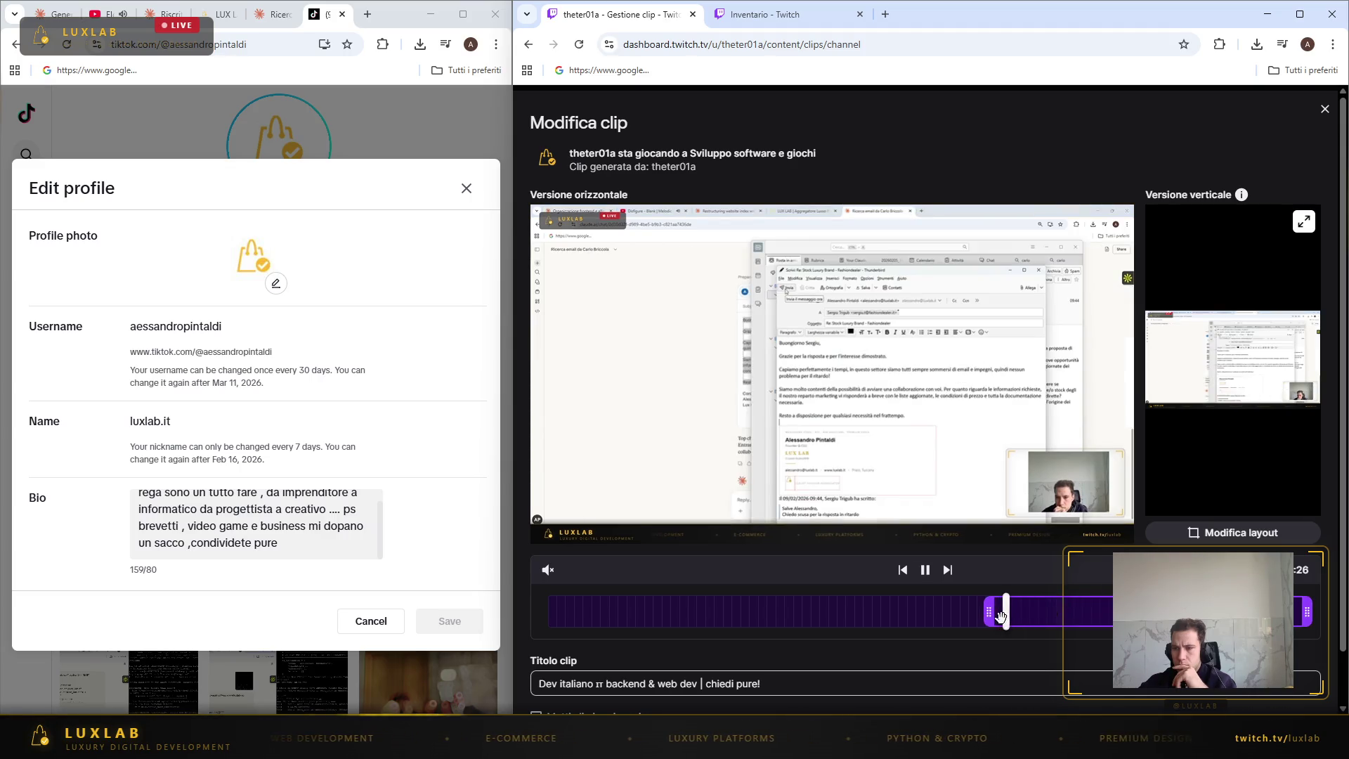
{"action": "left_click_drag", "start_coordinate": [989, 616], "coordinate": [963, 614]}
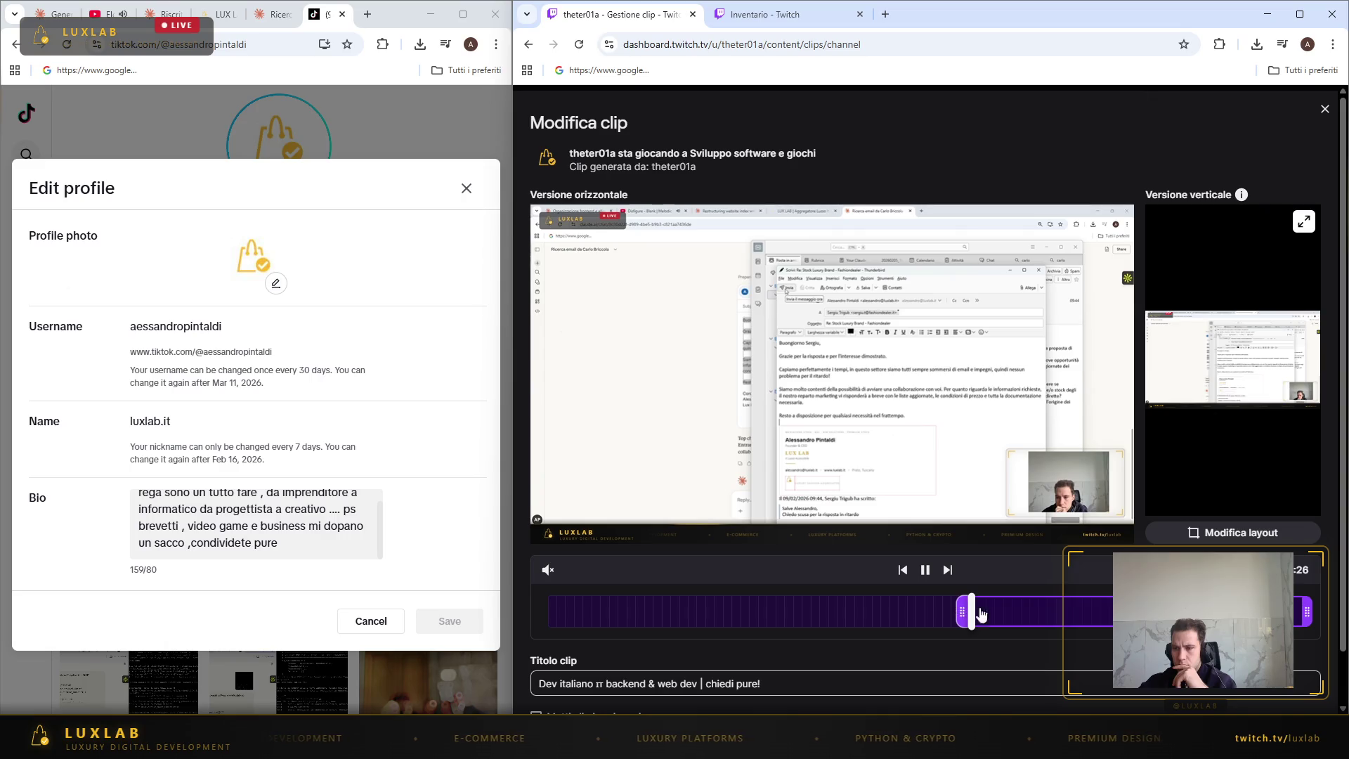
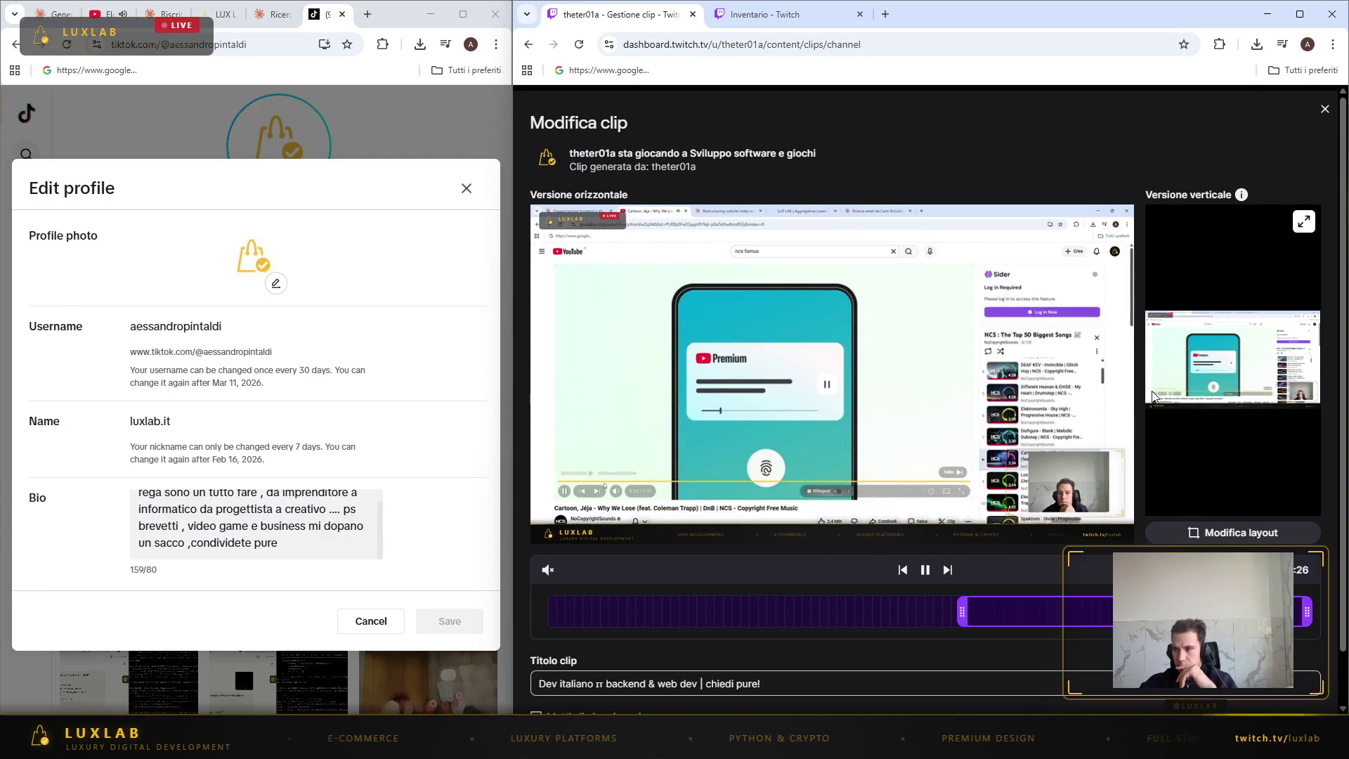
- Open the clip's vertical layout editor and shift the crop frame further left
{"action": "scroll", "coordinate": [947, 456], "scroll_direction": "down", "scroll_amount": 1}
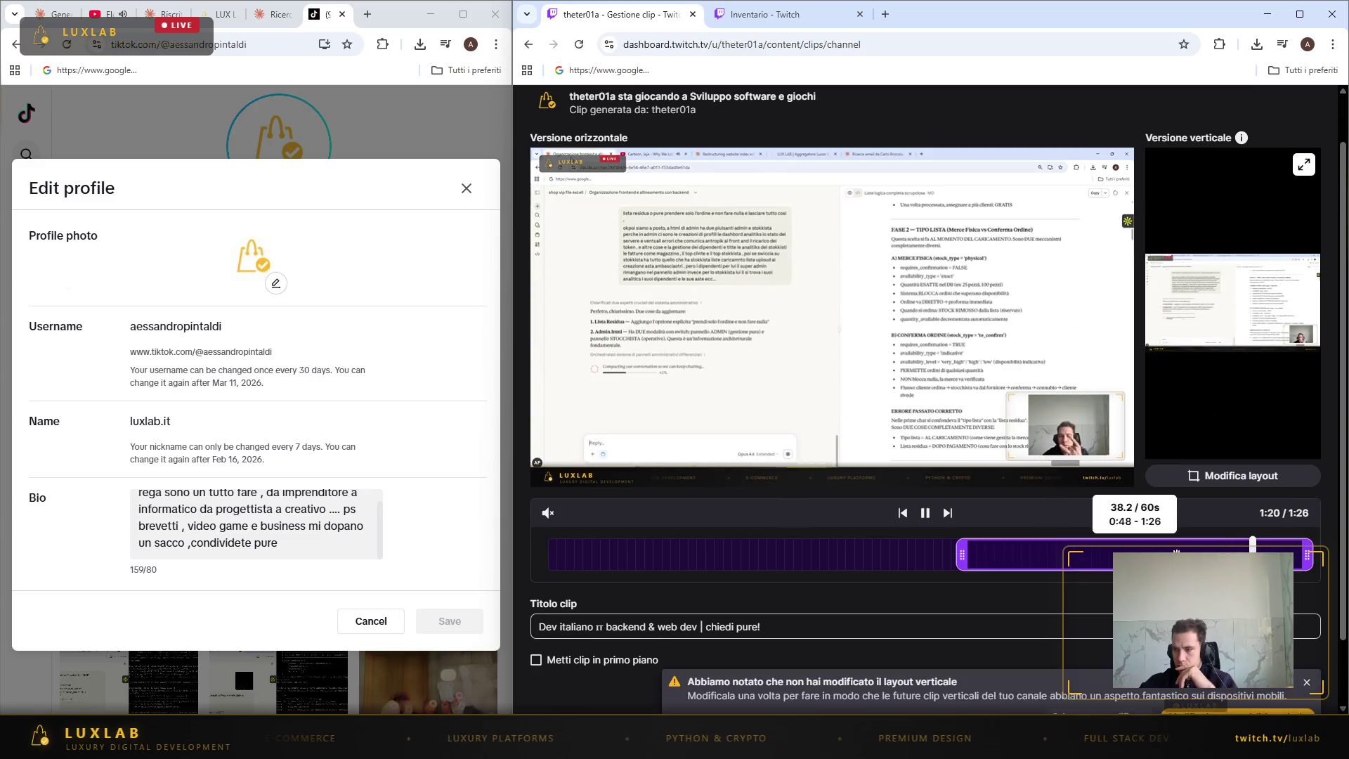
{"action": "scroll", "coordinate": [1025, 399], "scroll_direction": "down", "scroll_amount": 1}
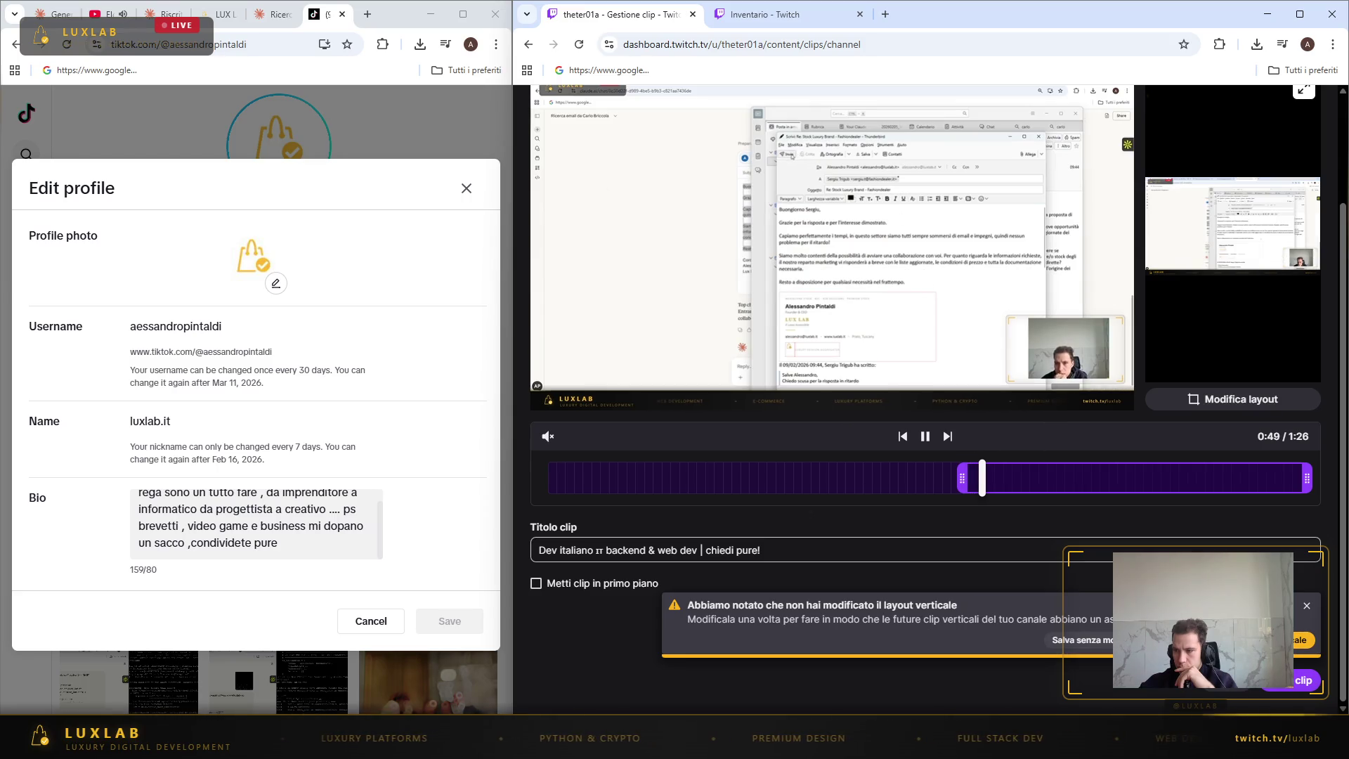
{"action": "left_click", "coordinate": [1300, 640]}
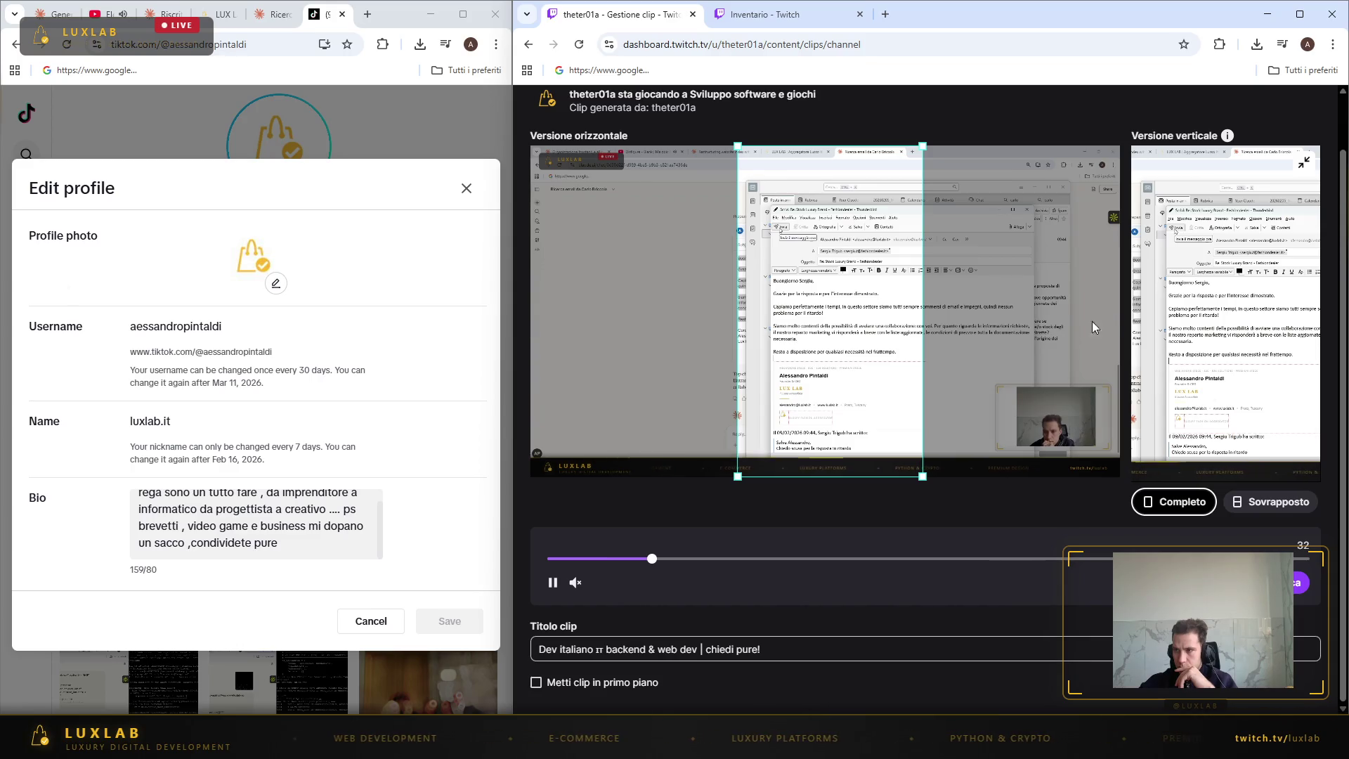
{"action": "mouse_move", "coordinate": [862, 361]}
{"action": "left_mouse_down"}
{"action": "mouse_move", "coordinate": [771, 361]}
{"action": "mouse_move", "coordinate": [970, 387]}
{"action": "mouse_move", "coordinate": [834, 398]}
{"action": "left_mouse_up"}
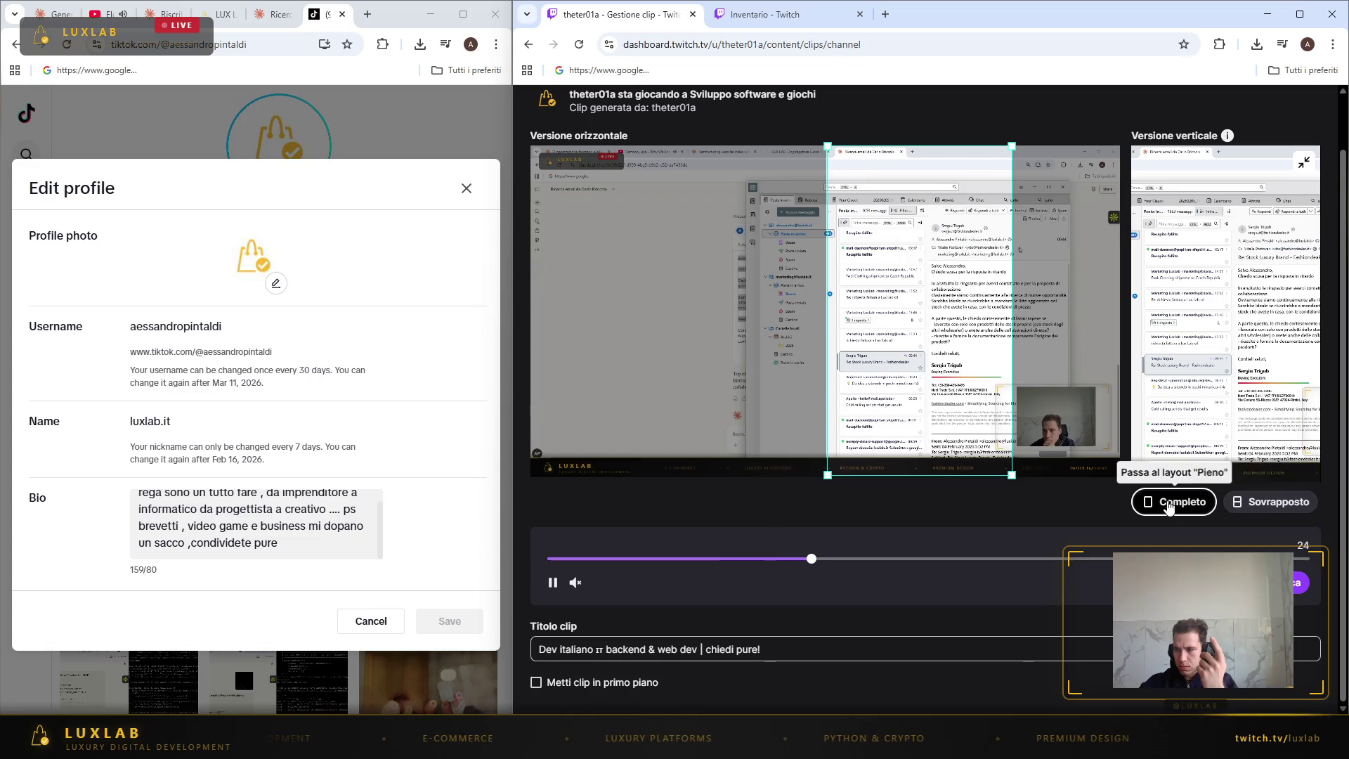
- Try the Sovrapposto layout, revert to Completo, and close the clip editor
{"action": "left_click", "coordinate": [1249, 502]}
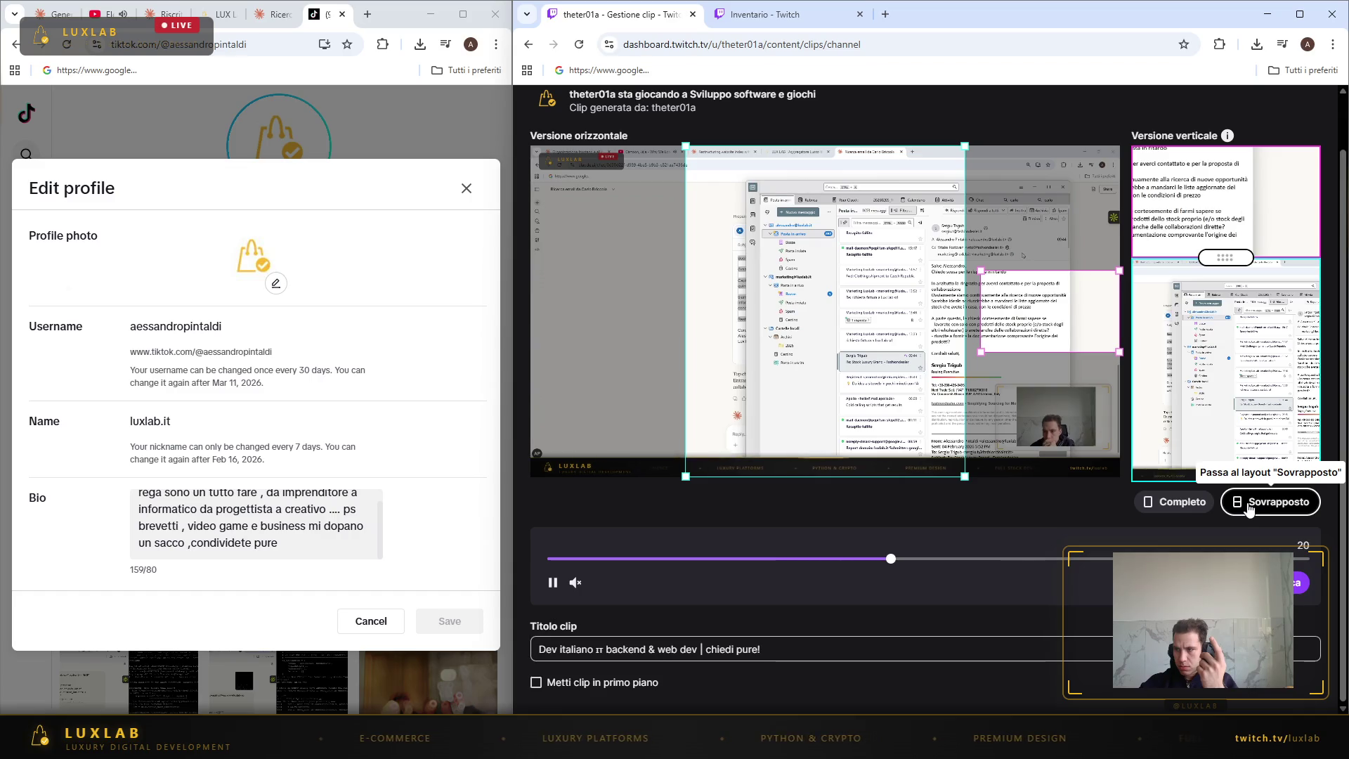
{"action": "left_click", "coordinate": [1174, 502]}
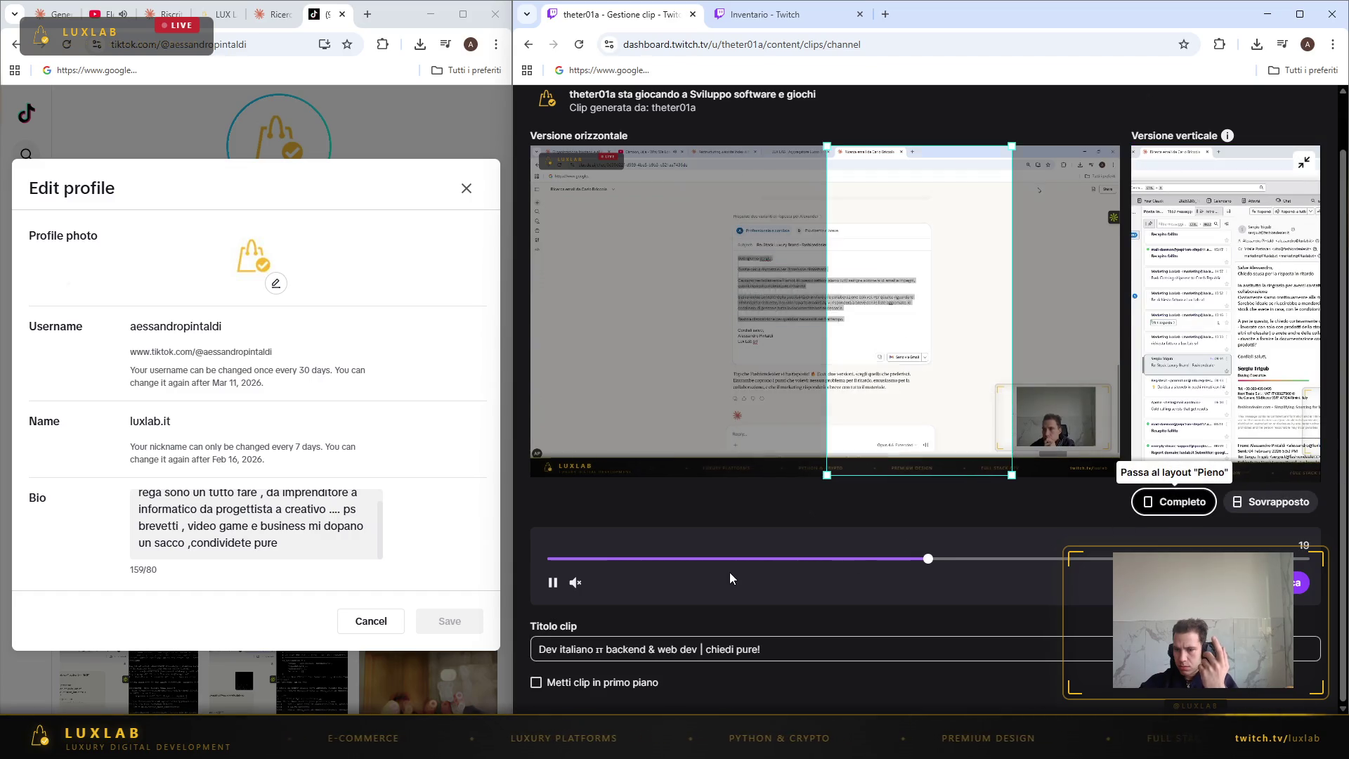
{"action": "left_click", "coordinate": [528, 44]}
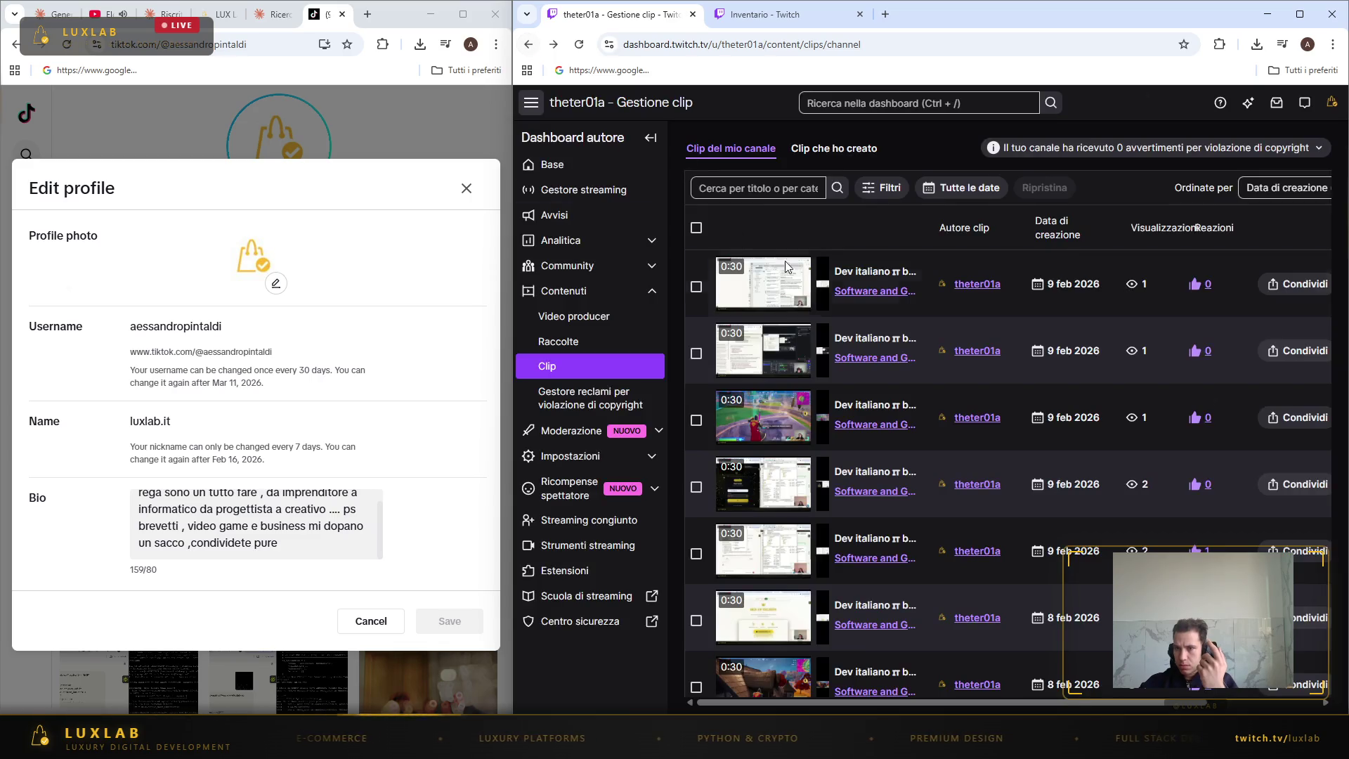
- Start a TikTok export of the newest clip and drag its start trim to 0:50
{"action": "left_click", "coordinate": [1293, 284]}
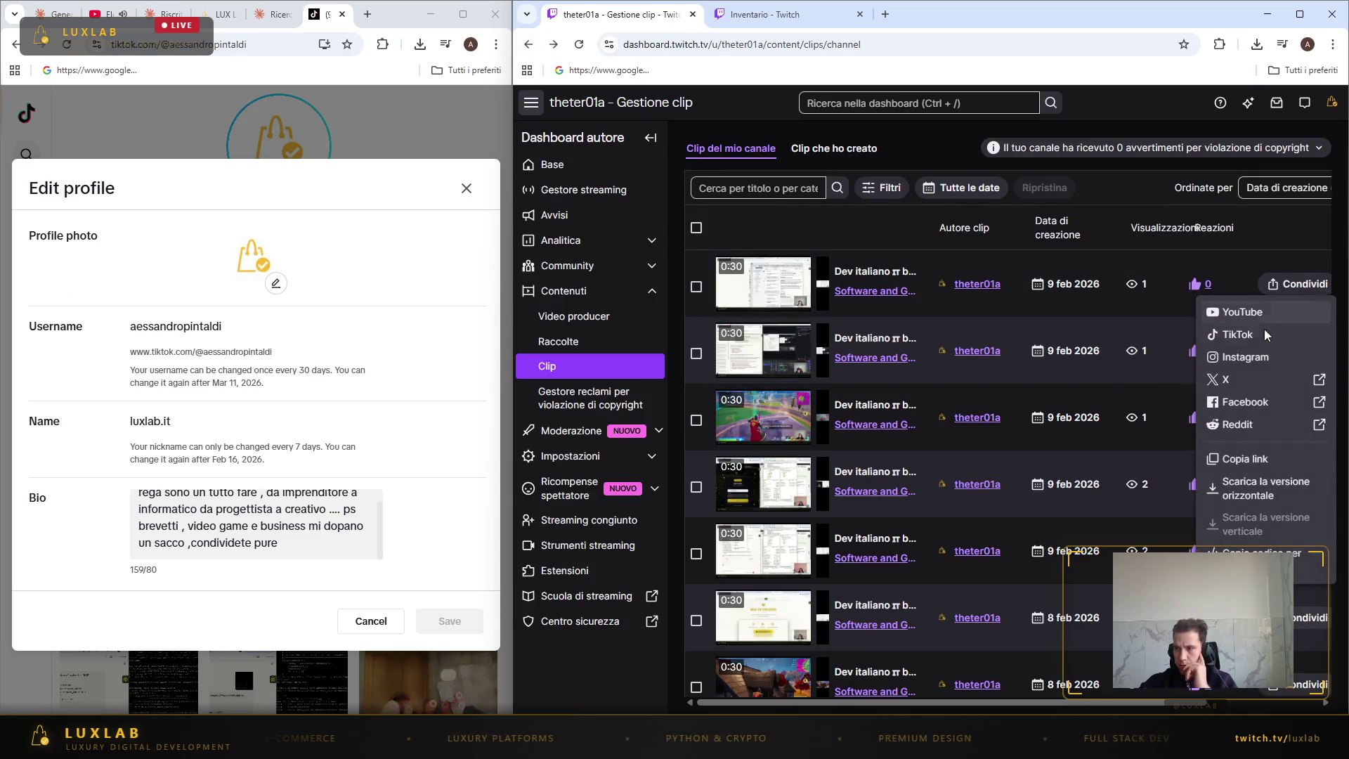
{"action": "left_click", "coordinate": [1259, 336]}
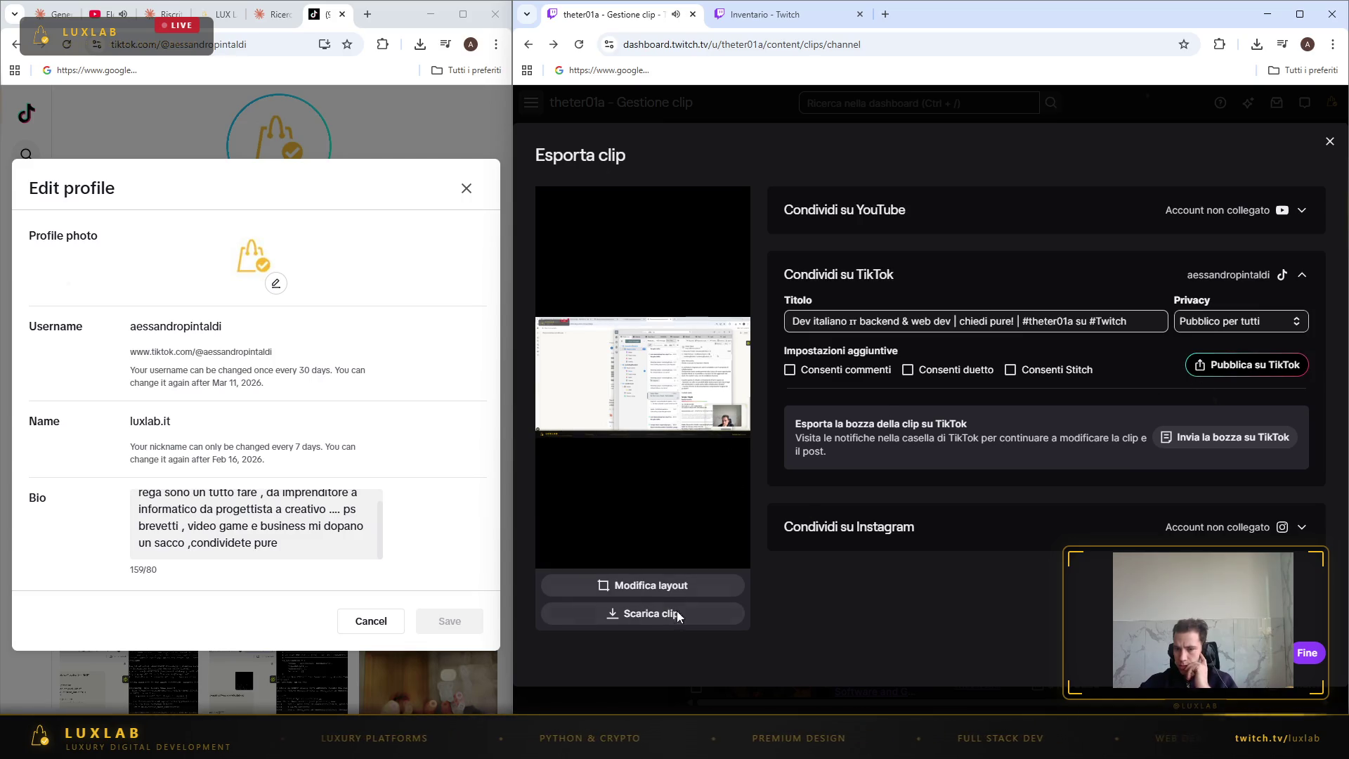
{"action": "left_click", "coordinate": [675, 590]}
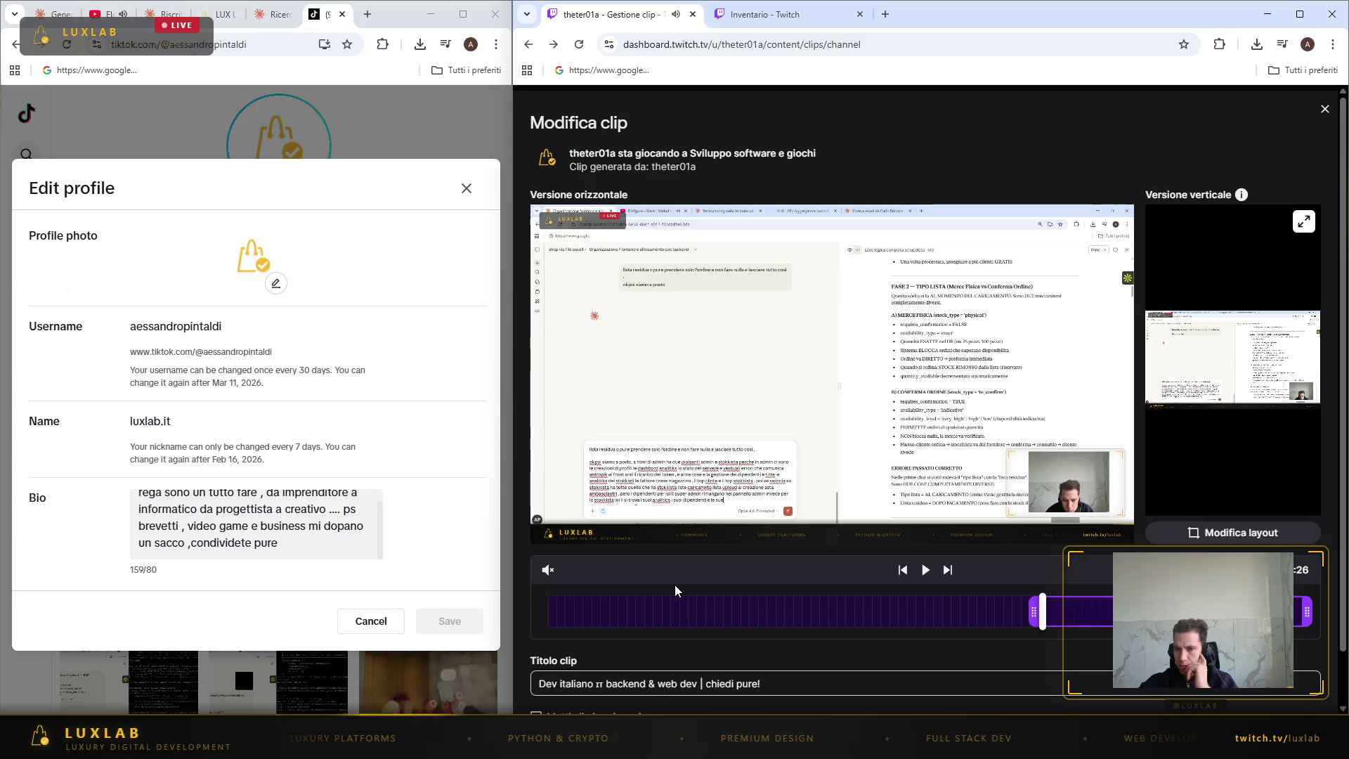
{"action": "scroll", "coordinate": [835, 624], "scroll_direction": "down", "scroll_amount": 1}
{"action": "left_click_drag", "start_coordinate": [1034, 555], "coordinate": [984, 562]}
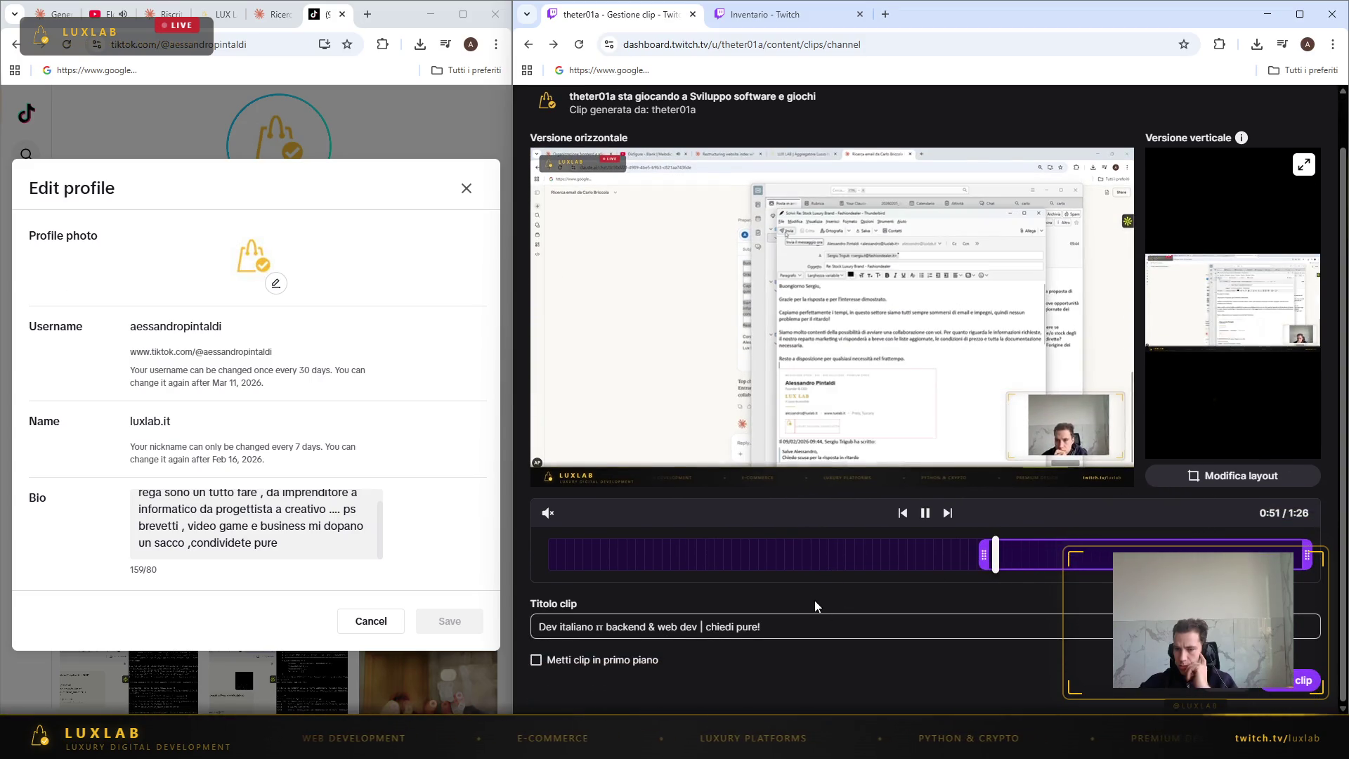
- Save the 0:50–1:26 trim, confirm re-rendering, and widen the TikTok window
{"action": "left_click", "coordinate": [1285, 688]}
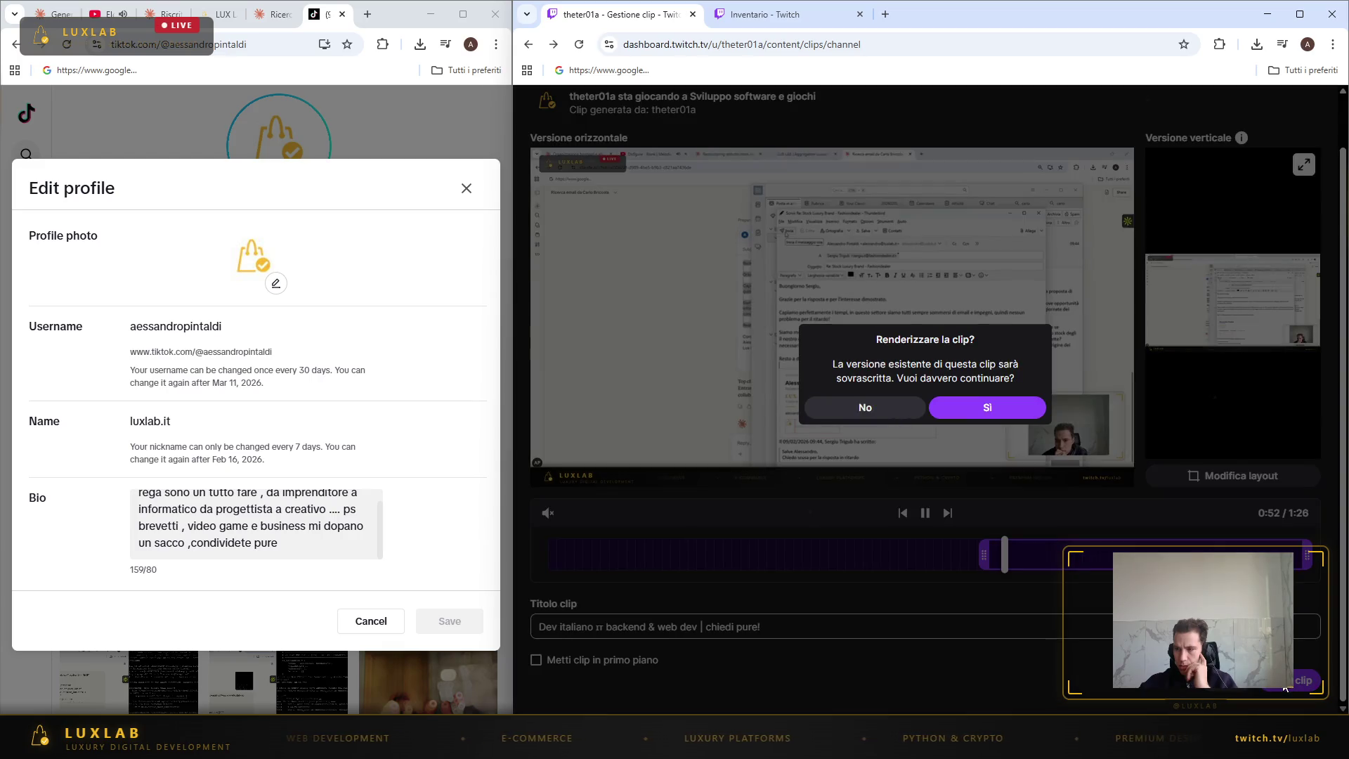
{"action": "left_click", "coordinate": [983, 415]}
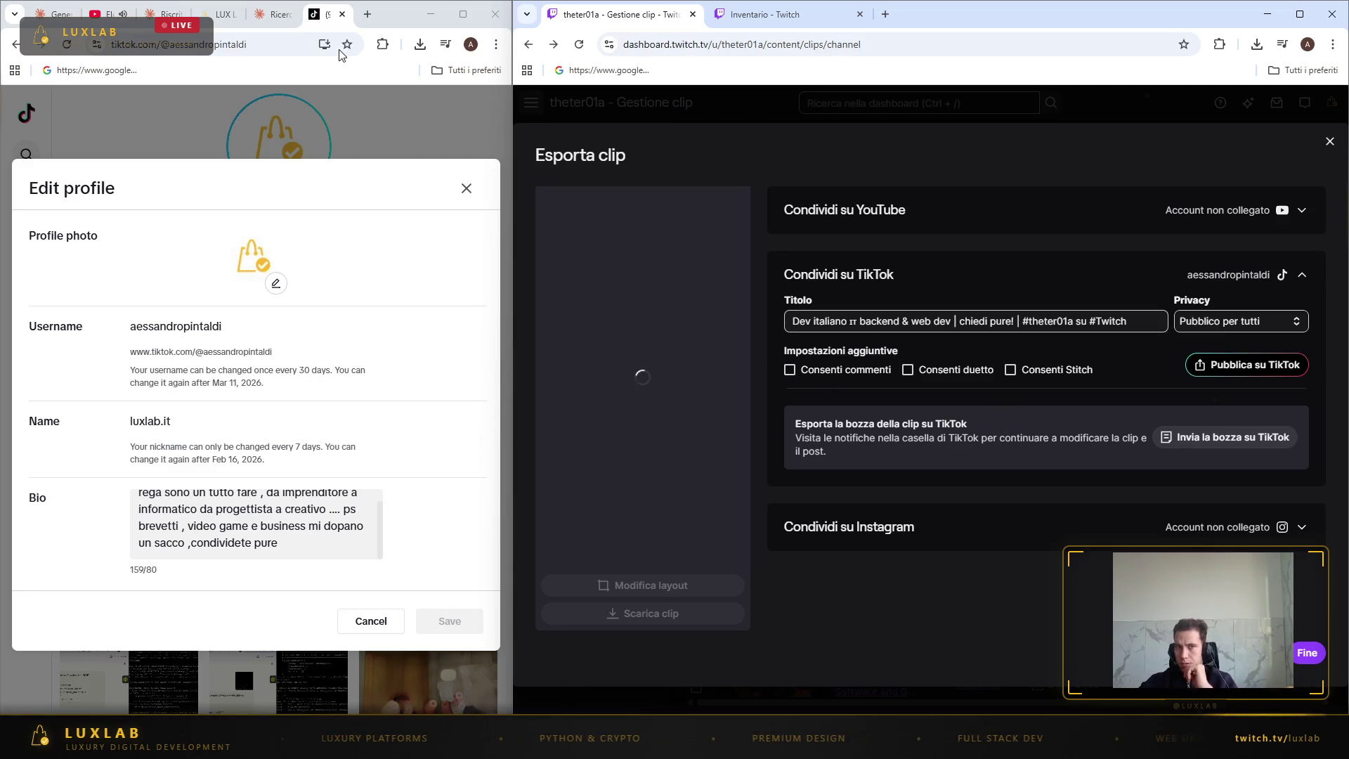
{"action": "left_click_drag", "start_coordinate": [514, 196], "coordinate": [592, 200]}
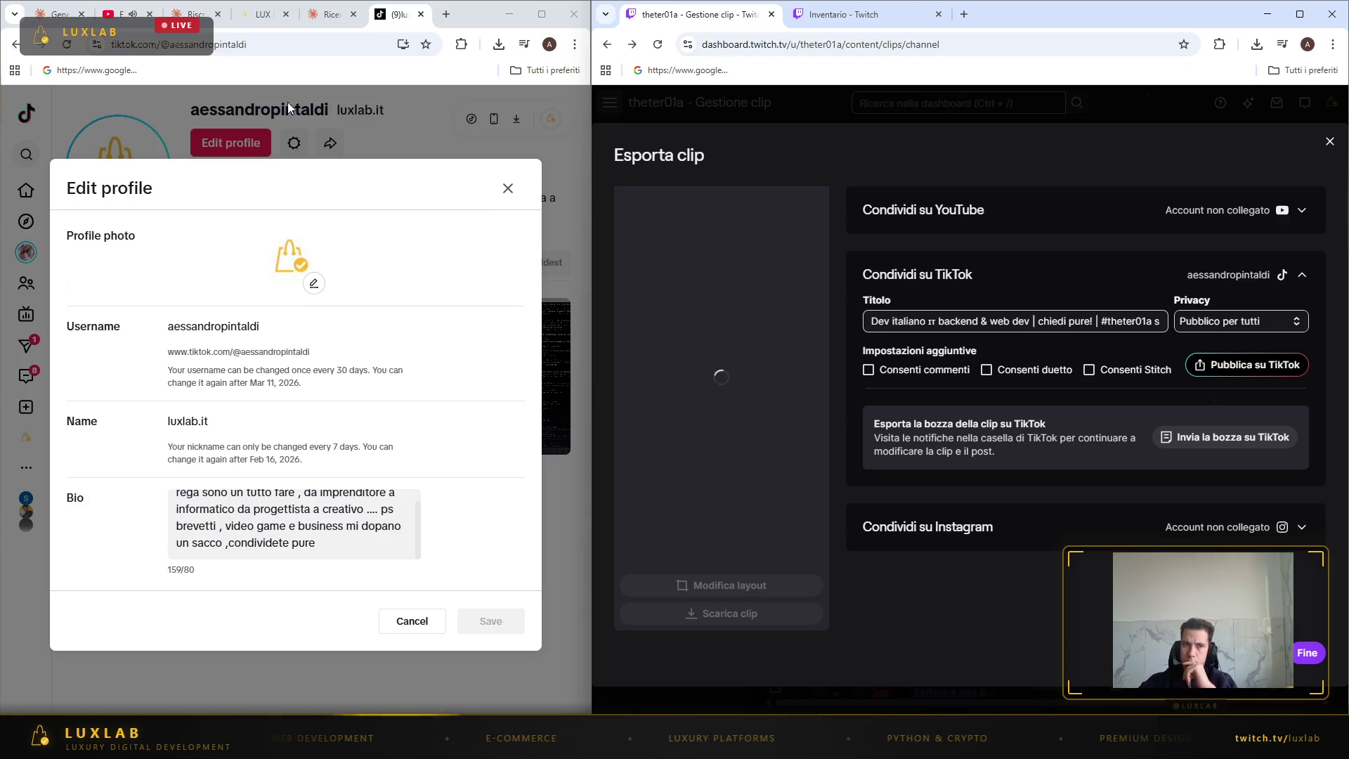
{"action": "left_click", "coordinate": [196, 14]}
- Retry Claude's failed site-rewrite reply and download the Twitch clip as an MP4
{"action": "scroll", "coordinate": [295, 352], "scroll_direction": "down", "scroll_amount": 4}
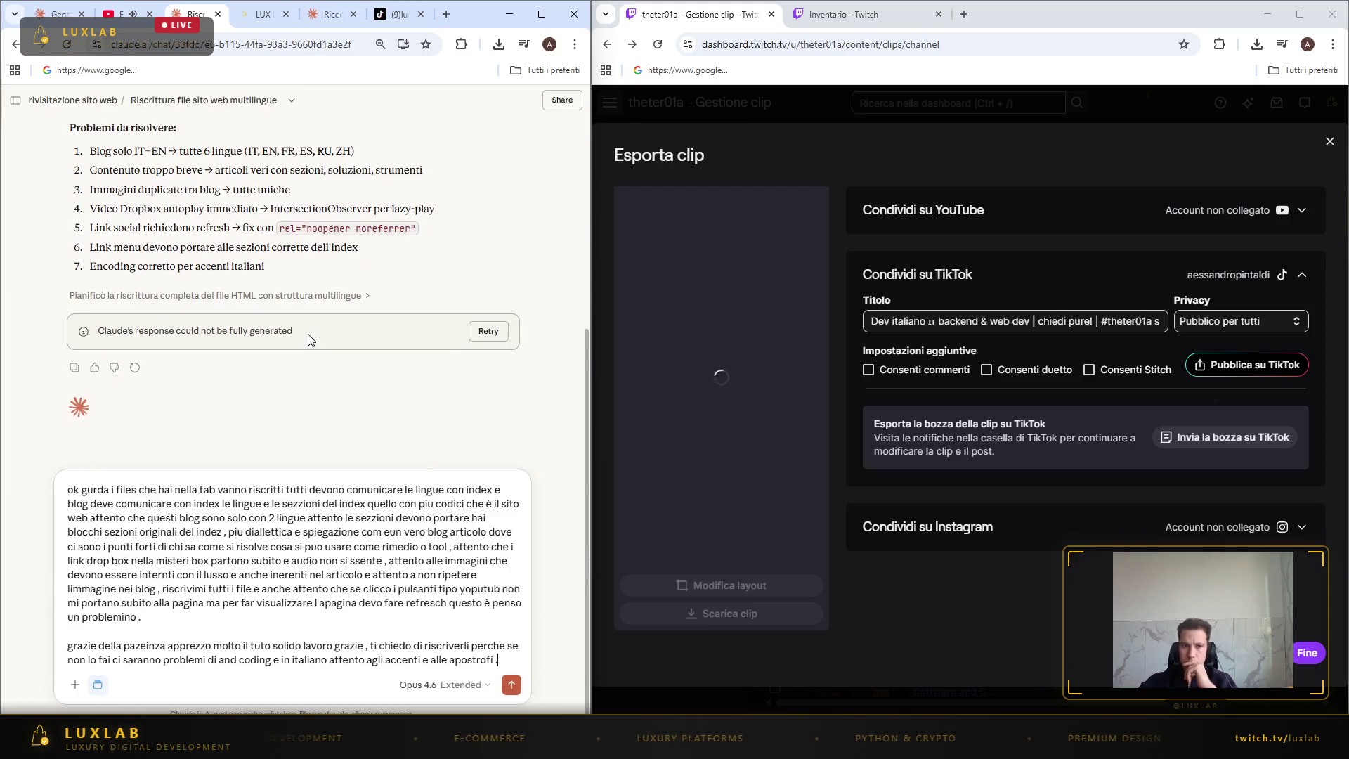
{"action": "scroll", "coordinate": [355, 366], "scroll_direction": "up", "scroll_amount": 6}
{"action": "scroll", "coordinate": [348, 355], "scroll_direction": "down", "scroll_amount": 3}
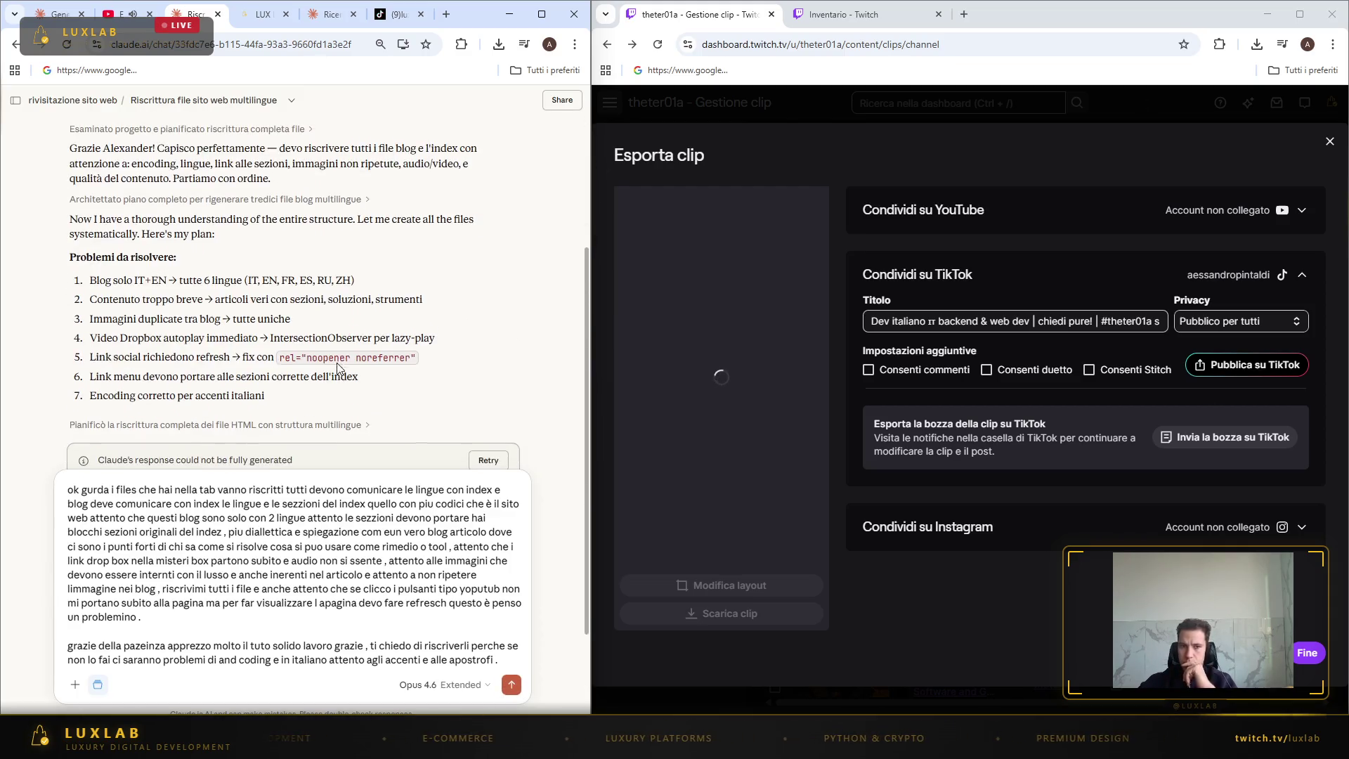
{"action": "scroll", "coordinate": [344, 350], "scroll_direction": "down", "scroll_amount": 3}
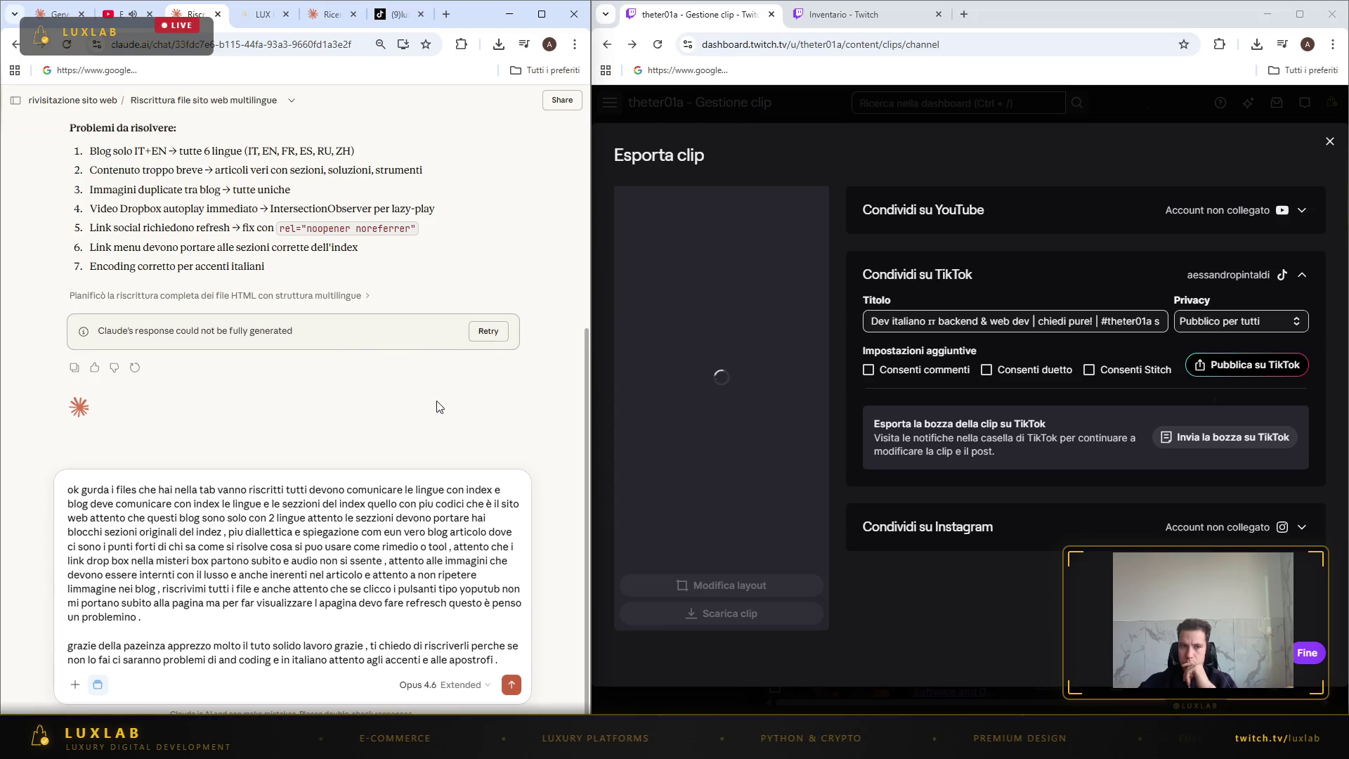
{"action": "left_click", "coordinate": [490, 333]}
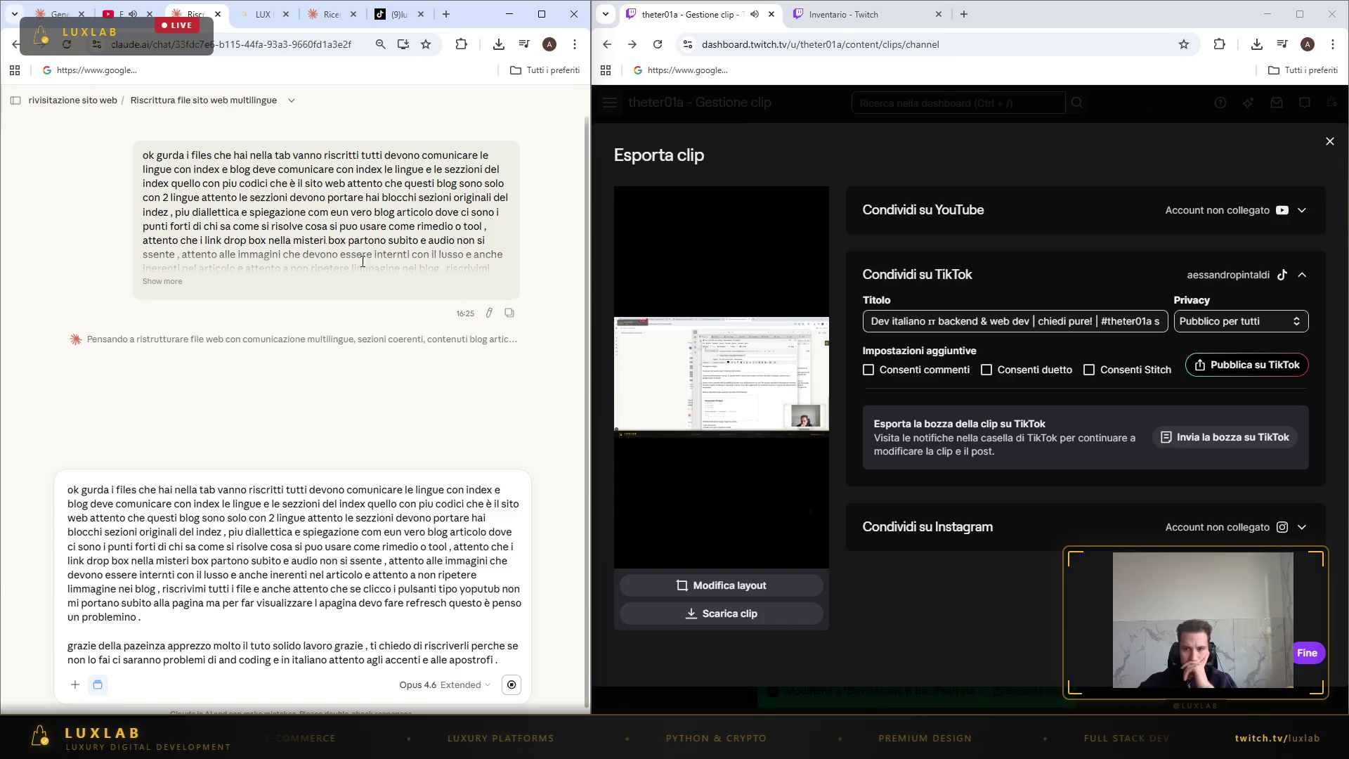
{"action": "left_click", "coordinate": [755, 617]}
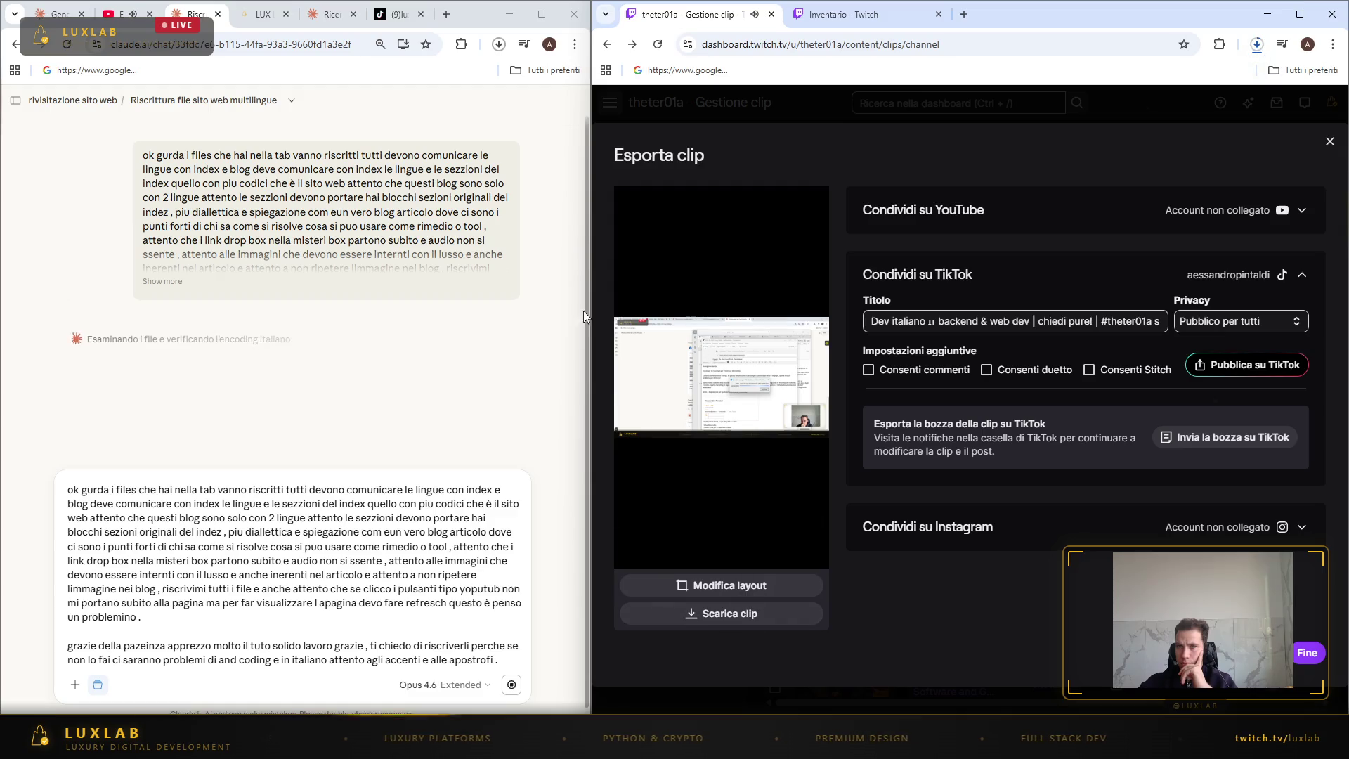
{"action": "left_click", "coordinate": [395, 16]}
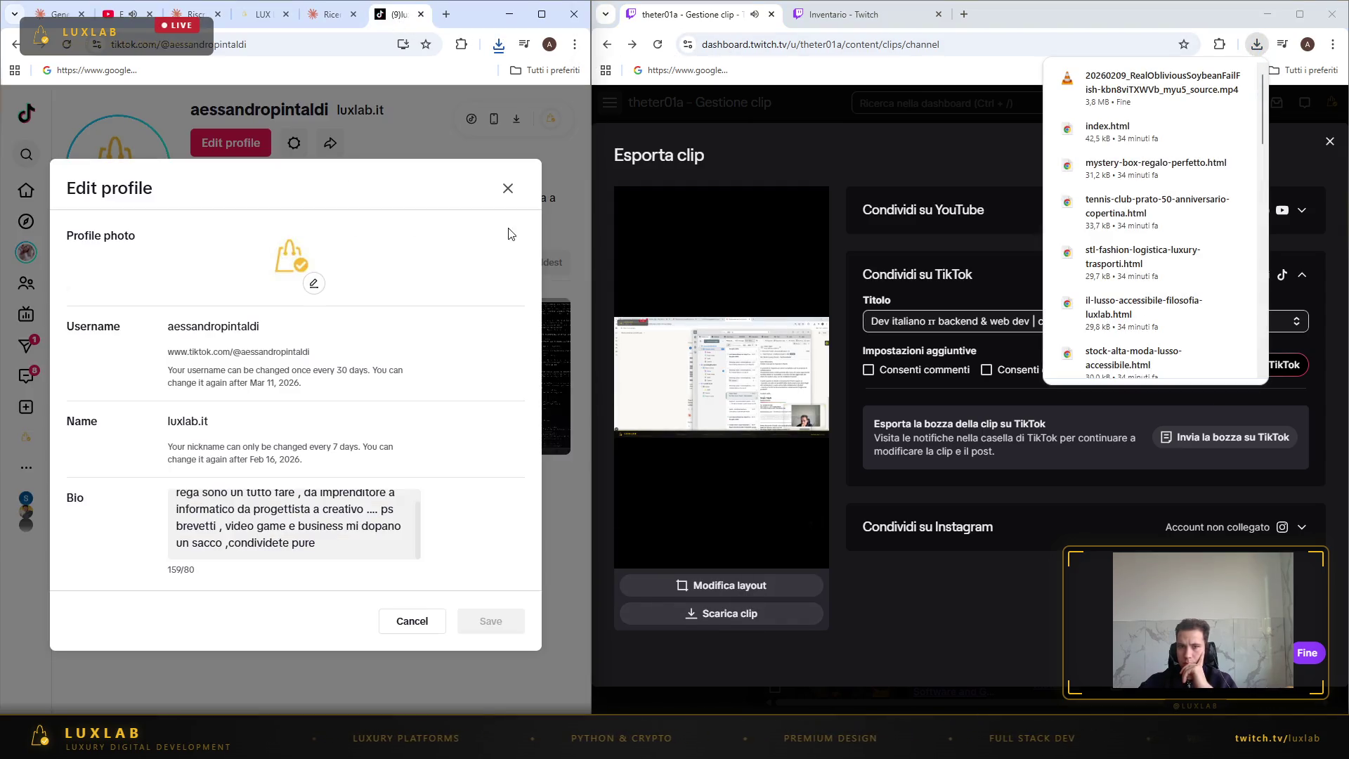
- Close Edit profile and install TikTok as a desktop app, moving its window lower
{"action": "left_click", "coordinate": [508, 190]}
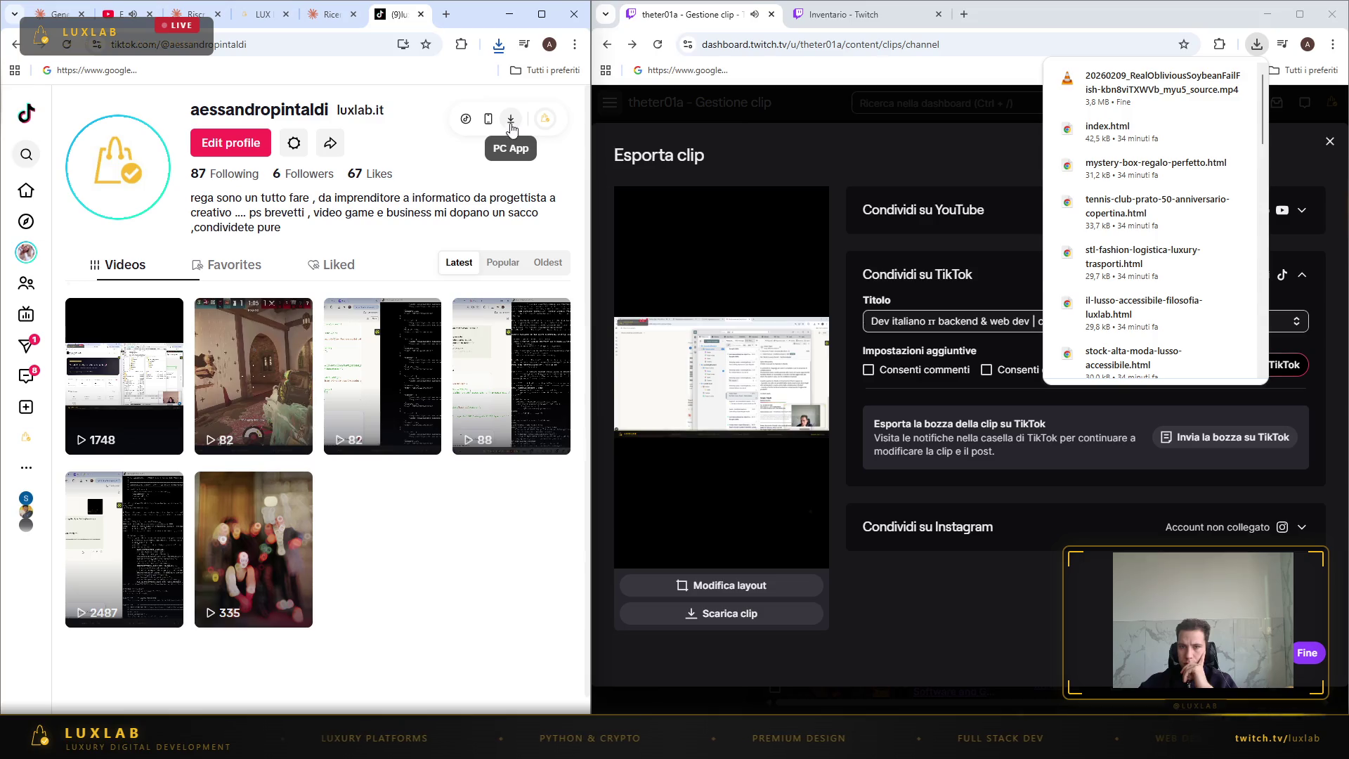
{"action": "left_click", "coordinate": [513, 124]}
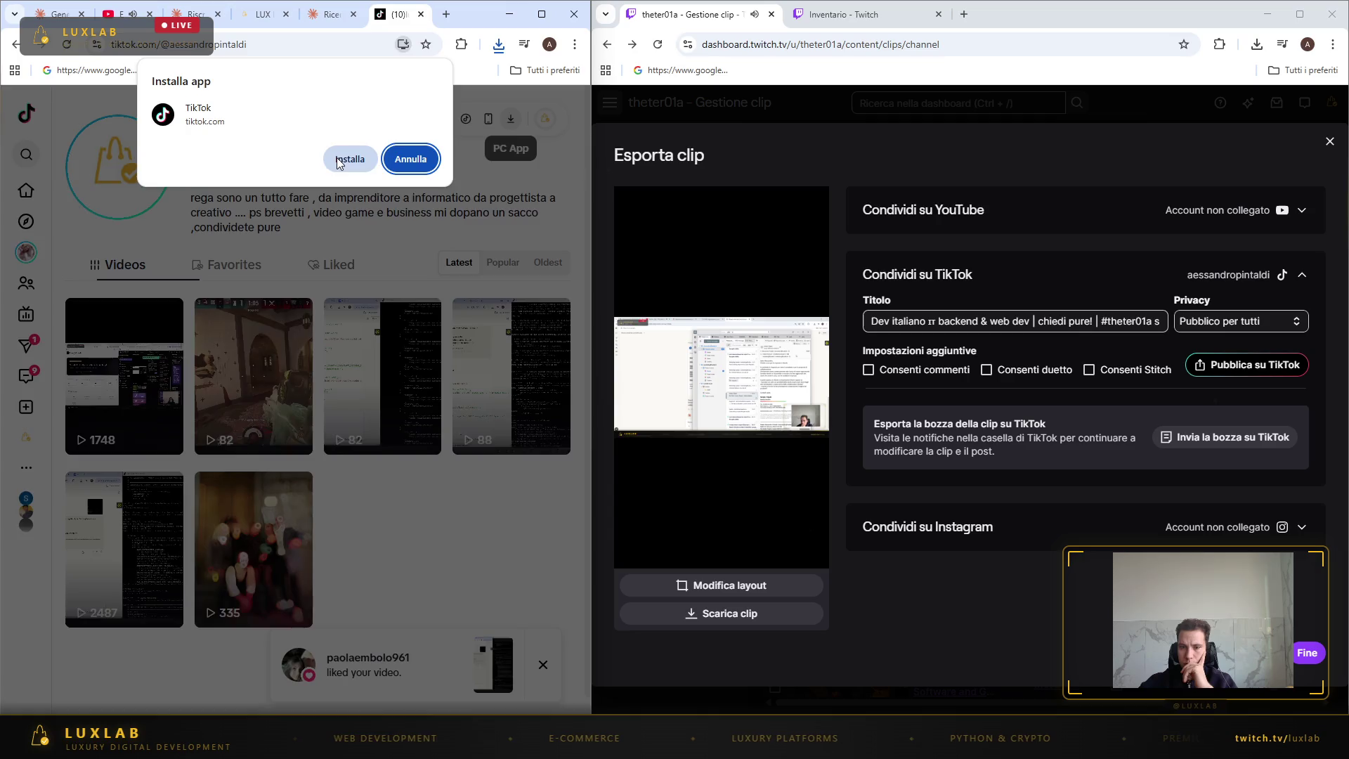
{"action": "left_click", "coordinate": [350, 159]}
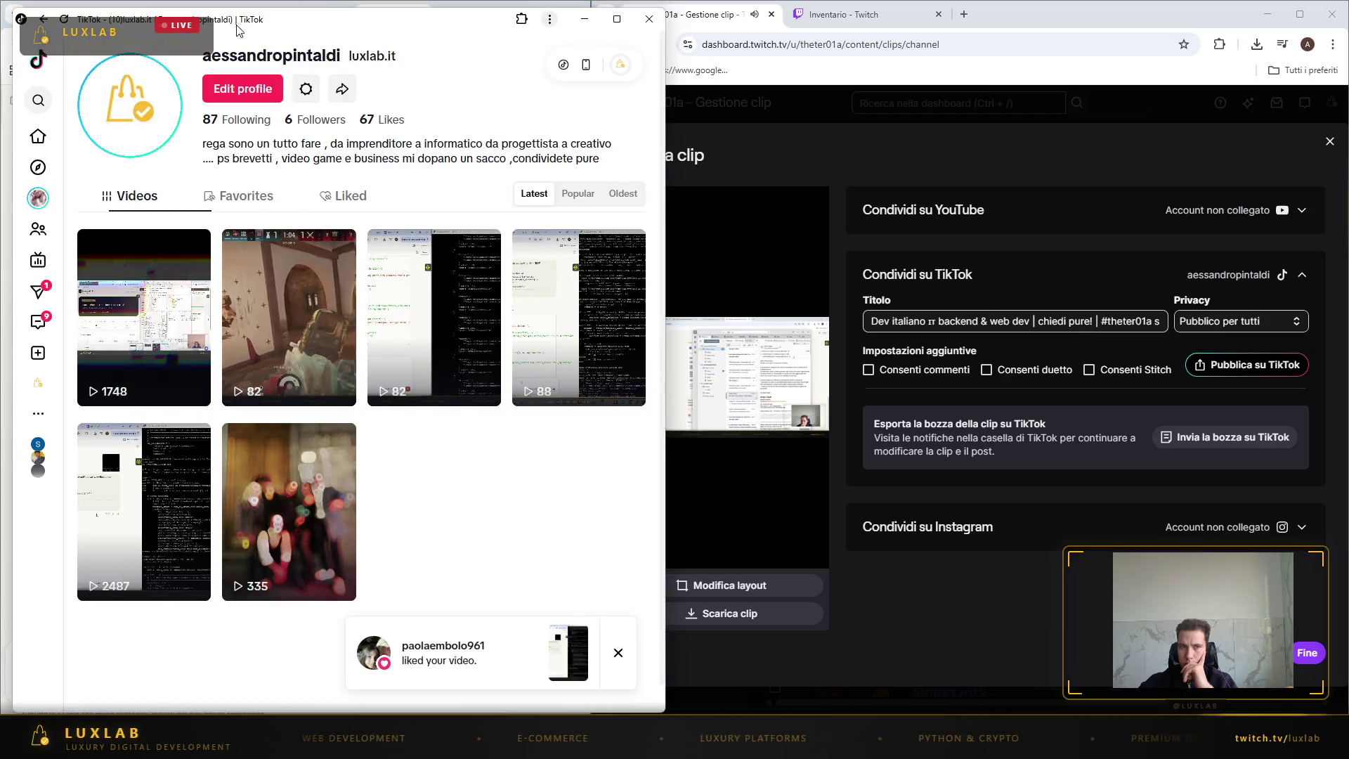
{"action": "left_click_drag", "start_coordinate": [340, 30], "coordinate": [341, 98]}
{"action": "left_click", "coordinate": [522, 88]}
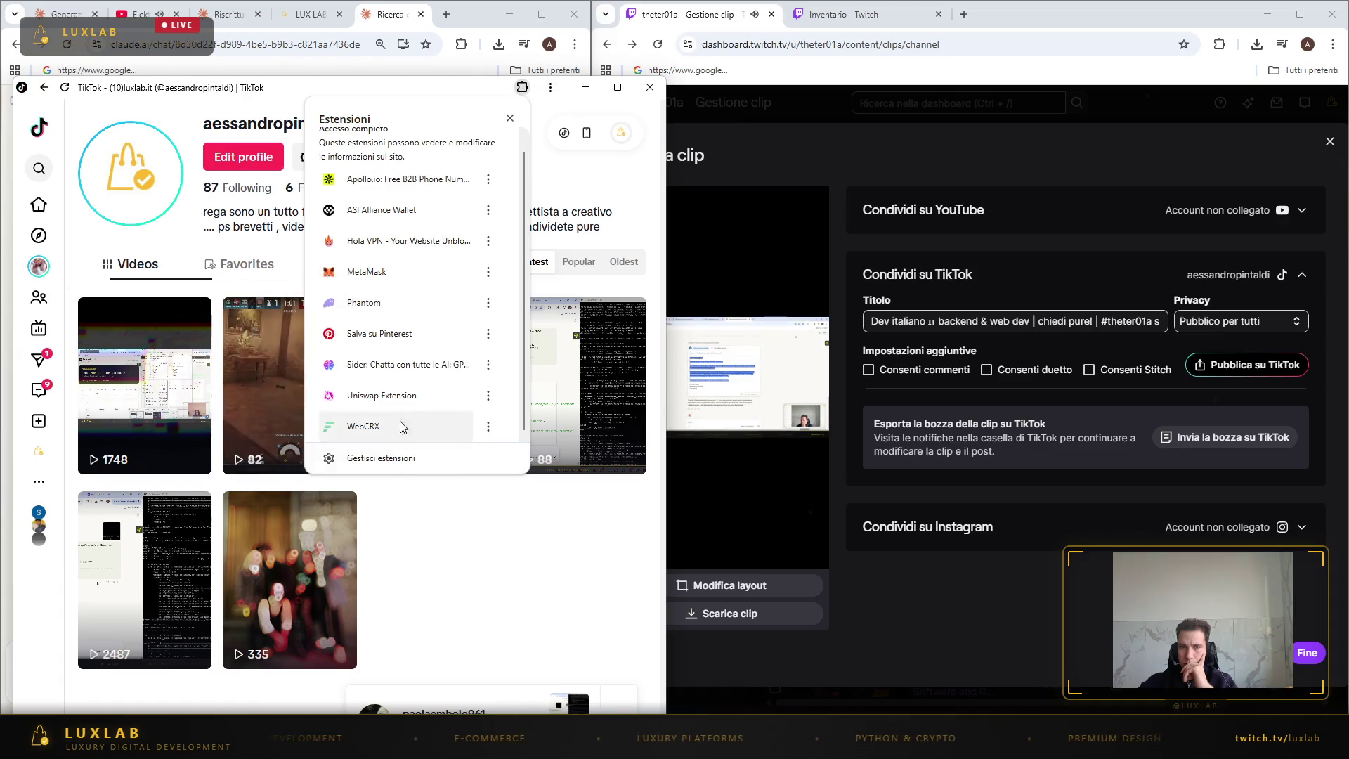
- Open Chrome's full extensions management page from the extensions menu
{"action": "scroll", "coordinate": [418, 366], "scroll_direction": "up", "scroll_amount": 1}
{"action": "left_click", "coordinate": [522, 87]}
{"action": "left_click", "coordinate": [522, 87]}
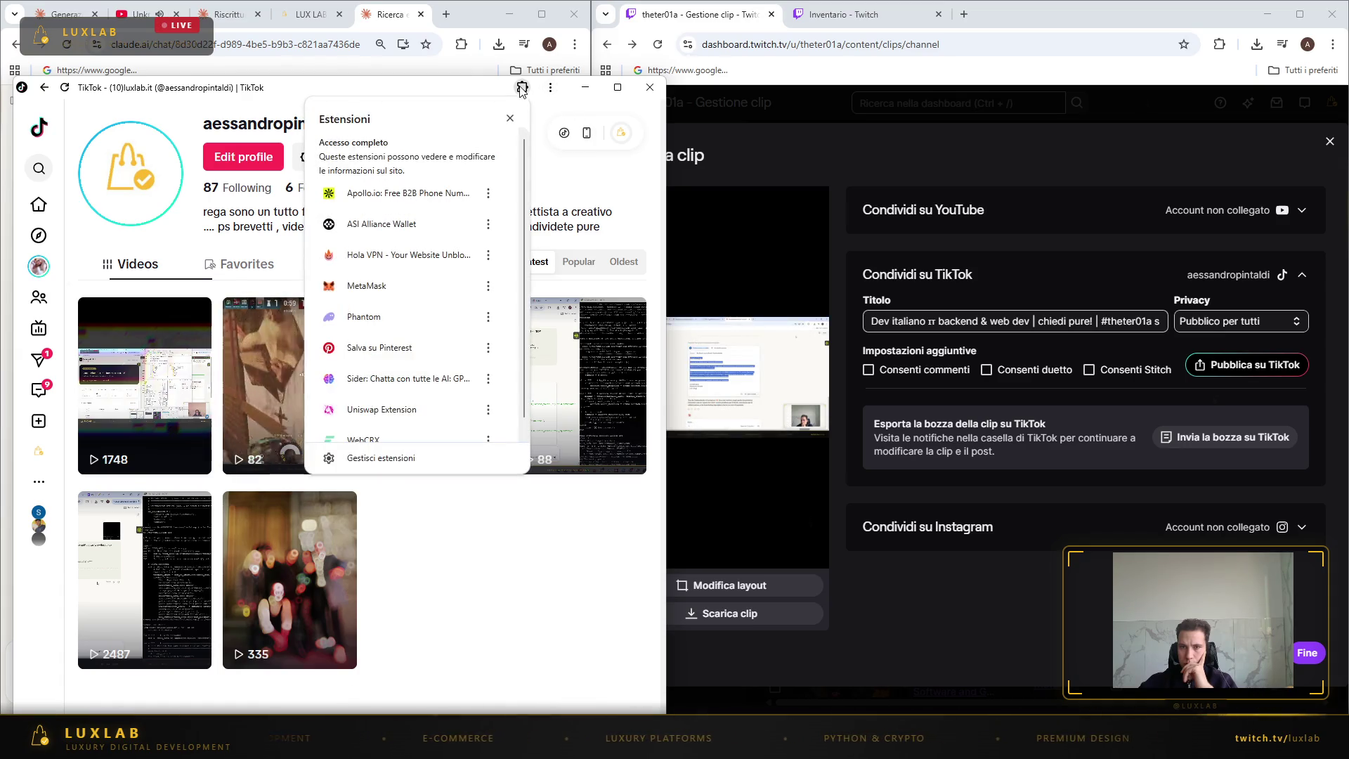
{"action": "left_click", "coordinate": [411, 456]}
{"action": "scroll", "coordinate": [334, 341], "scroll_direction": "down", "scroll_amount": 8}
{"action": "scroll", "coordinate": [335, 340], "scroll_direction": "down", "scroll_amount": 10}
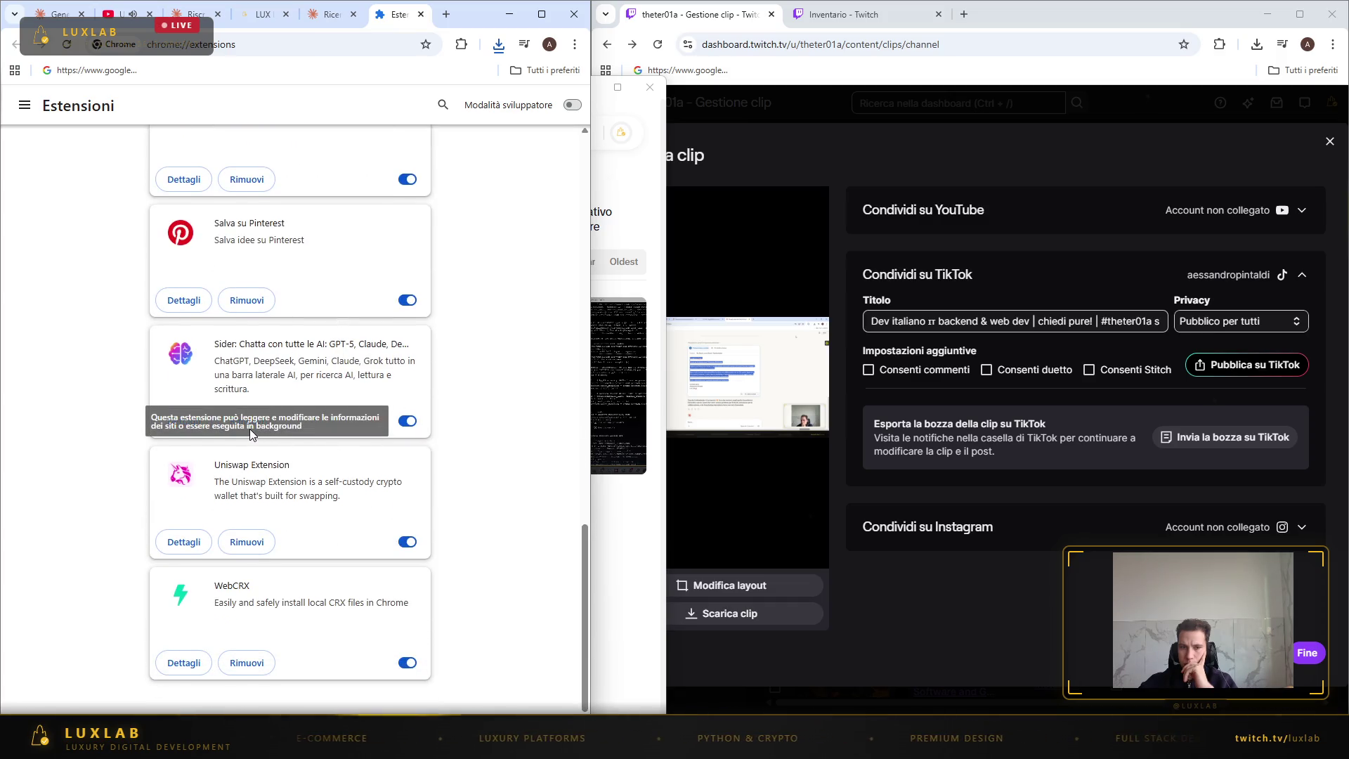
- Uninstall Sider AI citing privacy concerns, then close the leftover Web Store tabs
{"action": "left_click", "coordinate": [234, 420]}
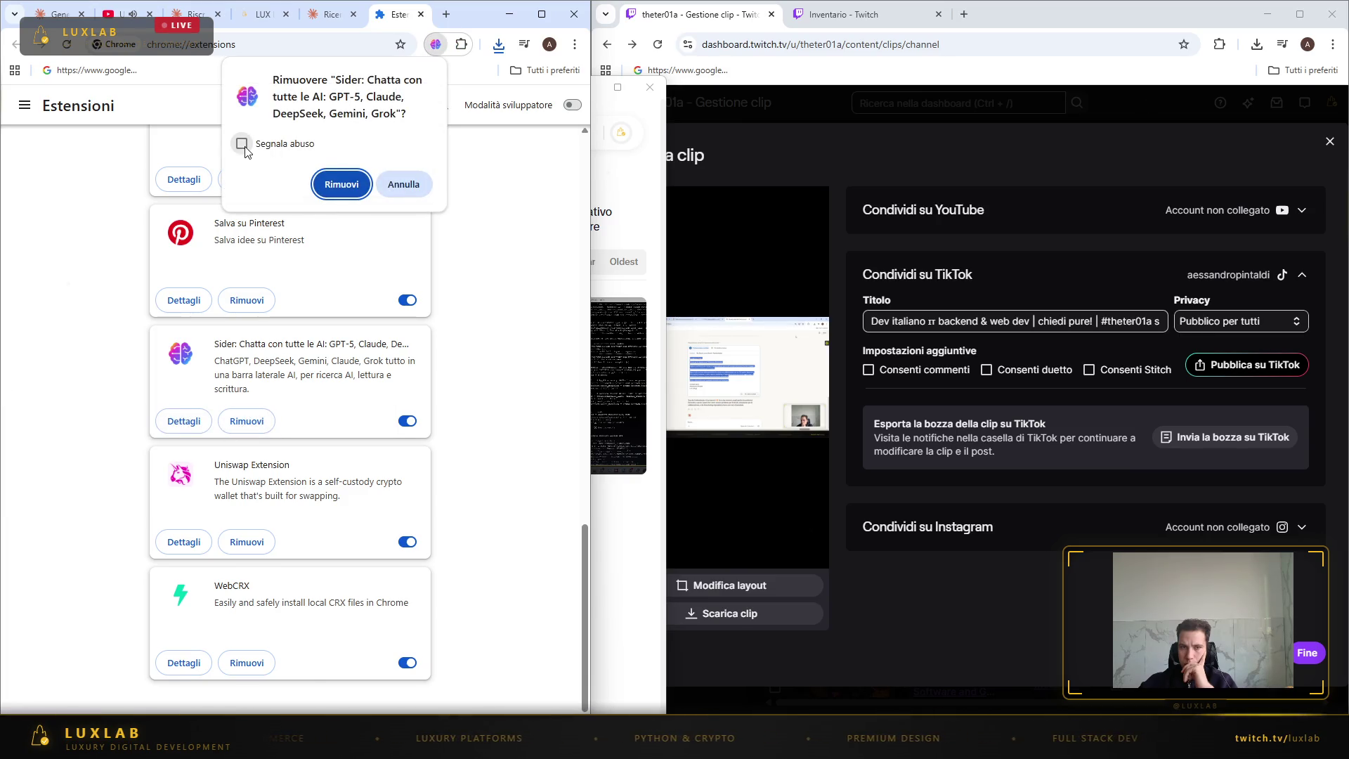
{"action": "left_click", "coordinate": [340, 189]}
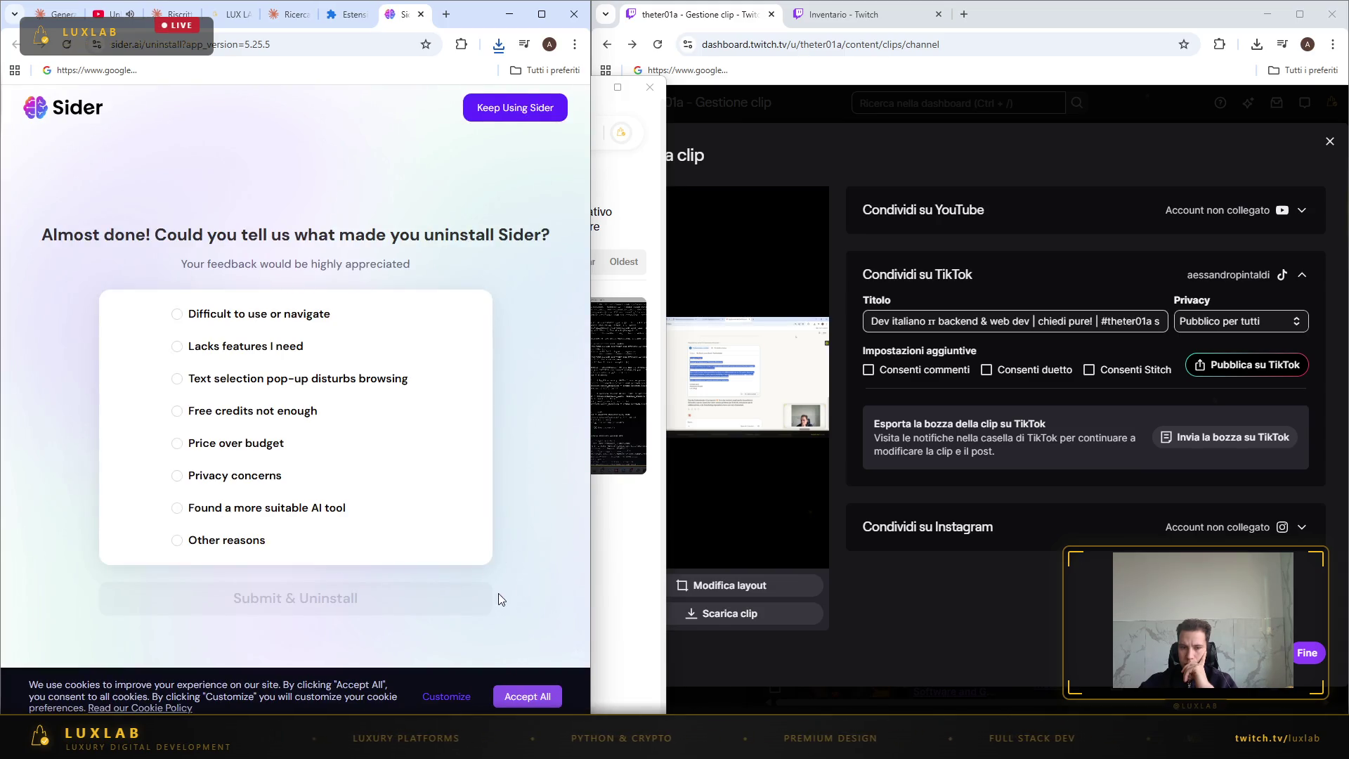
{"action": "left_click", "coordinate": [177, 476]}
{"action": "left_click", "coordinate": [232, 598]}
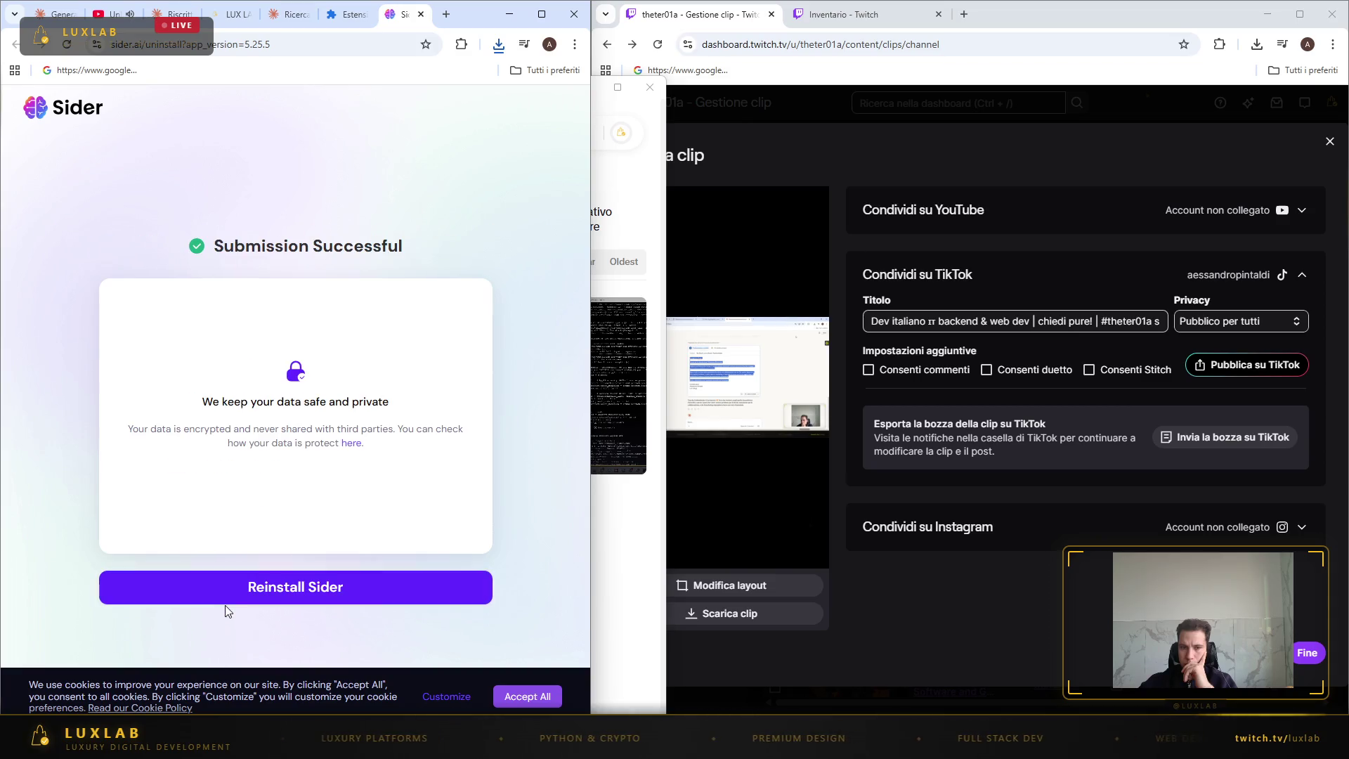
{"action": "left_click", "coordinate": [251, 593]}
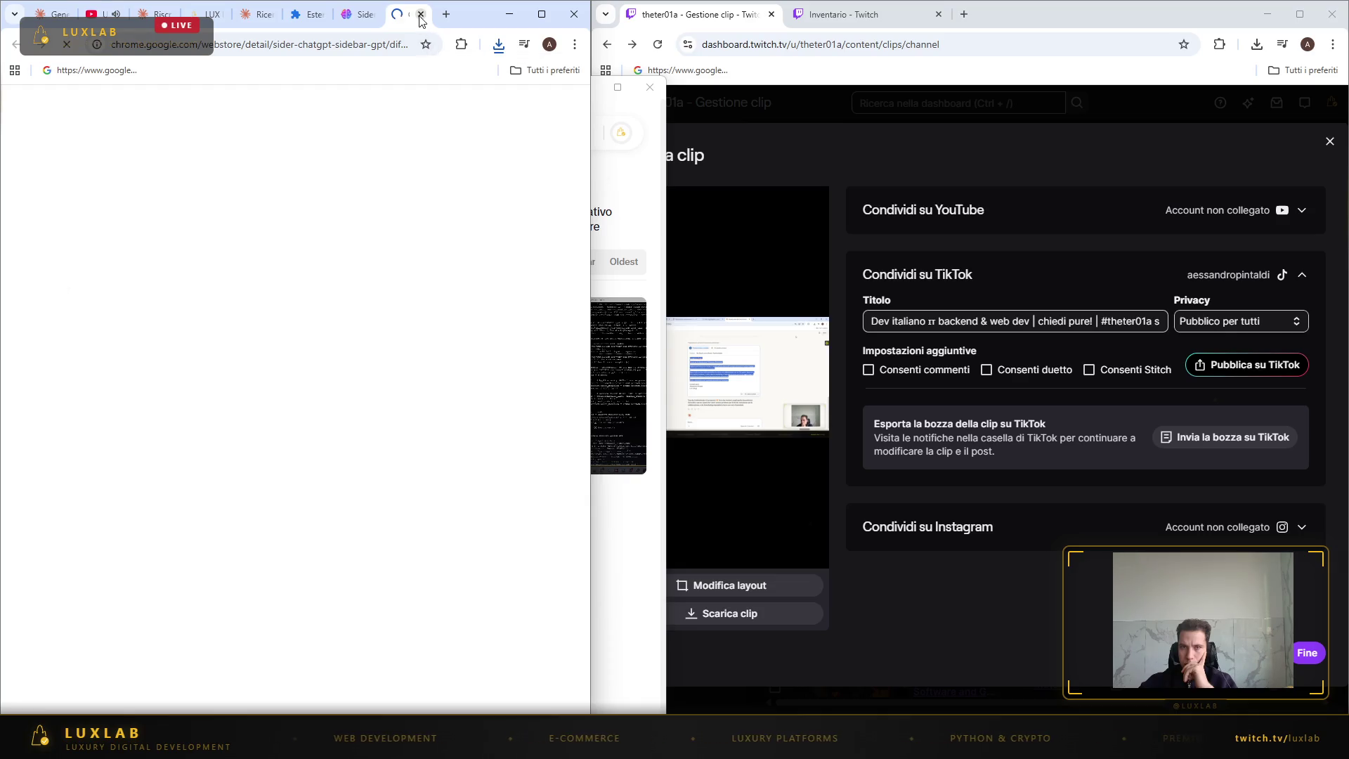
{"action": "left_click", "coordinate": [420, 14]}
{"action": "left_click", "coordinate": [421, 14]}
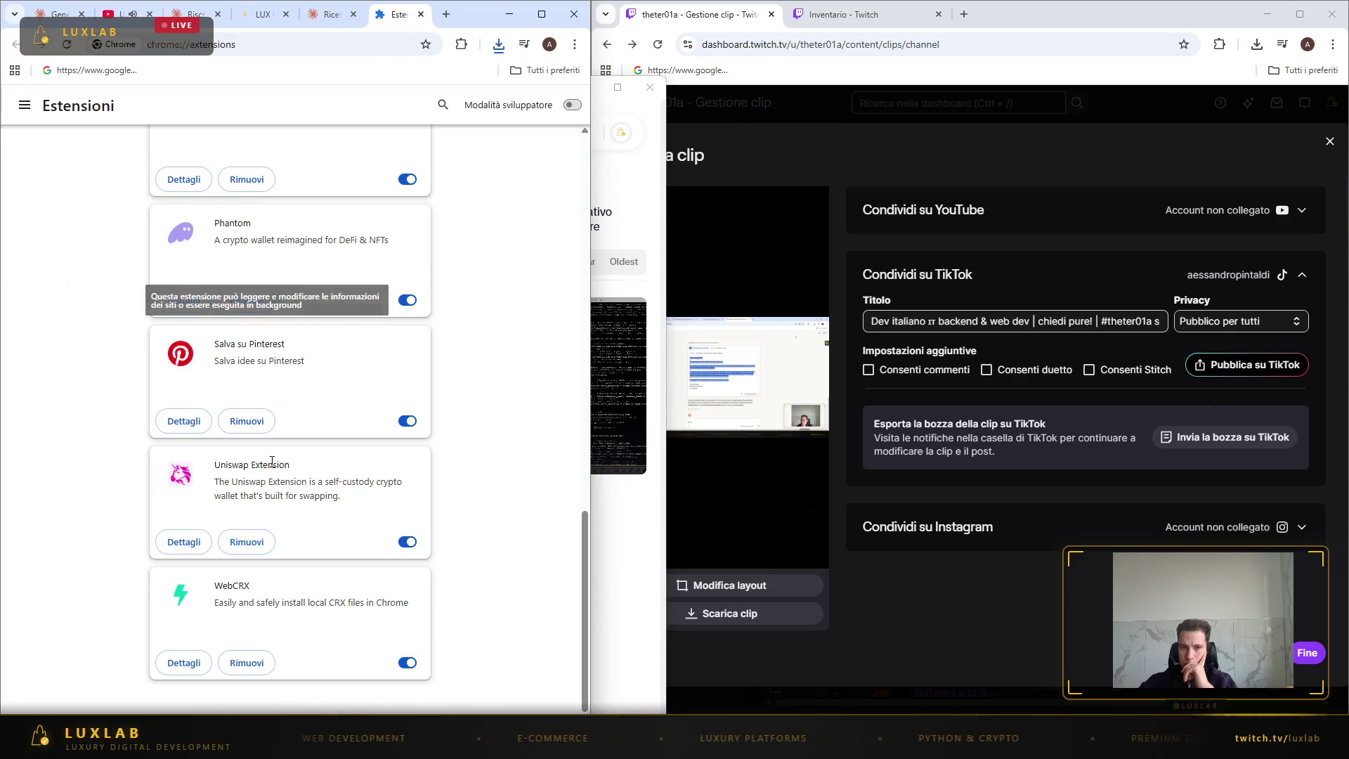
- Dismiss the unsupported-extension notice and remove the HP Dynamic Audio extension
{"action": "scroll", "coordinate": [272, 461], "scroll_direction": "up", "scroll_amount": 2}
{"action": "scroll", "coordinate": [310, 472], "scroll_direction": "up", "scroll_amount": 8}
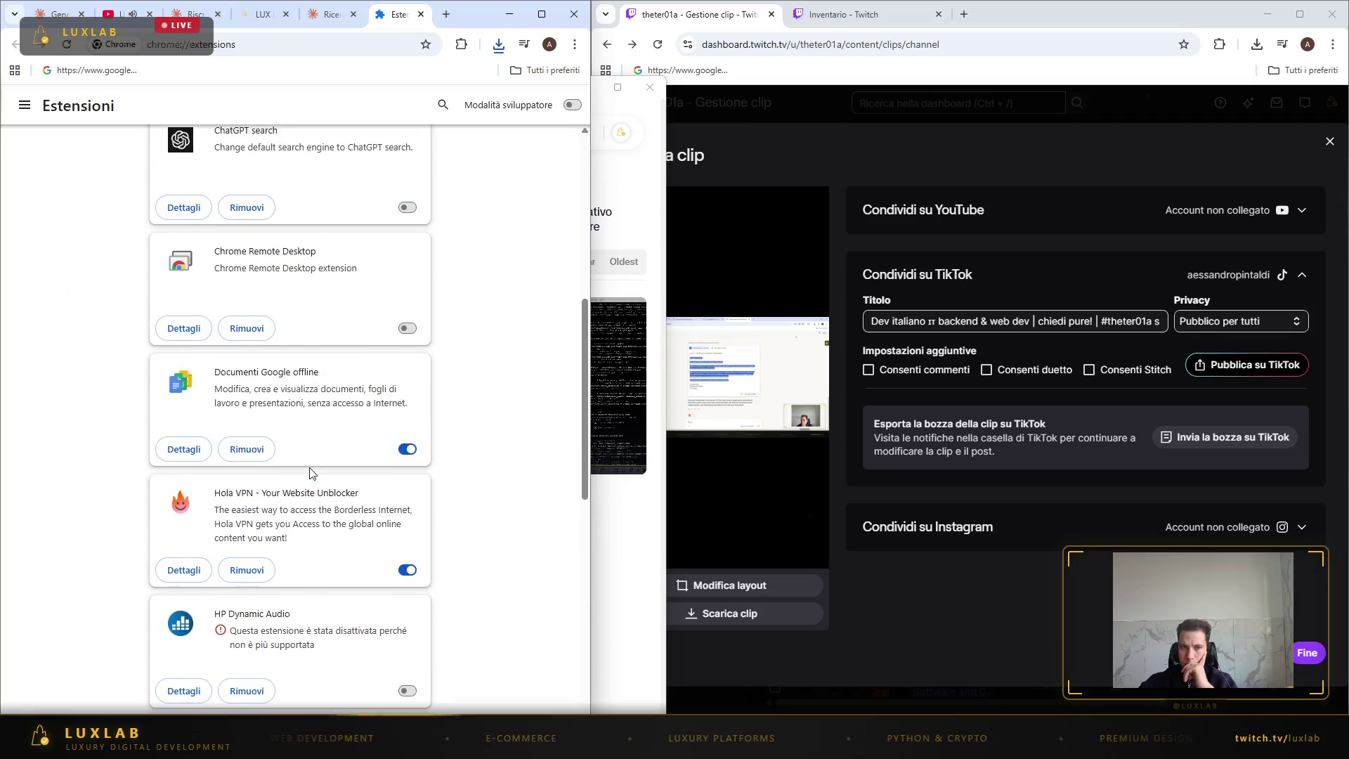
{"action": "scroll", "coordinate": [310, 472], "scroll_direction": "up", "scroll_amount": 7}
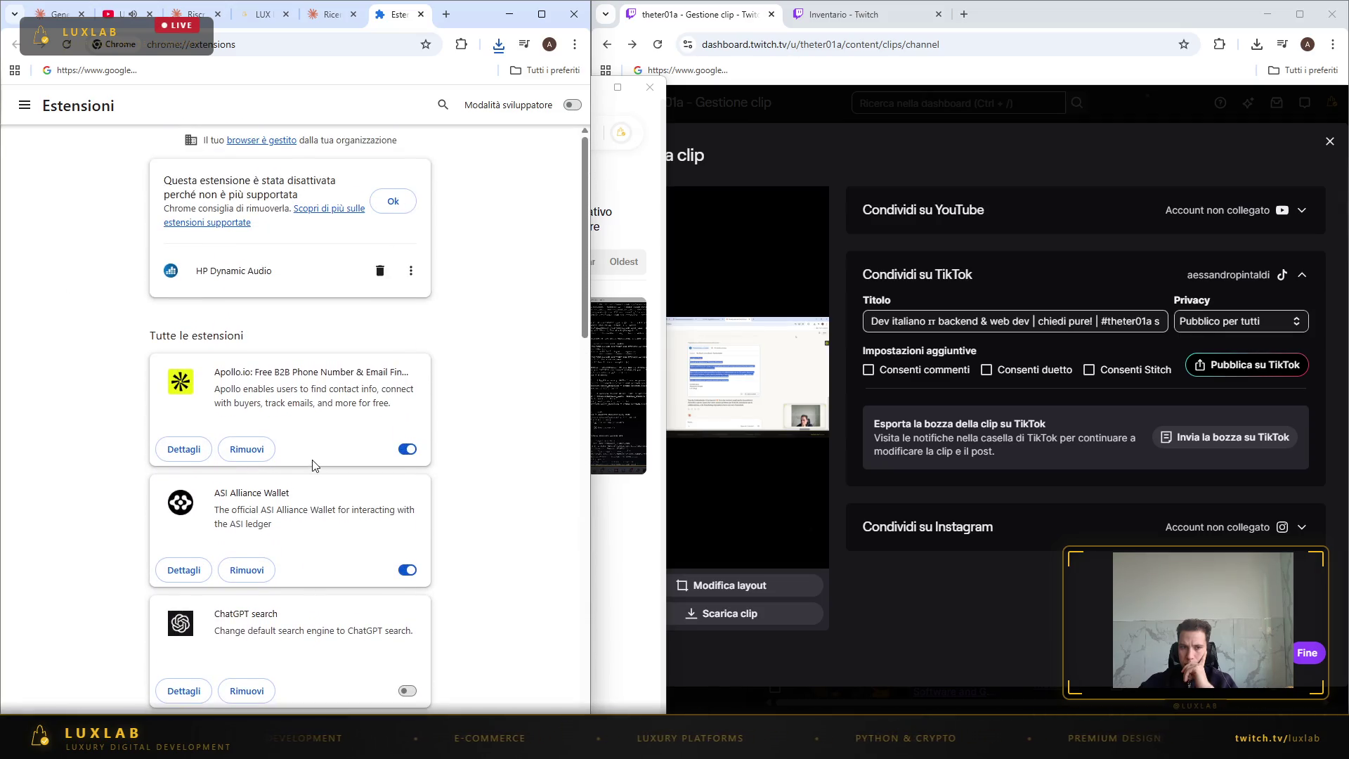
{"action": "left_click", "coordinate": [406, 208]}
{"action": "scroll", "coordinate": [307, 440], "scroll_direction": "down", "scroll_amount": 7}
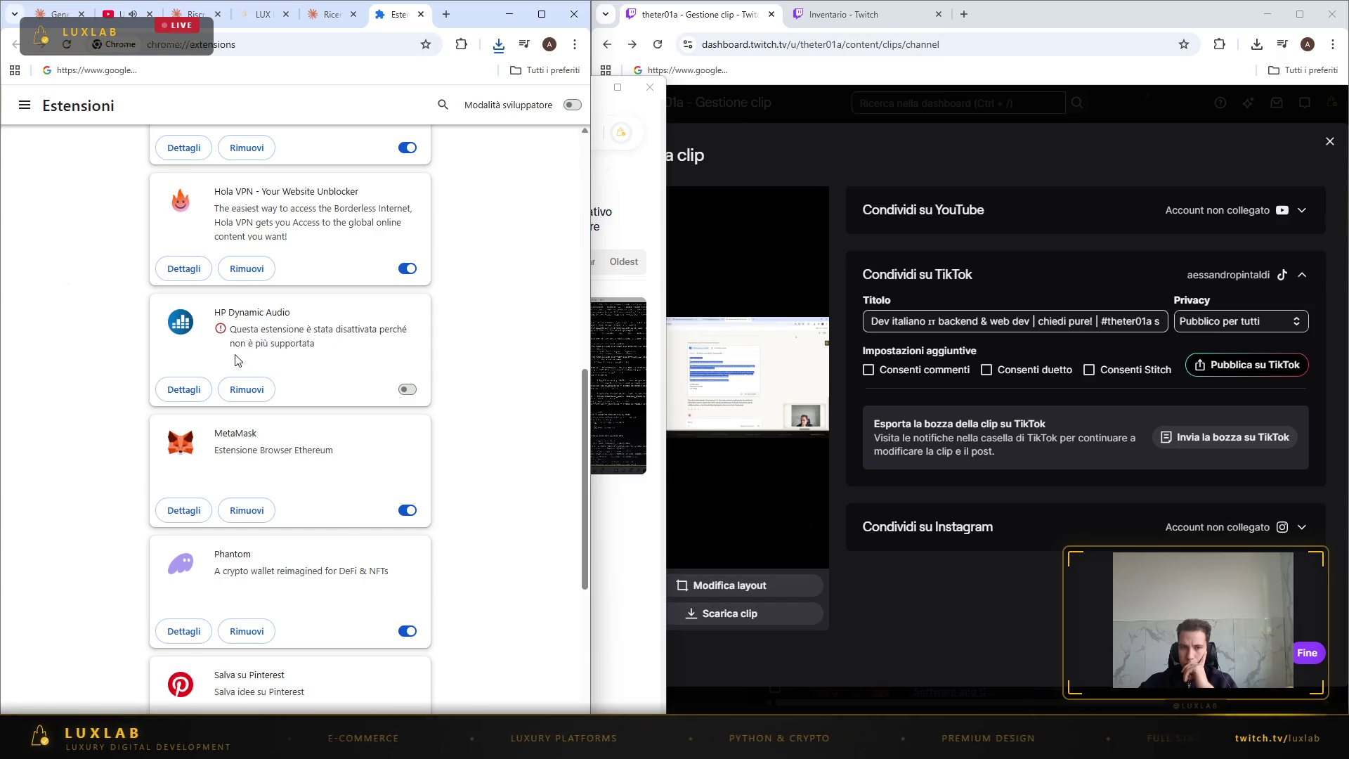
{"action": "left_click", "coordinate": [182, 389]}
{"action": "mouse_move", "coordinate": [503, 231]}
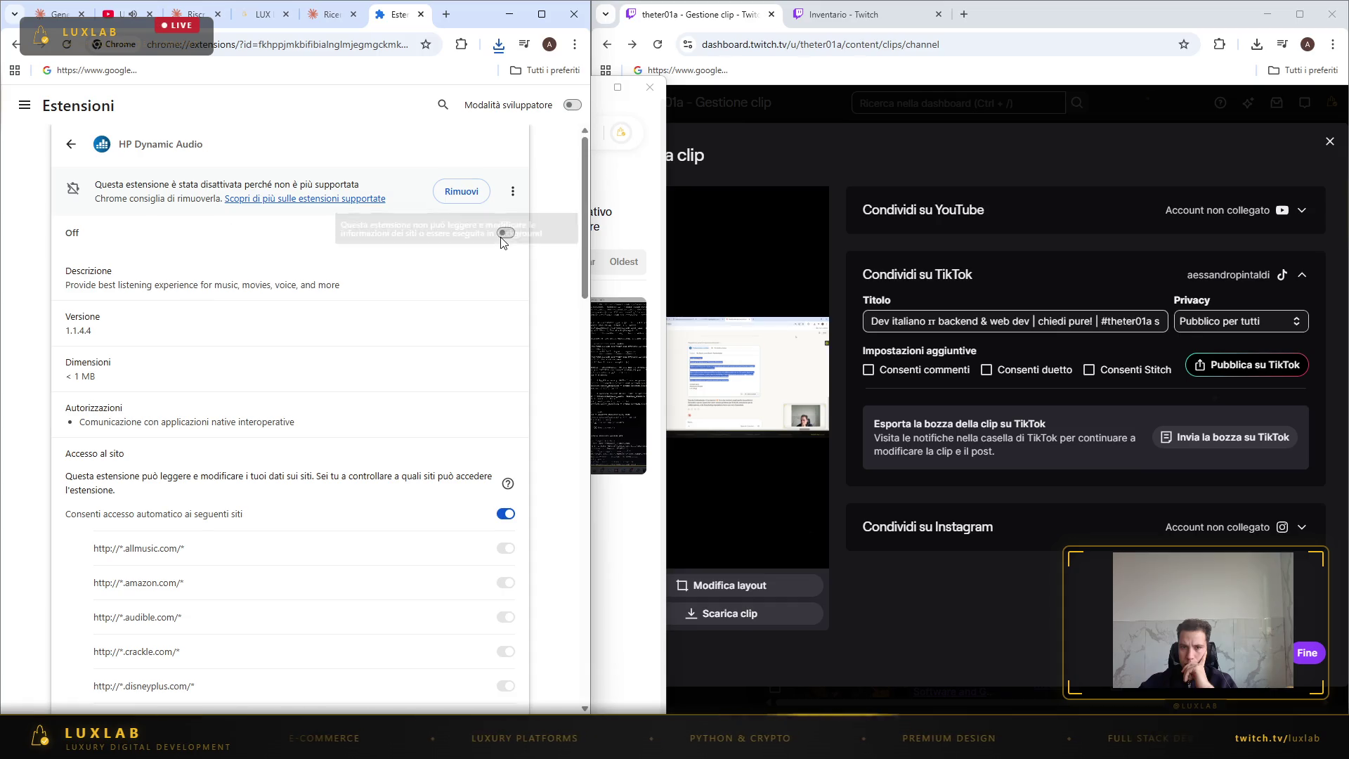
{"action": "left_click", "coordinate": [452, 191]}
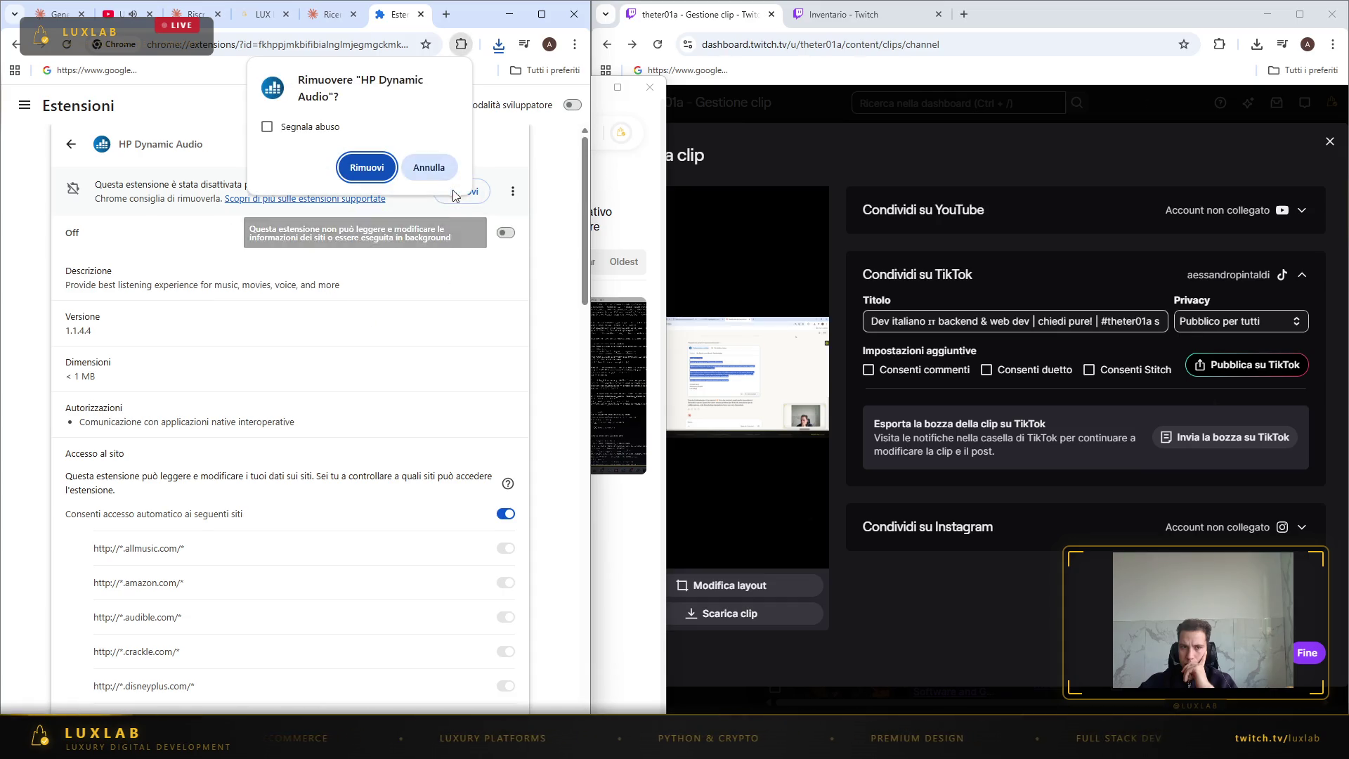
{"action": "left_click", "coordinate": [367, 167]}
- Search installed extensions for 'tikto', then clear the search and reload the list
{"action": "scroll", "coordinate": [295, 411], "scroll_direction": "down", "scroll_amount": 4}
{"action": "scroll", "coordinate": [303, 416], "scroll_direction": "down", "scroll_amount": 7}
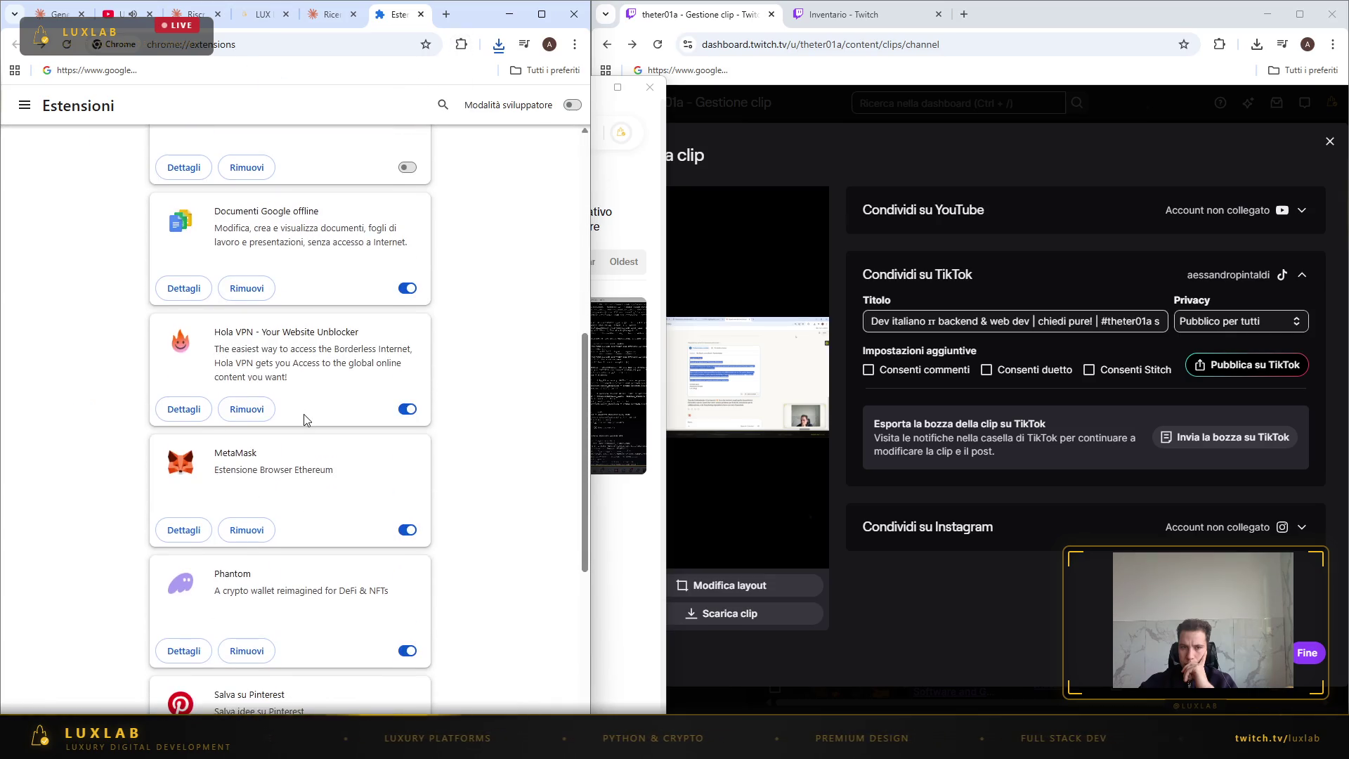
{"action": "scroll", "coordinate": [306, 477], "scroll_direction": "up", "scroll_amount": 10}
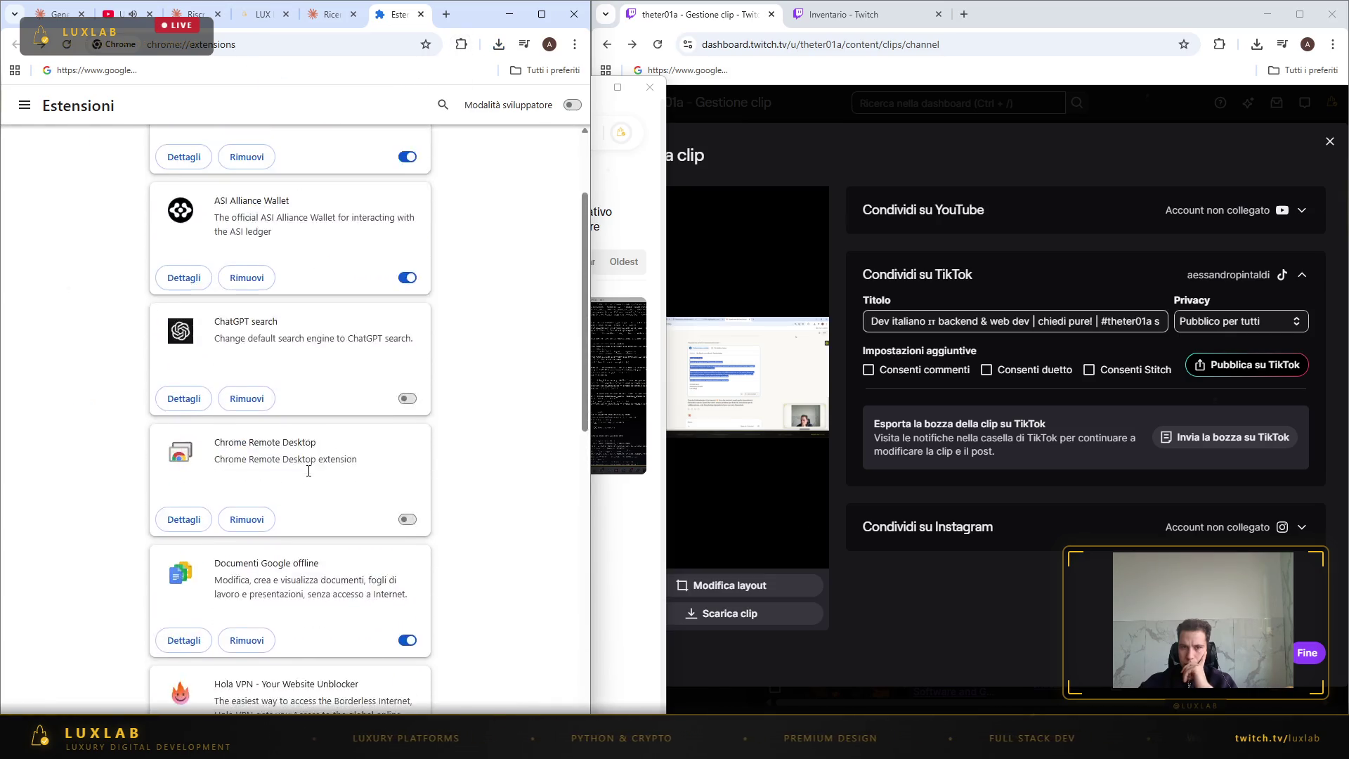
{"action": "left_click", "coordinate": [444, 106]}
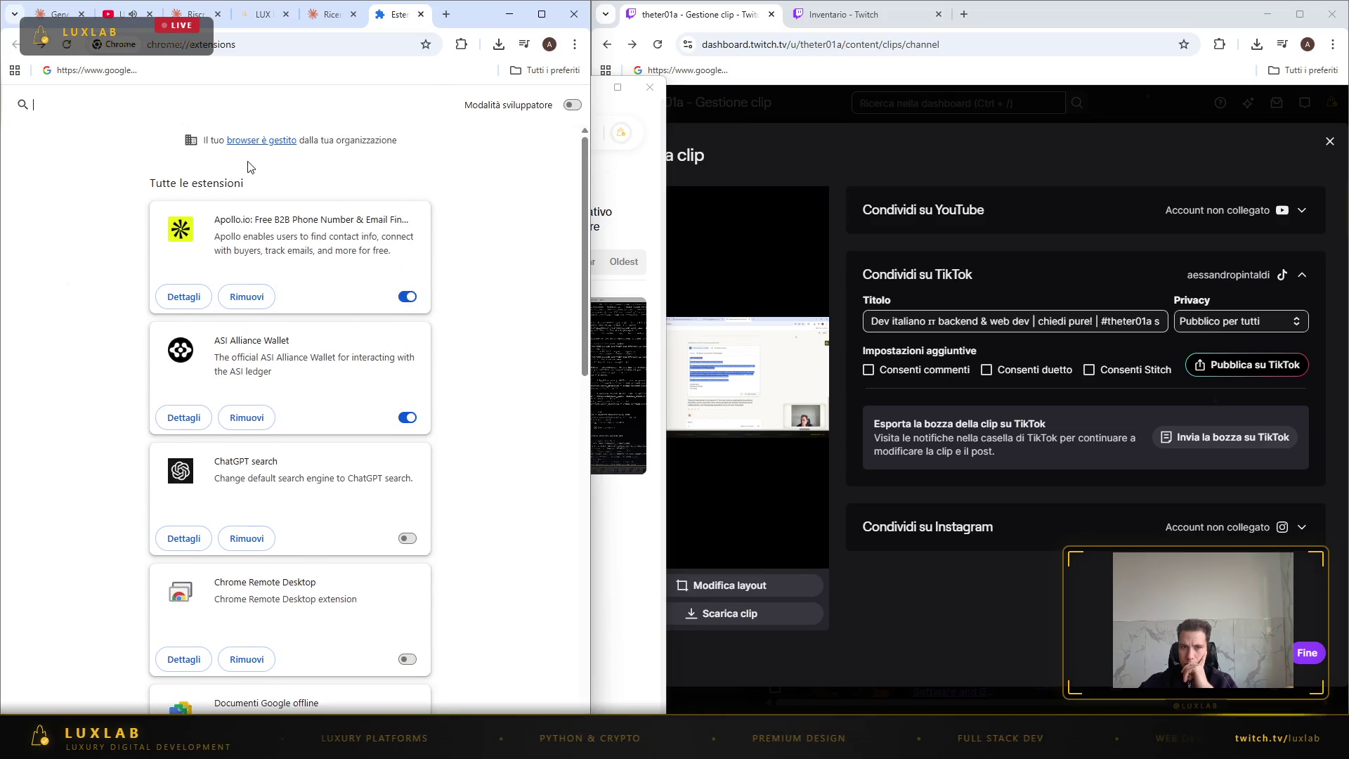
{"action": "type", "text": "tikto"}
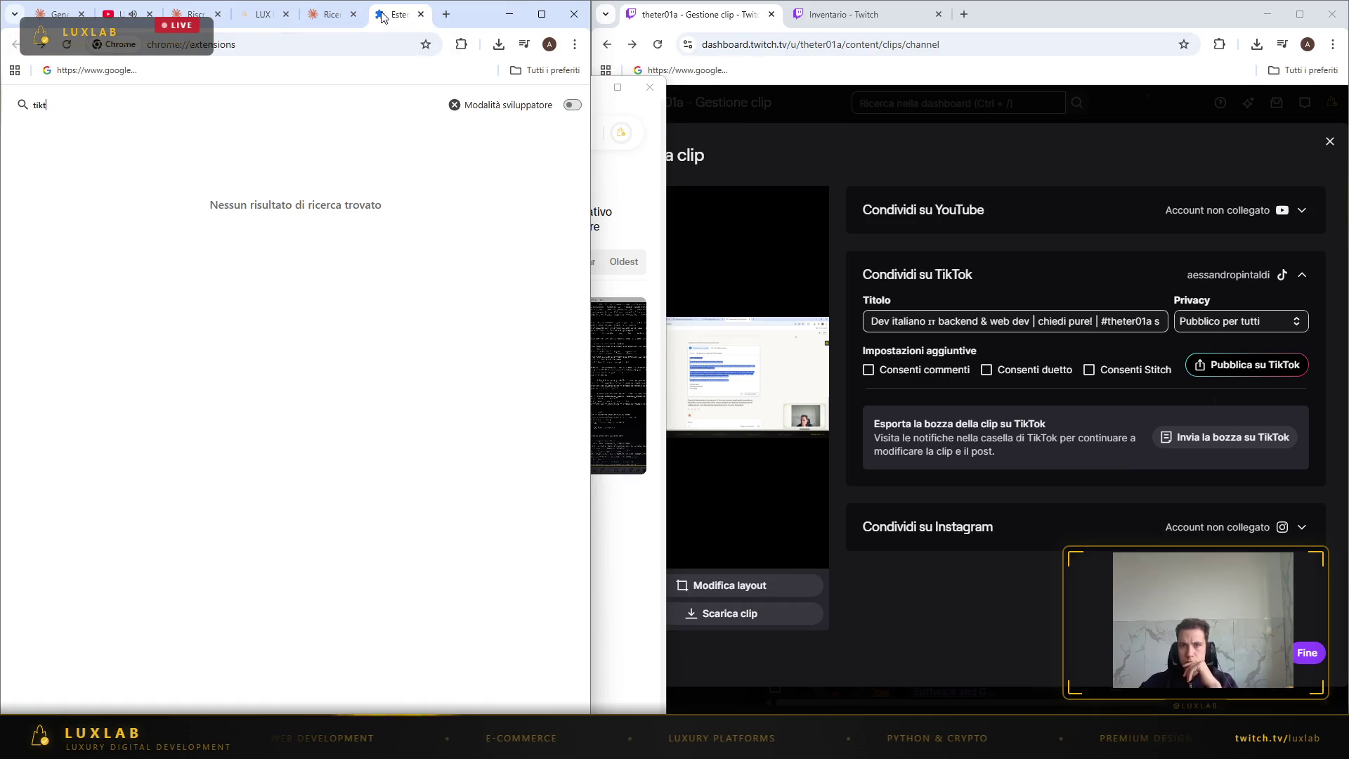
{"action": "left_click", "coordinate": [67, 45]}
{"action": "left_click", "coordinate": [67, 44]}
{"action": "left_click", "coordinate": [24, 106]}
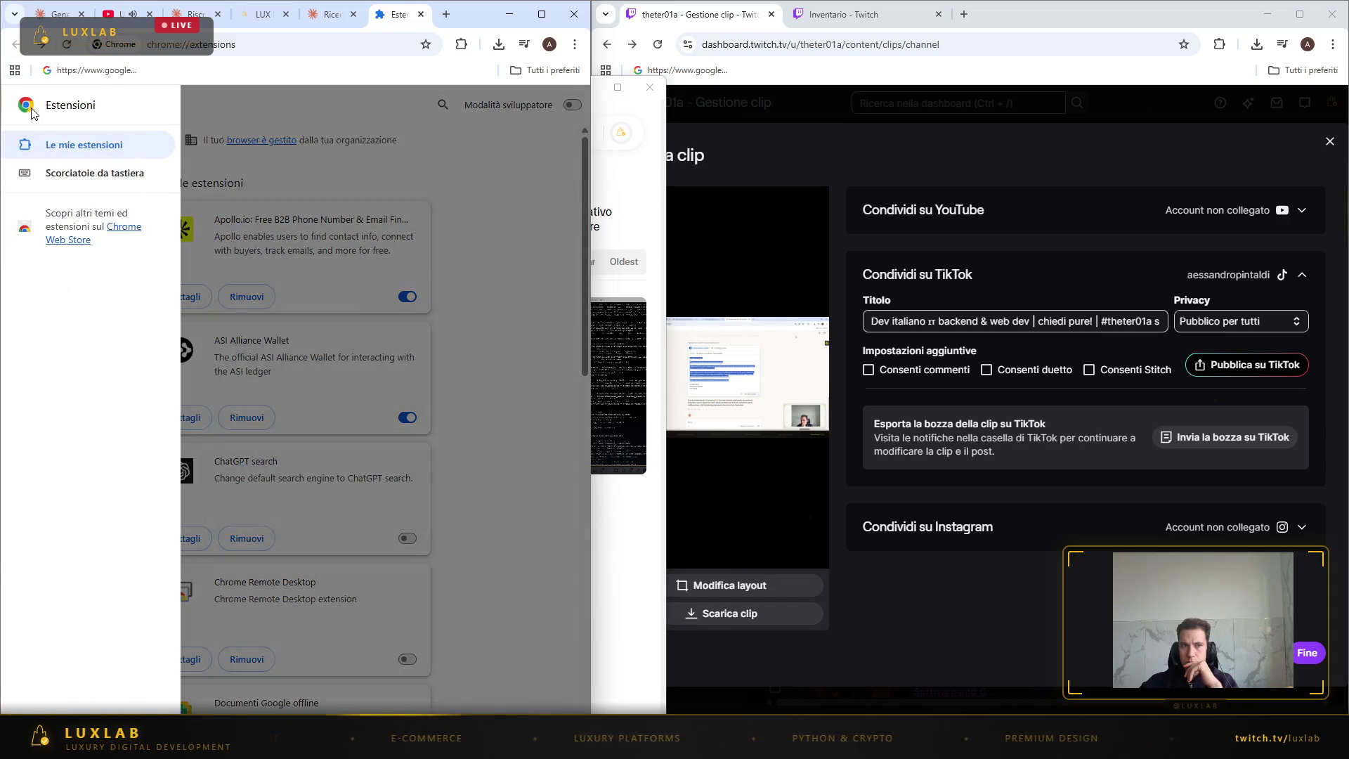
{"action": "left_click", "coordinate": [419, 170]}
- Maximize Chrome, close the Estensioni tab, and open a fresh new tab
{"action": "left_click", "coordinate": [542, 14]}
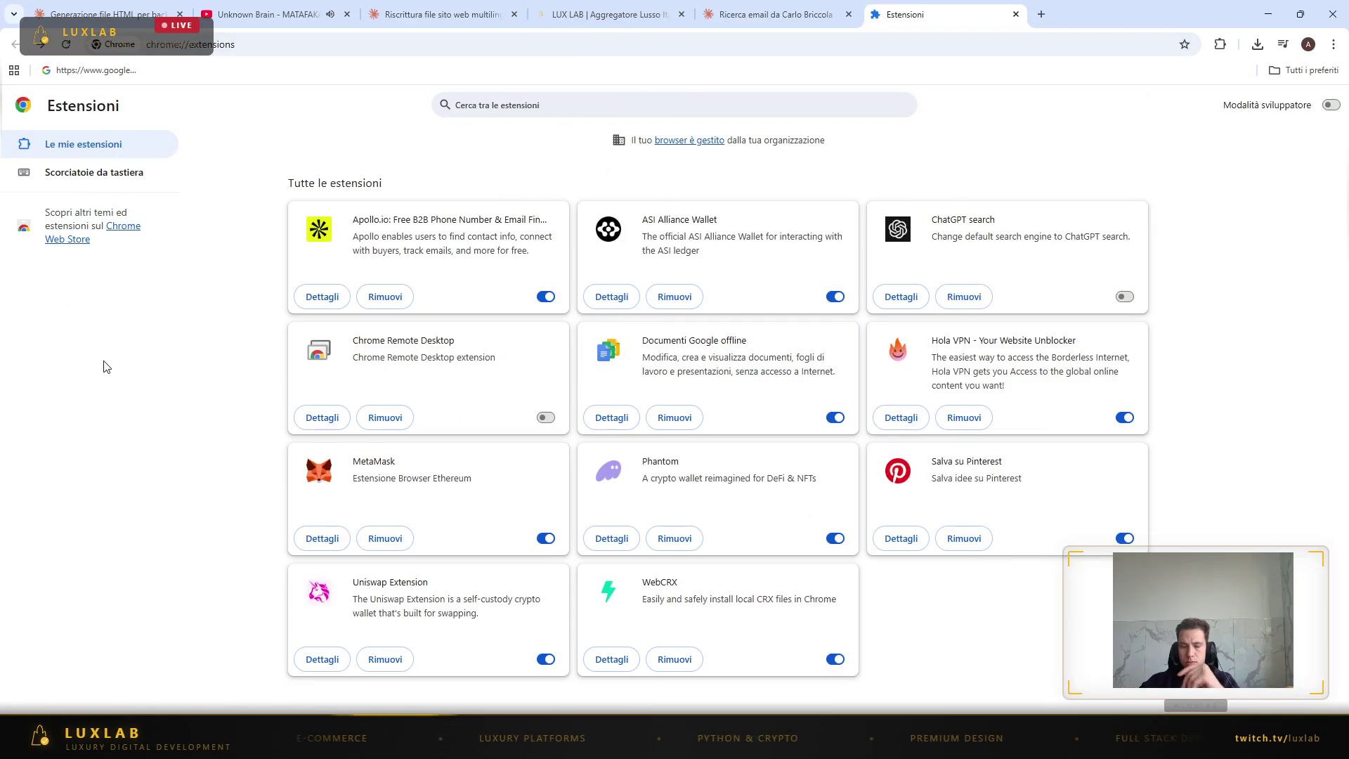
{"action": "left_click", "coordinate": [773, 14]}
{"action": "left_click", "coordinate": [904, 16]}
{"action": "left_click", "coordinate": [1017, 14]}
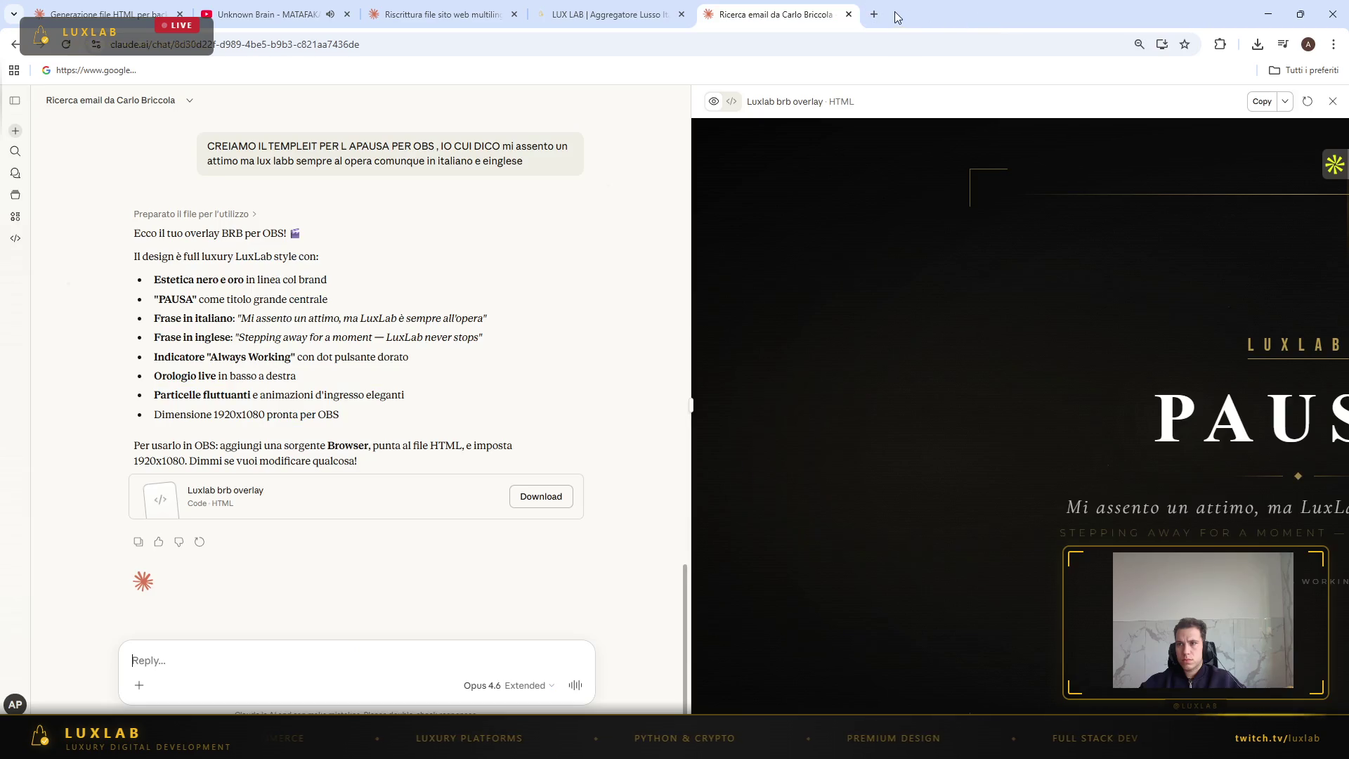
{"action": "key", "text": "ctrl+t"}
{"action": "mouse_move", "coordinate": [739, 745]}
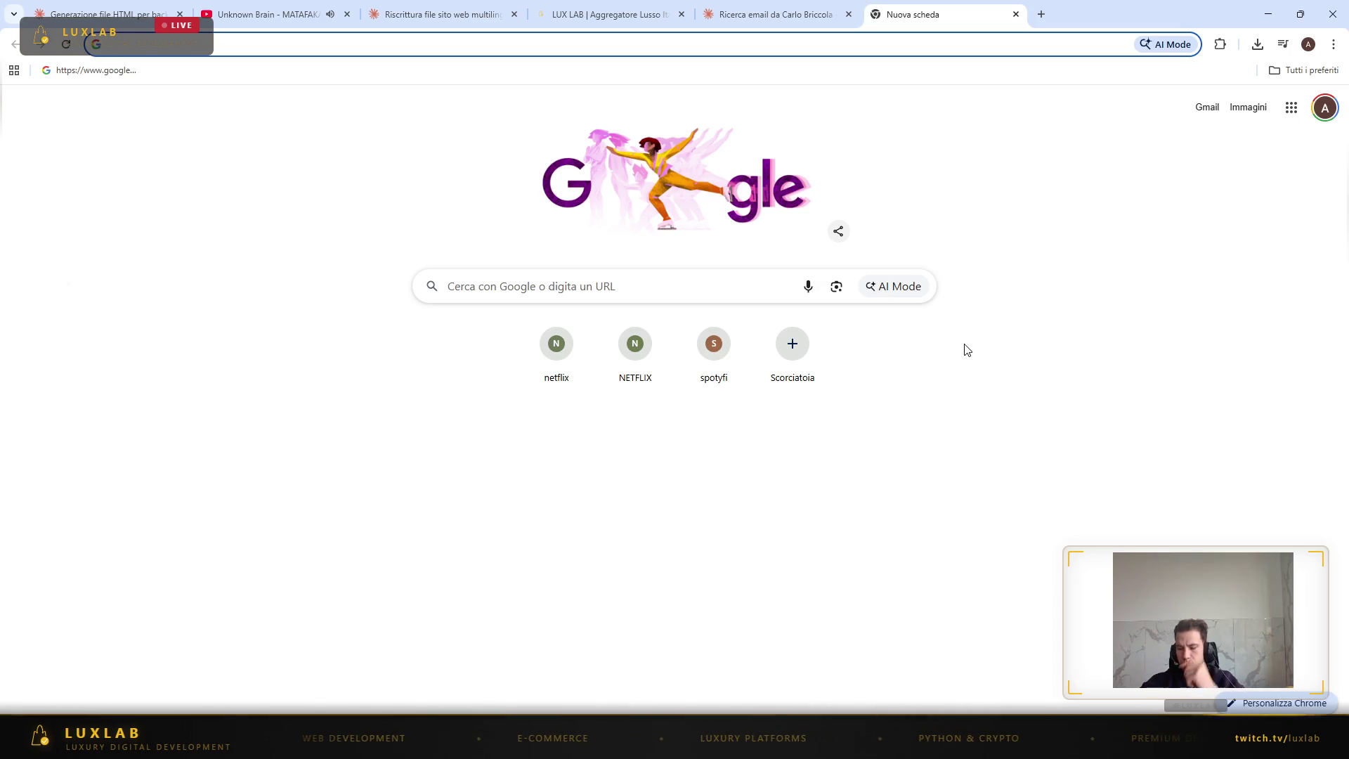
- Google 'tiktok', open TikTok - Make Your Day, then go to Profilo and Carica
{"action": "left_click", "coordinate": [695, 280]}
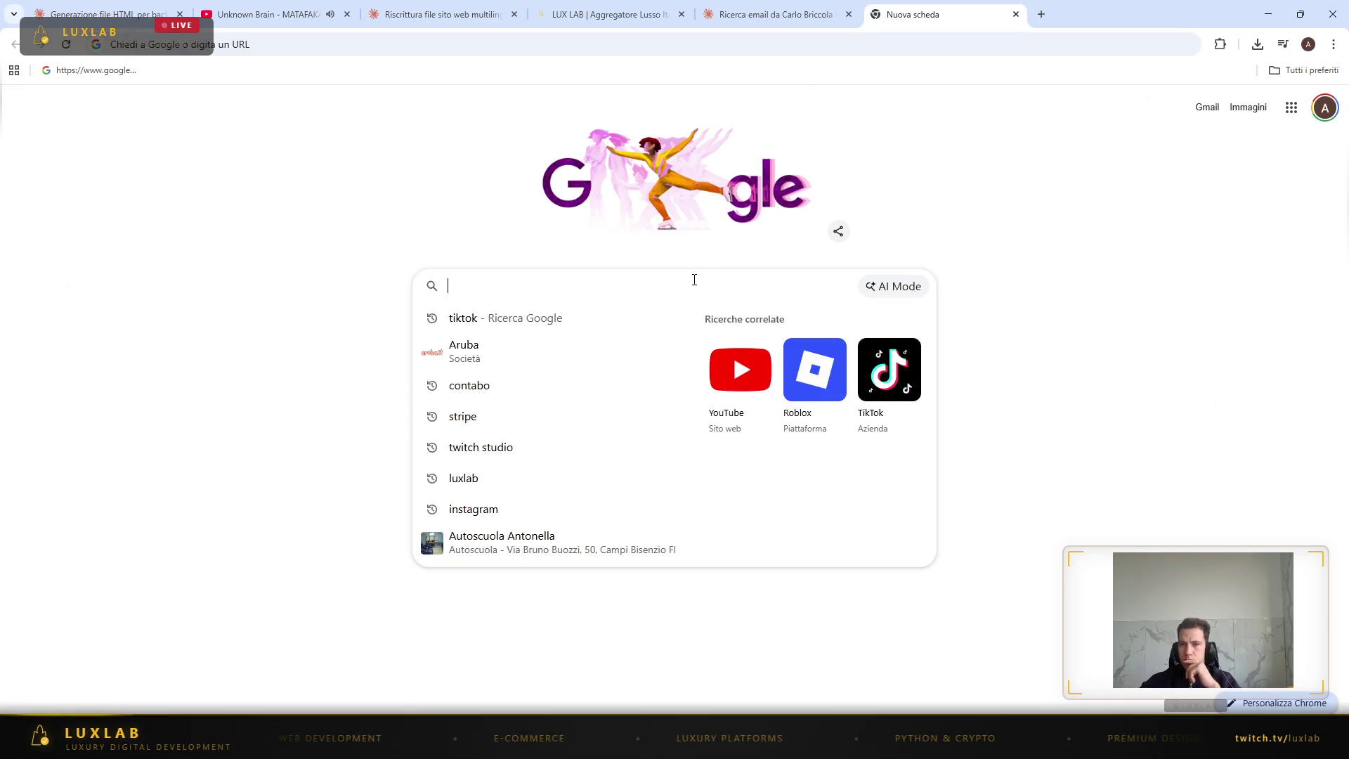
{"action": "left_click", "coordinate": [508, 313]}
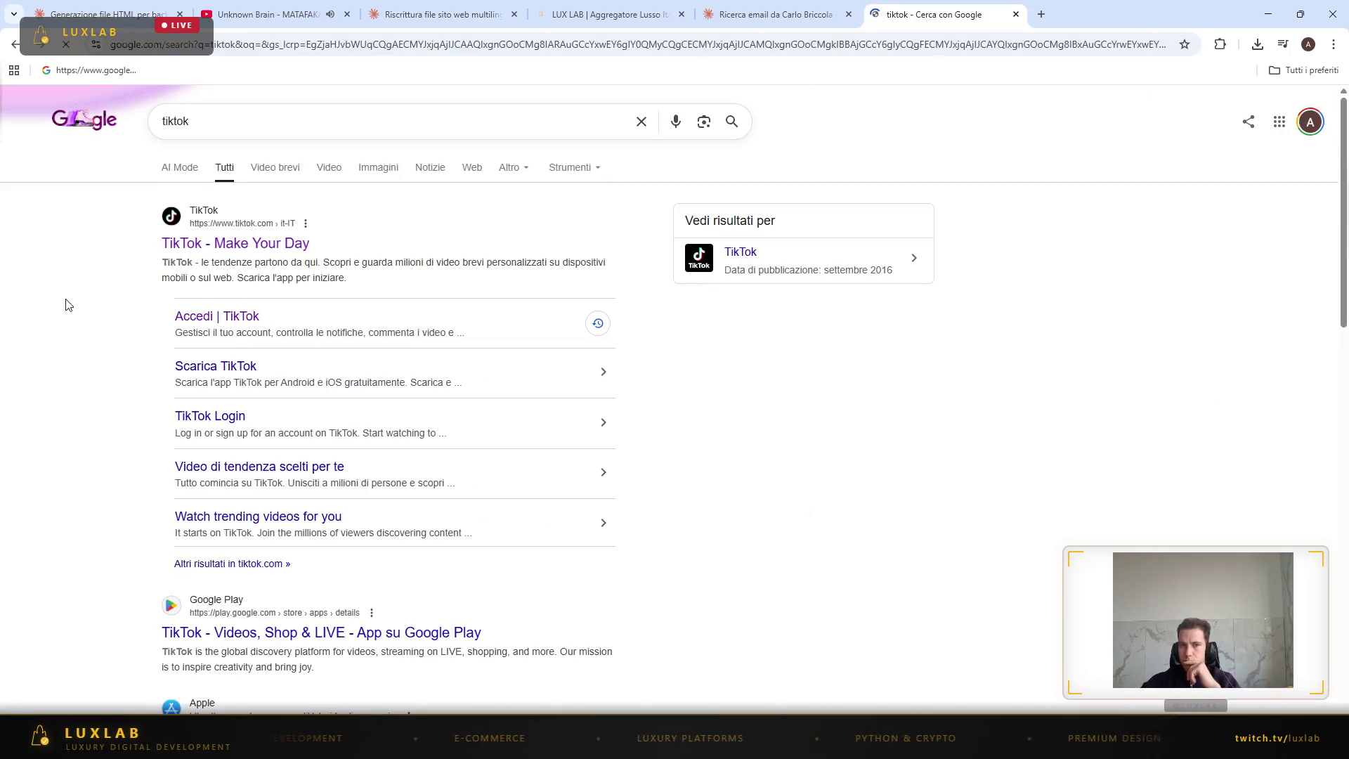
{"action": "left_click", "coordinate": [206, 246]}
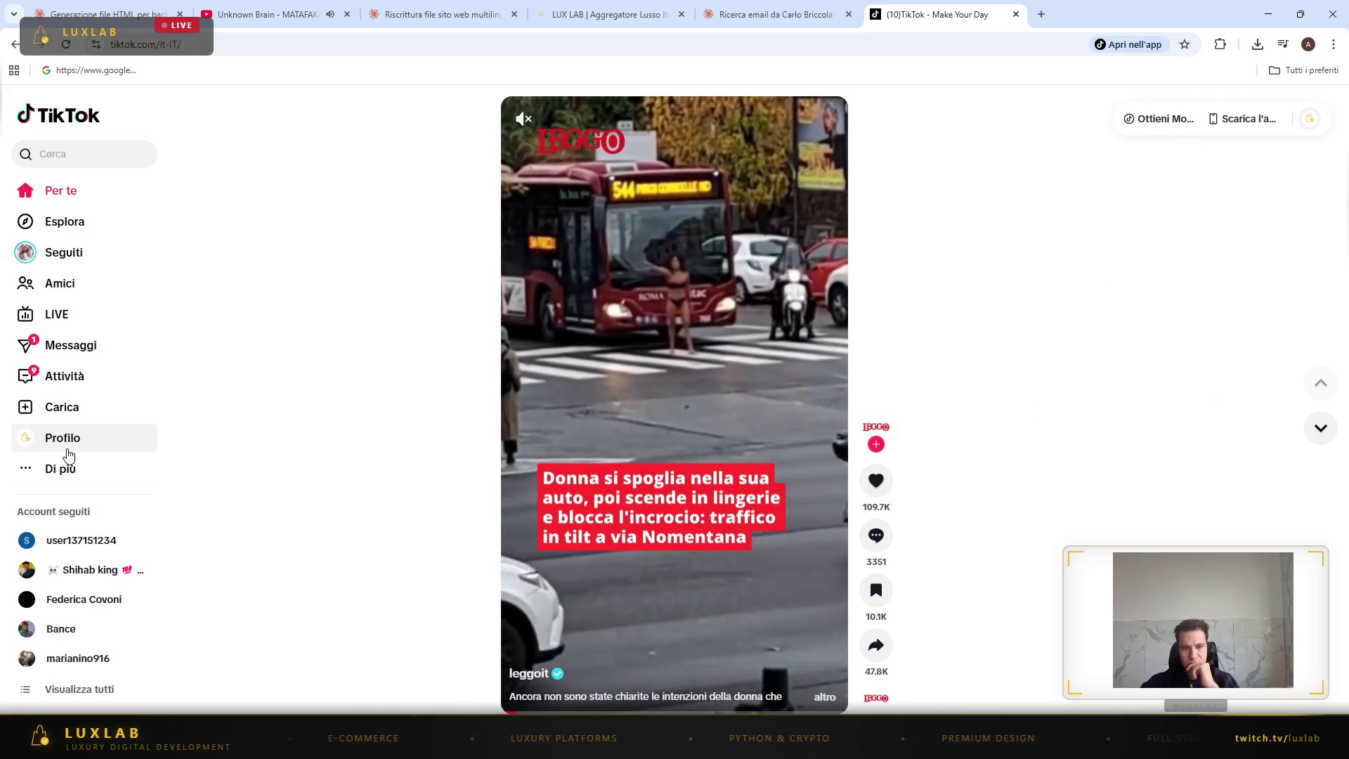
{"action": "left_click", "coordinate": [67, 443]}
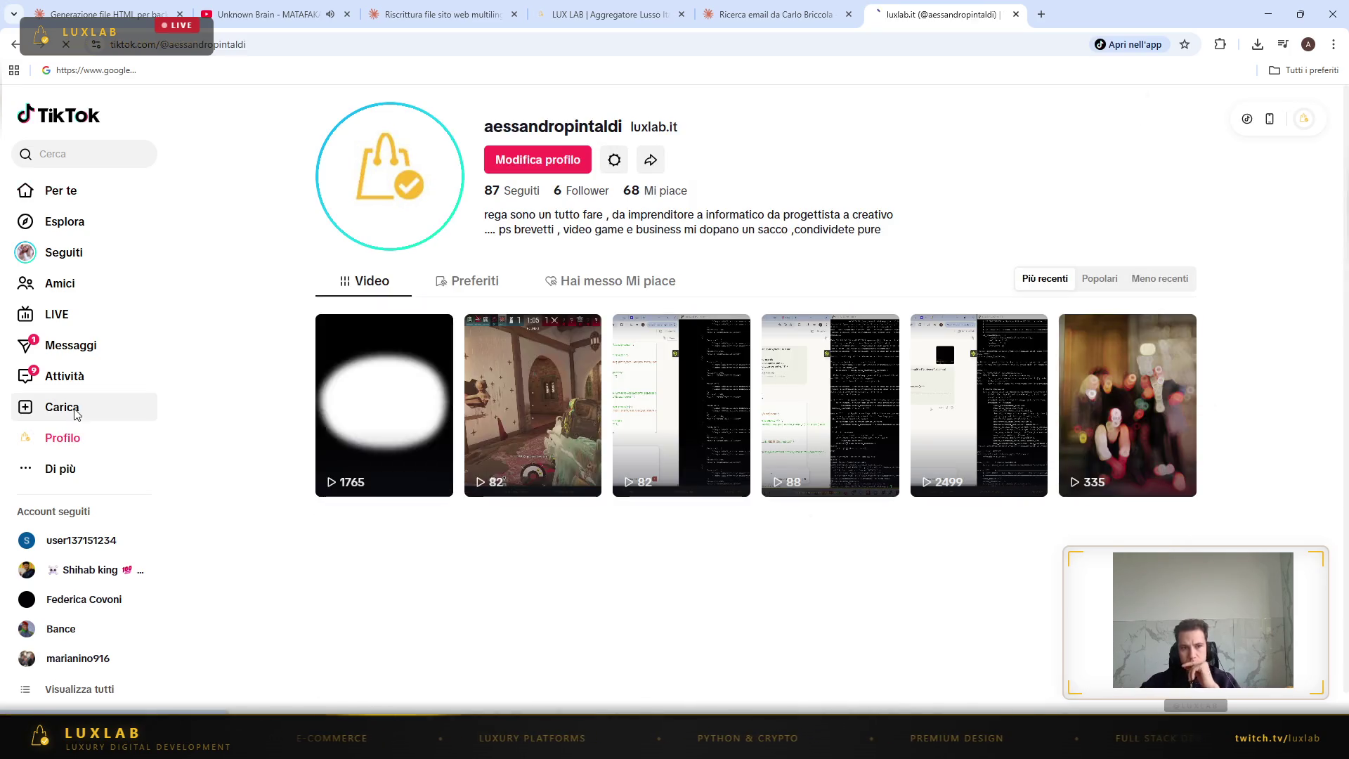
{"action": "left_click", "coordinate": [76, 412]}
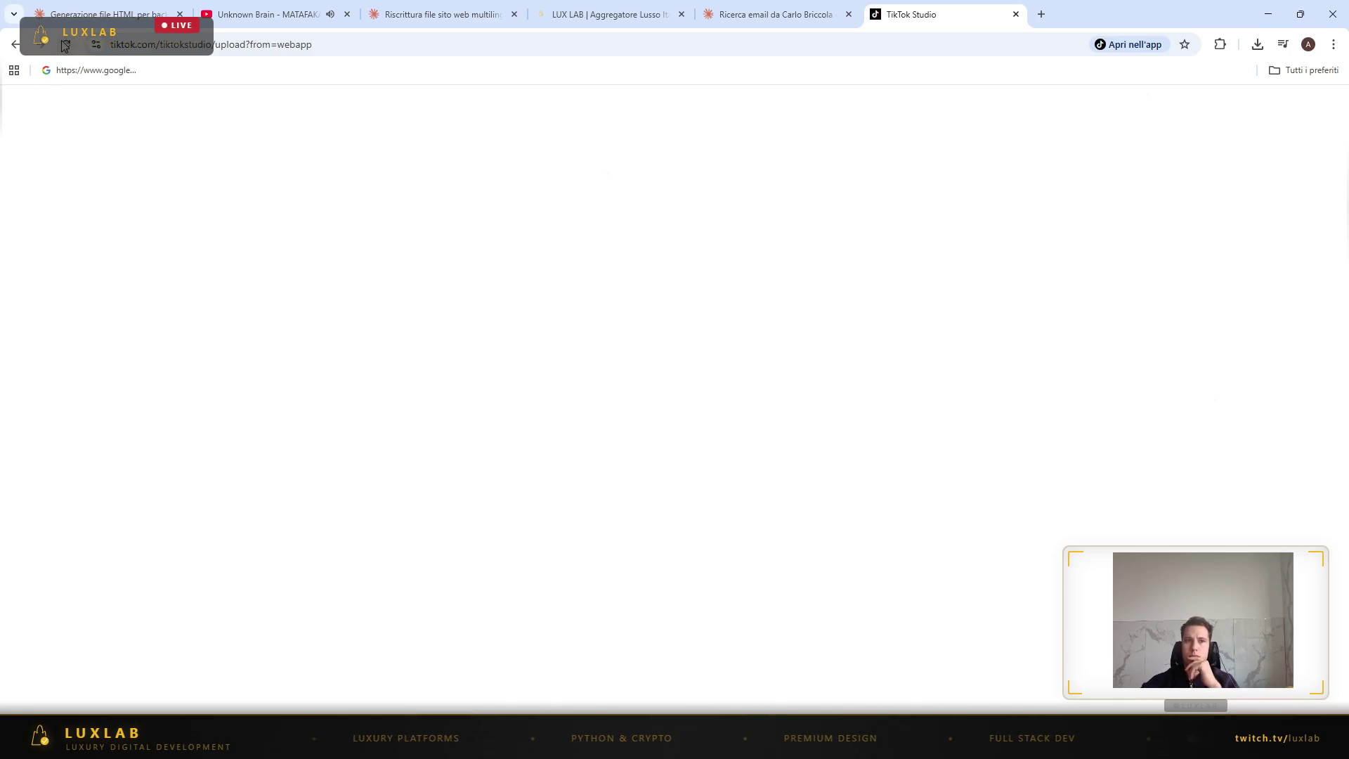
- Skip the YouTube playlist ahead to Jim Yosef's Link, then return to TikTok Studio
{"action": "left_click", "coordinate": [268, 17]}
{"action": "left_click", "coordinate": [146, 641]}
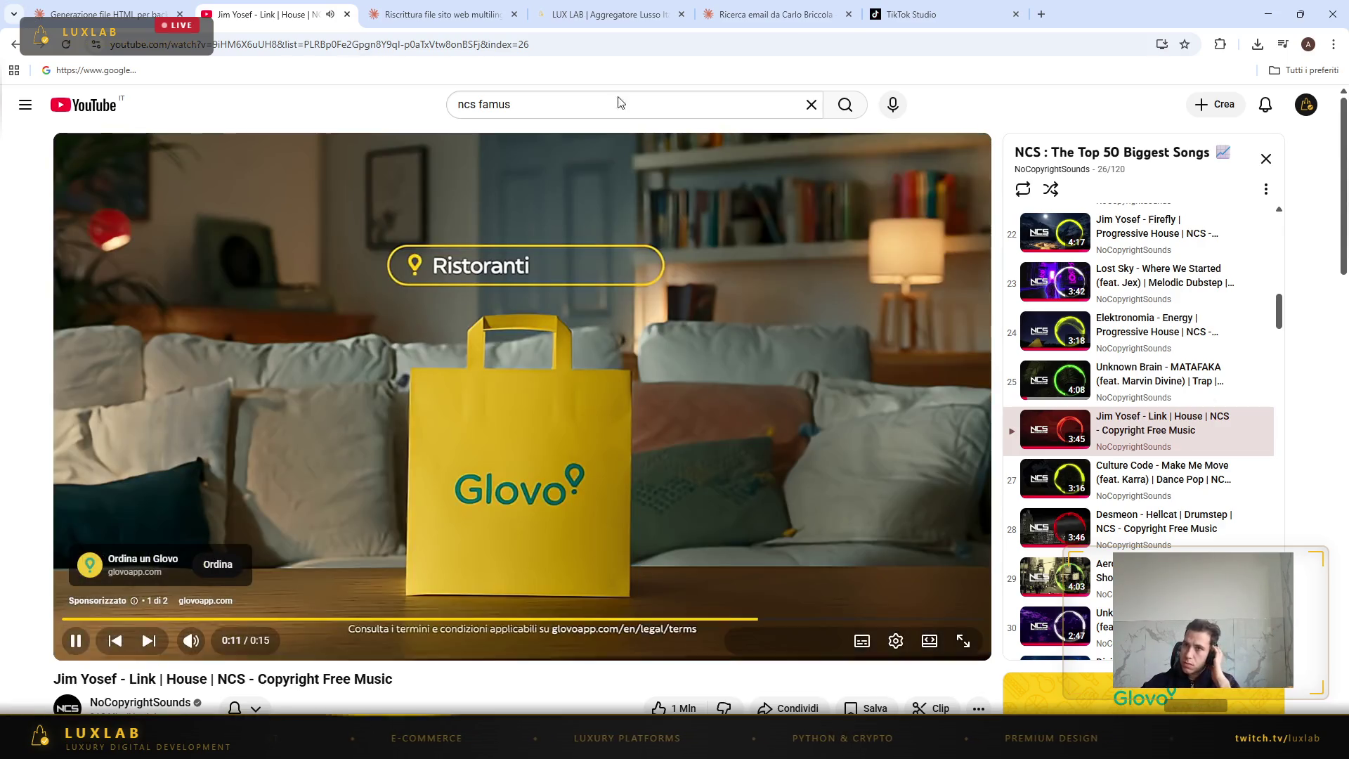
{"action": "left_click", "coordinate": [941, 14]}
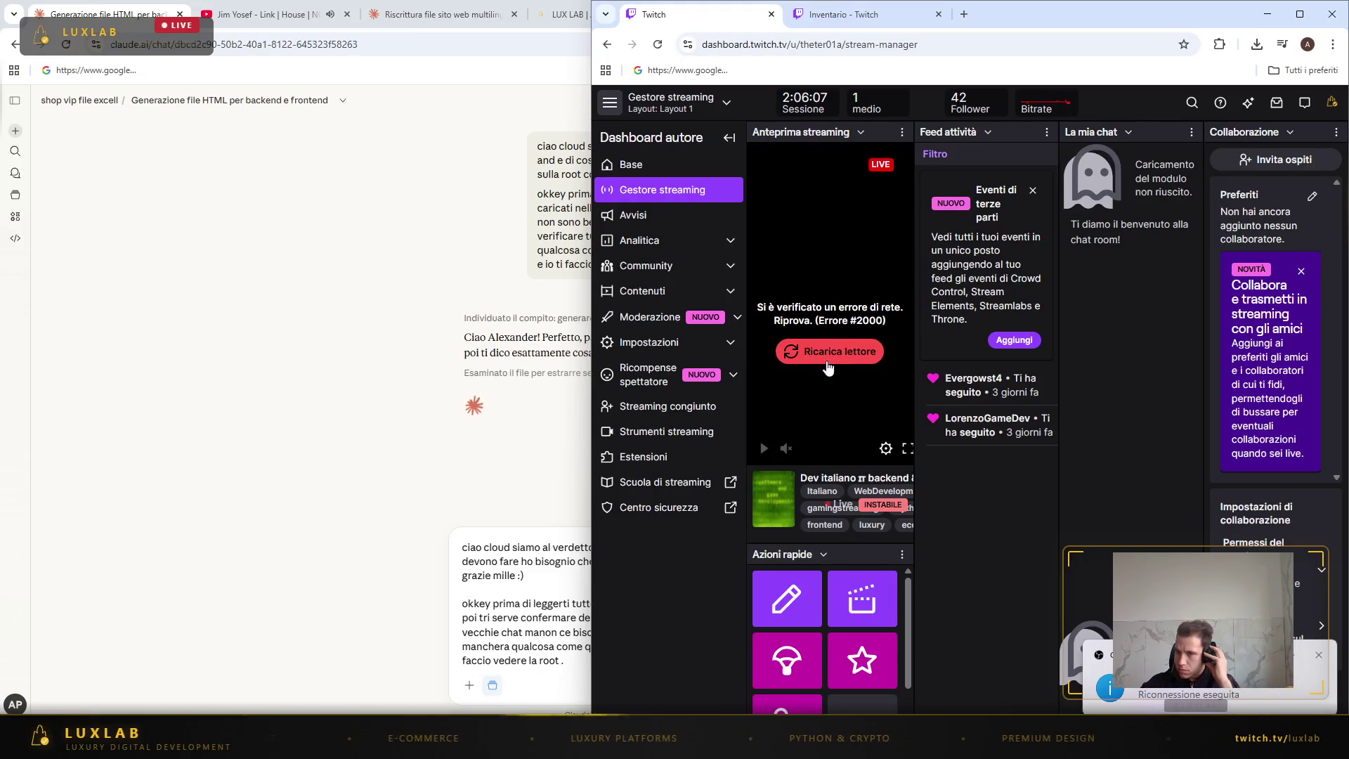
- Reload the broken Twitch stream preview and check OBS before minimizing it
{"action": "left_click", "coordinate": [827, 364]}
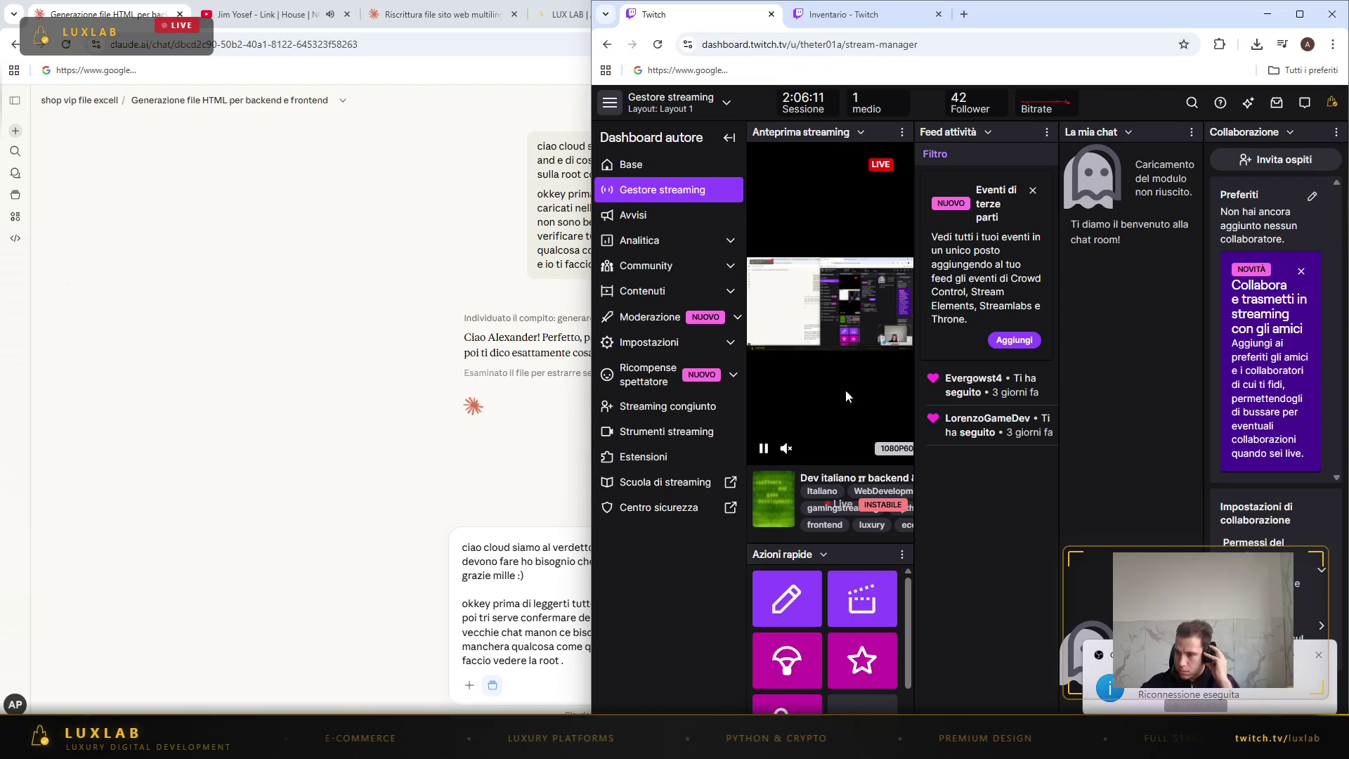
{"action": "left_click", "coordinate": [872, 693]}
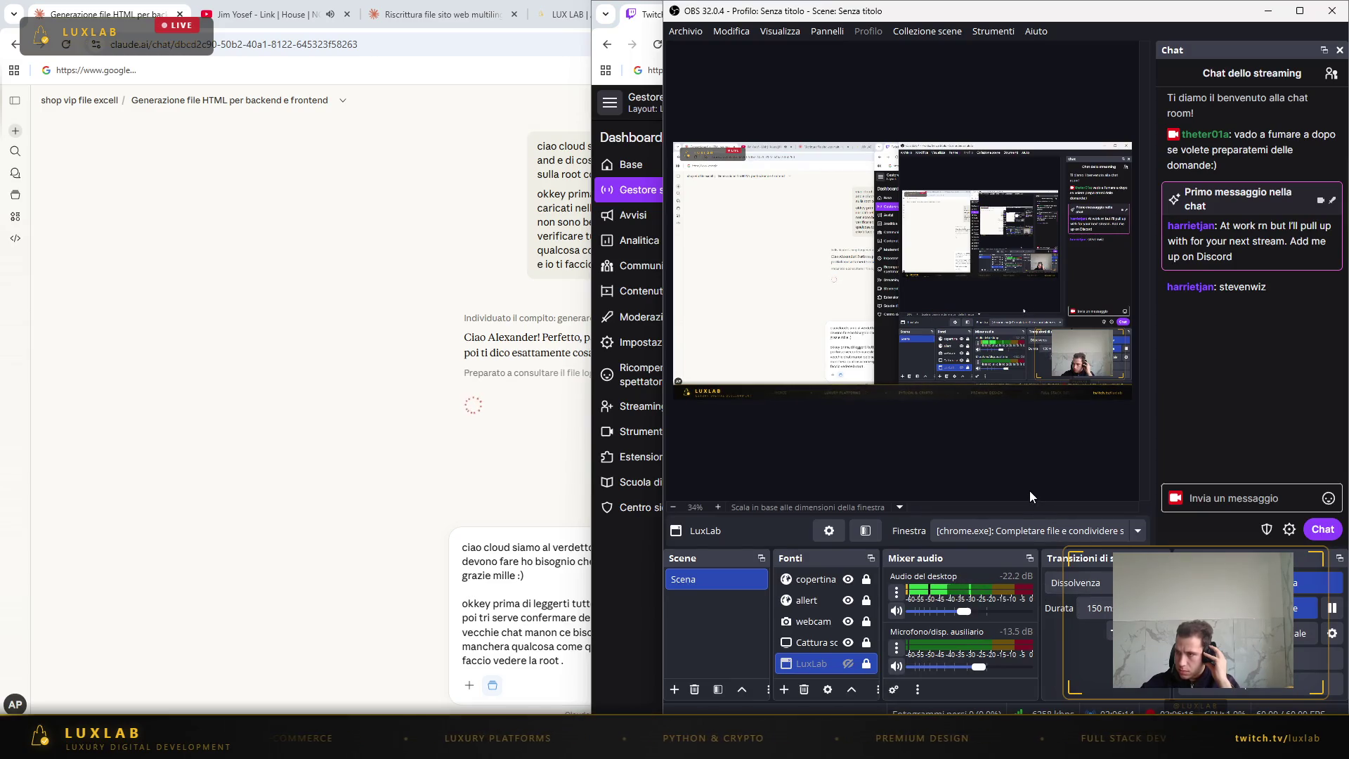
{"action": "left_click", "coordinate": [1265, 15]}
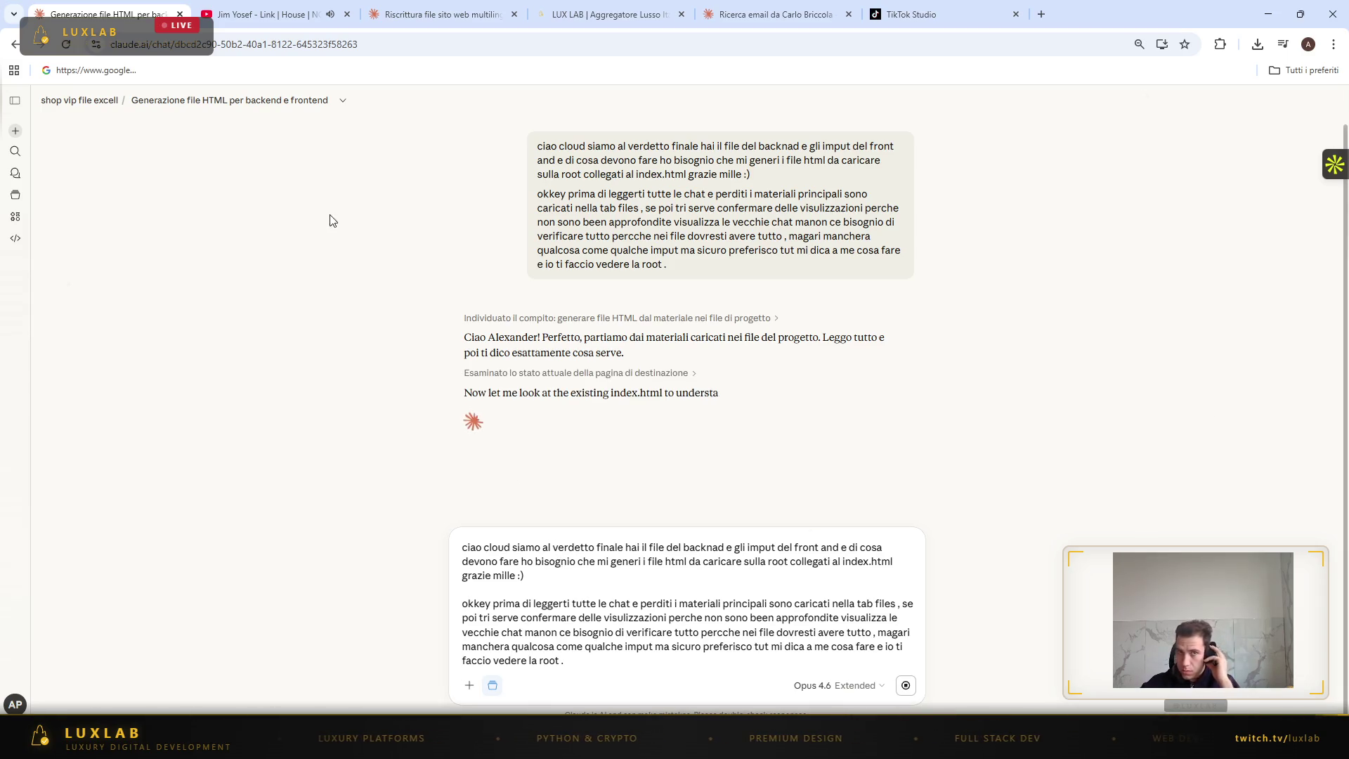
- Close the Claude overlay preview panel and snap TikTok Studio to the left half
{"action": "left_click", "coordinate": [402, 17]}
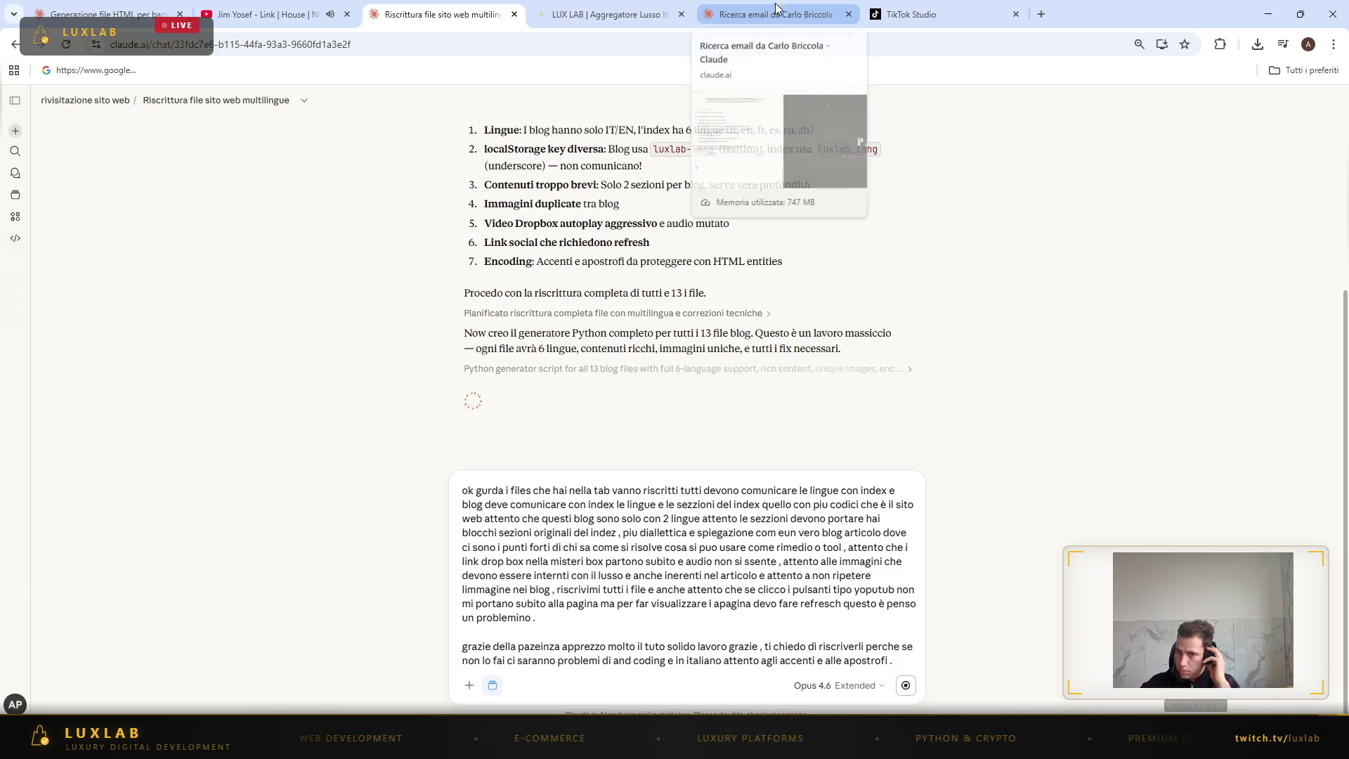
{"action": "left_click", "coordinate": [822, 14]}
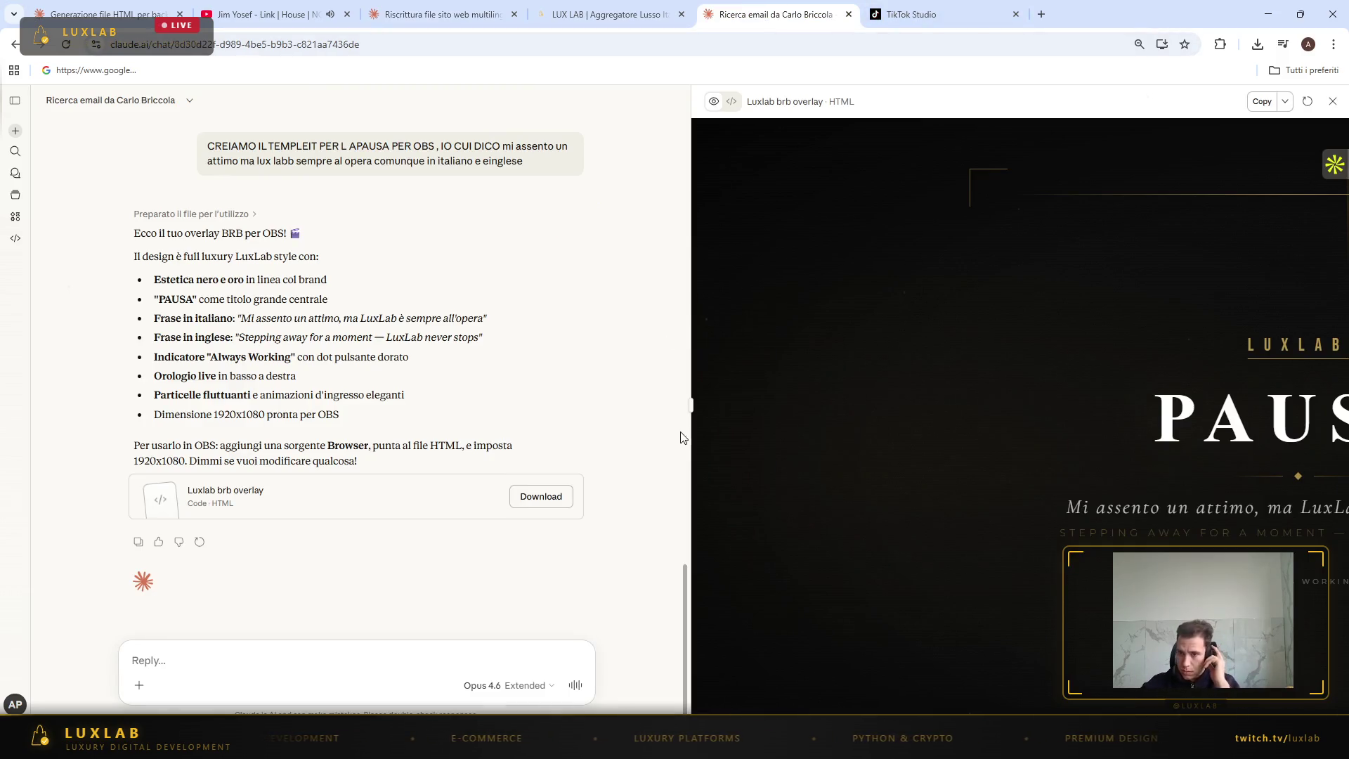
{"action": "left_click", "coordinate": [1332, 101]}
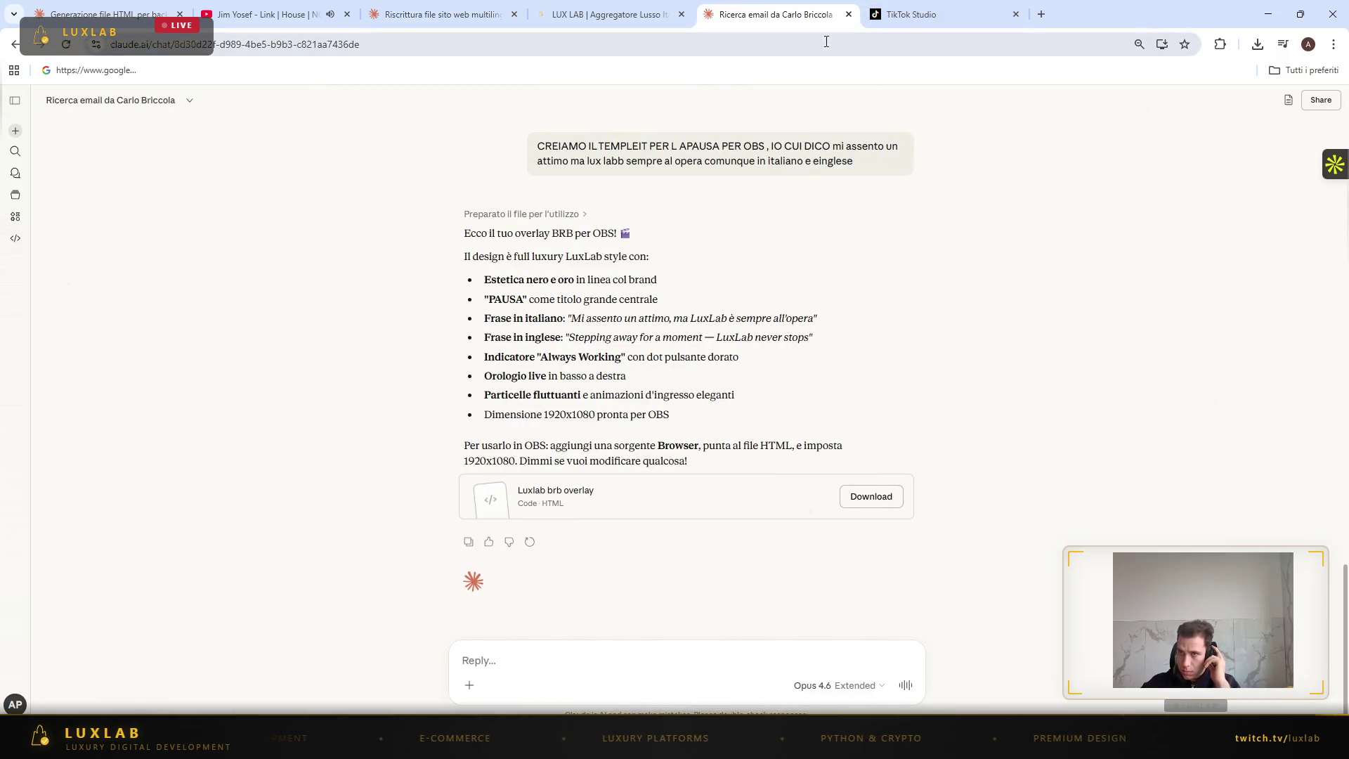
{"action": "left_click", "coordinate": [918, 14]}
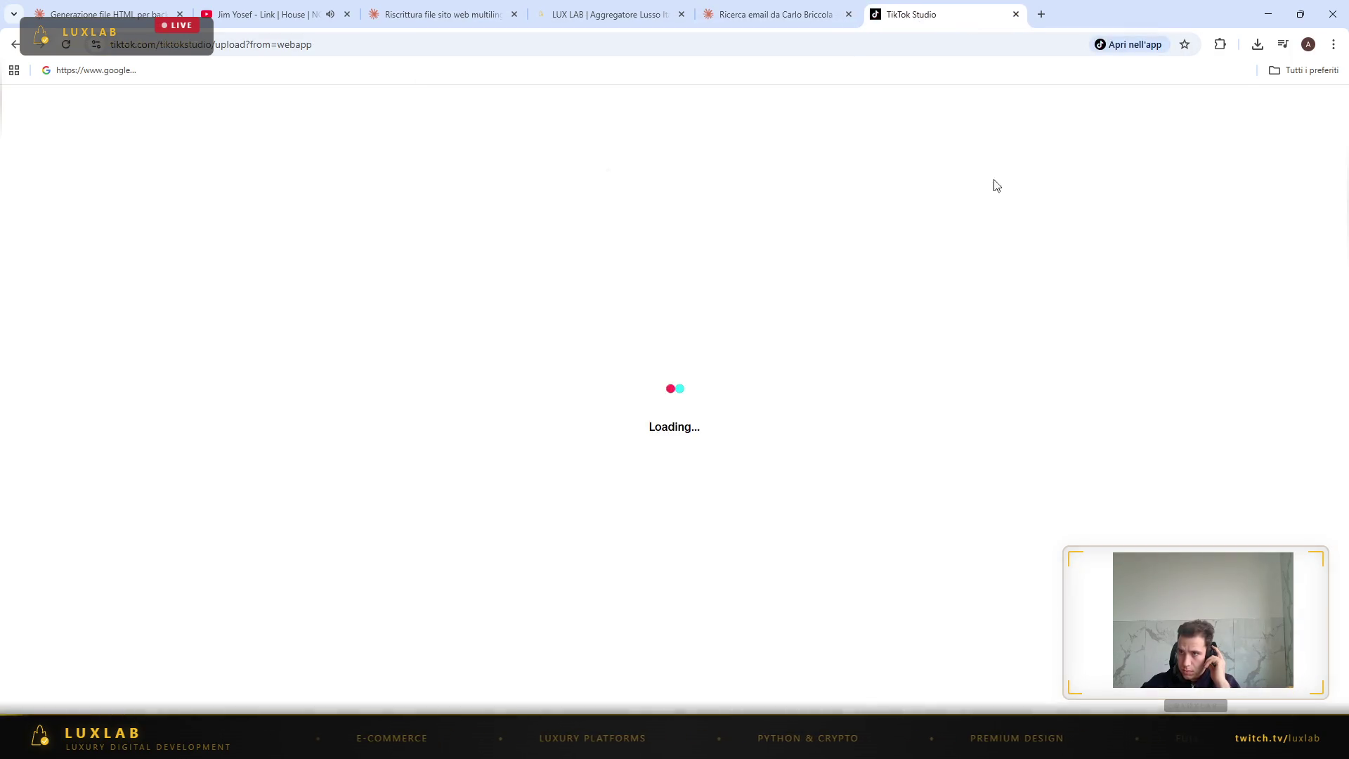
{"action": "key", "text": "super+Left"}
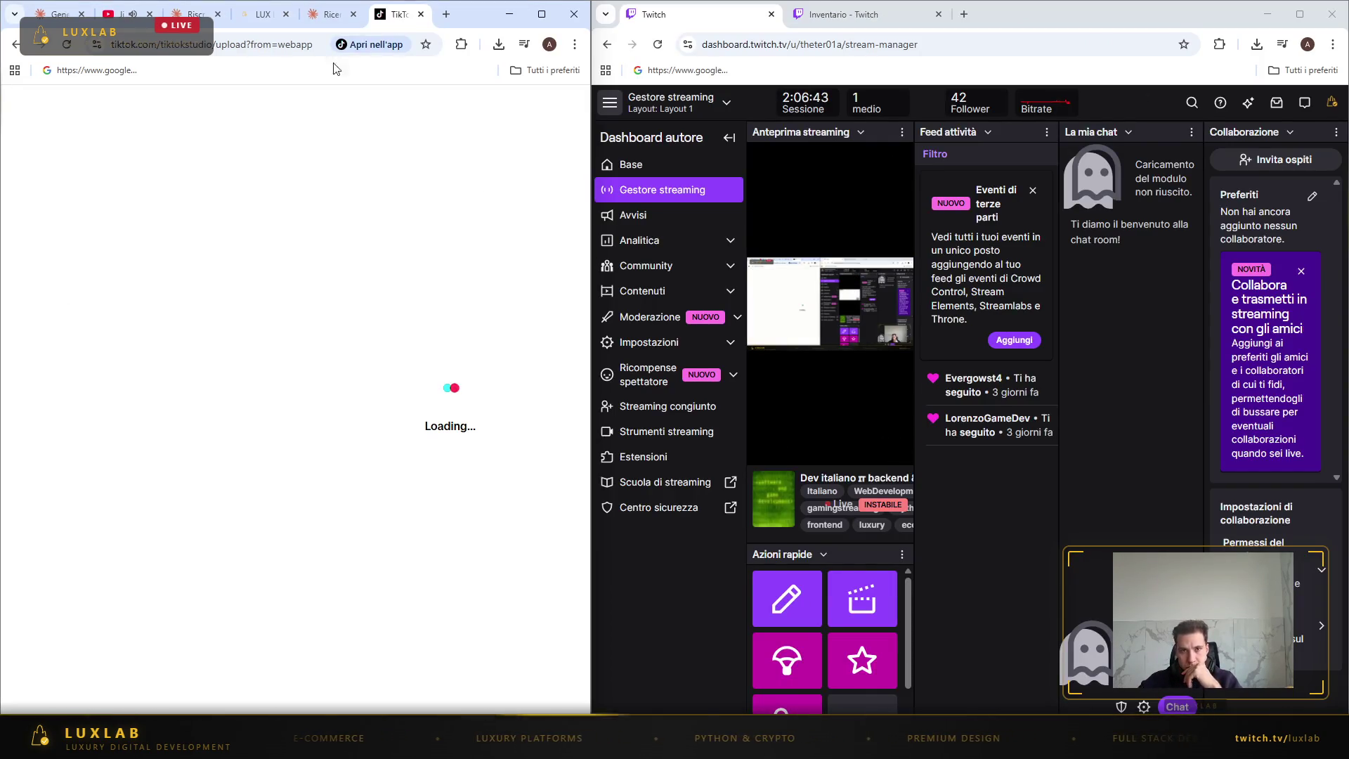
{"action": "left_click", "coordinate": [68, 50]}
- Reload the stuck TikTok Studio upload page twice, confirming each reload
{"action": "left_click", "coordinate": [351, 132]}
{"action": "left_click", "coordinate": [68, 45]}
{"action": "left_click", "coordinate": [350, 133]}
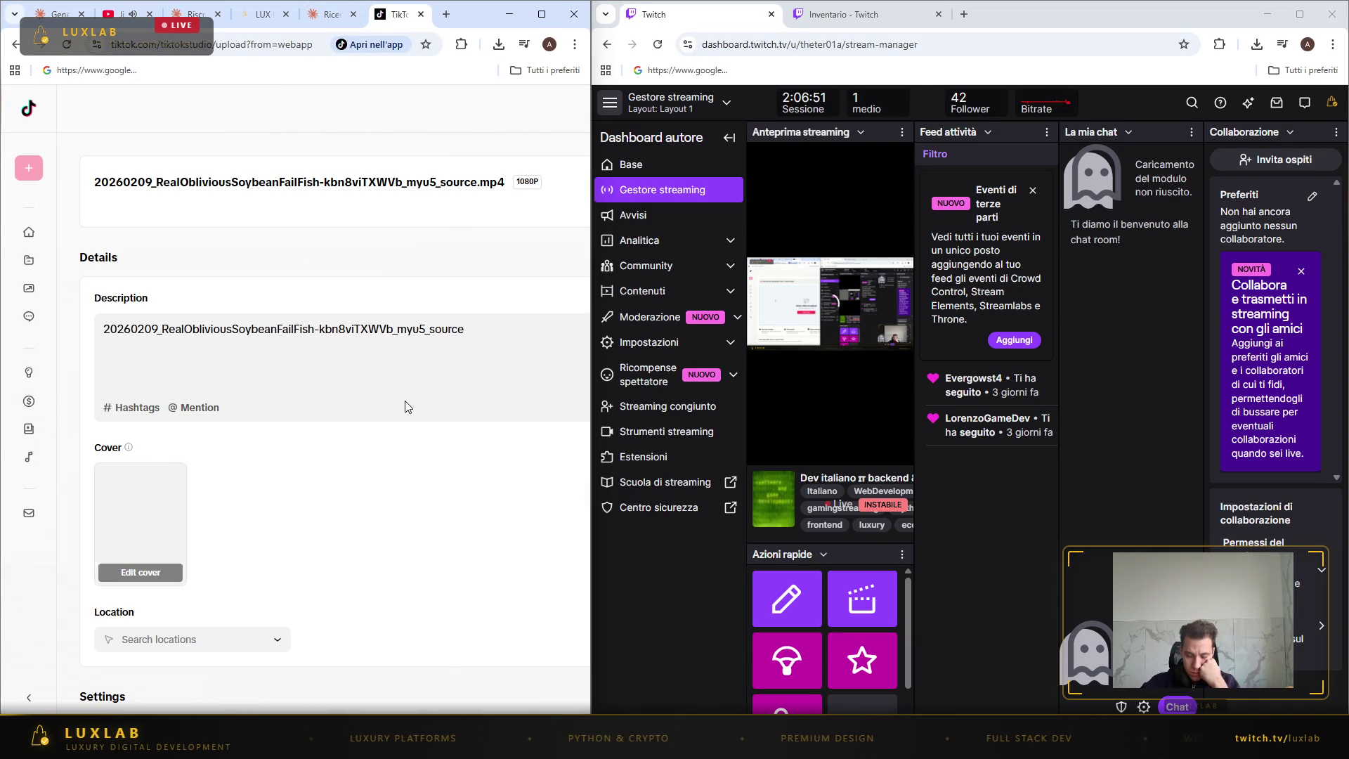
{"action": "scroll", "coordinate": [334, 486], "scroll_direction": "down", "scroll_amount": 1}
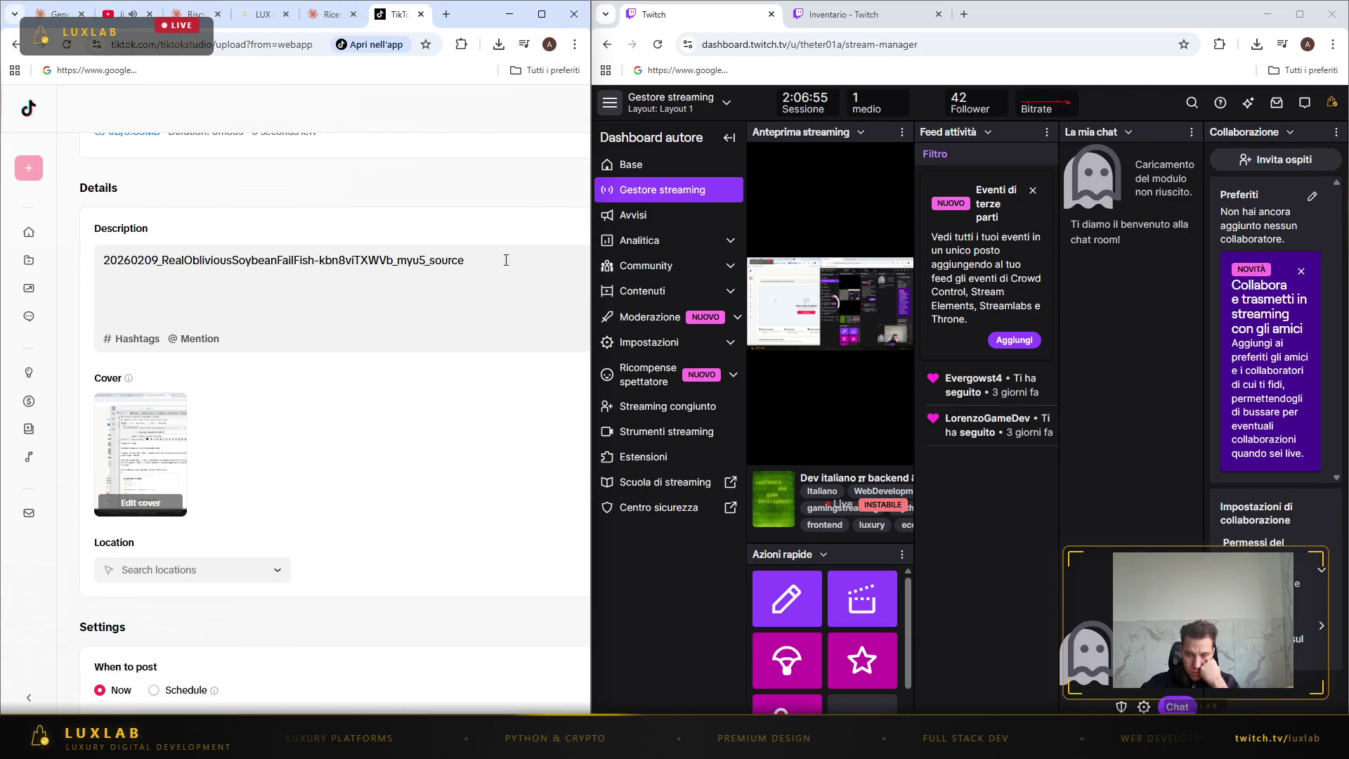
- Replace the file-name description with the caption 'quando invii automaticamnte 60 email al giorno…'
{"action": "left_click_drag", "start_coordinate": [502, 261], "coordinate": [76, 250]}
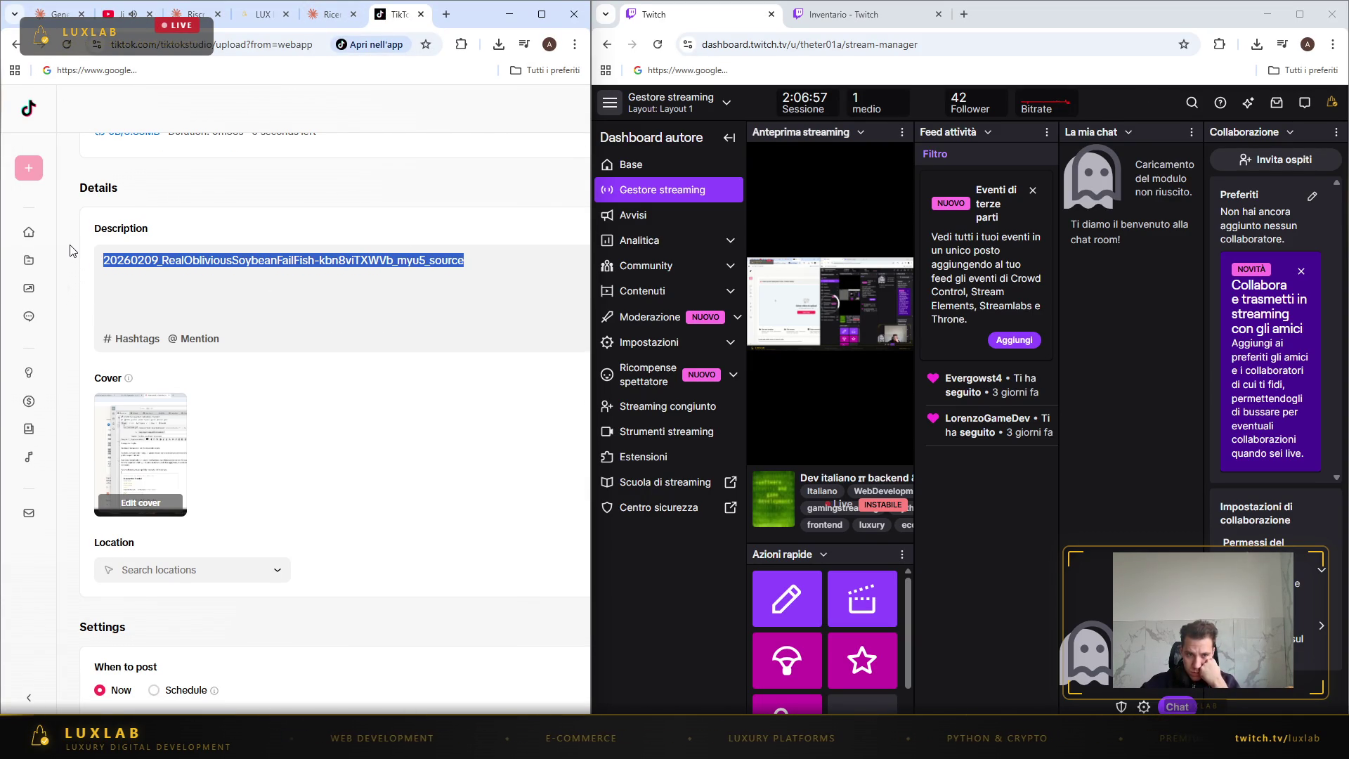
{"action": "key", "text": "BackSpace"}
{"action": "type", "text": "quan"}
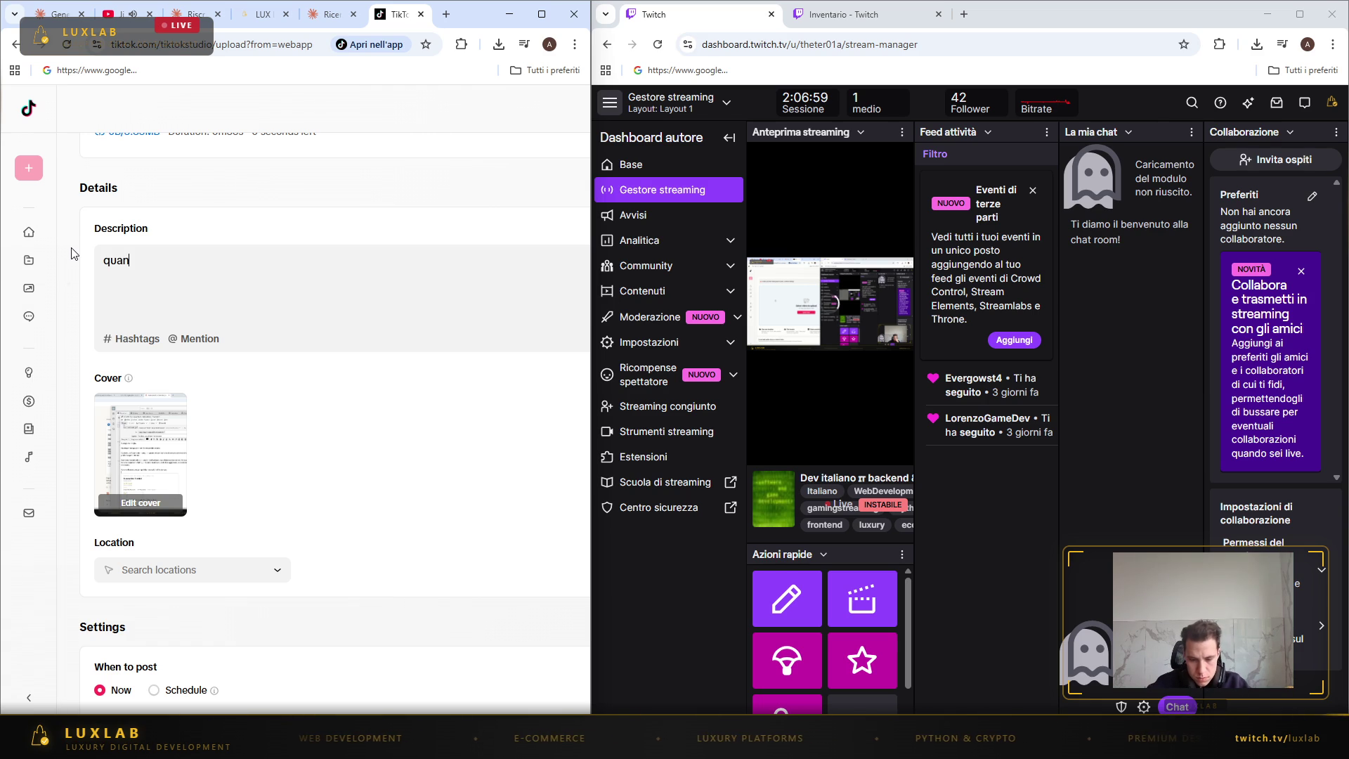
{"action": "type", "text": "do in"}
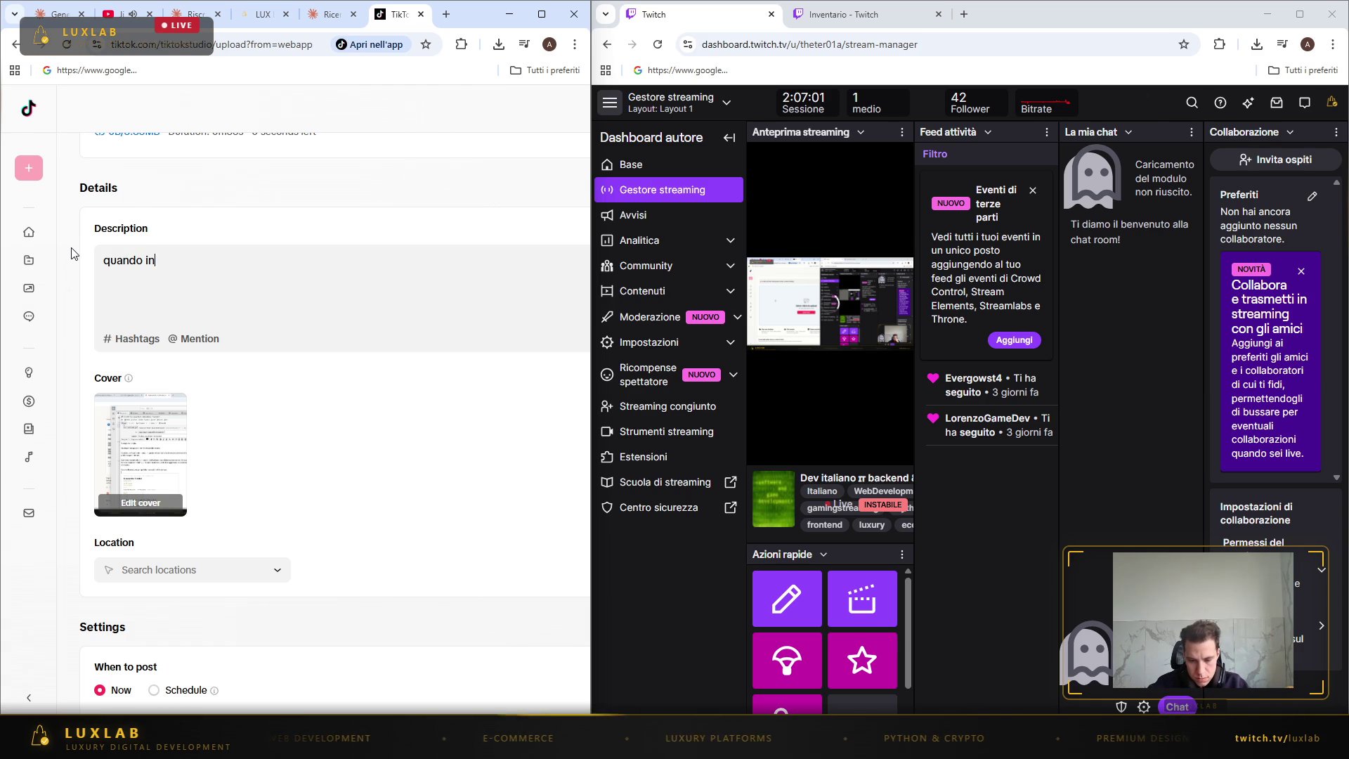
{"action": "type", "text": "vii automaticamnte"}
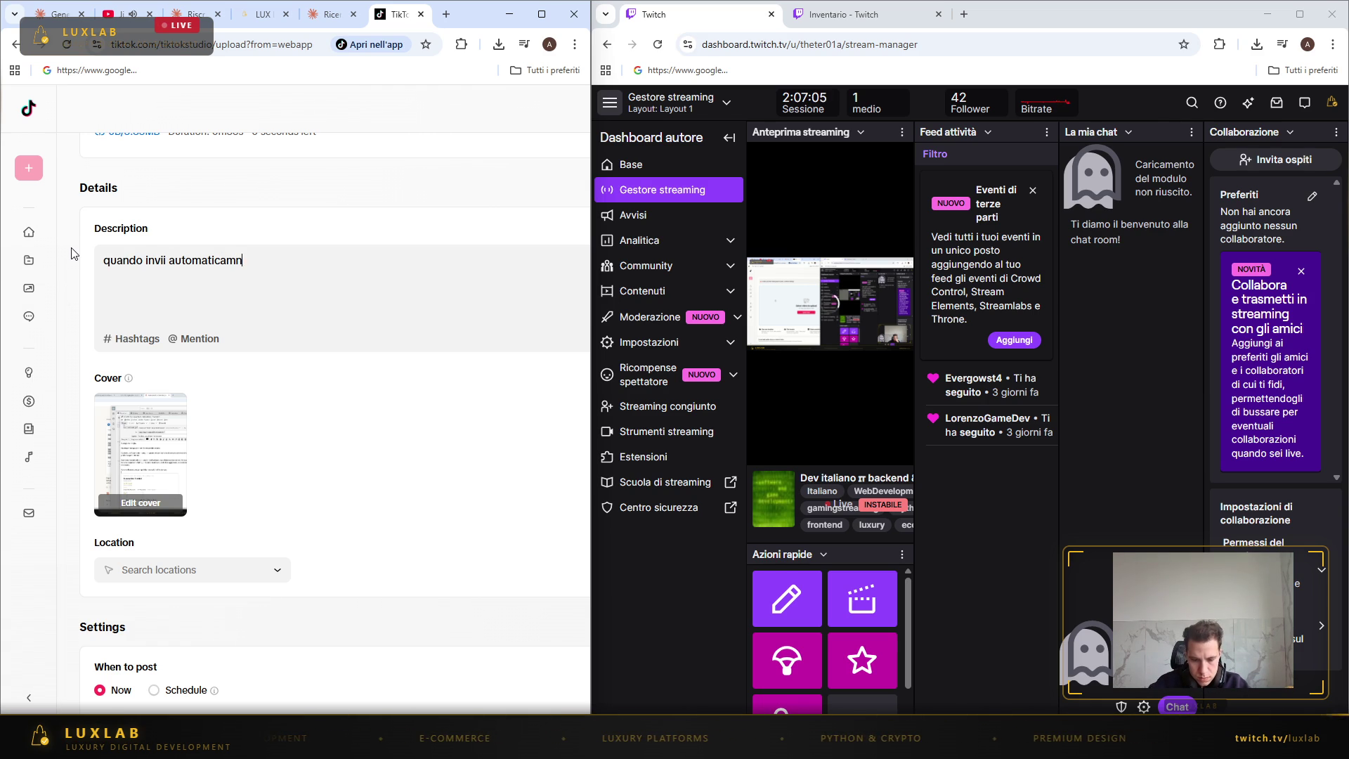
{"action": "type", "text": " 60 email al giorno"}
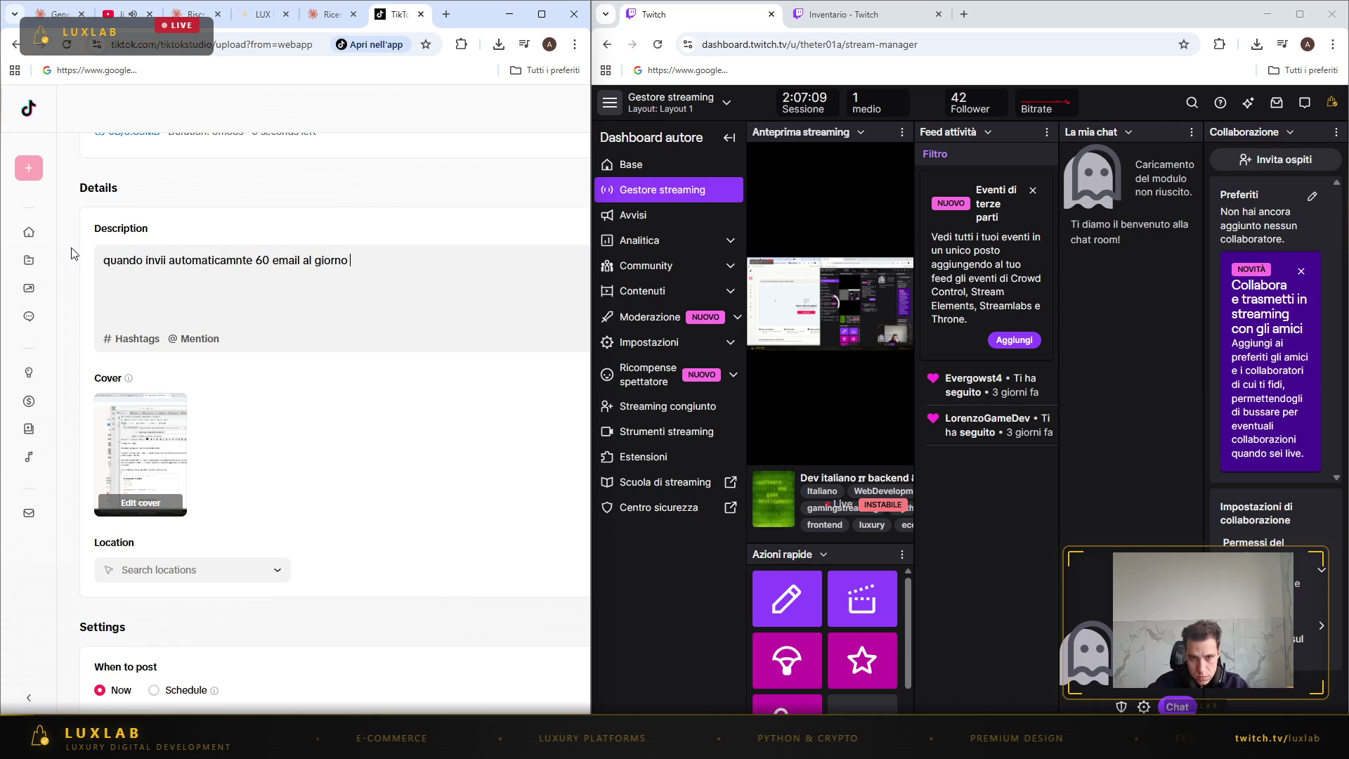
{"action": "type", "text": " e "}
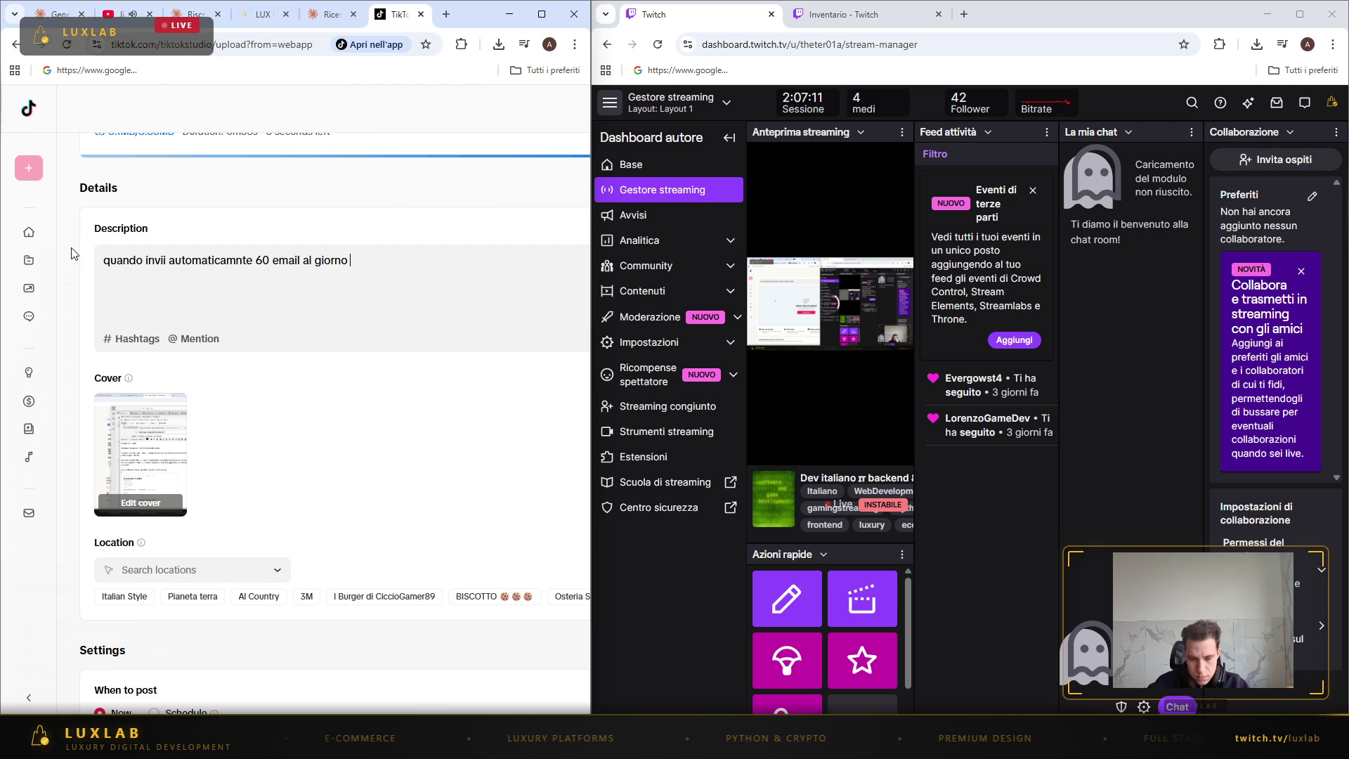
{"action": "type", "text": "dopo due s"}
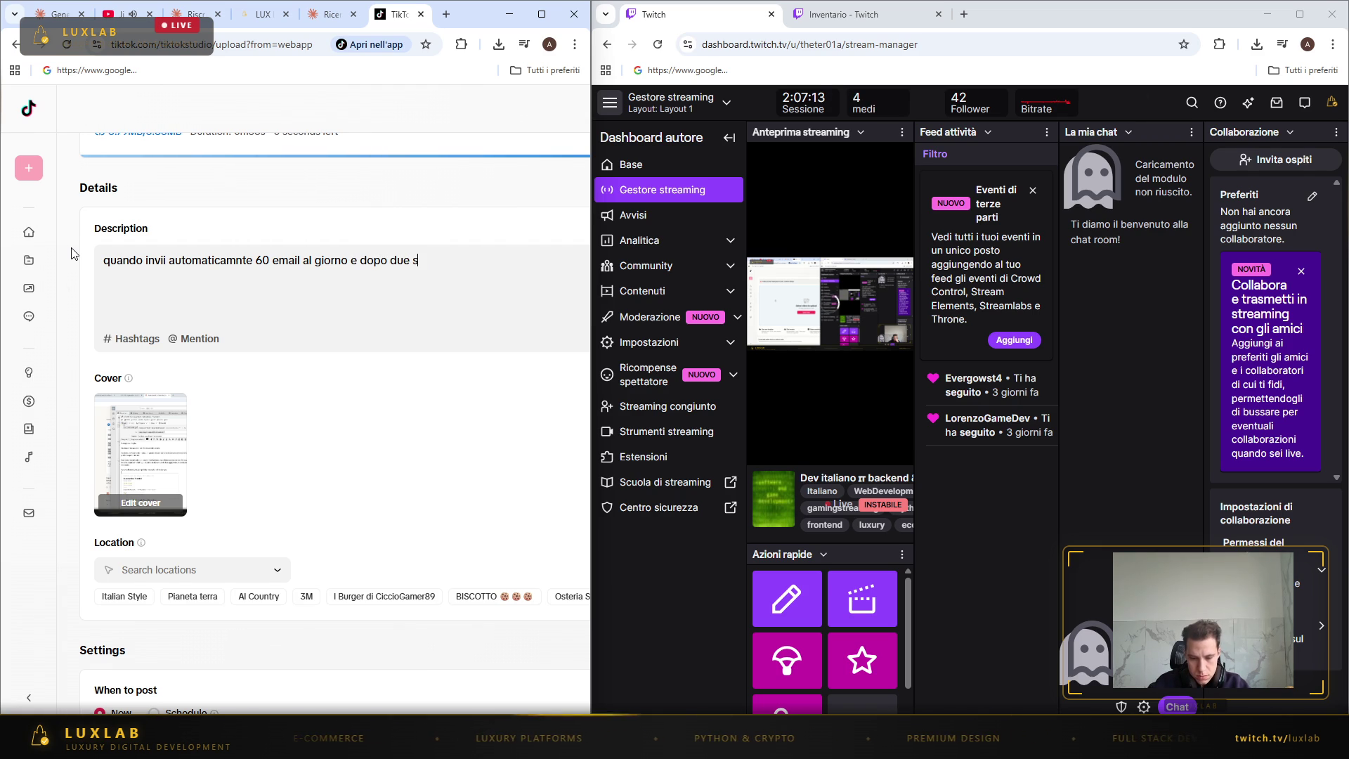
{"action": "type", "text": "ettimane qualc"}
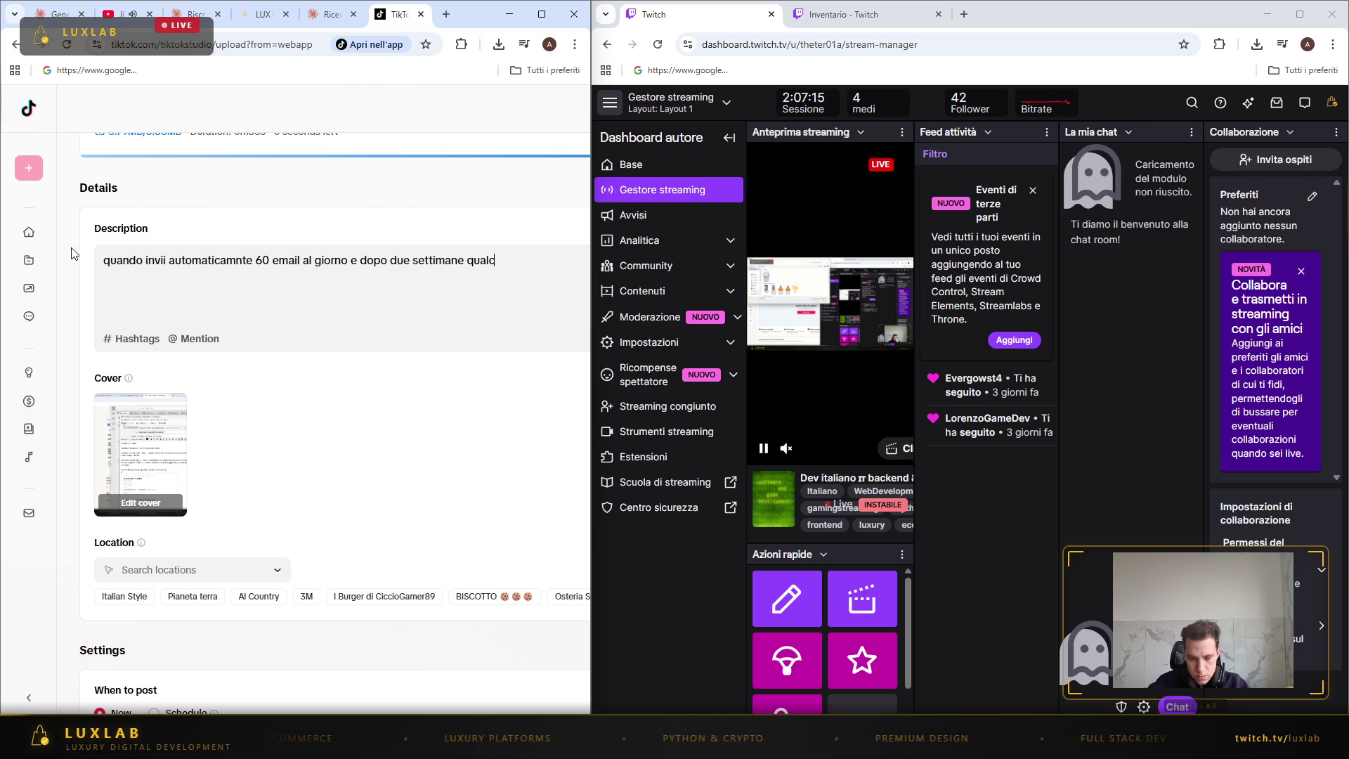
{"action": "type", "text": "uno ti risponde ,"}
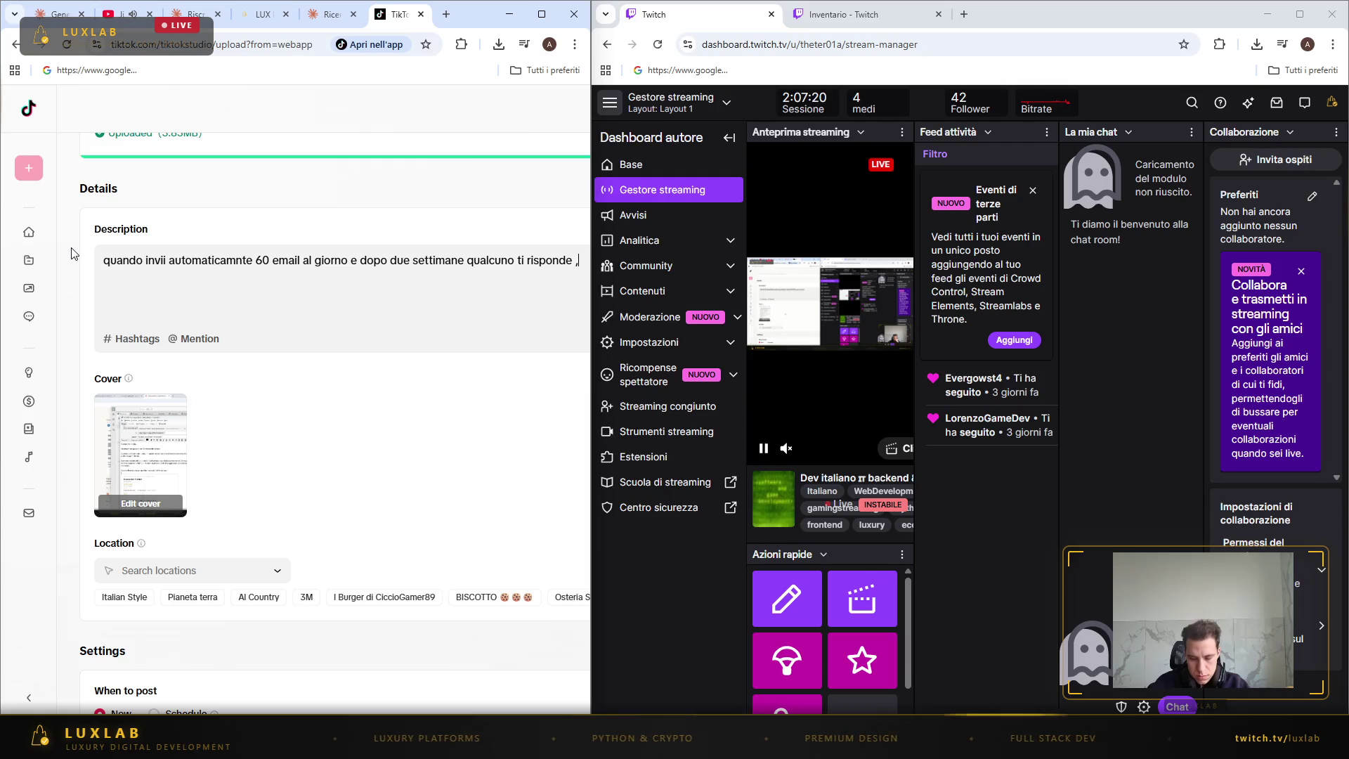
{"action": "key", "text": "BackSpace"}
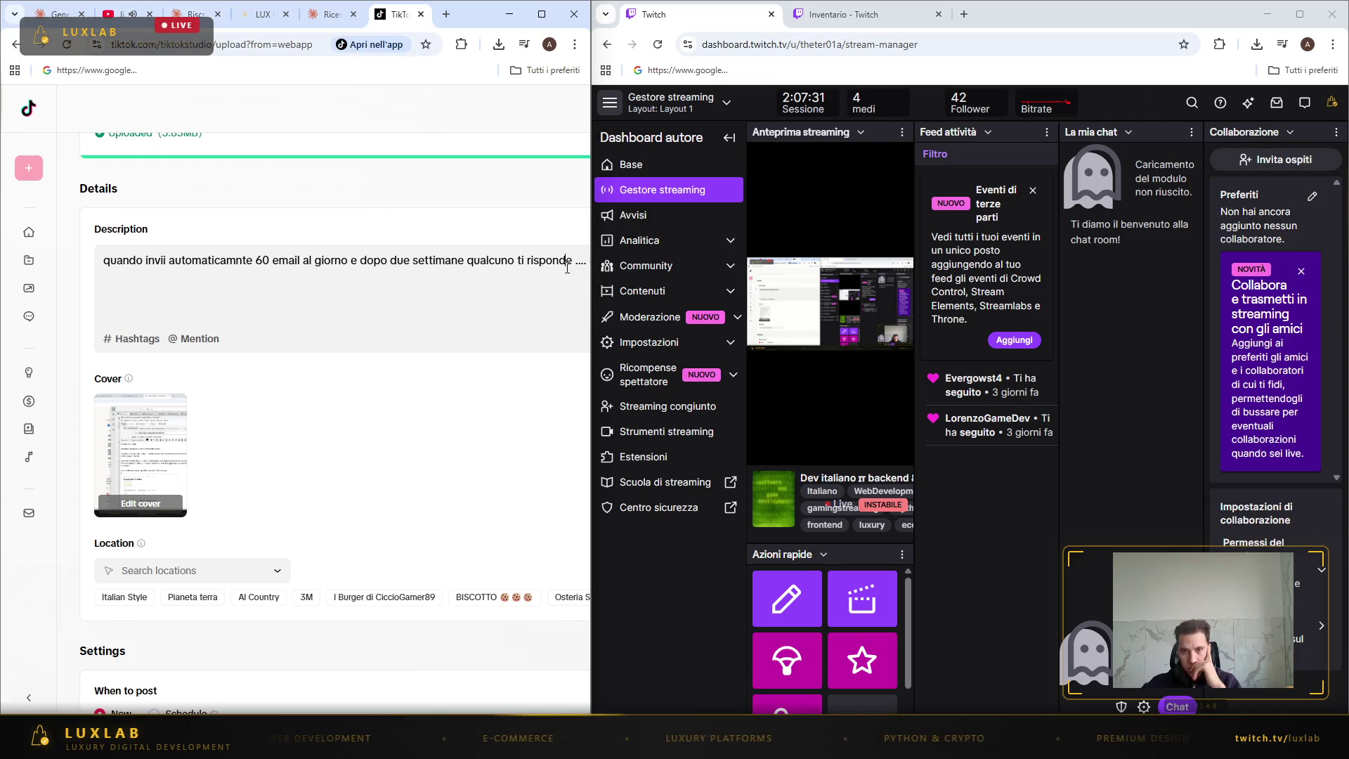
- Maximize TikTok Studio and append '##lo.io vibdi' to the end of the caption
{"action": "left_click", "coordinate": [541, 14]}
{"action": "left_click", "coordinate": [768, 265]}
{"action": "type", "text": "#"}
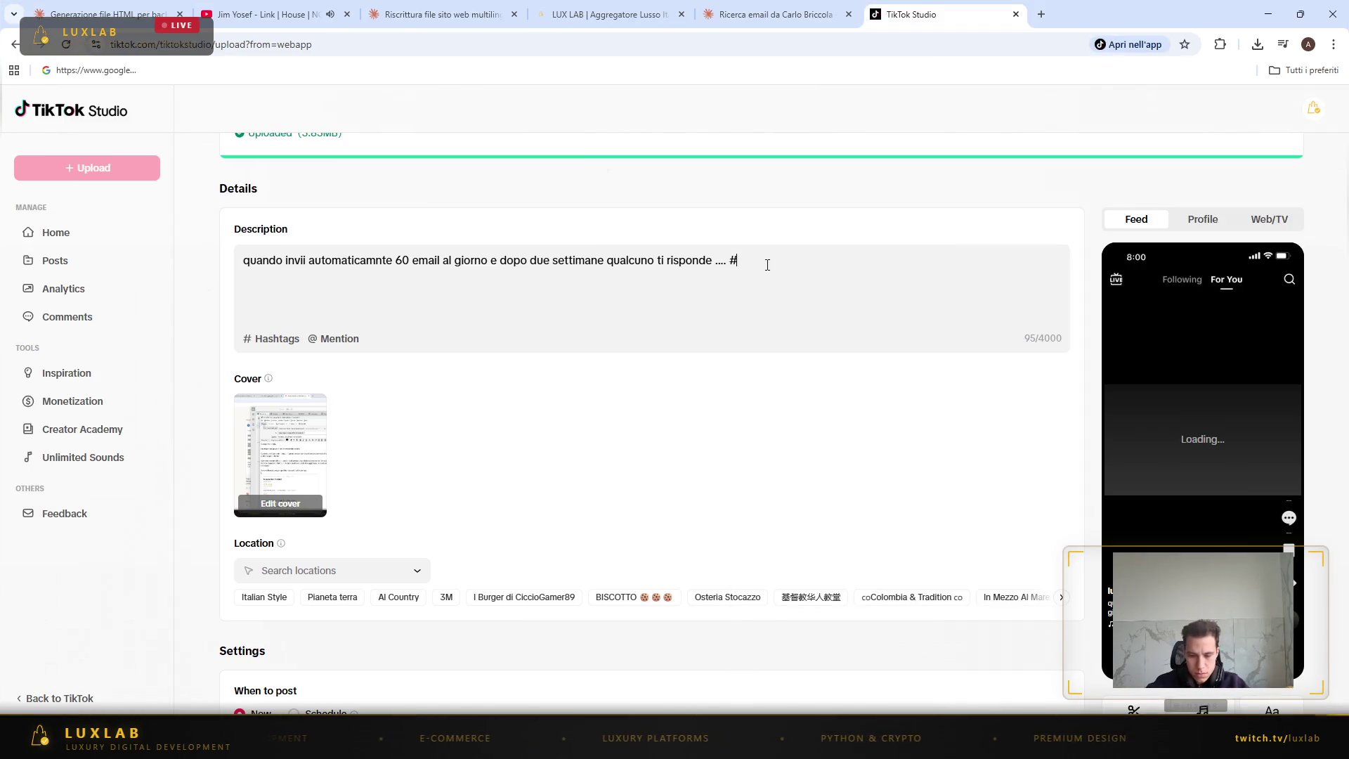
{"action": "type", "text": "#lo.io"}
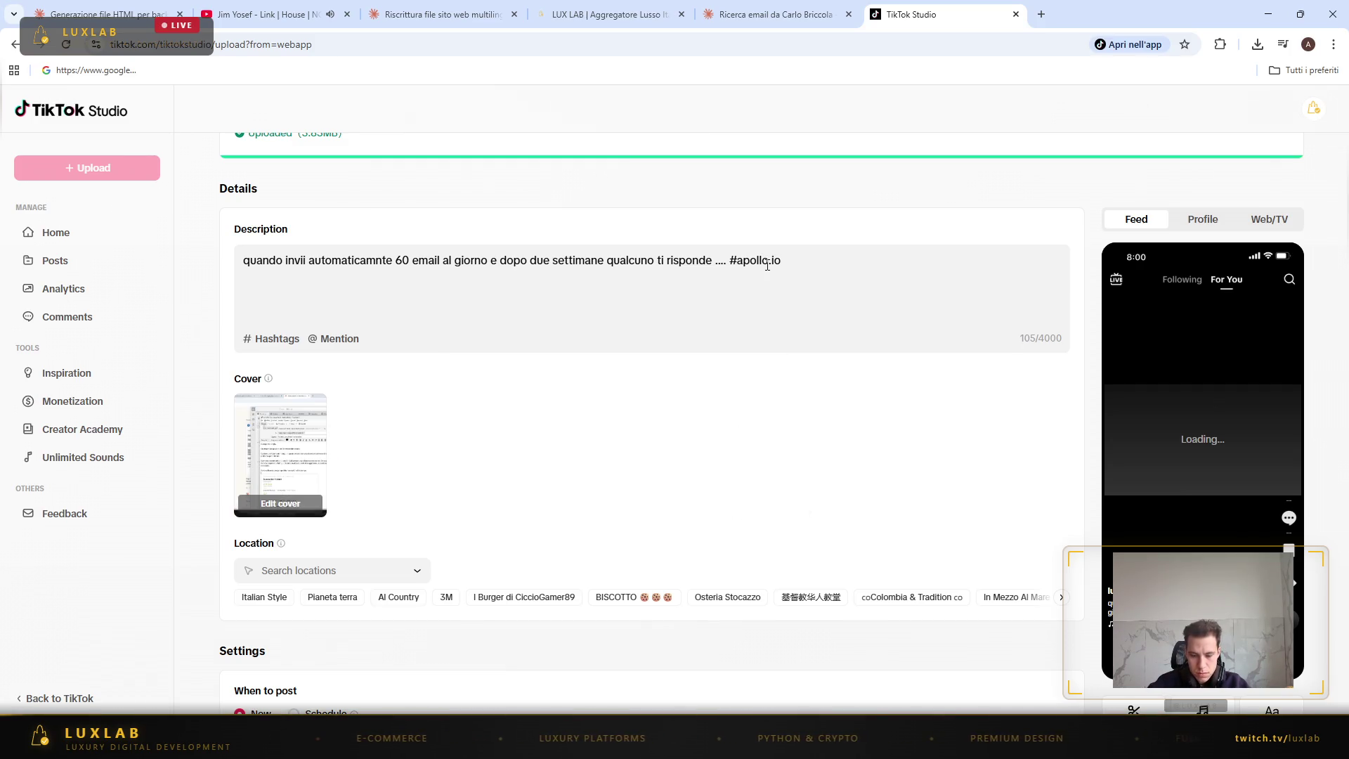
{"action": "type", "text": " vib"}
{"action": "type", "text": "di"}
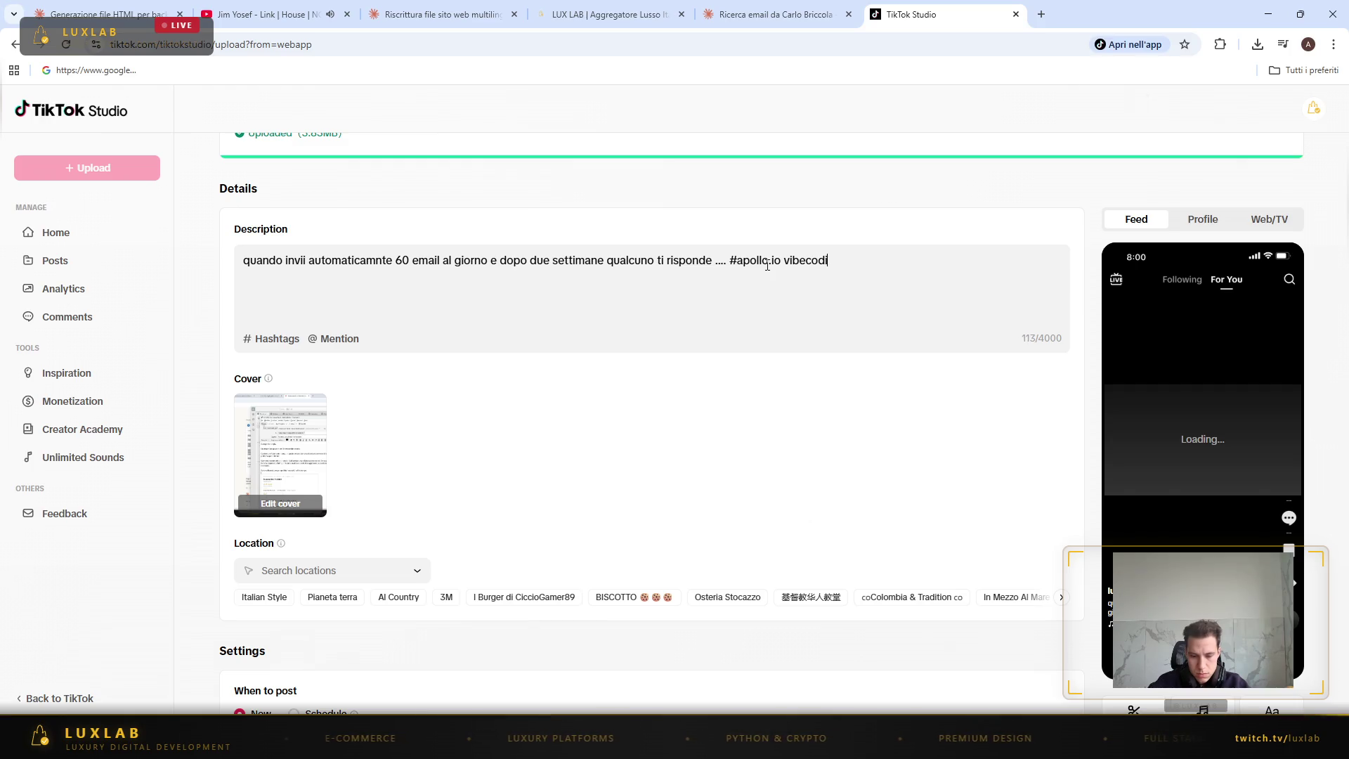
- Turn vibecoding into a proper #vibecoding hashtag using the suggestion list
{"action": "key", "text": "Left"}
{"action": "key", "text": "Left"}
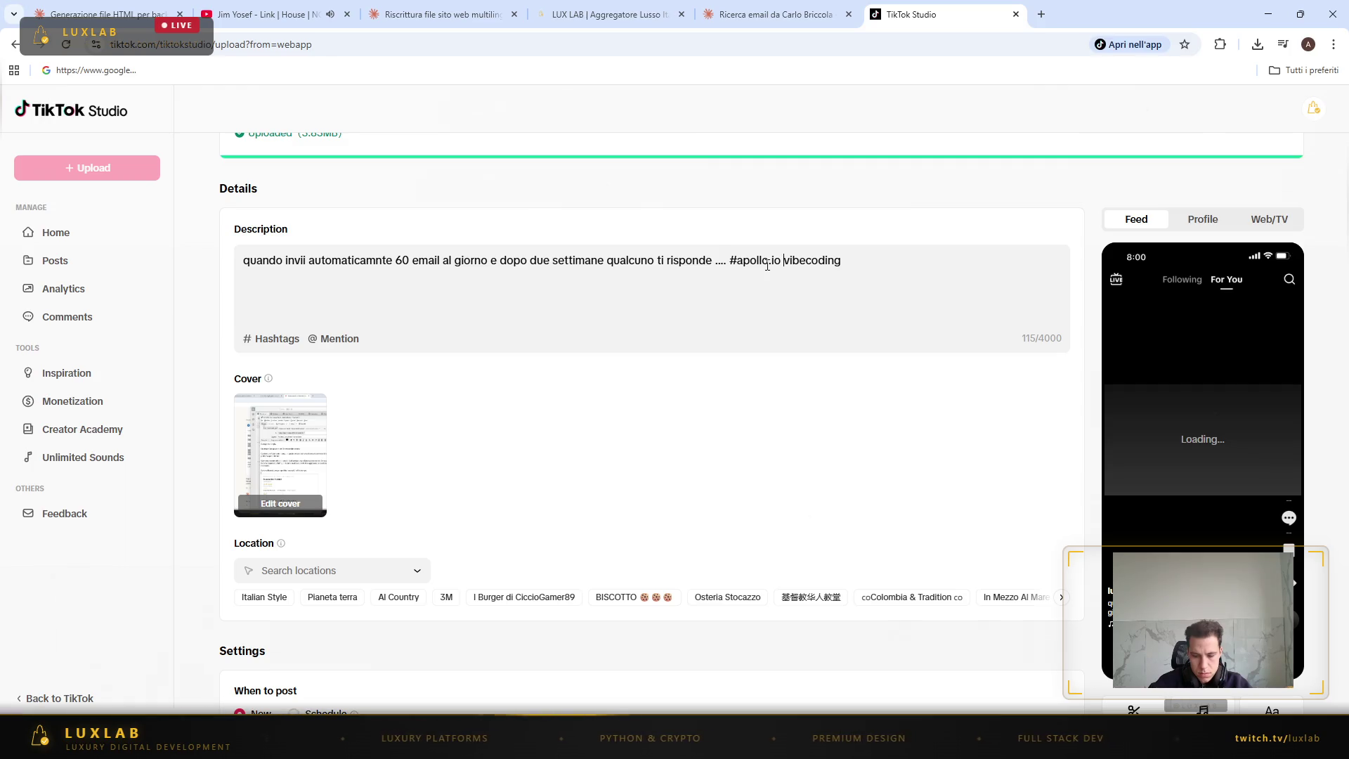
{"action": "type", "text": "°"}
{"action": "key", "text": "BackSpace"}
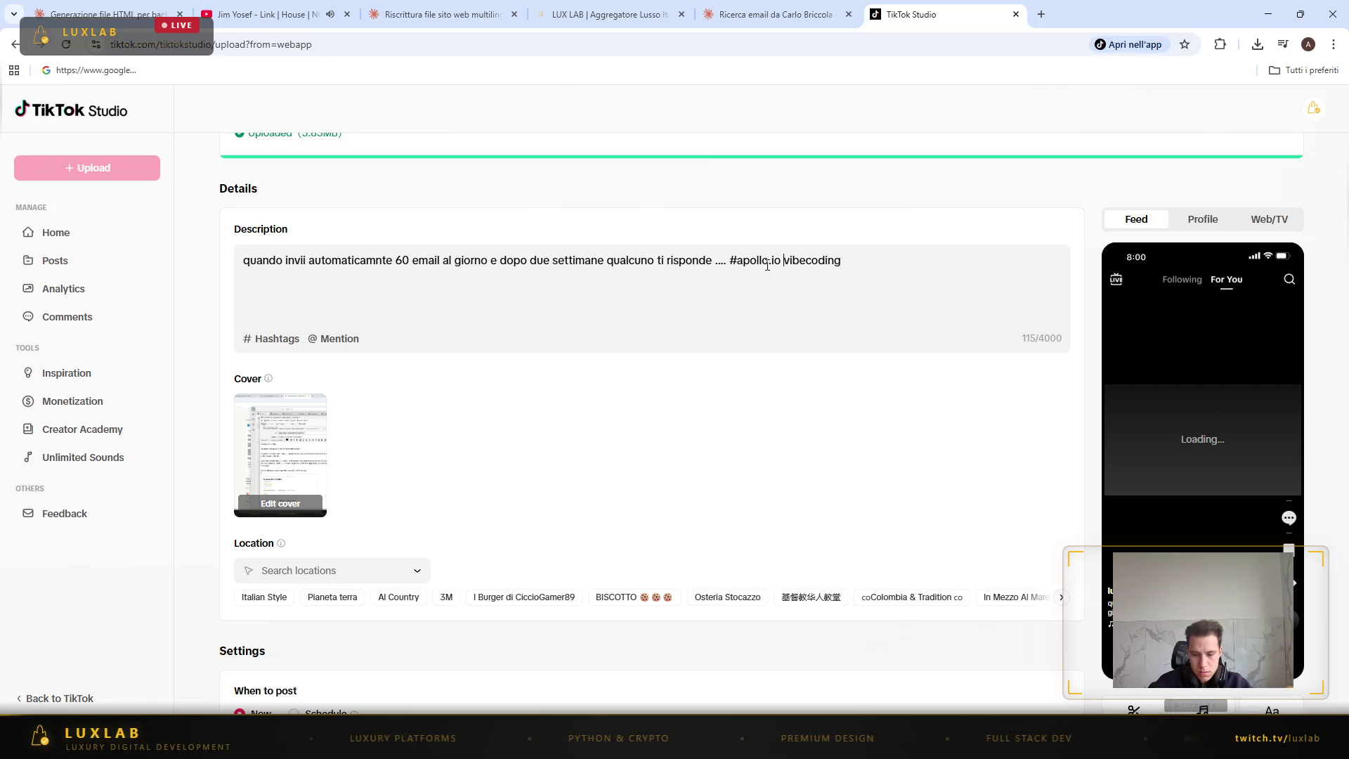
{"action": "type", "text": "#"}
{"action": "key", "text": "Right"}
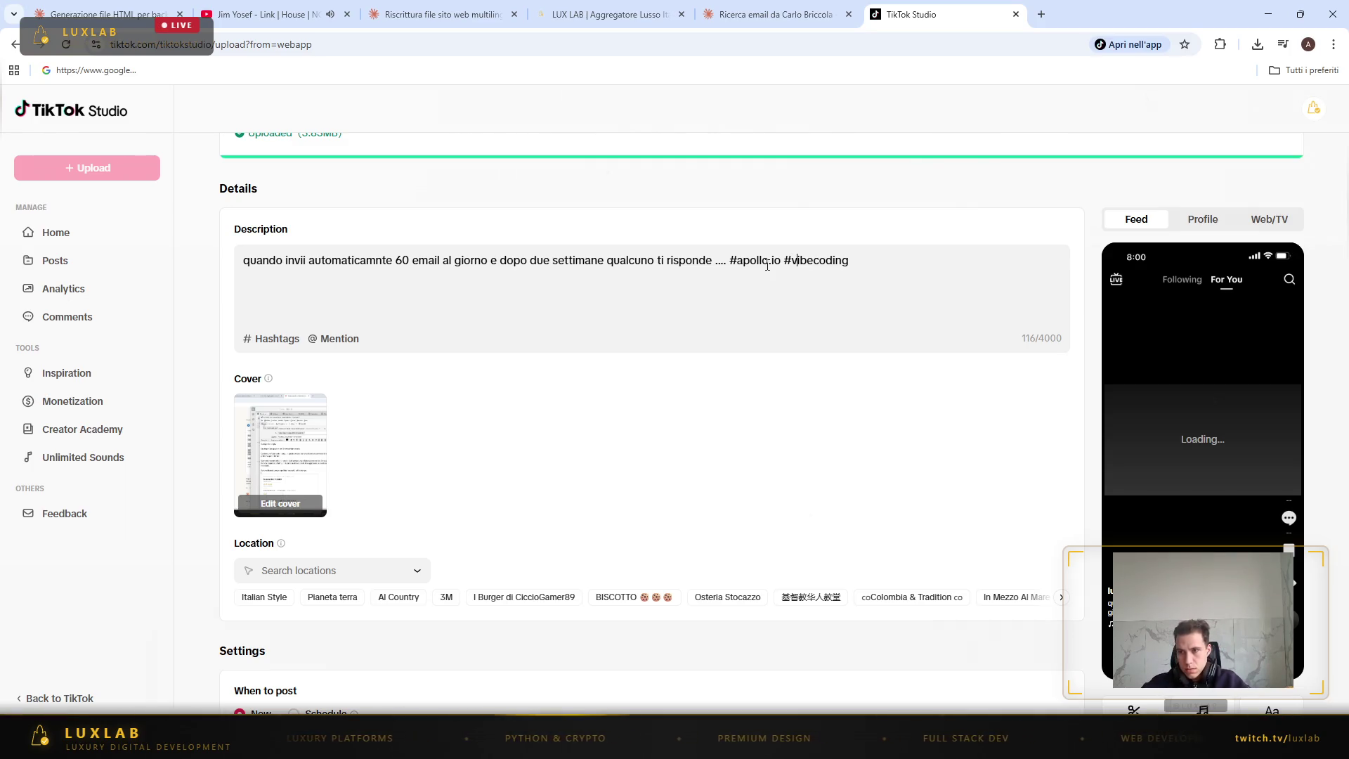
{"action": "key", "text": "End"}
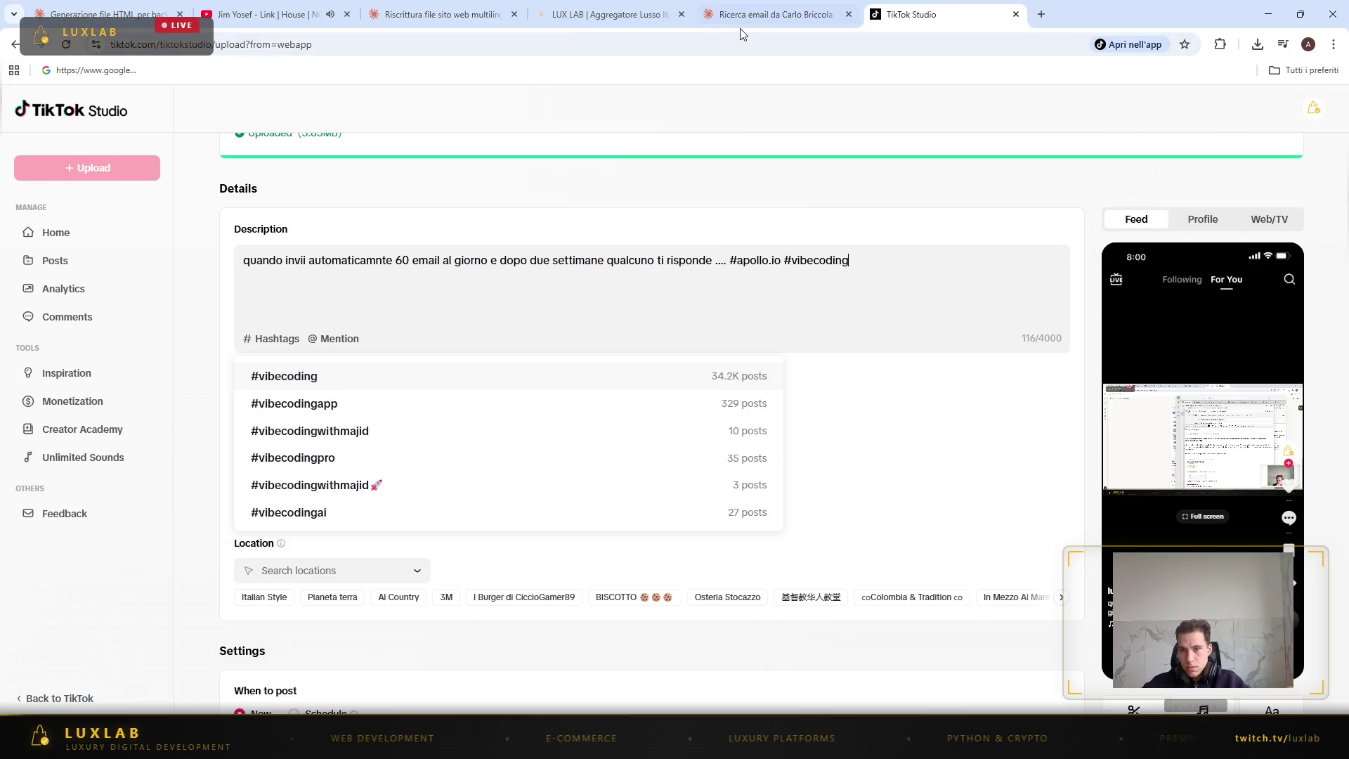
{"action": "left_click", "coordinate": [457, 380]}
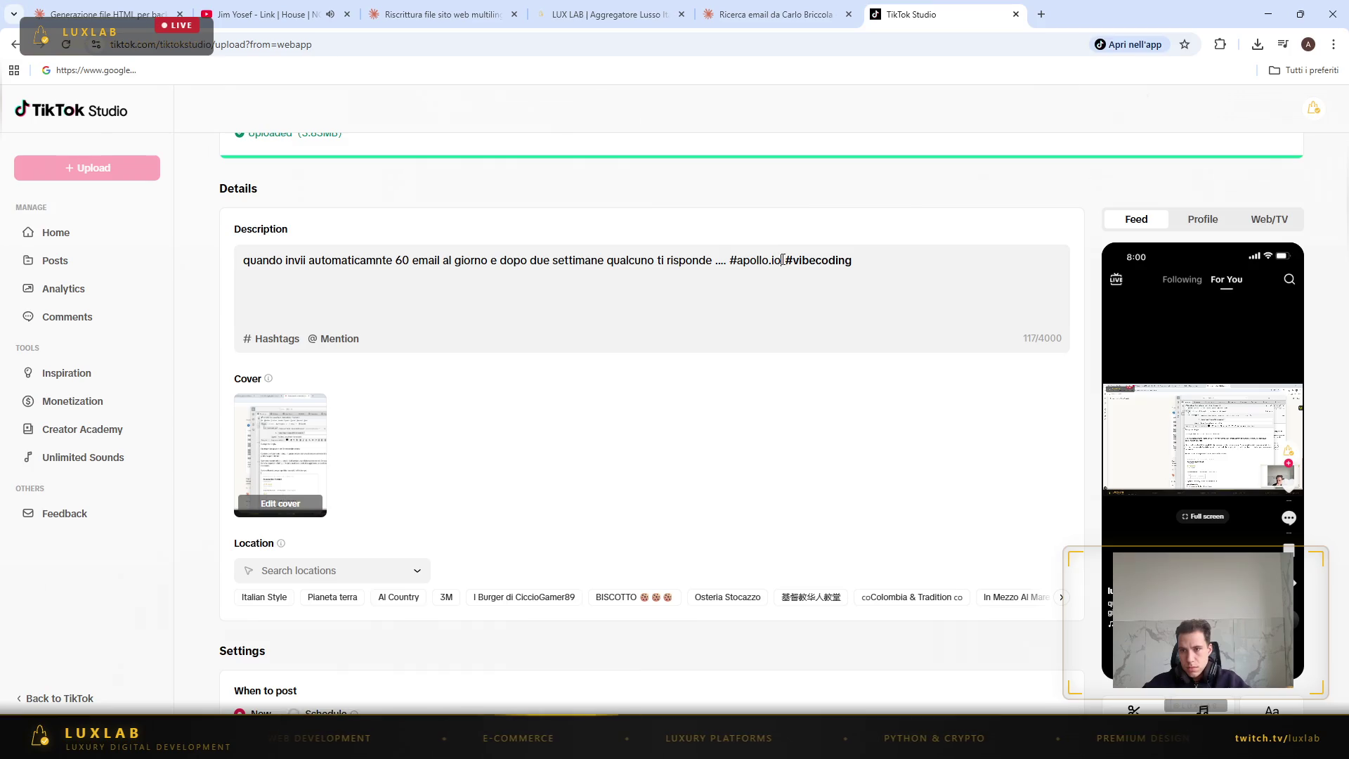
- Confirm #apollo.io as a proper hashtag, then go to the Claude chat's message box
{"action": "left_click_drag", "start_coordinate": [780, 261], "coordinate": [771, 261]}
{"action": "key", "text": "Left"}
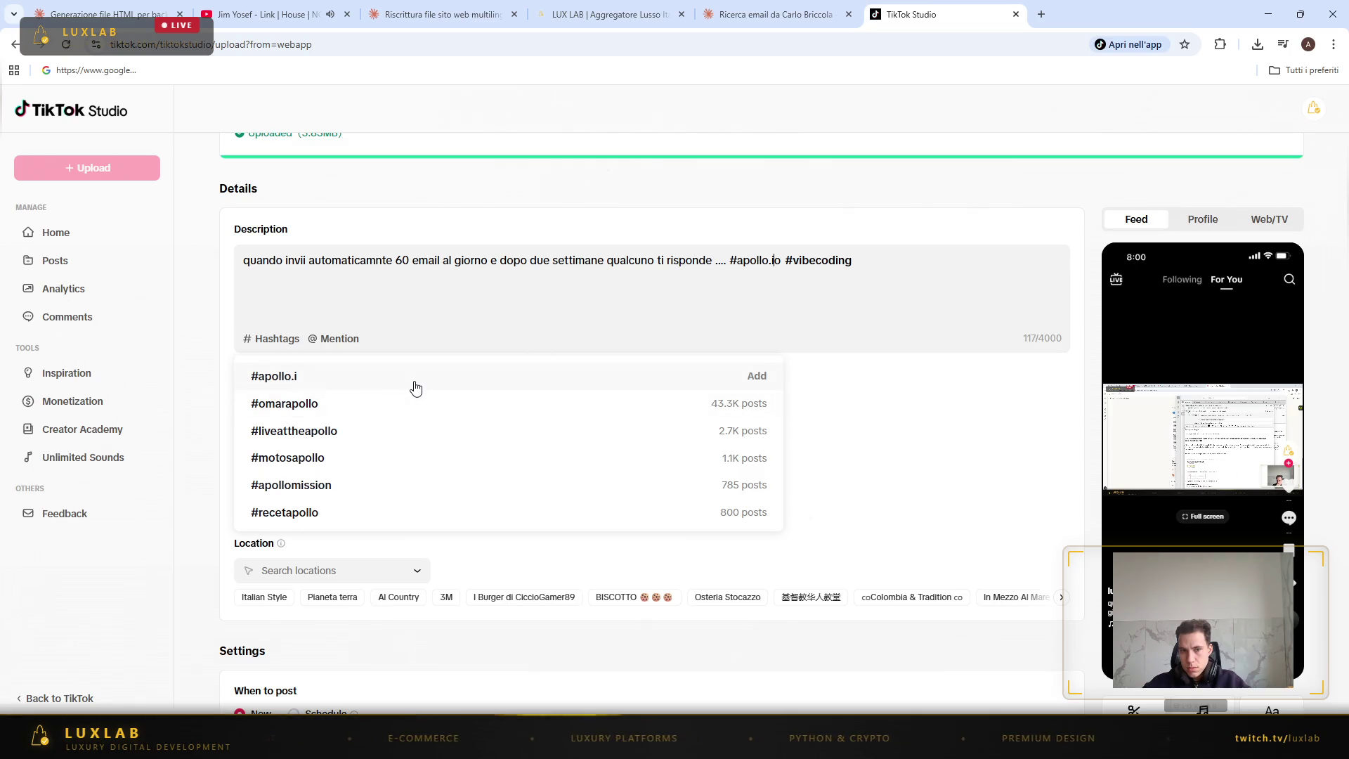
{"action": "left_click", "coordinate": [781, 260]}
{"action": "left_click", "coordinate": [383, 387]}
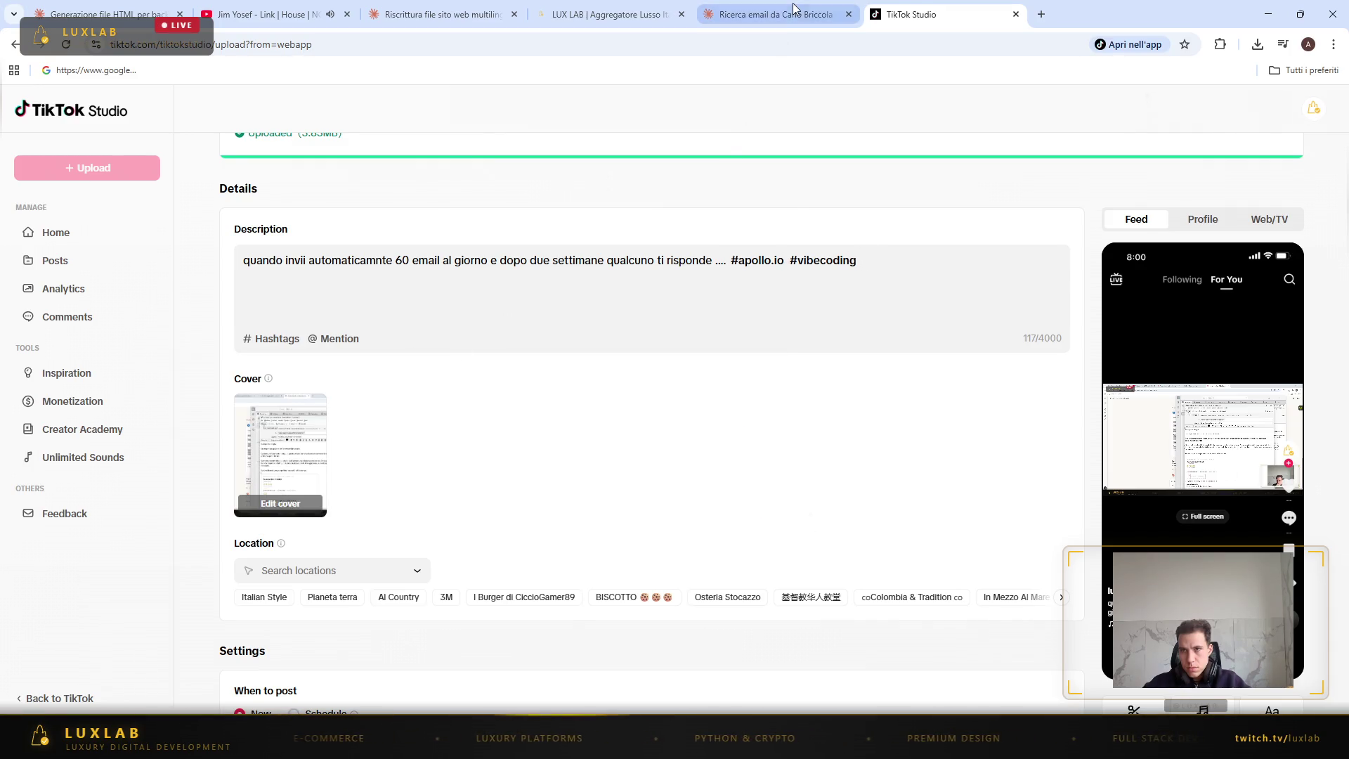
{"action": "left_click", "coordinate": [778, 17]}
{"action": "left_click", "coordinate": [503, 652]}
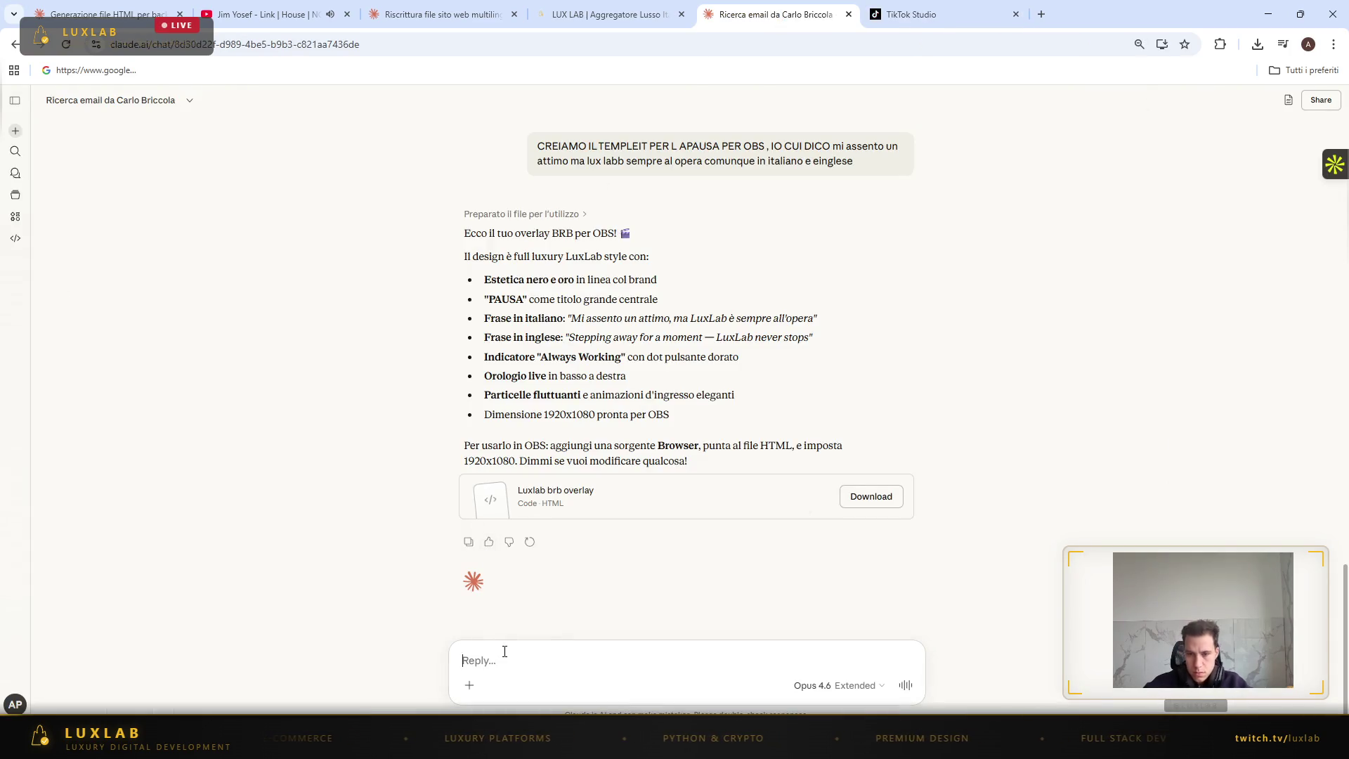
- Send Claude 'mi dai umpo di hastag per tiktok' and snap its window to the left half
{"action": "type", "text": "mi "}
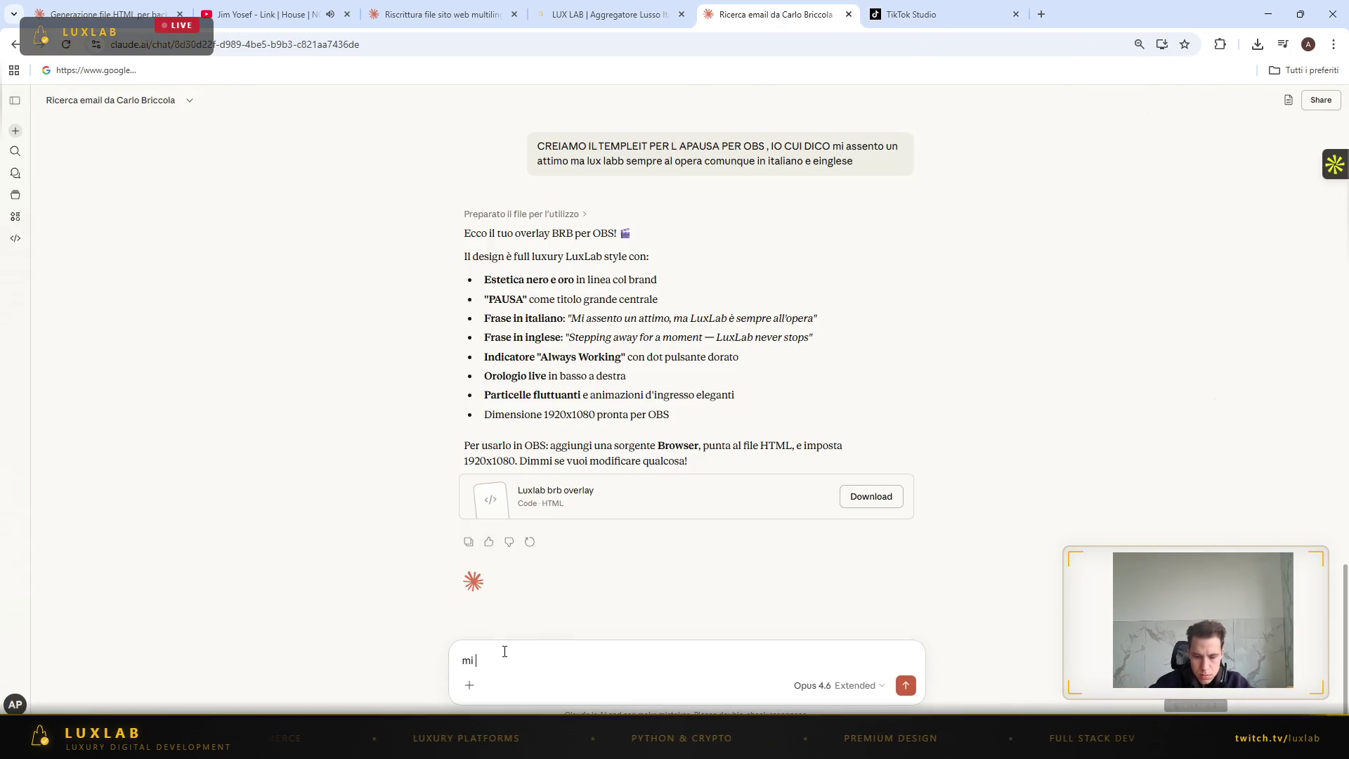
{"action": "type", "text": "dai umpo di "}
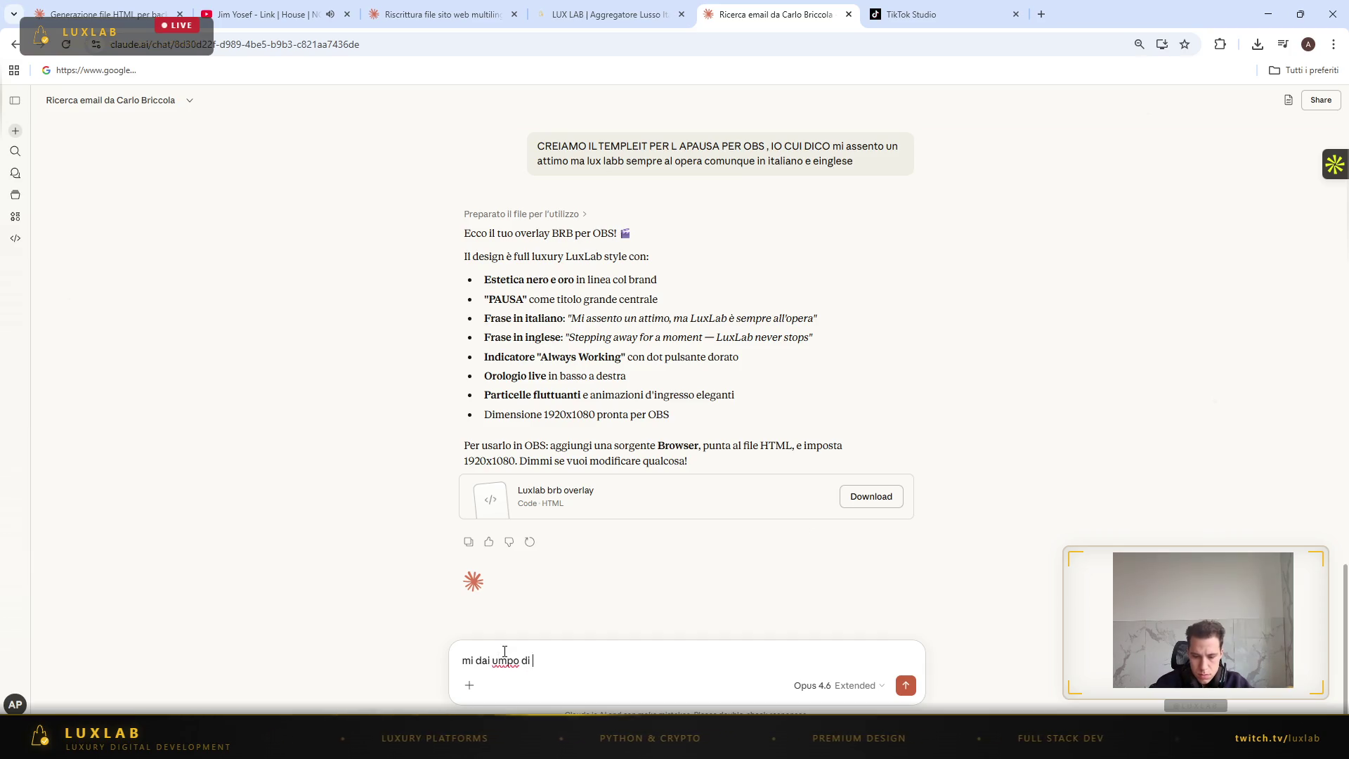
{"action": "type", "text": "hastag per tiktok"}
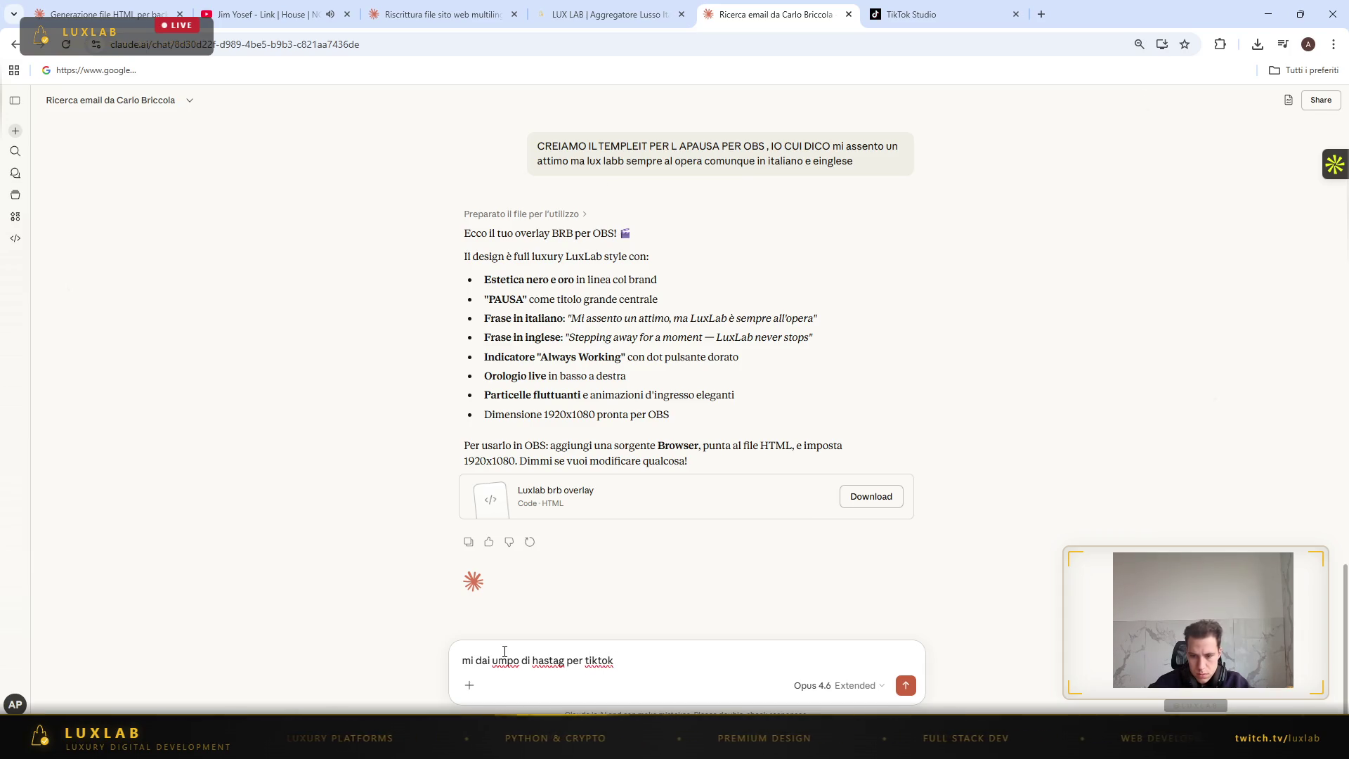
{"action": "key", "text": "Return"}
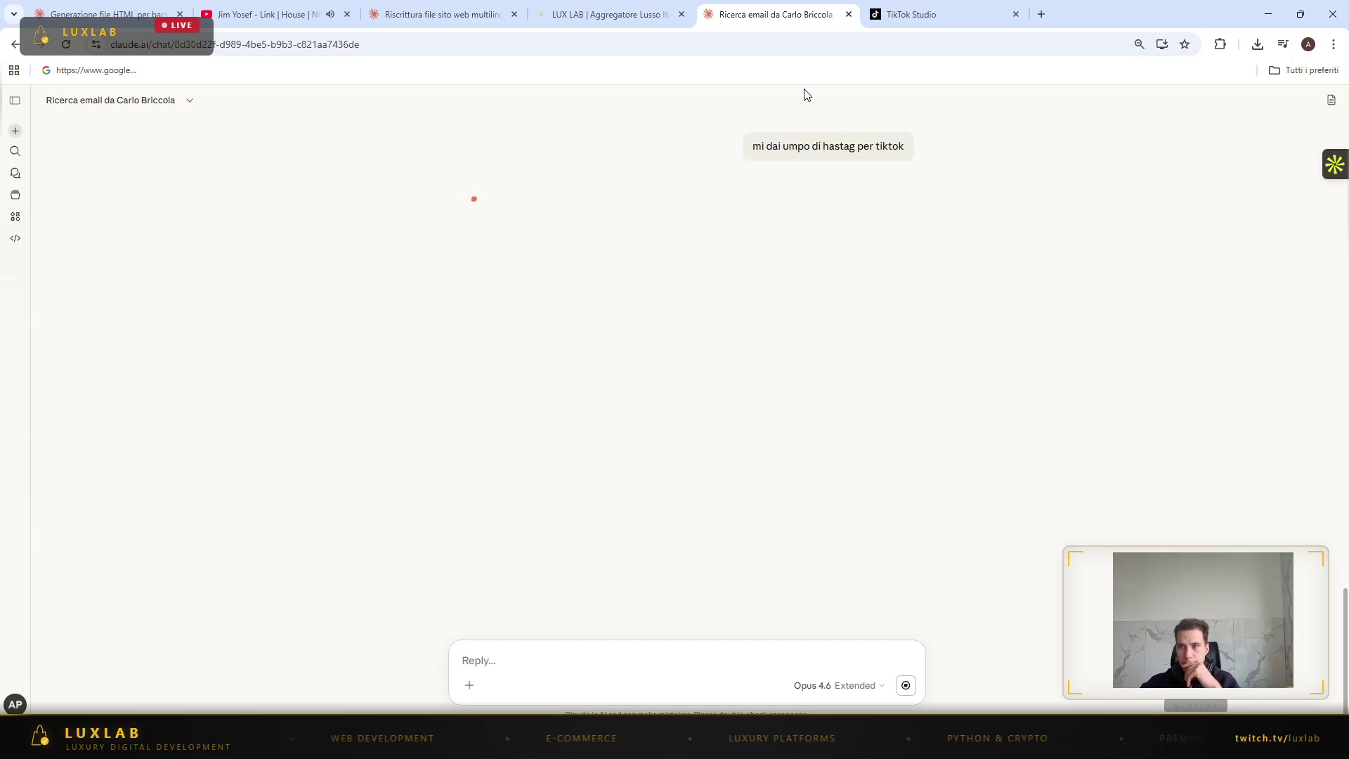
{"action": "key", "text": "super+Left"}
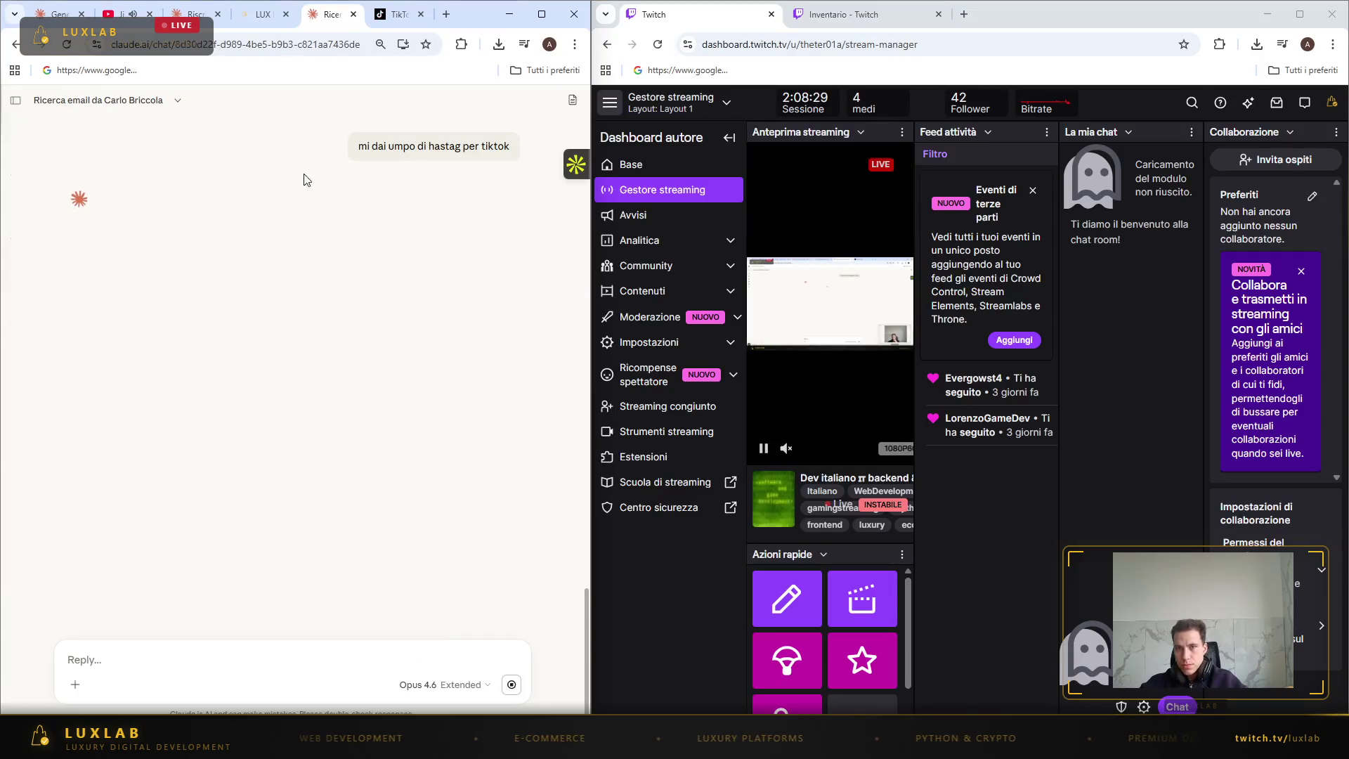
- Place TikTok Studio beside Claude, then send 'continua' in the HTML file generation chat
{"action": "mouse_move", "coordinate": [400, 14]}
{"action": "left_mouse_down"}
{"action": "mouse_move", "coordinate": [176, 249]}
{"action": "mouse_move", "coordinate": [1220, 189]}
{"action": "left_mouse_up"}
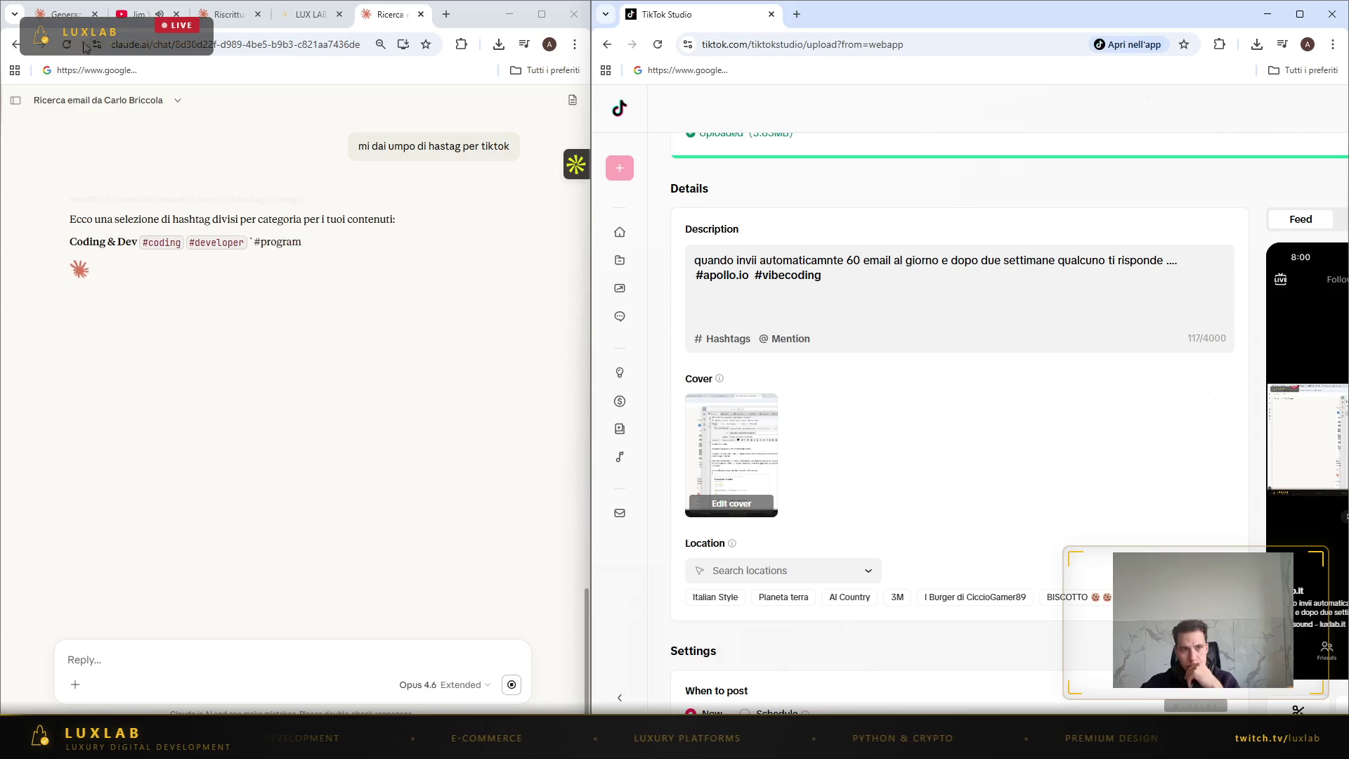
{"action": "left_click", "coordinate": [47, 14]}
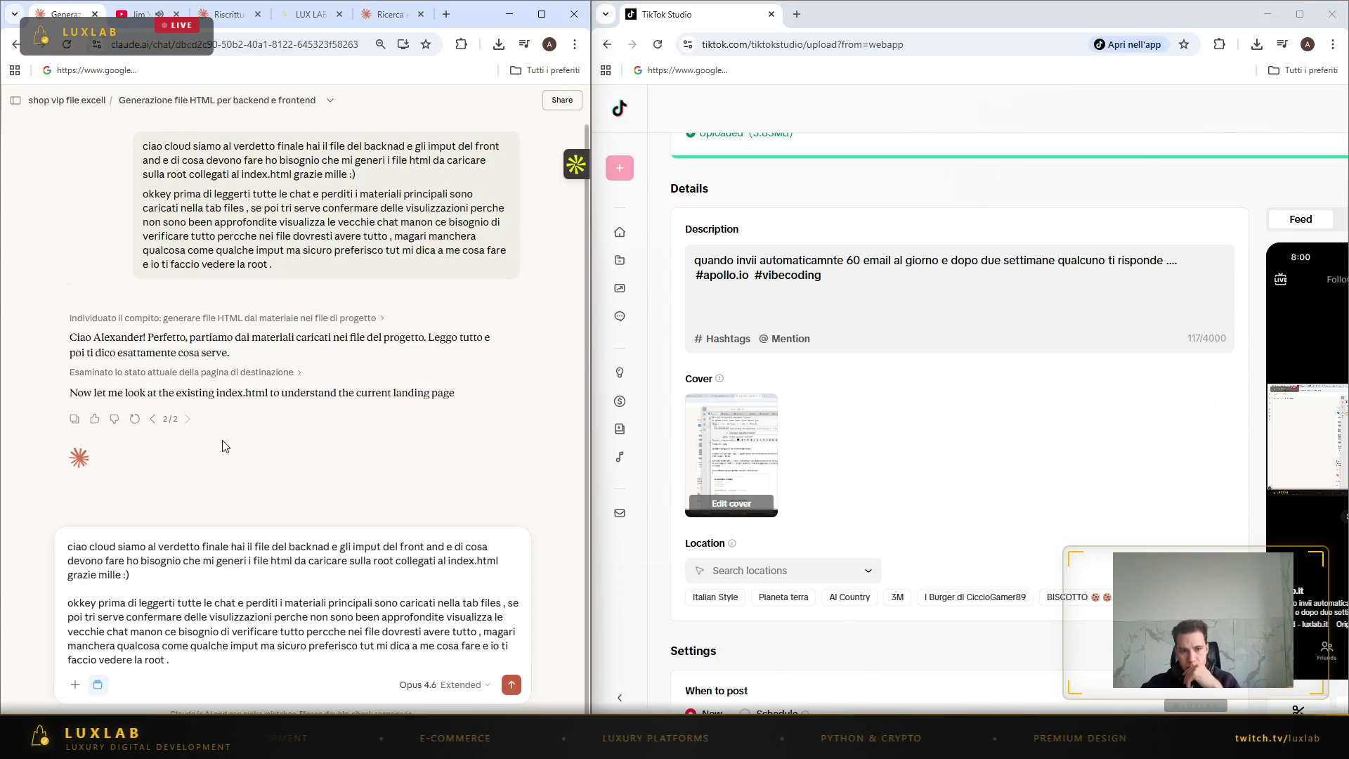
{"action": "mouse_move", "coordinate": [172, 661]}
{"action": "left_mouse_down"}
{"action": "mouse_move", "coordinate": [46, 612]}
{"action": "mouse_move", "coordinate": [41, 575]}
{"action": "mouse_move", "coordinate": [70, 533]}
{"action": "left_mouse_up"}
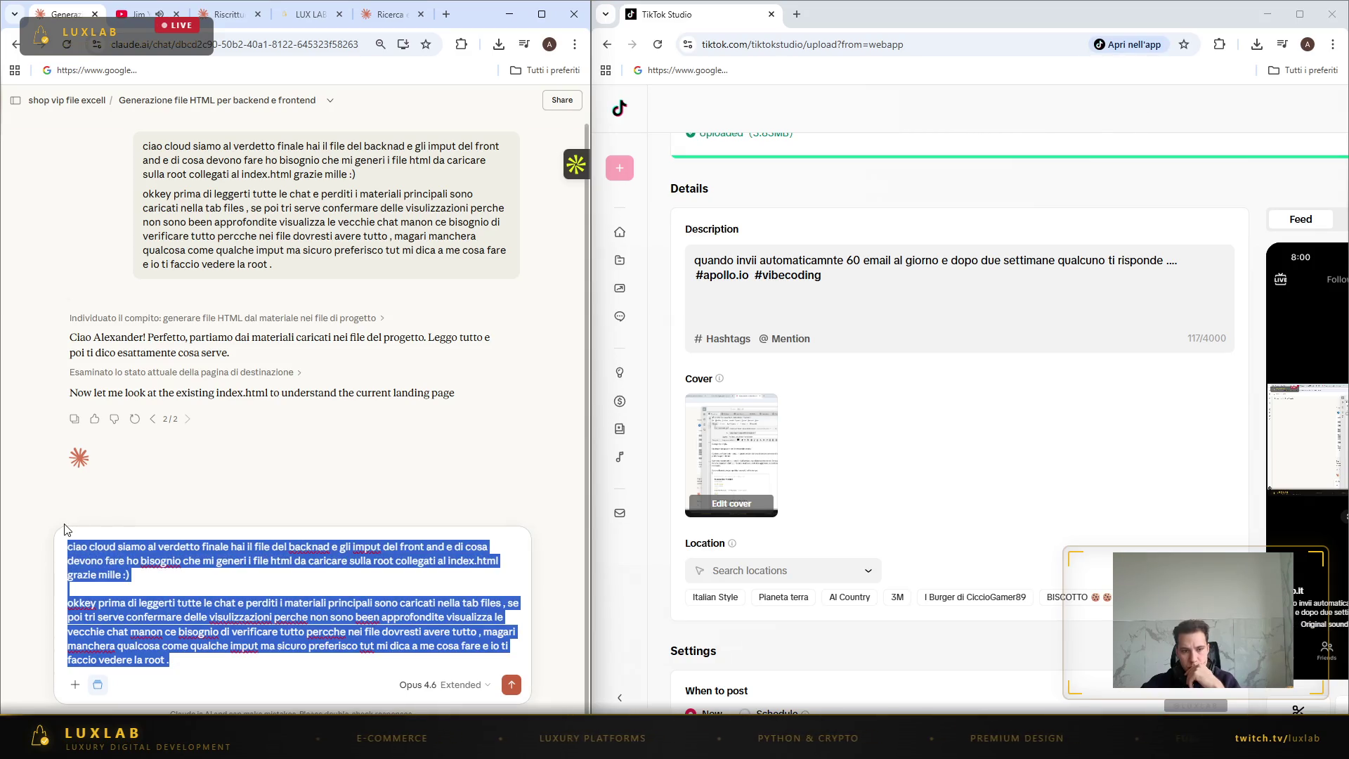
{"action": "key", "text": "BackSpace"}
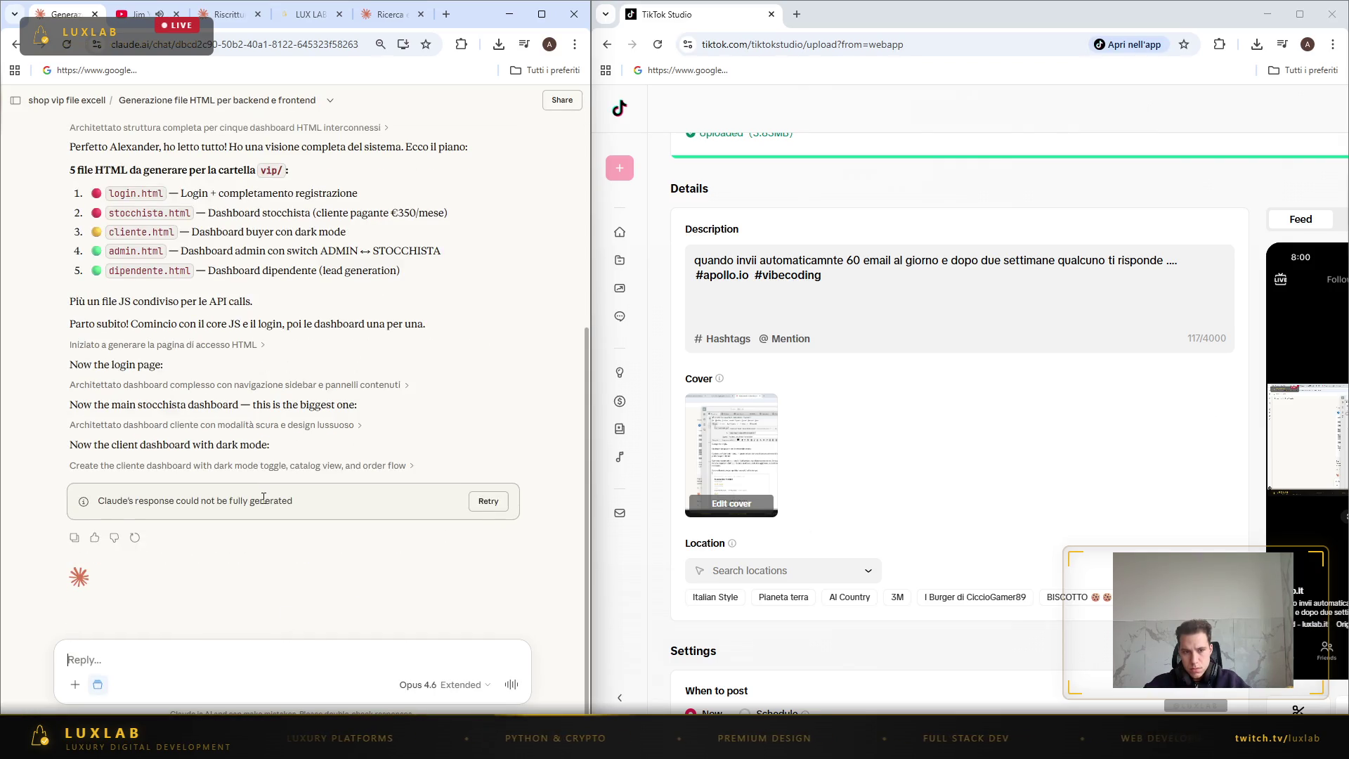
{"action": "type", "text": "co"}
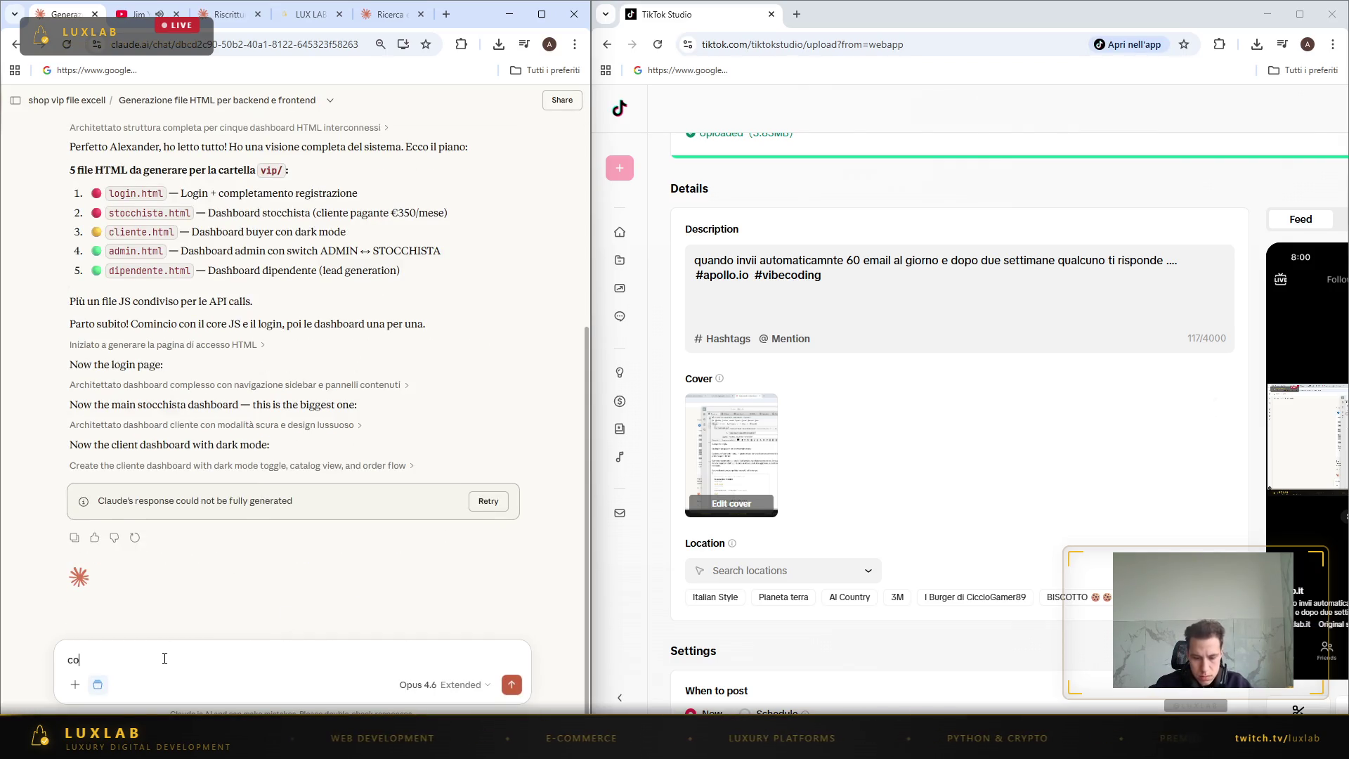
{"action": "type", "text": "ntinuare"}
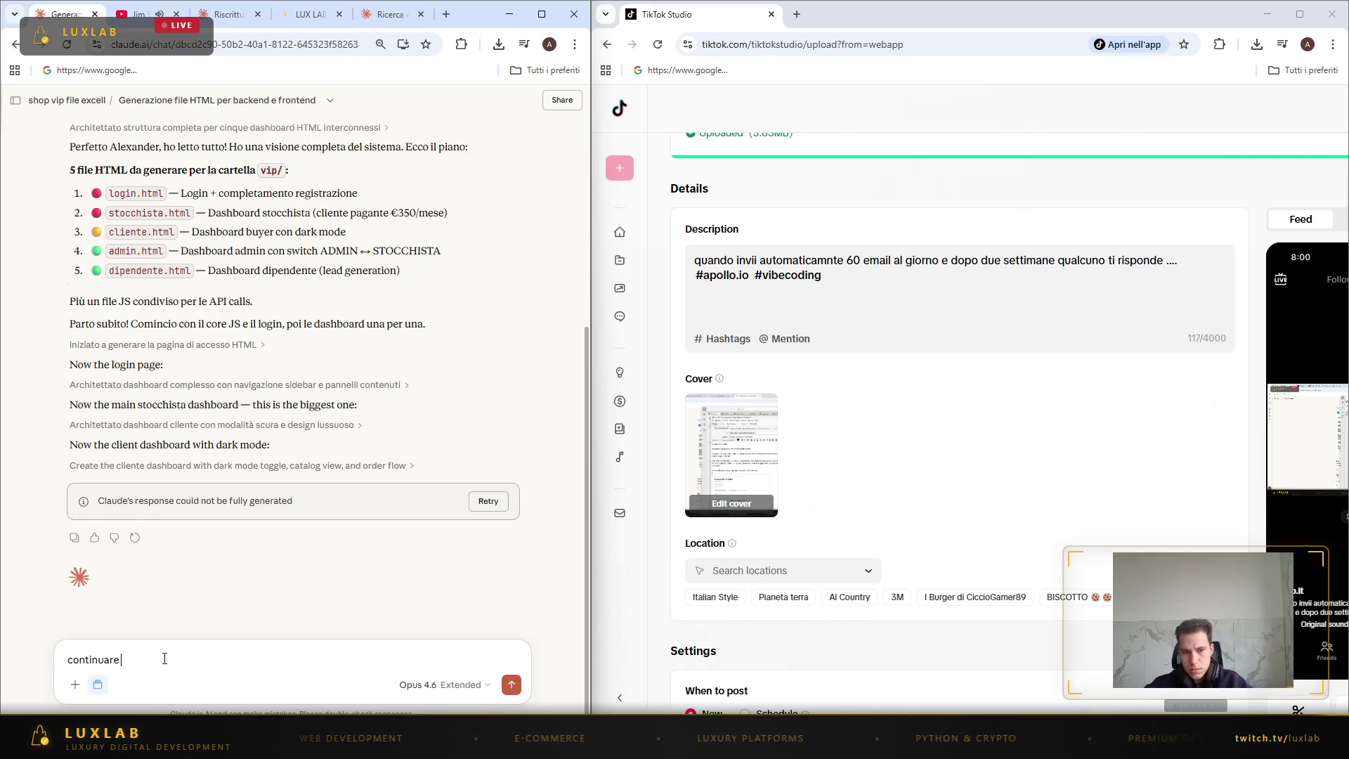
{"action": "key", "text": "Return"}
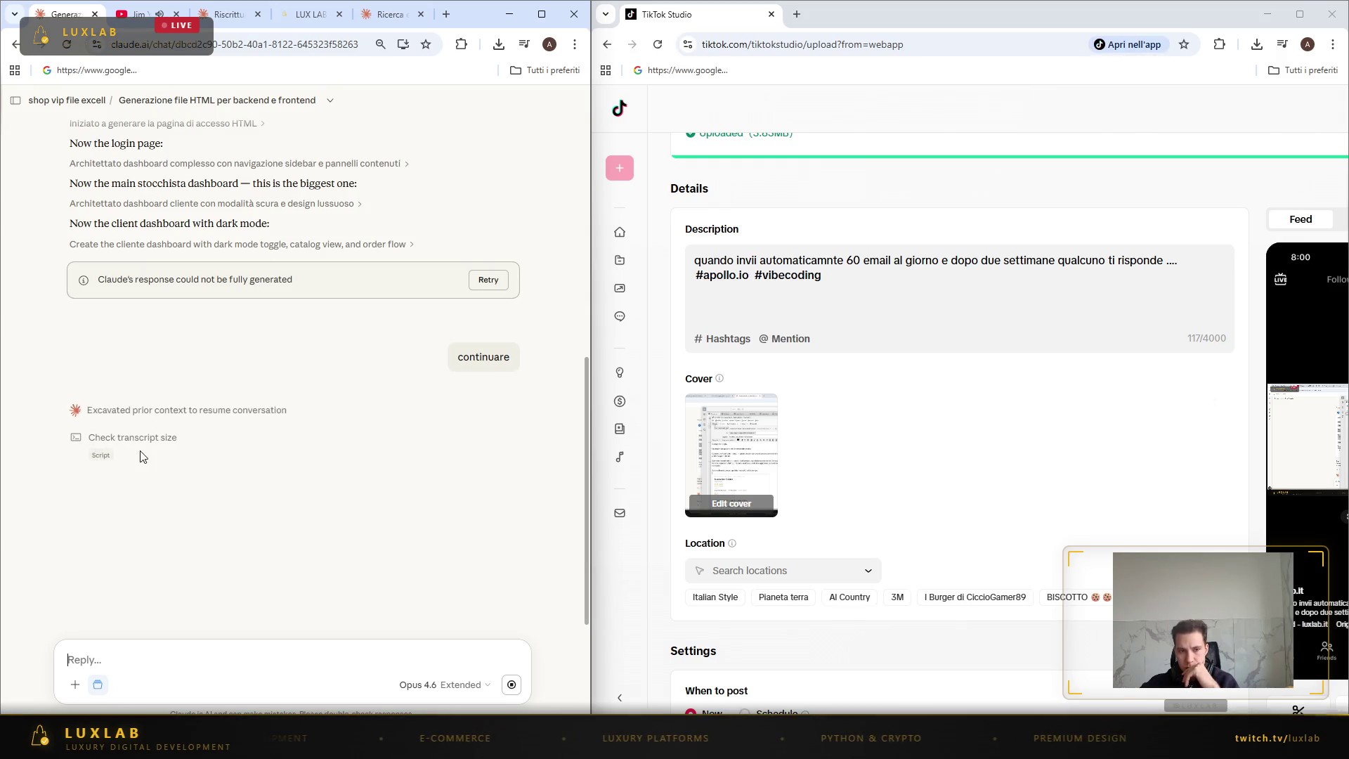
- Send 'ti' so the multilingual site rewrite chat continues, then view the TikTok hashtag suggestions chat
{"action": "left_click", "coordinate": [228, 14]}
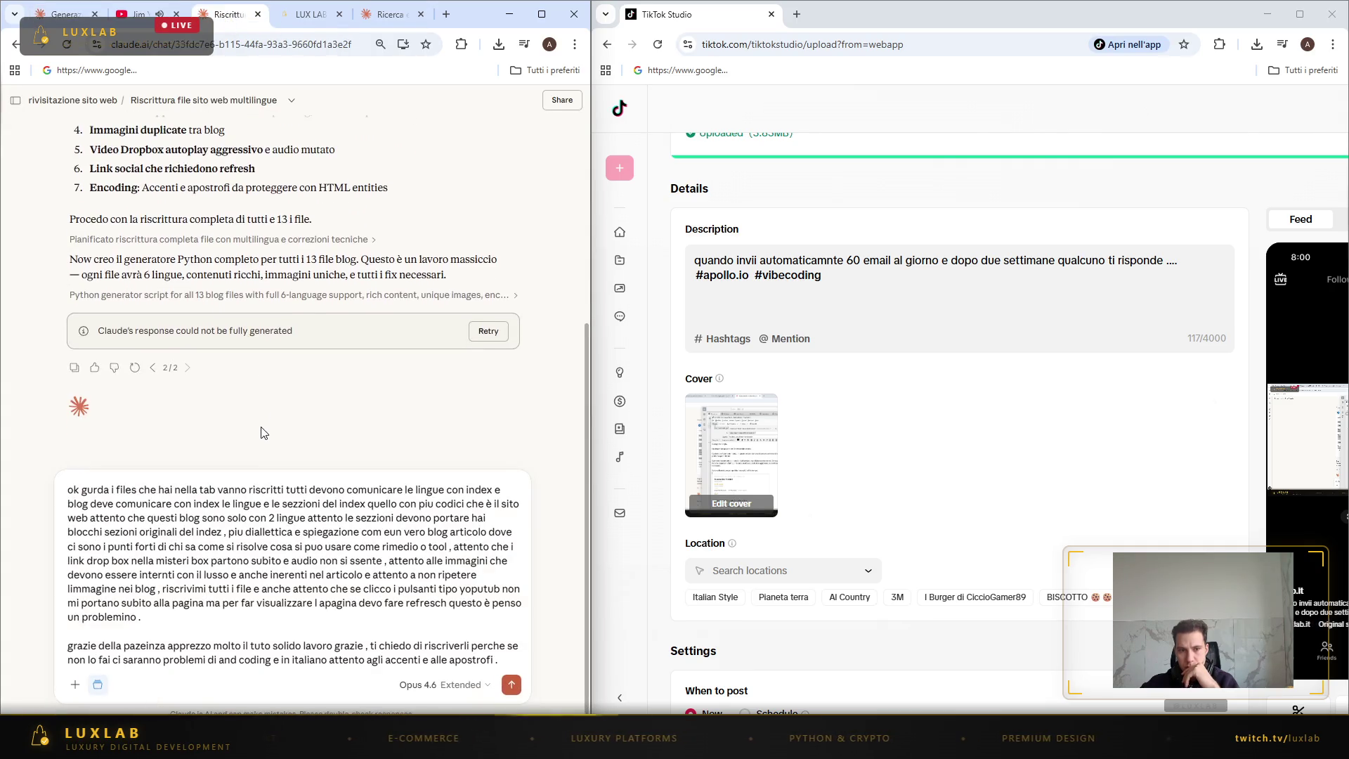
{"action": "scroll", "coordinate": [236, 448], "scroll_direction": "up", "scroll_amount": 5}
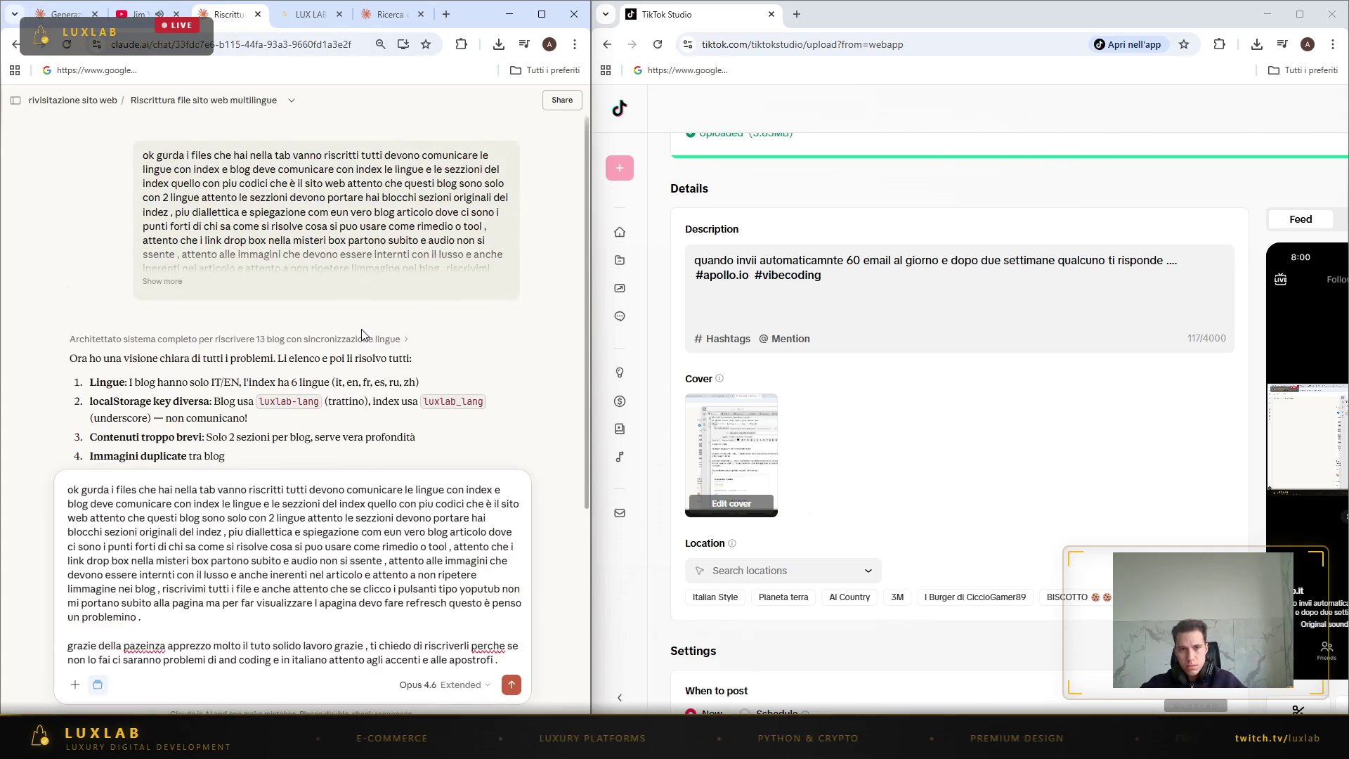
{"action": "scroll", "coordinate": [236, 449], "scroll_direction": "down", "scroll_amount": 3}
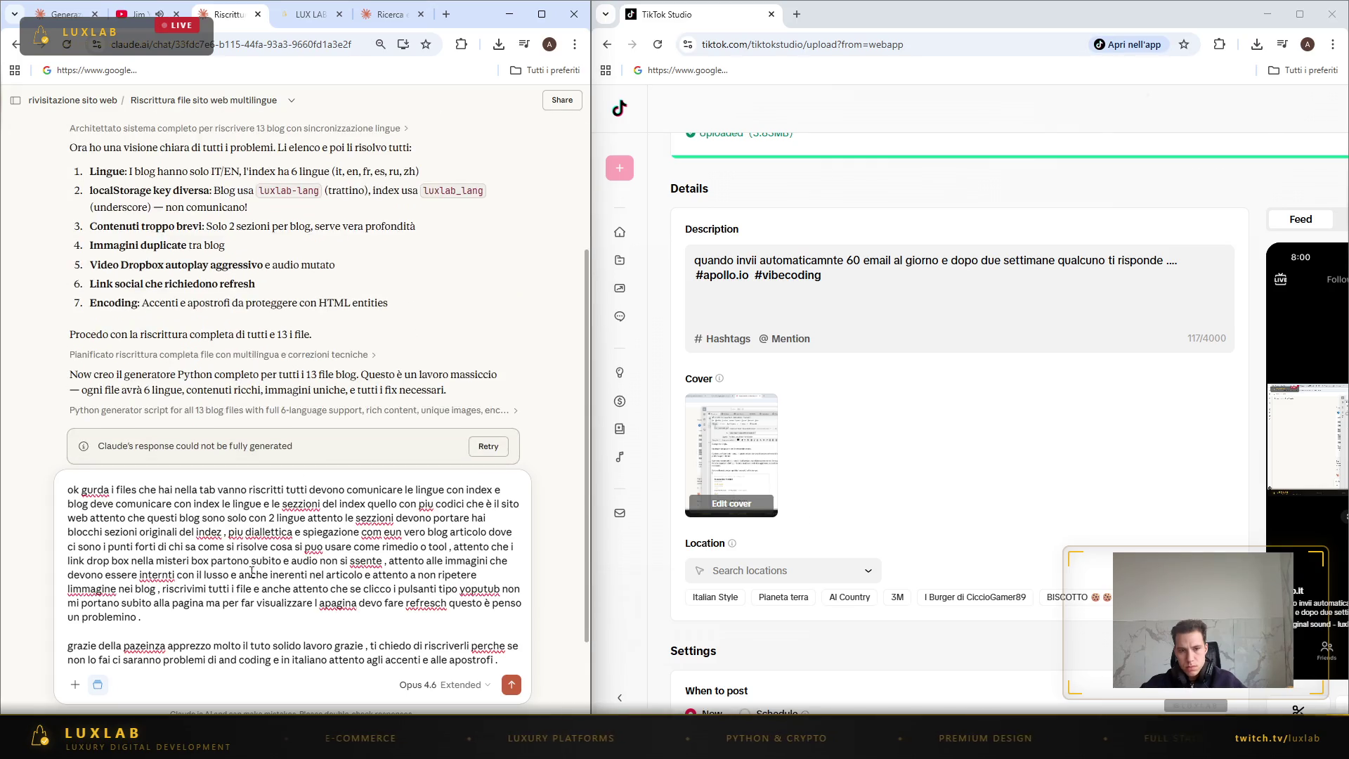
{"action": "key", "text": "Return"}
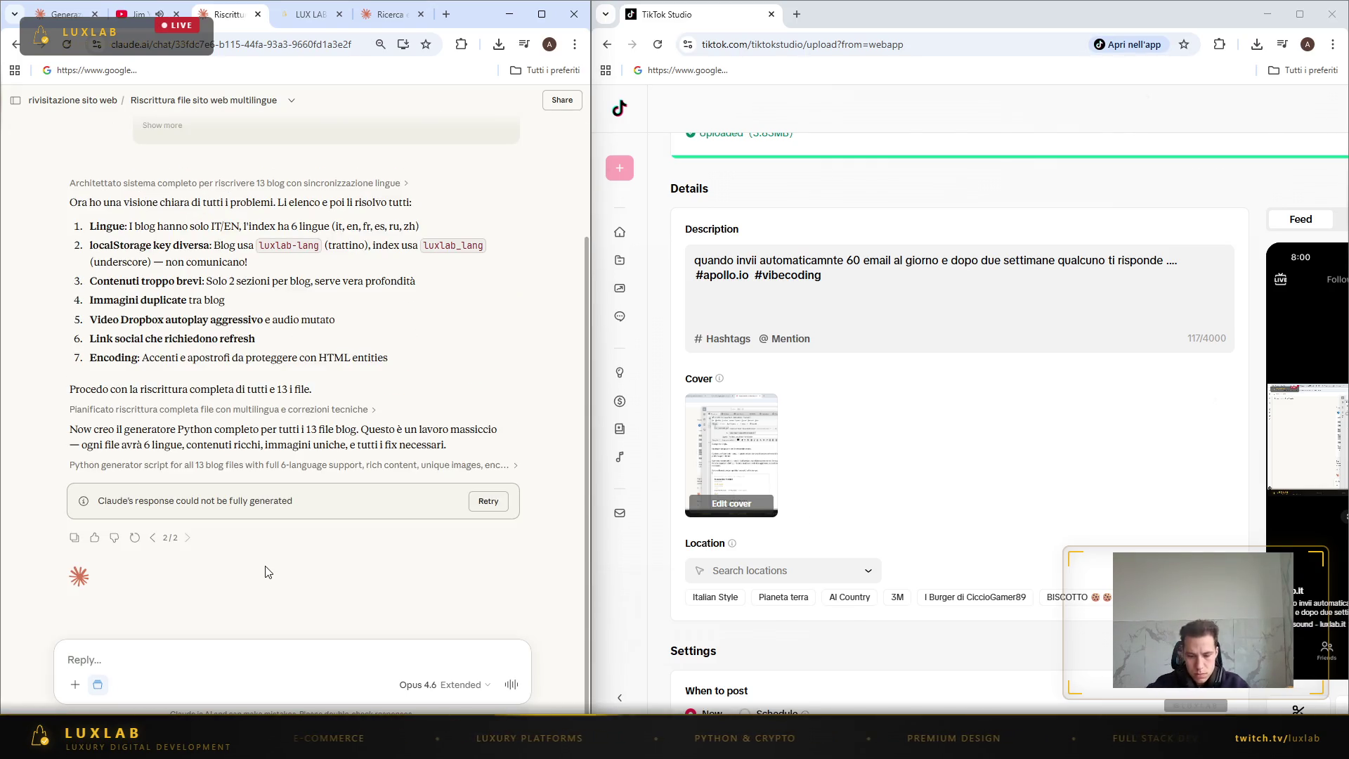
{"action": "type", "text": "tinuare"}
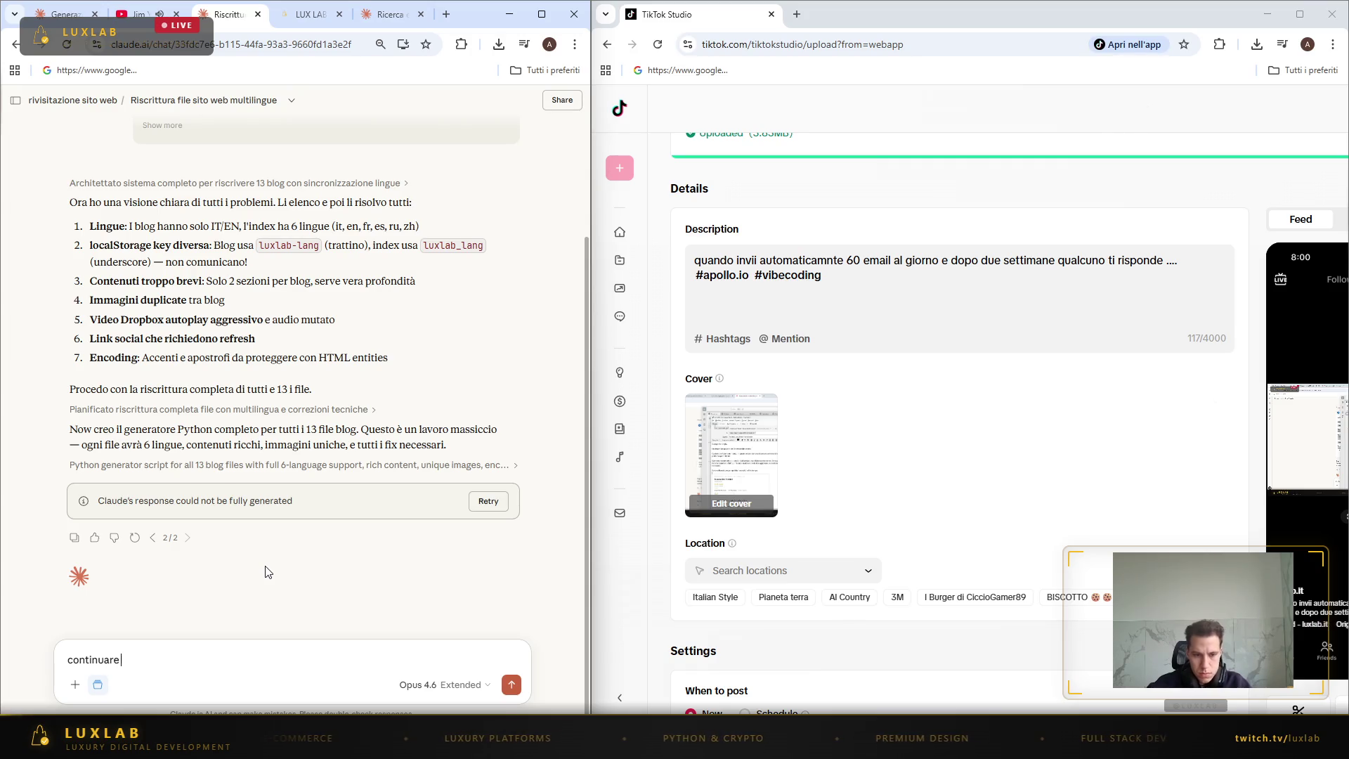
{"action": "key", "text": "Return"}
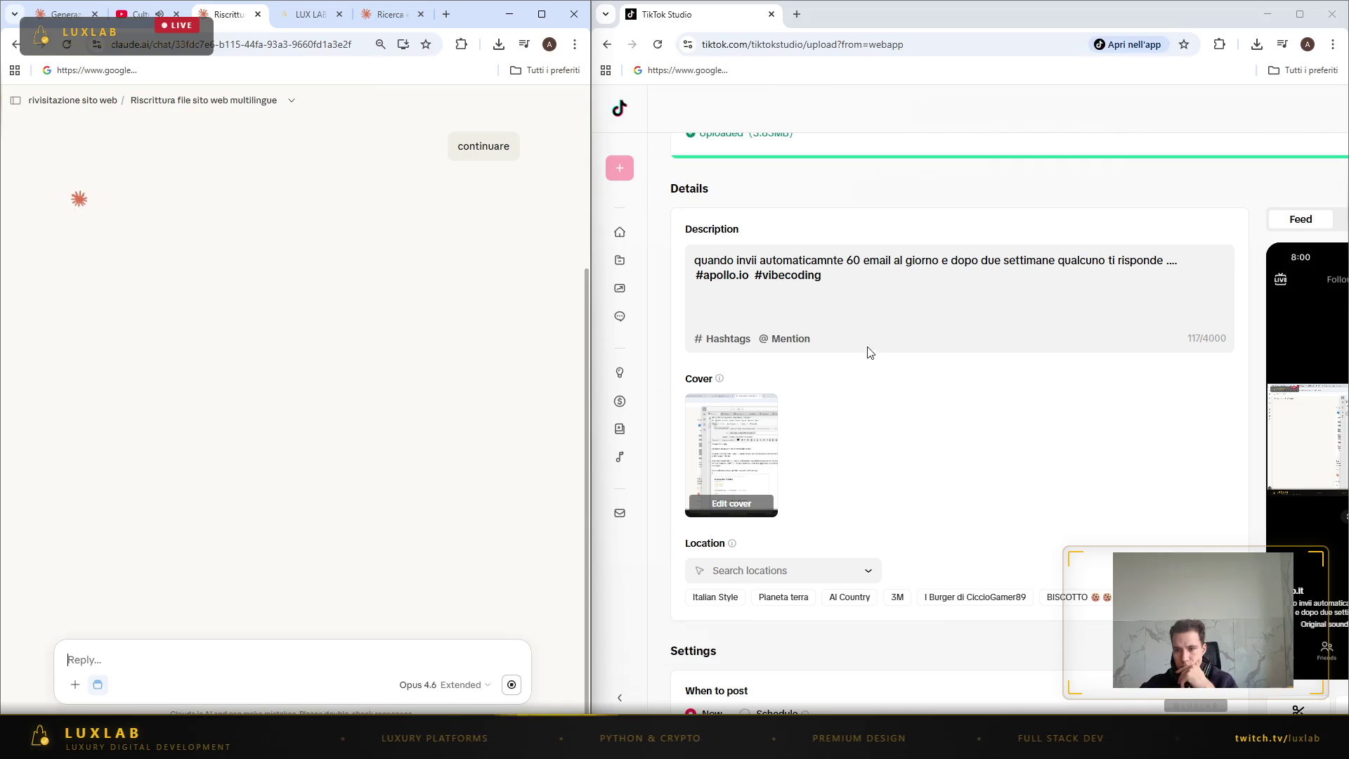
{"action": "left_click", "coordinate": [392, 14]}
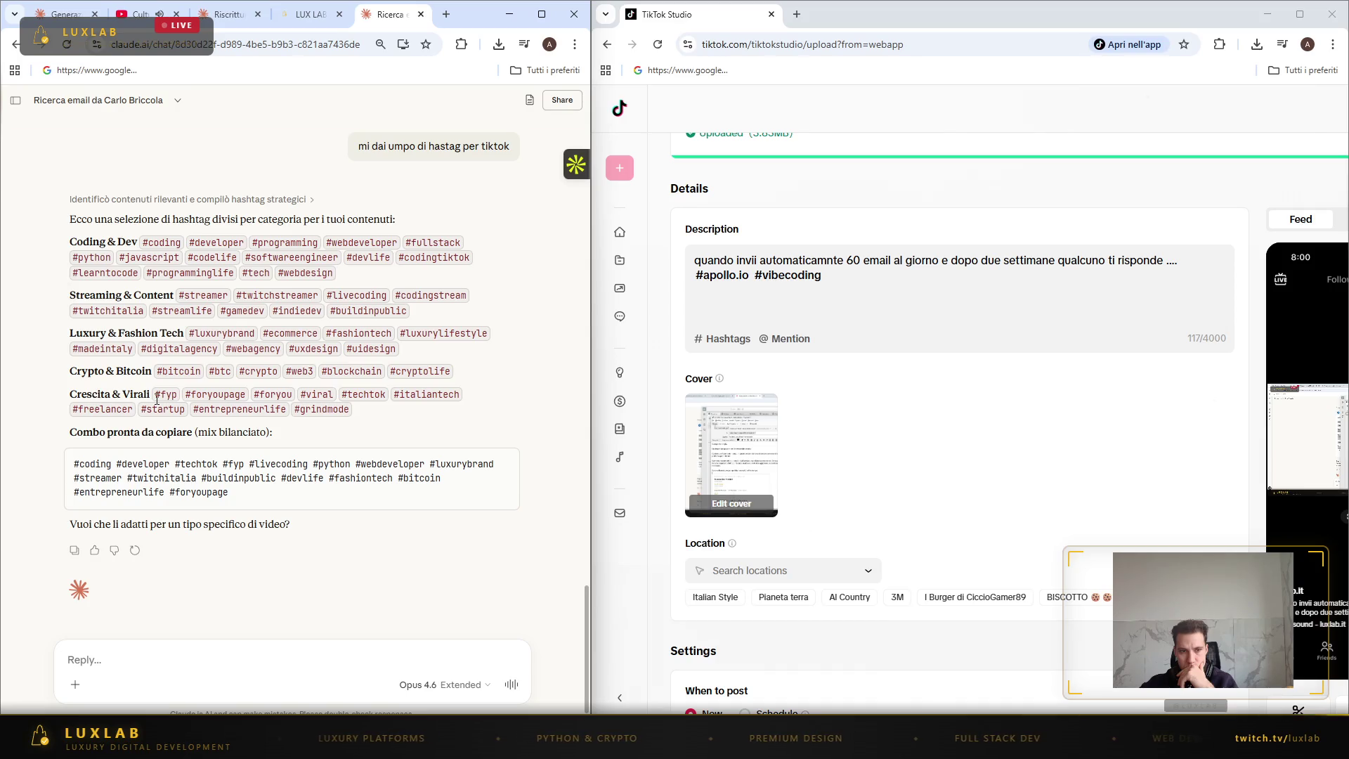
- Copy Claude's Crescita & Virali hashtags and paste them after #vibecoding in the description
{"action": "left_click_drag", "start_coordinate": [352, 411], "coordinate": [157, 396]}
{"action": "right_click", "coordinate": [312, 412]}
{"action": "left_click", "coordinate": [351, 427]}
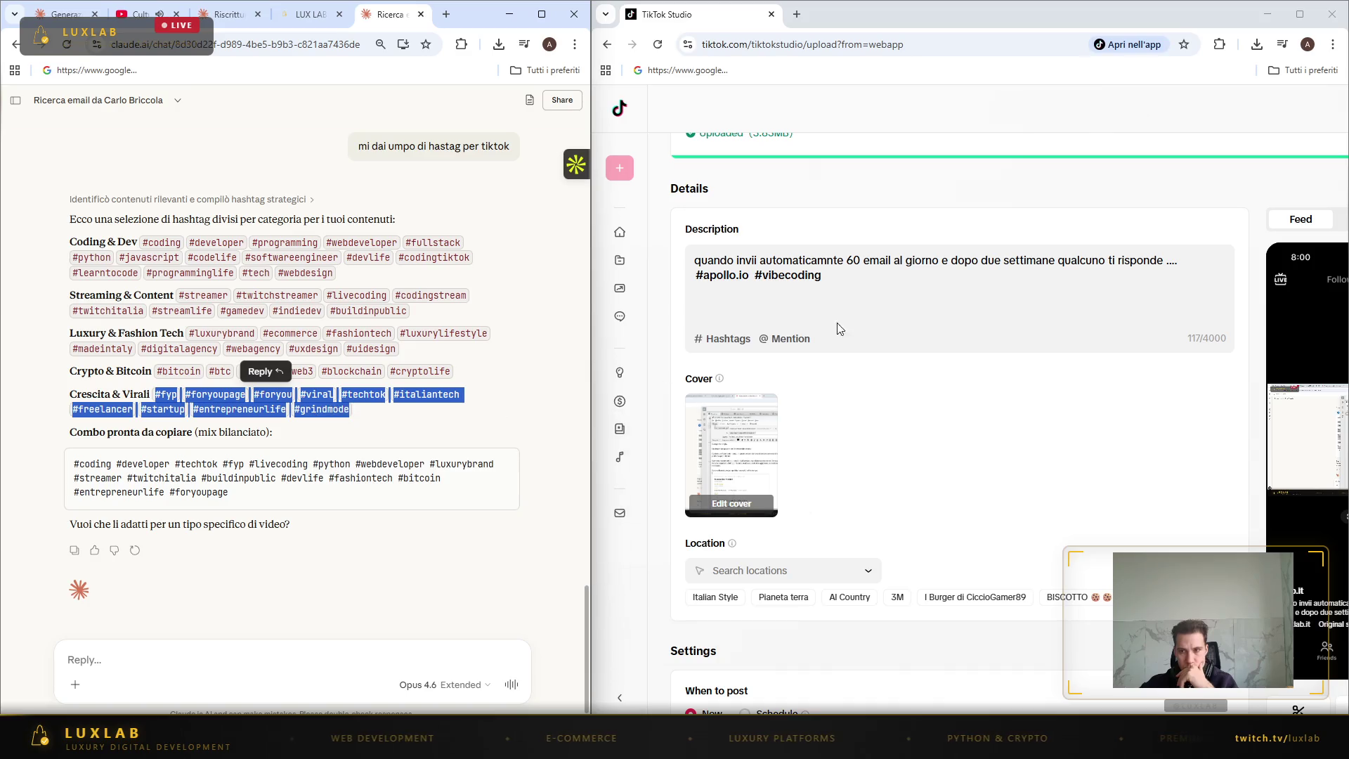
{"action": "left_click", "coordinate": [837, 279]}
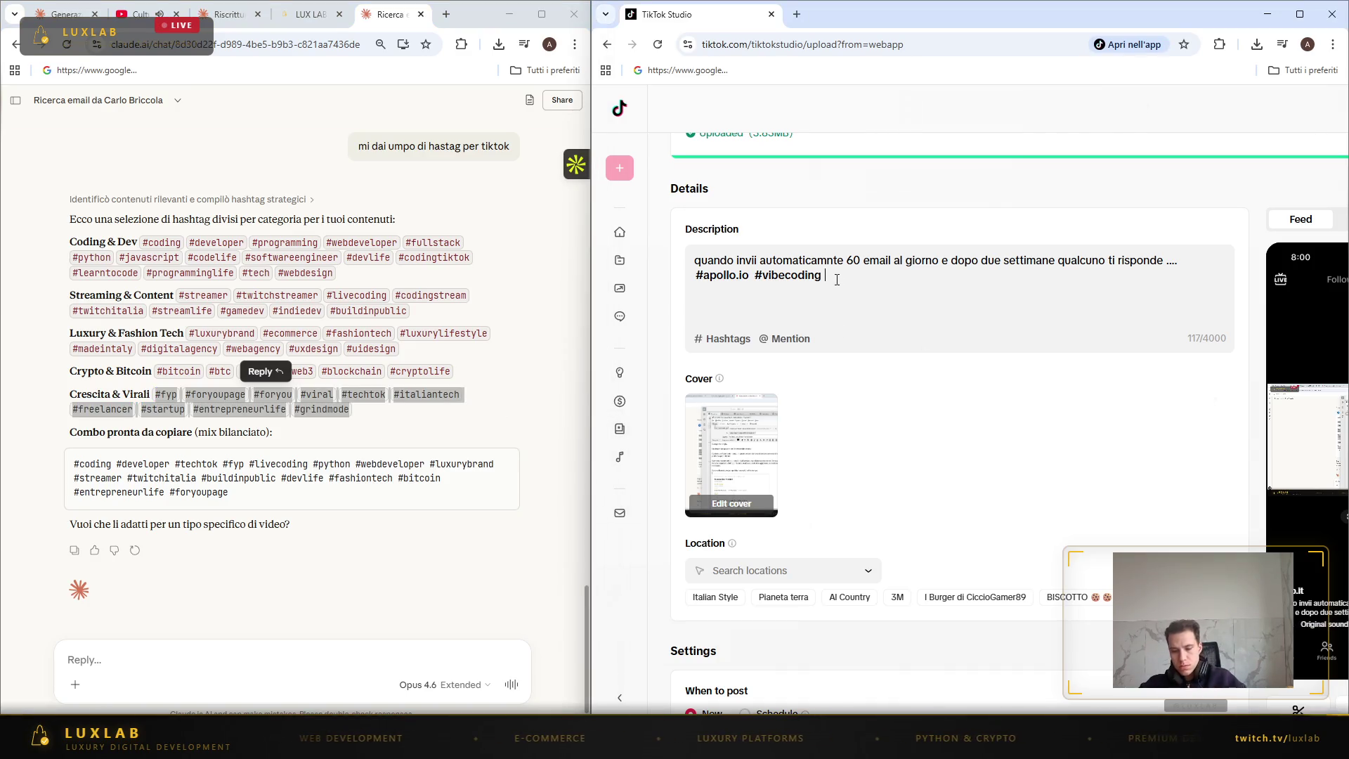
{"action": "key", "text": "ctrl+v"}
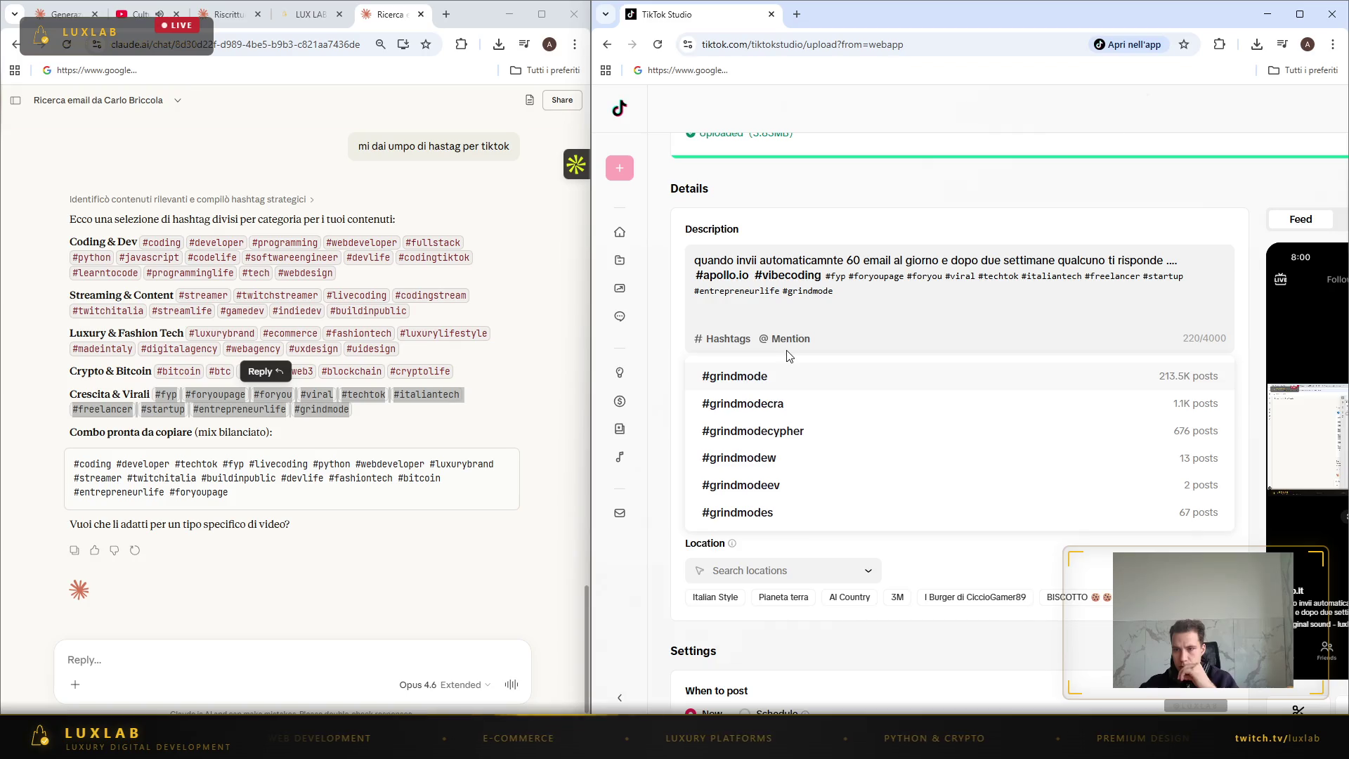
- Confirm #grindmode, #entrepreneurlife, #startup, #freelancer and #italiantech as proper hashtags
{"action": "left_click", "coordinate": [794, 386]}
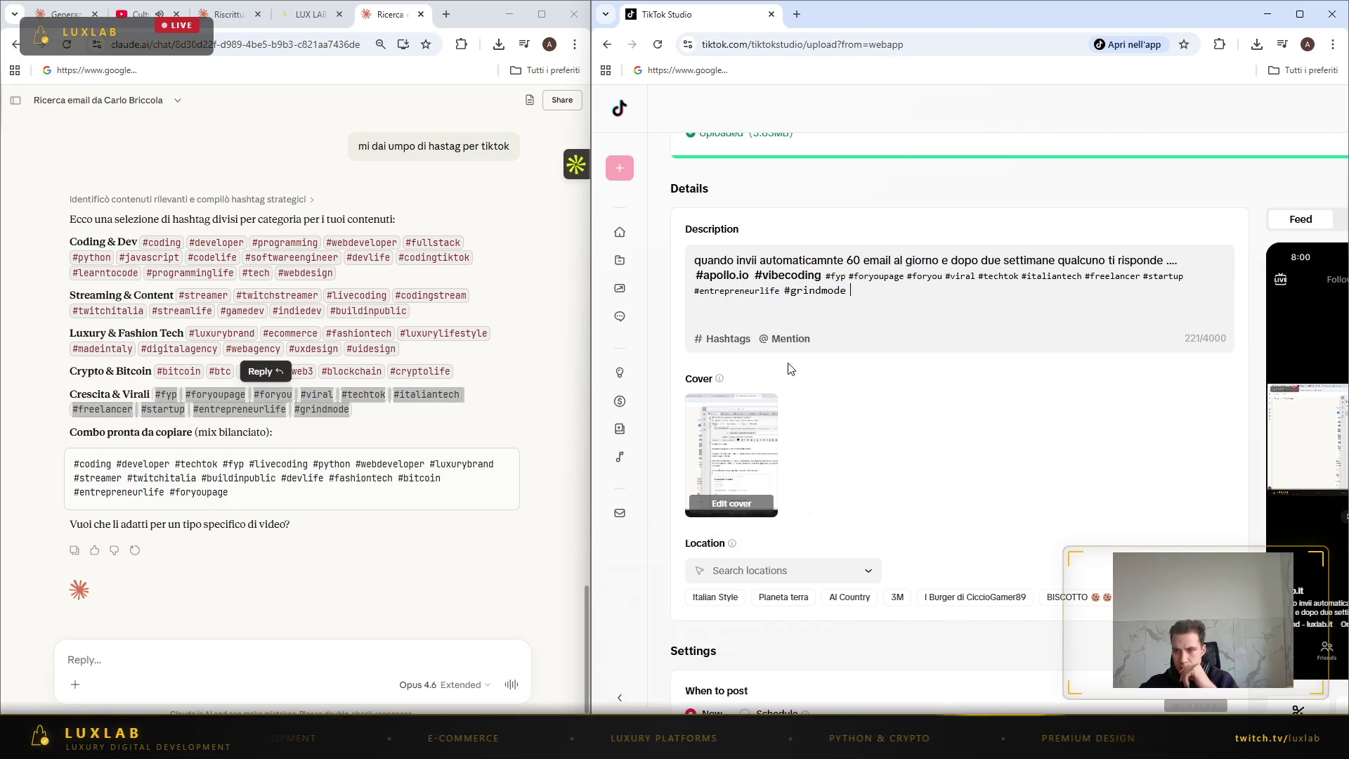
{"action": "left_click", "coordinate": [782, 295]}
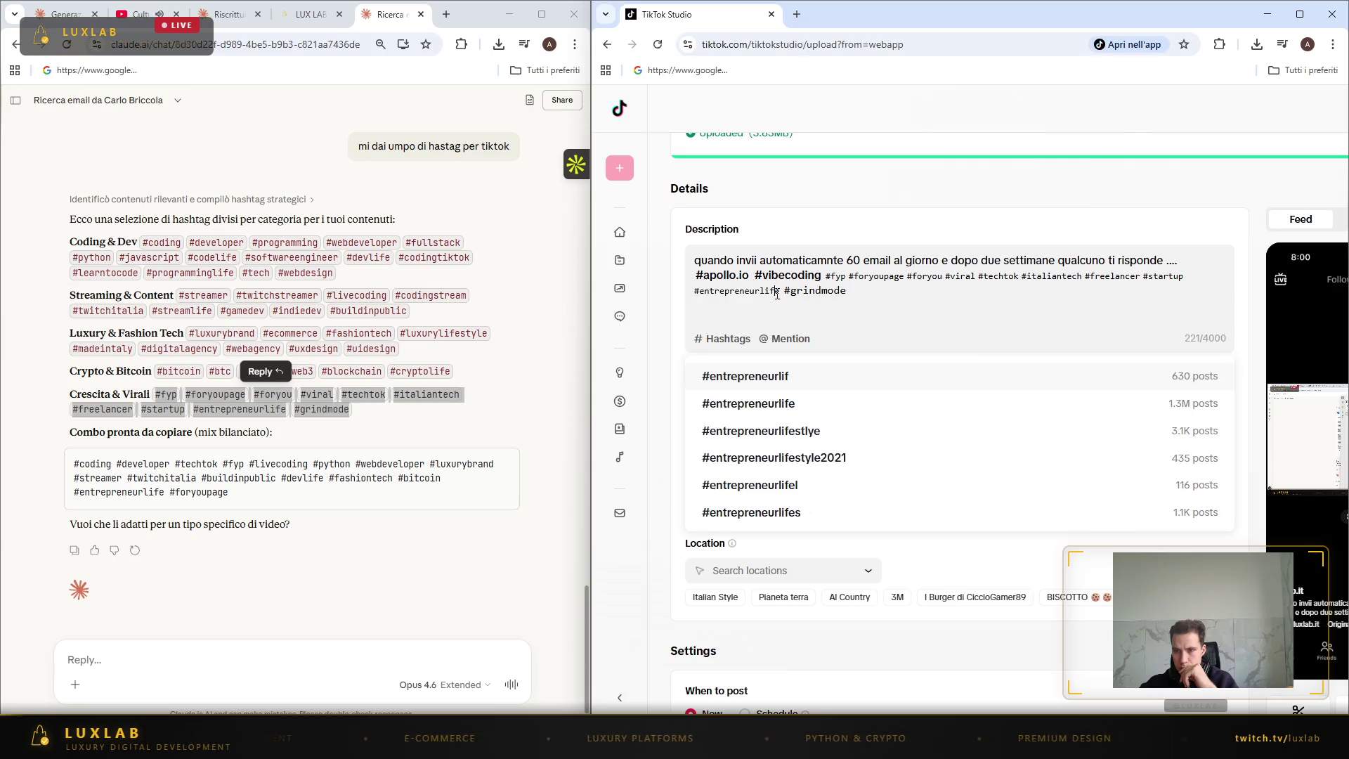
{"action": "left_click", "coordinate": [790, 384]}
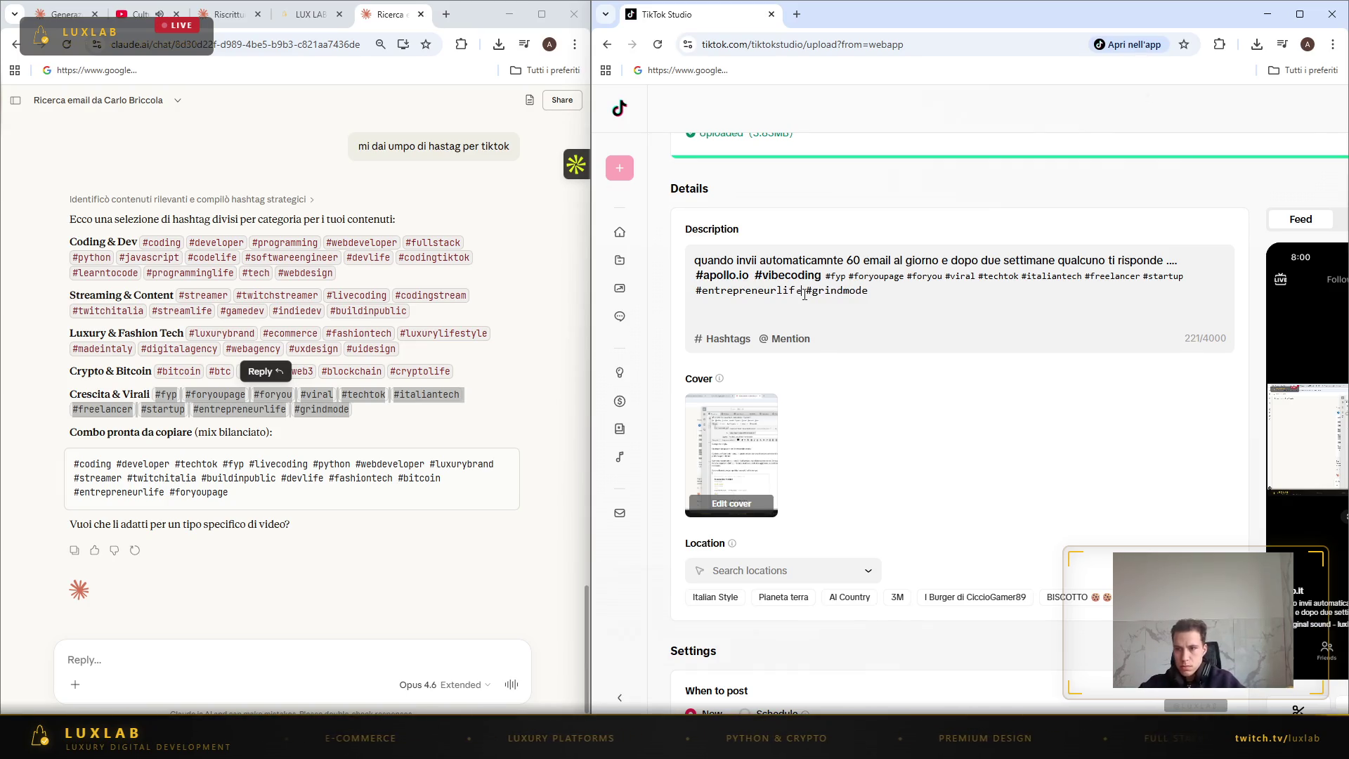
{"action": "left_click_drag", "start_coordinate": [802, 291], "coordinate": [706, 291]}
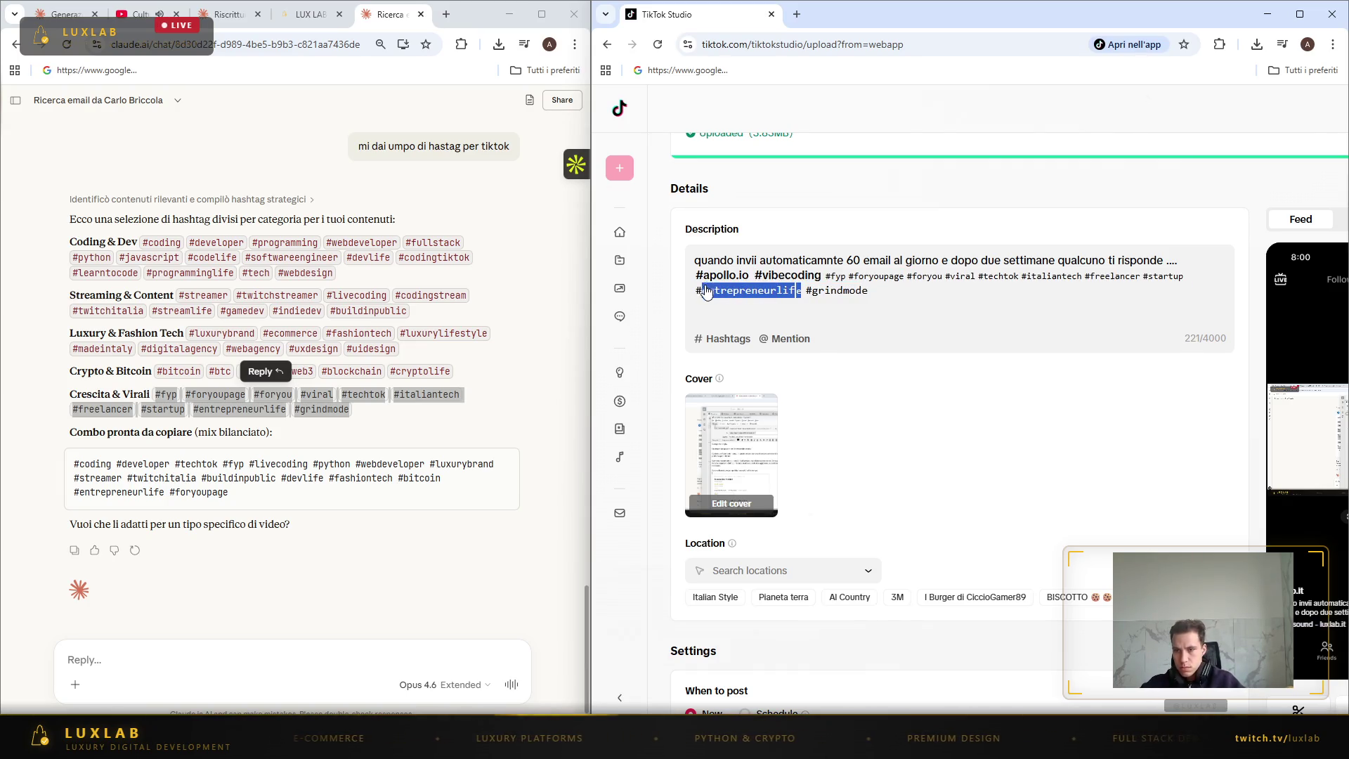
{"action": "left_click", "coordinate": [725, 296]}
{"action": "left_click", "coordinate": [1186, 277]}
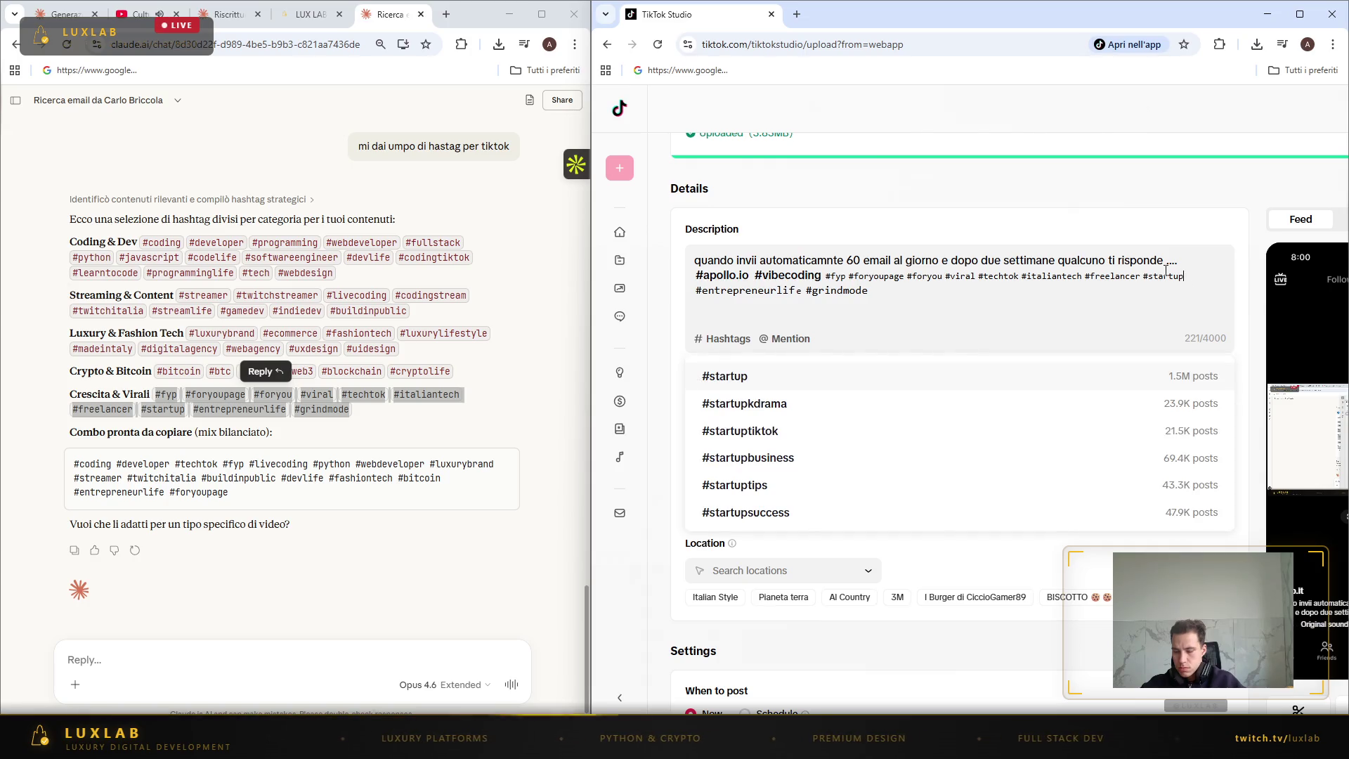
{"action": "left_click", "coordinate": [758, 387]}
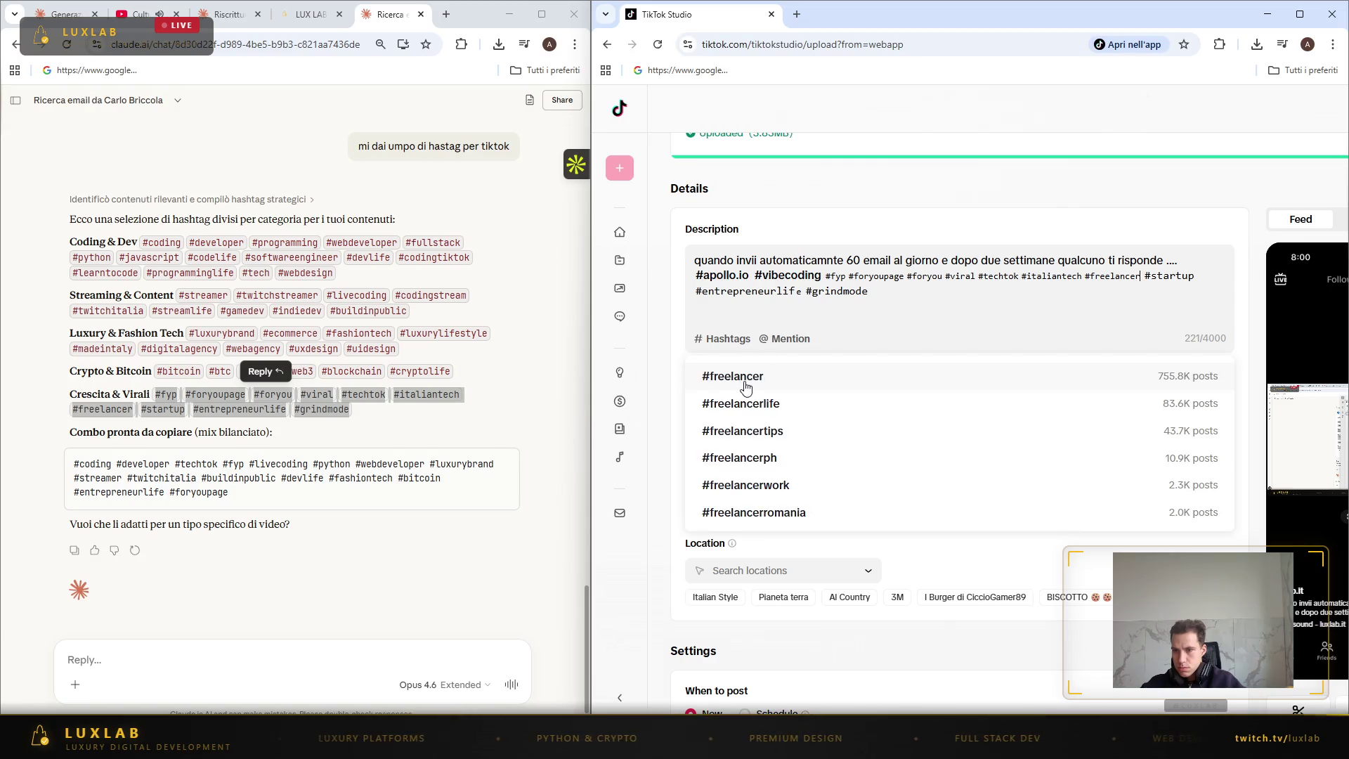
{"action": "left_click", "coordinate": [747, 387]}
{"action": "left_click", "coordinate": [1094, 285]}
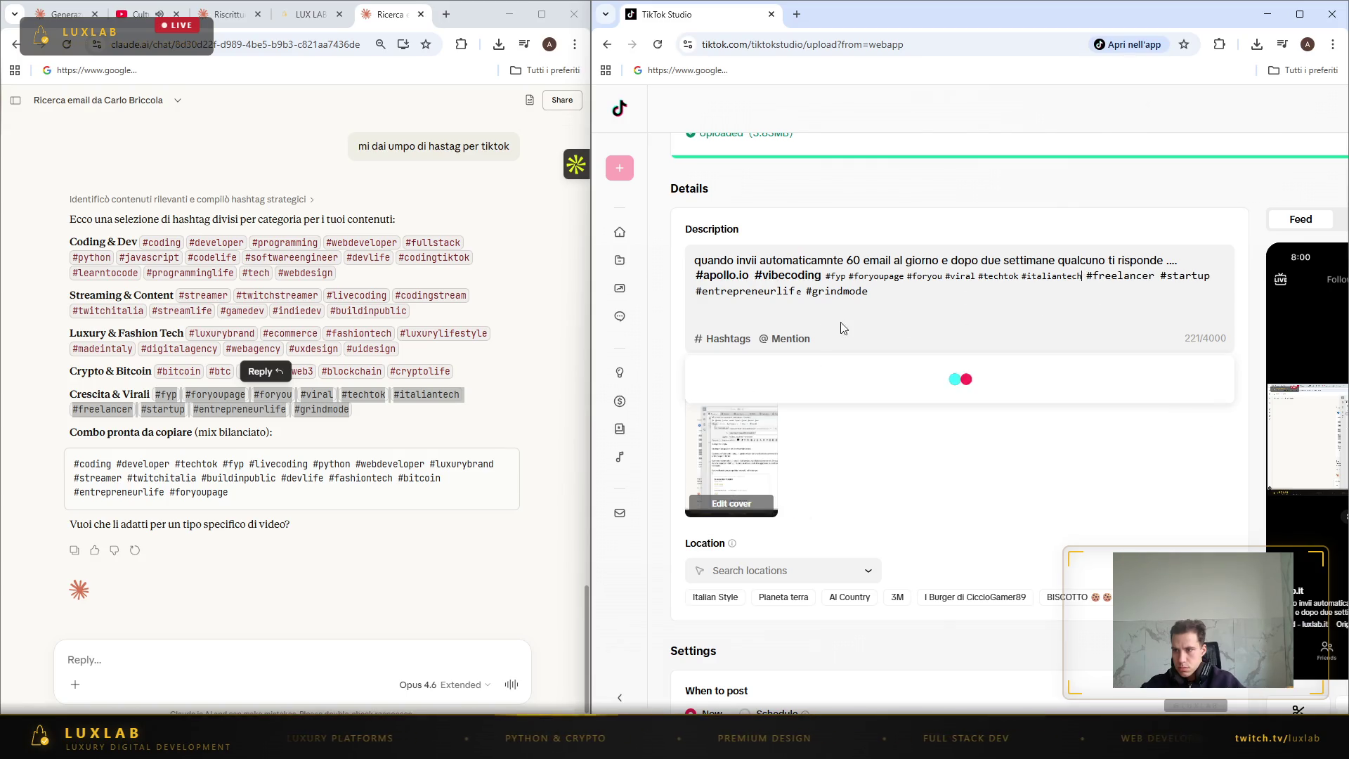
{"action": "left_click", "coordinate": [793, 379]}
- Confirm #techtok, #viral, #foryou, #foryoupage and #fyp as hashtags, then select Claude's coding hashtags
{"action": "left_click", "coordinate": [1018, 274]}
{"action": "left_click", "coordinate": [780, 383]}
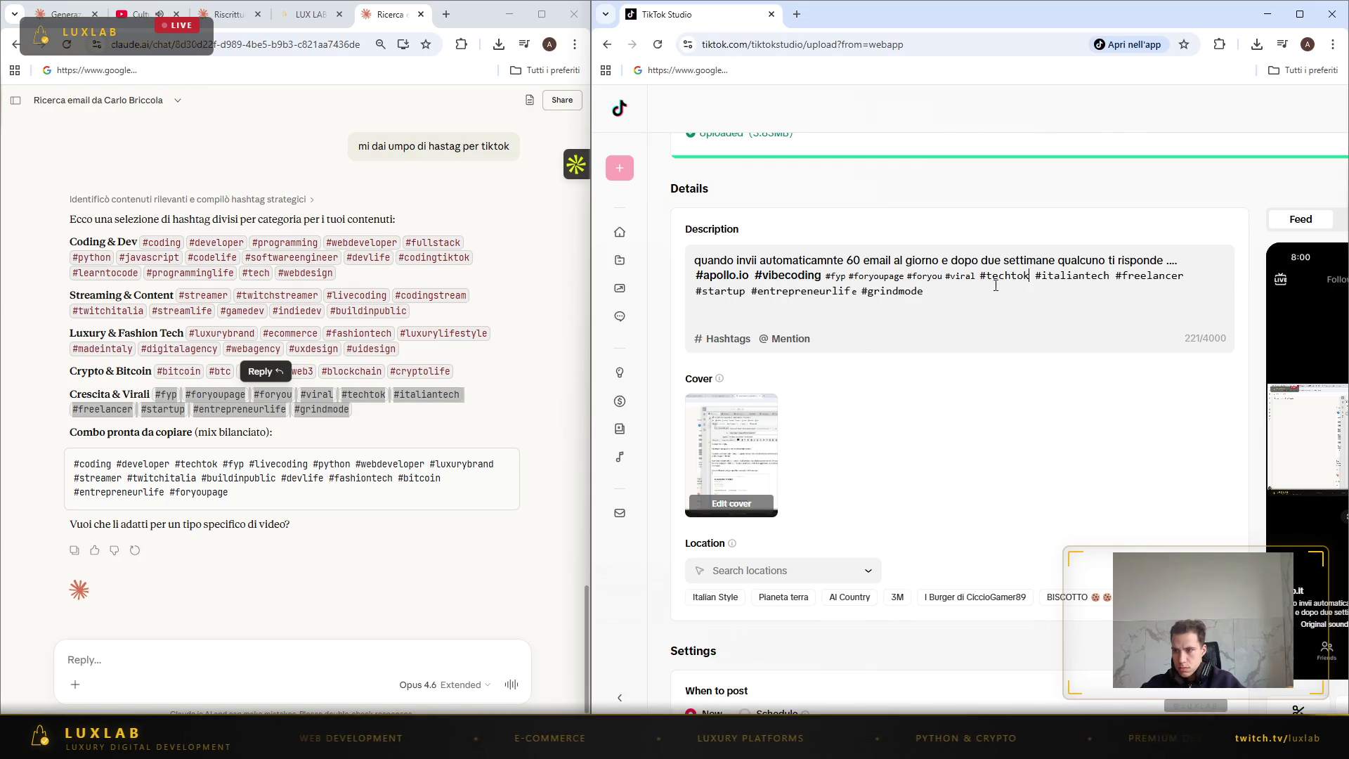
{"action": "left_click", "coordinate": [975, 277]}
{"action": "left_click", "coordinate": [749, 378]}
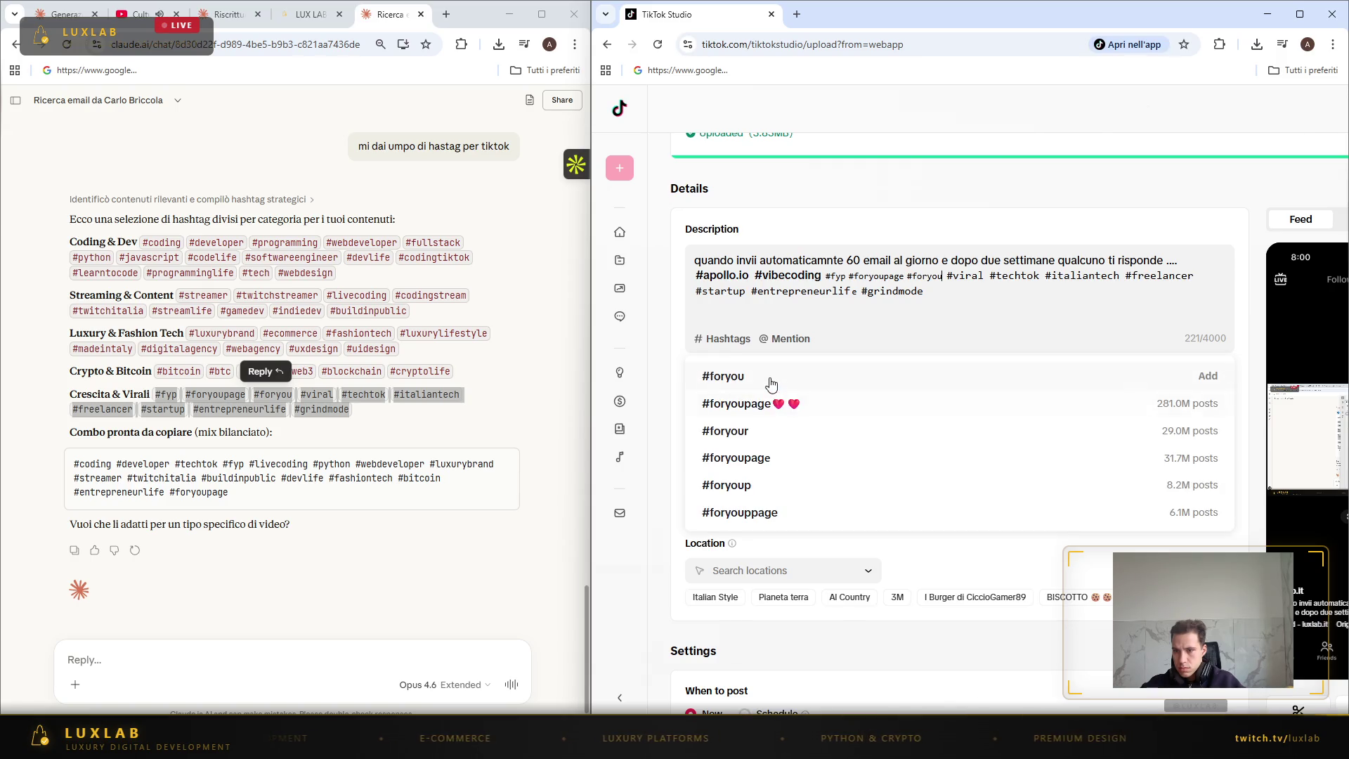
{"action": "left_click", "coordinate": [771, 383]}
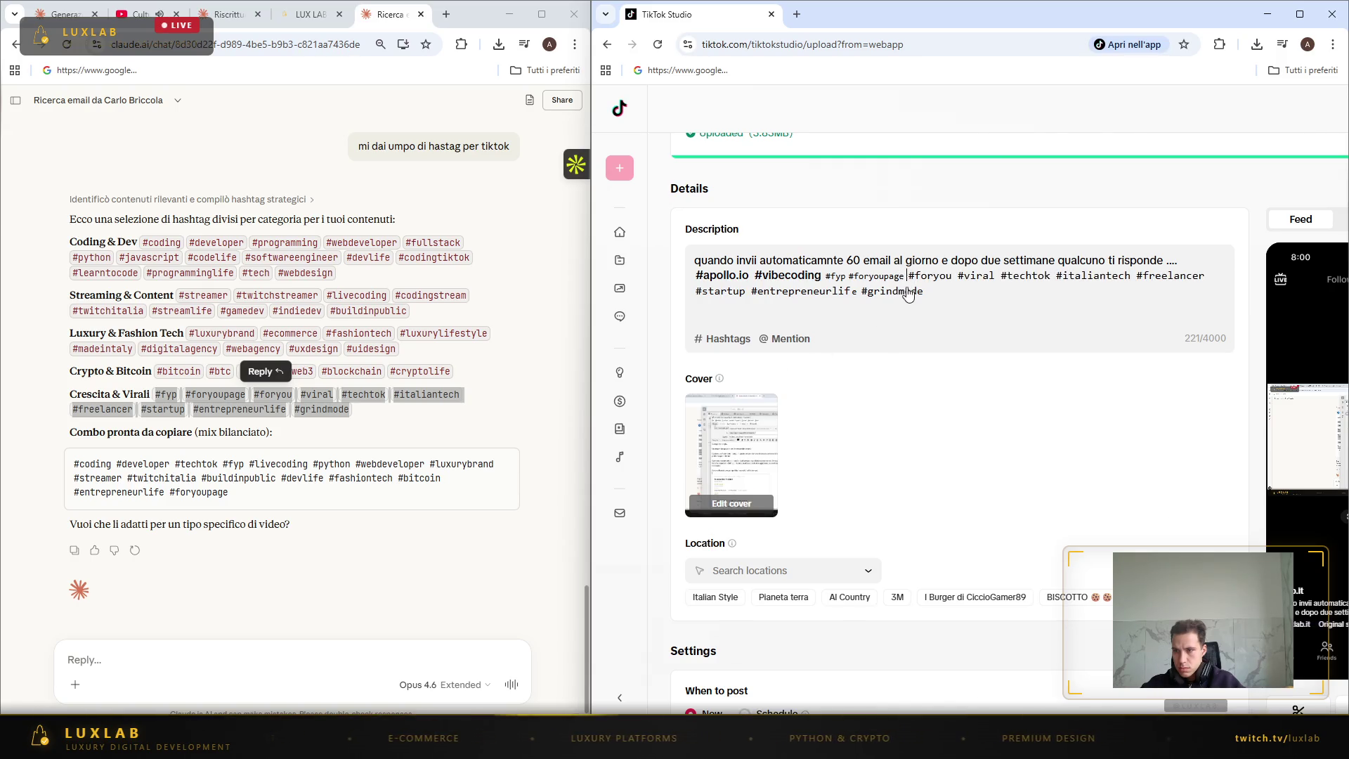
{"action": "left_click", "coordinate": [776, 383]}
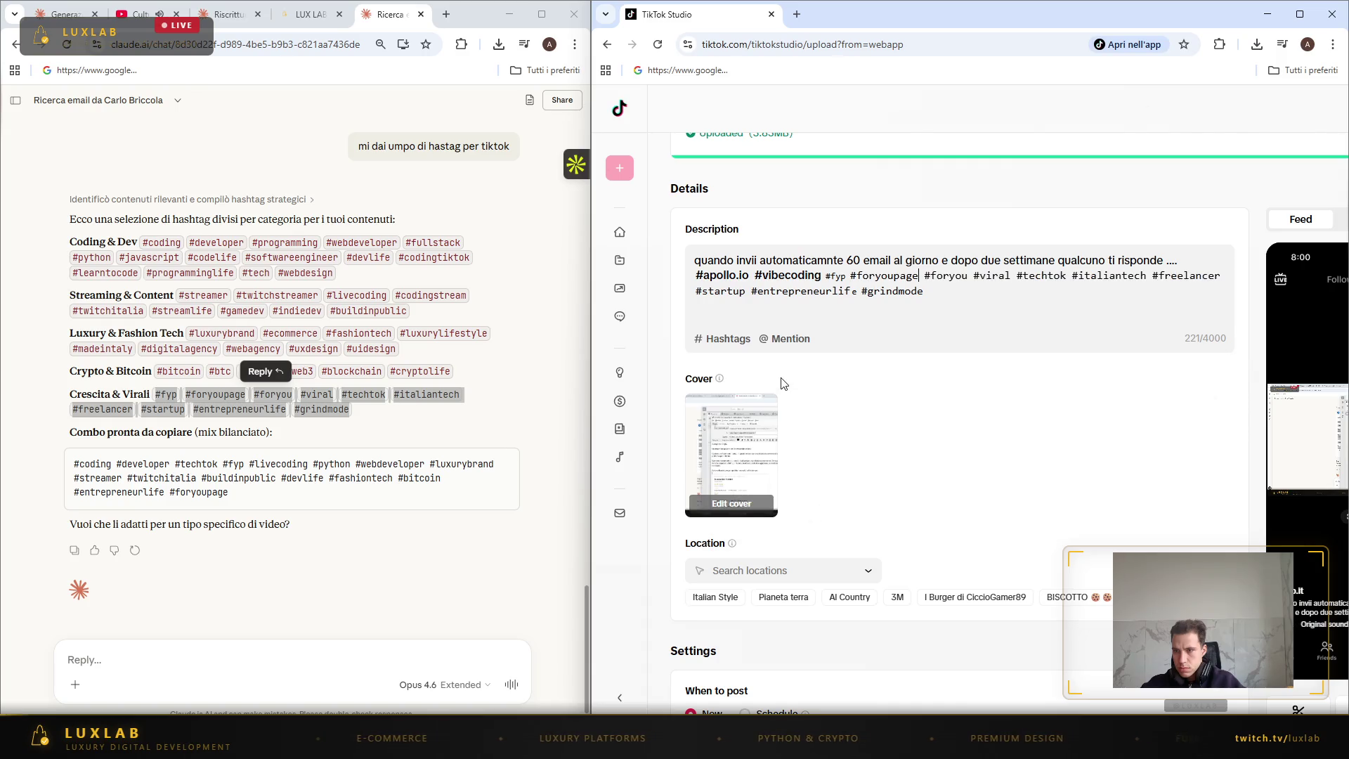
{"action": "left_click", "coordinate": [846, 276]}
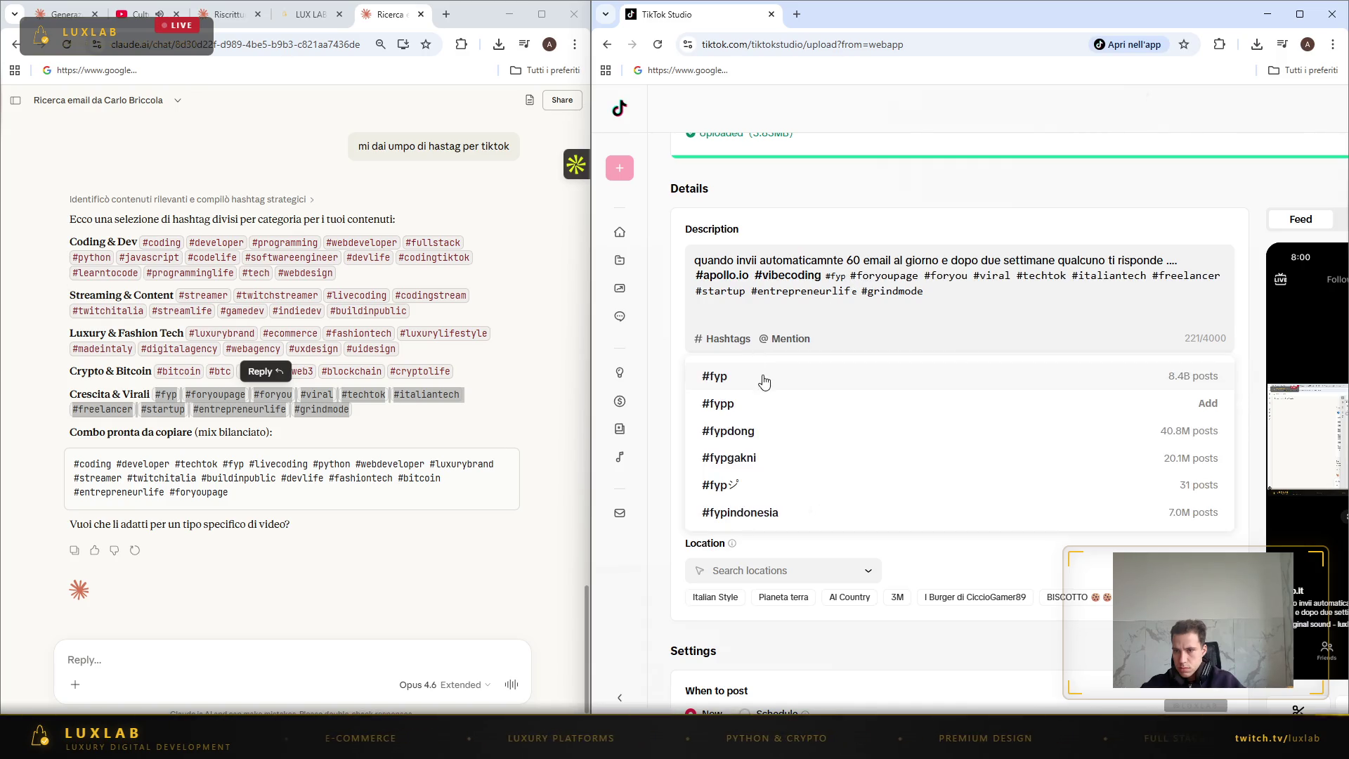
{"action": "left_click", "coordinate": [767, 383]}
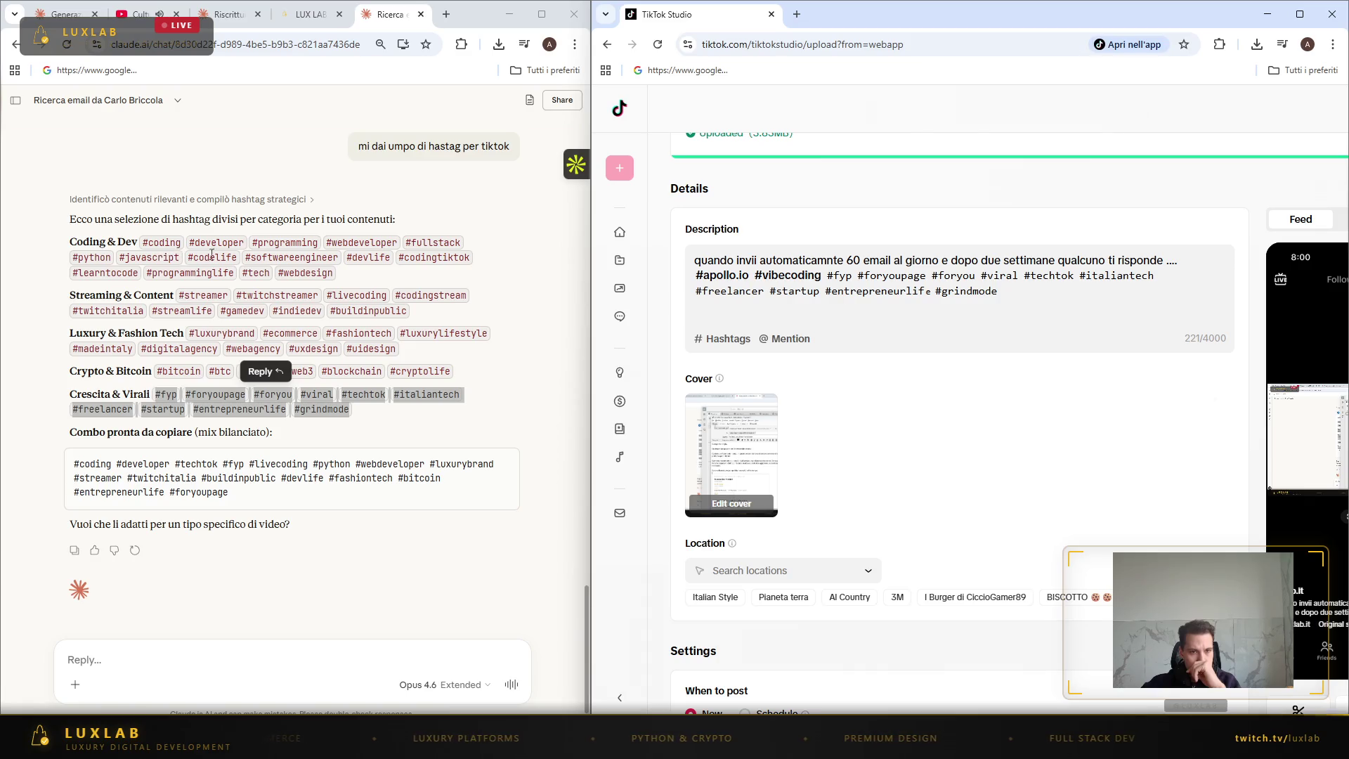
{"action": "mouse_move", "coordinate": [331, 278]}
{"action": "left_mouse_down"}
{"action": "mouse_move", "coordinate": [165, 294]}
{"action": "mouse_move", "coordinate": [85, 284]}
{"action": "left_mouse_up"}
- Paste the coding hashtags #learntocode to #webdesign at the description's end and confirm #webdesign
{"action": "right_click", "coordinate": [134, 274]}
{"action": "left_click", "coordinate": [162, 289]}
{"action": "left_click", "coordinate": [1014, 291]}
{"action": "key", "text": "ctrl+v"}
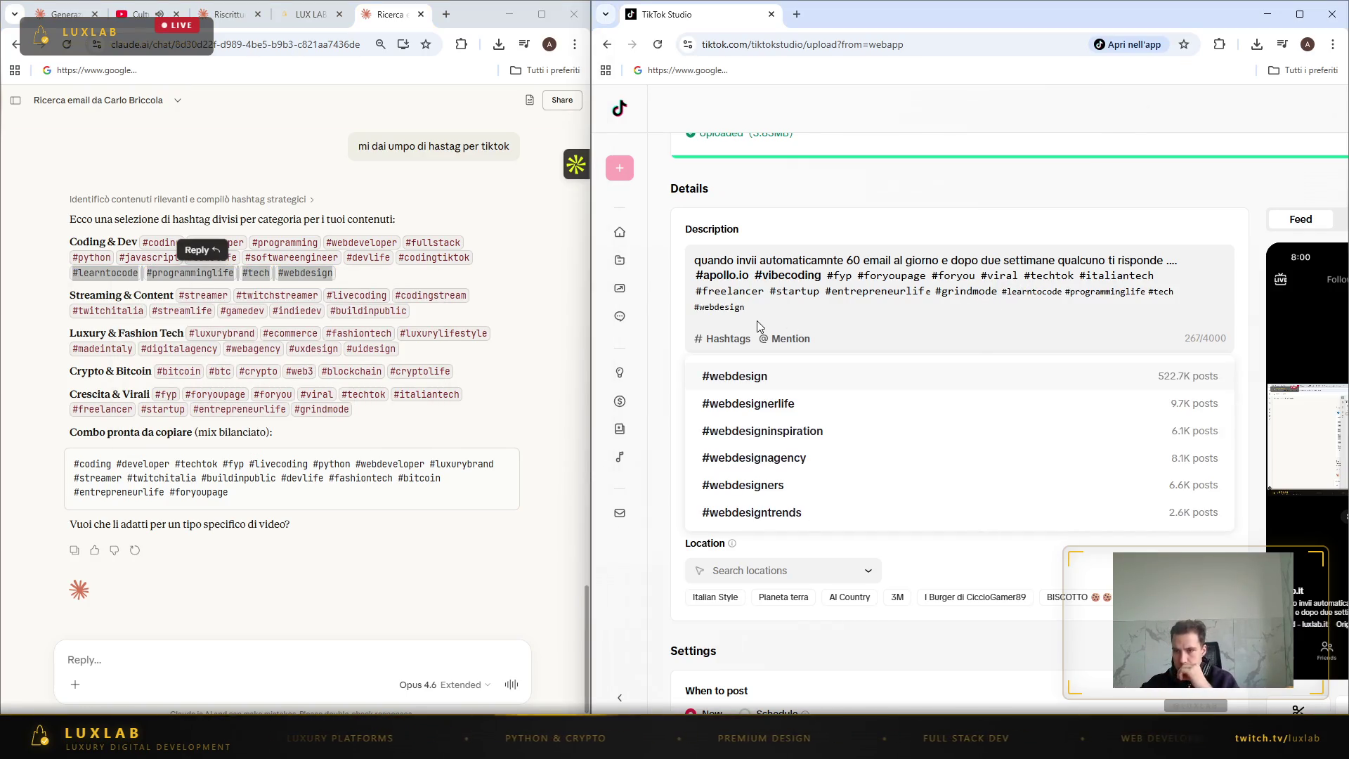
{"action": "left_click", "coordinate": [735, 380]}
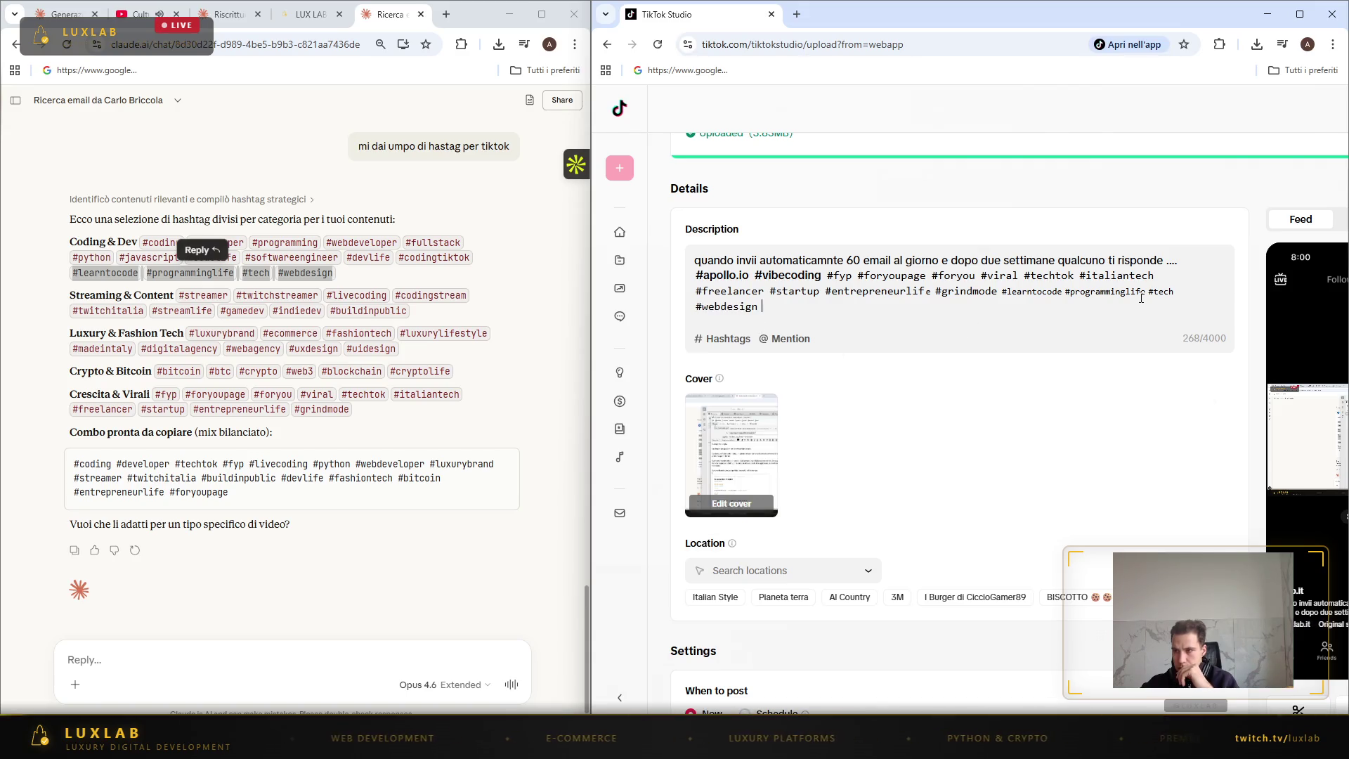
- Confirm #programminglife and #learntocode as proper hashtags from the suggestions
{"action": "left_click", "coordinate": [1176, 294]}
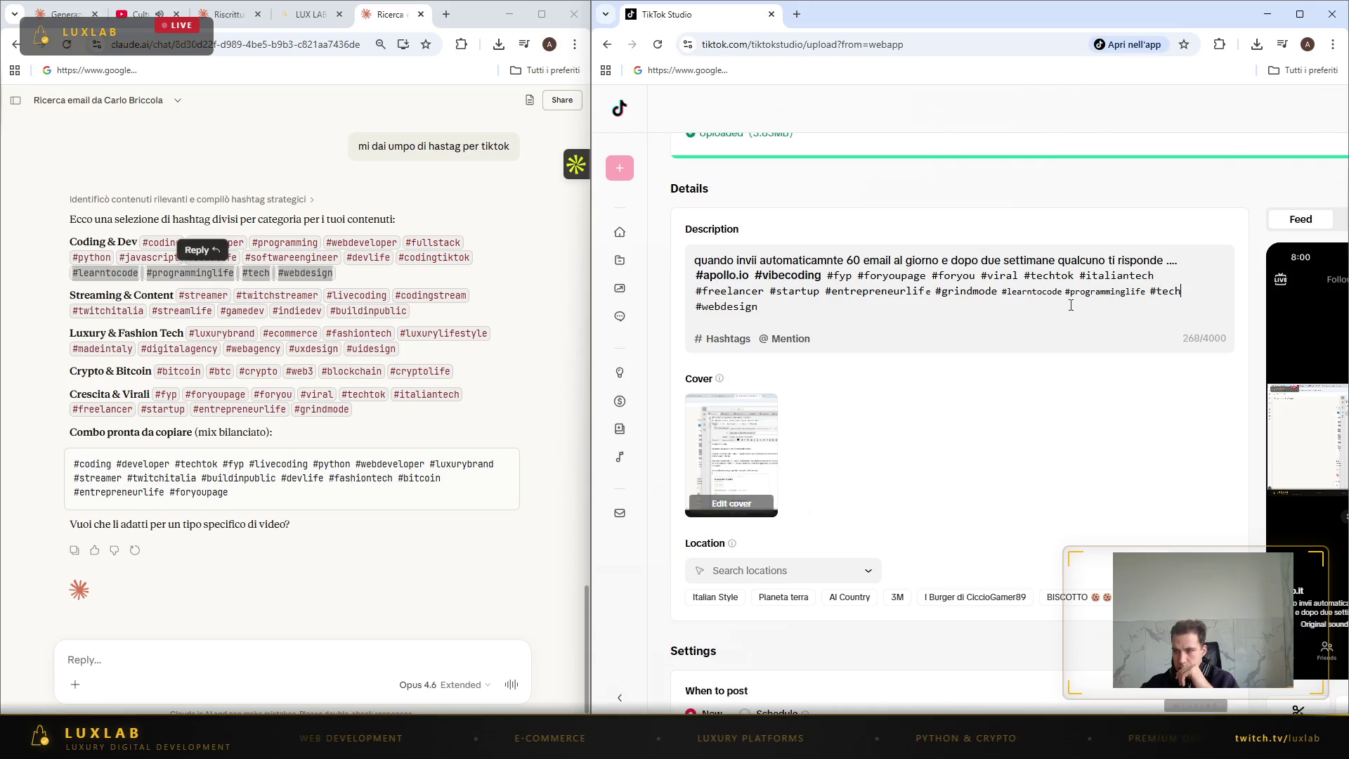
{"action": "left_click", "coordinate": [1146, 294]}
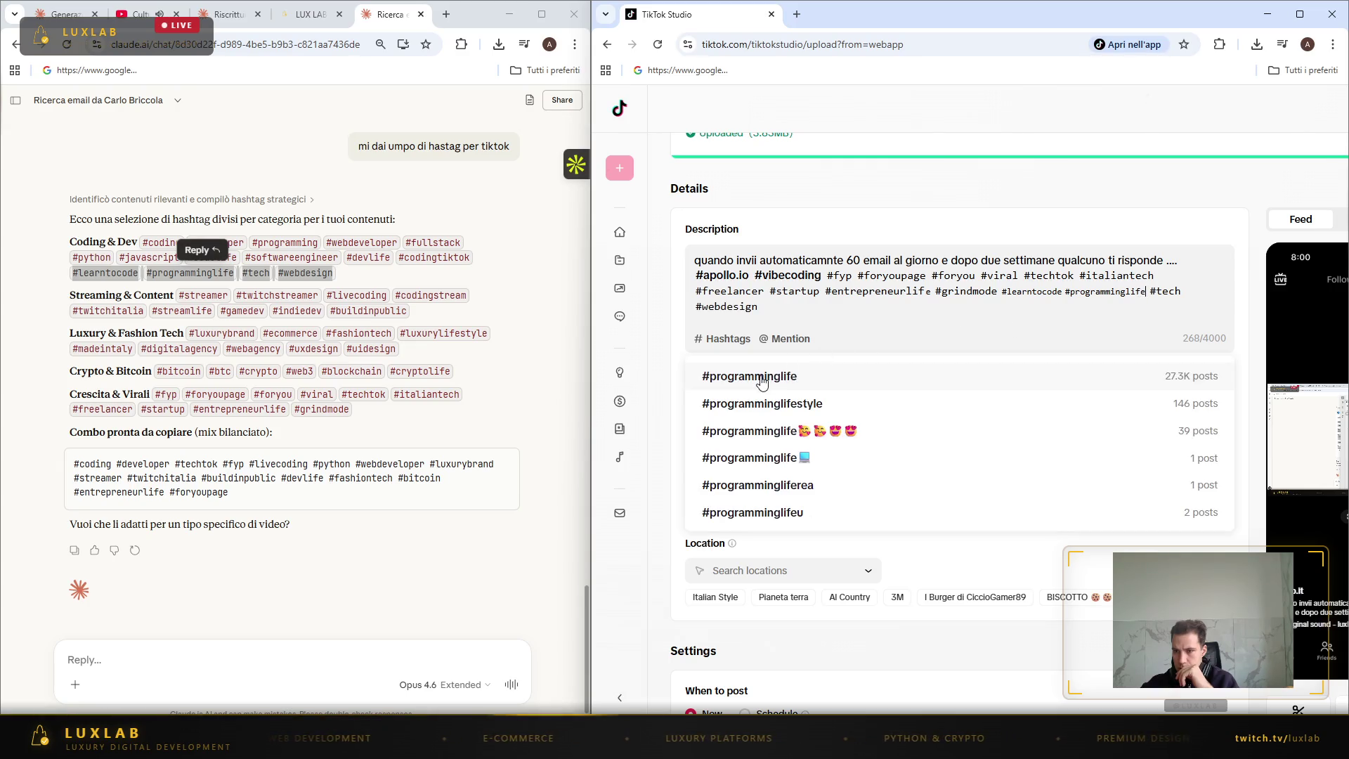
{"action": "left_click", "coordinate": [763, 380]}
{"action": "left_click", "coordinate": [1063, 294]}
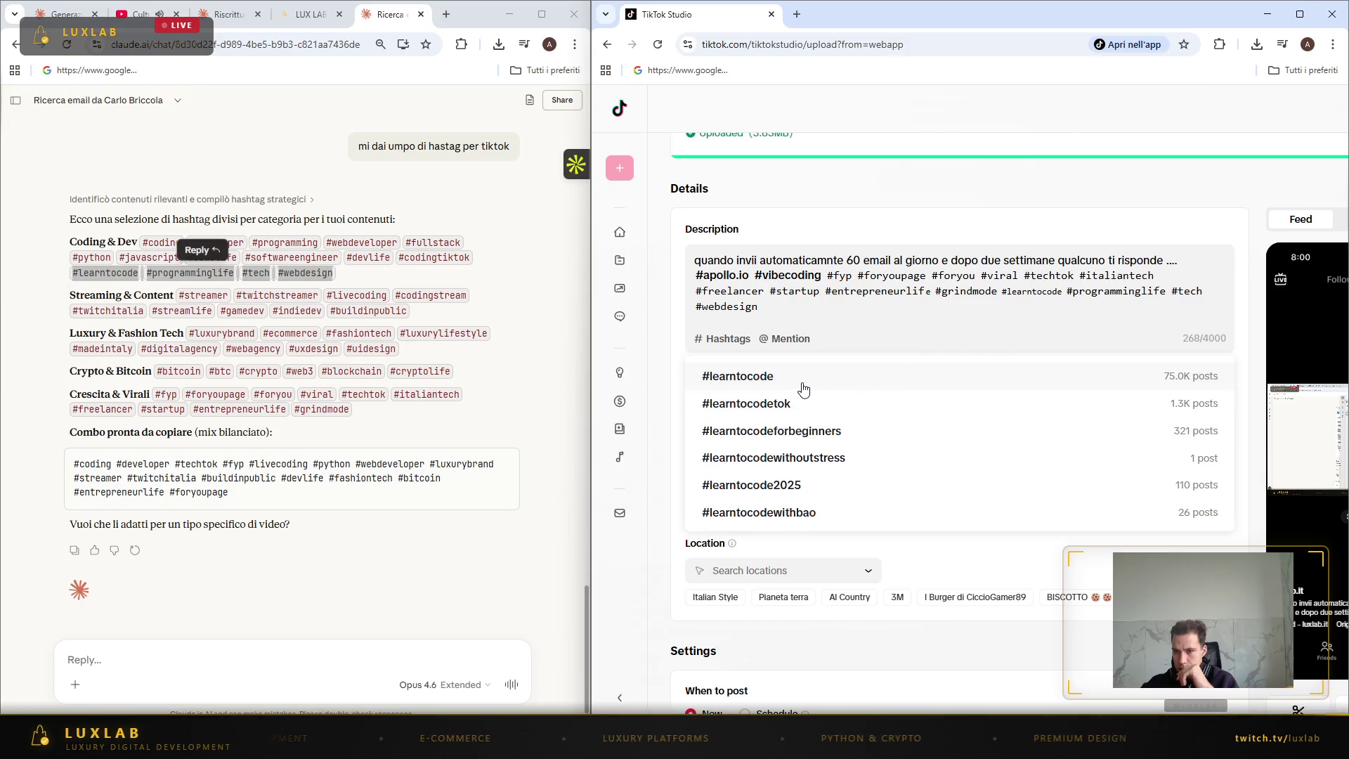
{"action": "left_click", "coordinate": [804, 388]}
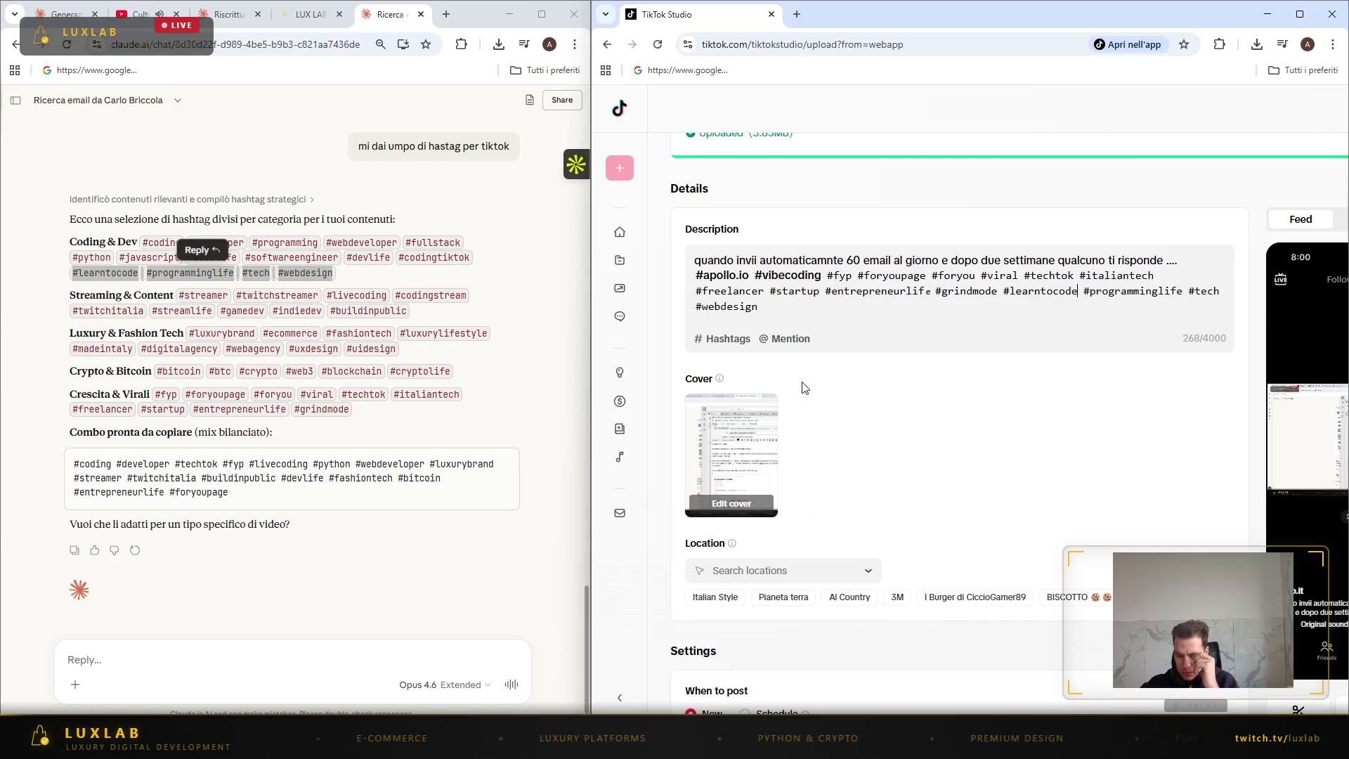
- Shift the video's cover frame slightly later in the Edit cover picker
{"action": "scroll", "coordinate": [806, 388], "scroll_direction": "down", "scroll_amount": 2}
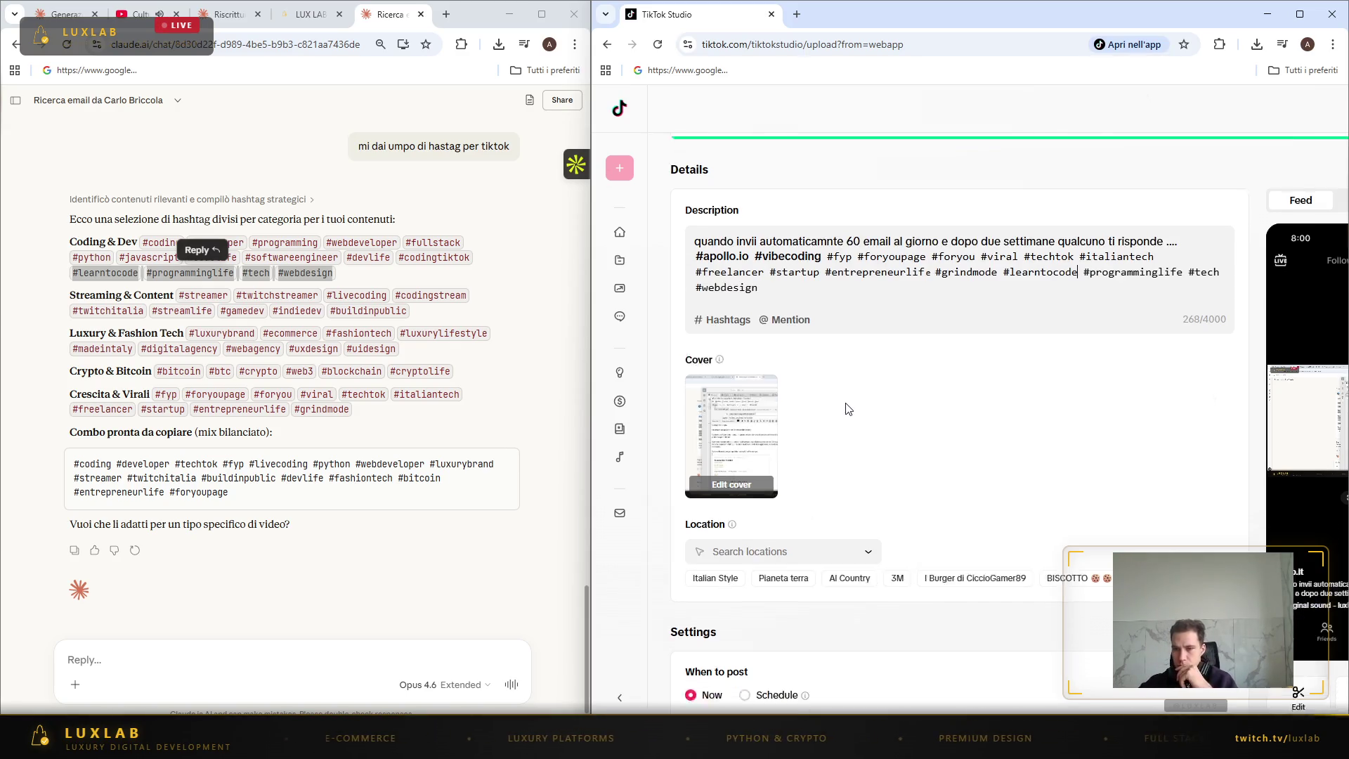
{"action": "scroll", "coordinate": [856, 479], "scroll_direction": "down", "scroll_amount": 3}
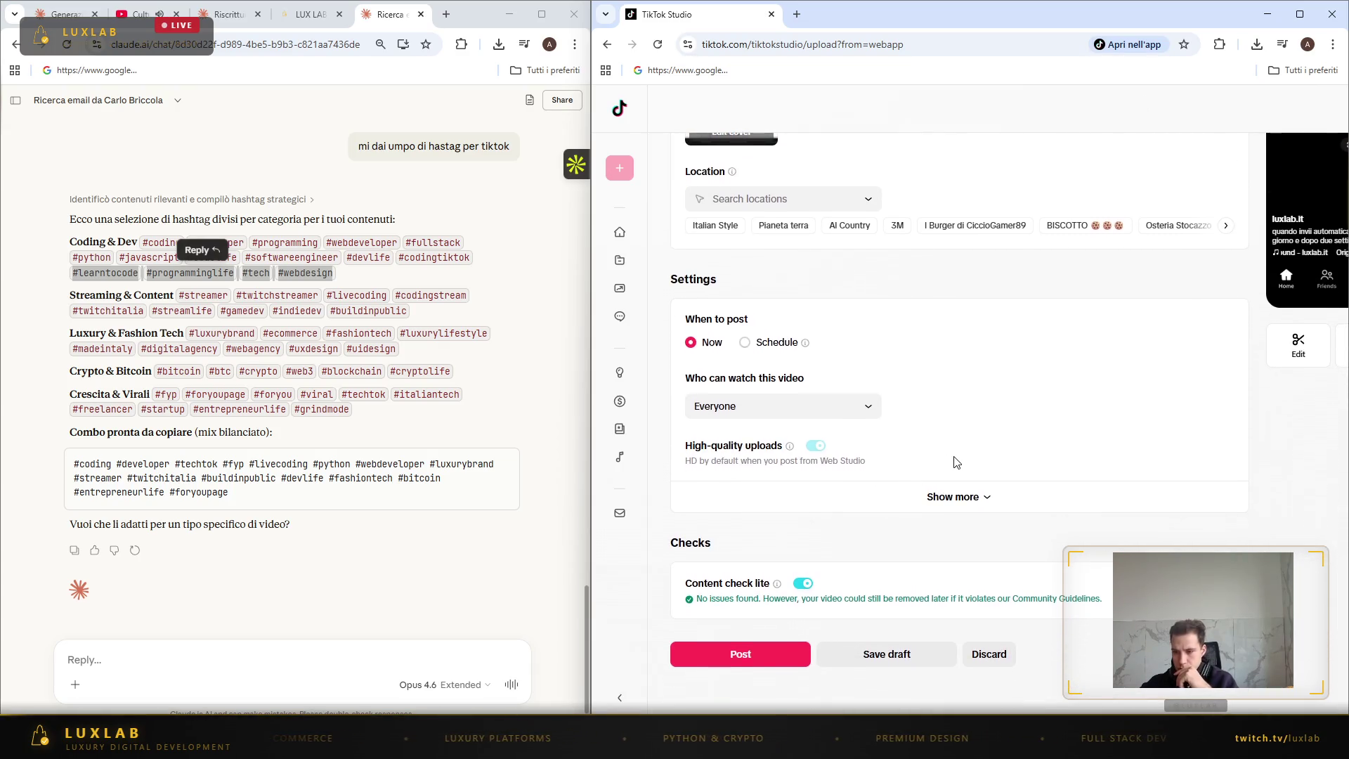
{"action": "scroll", "coordinate": [1135, 383], "scroll_direction": "up", "scroll_amount": 5}
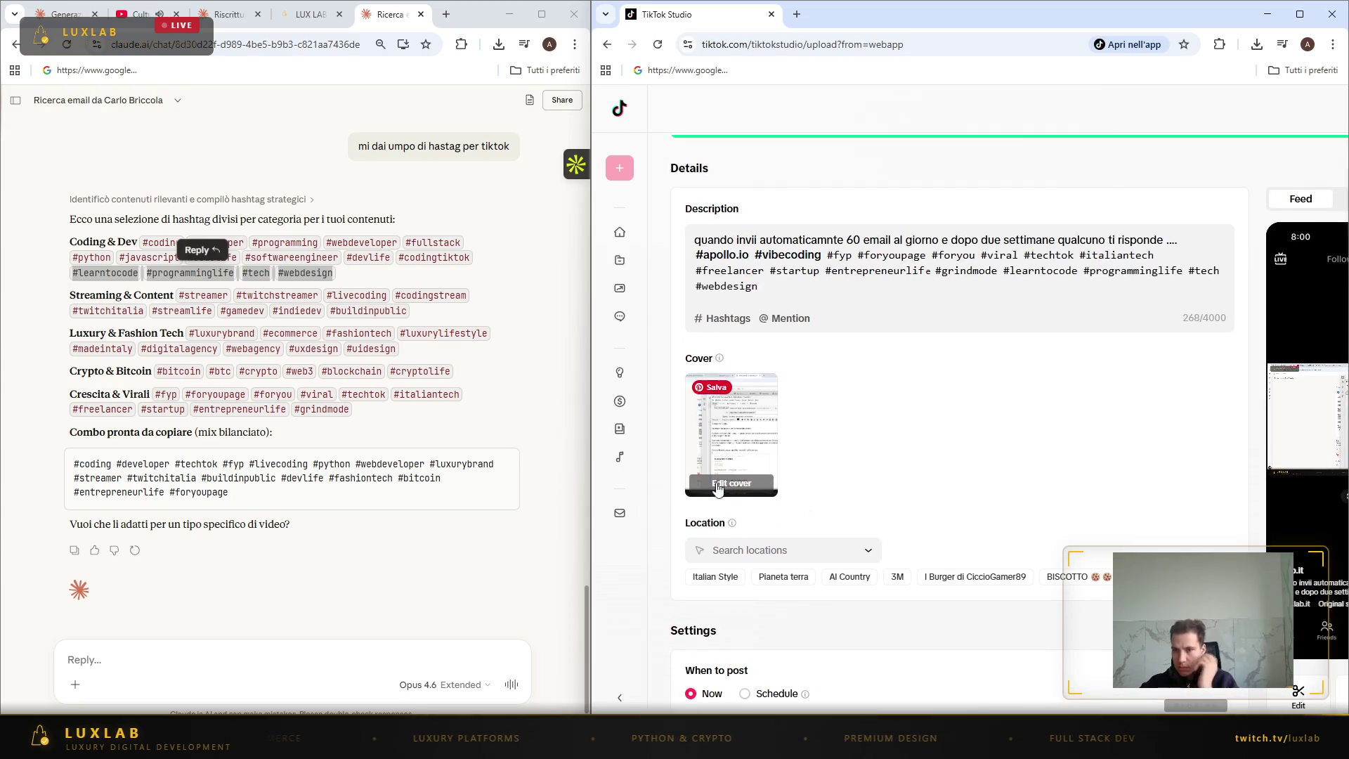
{"action": "left_click", "coordinate": [759, 442]}
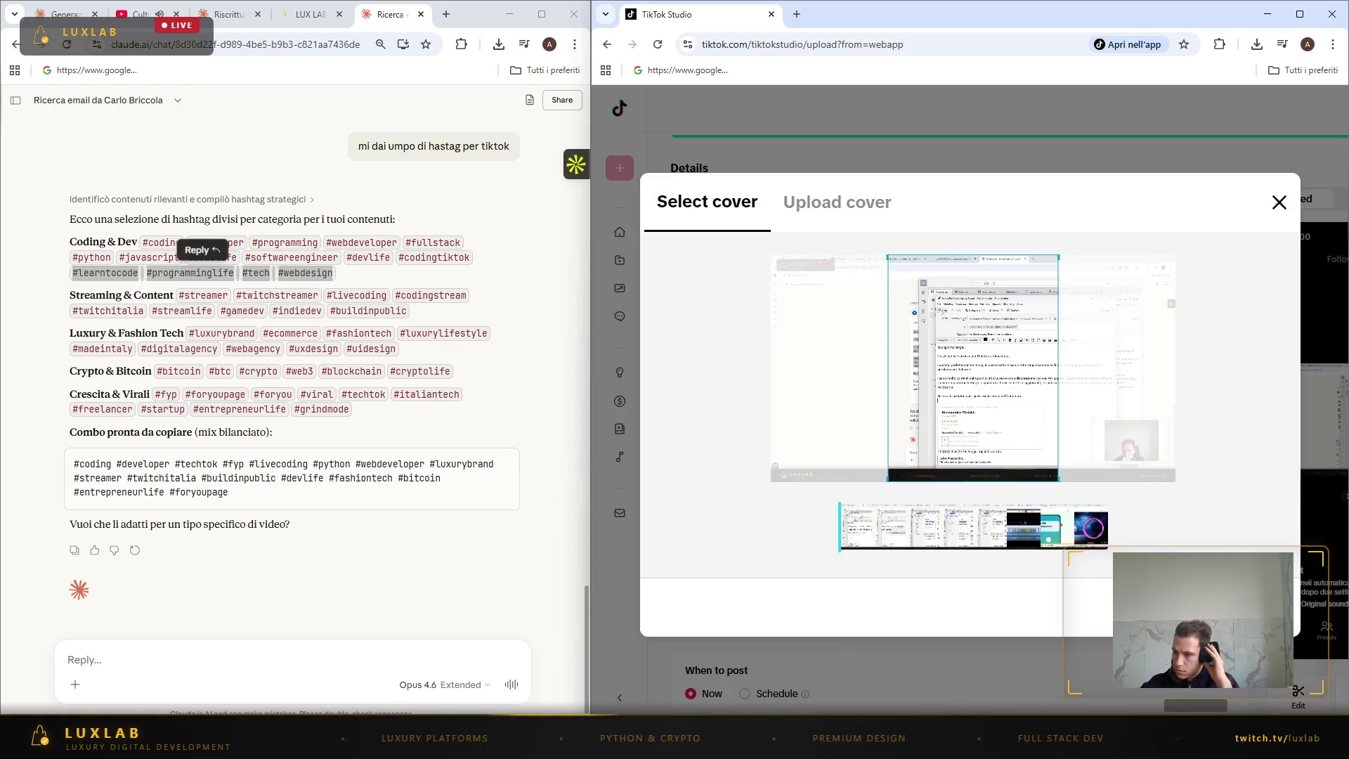
{"action": "key", "text": "Escape"}
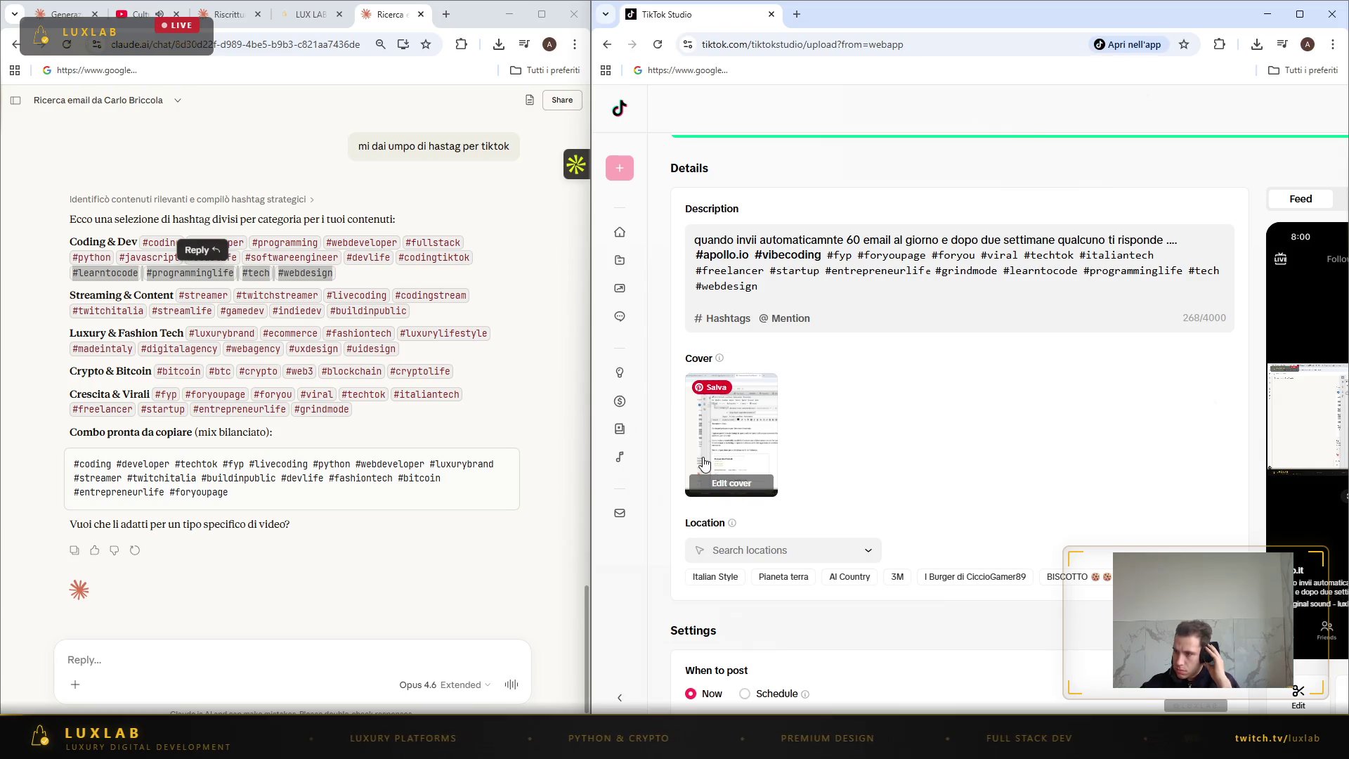
{"action": "left_click", "coordinate": [705, 464]}
{"action": "mouse_move", "coordinate": [1009, 424]}
{"action": "left_mouse_down"}
{"action": "mouse_move", "coordinate": [1060, 429]}
{"action": "mouse_move", "coordinate": [928, 431]}
{"action": "mouse_move", "coordinate": [988, 430]}
{"action": "left_mouse_up"}
- Close the cover picker, maximise TikTok Studio and open the video editor's Sounds library
{"action": "left_click", "coordinate": [1278, 204]}
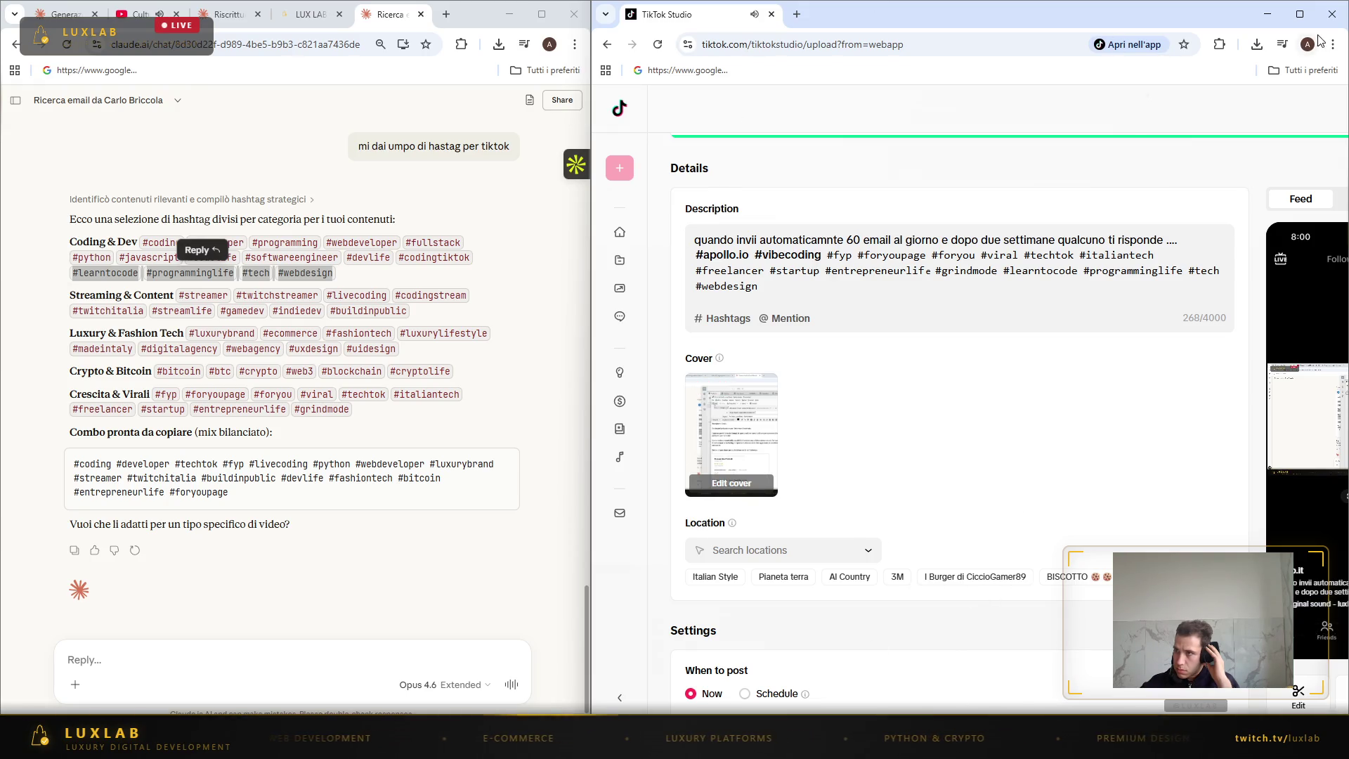
{"action": "left_click", "coordinate": [1300, 14]}
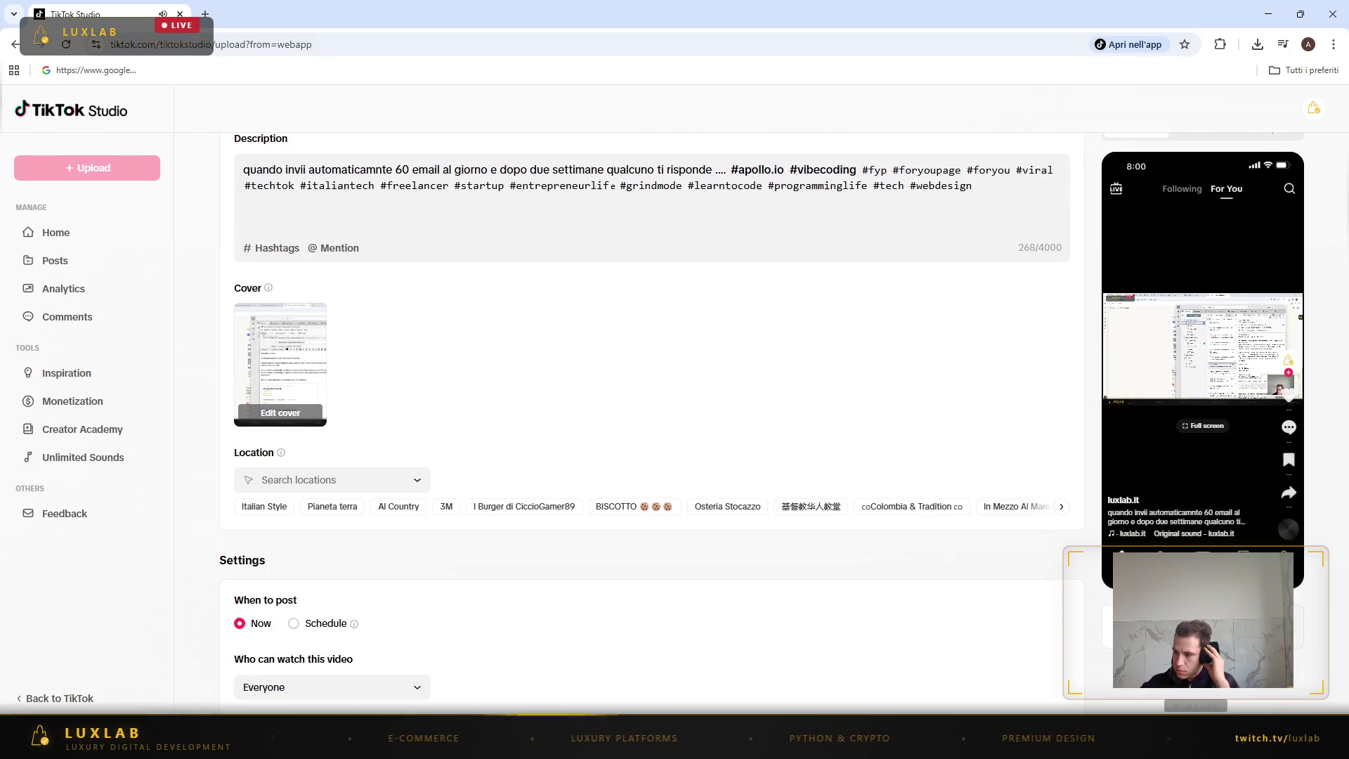
{"action": "left_click", "coordinate": [1203, 700]}
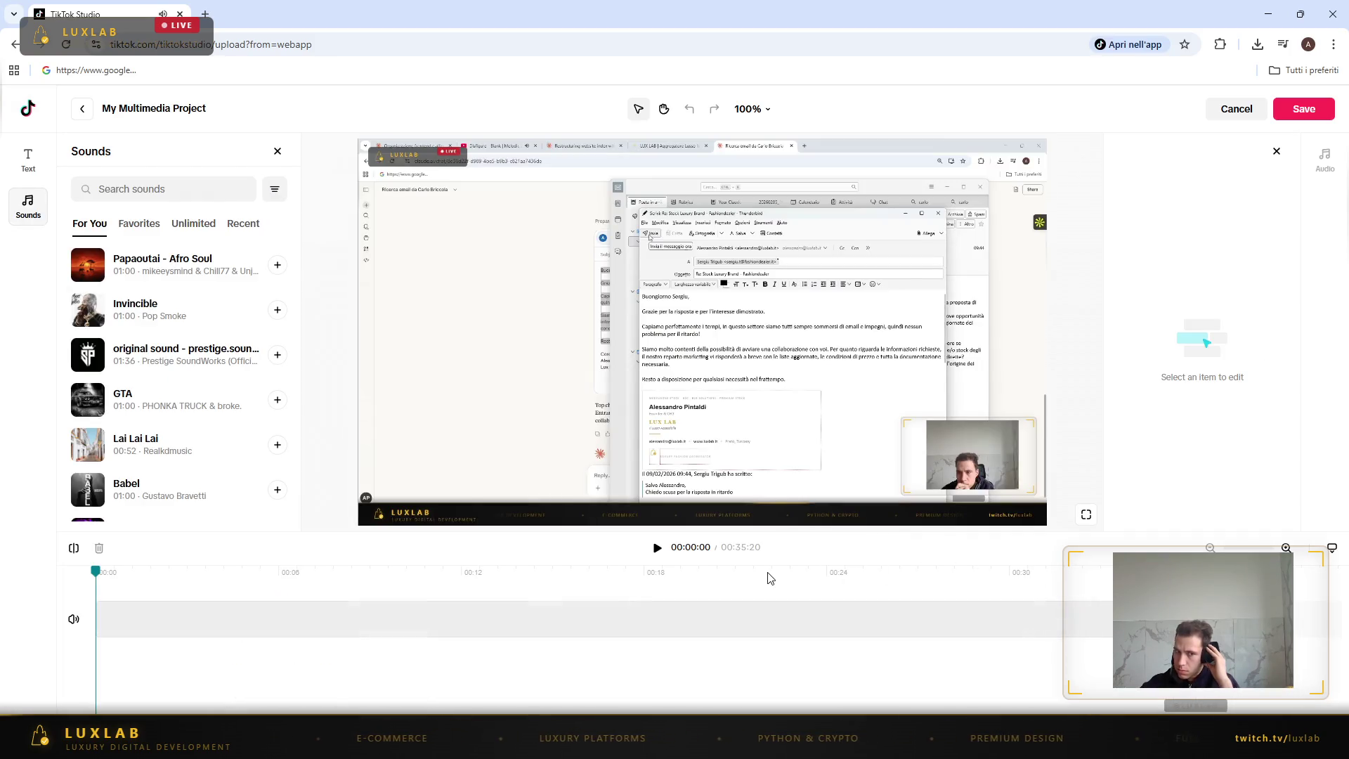
- Preview Papaoutai, Invincible, the original sound and GTA, then add GTA as the video's audio
{"action": "left_click", "coordinate": [88, 274]}
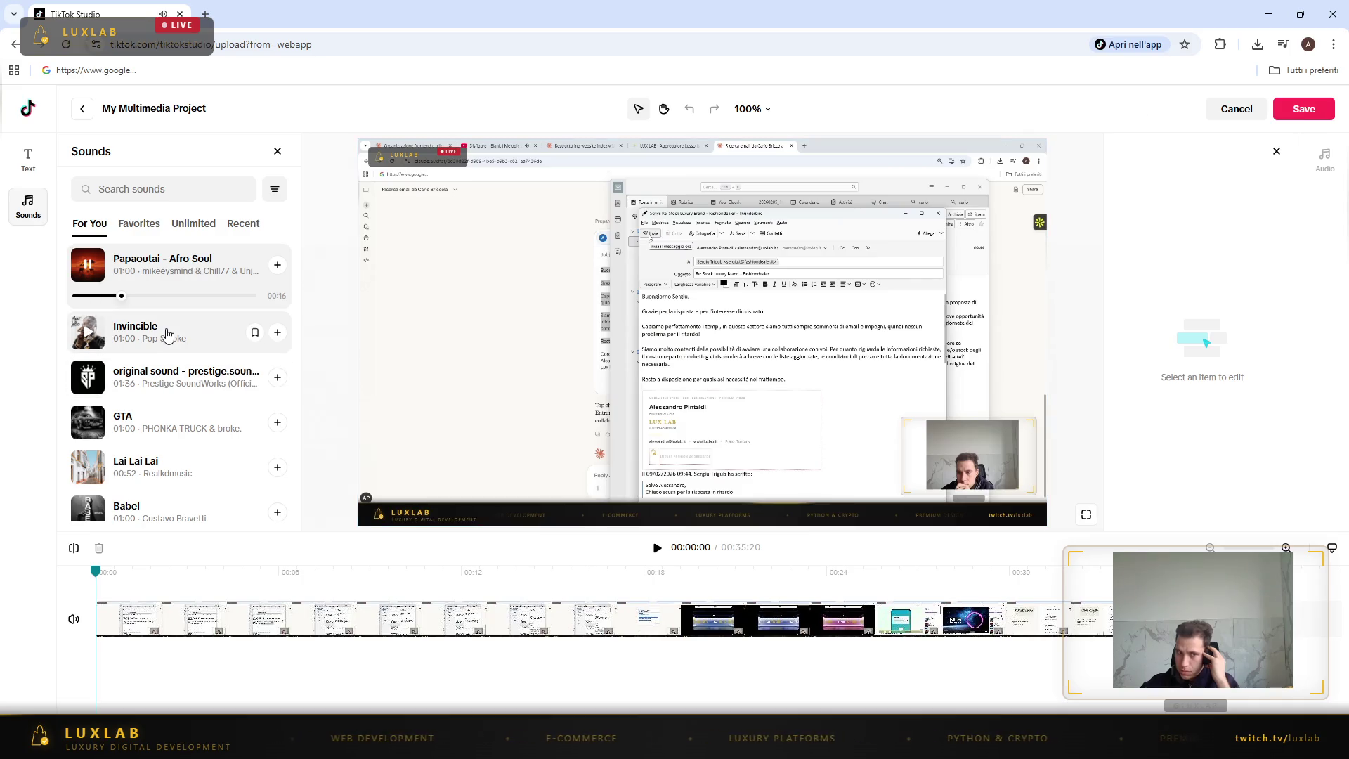
{"action": "left_click", "coordinate": [169, 339]}
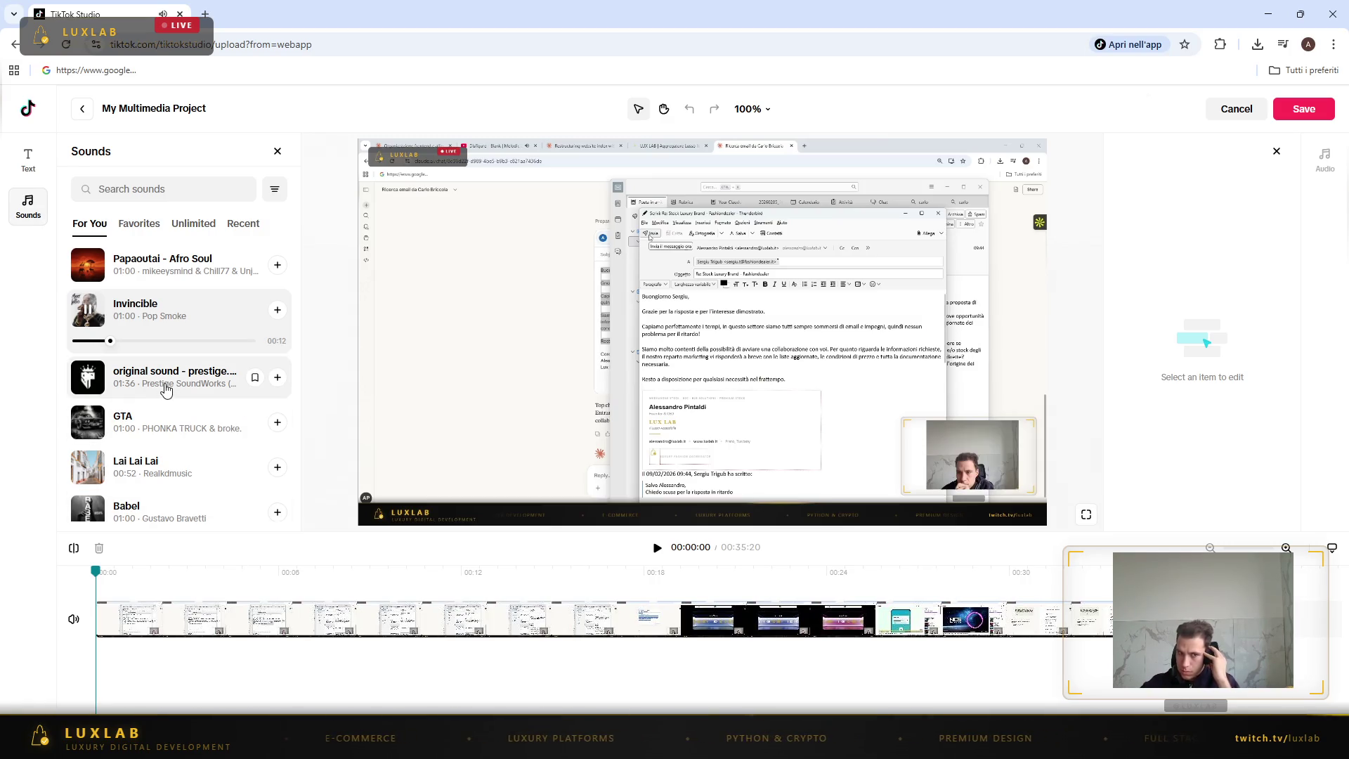
{"action": "left_click", "coordinate": [167, 390]}
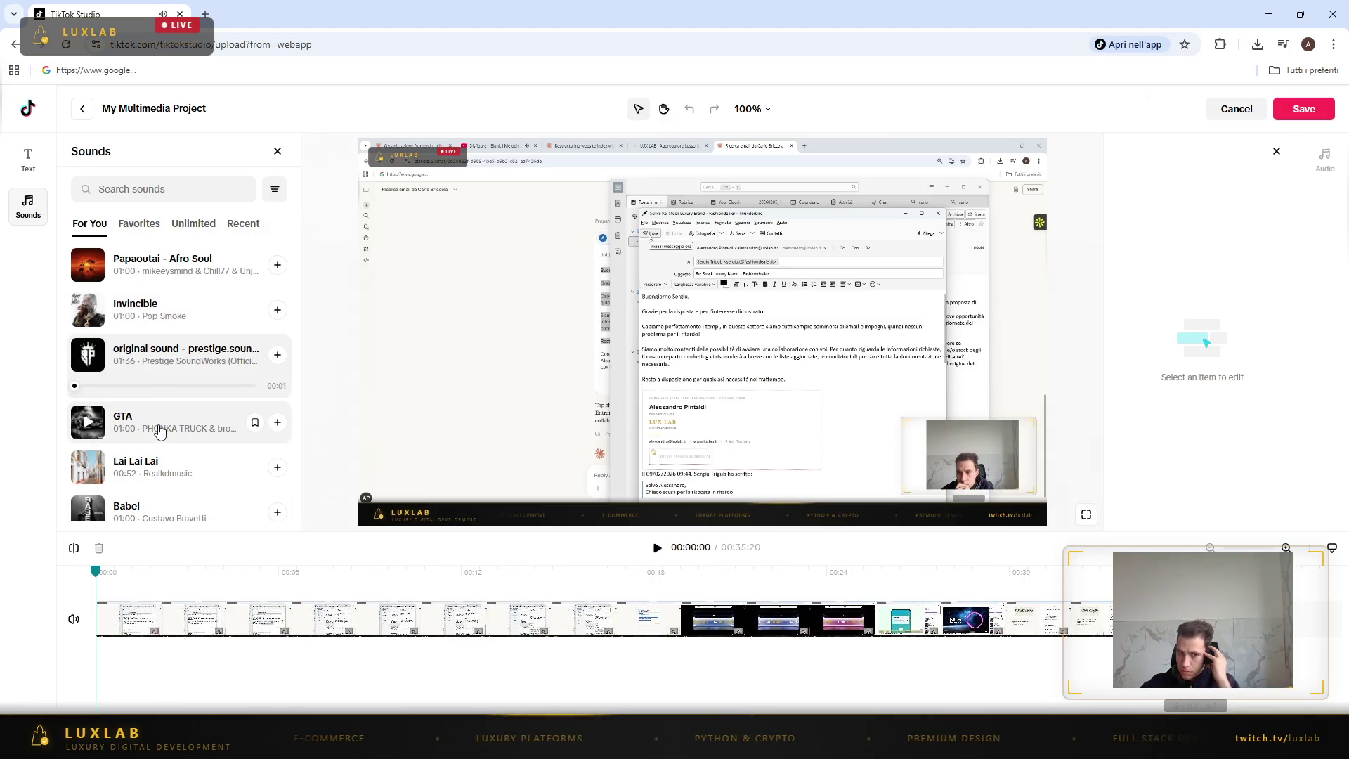
{"action": "left_click", "coordinate": [167, 429]}
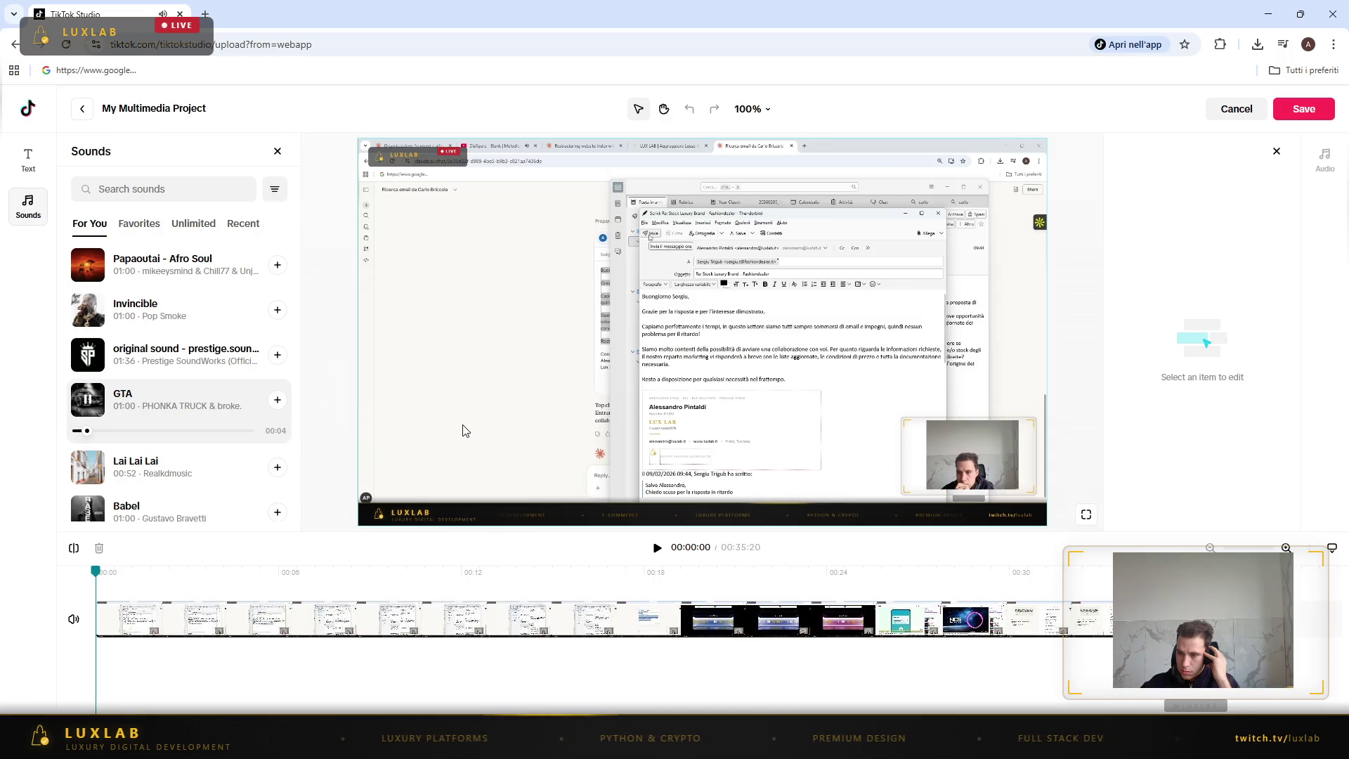
{"action": "left_click", "coordinate": [657, 548]}
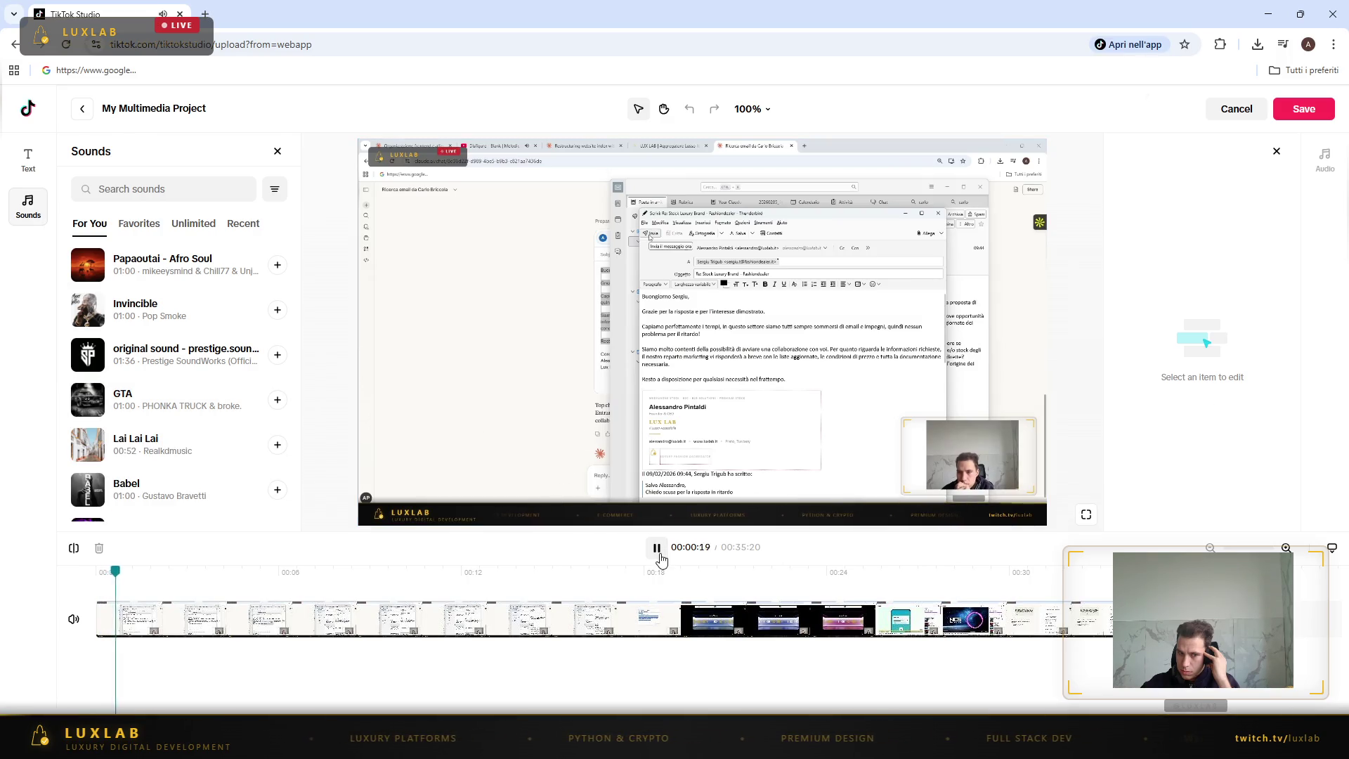
{"action": "left_click", "coordinate": [278, 400]}
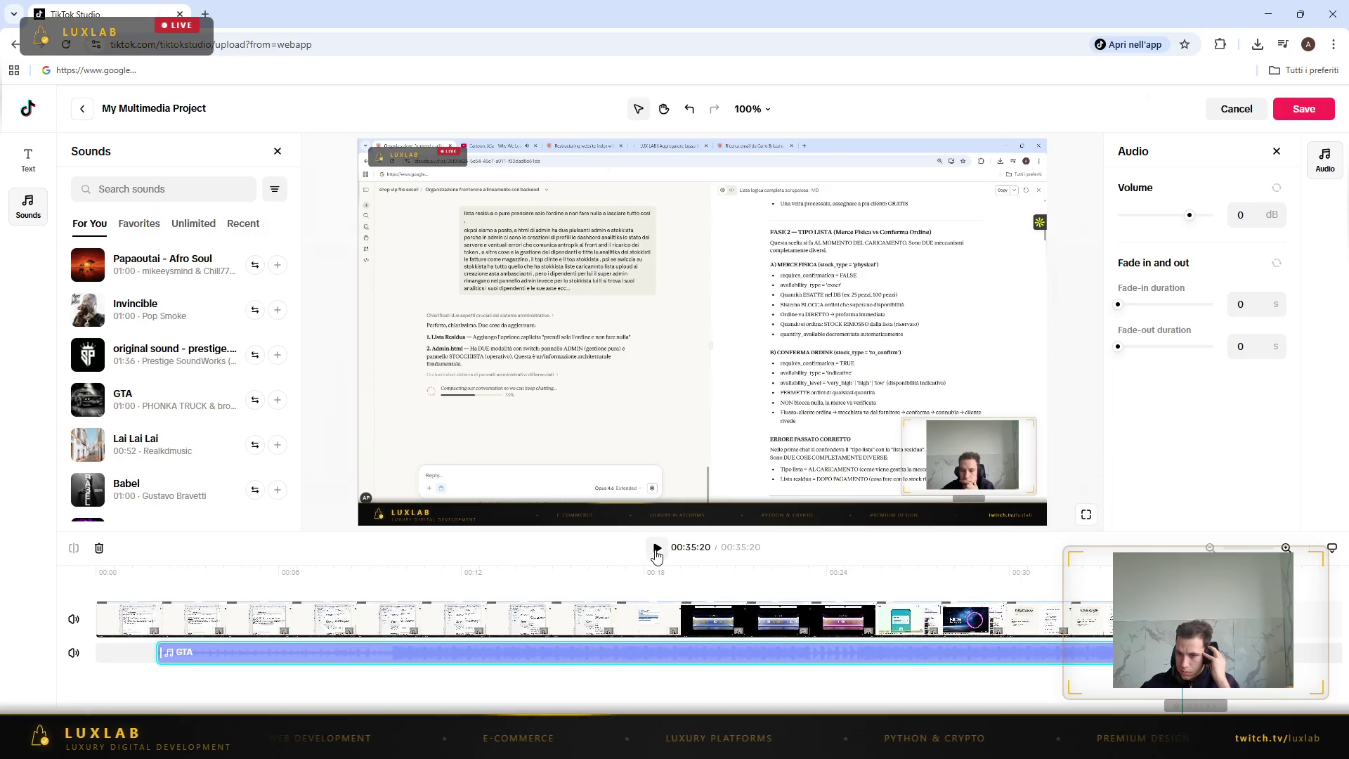
- Play back the 35-second clip with its GTA soundtrack and save the edited video
{"action": "left_click", "coordinate": [657, 549]}
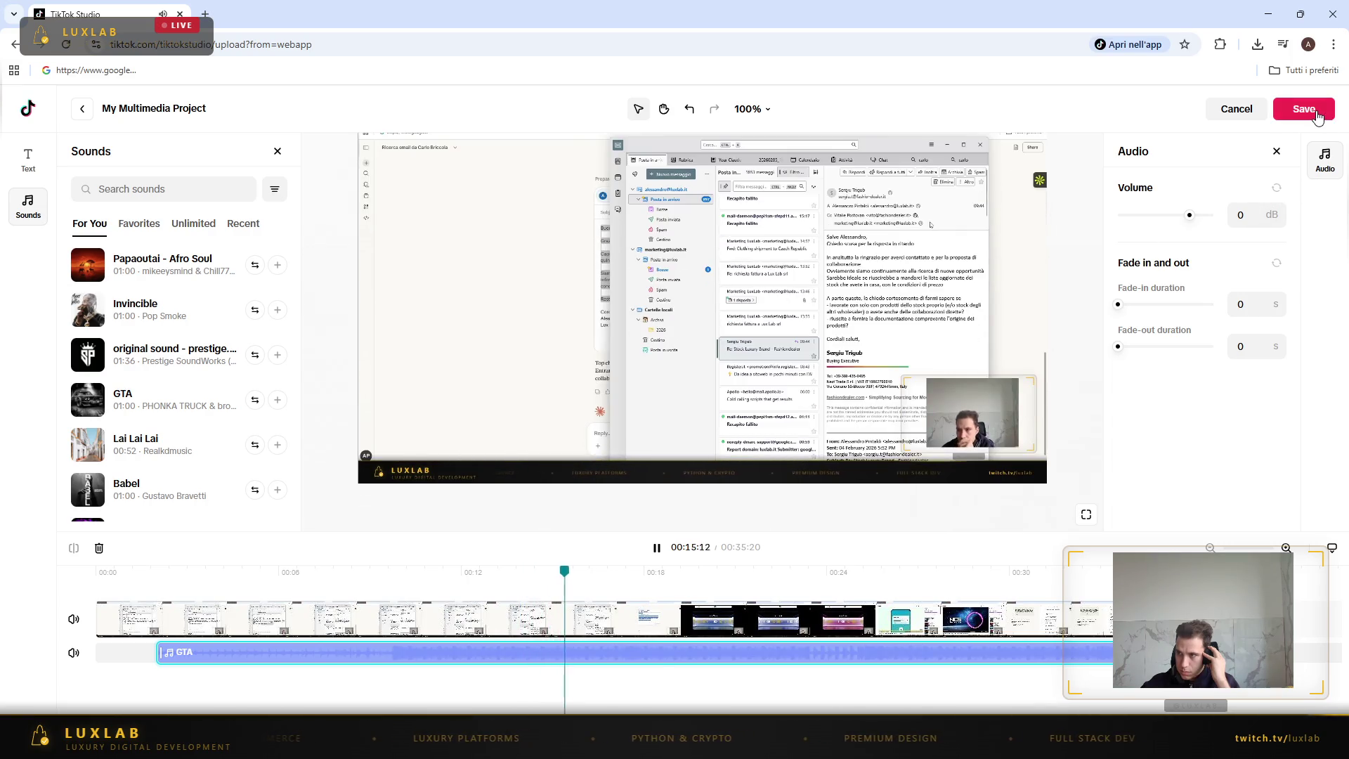
{"action": "left_click", "coordinate": [1316, 111]}
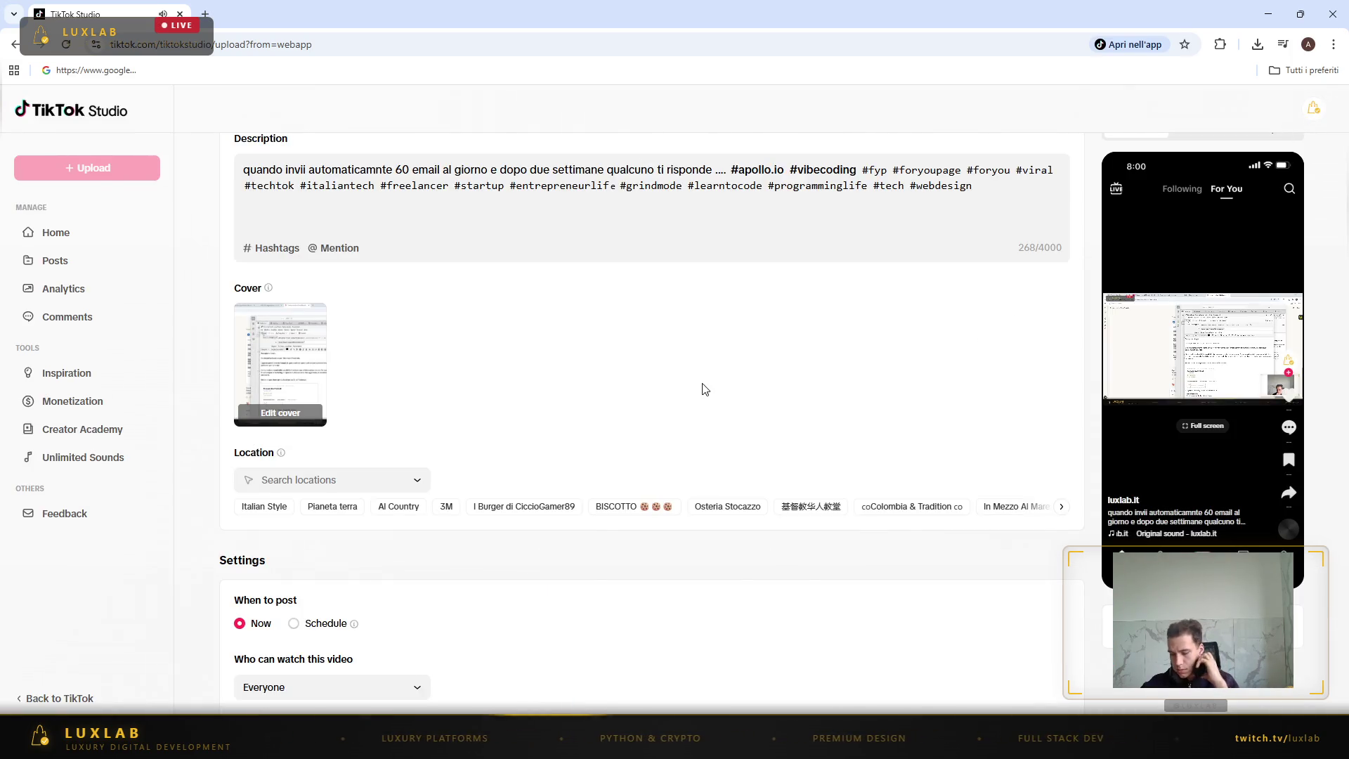
- Post the video, confirm it tops the posts list as processing, then minimize TikTok Studio
{"action": "scroll", "coordinate": [626, 415], "scroll_direction": "down", "scroll_amount": 4}
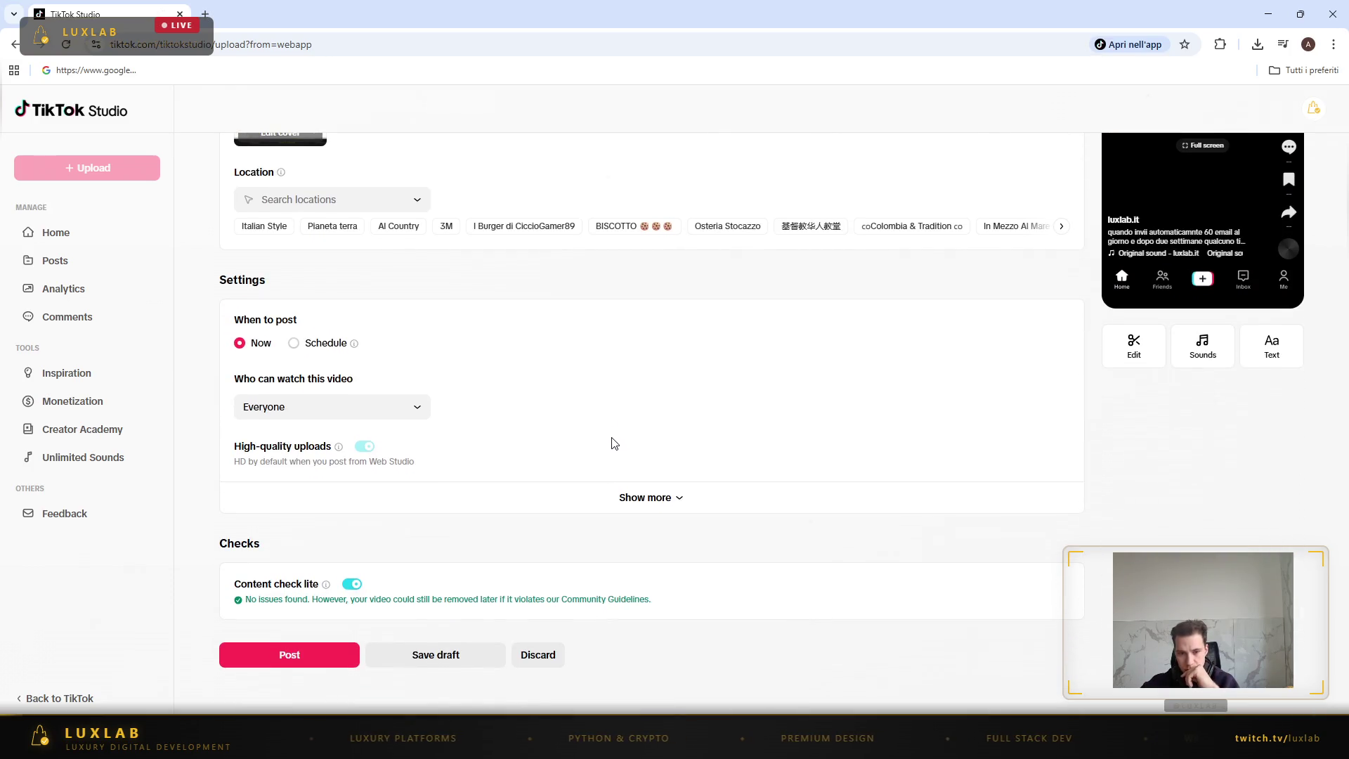
{"action": "left_click", "coordinate": [294, 656]}
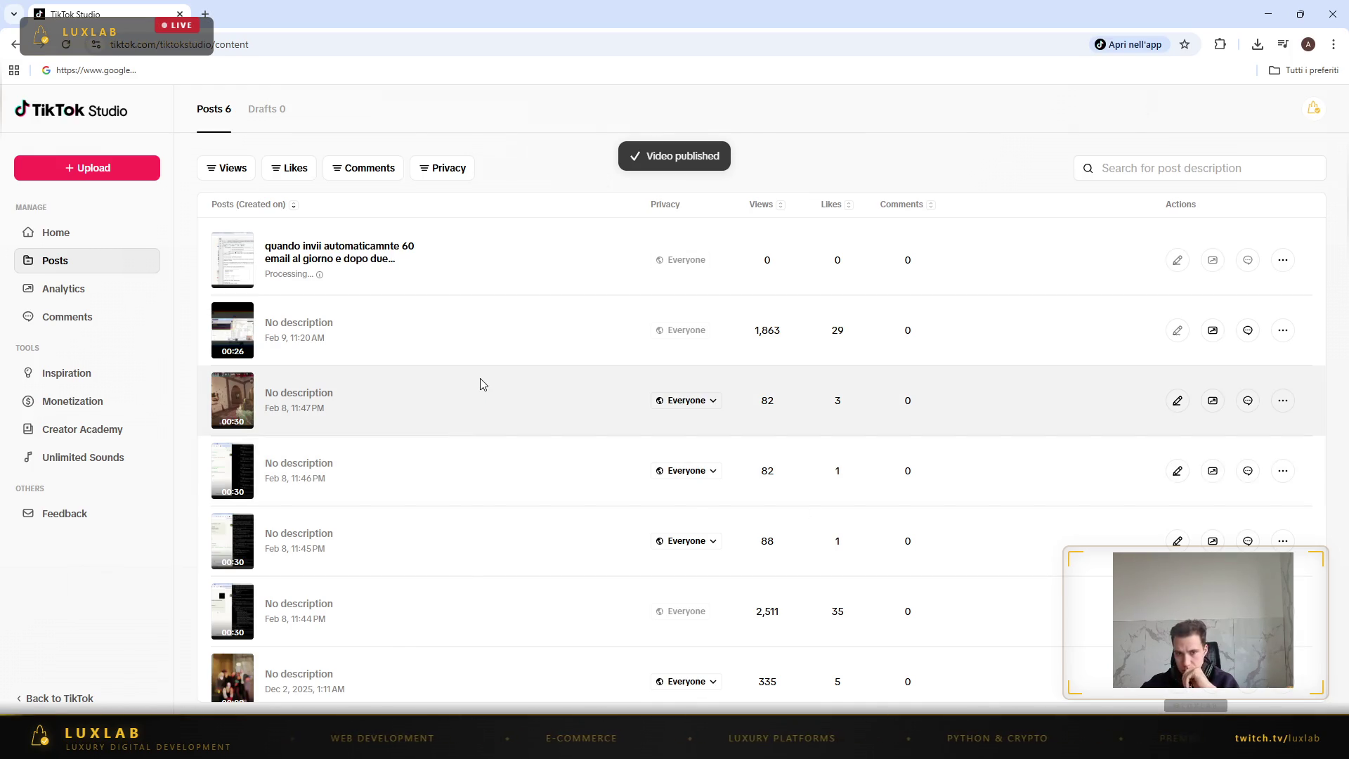
{"action": "scroll", "coordinate": [480, 379], "scroll_direction": "down", "scroll_amount": 1}
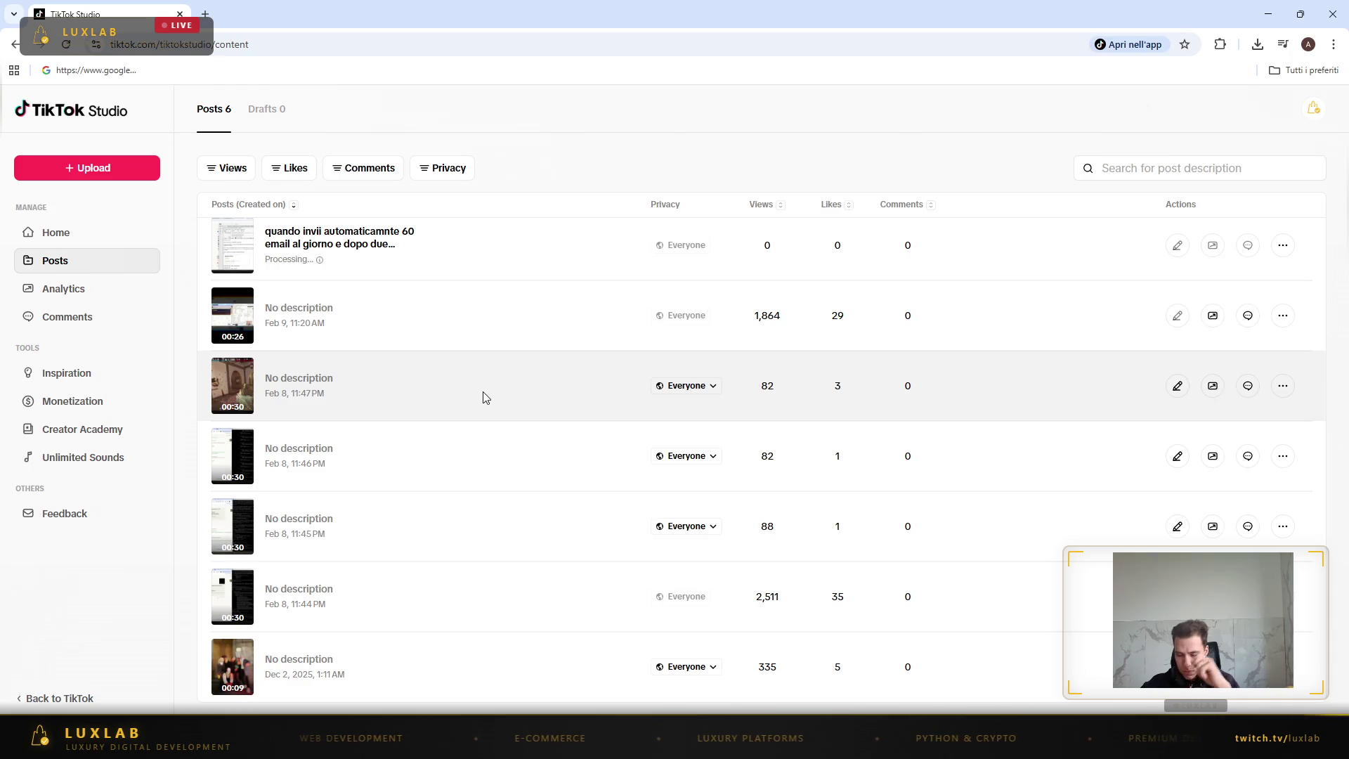
{"action": "scroll", "coordinate": [484, 398], "scroll_direction": "up", "scroll_amount": 1}
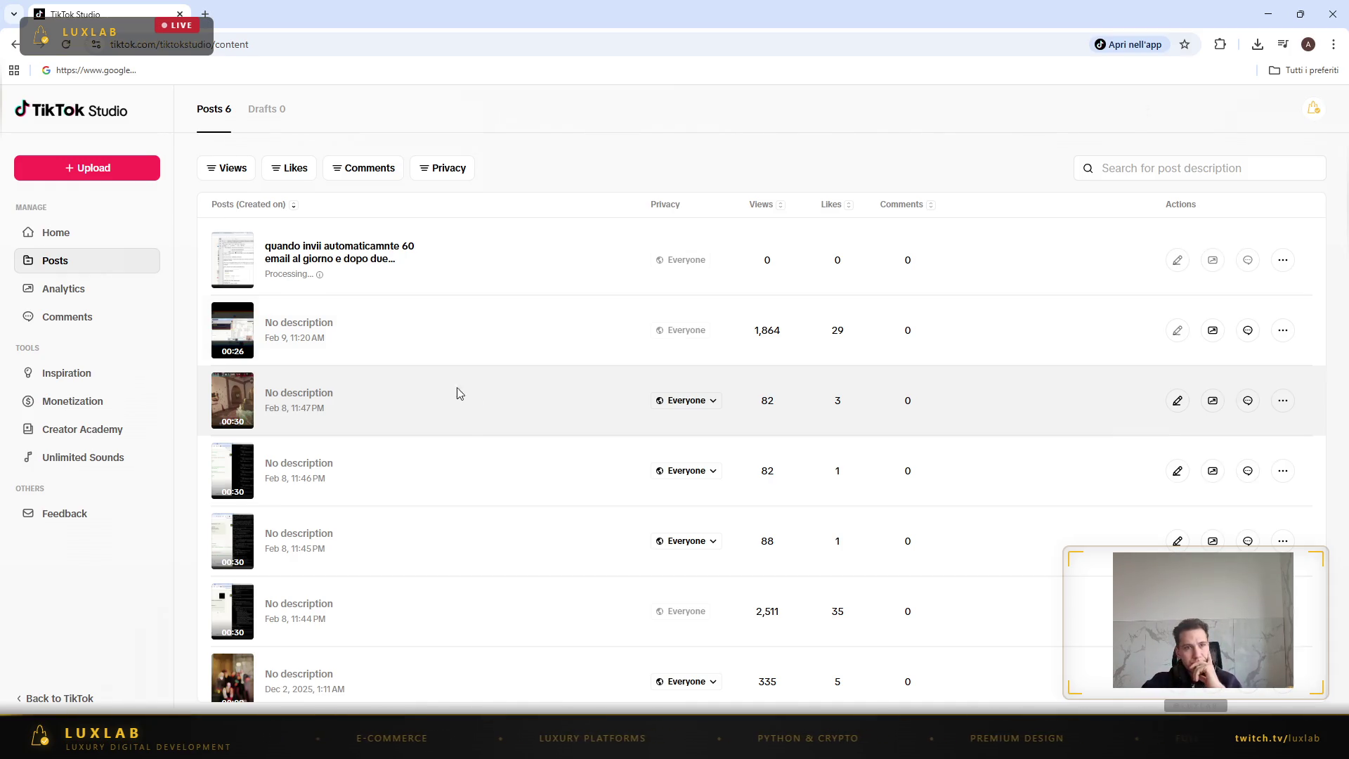
{"action": "left_click", "coordinate": [1269, 13]}
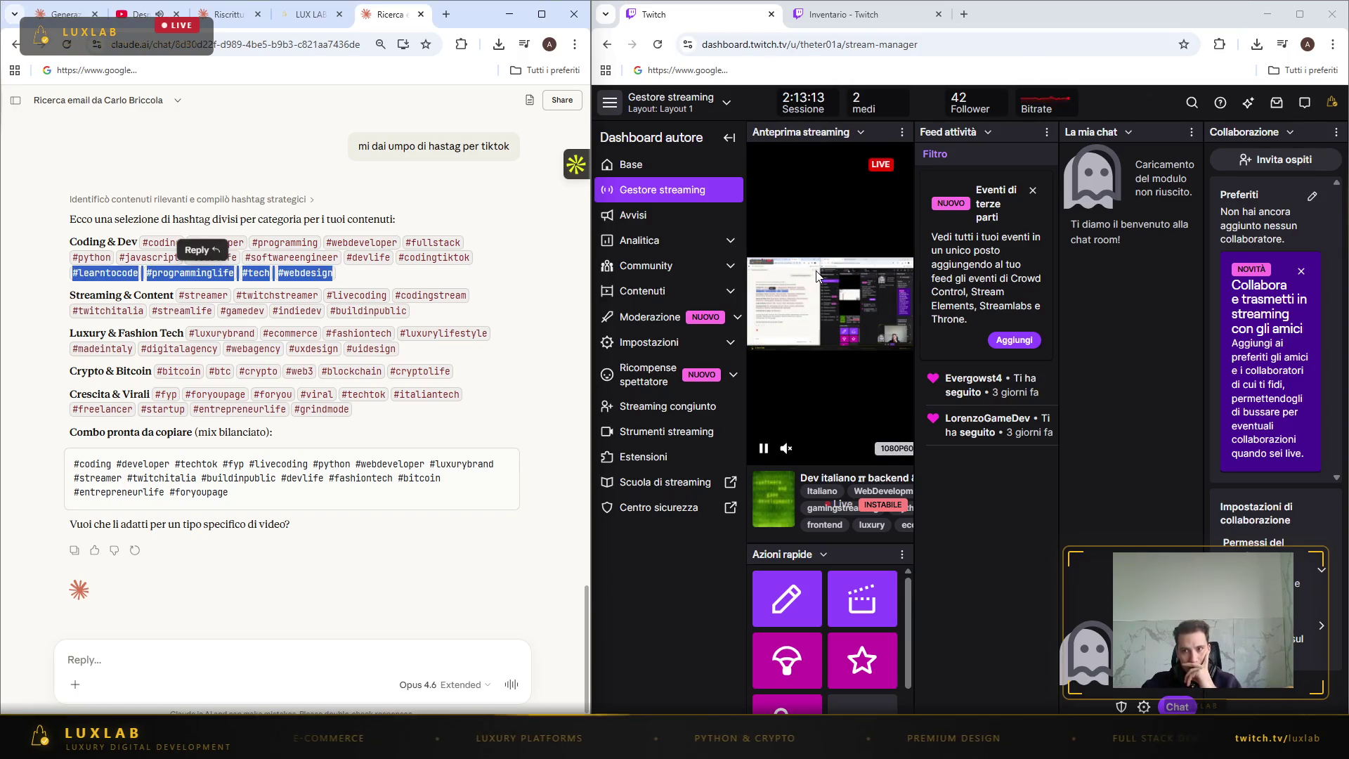
- Clear the hashtag selection and switch through the Riscrittura and Generazione chats to site rewriting
{"action": "left_click", "coordinate": [243, 545]}
{"action": "left_click", "coordinate": [229, 15]}
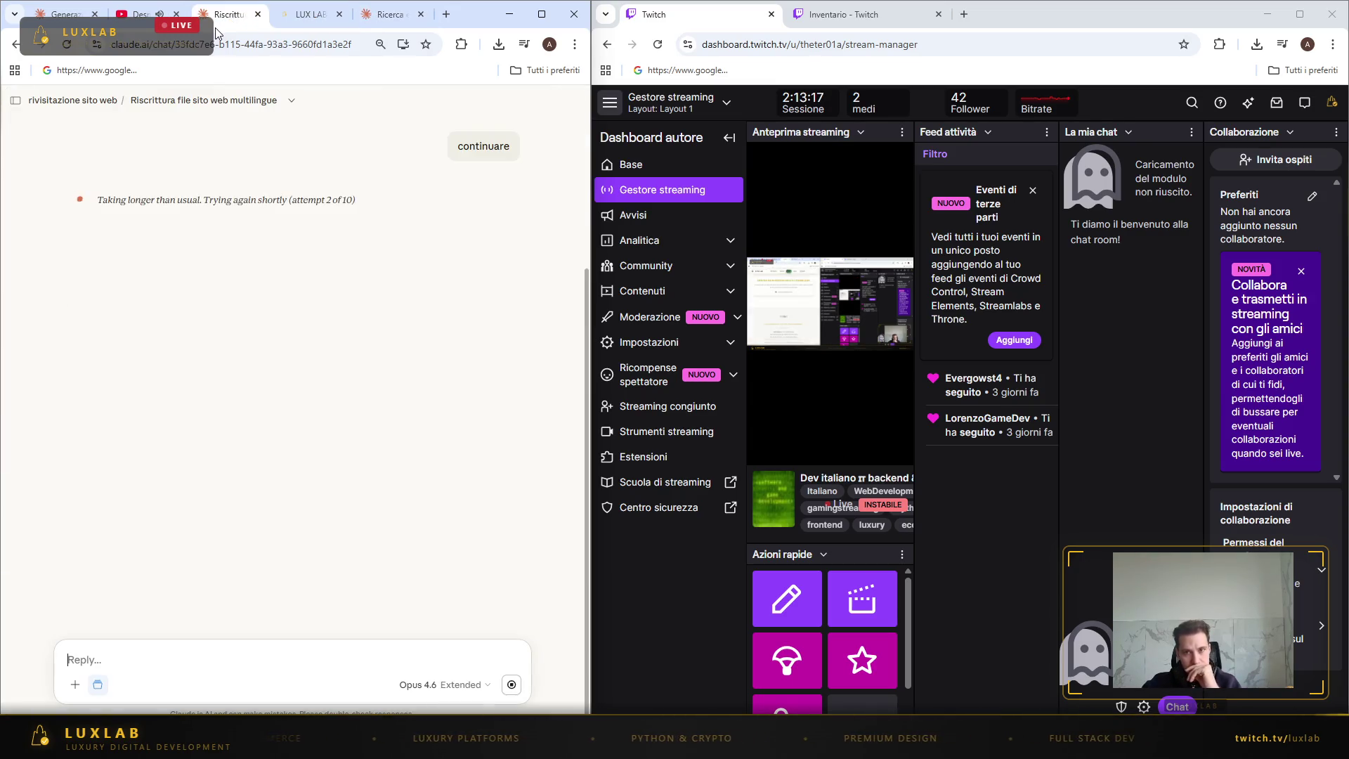
{"action": "left_click", "coordinate": [62, 23]}
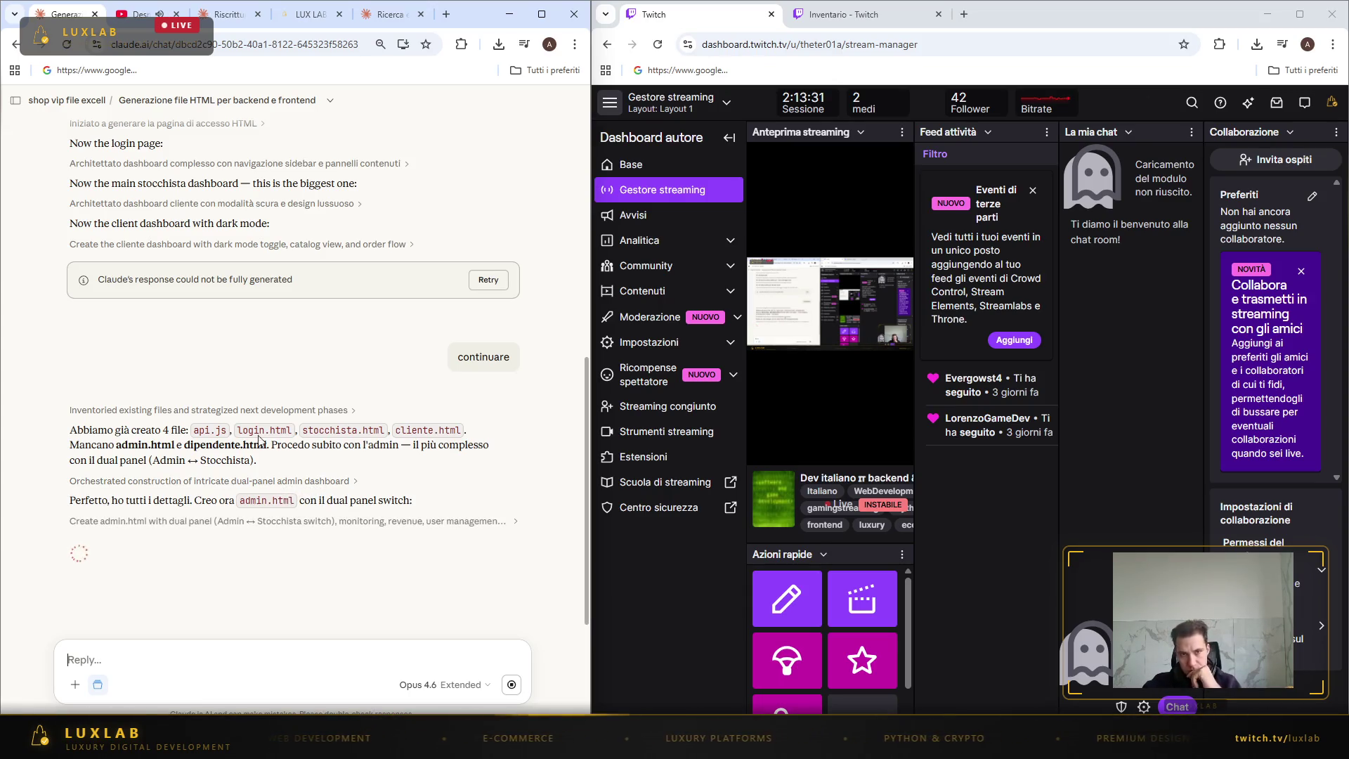
{"action": "left_click", "coordinate": [222, 16]}
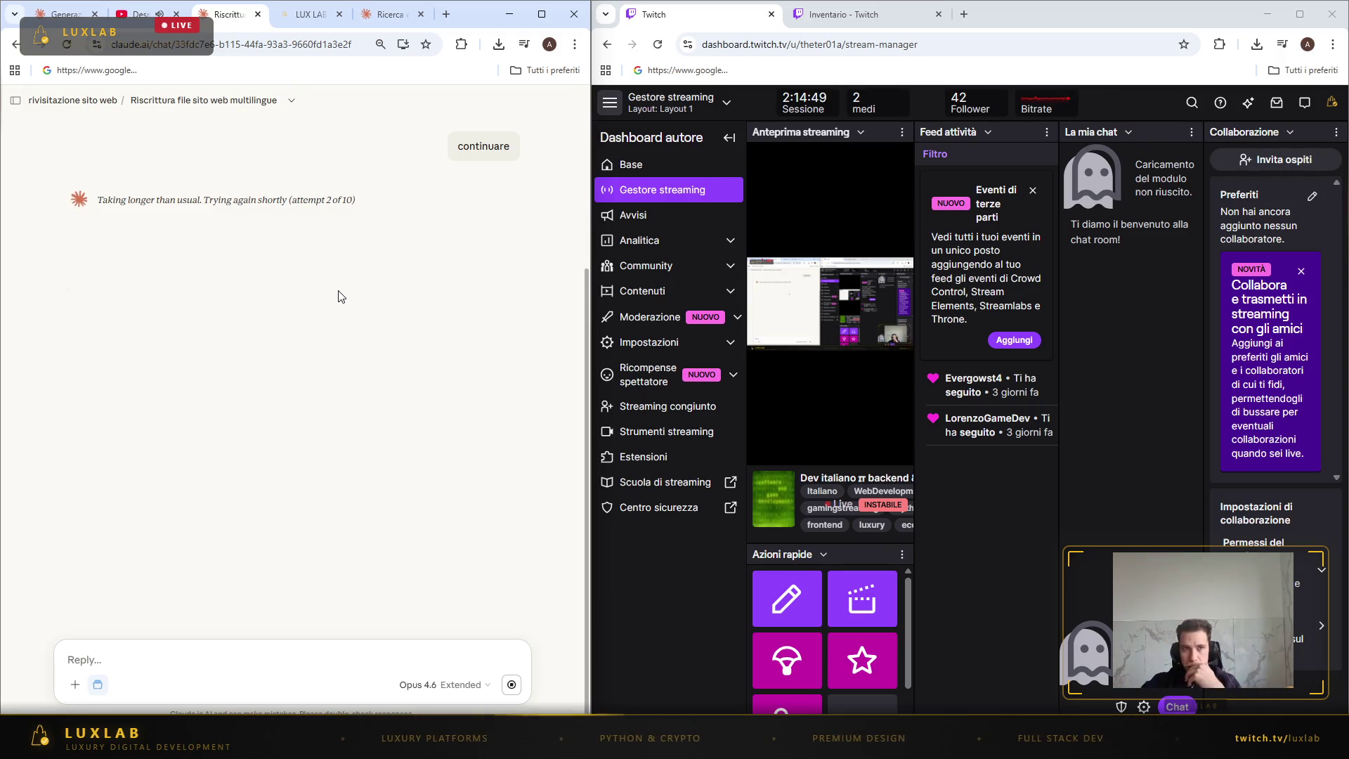
- Switch to the Generazione chat, then back to the Ricerca hashtag suggestions chat
{"action": "left_click", "coordinate": [69, 18]}
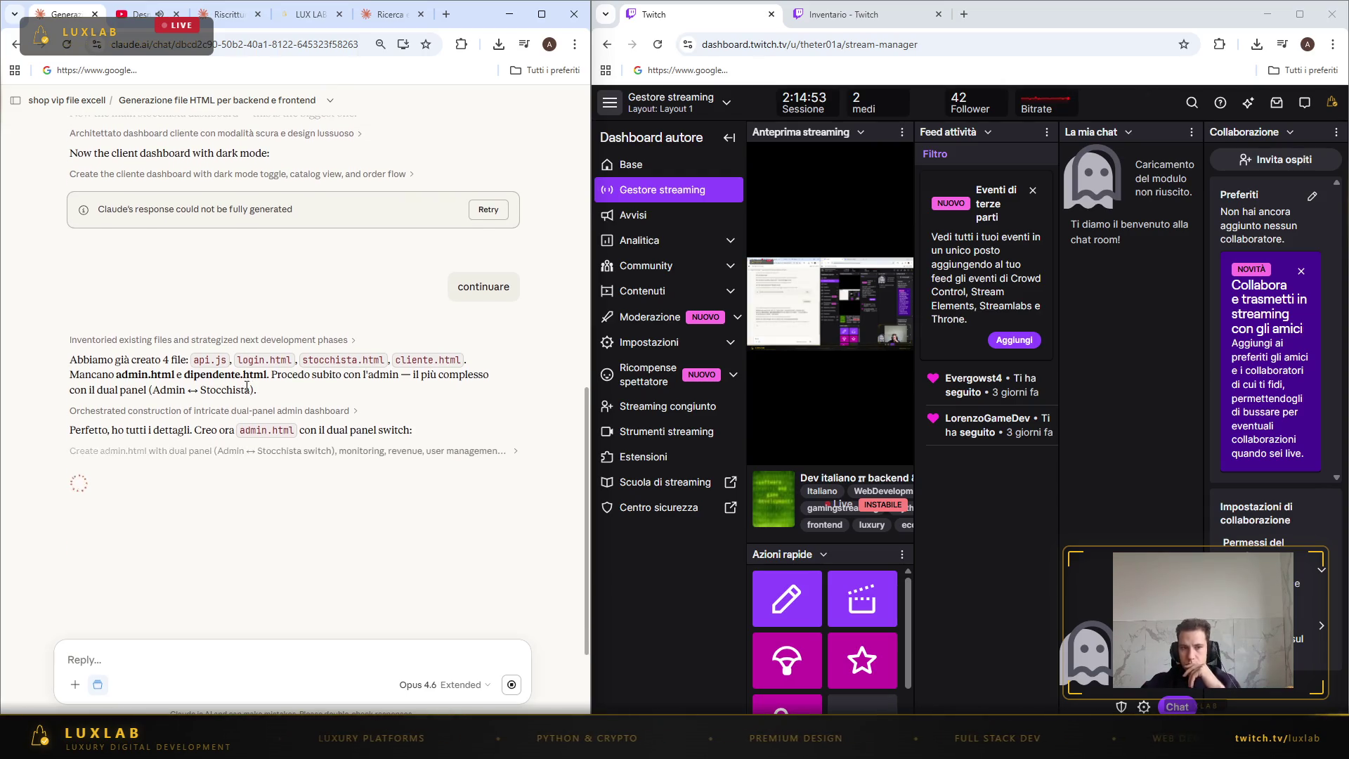
{"action": "left_click", "coordinate": [384, 16]}
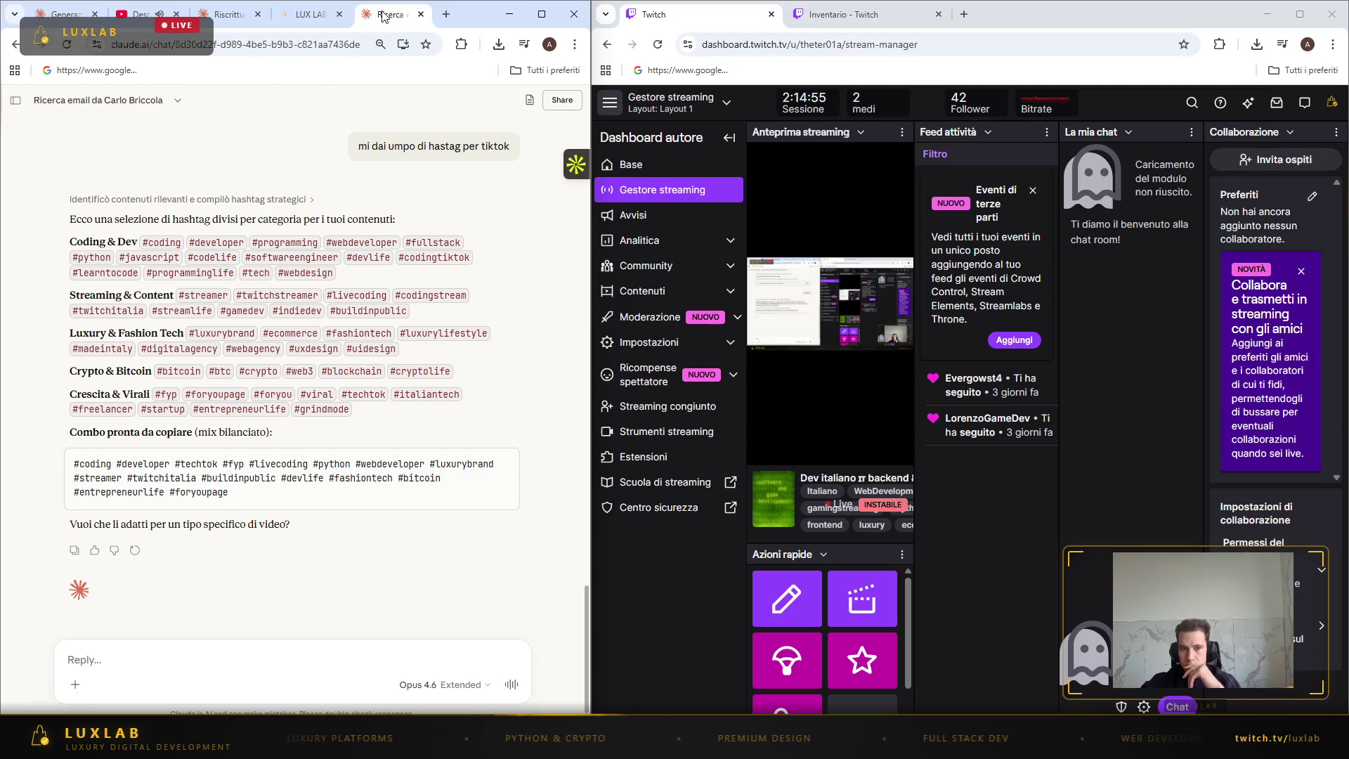
- Download the Luxlab brb overlay as luxlab-brb-overlay.html and start typing a reply
{"action": "scroll", "coordinate": [396, 248], "scroll_direction": "up", "scroll_amount": 6}
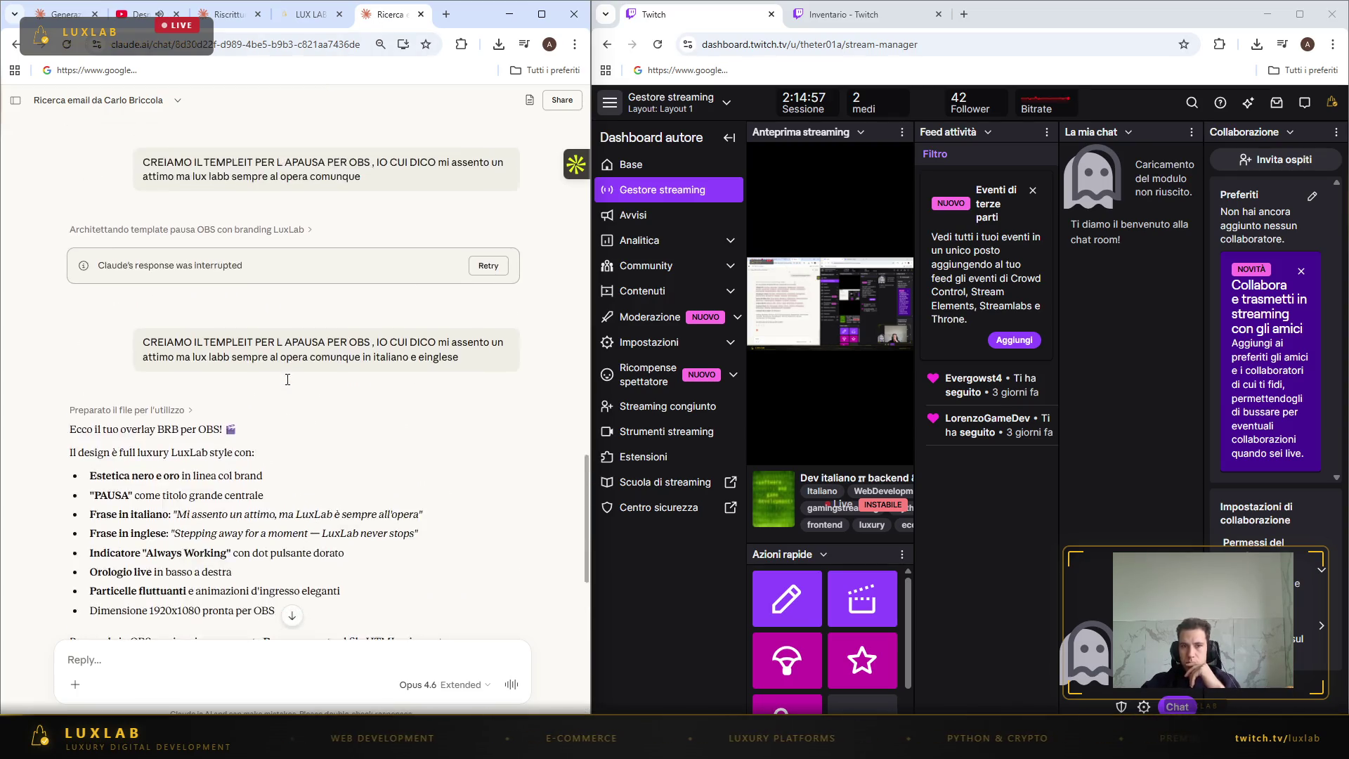
{"action": "left_click", "coordinate": [225, 499]}
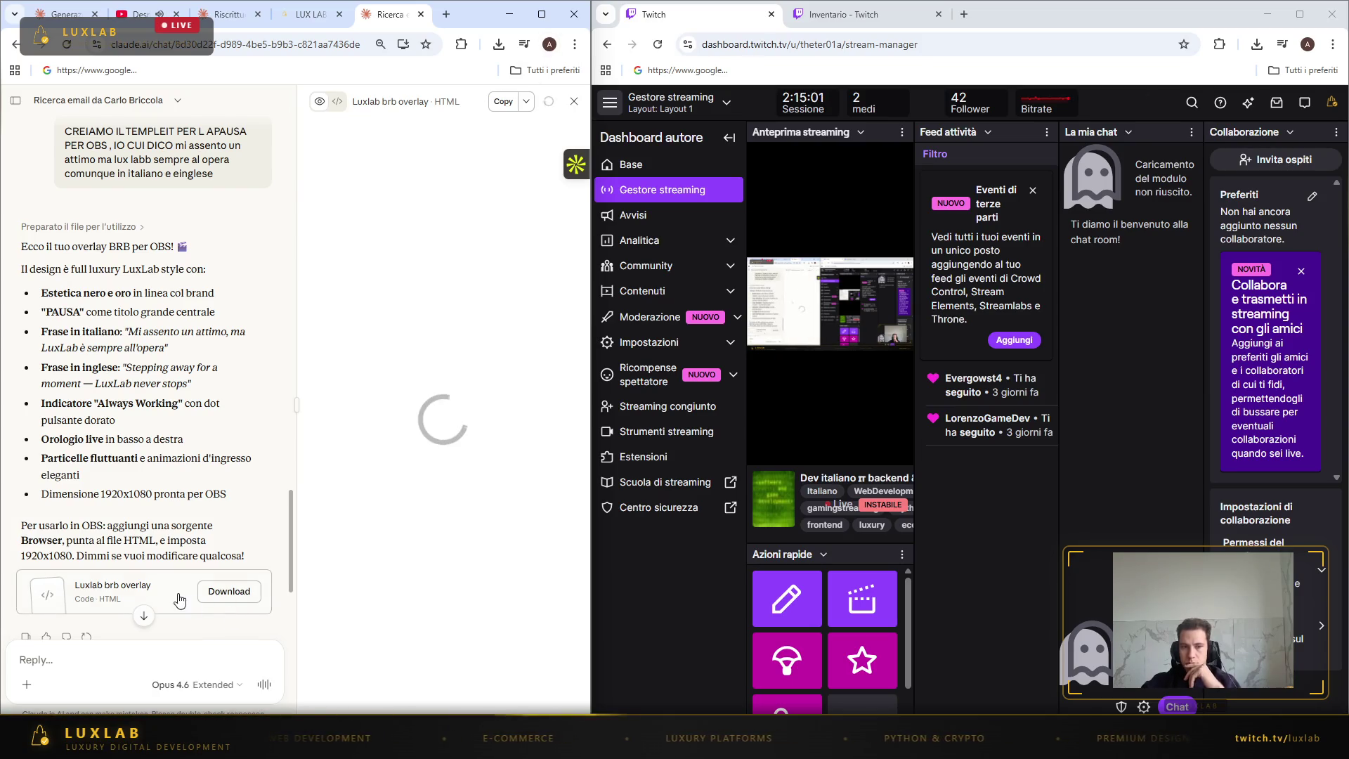
{"action": "scroll", "coordinate": [120, 445], "scroll_direction": "down", "scroll_amount": 1}
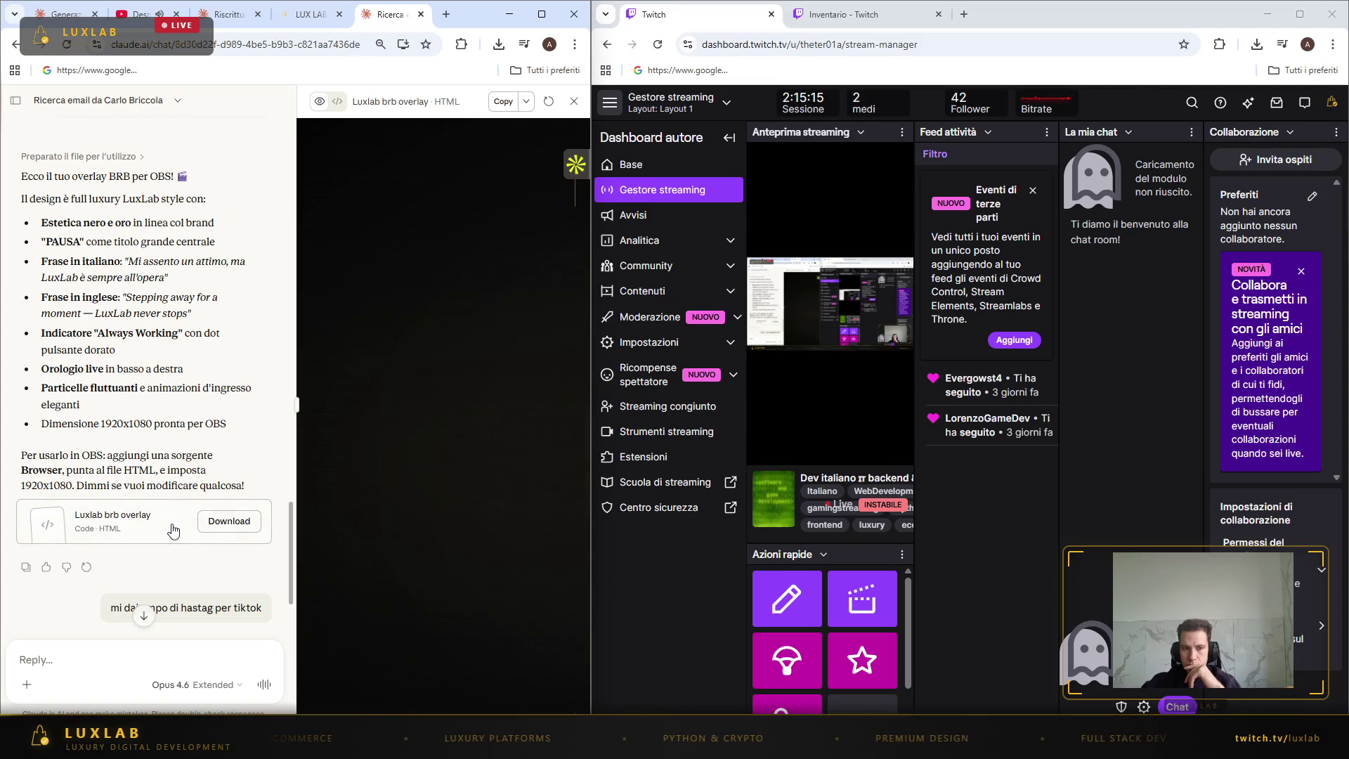
{"action": "left_click", "coordinate": [226, 524]}
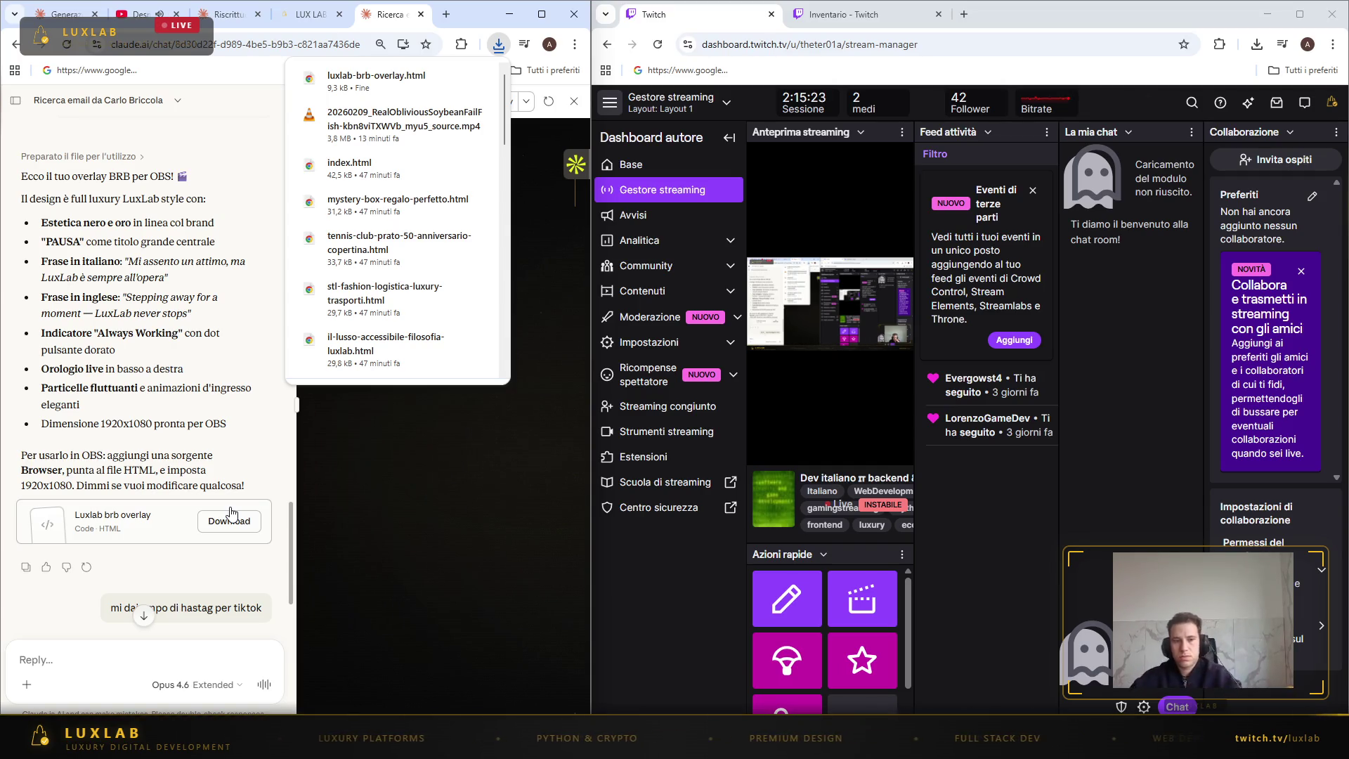
{"action": "left_click", "coordinate": [187, 660]}
{"action": "type", "text": "m"}
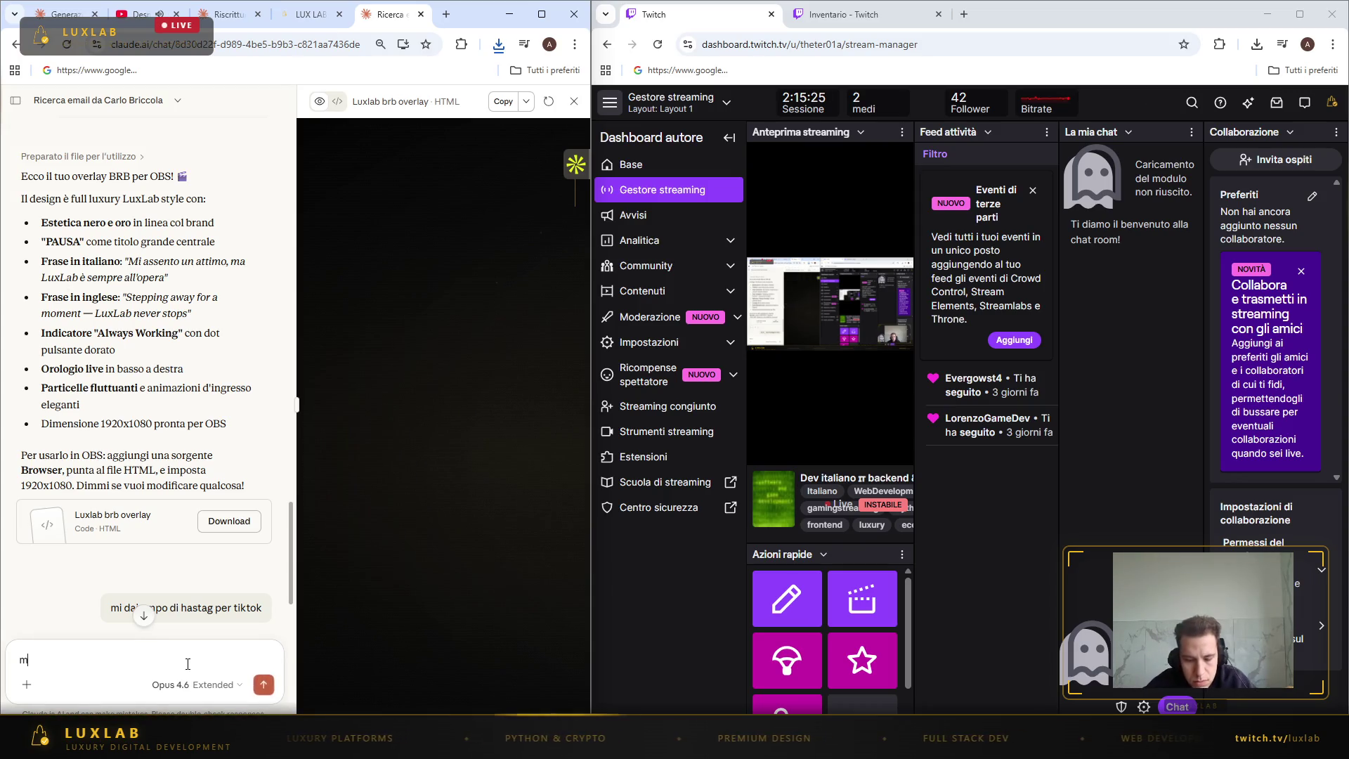
{"action": "type", "text": "ivarlo nel momento in cui mi assento"}
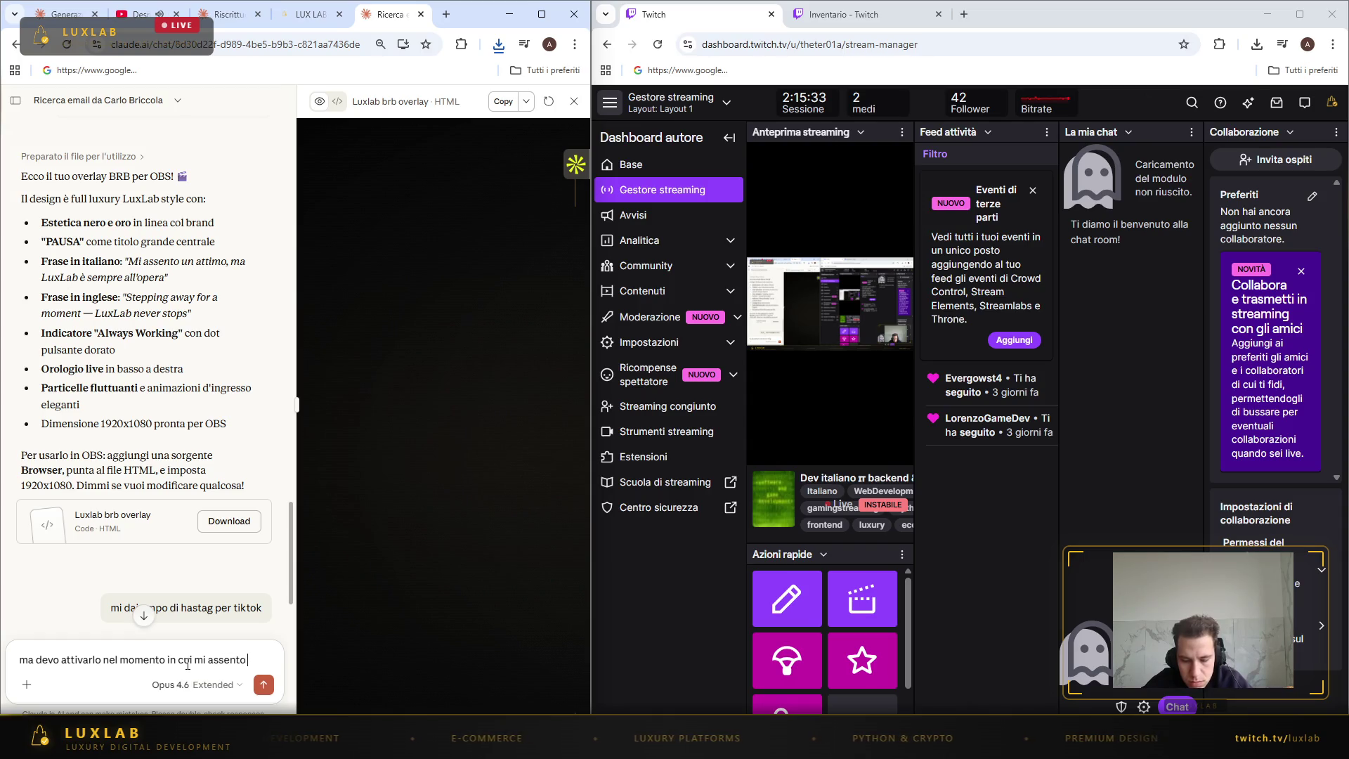
{"action": "type", "text": "perche io ora"}
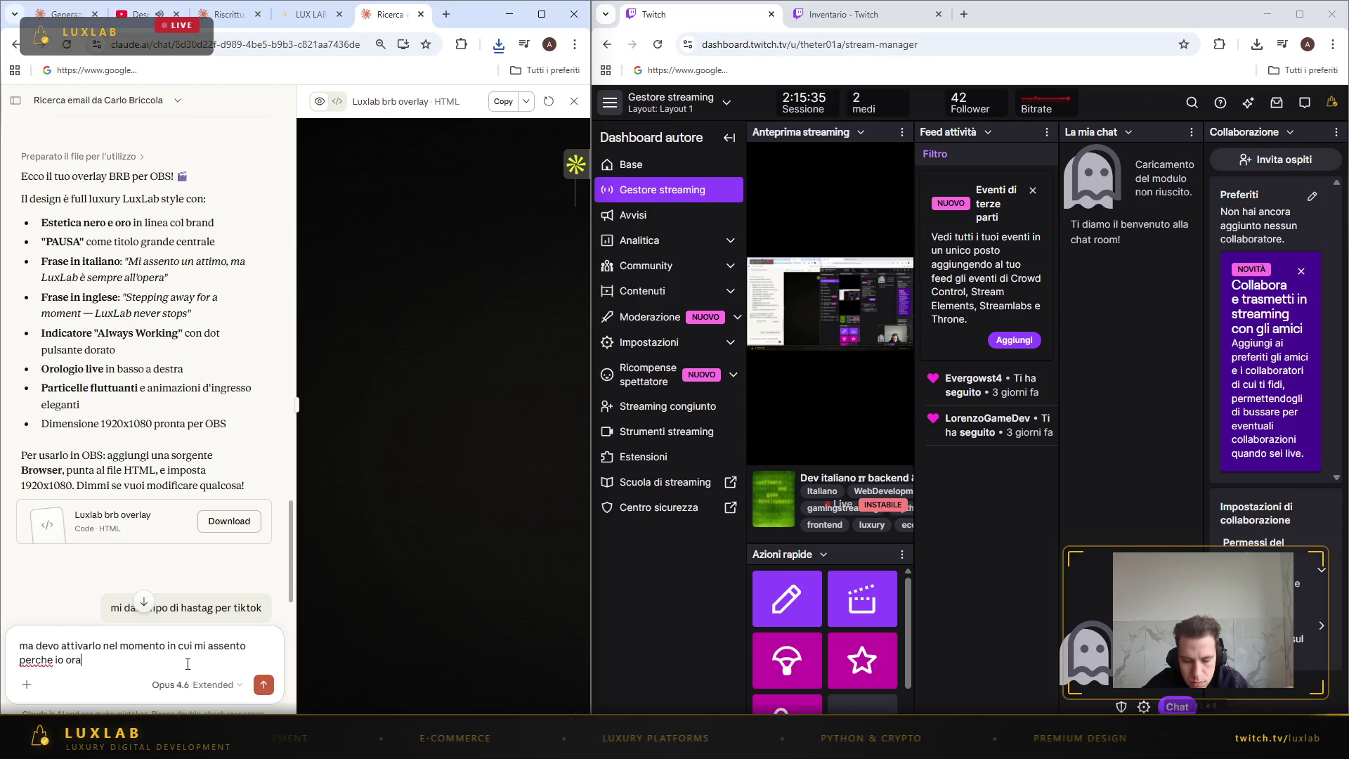
{"action": "type", "text": " vede"}
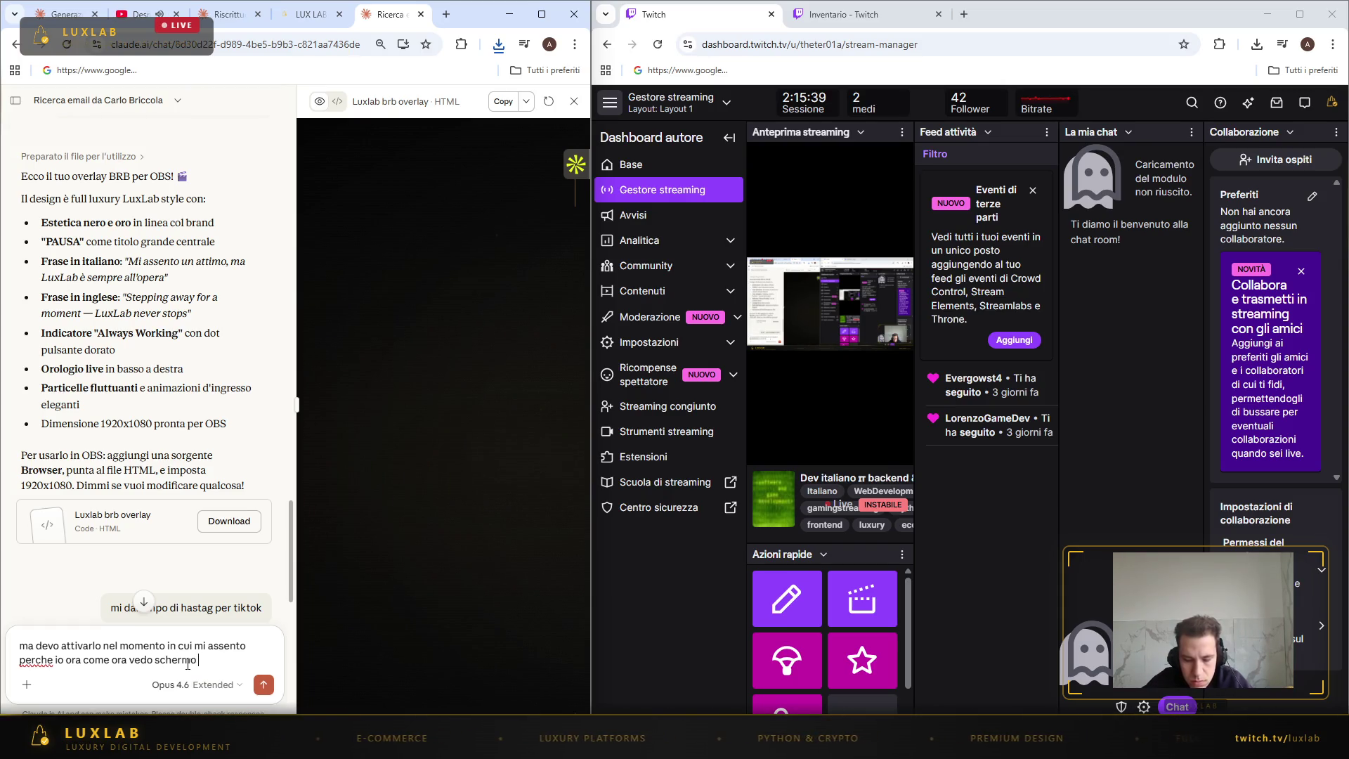
{"action": "type", "text": "nero?per obs"}
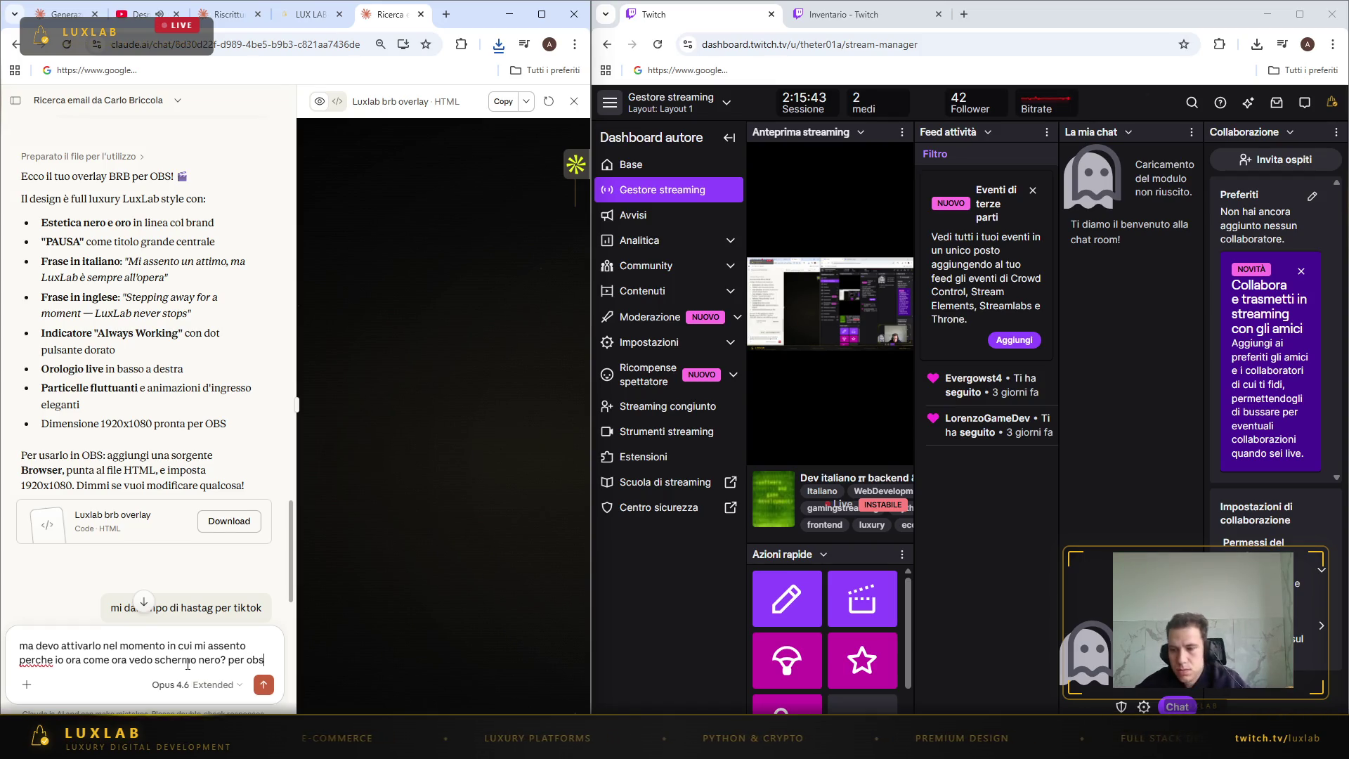
- Send the question whether the overlay must be activated only when away, since OBS shows black
{"action": "key", "text": "Return"}
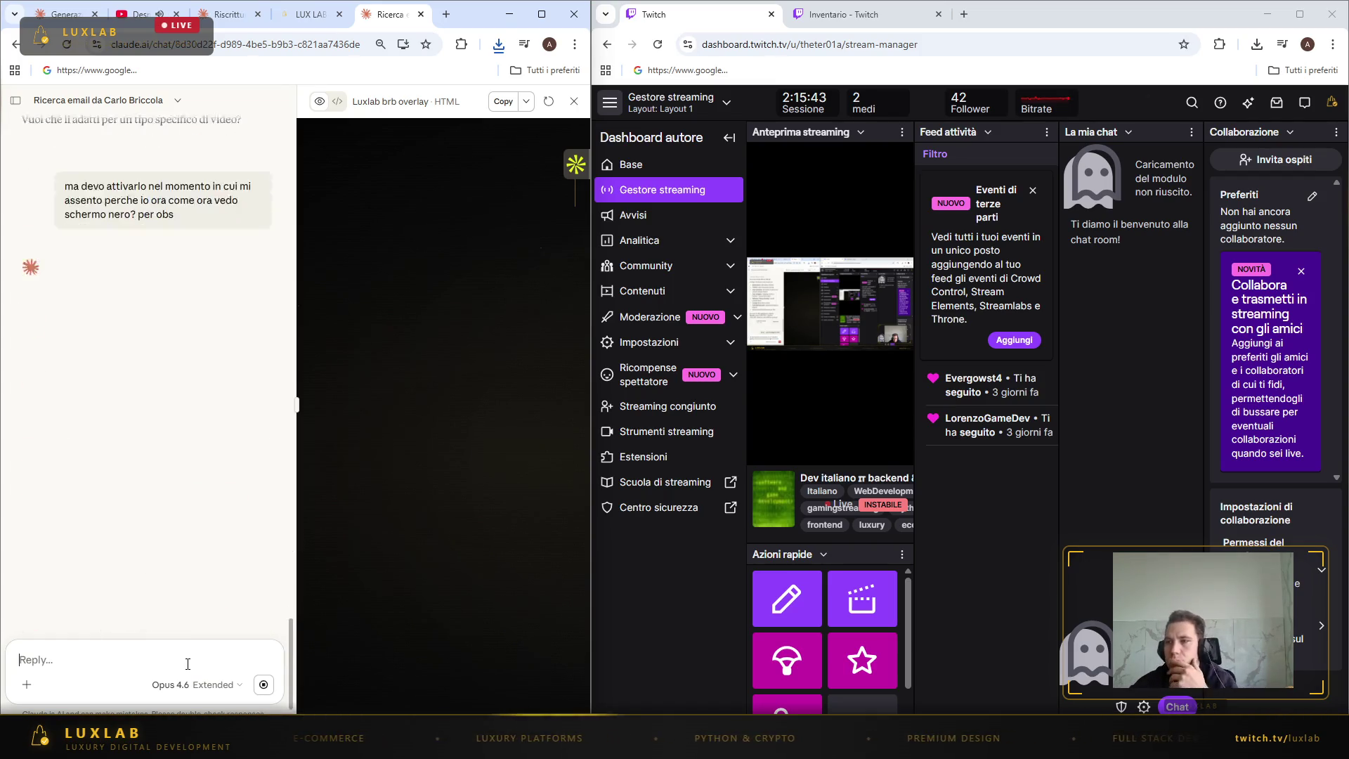
- Restart the NCS Top 50 playlist at track 1, Cartoon's On & On, then bring up OBS Studio
{"action": "left_click", "coordinate": [1268, 14]}
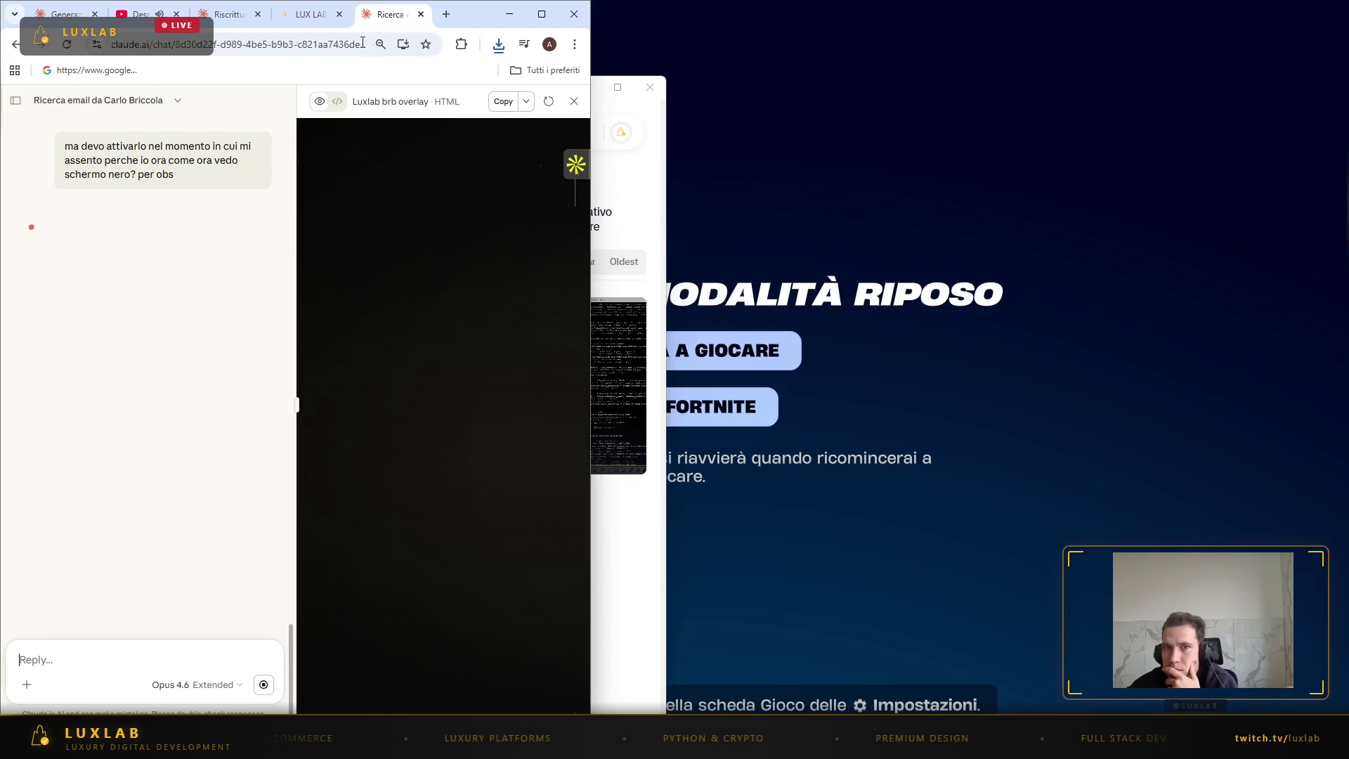
{"action": "left_click", "coordinate": [129, 17]}
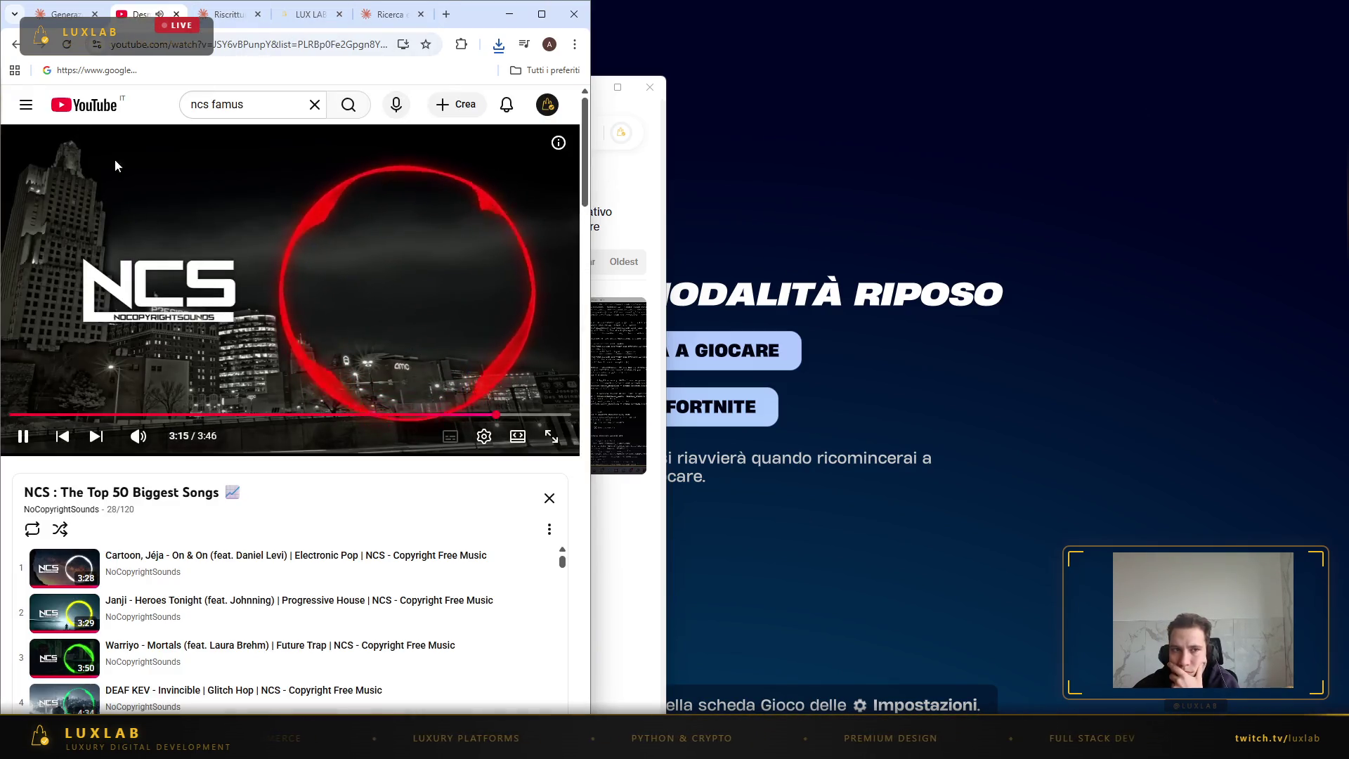
{"action": "key", "text": "shift+p"}
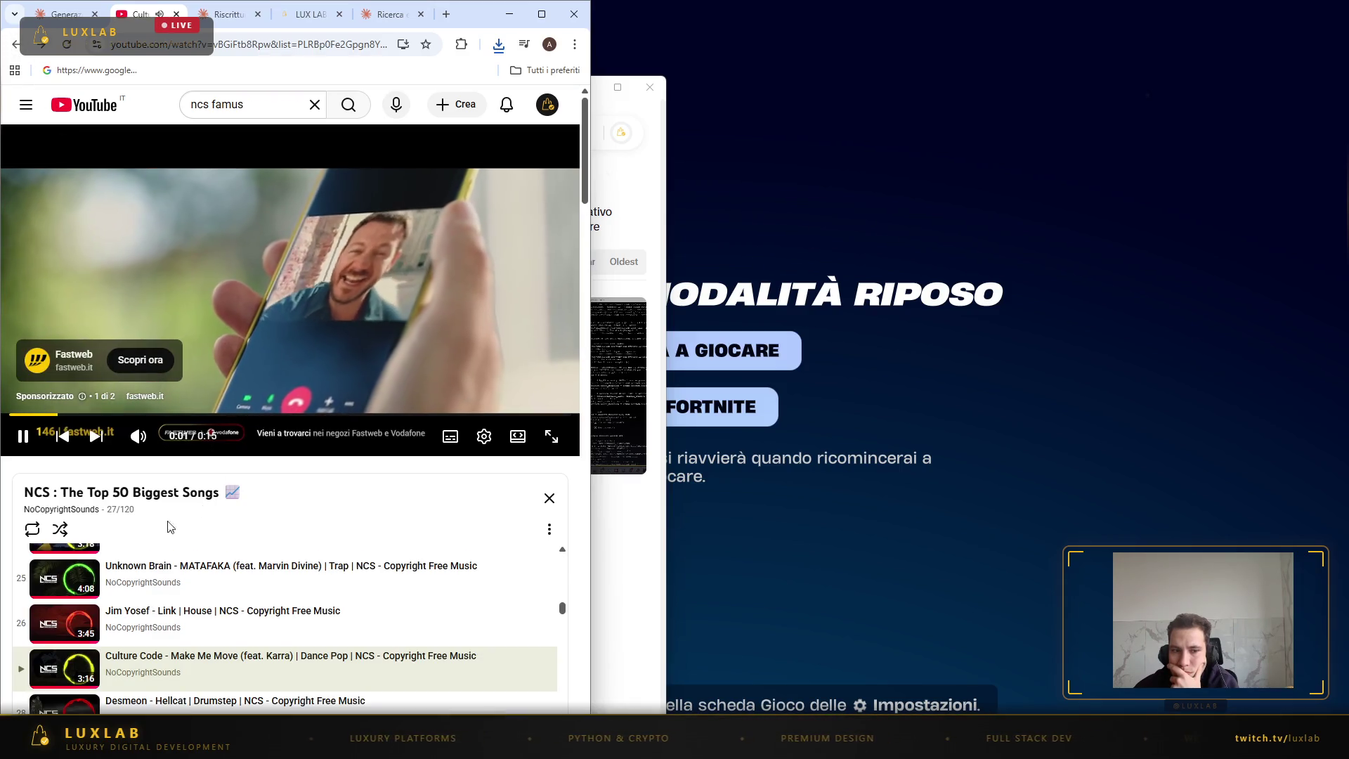
{"action": "scroll", "coordinate": [104, 611], "scroll_direction": "up", "scroll_amount": 10}
{"action": "scroll", "coordinate": [104, 611], "scroll_direction": "up", "scroll_amount": 5}
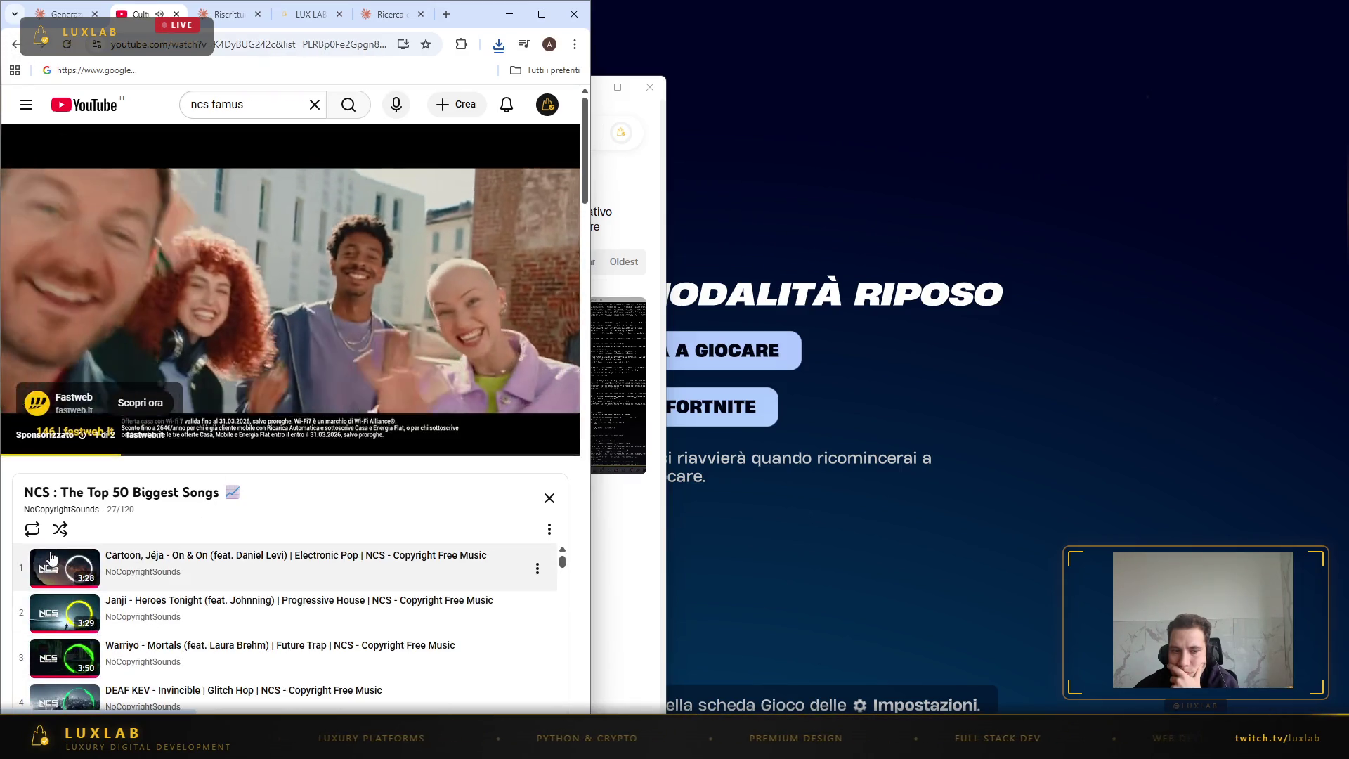
{"action": "left_click", "coordinate": [68, 566]}
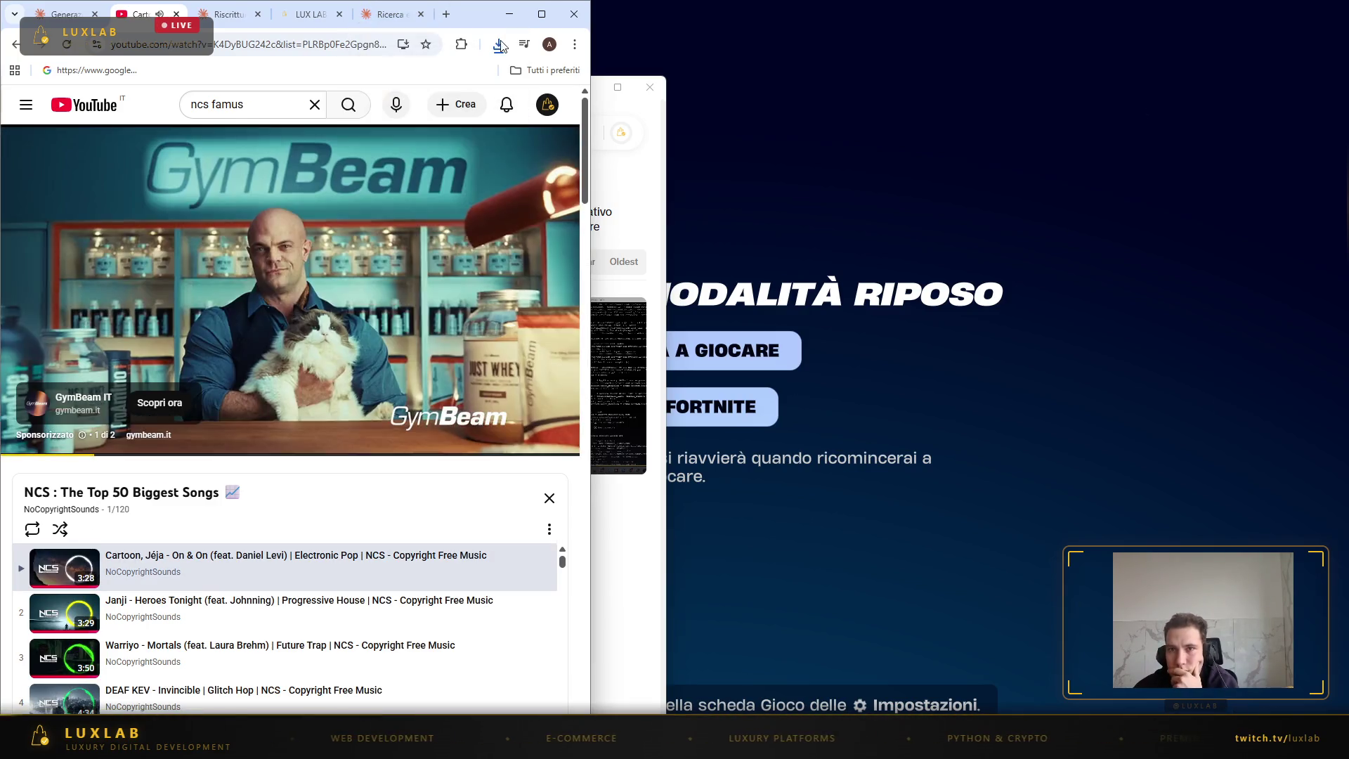
{"action": "mouse_move", "coordinate": [800, 744]}
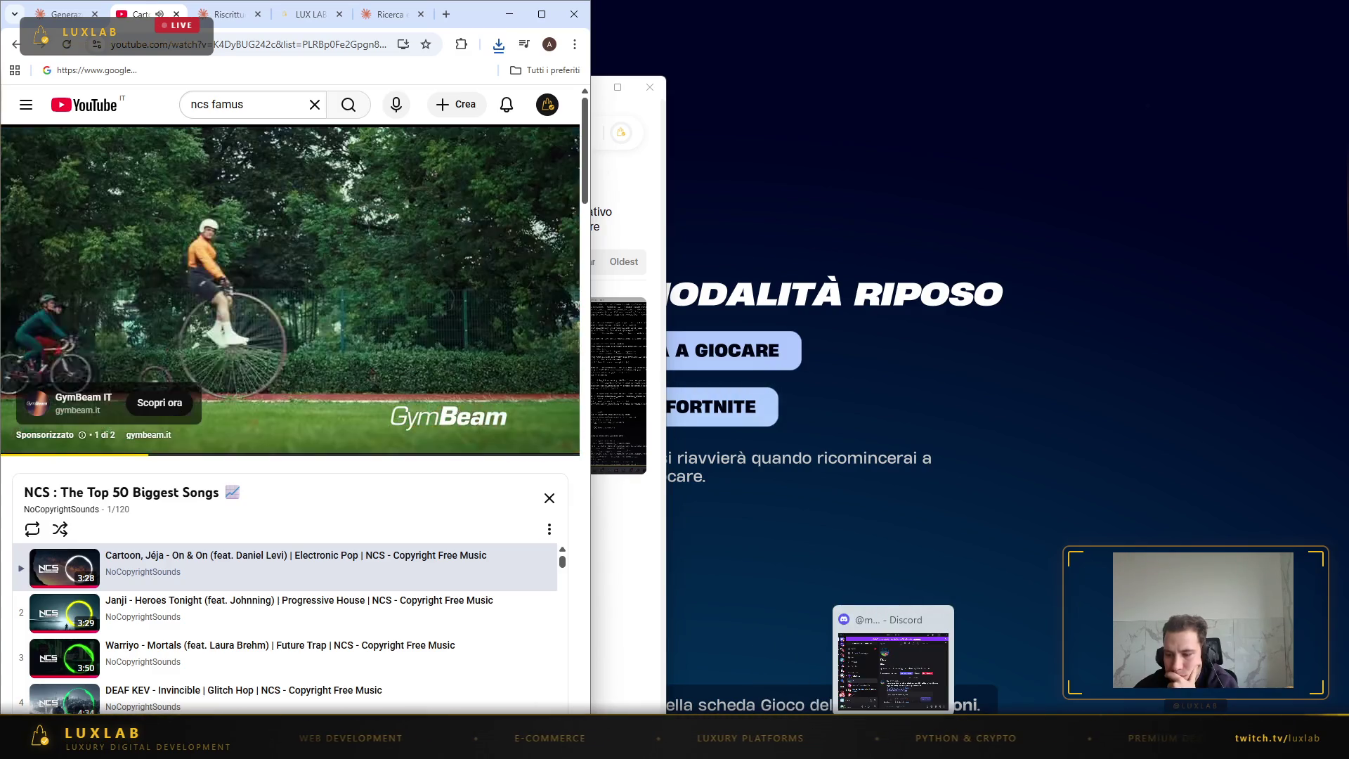
{"action": "left_click", "coordinate": [896, 743]}
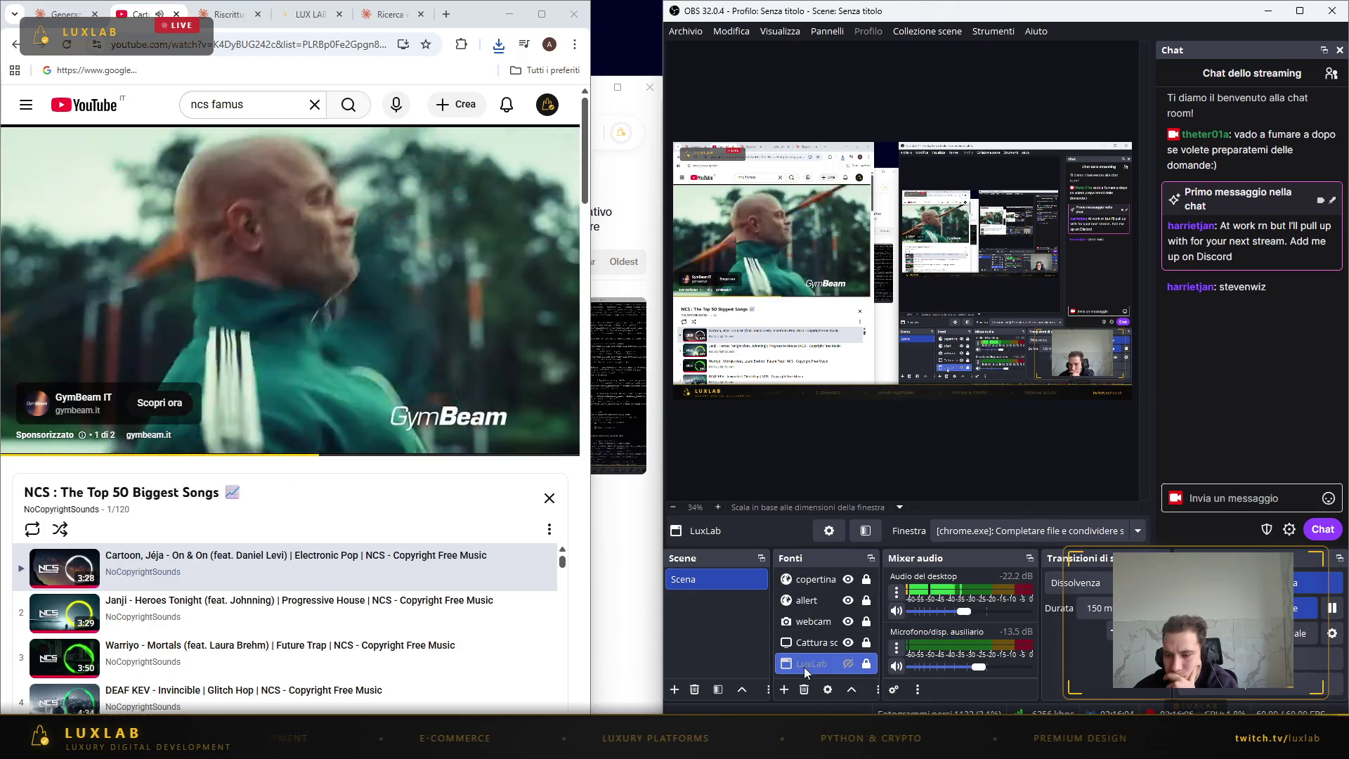
- View the source types under Fonti, then minimise all windows to the desktop
{"action": "left_click", "coordinate": [784, 690]}
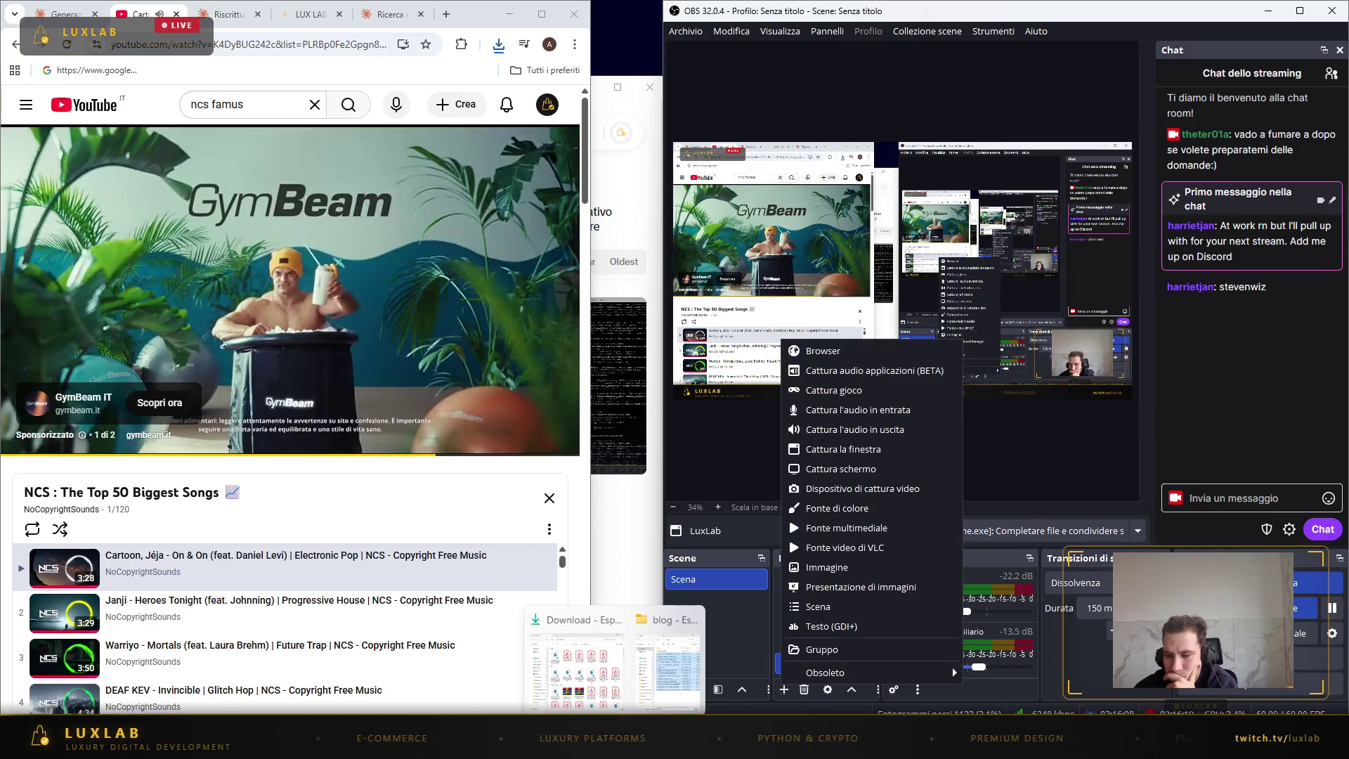
{"action": "key", "text": "super+d"}
{"action": "left_click", "coordinate": [615, 738]}
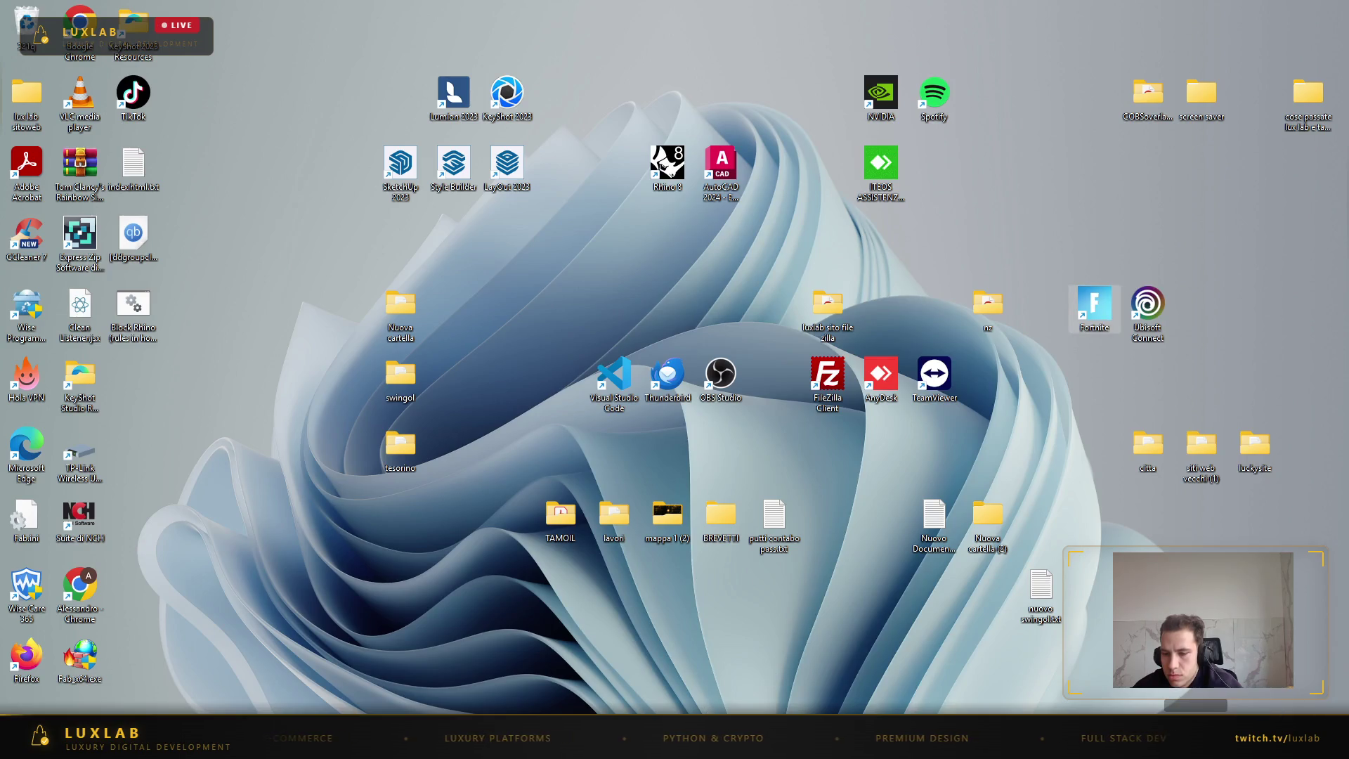
- Open the Download folder window in File Explorer
{"action": "mouse_move", "coordinate": [615, 738]}
{"action": "left_click", "coordinate": [615, 677]}
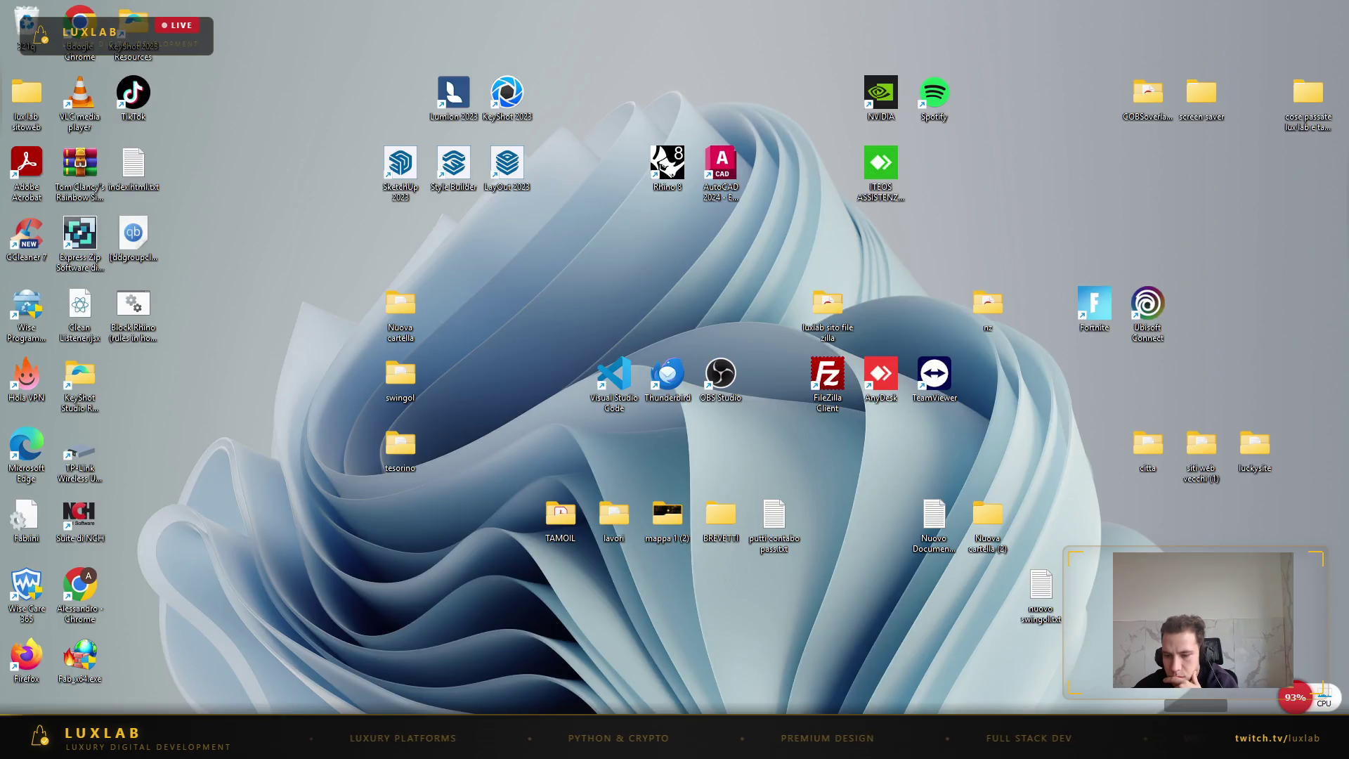
{"action": "mouse_move", "coordinate": [615, 738]}
{"action": "left_click", "coordinate": [619, 657]}
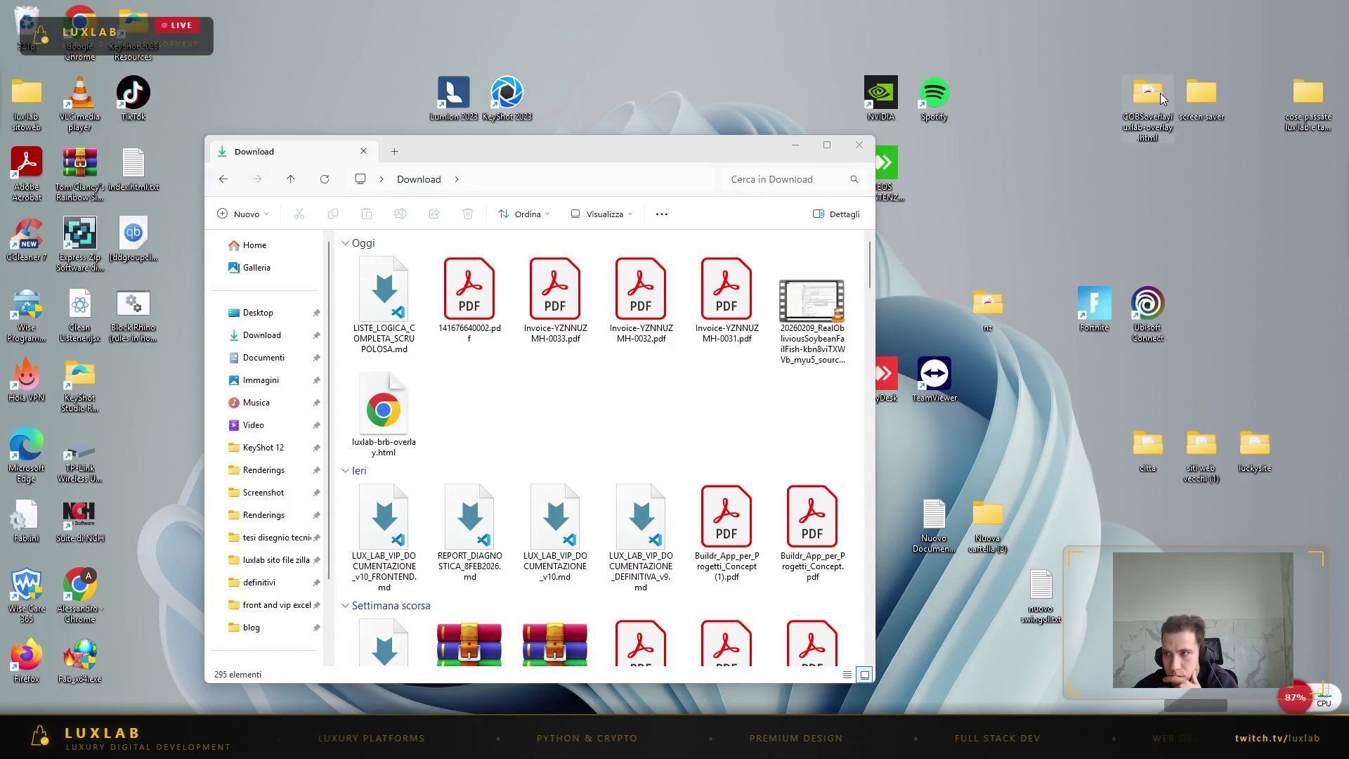
- Open the overlay folder beside Download, arrange both windows, and return to Chrome
{"action": "double_click", "coordinate": [1146, 87]}
{"action": "mouse_move", "coordinate": [602, 133]}
{"action": "left_mouse_down"}
{"action": "mouse_move", "coordinate": [1226, 222]}
{"action": "mouse_move", "coordinate": [1171, 145]}
{"action": "left_mouse_up"}
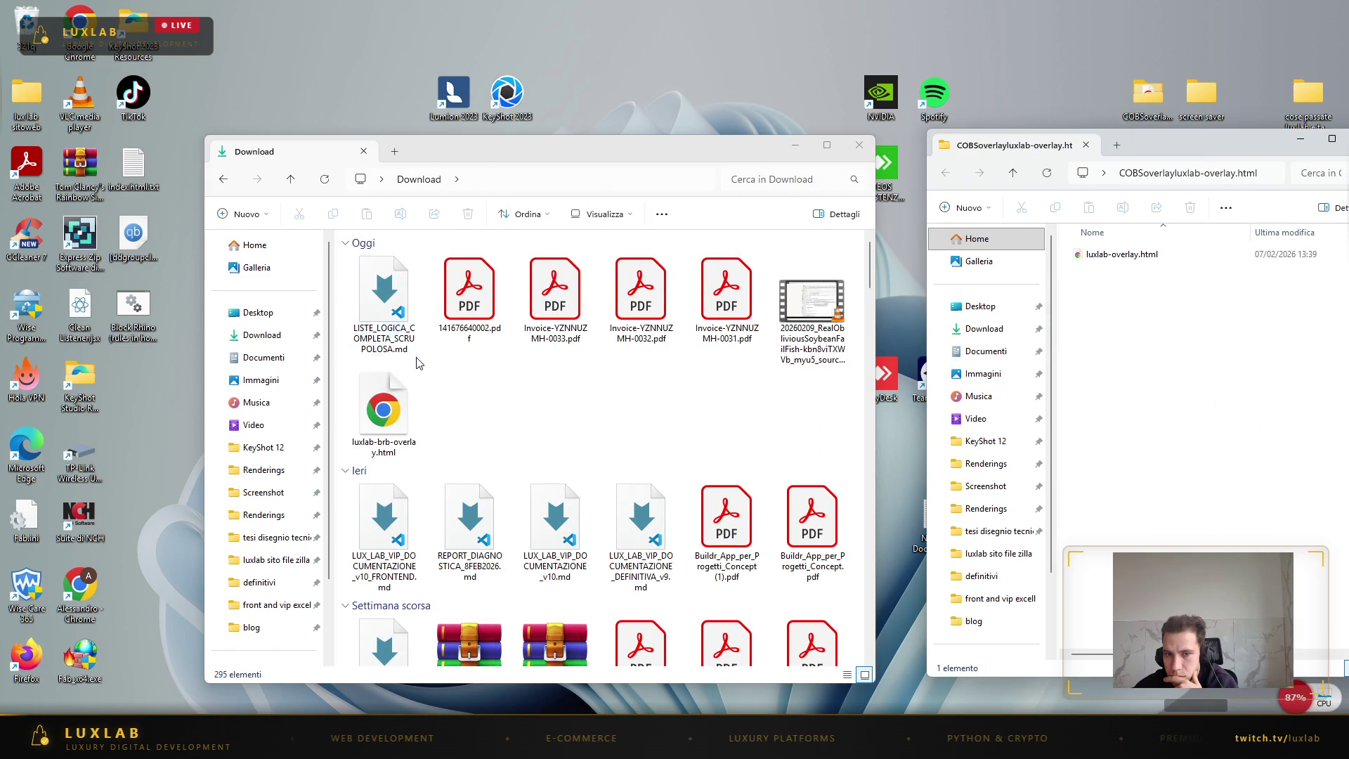
{"action": "mouse_move", "coordinate": [533, 149]}
{"action": "left_mouse_down"}
{"action": "mouse_move", "coordinate": [729, 139]}
{"action": "mouse_move", "coordinate": [647, 99]}
{"action": "left_mouse_up"}
{"action": "mouse_move", "coordinate": [647, 738]}
{"action": "left_click", "coordinate": [615, 671]}
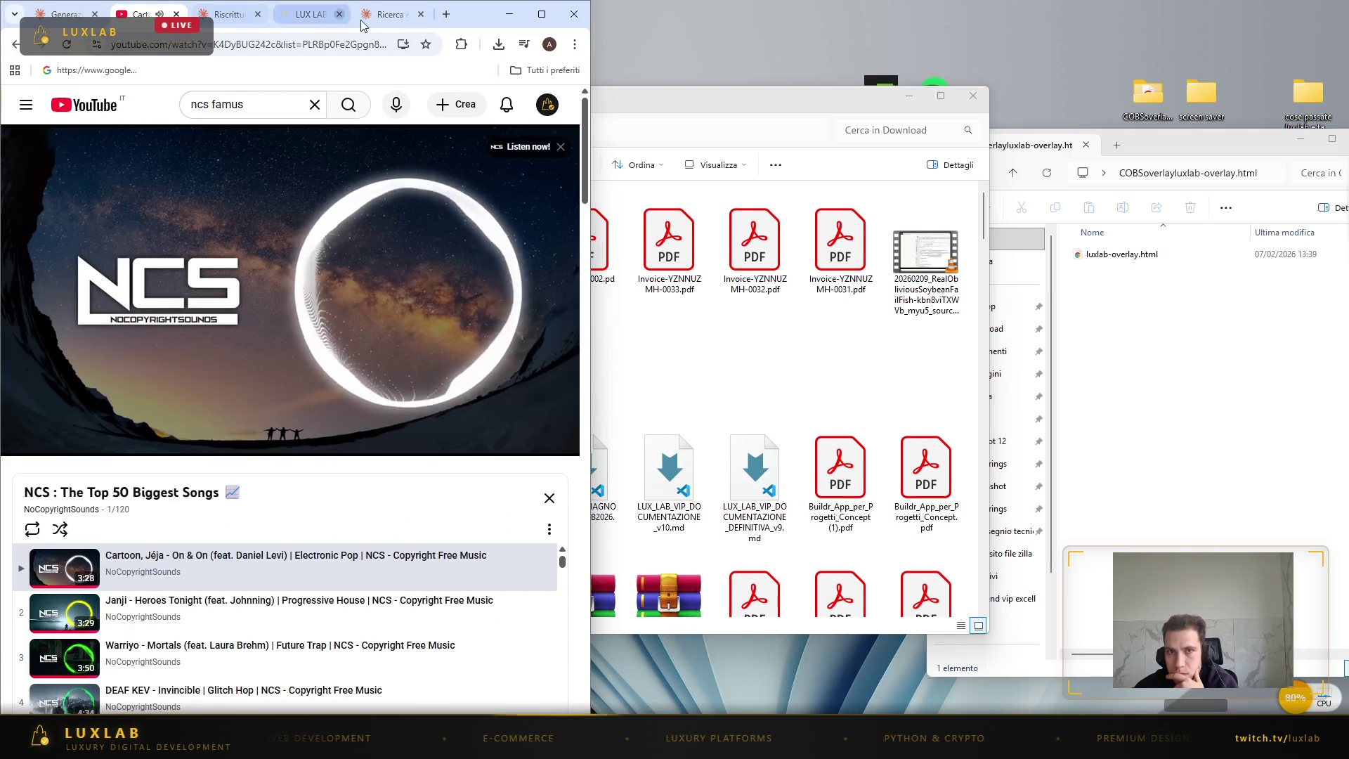
- Read Claude's OBS Browser-source setup steps and download the overlay again as luxlab-brb-overlay (1).html
{"action": "left_click", "coordinate": [390, 14]}
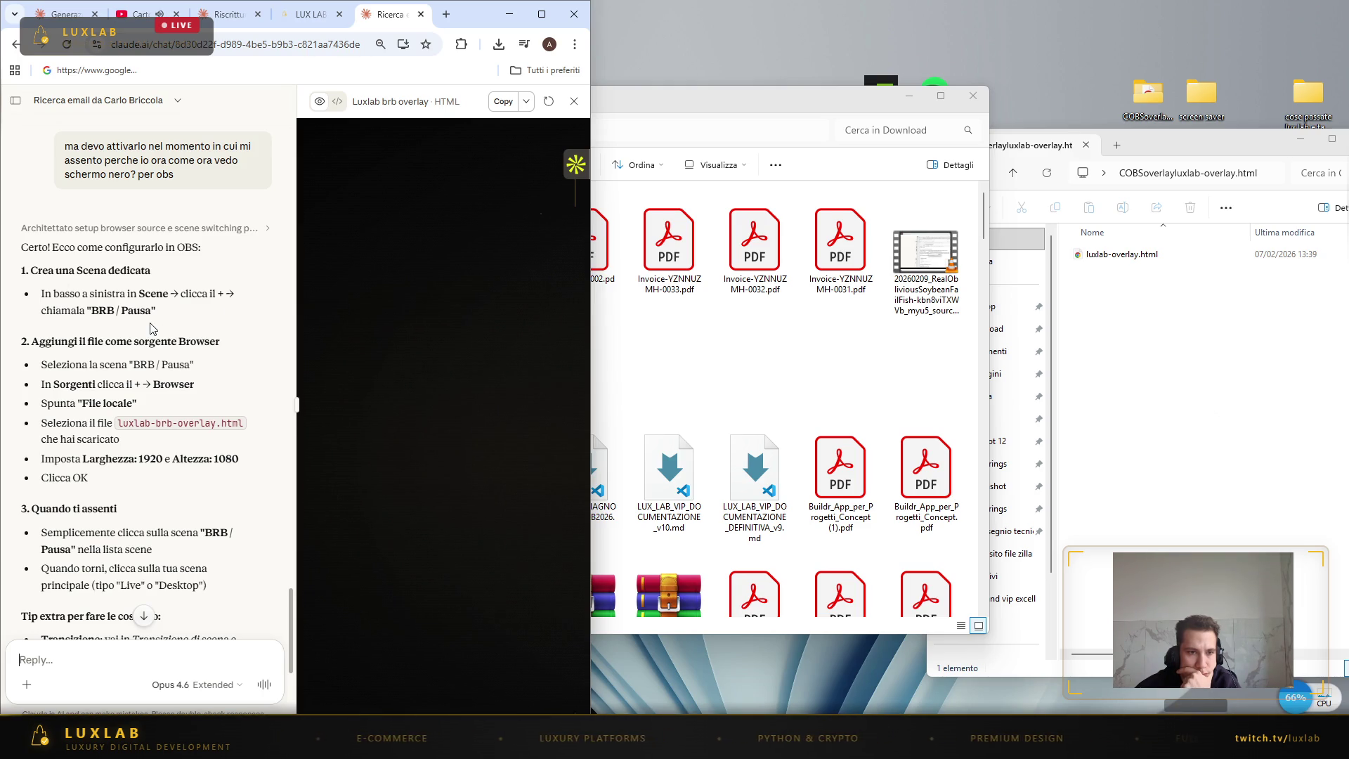
{"action": "scroll", "coordinate": [184, 411], "scroll_direction": "down", "scroll_amount": 1}
{"action": "scroll", "coordinate": [184, 411], "scroll_direction": "down", "scroll_amount": 3}
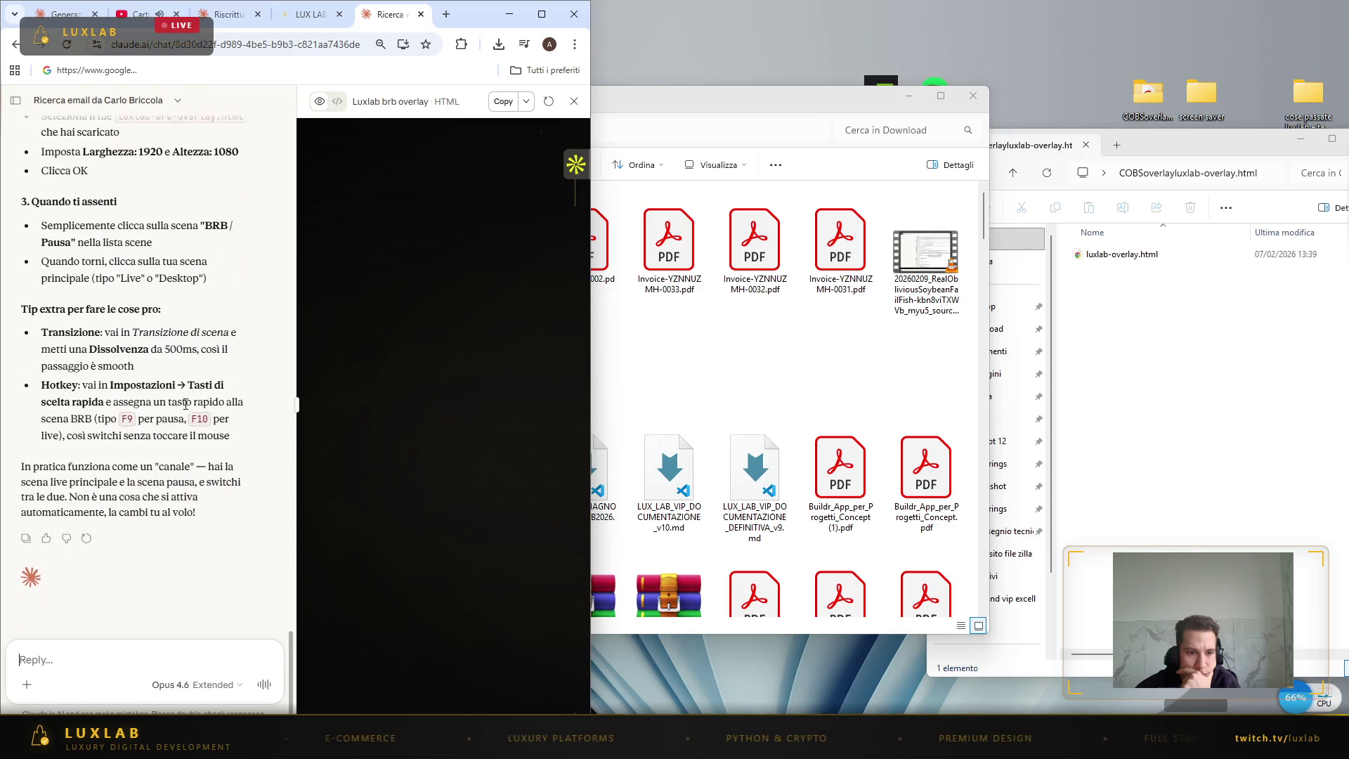
{"action": "scroll", "coordinate": [186, 407], "scroll_direction": "up", "scroll_amount": 12}
{"action": "scroll", "coordinate": [187, 406], "scroll_direction": "up", "scroll_amount": 3}
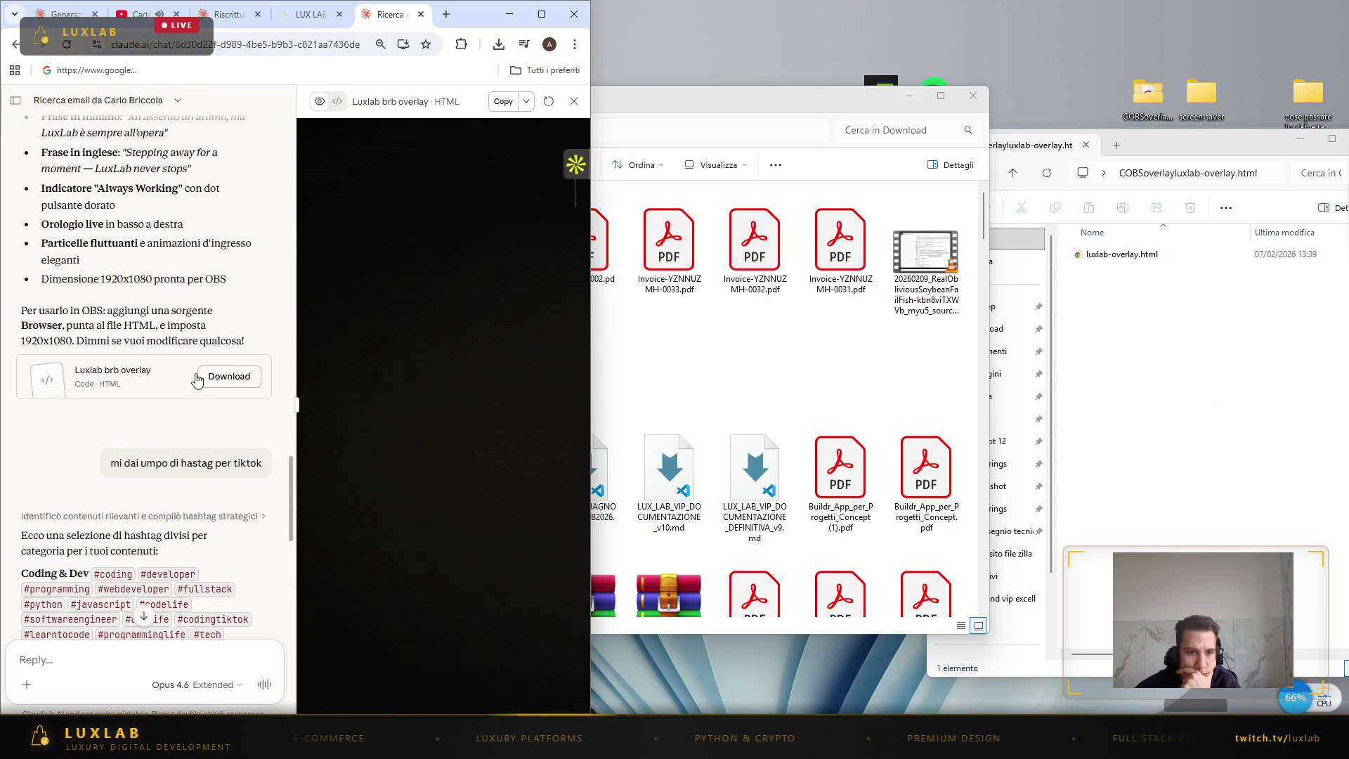
{"action": "left_click", "coordinate": [242, 373]}
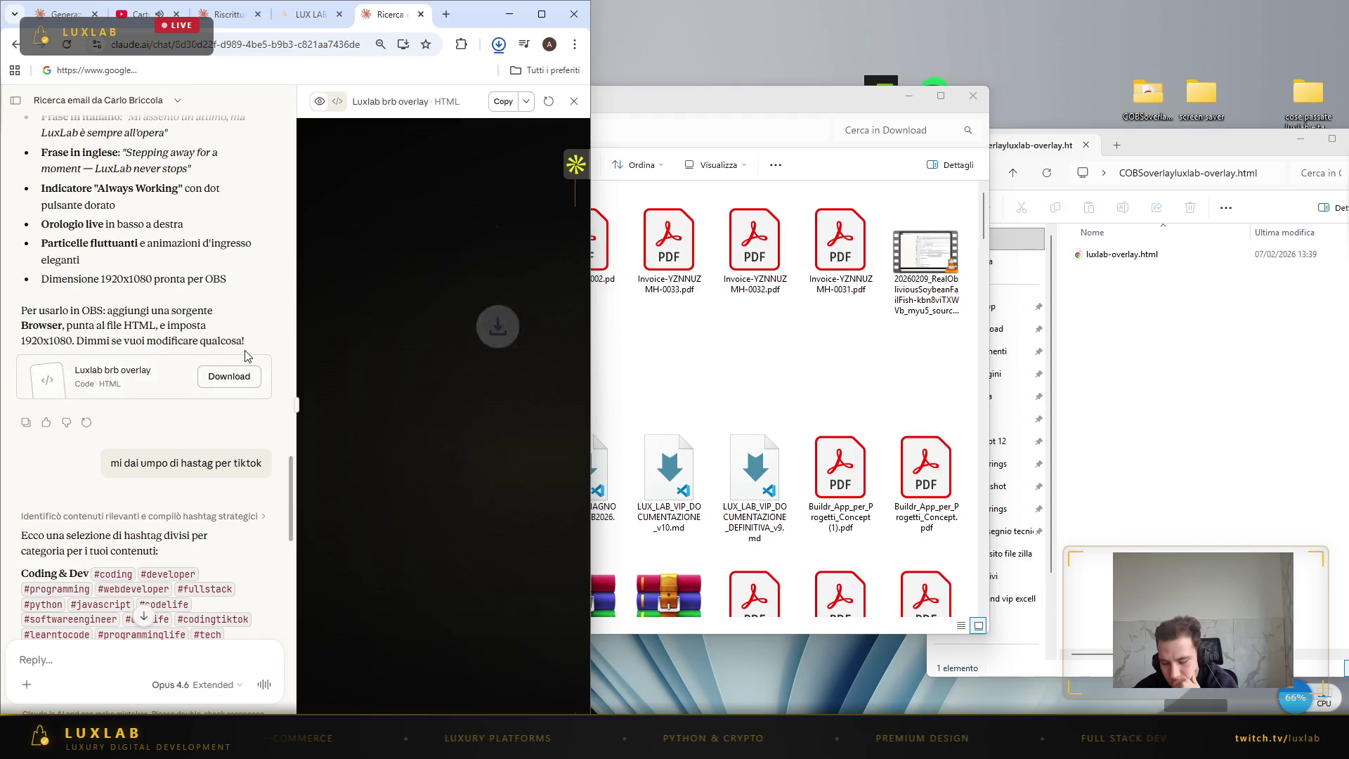
{"action": "left_click", "coordinate": [618, 141]}
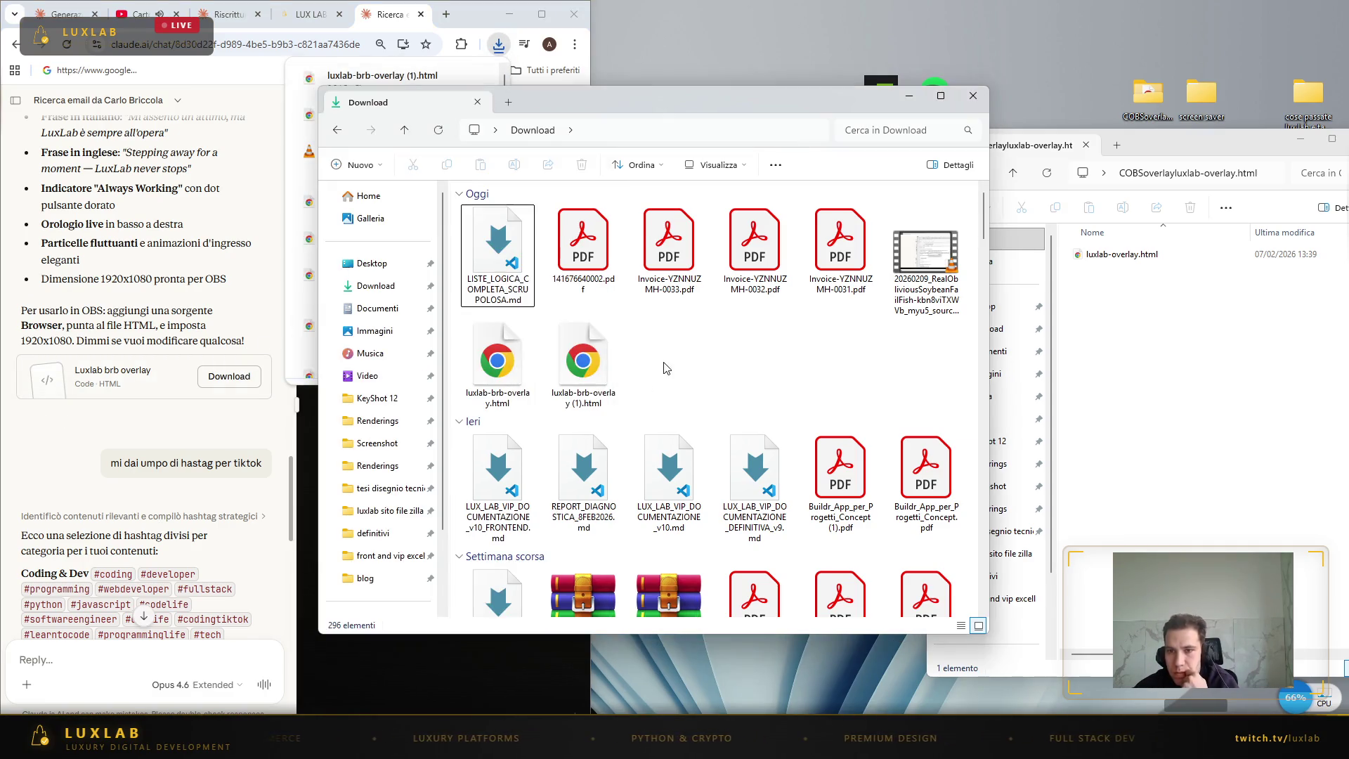
- Move luxlab-brb-overlay.html into the overlay folder beside luxlab-overlay.html, then bring OBS forward
{"action": "left_click", "coordinate": [440, 129]}
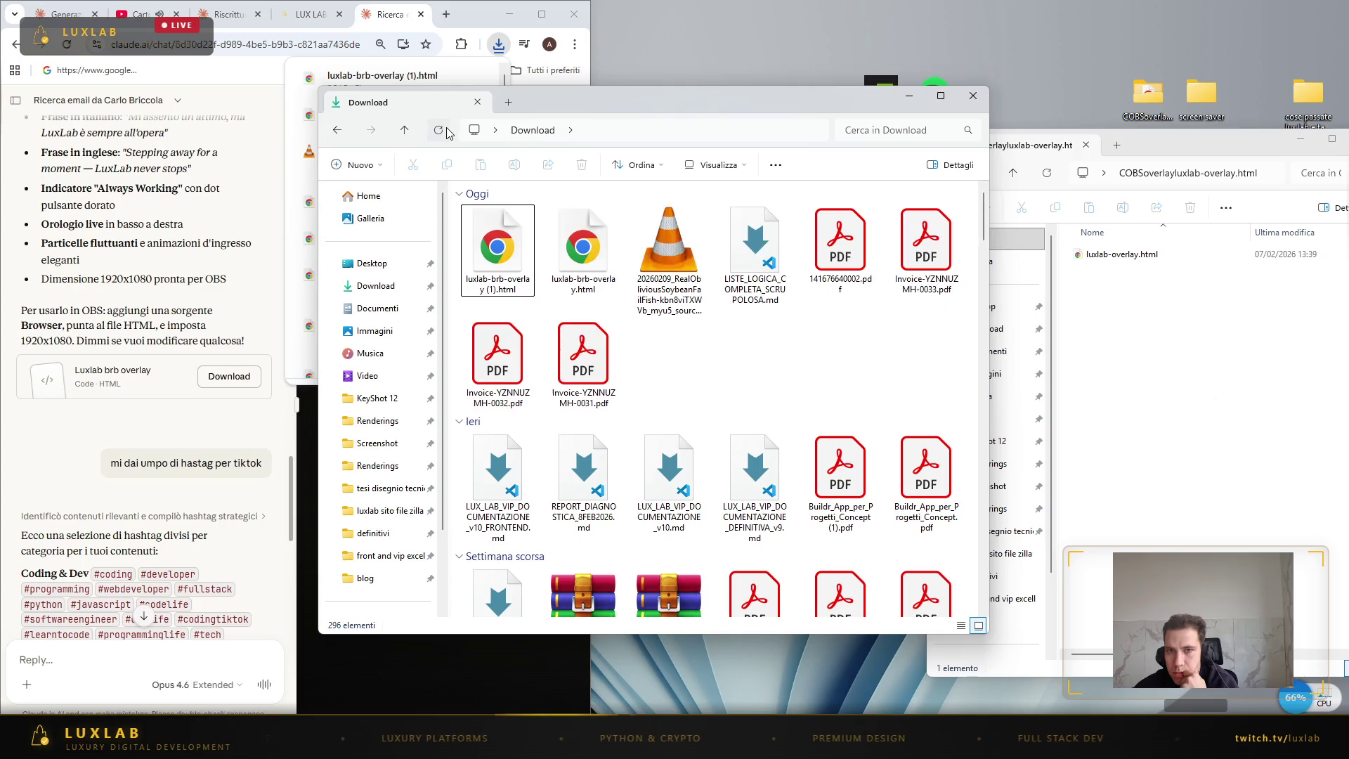
{"action": "mouse_move", "coordinate": [497, 246]}
{"action": "left_mouse_down"}
{"action": "mouse_move", "coordinate": [523, 318]}
{"action": "mouse_move", "coordinate": [566, 254]}
{"action": "mouse_move", "coordinate": [1156, 362]}
{"action": "left_mouse_up"}
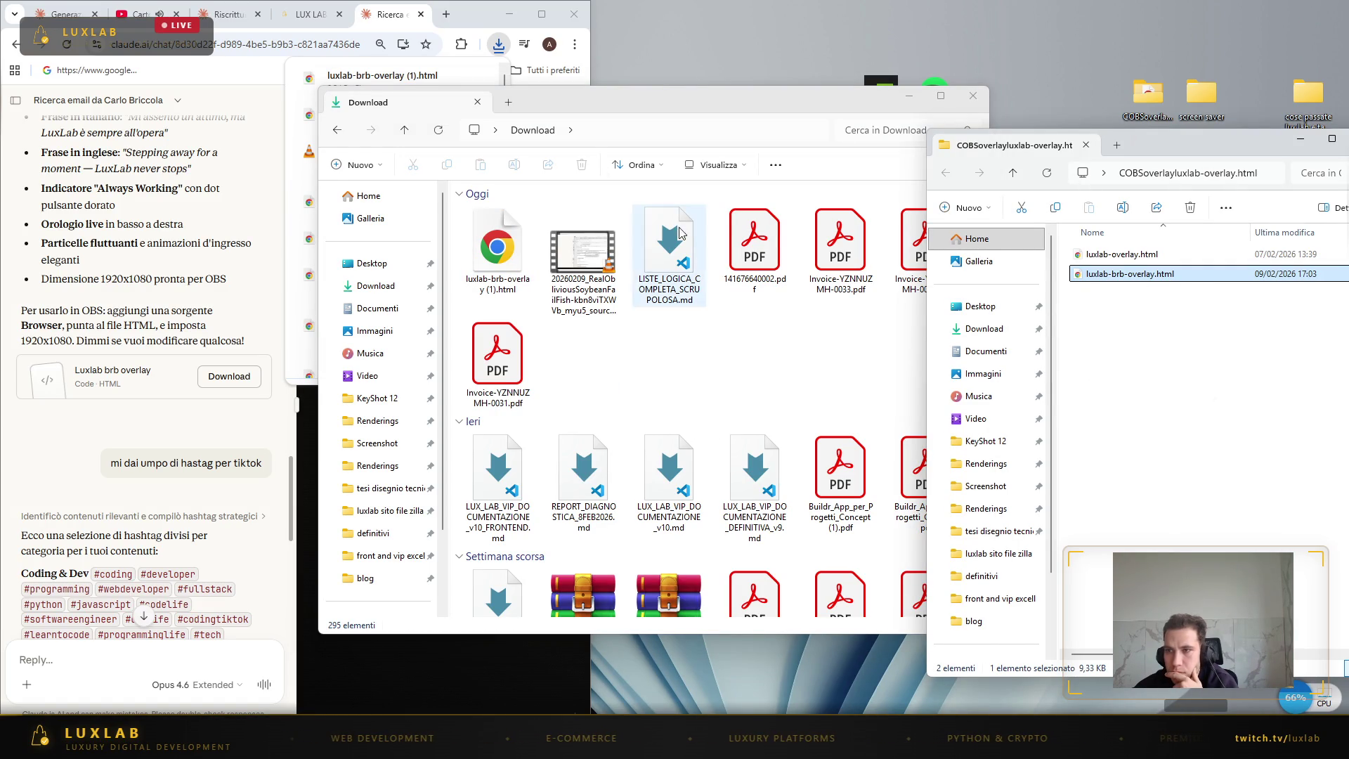
{"action": "left_click", "coordinate": [974, 96]}
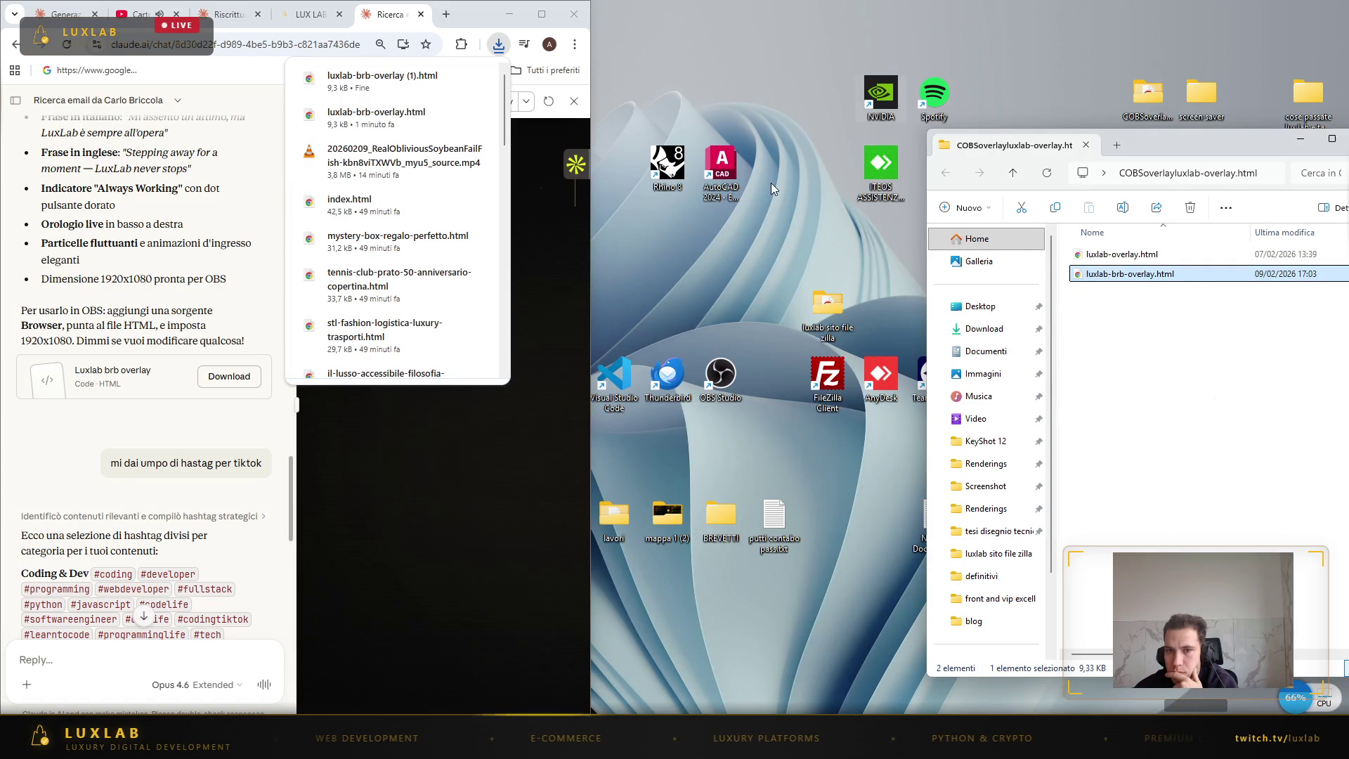
{"action": "left_click", "coordinate": [706, 290]}
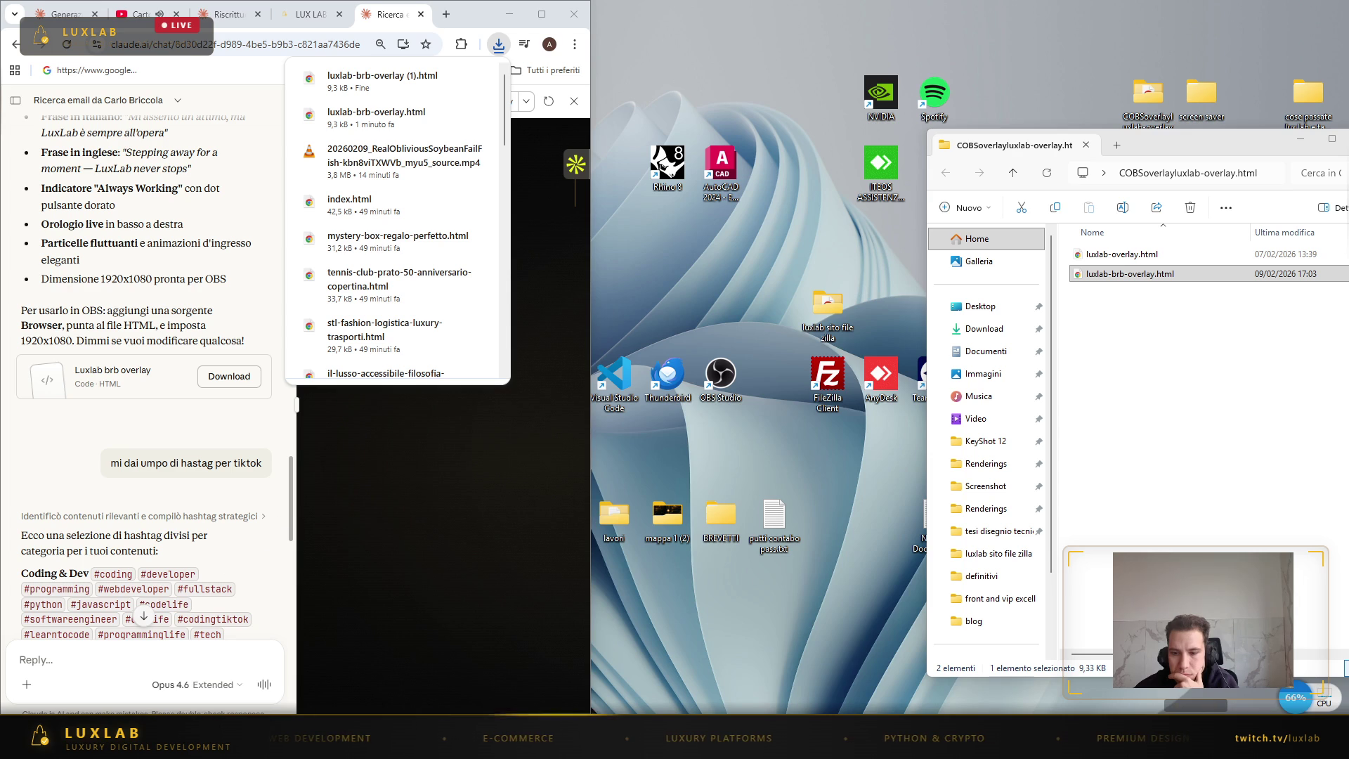
{"action": "left_click", "coordinate": [847, 738]}
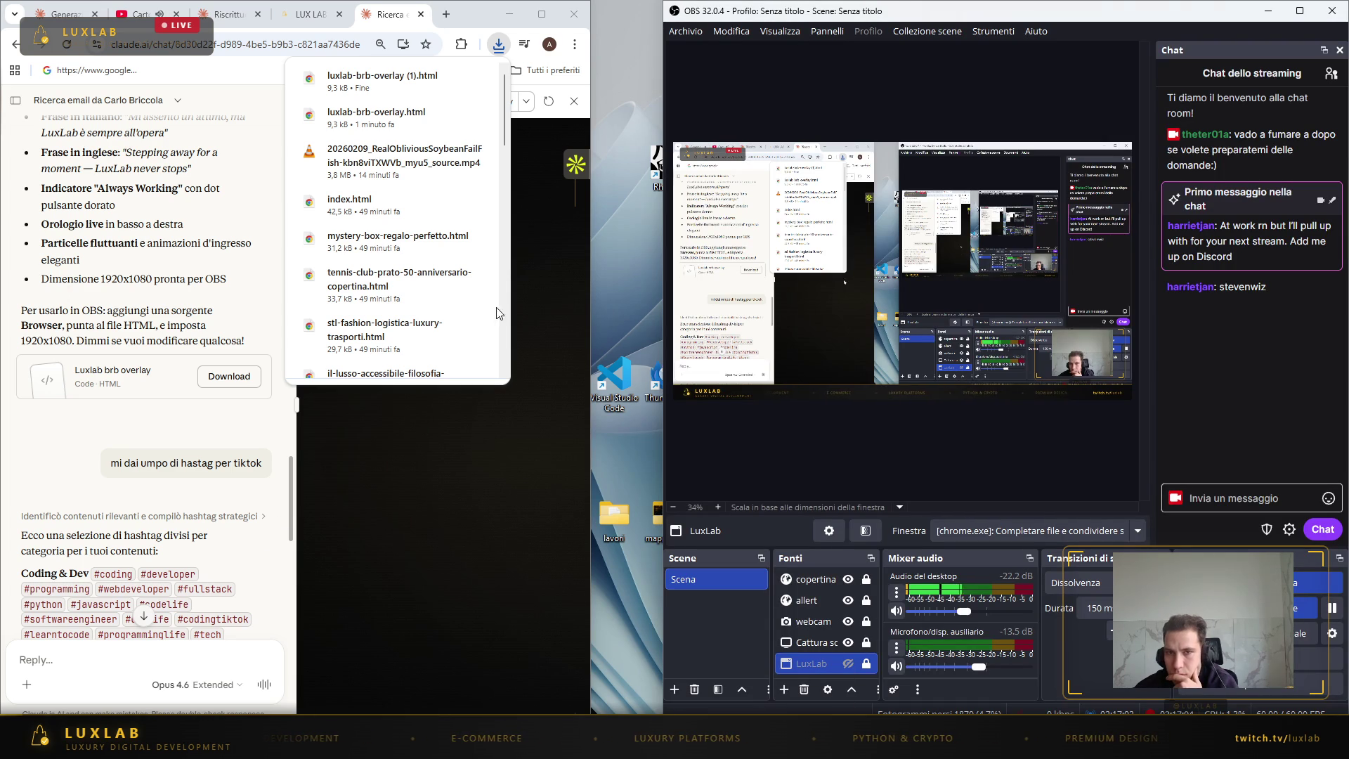
- Close Chrome's downloads list and overlay preview panel, and widen the browser window
{"action": "left_click", "coordinate": [575, 260]}
{"action": "mouse_move", "coordinate": [591, 286]}
{"action": "left_mouse_down"}
{"action": "mouse_move", "coordinate": [658, 289]}
{"action": "mouse_move", "coordinate": [659, 302]}
{"action": "left_mouse_up"}
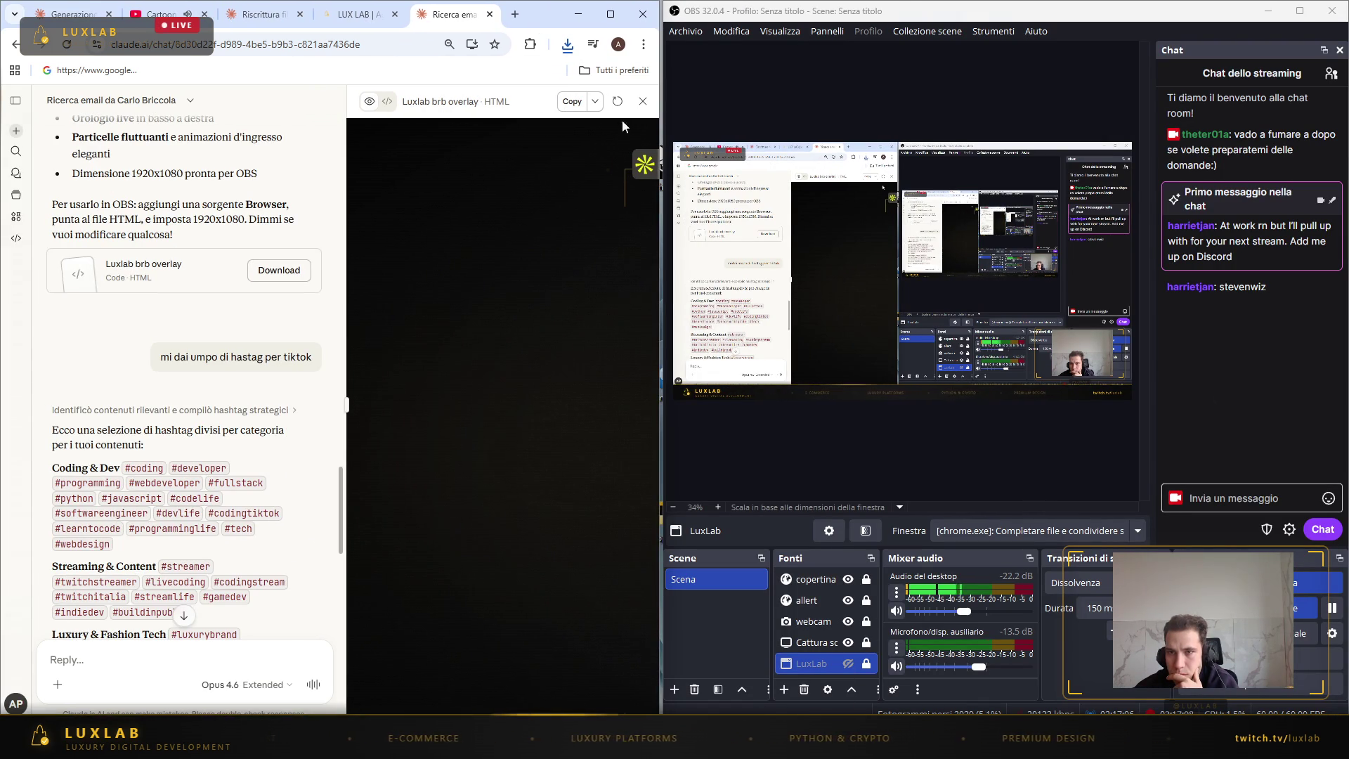
{"action": "left_click", "coordinate": [642, 102]}
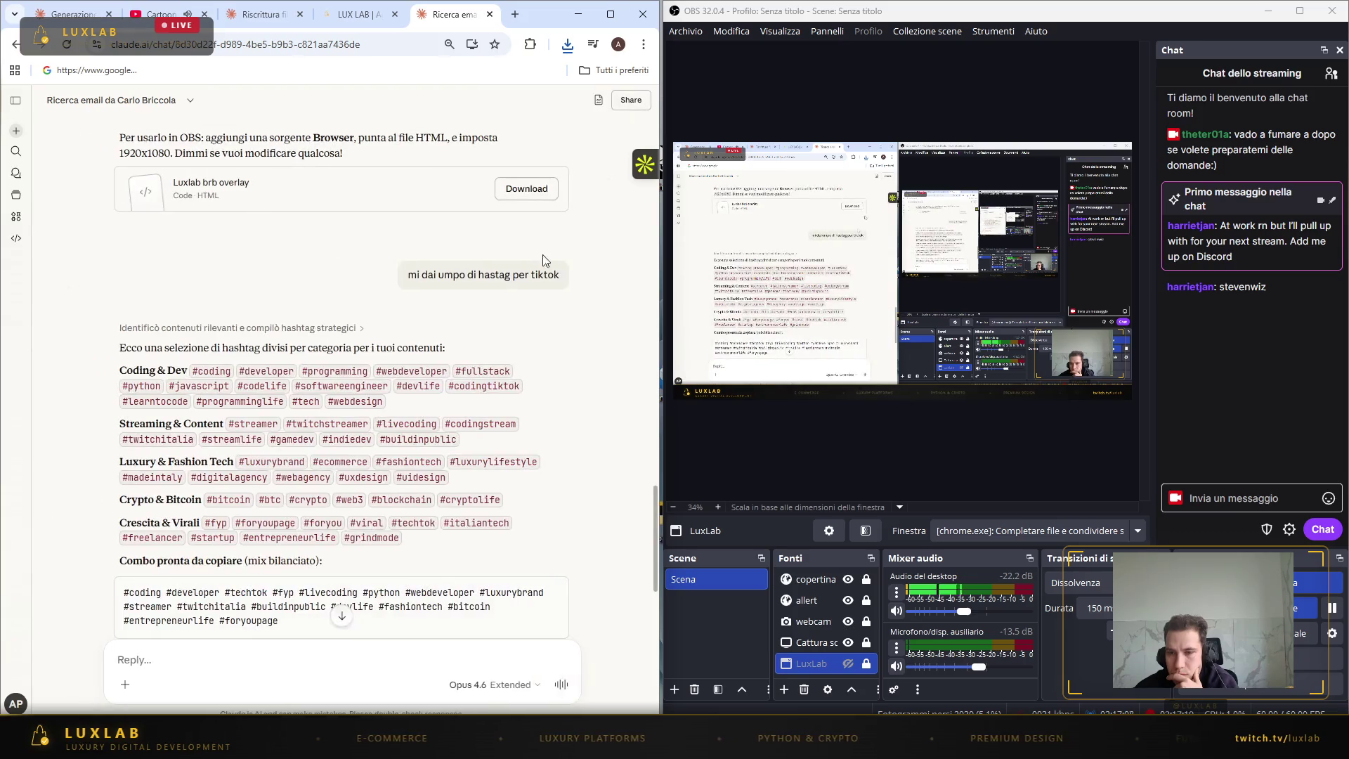
- Scroll to Claude's OBS setup reply and begin adding a new OBS scene
{"action": "scroll", "coordinate": [492, 549], "scroll_direction": "down", "scroll_amount": 12}
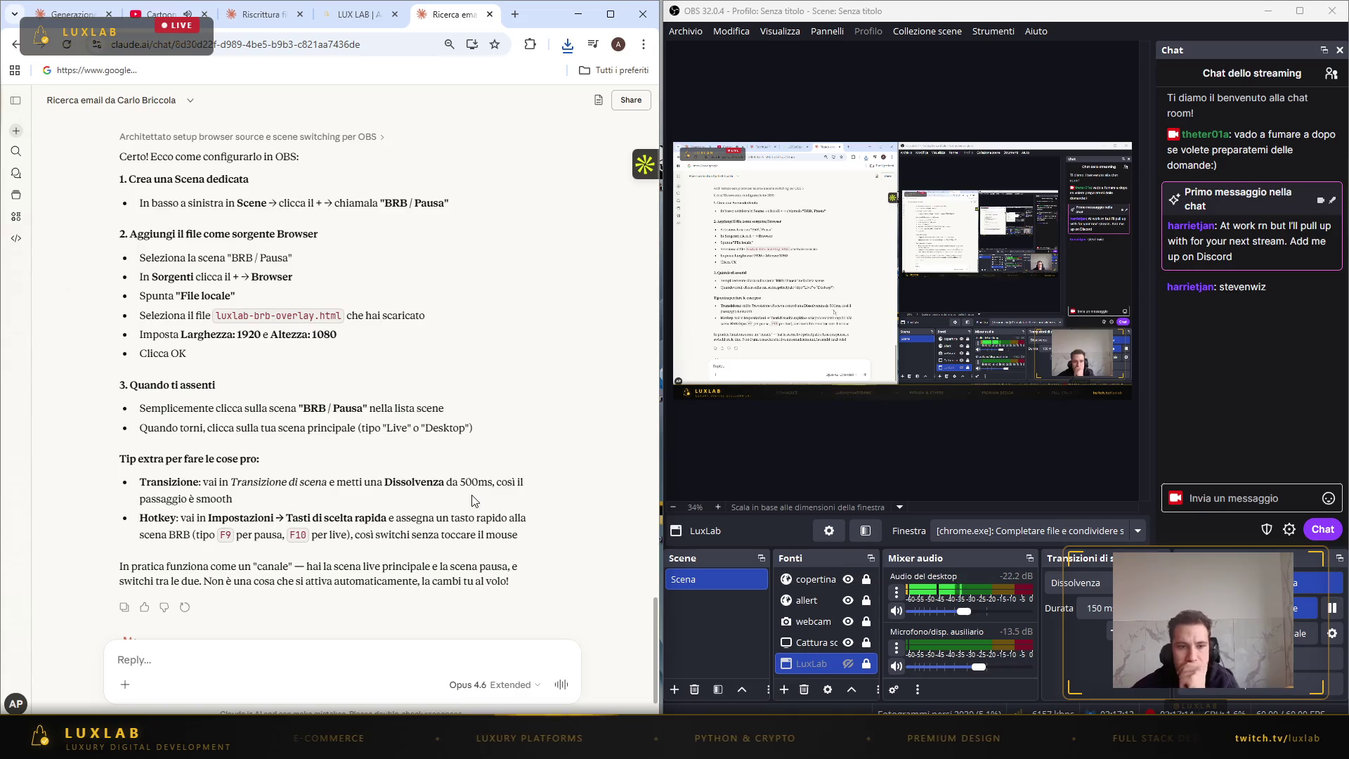
{"action": "scroll", "coordinate": [457, 471], "scroll_direction": "up", "scroll_amount": 1}
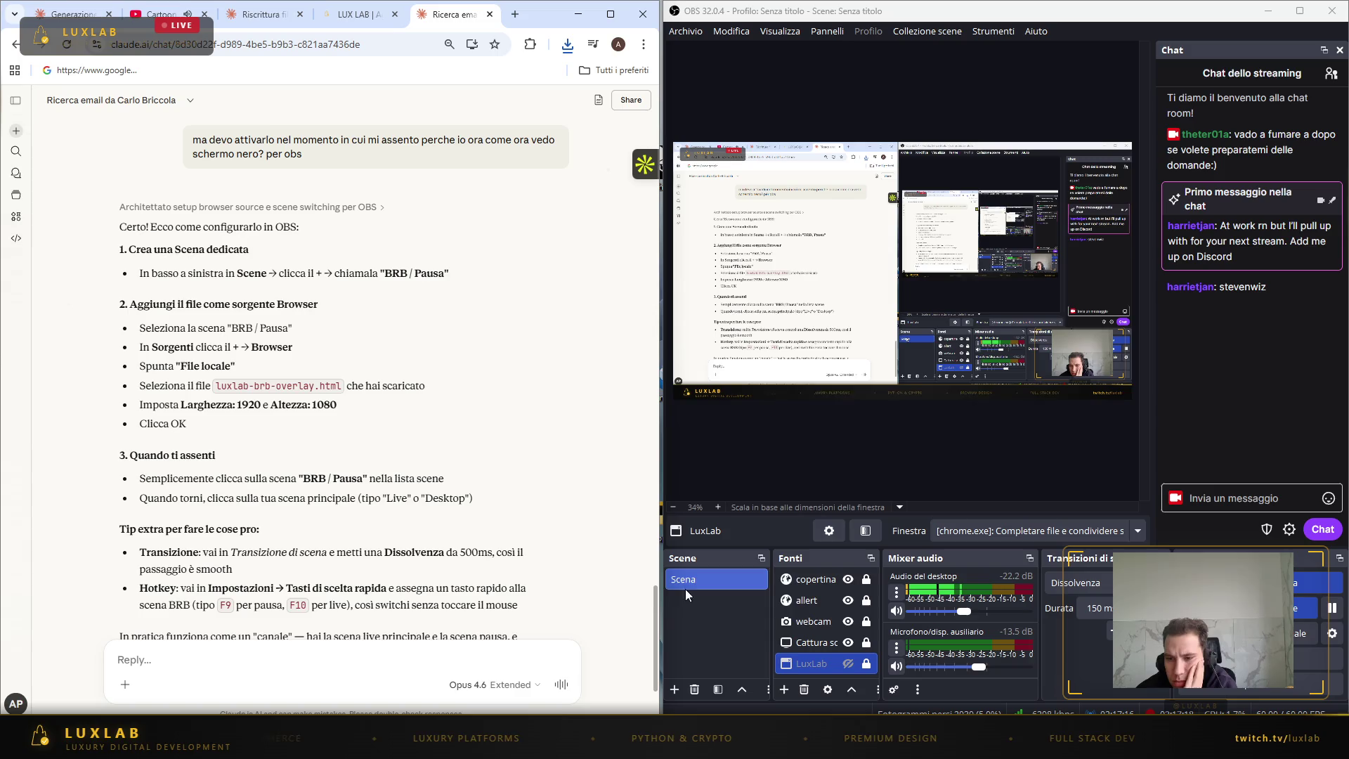
{"action": "left_click", "coordinate": [673, 689]}
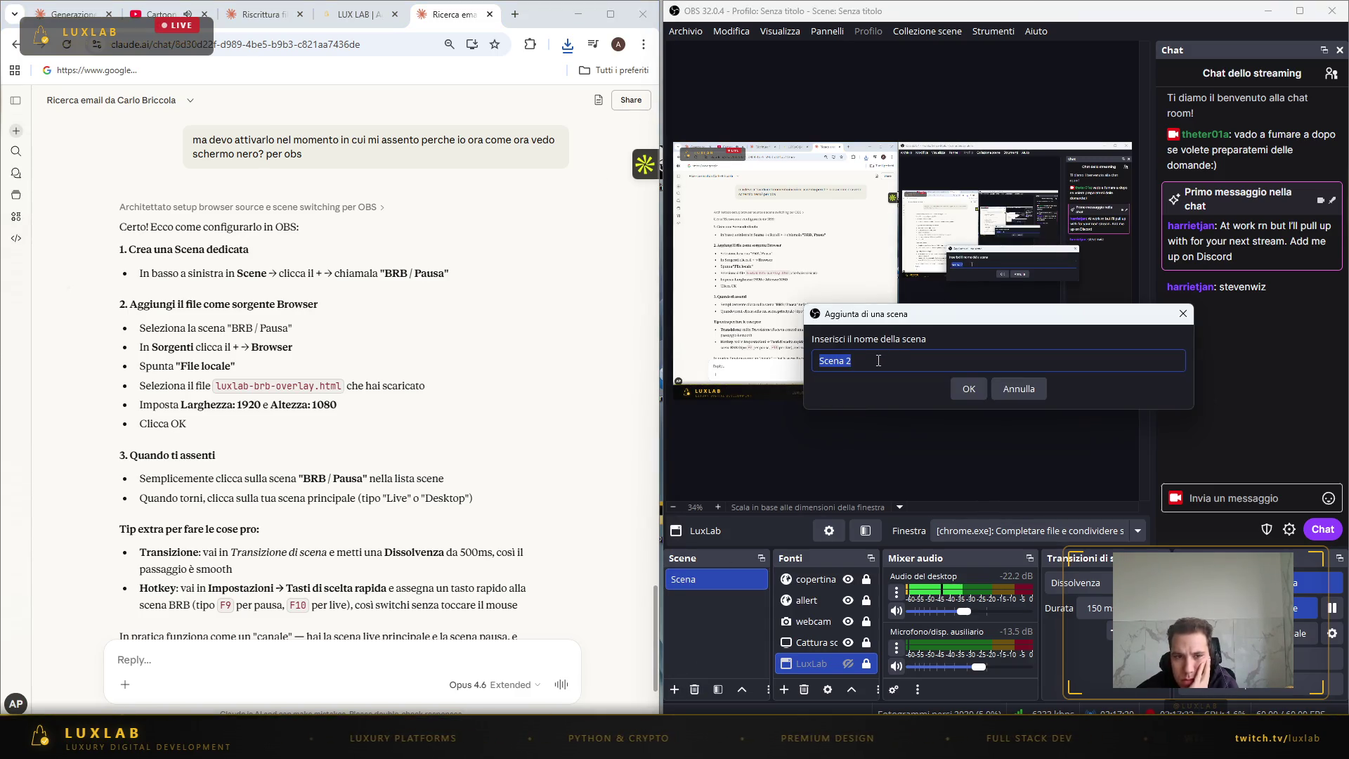
- Rename 'Scena 2' to 'BRB pausa' and create it, then return to Scena and check BRB pausa
{"action": "left_click_drag", "start_coordinate": [879, 360], "coordinate": [817, 360]}
{"action": "key", "text": "BackSpace"}
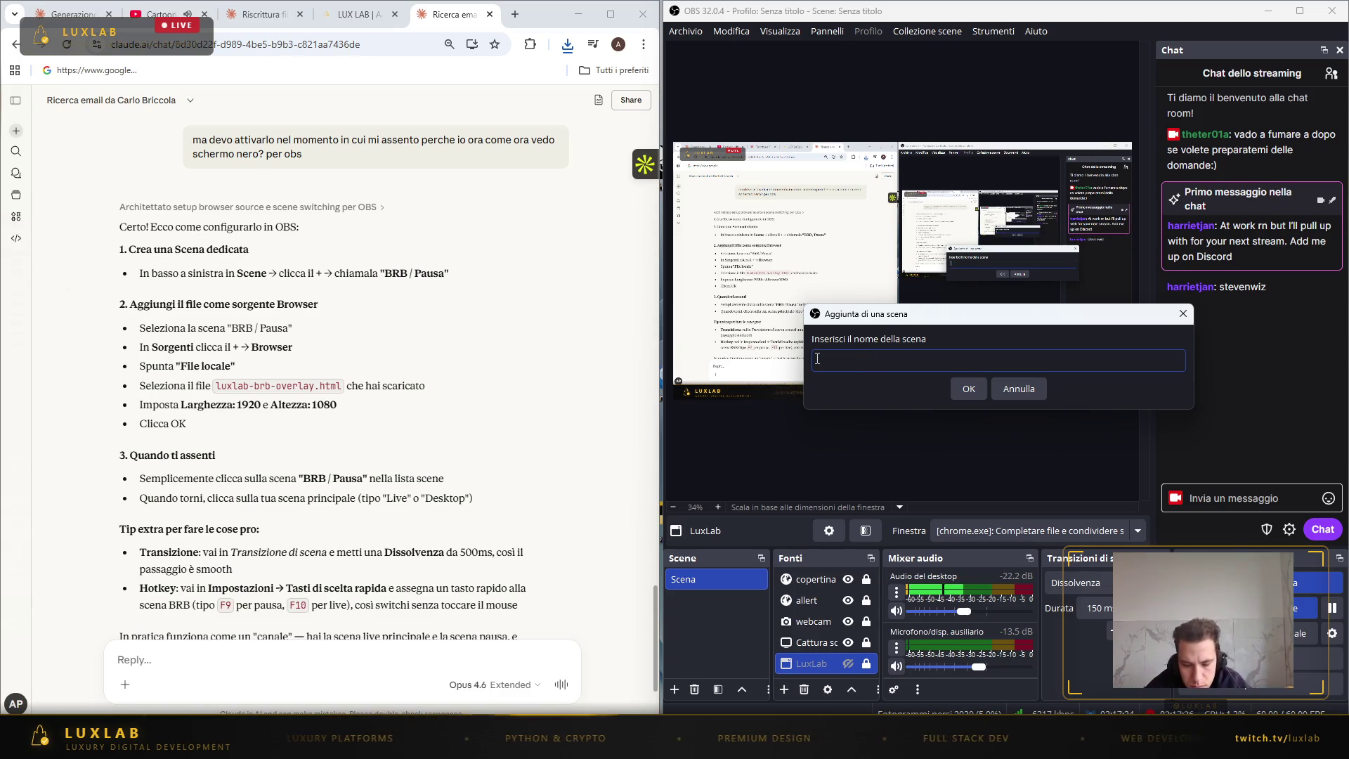
{"action": "type", "text": "BR"}
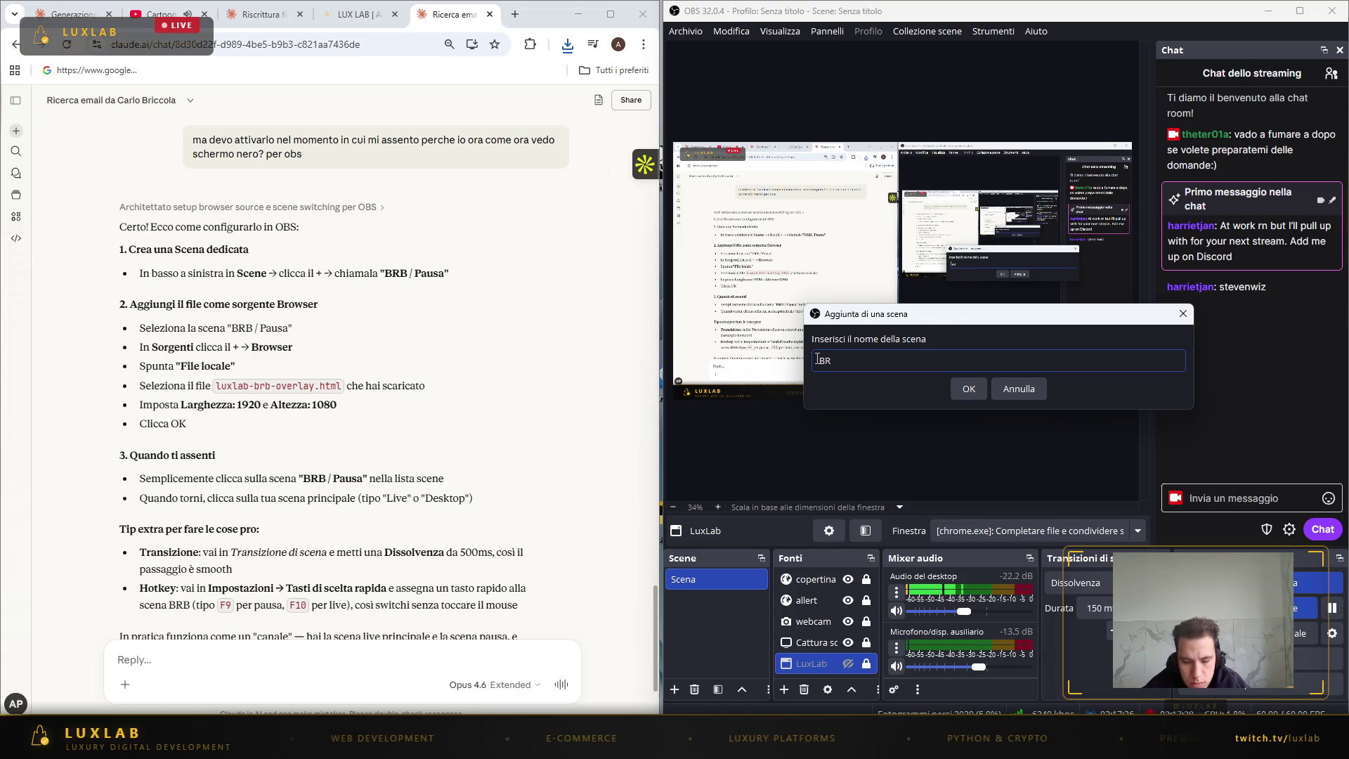
{"action": "type", "text": "B pausa"}
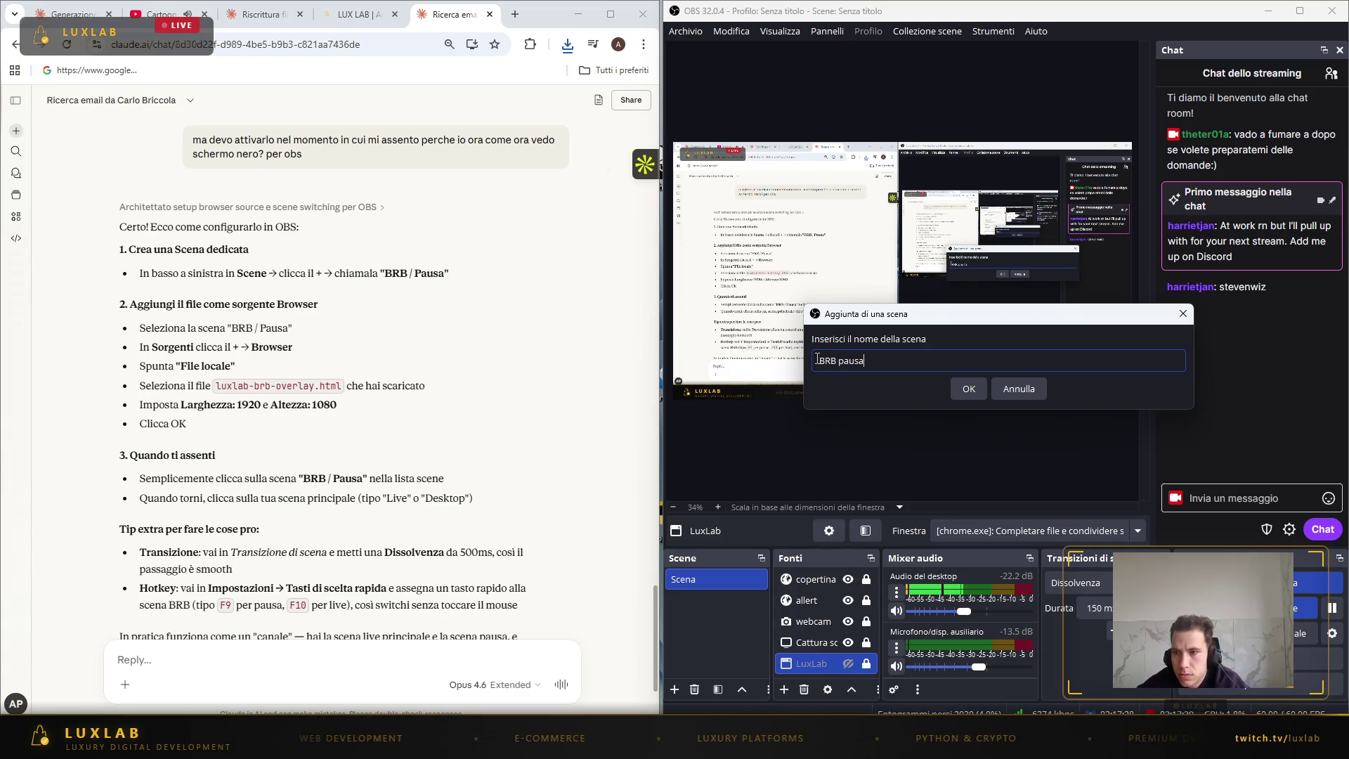
{"action": "left_click", "coordinate": [967, 390]}
{"action": "left_click", "coordinate": [722, 583]}
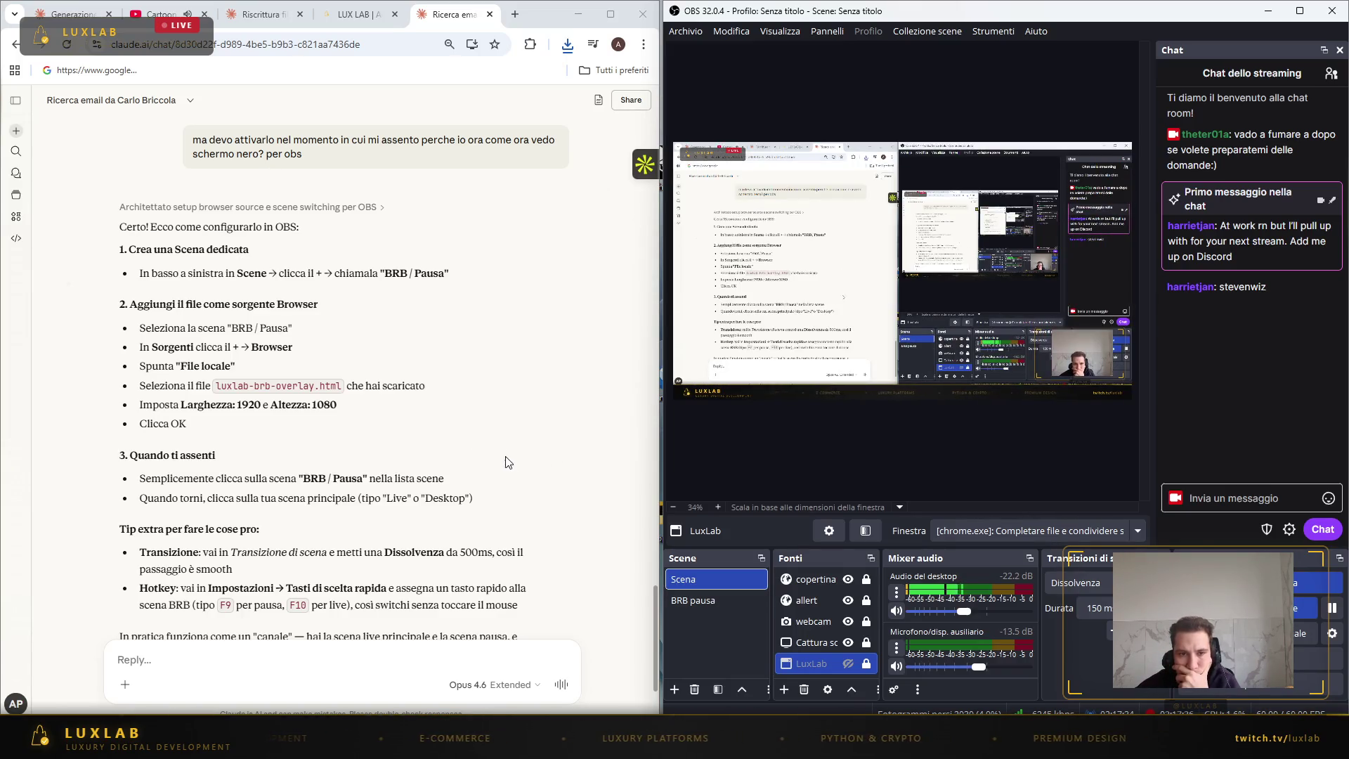
{"action": "left_click", "coordinate": [707, 604]}
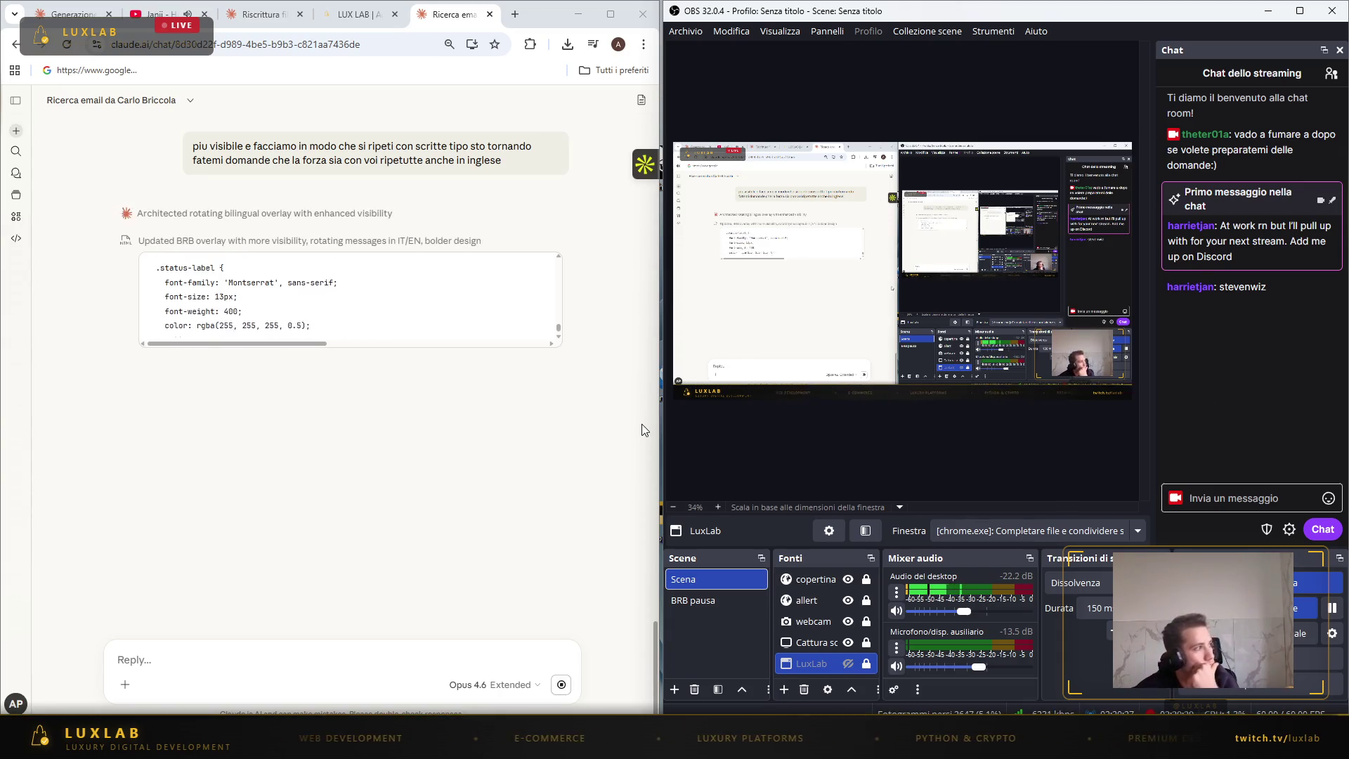
- Follow the chat bot from the OBS chat dock's user list
{"action": "left_click", "coordinate": [1332, 73]}
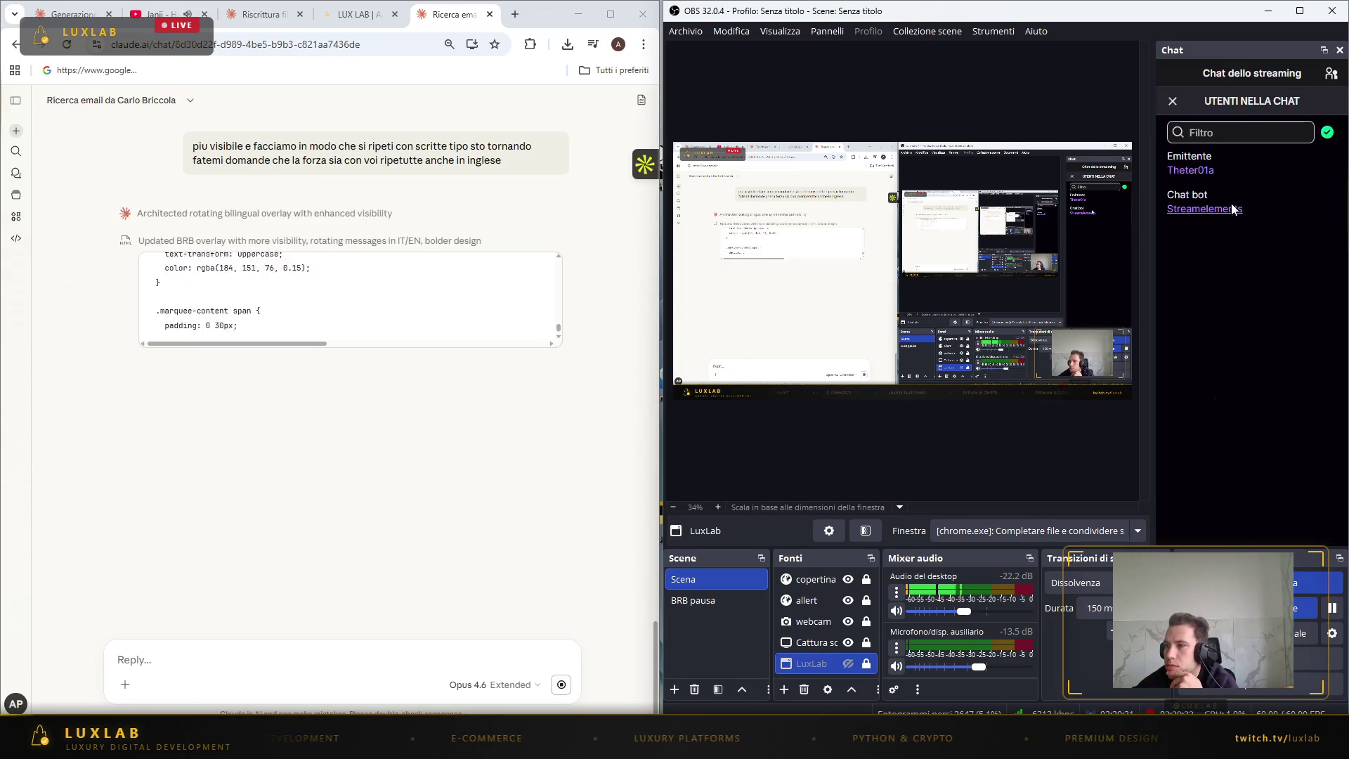
{"action": "left_click", "coordinate": [1231, 210]}
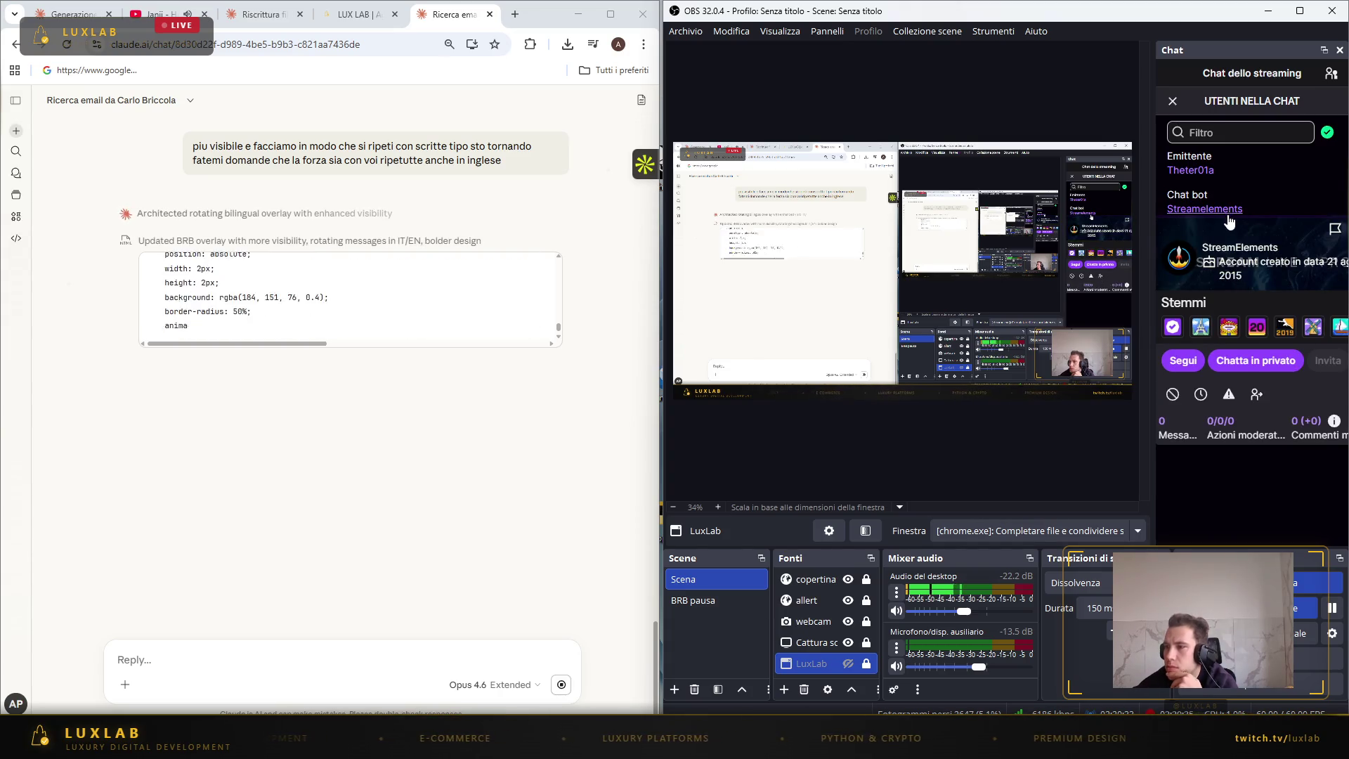
{"action": "left_click", "coordinate": [1188, 362]}
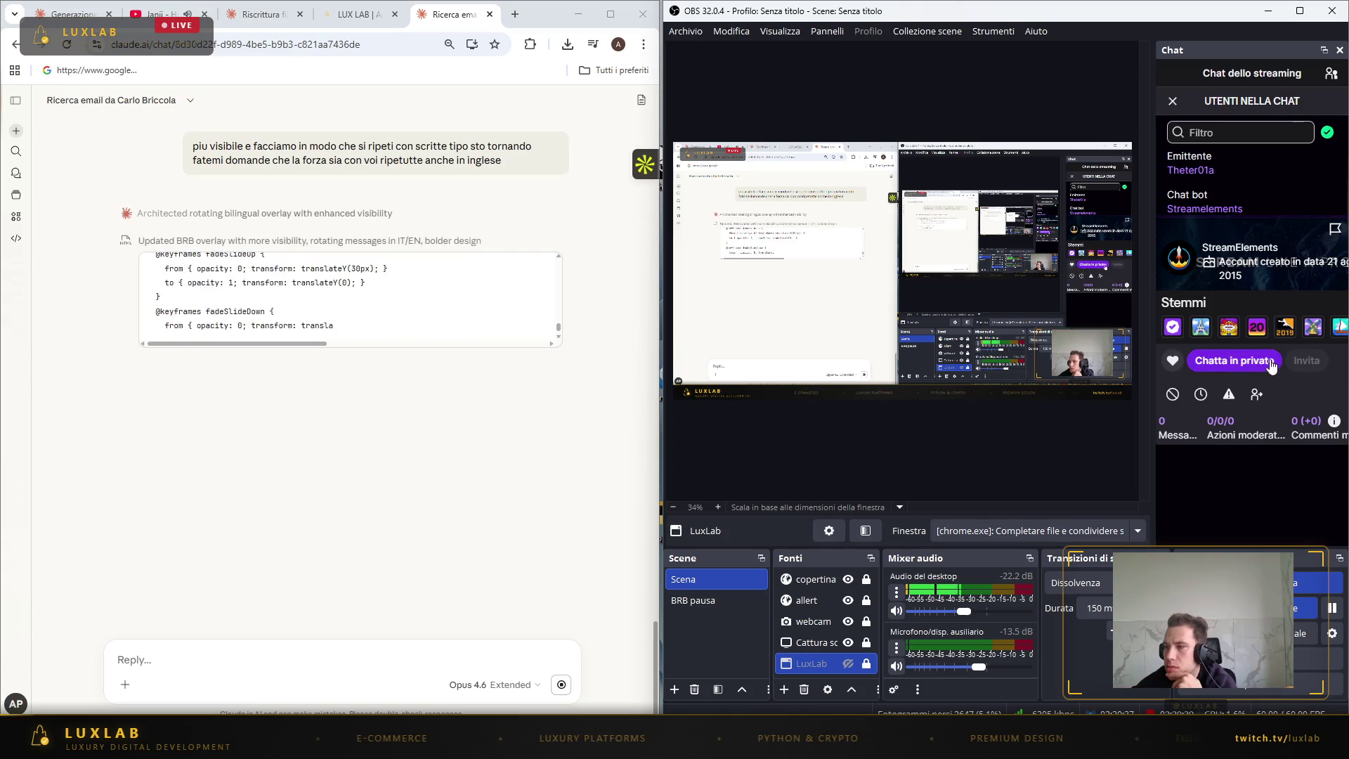
- Browse the TwitchCon Paris, Las Vegas and Amsterdam badges, then open the TwitchCon website
{"action": "left_click", "coordinate": [1207, 329]}
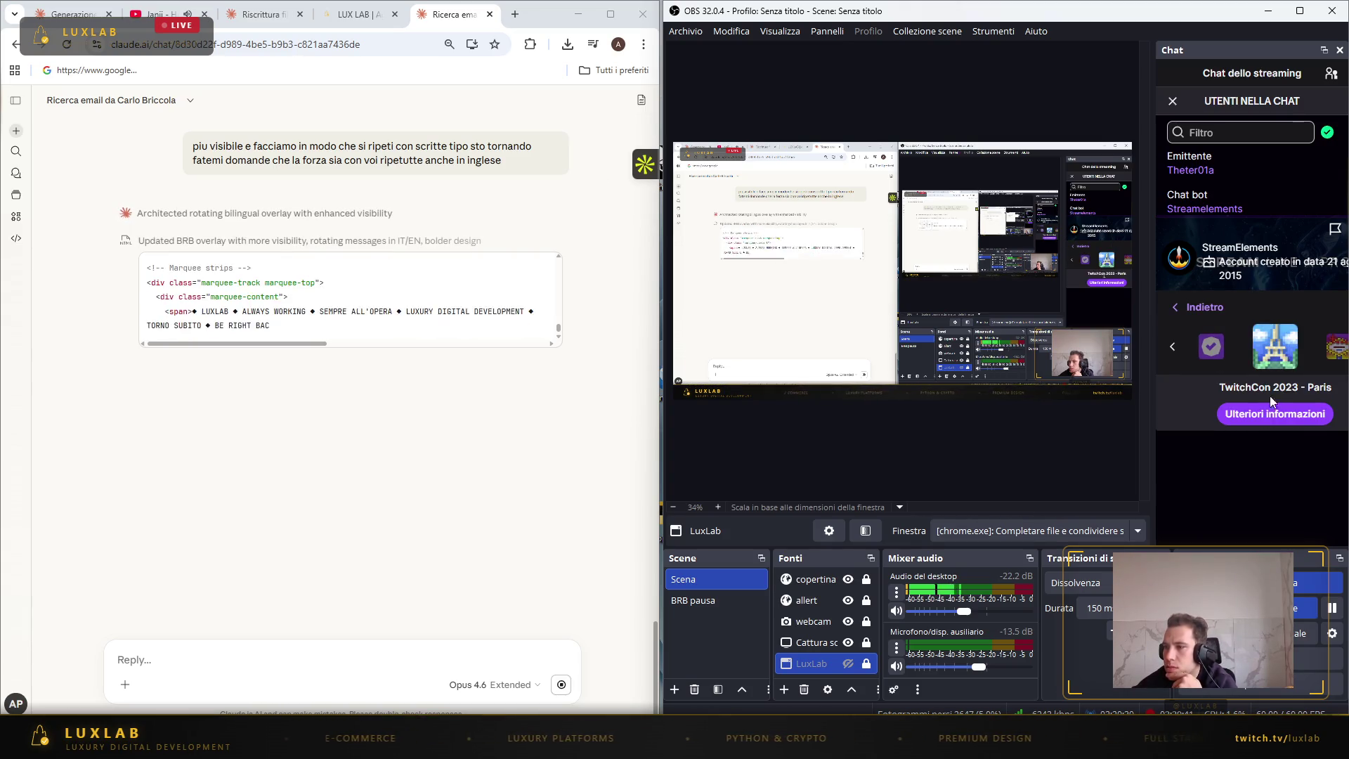
{"action": "left_click", "coordinate": [1329, 355]}
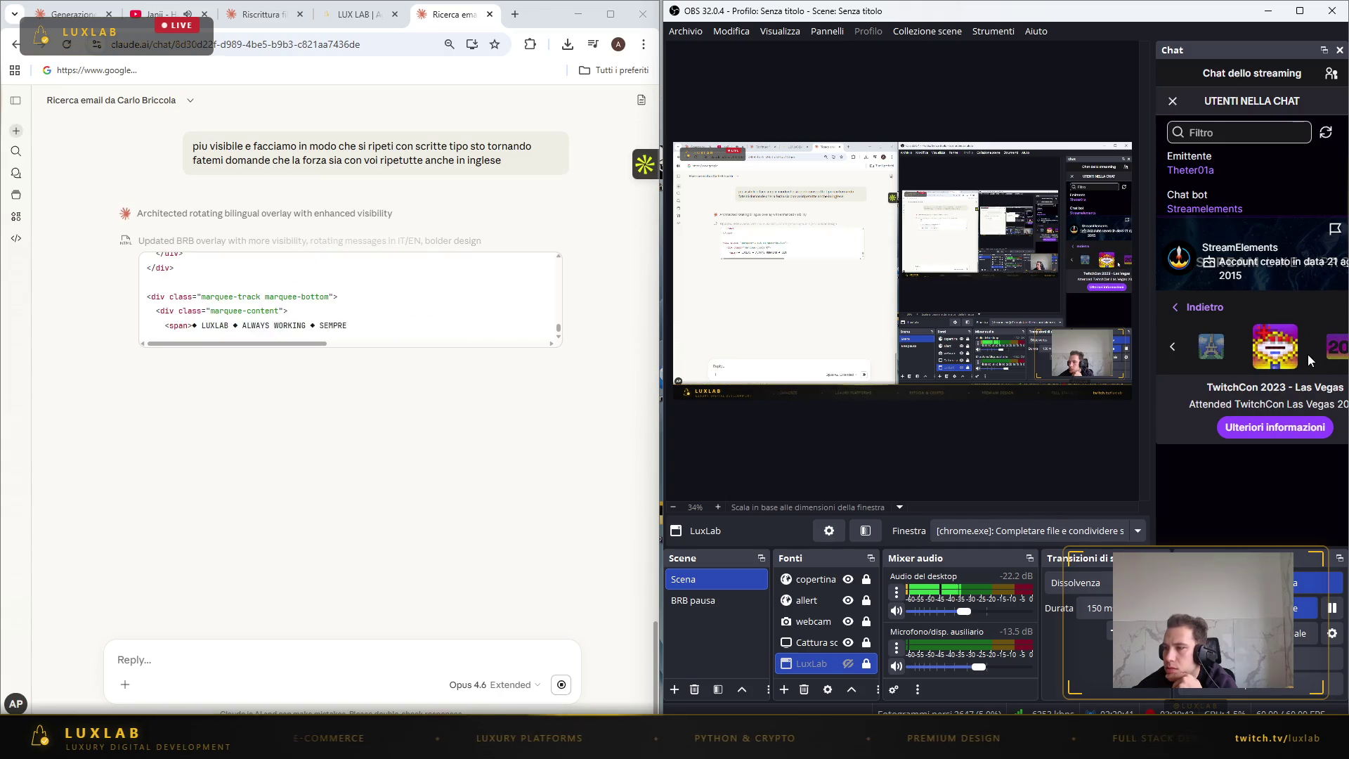
{"action": "left_click", "coordinate": [1172, 346]}
{"action": "left_click", "coordinate": [1186, 316]}
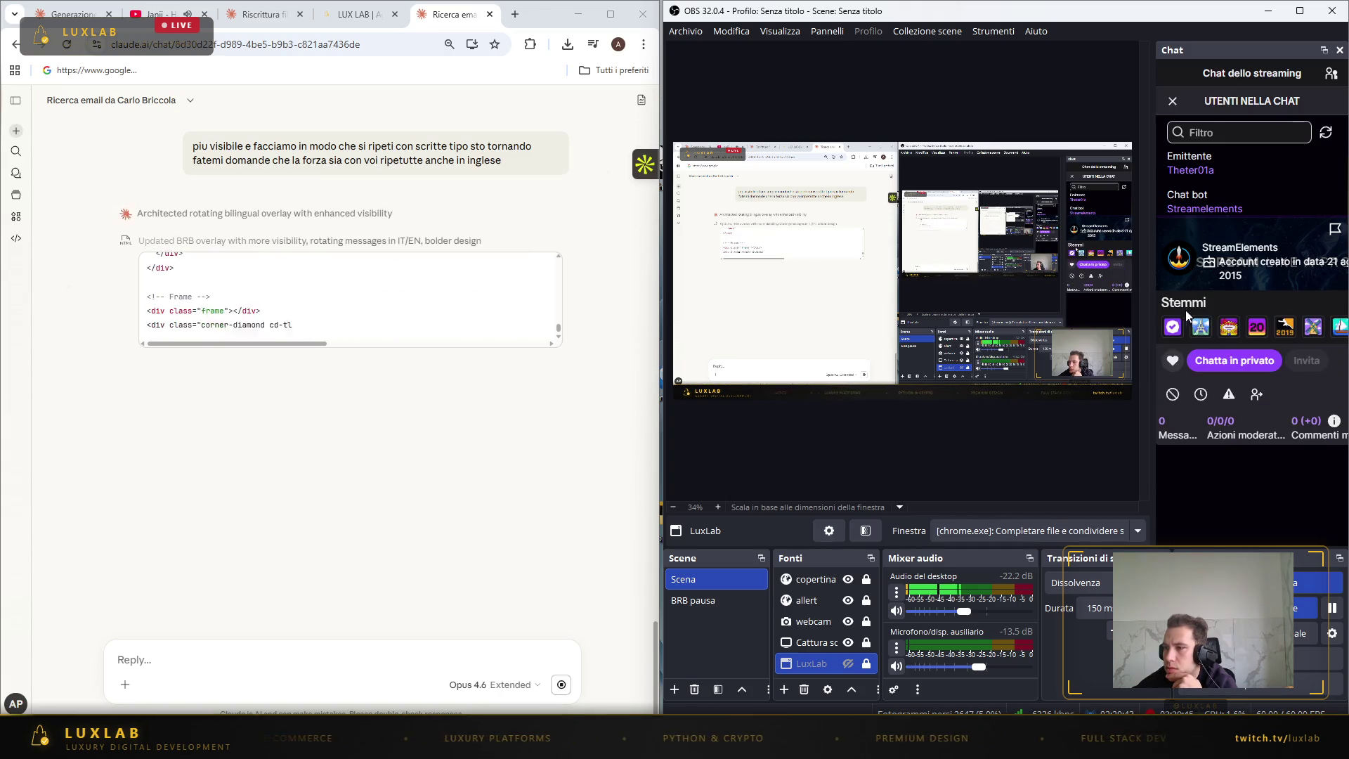
{"action": "left_click", "coordinate": [1256, 332]}
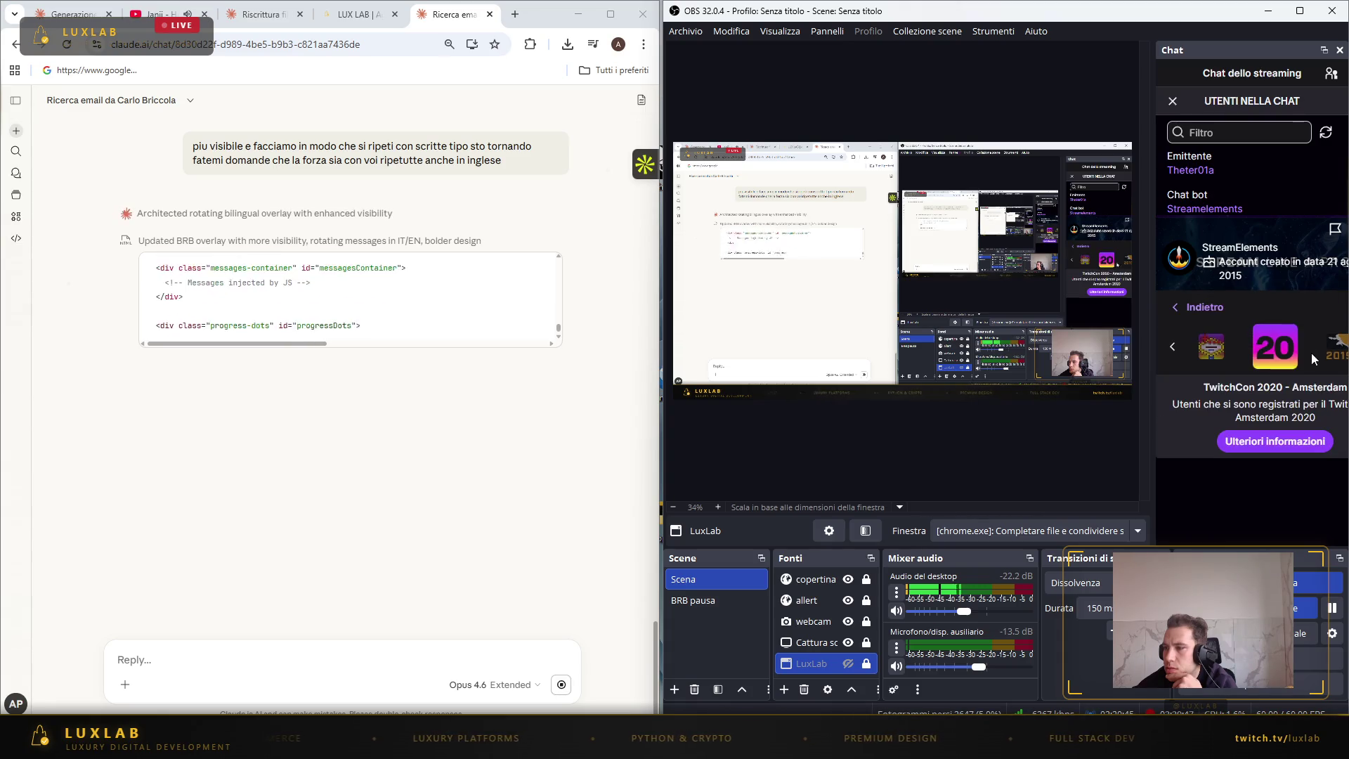
{"action": "left_click", "coordinate": [1211, 347]}
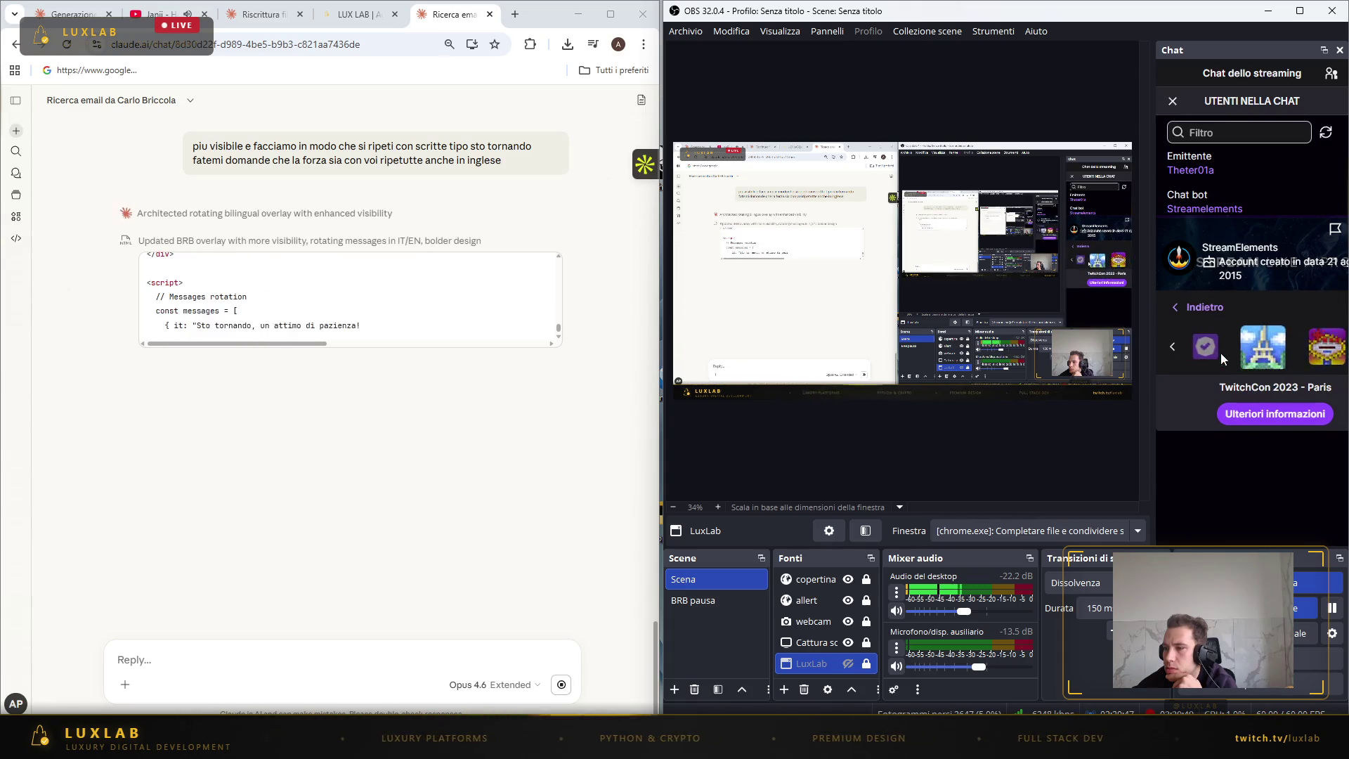
{"action": "left_click", "coordinate": [1262, 441]}
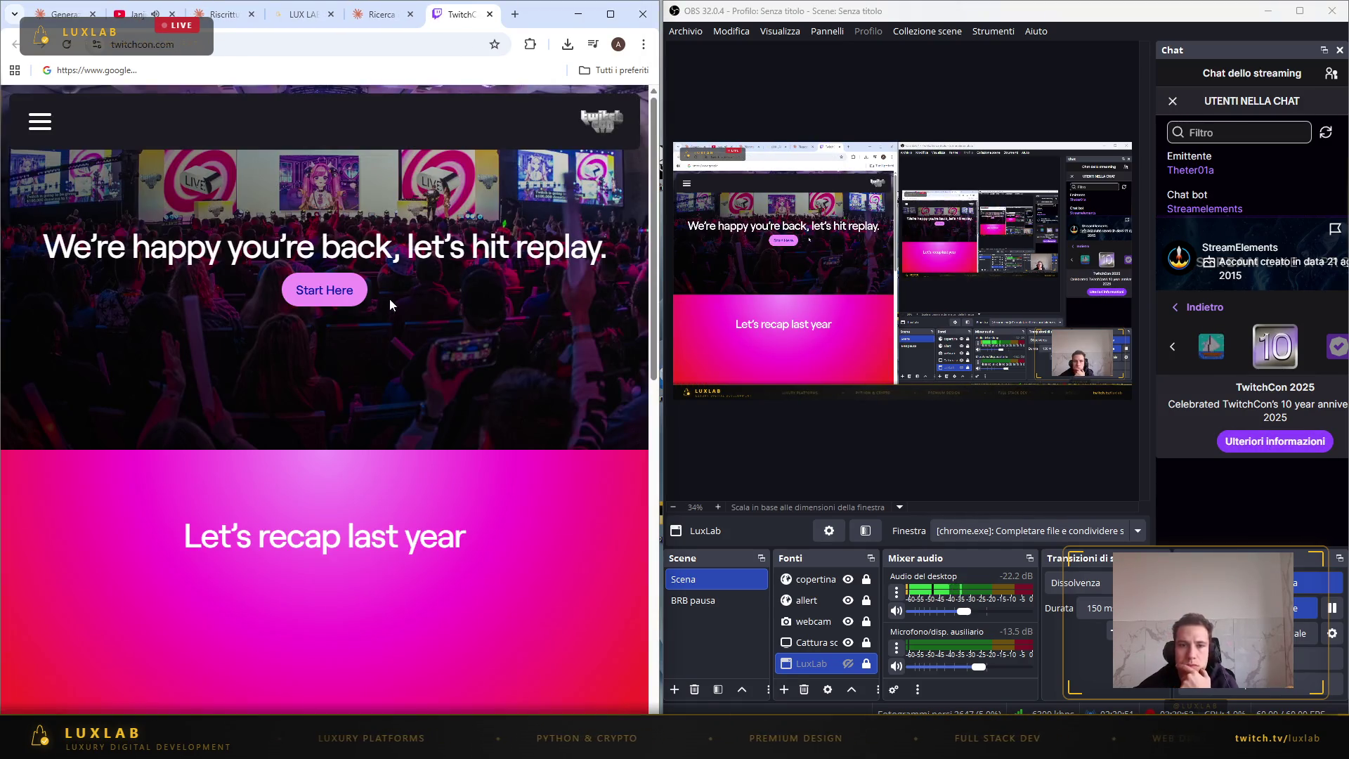
- Close the TwitchCon tab and put the BRB pausa scene live in OBS
{"action": "key", "text": "ctrl+w"}
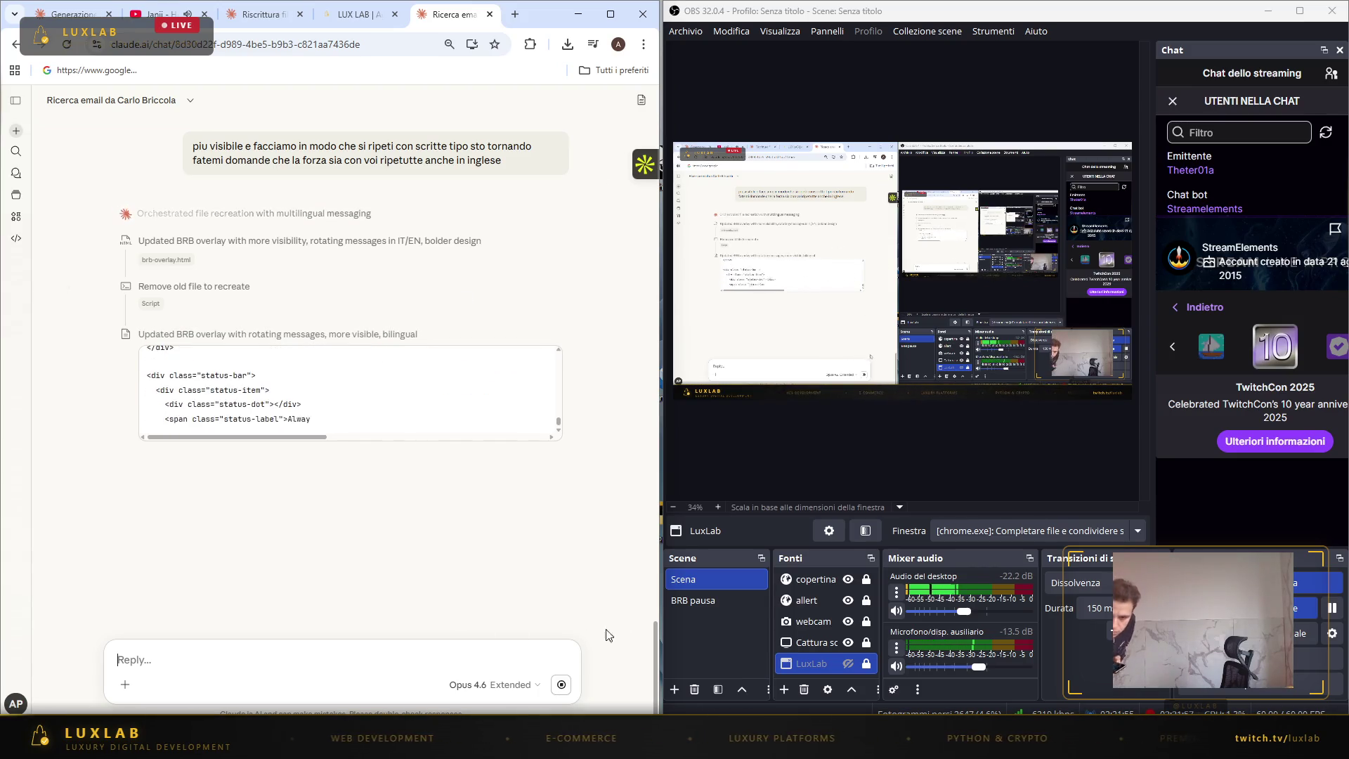
{"action": "left_click", "coordinate": [699, 599]}
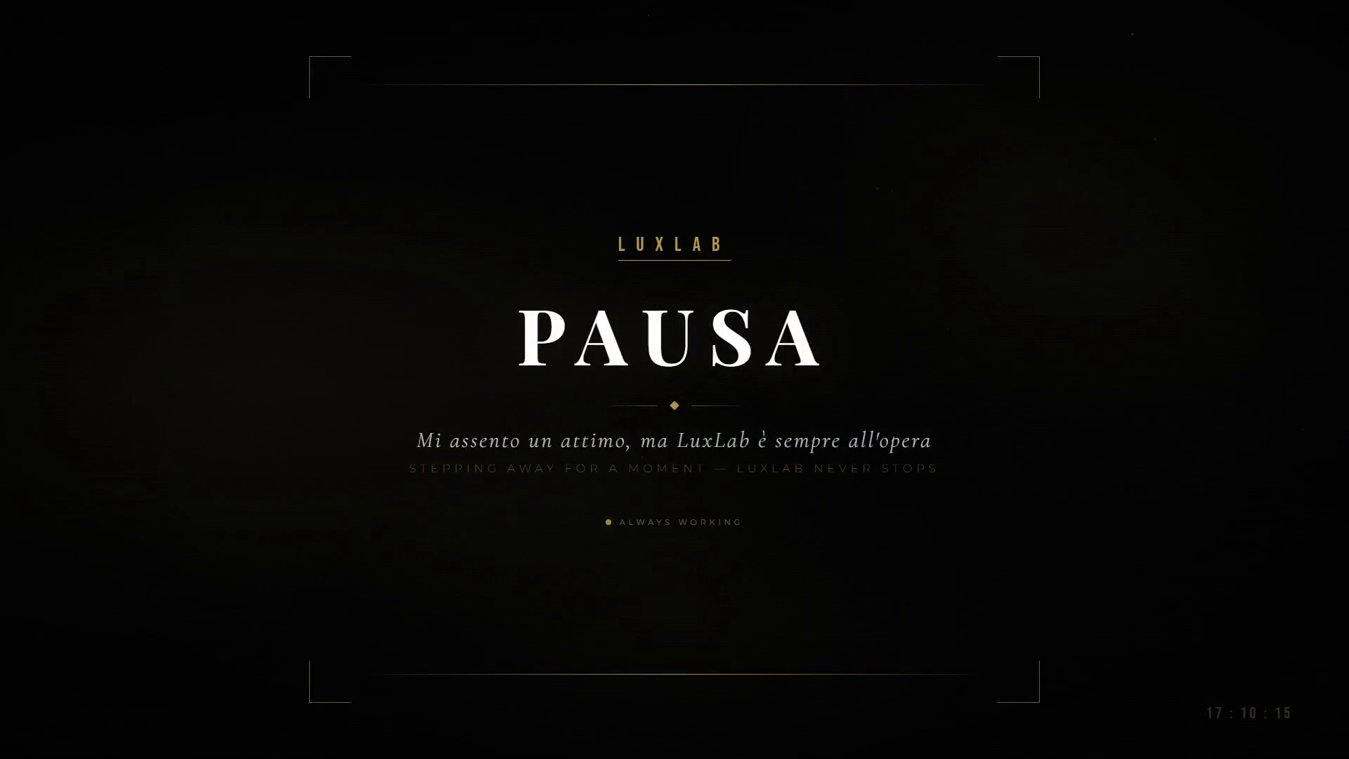